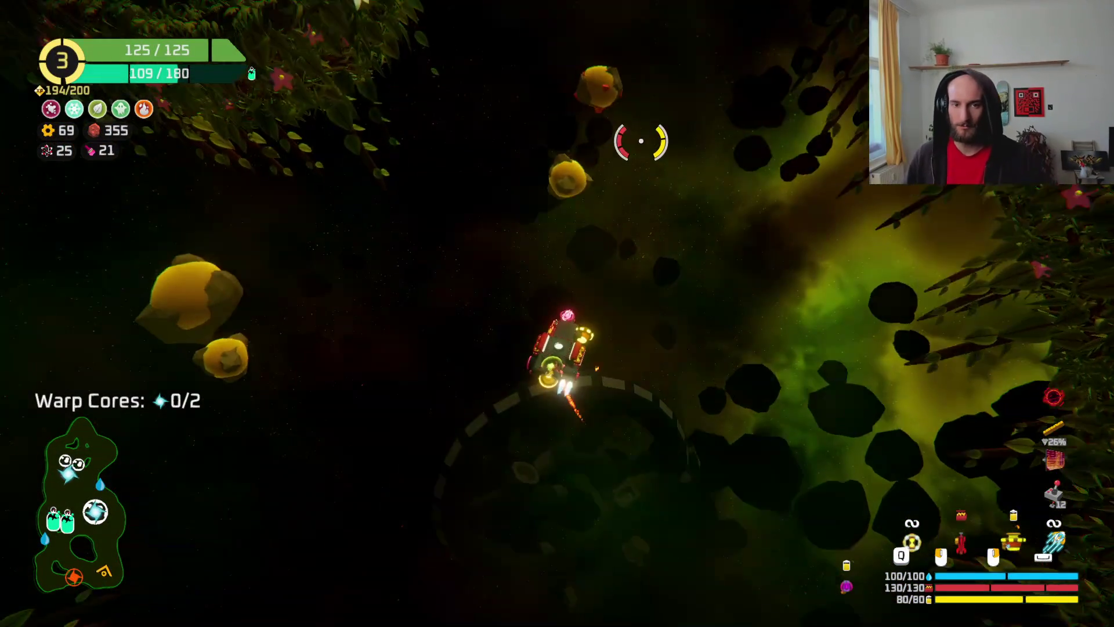
- Shoot the enemies ahead and take the Poisoned blade upgrade at Rank 4
click(596, 192)
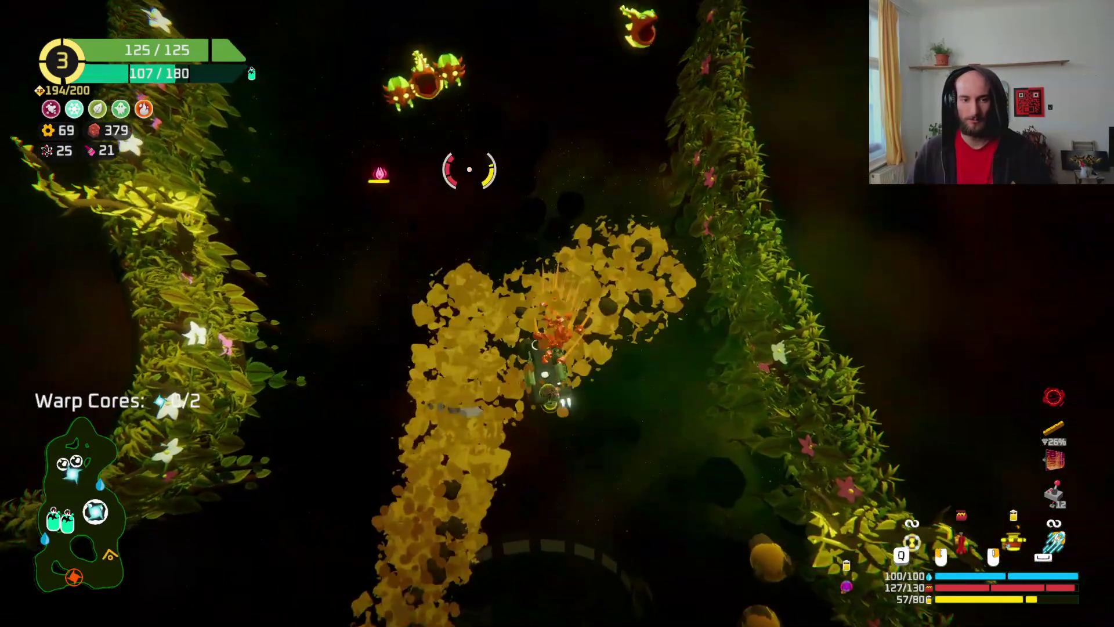
click(596, 197)
click(596, 196)
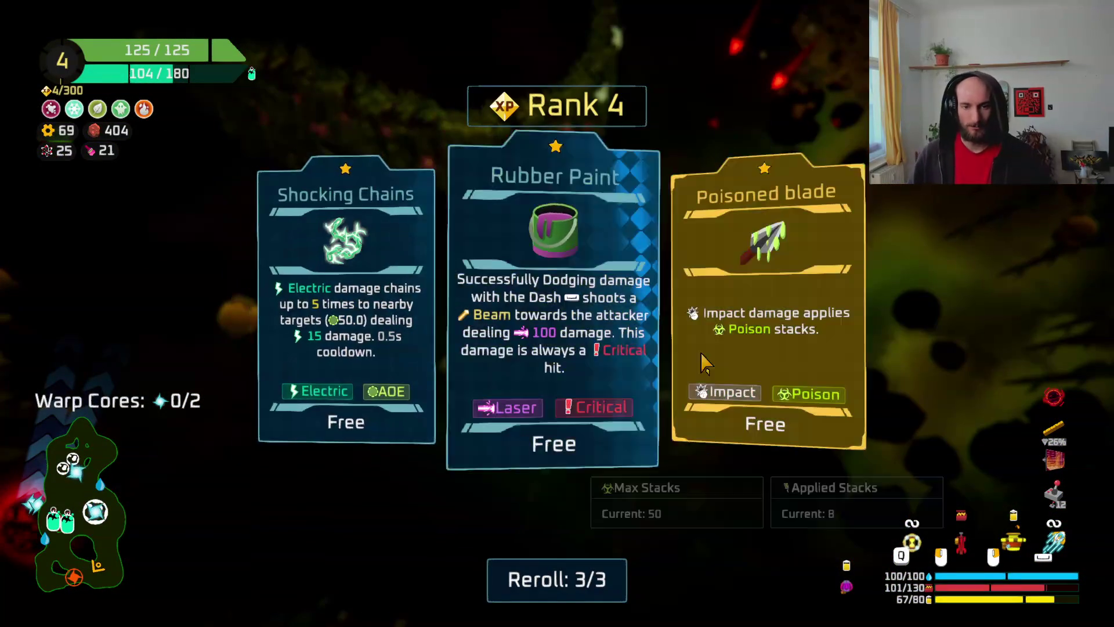
click(764, 360)
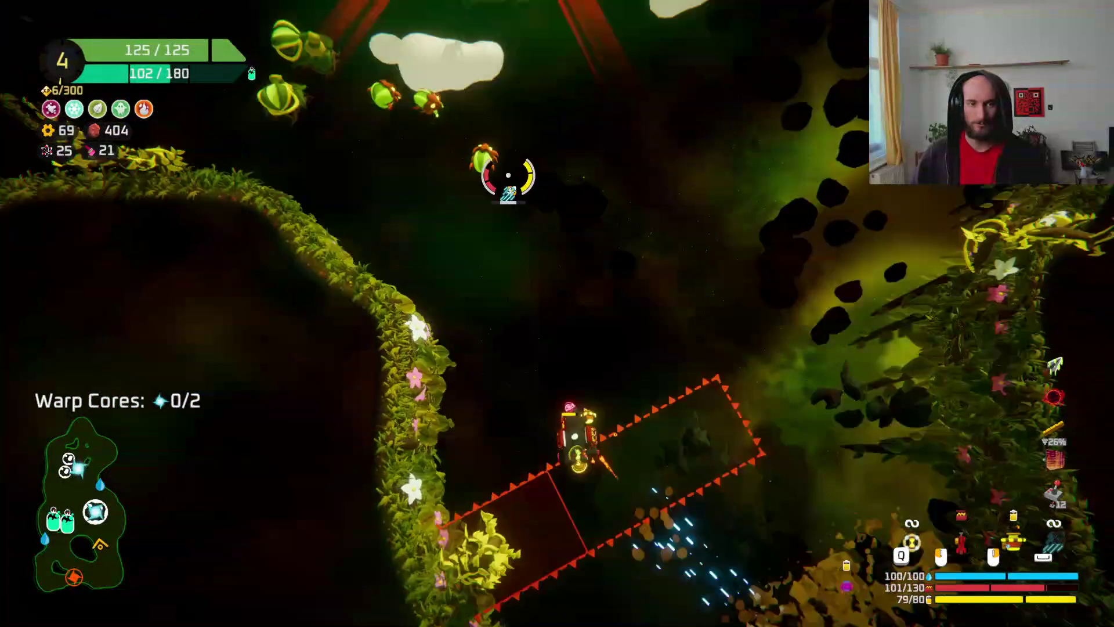
- Advance upward through the area, firing at enemies until the ammo runs out
click(557, 199)
key(w)
click(557, 199)
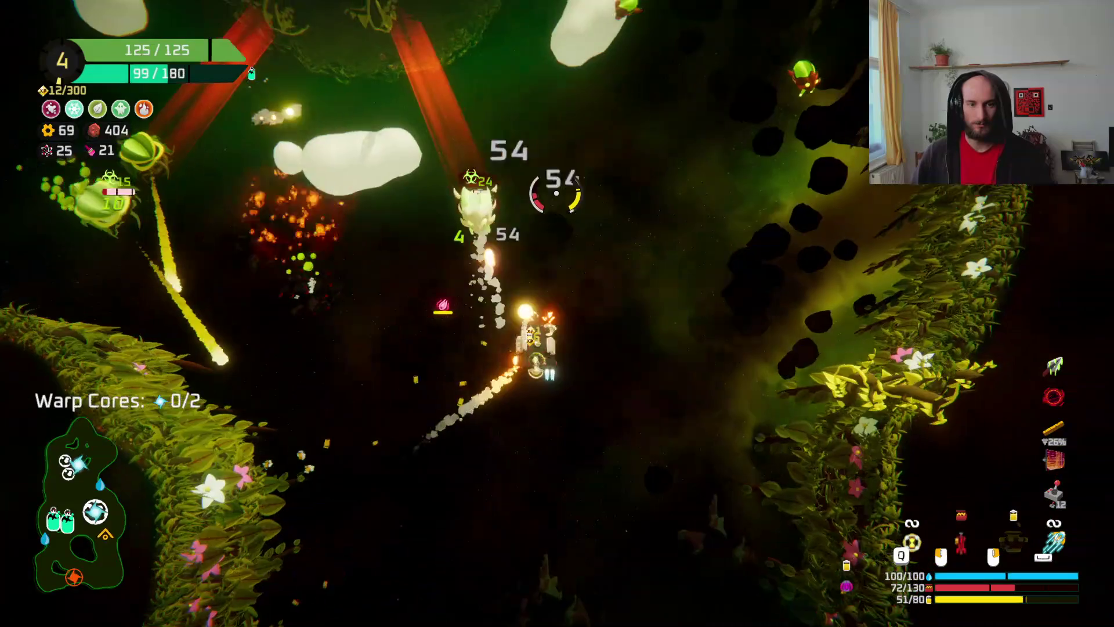
key(w)
click(556, 192)
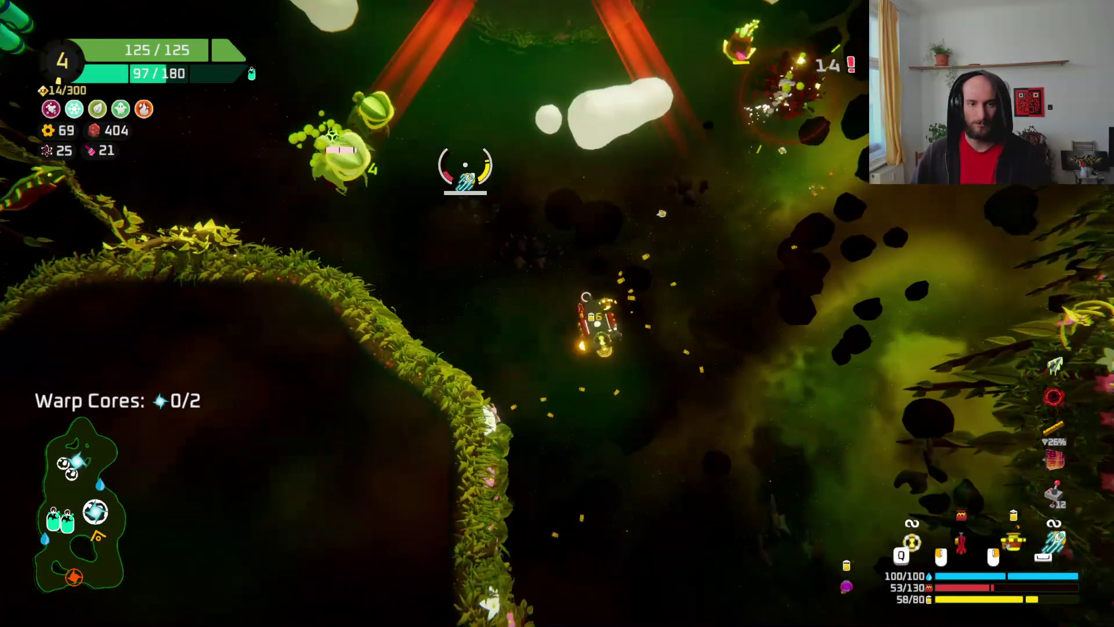
click(465, 165)
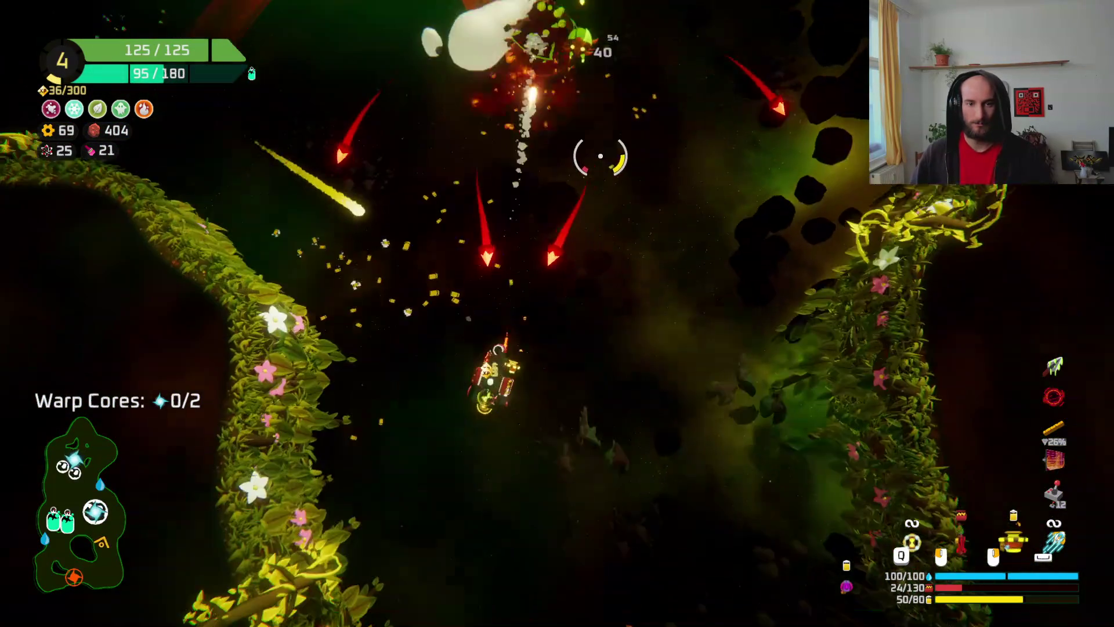
key(w)
click(601, 156)
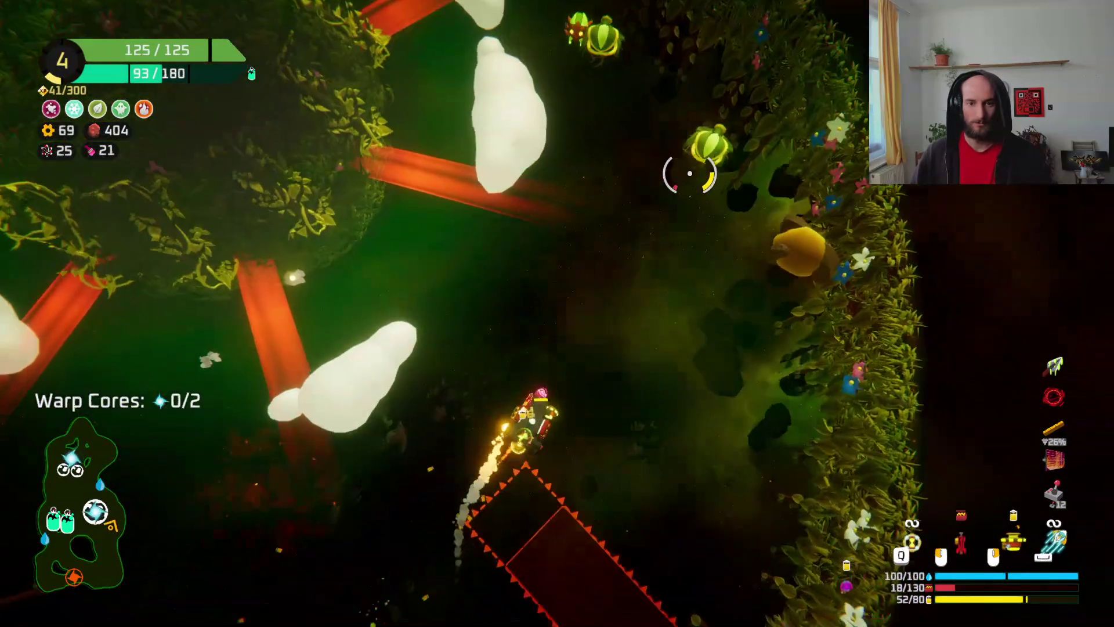
key(w)
click(689, 173)
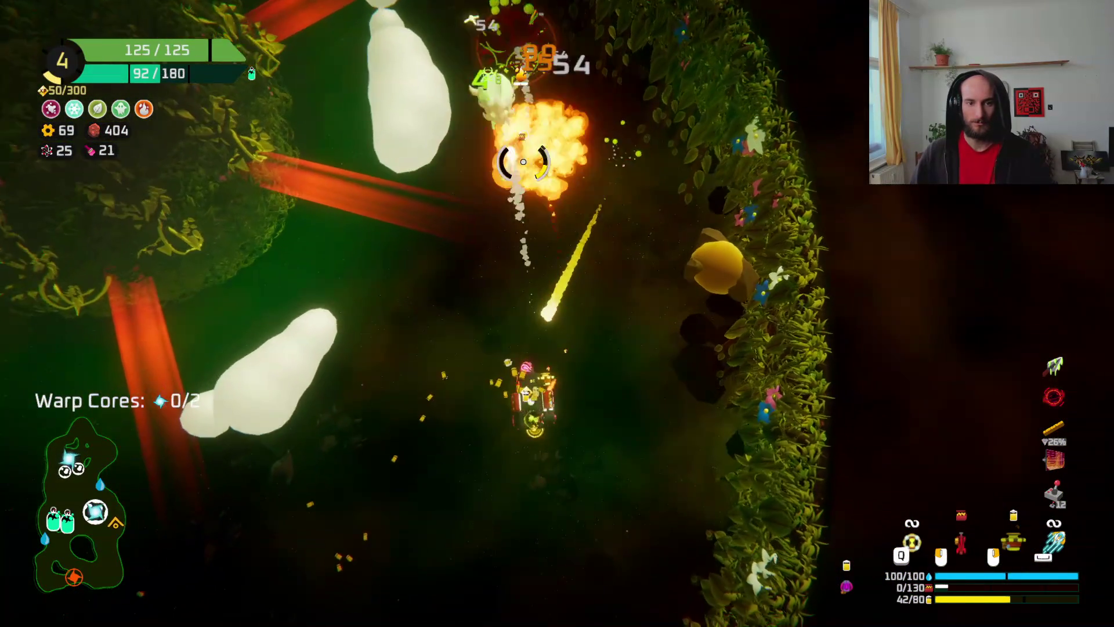
- Dash through enemies with Q, beam the nearby plant and collect the warp core
key(q)
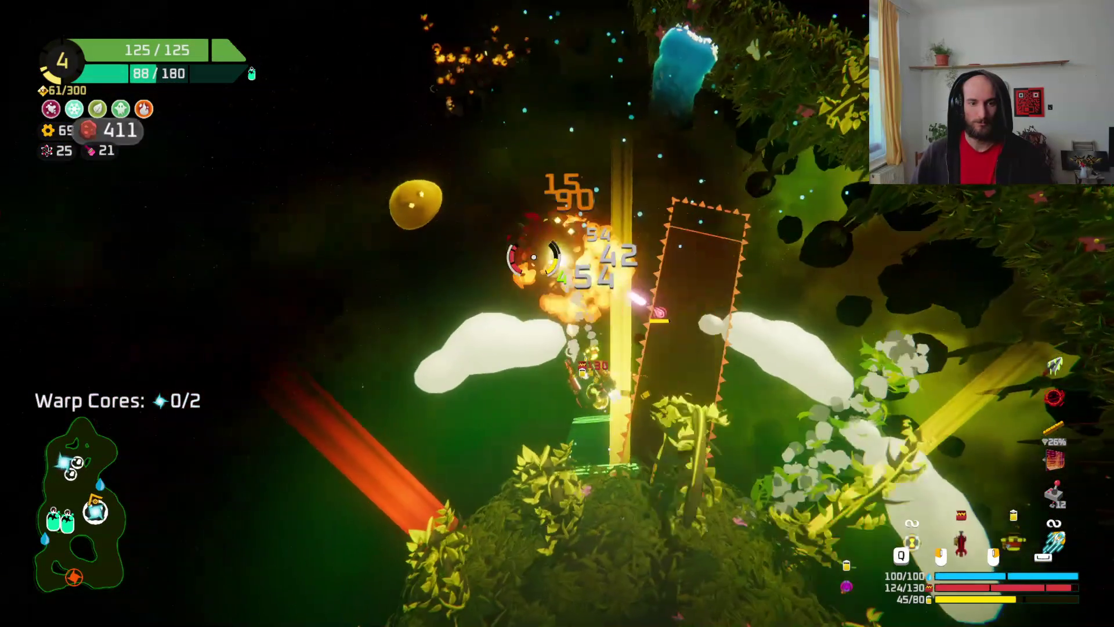
click(586, 230)
click(585, 230)
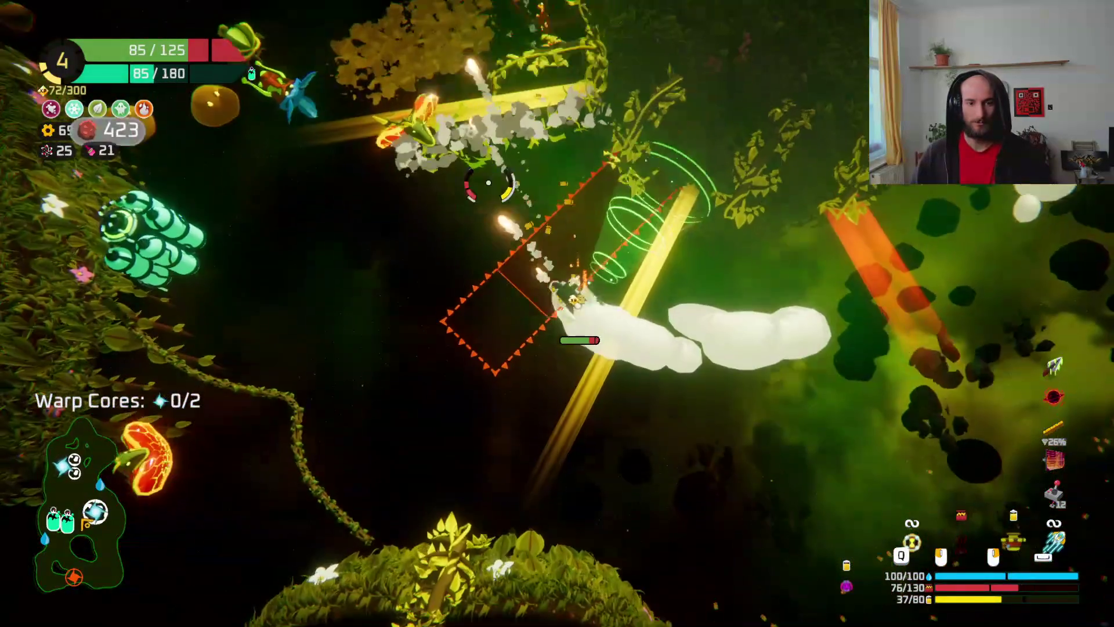
click(489, 182)
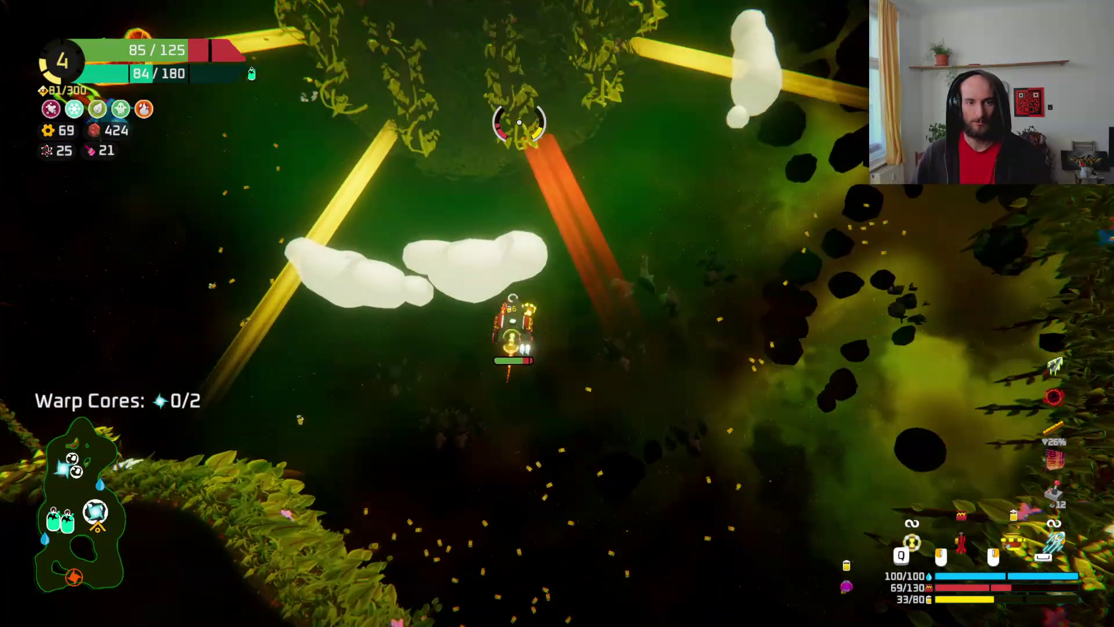
right_click(525, 152)
key(w)
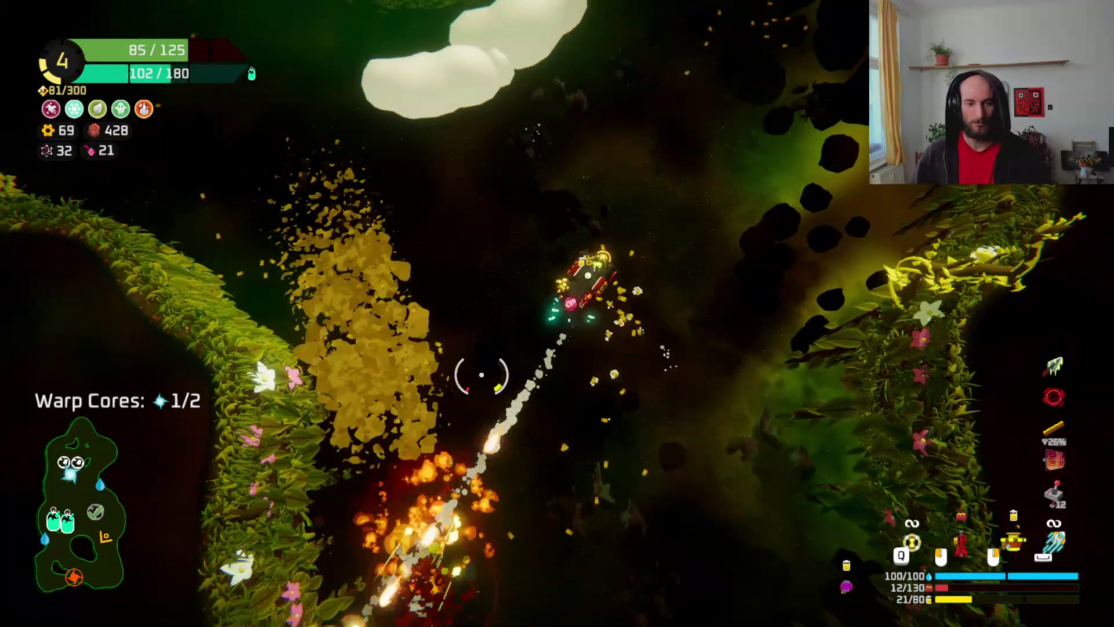
key(w)
key(w)
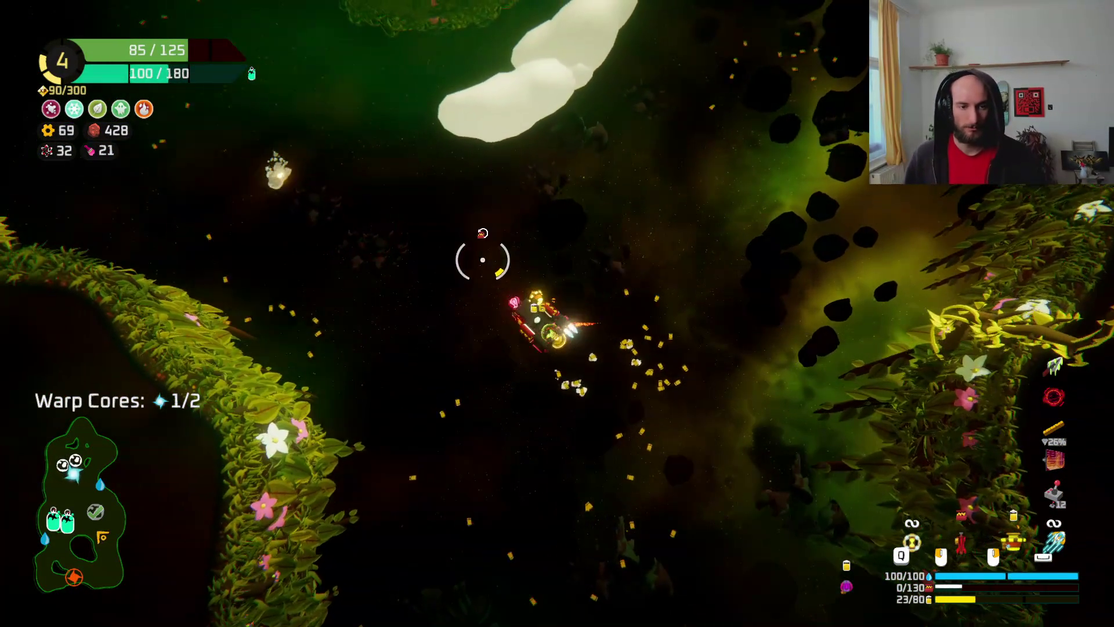
key(w)
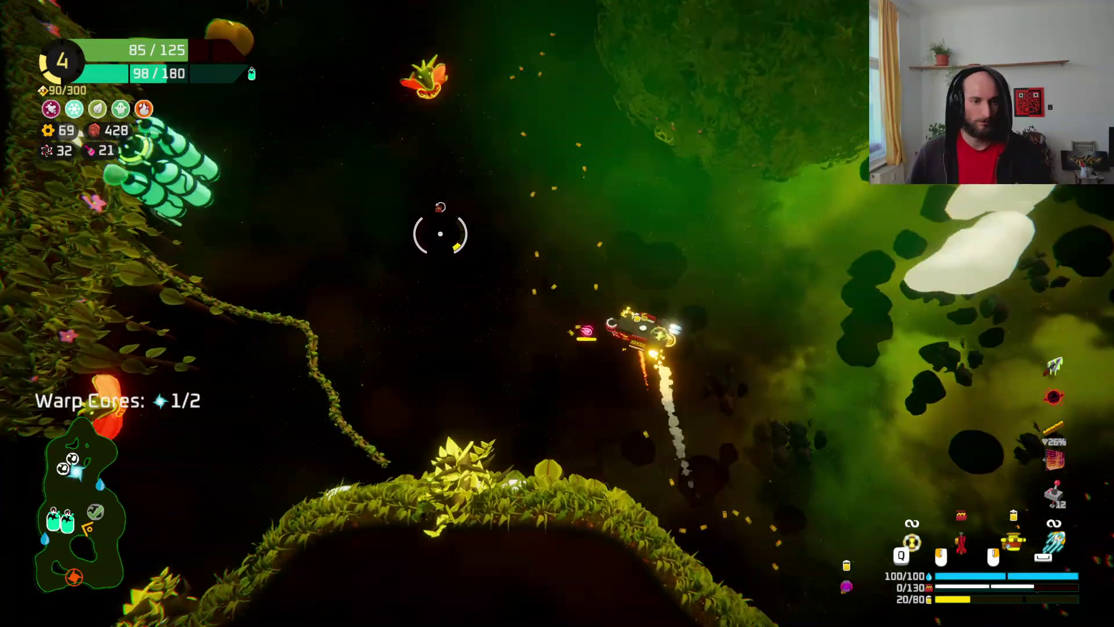
- Fire at the yellow blob until the ship is destroyed by the Gooperpod
key(w)
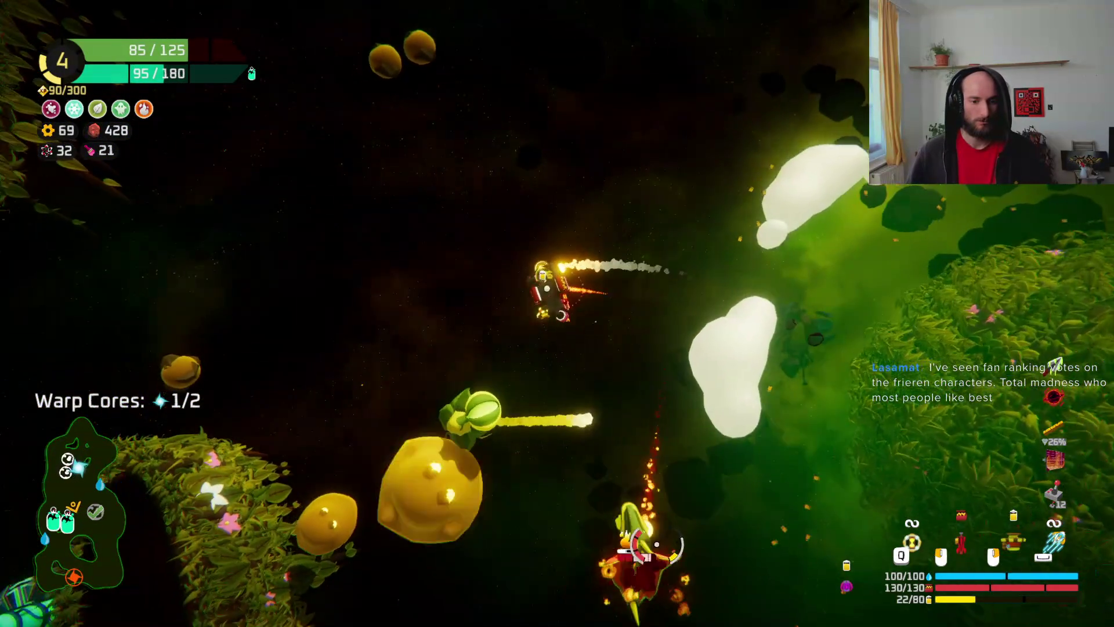
click(724, 405)
key(w)
click(724, 404)
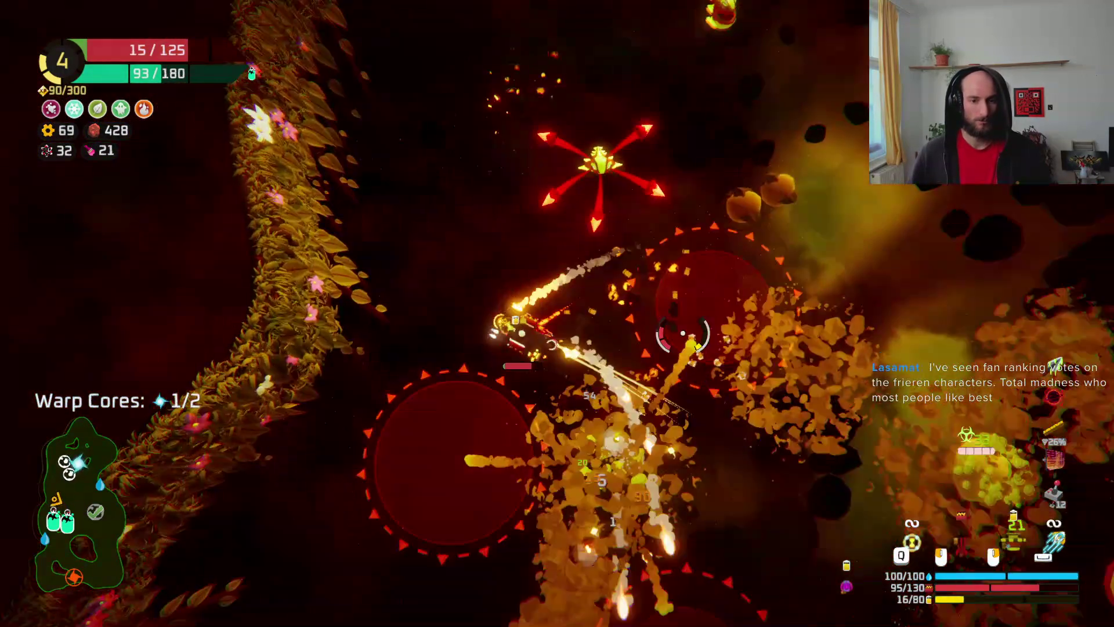
click(683, 333)
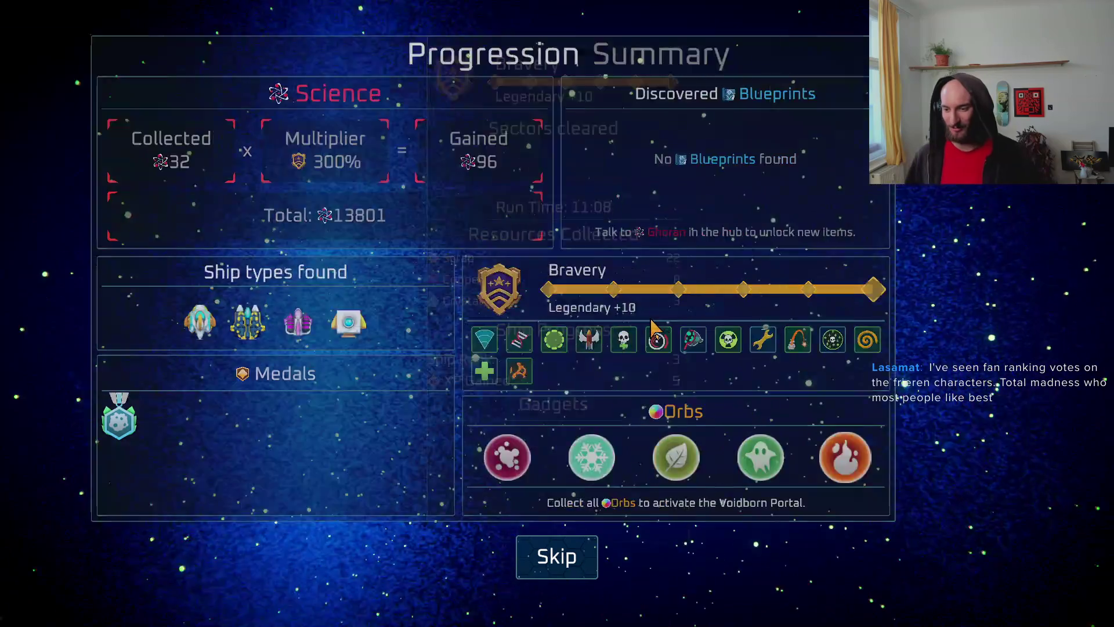
- Skip the progression count-up and go To Hub from the run Summary
click(587, 560)
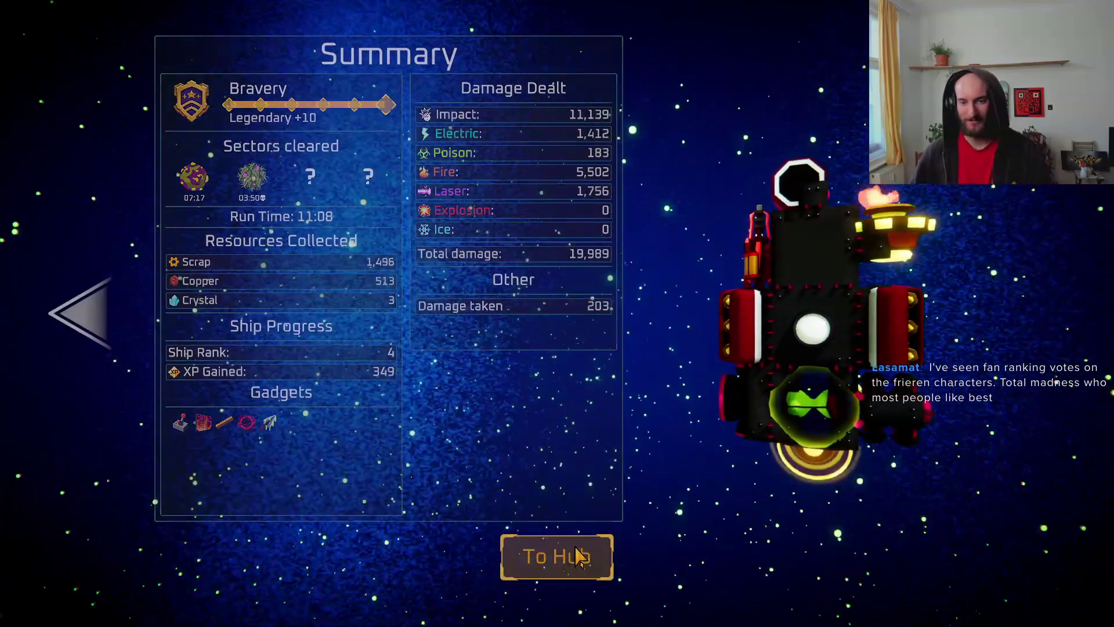
click(577, 558)
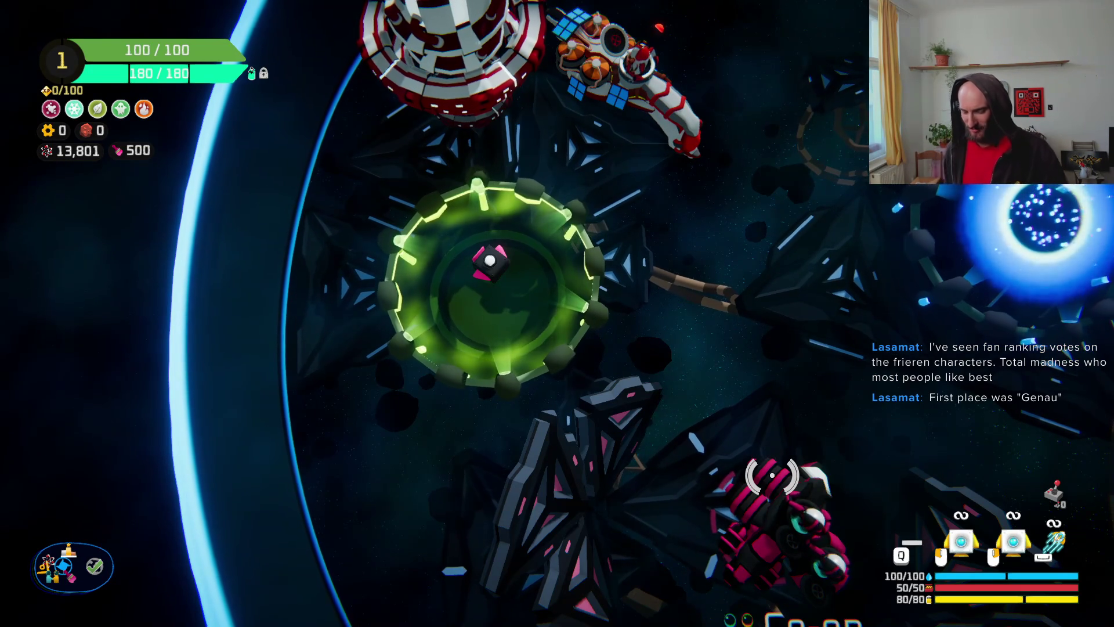
- Fly to the blue portal, start the trial and launch it with Play
key(e)
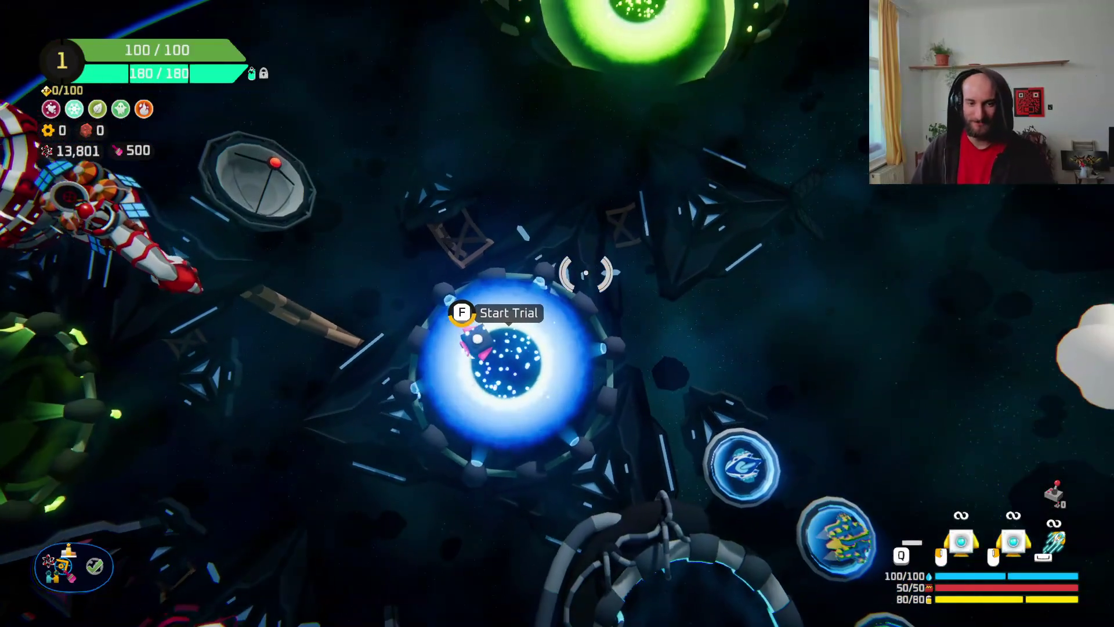
key(e)
click(870, 580)
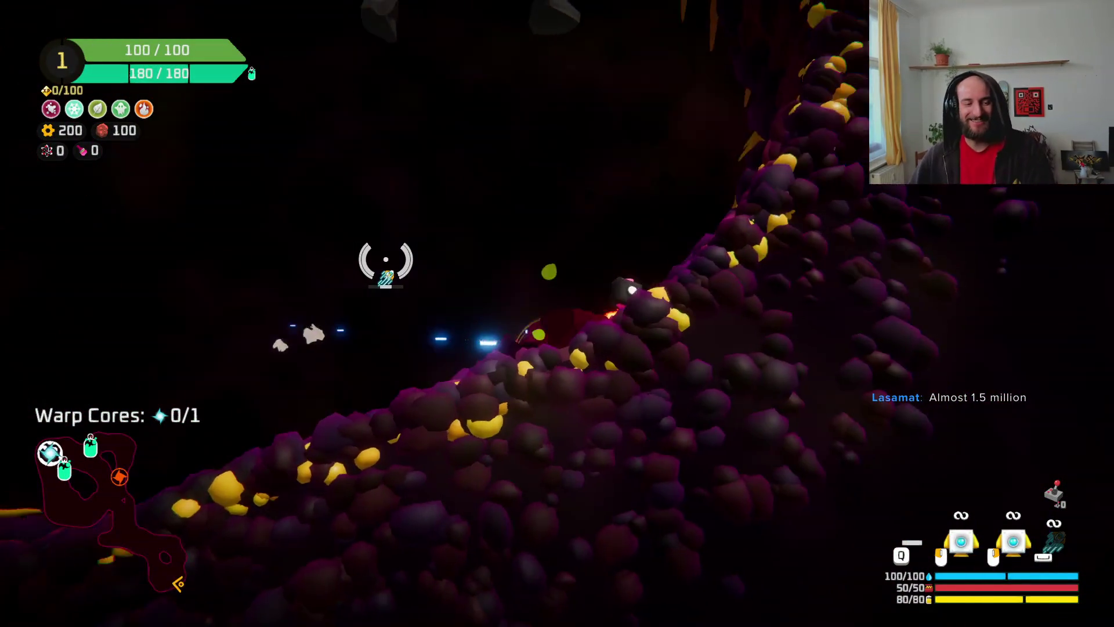
- Carry a spare part into Storage and shoot enemies across the purple cave, reaching 18/100 experience
mouse_move(656, 206)
mouse_down()
mouse_move(734, 249)
mouse_move(660, 263)
mouse_move(746, 236)
mouse_move(748, 428)
mouse_up()
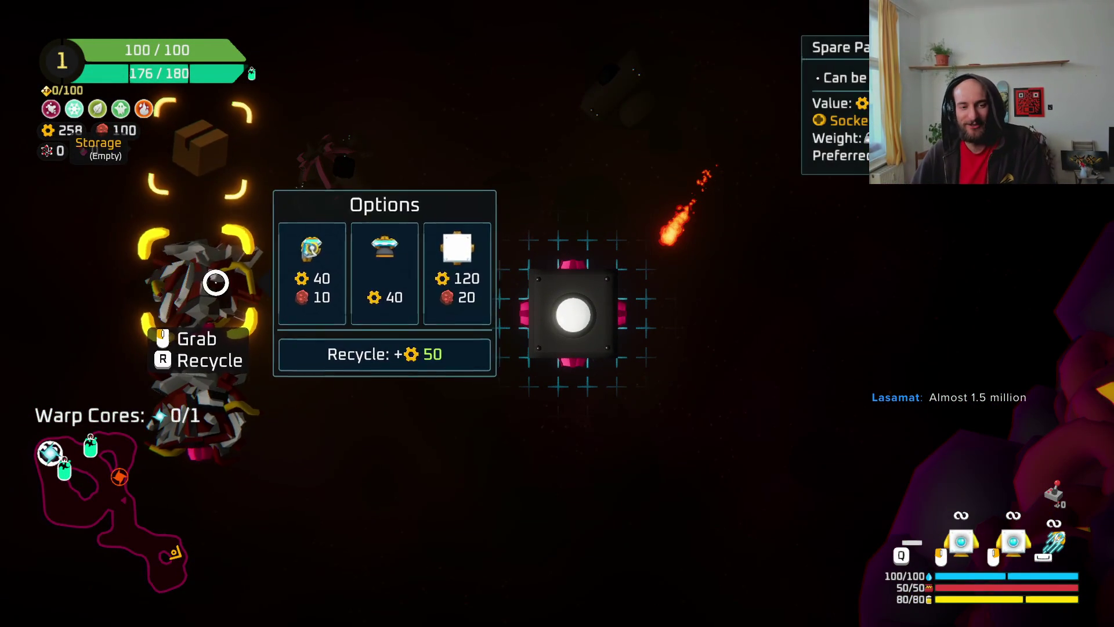
click(225, 430)
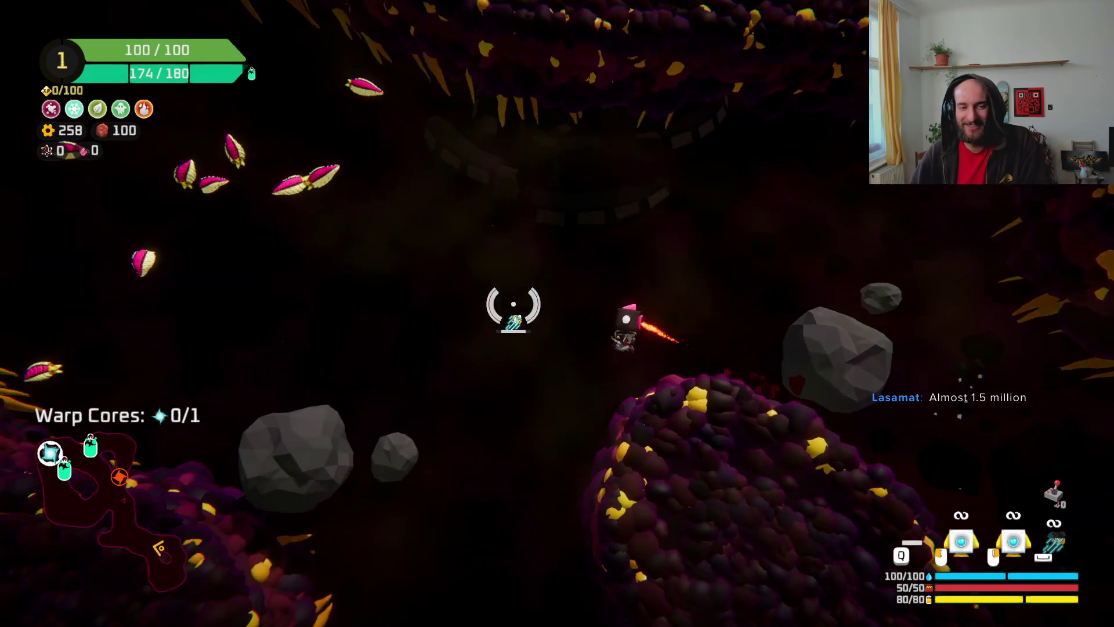
mouse_move(512, 303)
mouse_down()
mouse_move(463, 246)
mouse_move(522, 177)
mouse_move(540, 200)
mouse_move(547, 169)
mouse_move(701, 149)
mouse_move(736, 246)
mouse_move(676, 329)
mouse_move(485, 328)
mouse_move(373, 368)
mouse_move(403, 462)
mouse_move(560, 510)
mouse_move(445, 356)
mouse_move(249, 373)
mouse_move(294, 318)
mouse_move(670, 469)
mouse_move(646, 468)
mouse_move(510, 534)
mouse_move(581, 366)
mouse_up()
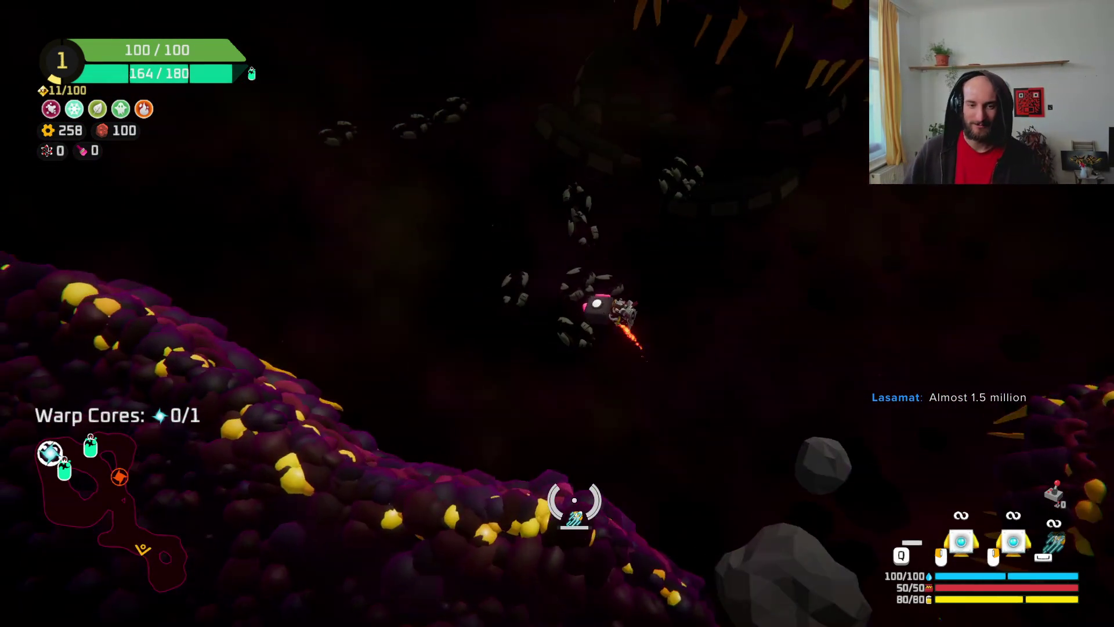
click(572, 498)
click(488, 299)
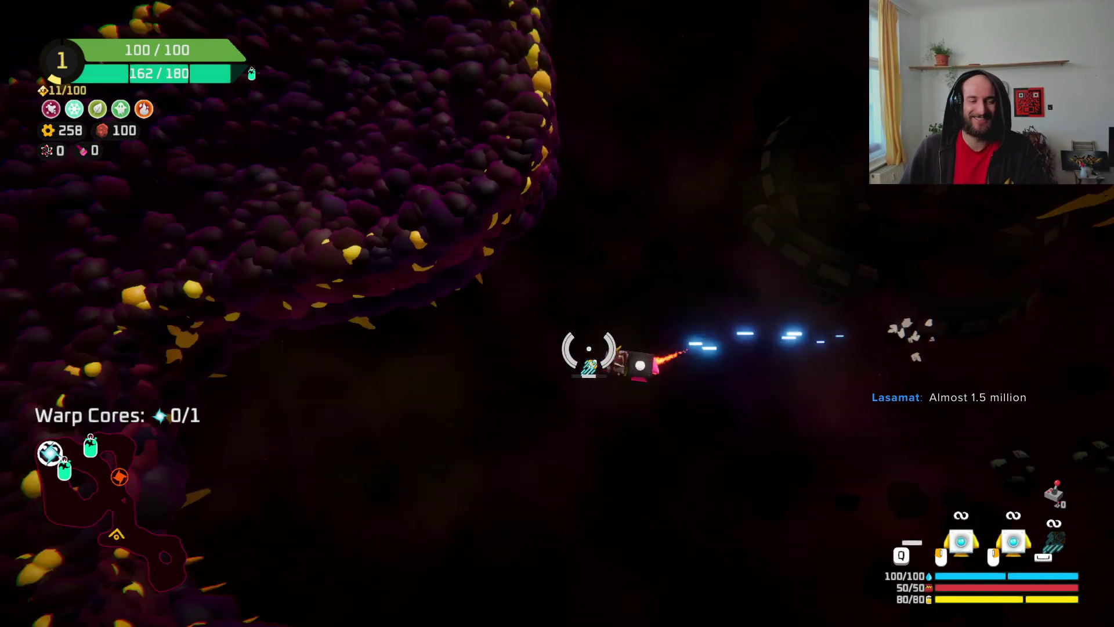
click(616, 177)
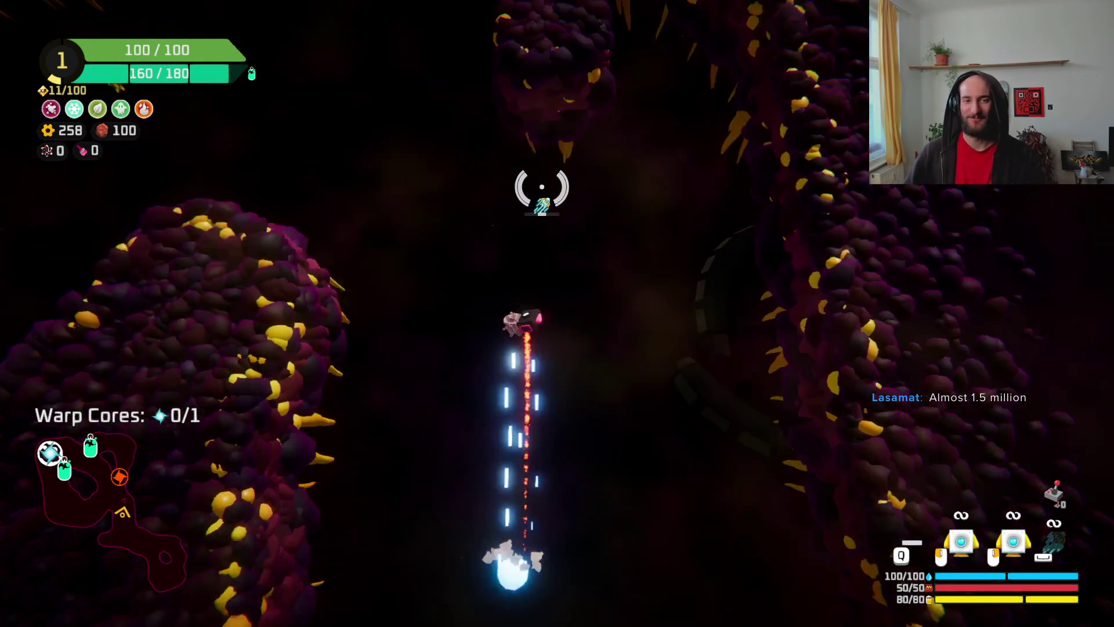
mouse_move(685, 249)
mouse_down()
mouse_move(604, 385)
mouse_move(477, 465)
mouse_move(411, 236)
mouse_move(393, 355)
mouse_move(435, 291)
mouse_move(472, 316)
mouse_move(460, 464)
mouse_move(413, 383)
mouse_move(360, 392)
mouse_move(396, 403)
mouse_move(413, 306)
mouse_move(437, 325)
mouse_move(463, 281)
mouse_move(420, 286)
mouse_move(487, 199)
mouse_up()
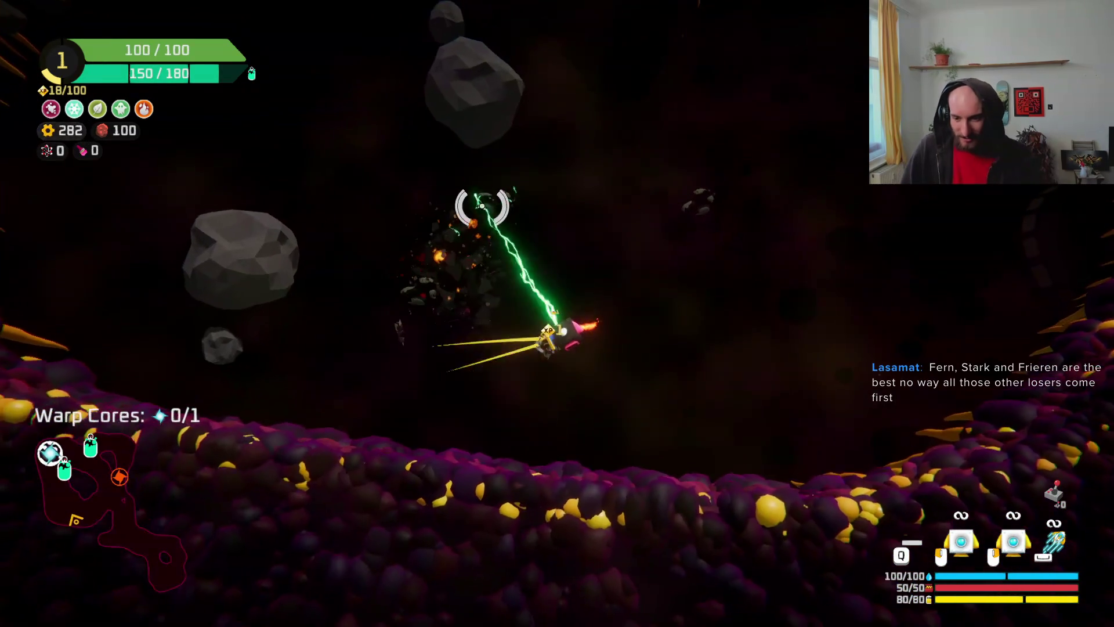
- Pause and resume, then sweep the lightning beam across enemies, the plant and ore
key(Escape)
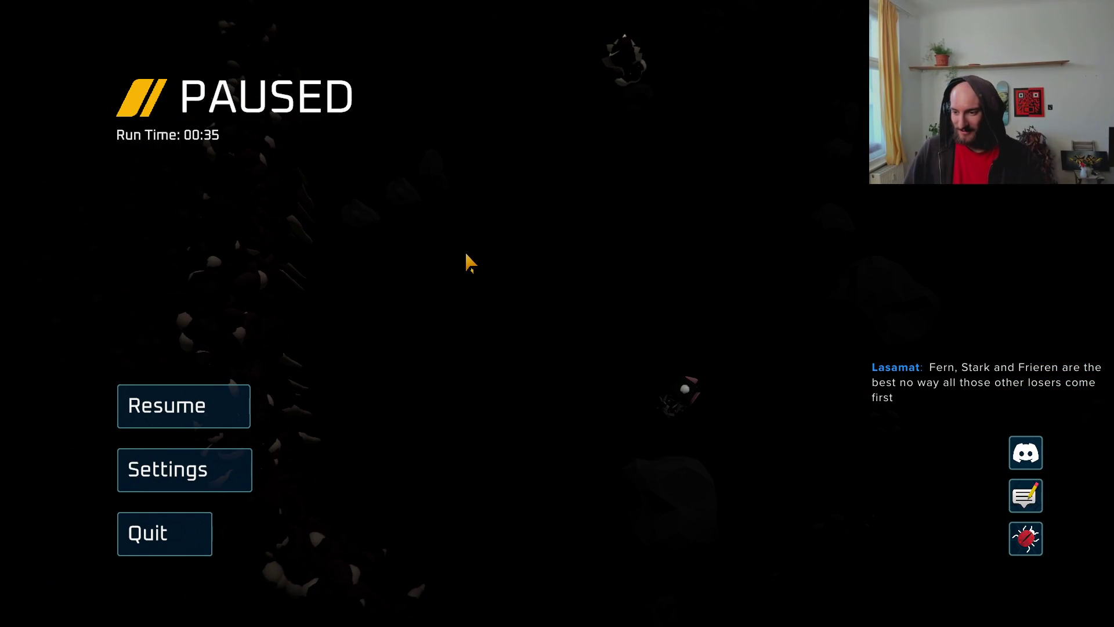
key(Escape)
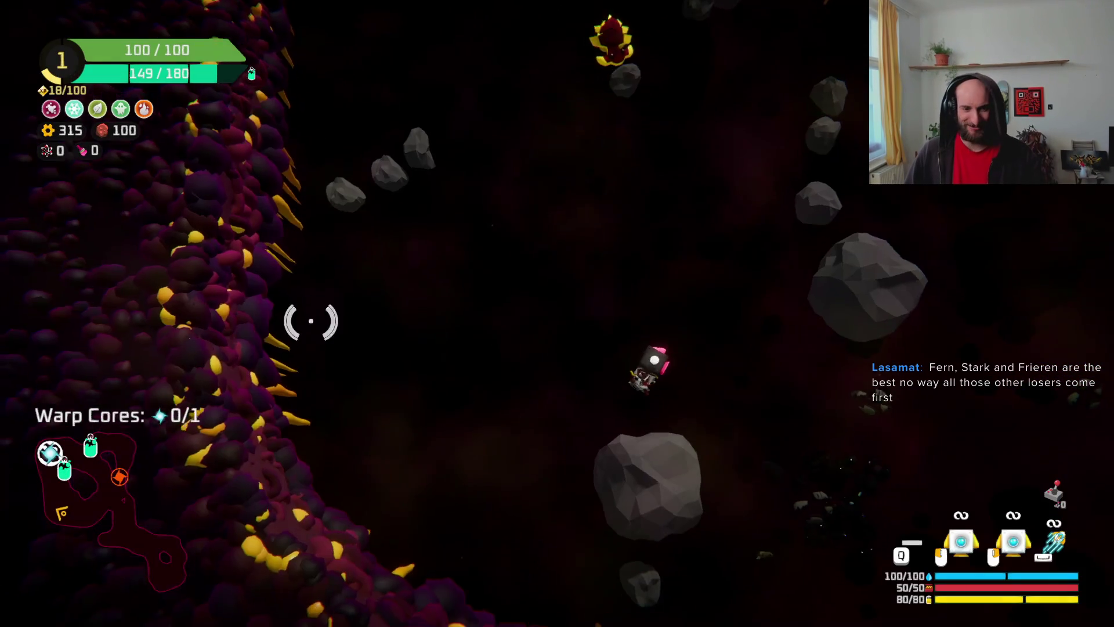
mouse_move(576, 87)
mouse_down()
mouse_move(604, 168)
mouse_move(607, 234)
mouse_move(696, 273)
mouse_move(664, 256)
mouse_move(373, 473)
mouse_move(326, 384)
mouse_move(567, 130)
mouse_move(450, 214)
mouse_move(412, 323)
mouse_move(526, 88)
mouse_move(657, 280)
mouse_move(557, 186)
mouse_move(496, 325)
mouse_move(383, 363)
mouse_move(398, 333)
mouse_move(493, 380)
mouse_move(555, 386)
mouse_move(651, 318)
mouse_move(622, 398)
mouse_move(714, 323)
mouse_move(446, 369)
mouse_up()
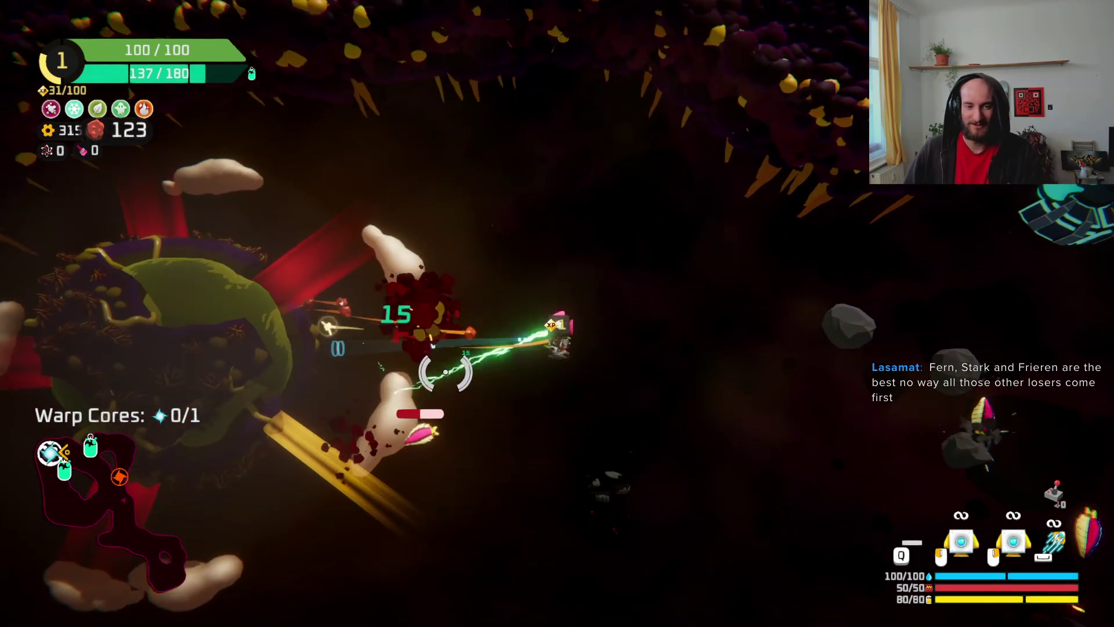
mouse_move(508, 409)
mouse_down()
mouse_move(704, 256)
mouse_move(643, 267)
mouse_up()
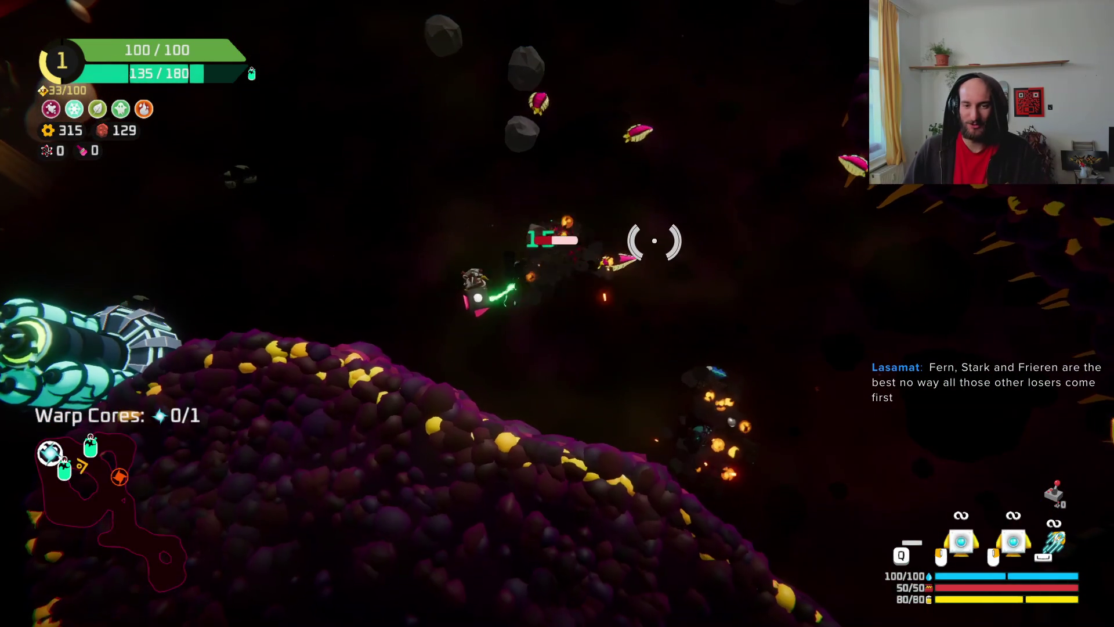
mouse_move(605, 185)
mouse_down()
mouse_move(552, 120)
mouse_move(723, 395)
mouse_move(667, 418)
mouse_move(668, 262)
mouse_move(729, 354)
mouse_move(791, 410)
mouse_move(688, 410)
mouse_move(709, 330)
mouse_move(660, 376)
mouse_move(522, 132)
mouse_move(671, 258)
mouse_move(524, 135)
mouse_move(763, 580)
mouse_move(607, 529)
mouse_move(563, 534)
mouse_up()
- Dash to the oxygen station and bring up its tier 1/3 reward choices
key(Escape)
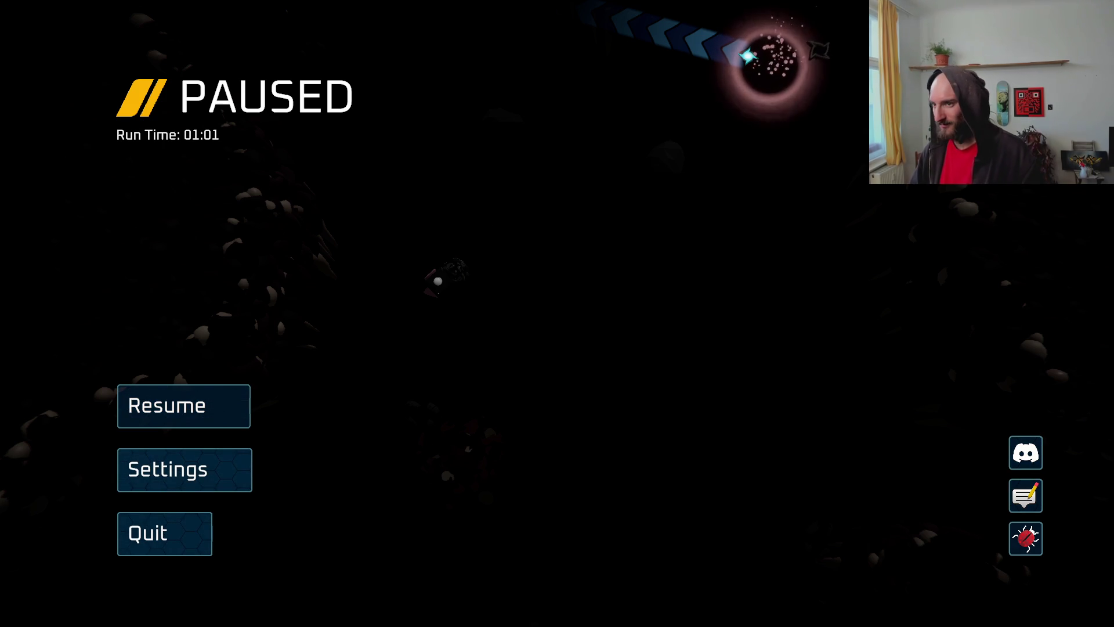
key(Escape)
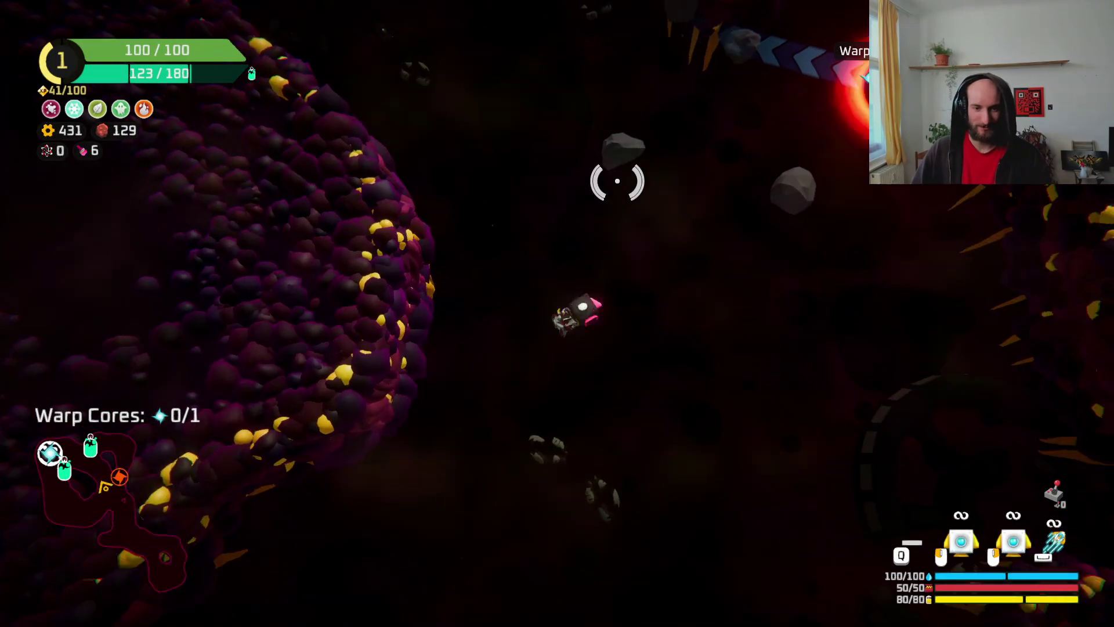
key(w)
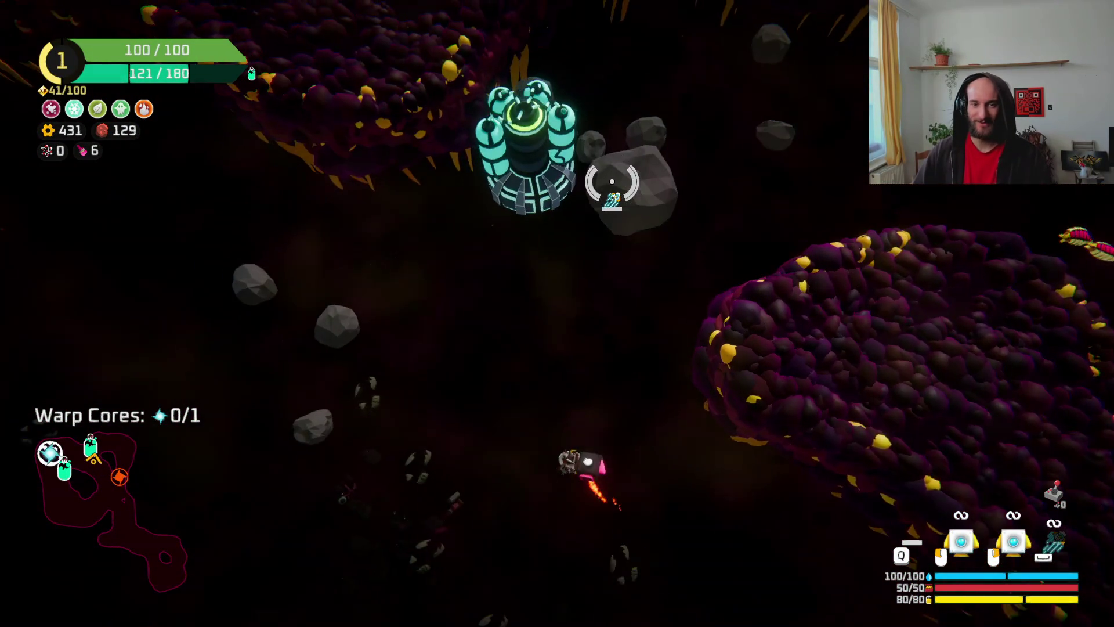
key(f)
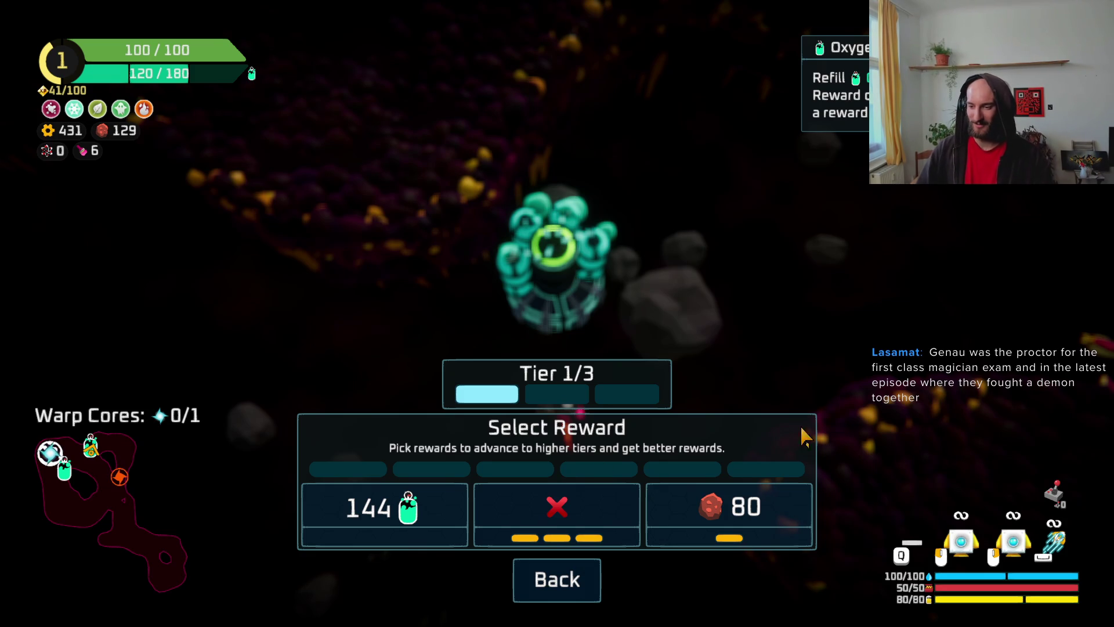
- Take the 80 copper reward, then mine the warp-core structure until Warp Cores reach 1/1
click(715, 529)
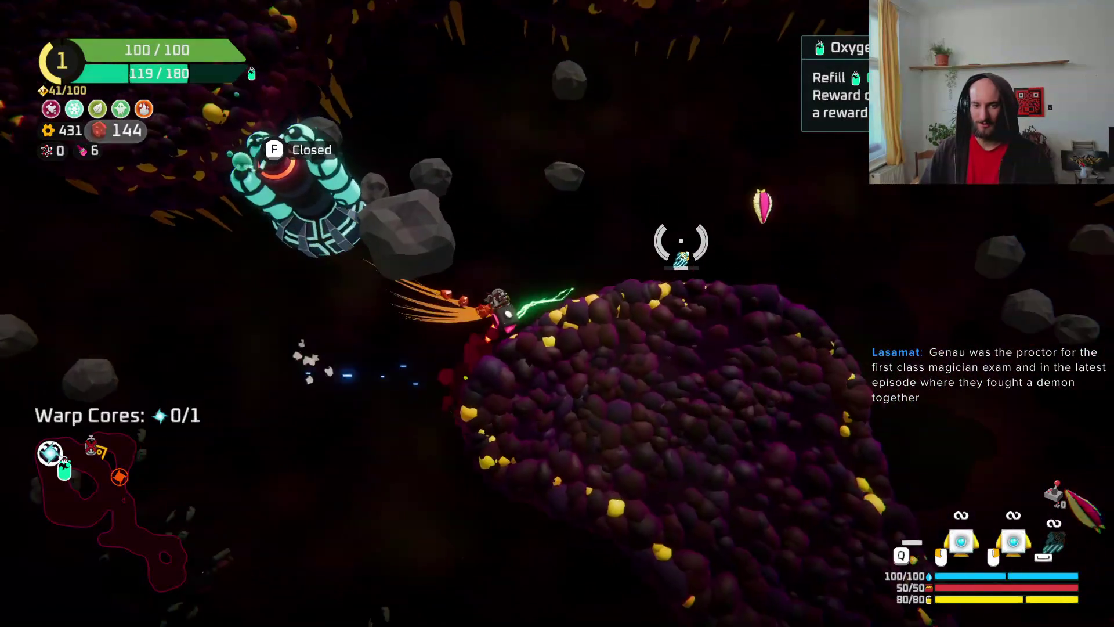
mouse_move(691, 271)
mouse_down()
mouse_move(659, 308)
mouse_move(738, 303)
mouse_move(723, 350)
mouse_move(757, 356)
mouse_move(398, 435)
mouse_move(447, 426)
mouse_move(497, 534)
mouse_move(518, 332)
mouse_move(566, 323)
mouse_move(659, 398)
mouse_move(436, 402)
mouse_move(398, 289)
mouse_move(505, 221)
mouse_move(453, 251)
mouse_move(472, 284)
mouse_move(503, 299)
mouse_up()
key(f)
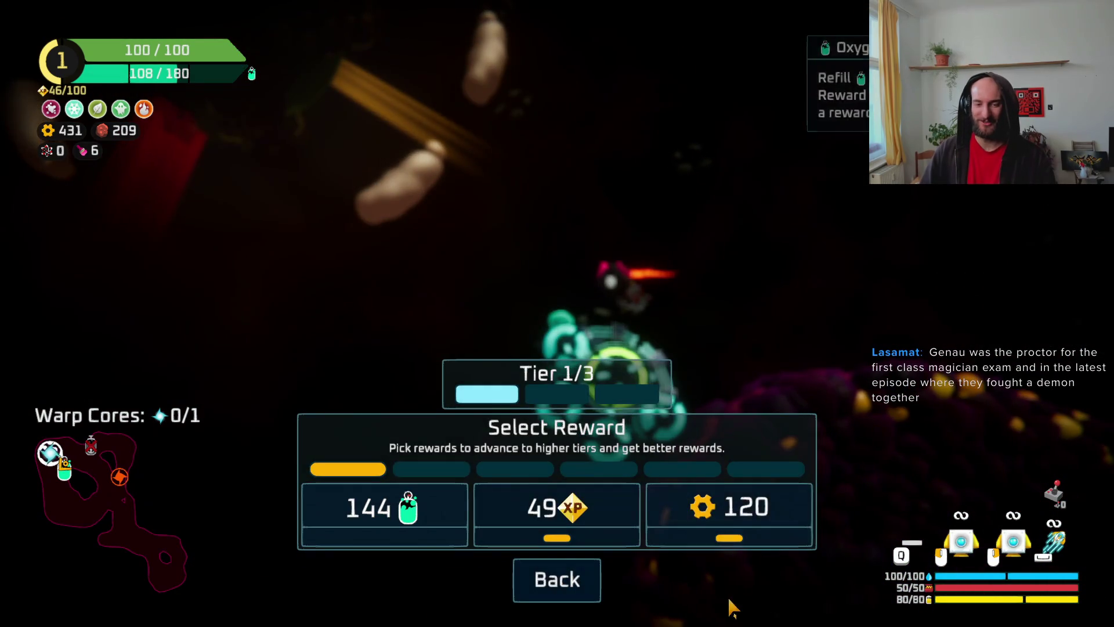
key(Escape)
mouse_move(621, 324)
mouse_down()
mouse_move(537, 325)
mouse_move(641, 278)
mouse_move(716, 199)
mouse_move(733, 238)
mouse_move(729, 294)
mouse_move(746, 323)
mouse_move(706, 382)
mouse_up()
key(space)
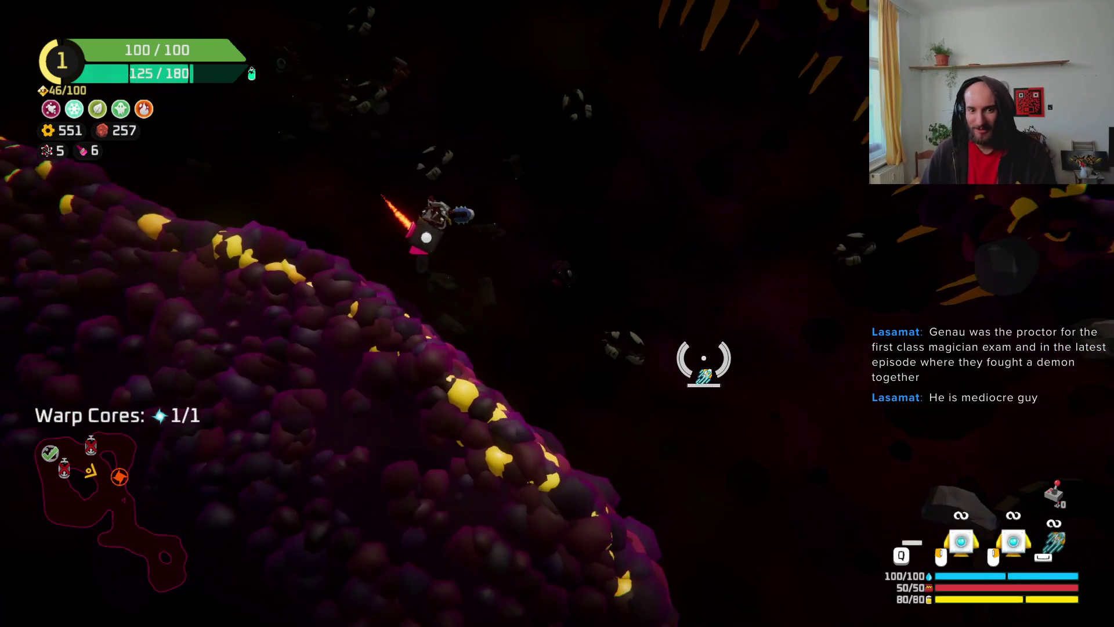
- Warp out through the portal and pick the crate node on the sector map
key(w)
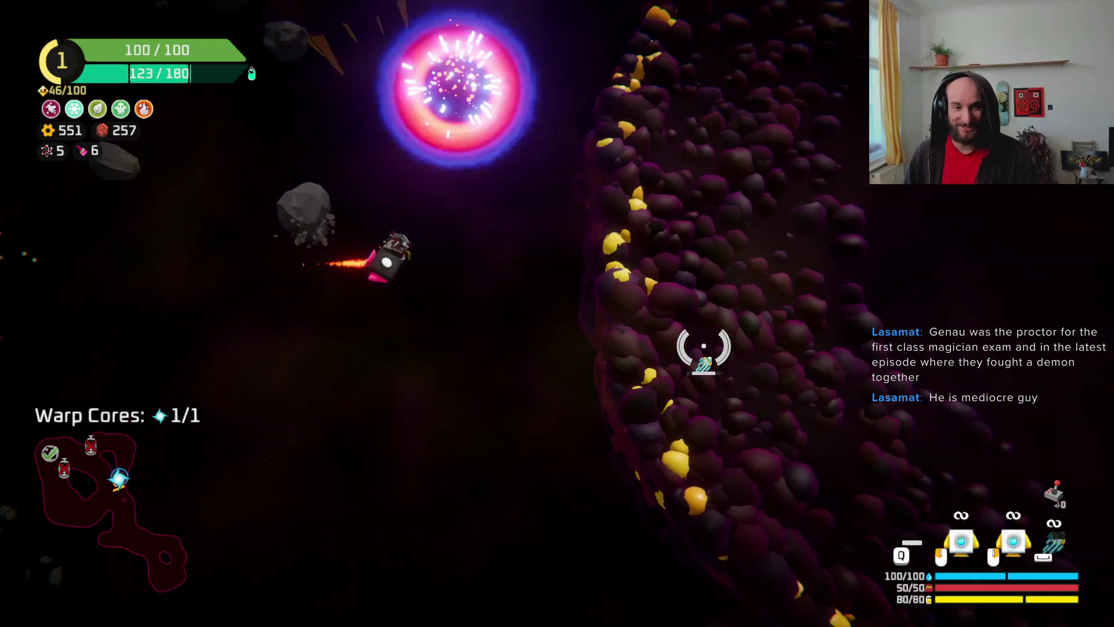
key(e)
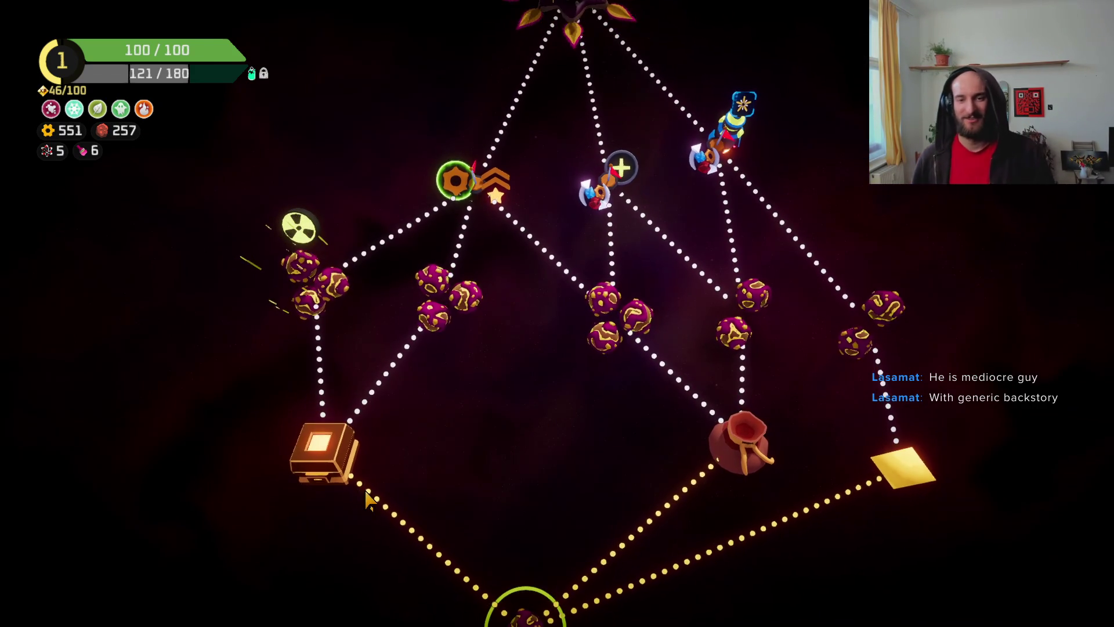
click(393, 497)
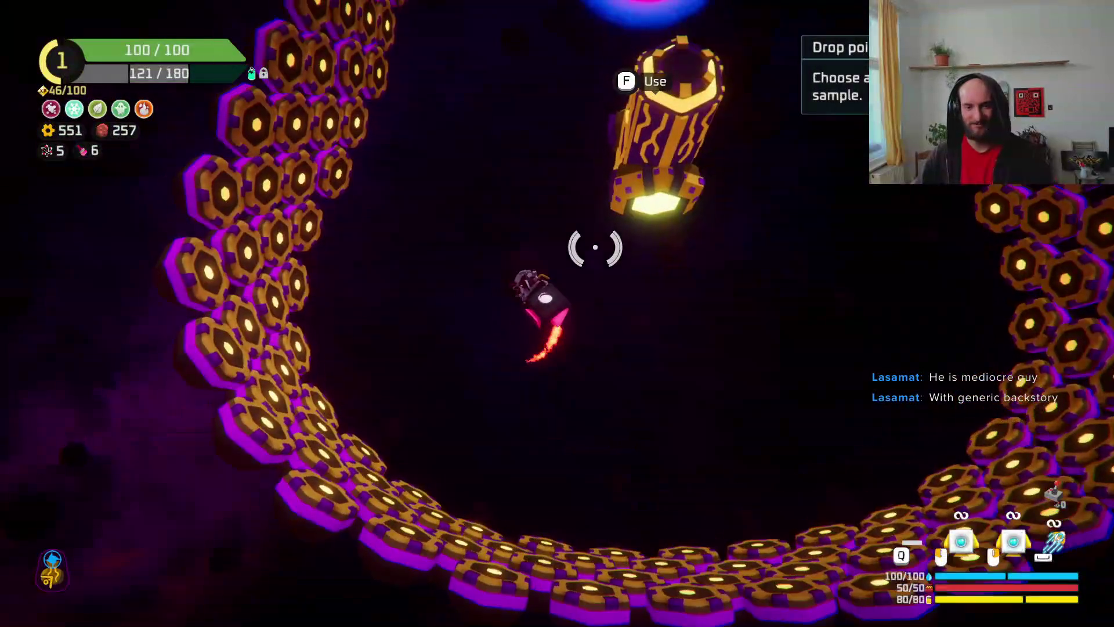
- Check the drop-point crate rewards and close them without choosing
key(e)
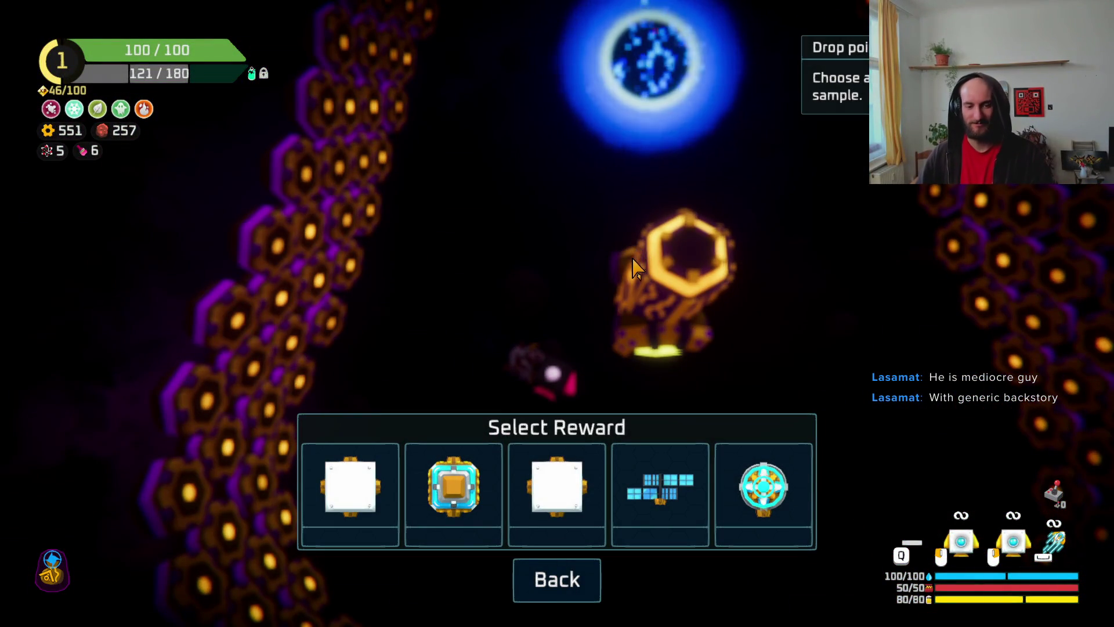
key(Escape)
mouse_move(238, 256)
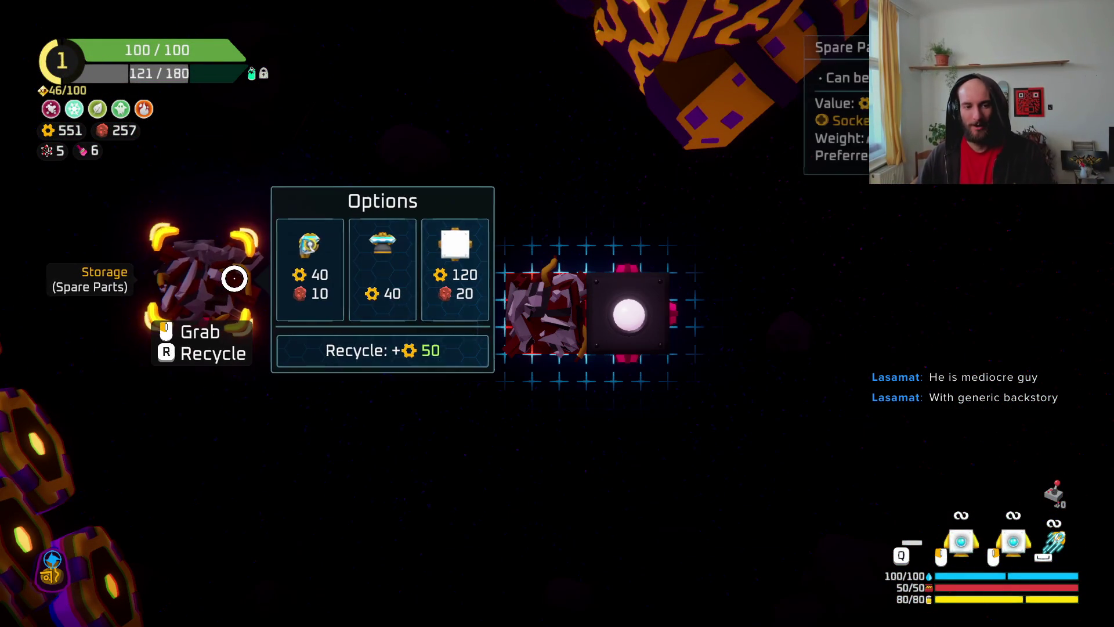
key(e)
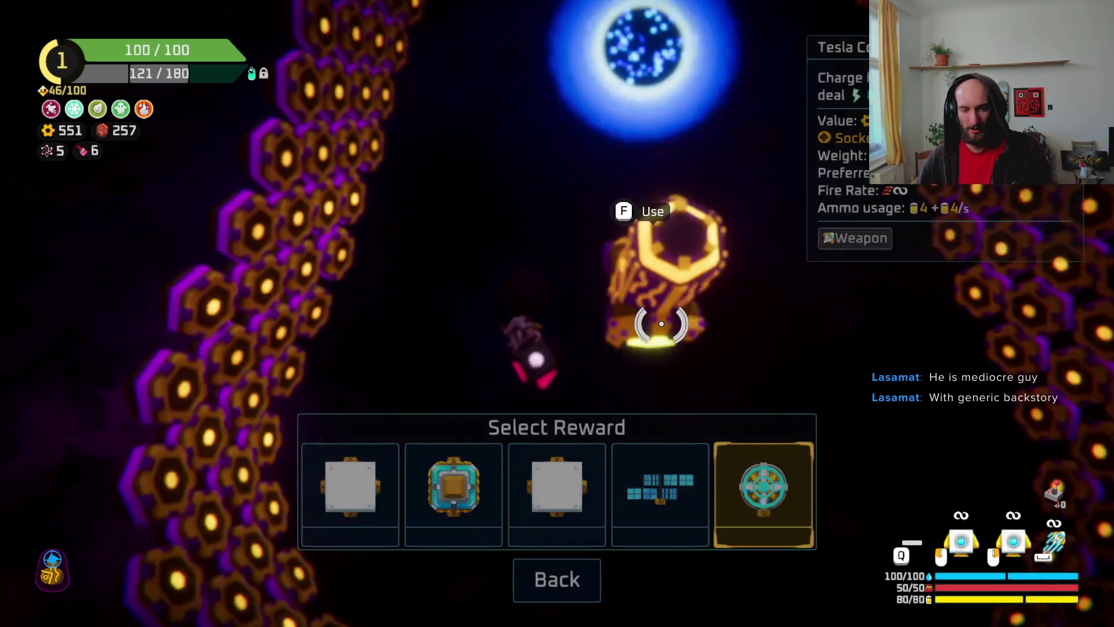
key(Escape)
- Buy the thruster upgrade for the stored part and the middle upgrade for the spare part
mouse_move(575, 303)
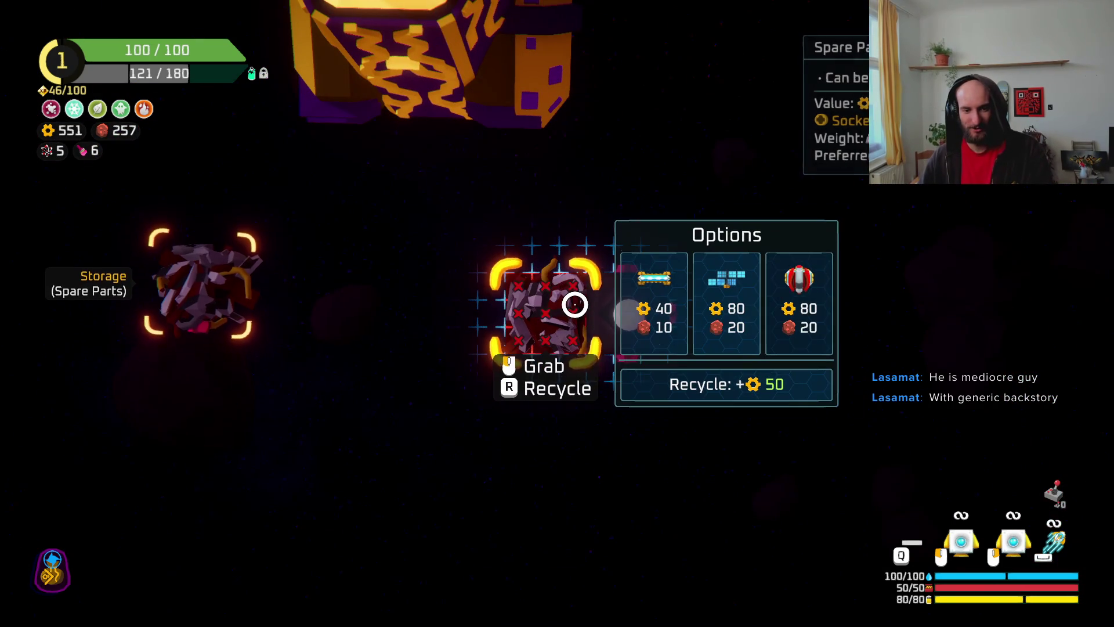
mouse_move(212, 269)
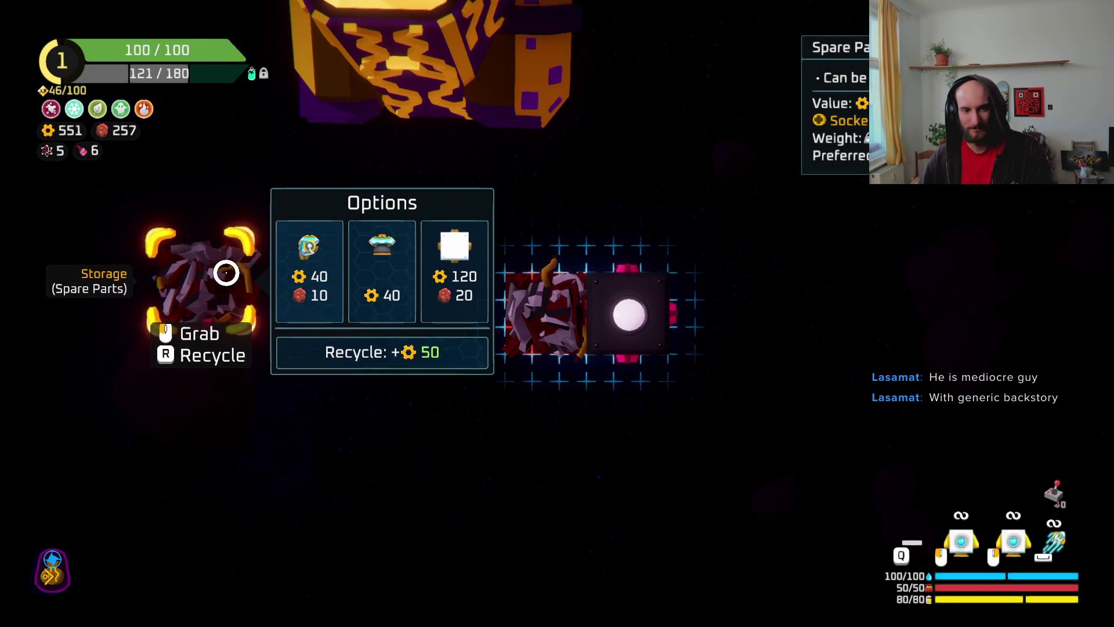
click(365, 261)
mouse_move(554, 295)
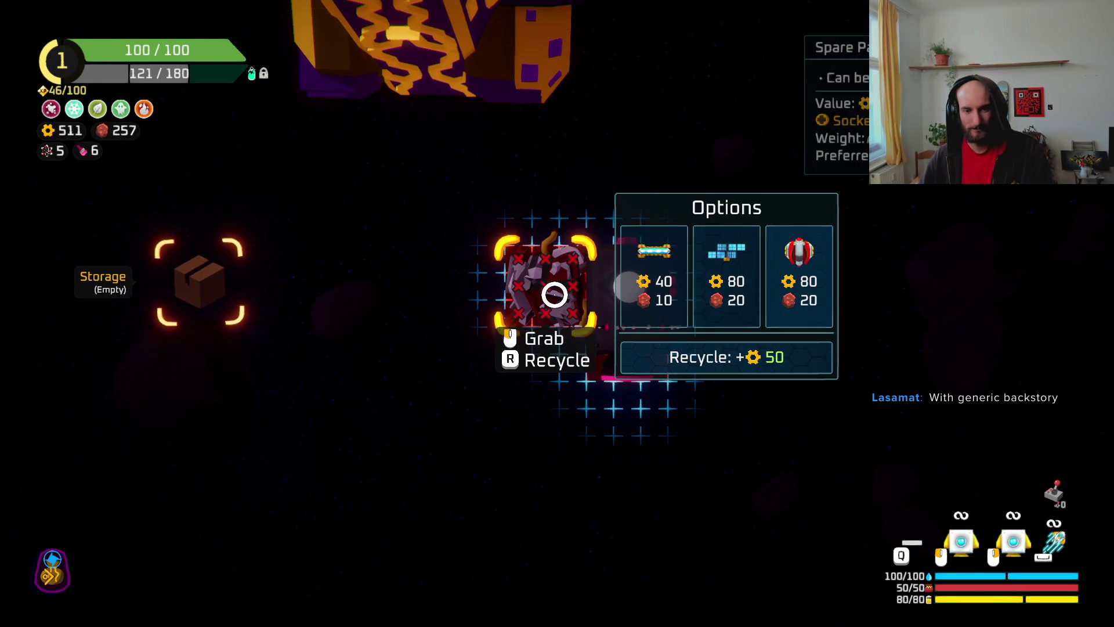
click(758, 293)
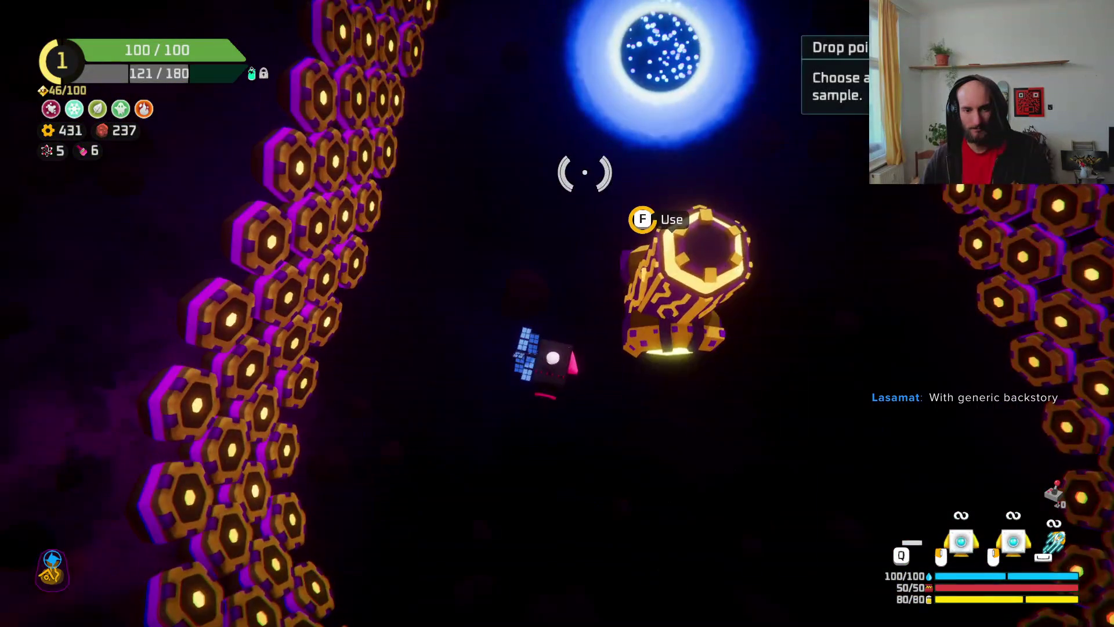
- Take the Tesla coil weapon, warp to the sector map and choose the radiation asteroid node
key(f)
click(754, 500)
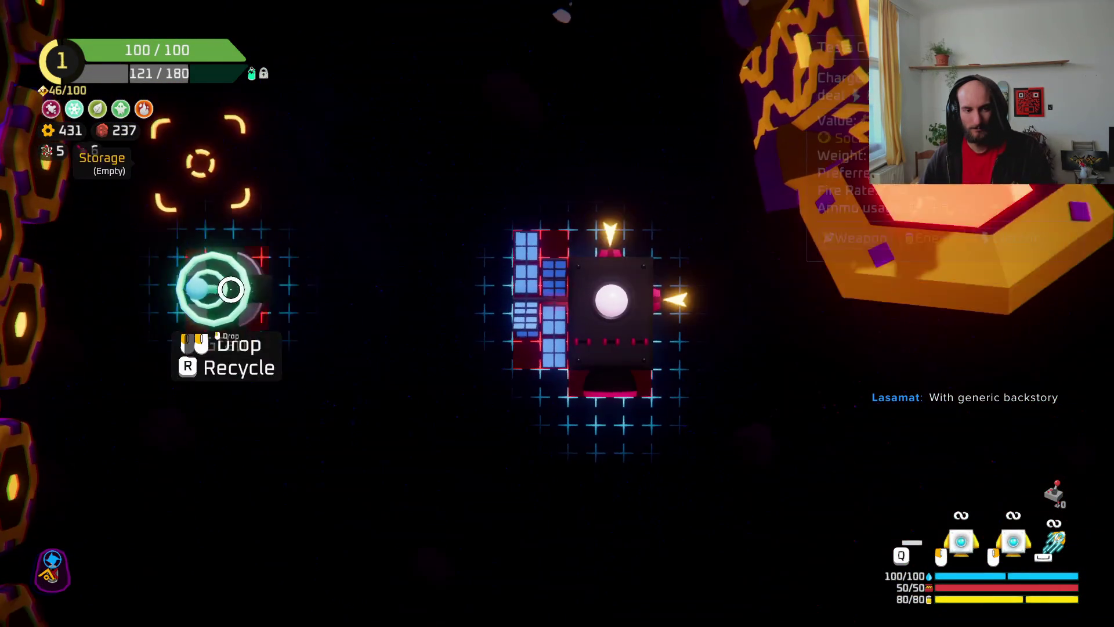
key(w)
key(f)
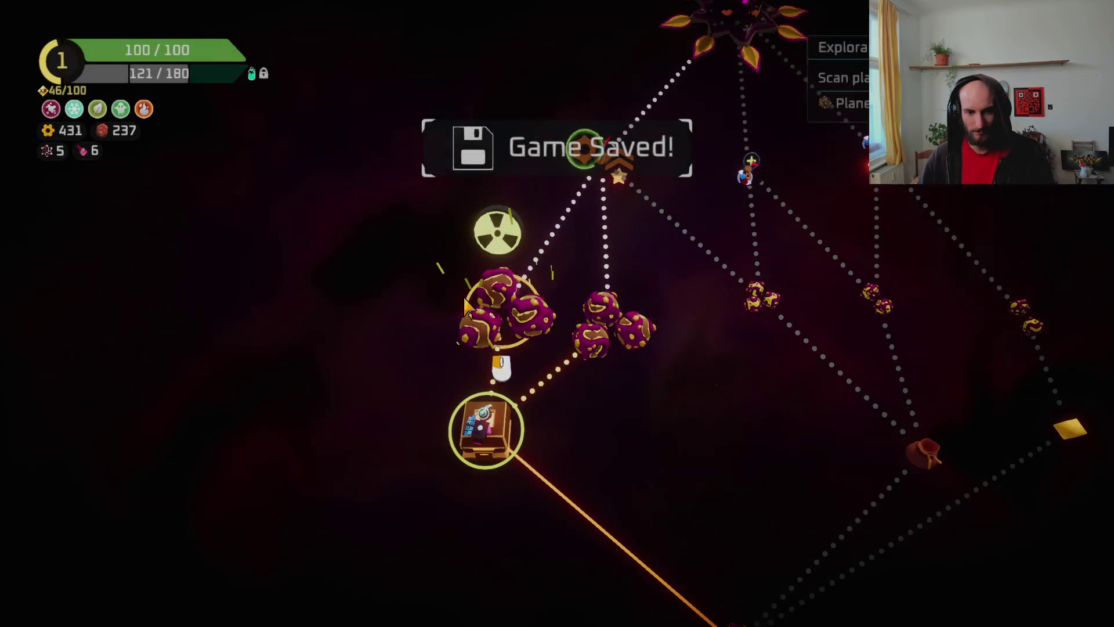
click(506, 334)
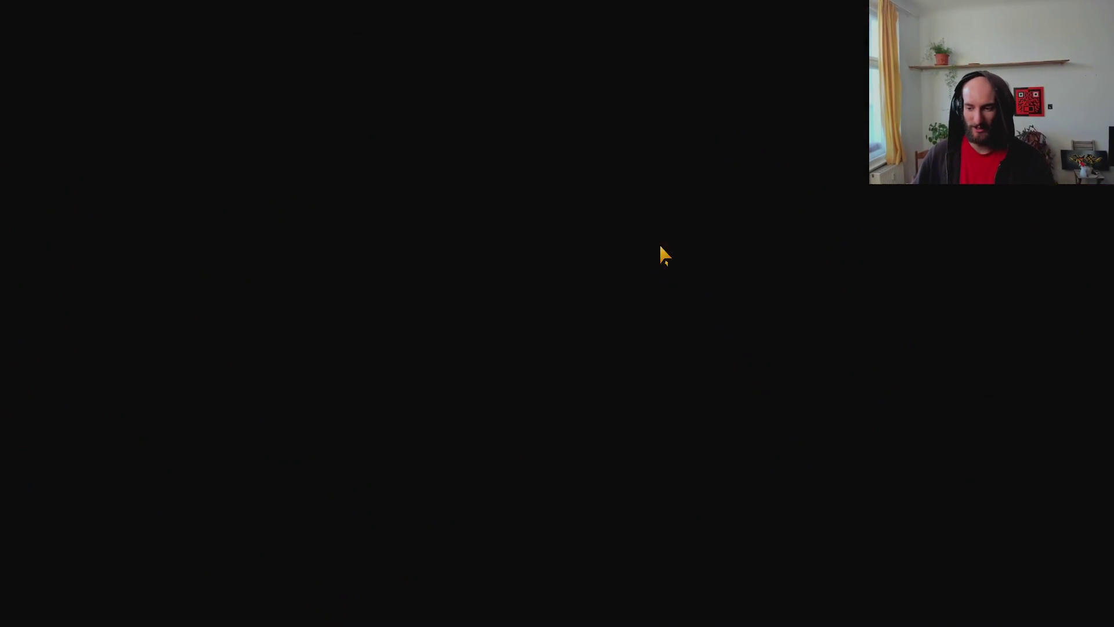
- Fire chain lightning at the radiation sector boss, then fly to the blue planet's structure
key(w)
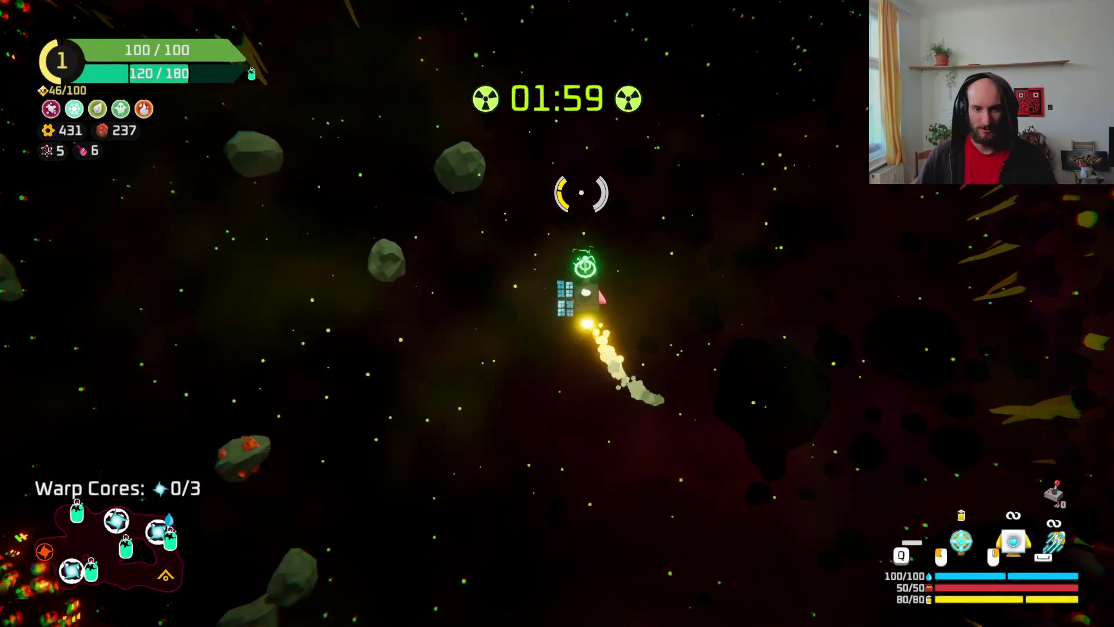
click(575, 194)
click(637, 257)
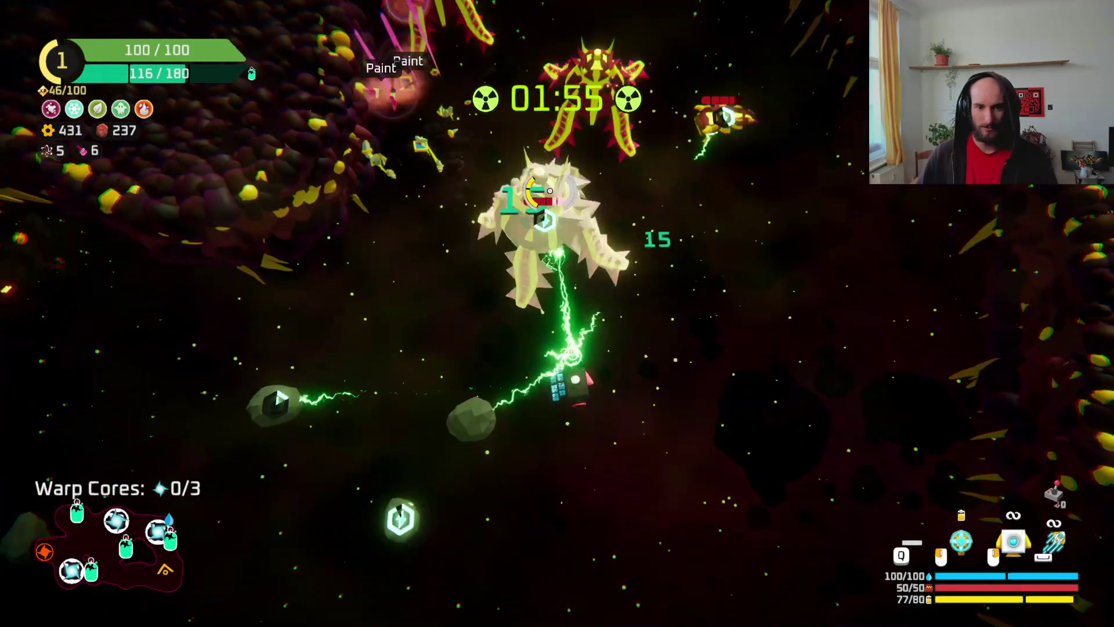
click(457, 193)
click(470, 144)
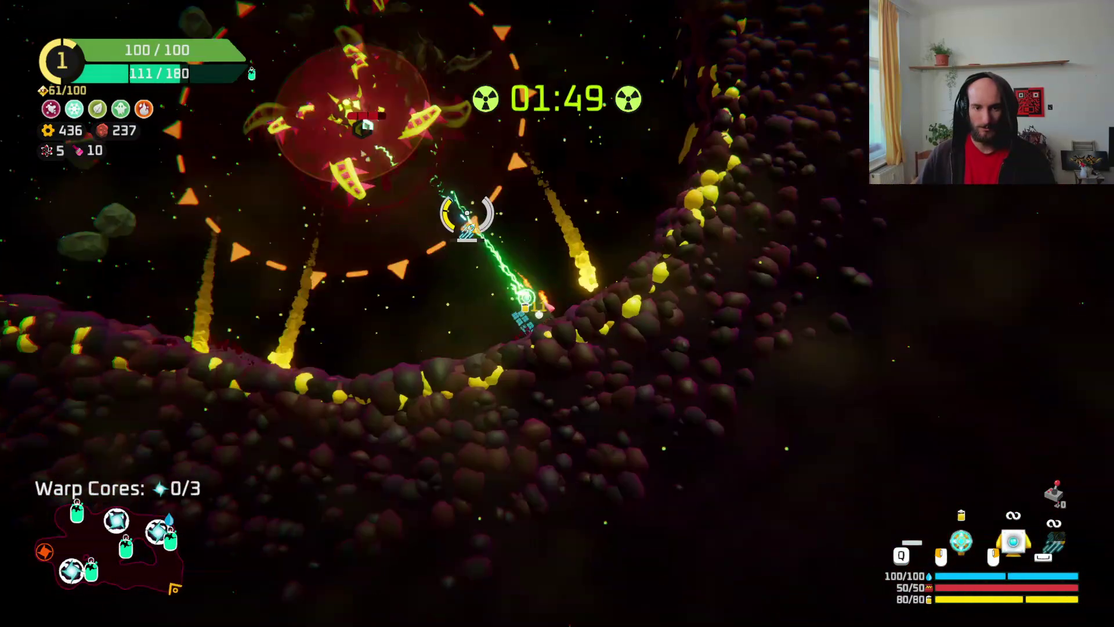
click(467, 215)
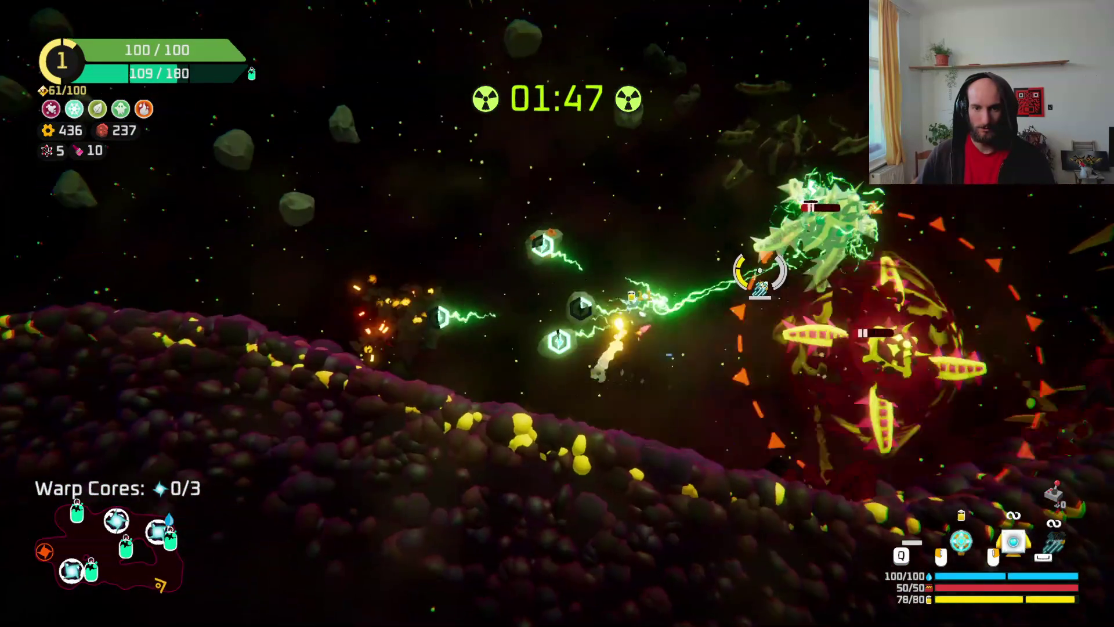
click(719, 391)
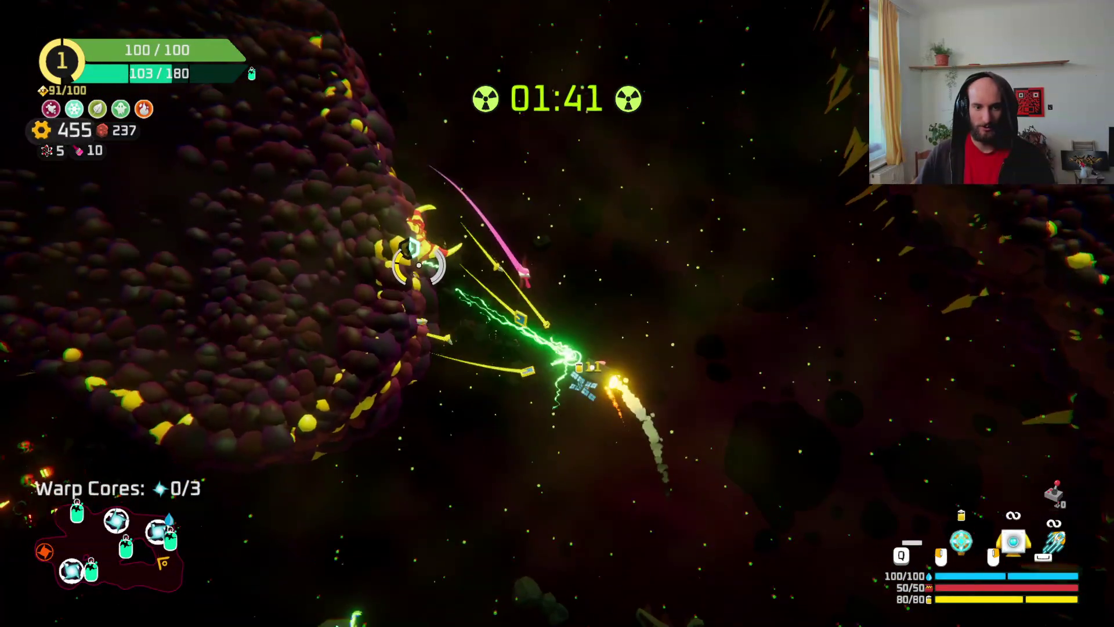
key(w)
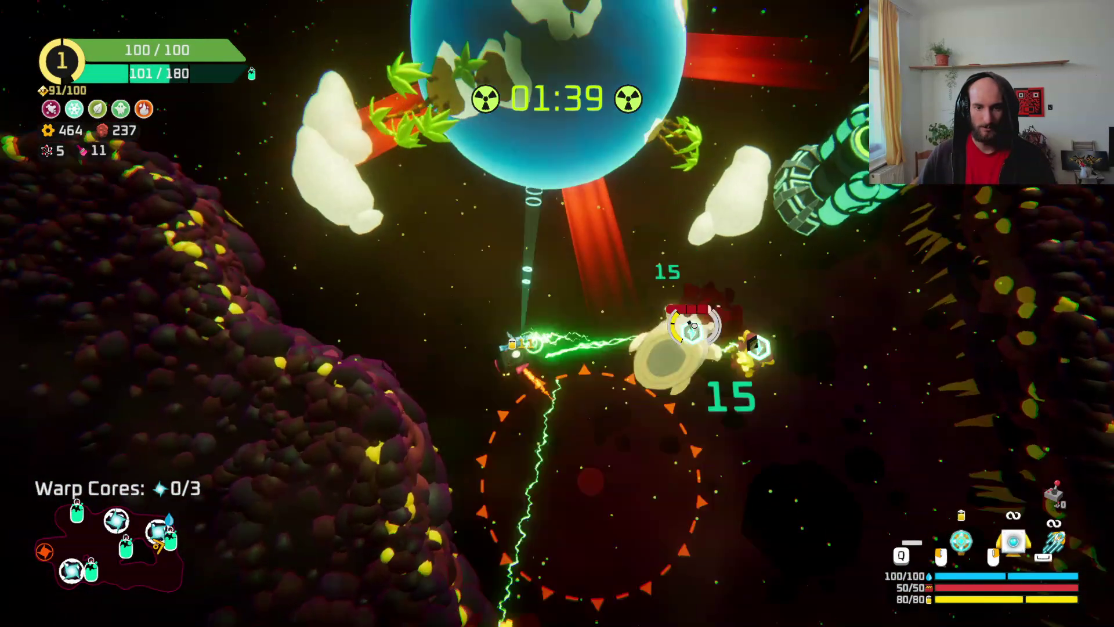
- Take the 144 oxygen refill, fly down to a warp core and pick the Ruler upgrade
key(f)
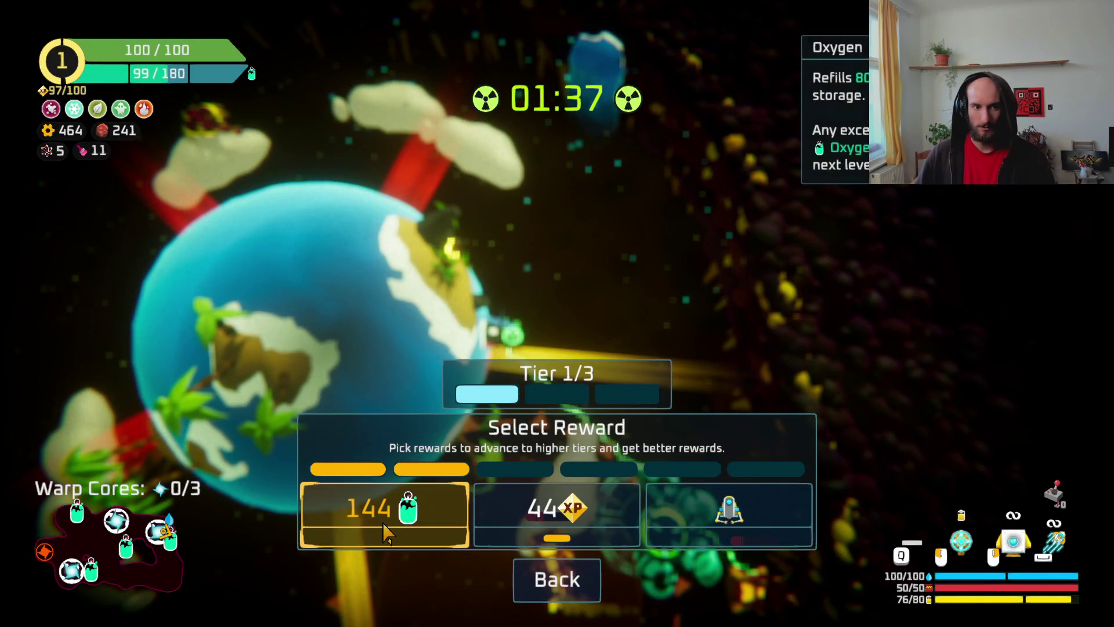
click(385, 532)
key(a)
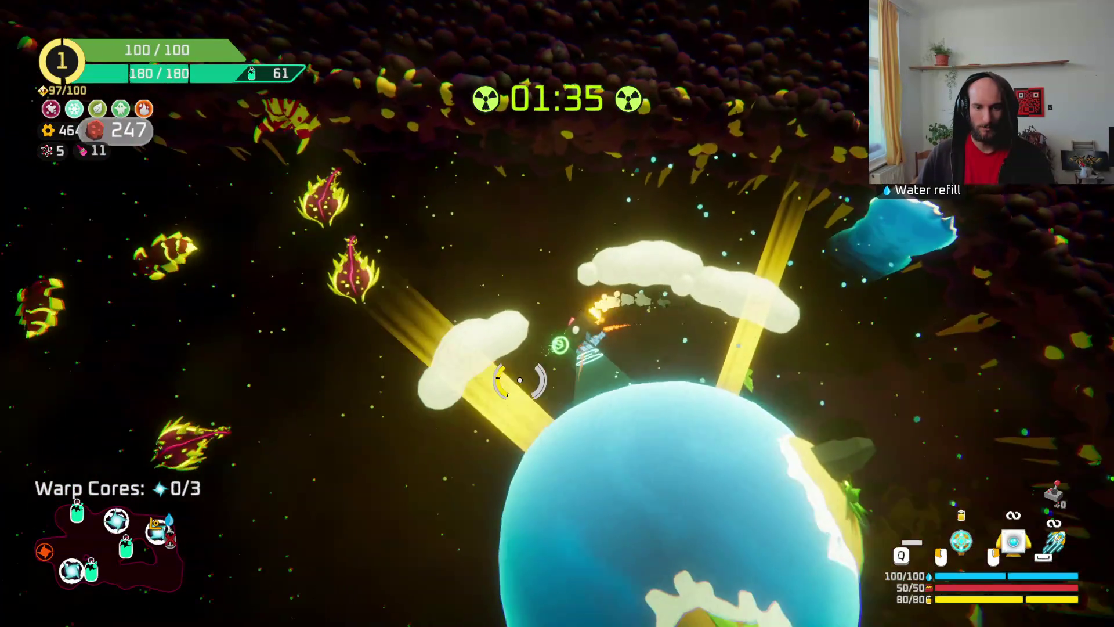
key(s)
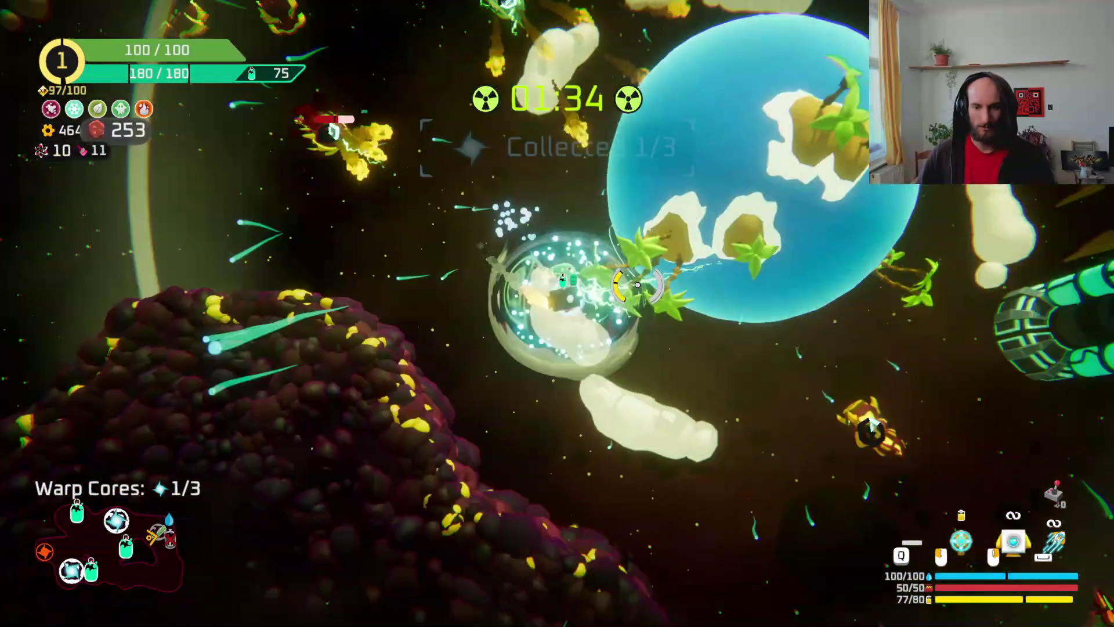
key(s)
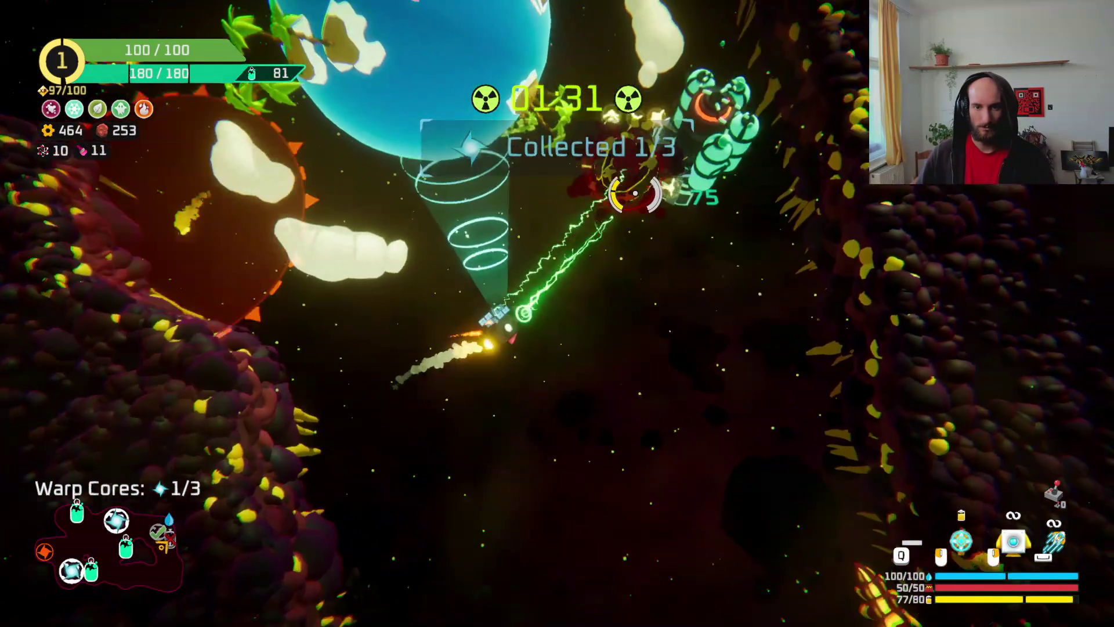
key(s)
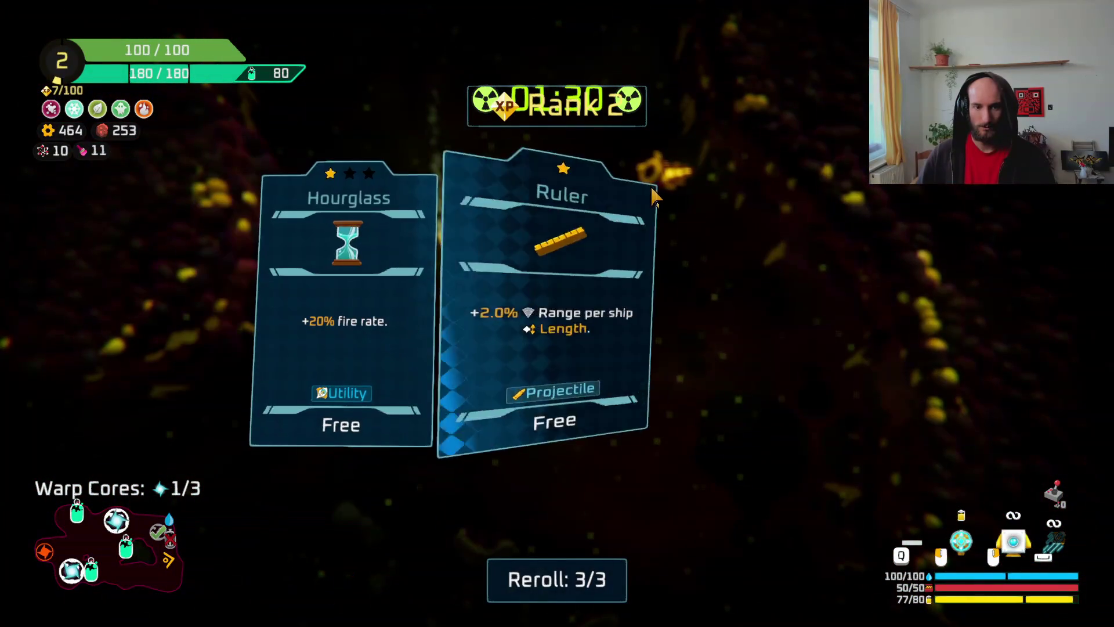
click(721, 323)
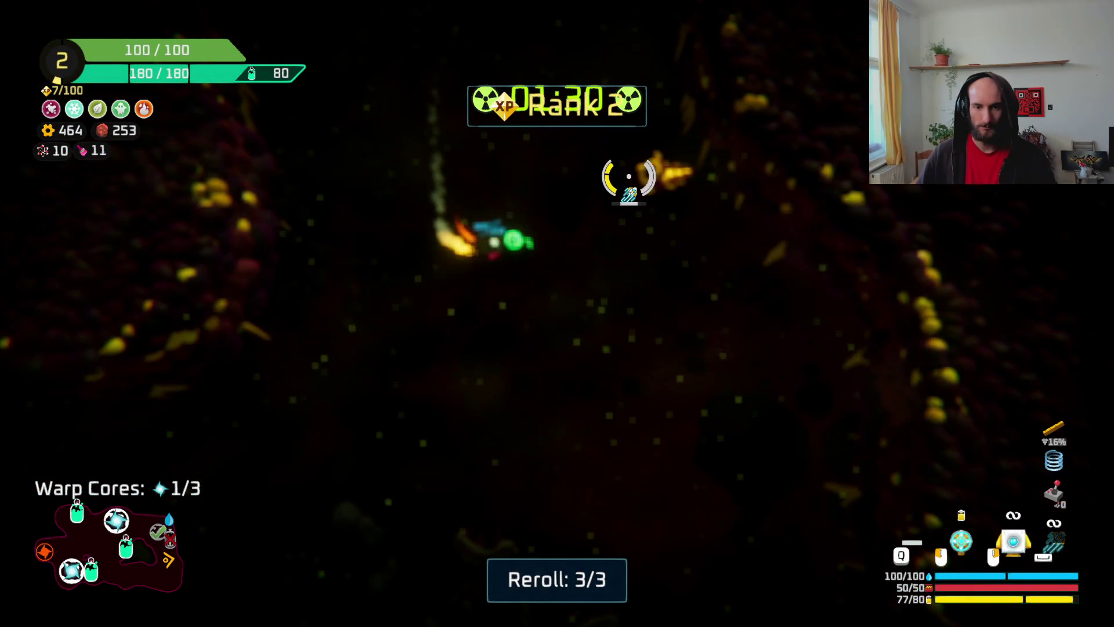
- Mine the new asteroid field and take the Bandana upgrade with key 1
key(w)
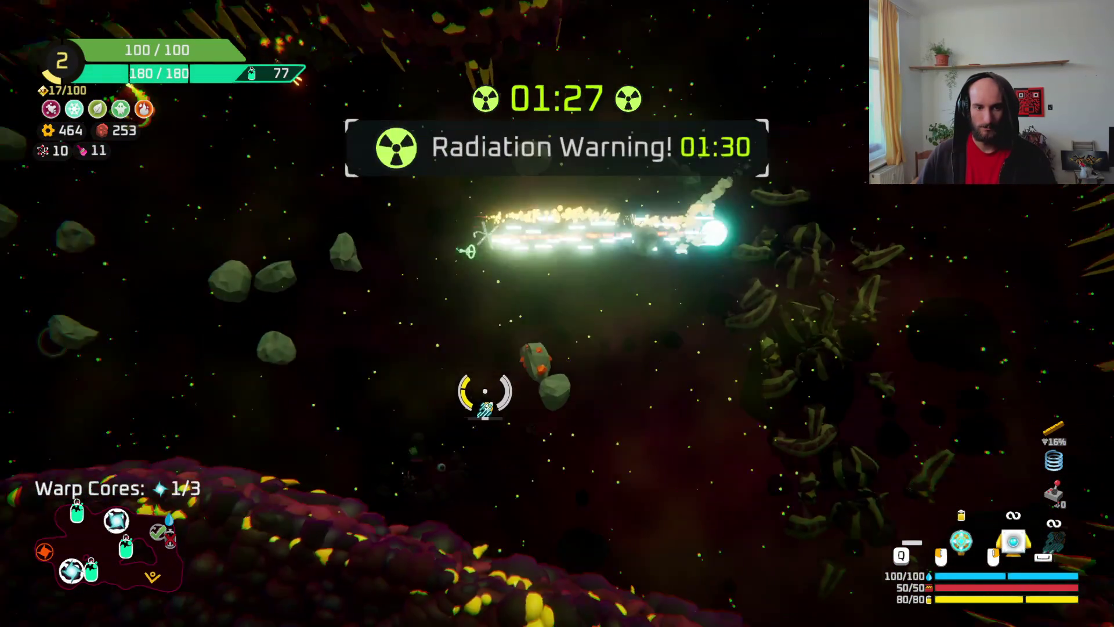
click(565, 244)
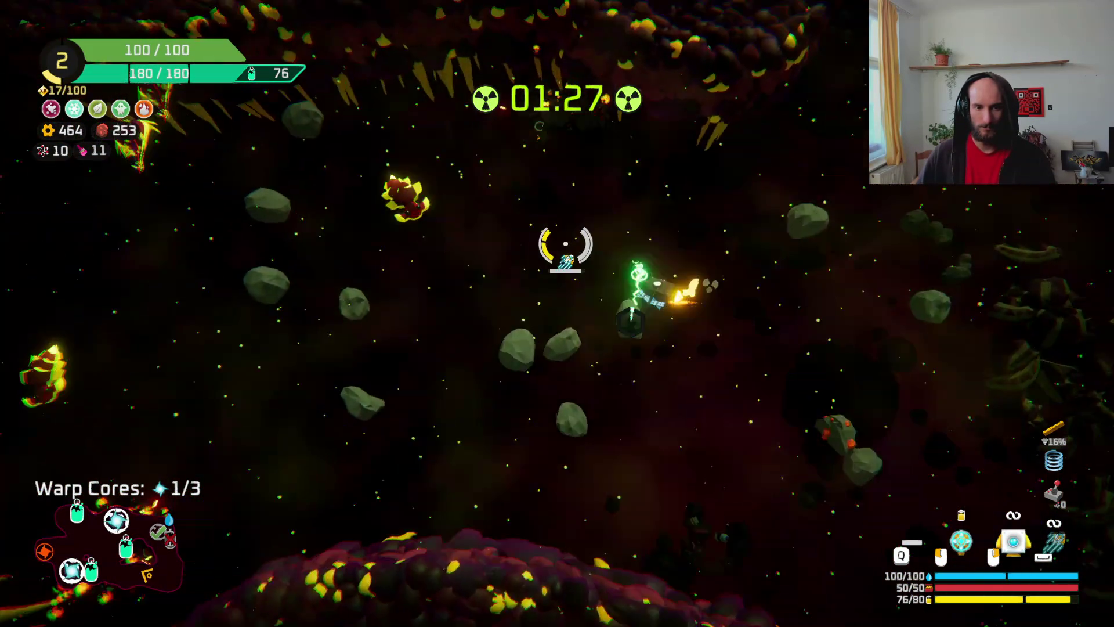
mouse_move(633, 351)
mouse_down()
mouse_move(676, 463)
mouse_move(542, 387)
mouse_move(551, 335)
mouse_up()
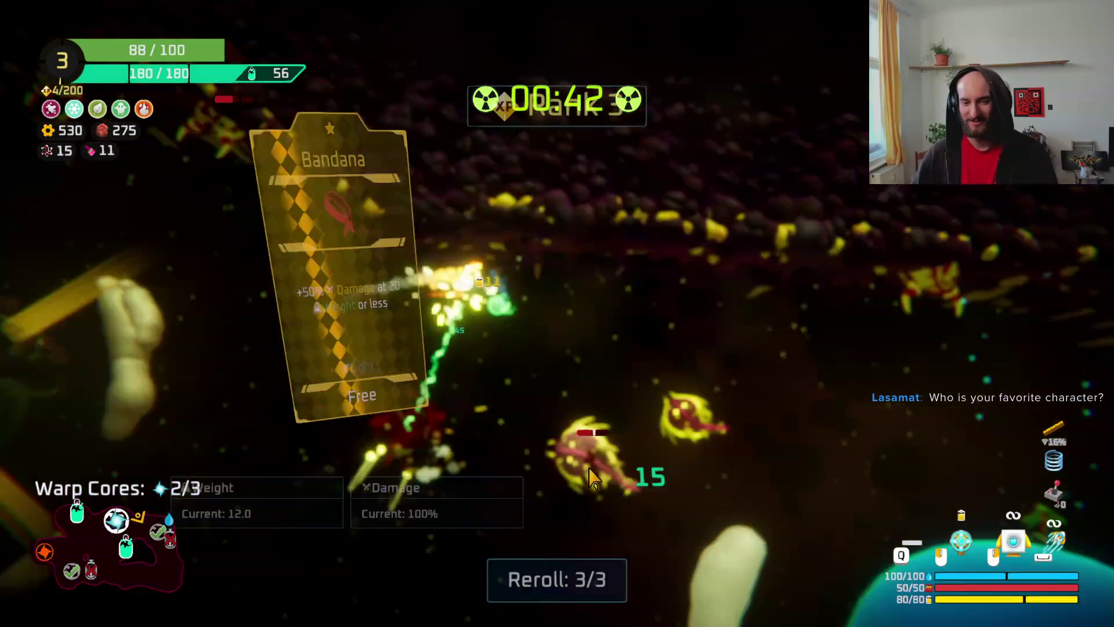
key(1)
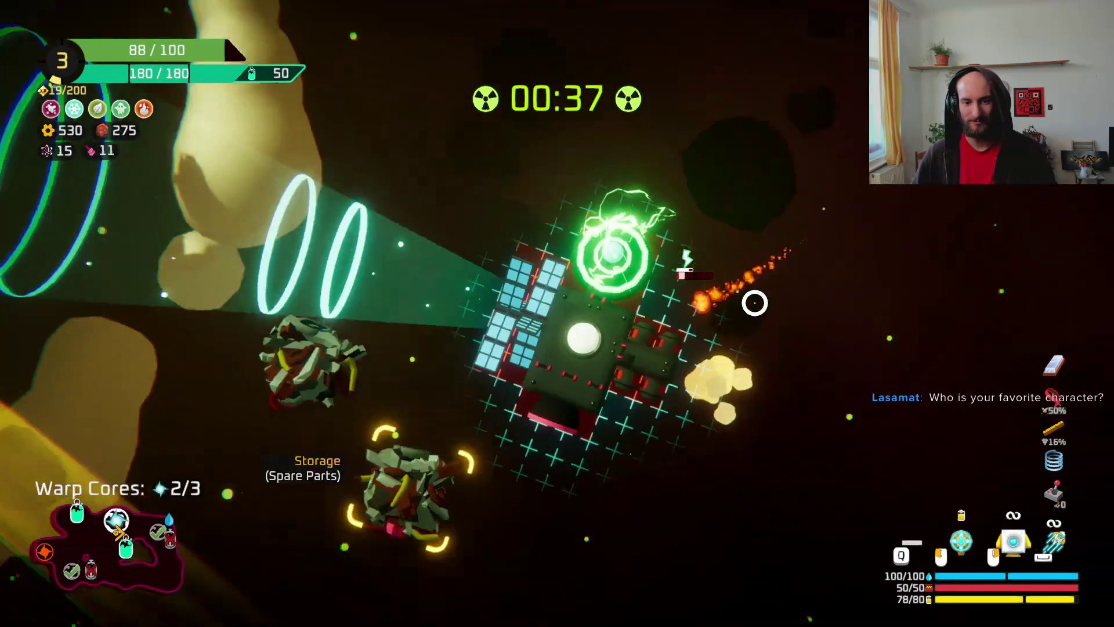
mouse_move(175, 272)
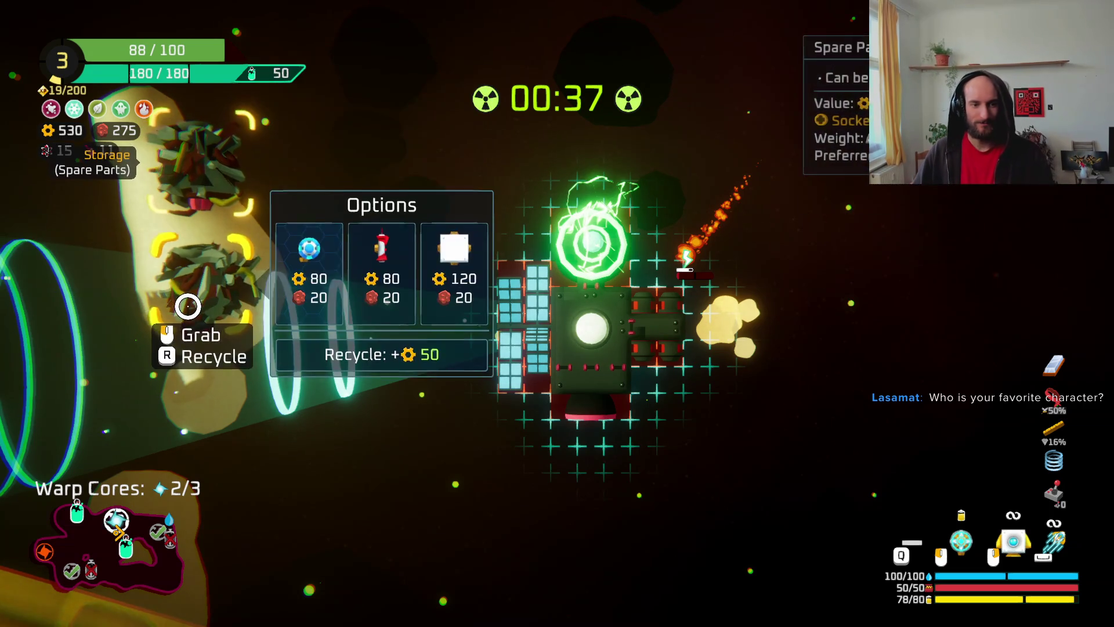
- Gather the third warp core with the lightning beam and claim the 120 gears station reward
key(Tab)
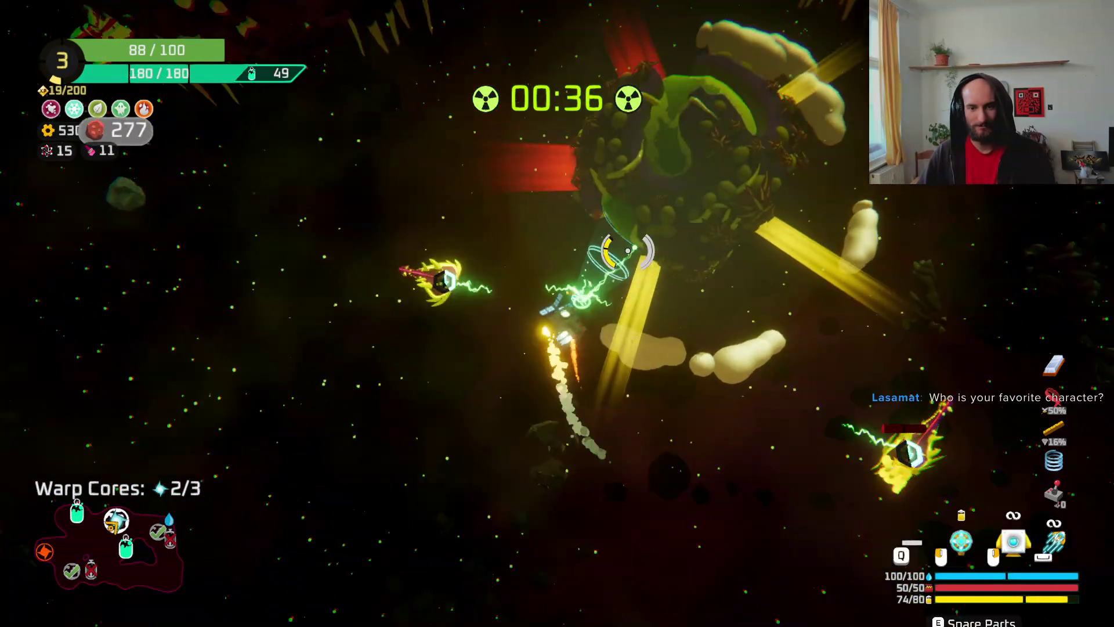
mouse_move(587, 267)
mouse_down()
mouse_move(659, 248)
mouse_move(587, 199)
mouse_move(627, 248)
mouse_move(495, 216)
mouse_move(418, 365)
mouse_up()
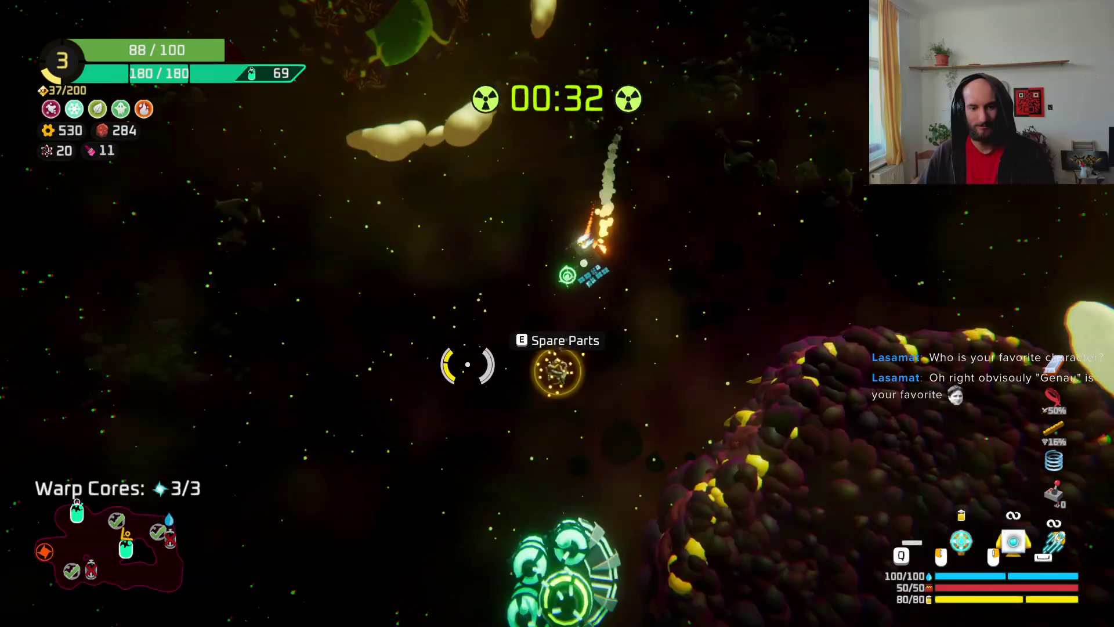
key(f)
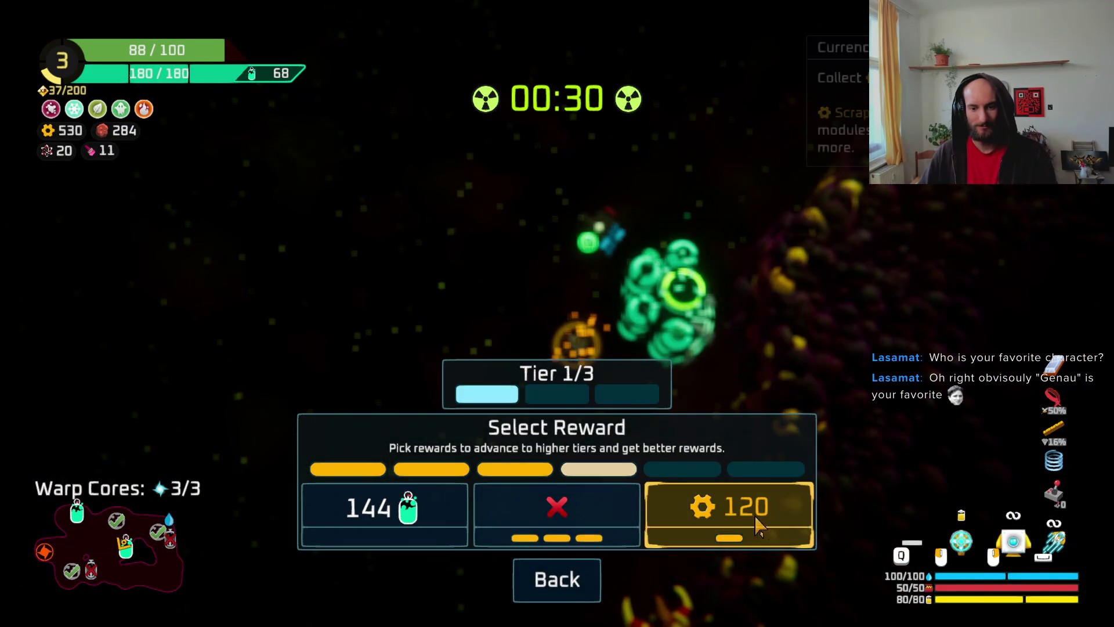
click(762, 525)
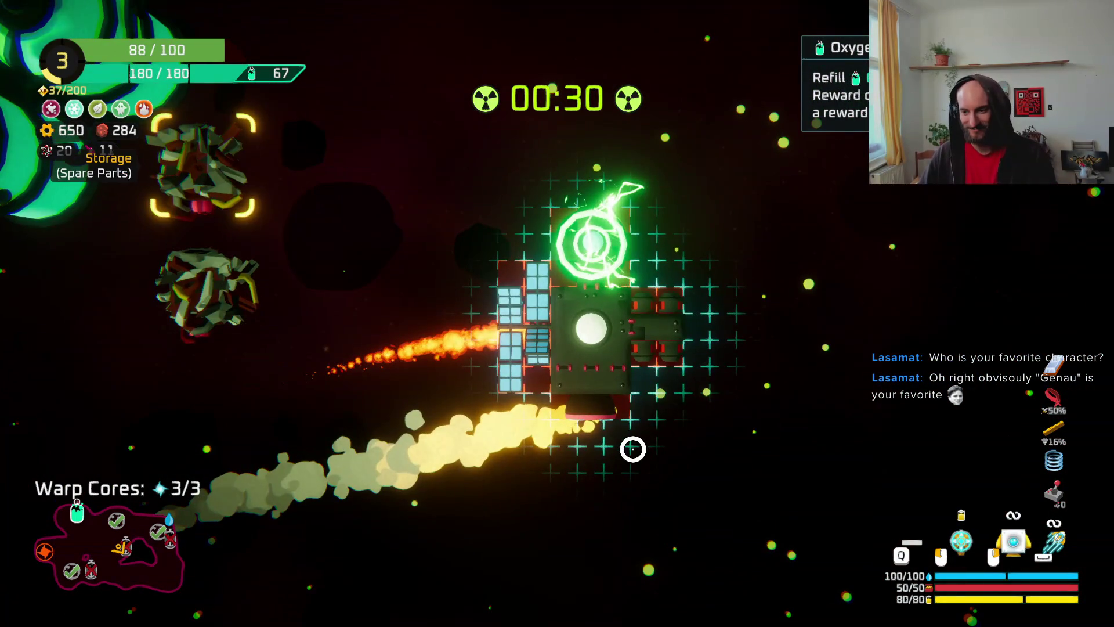
- Fly onward and store the spare parts in the build grid
mouse_move(632, 449)
mouse_down()
mouse_move(639, 348)
mouse_move(562, 298)
mouse_move(453, 288)
mouse_move(484, 339)
mouse_up()
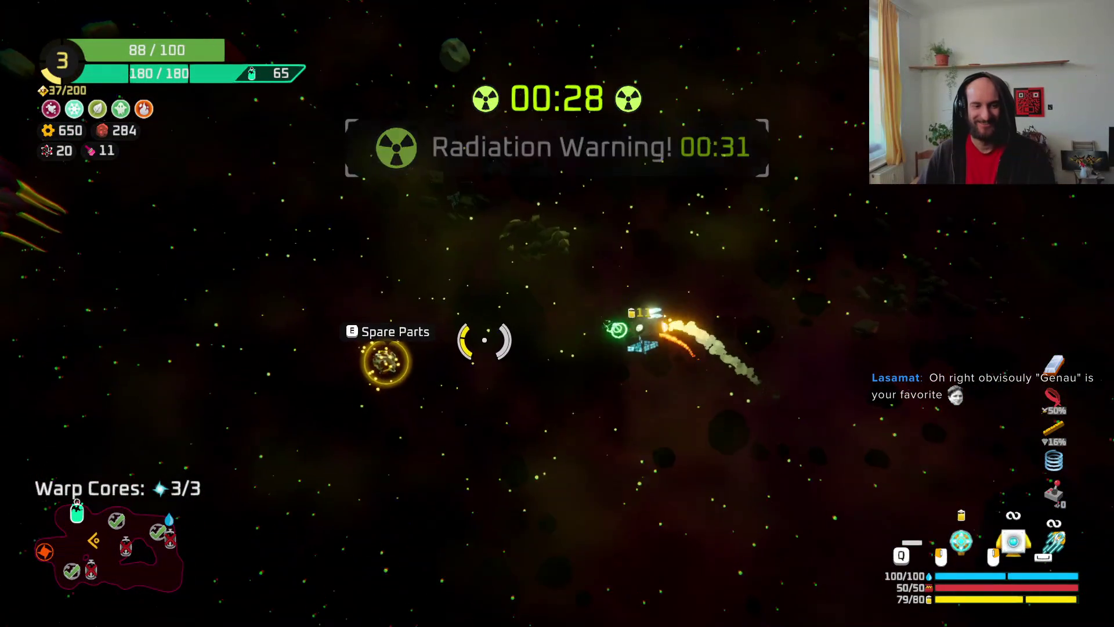
key(e)
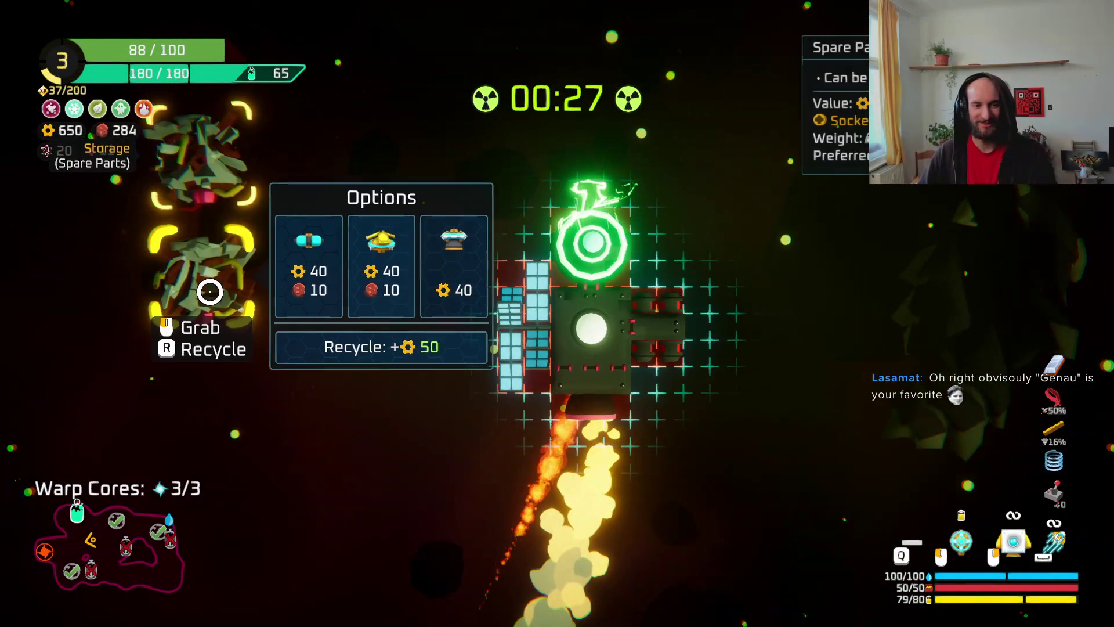
key(e)
mouse_move(560, 282)
mouse_down()
mouse_move(456, 293)
mouse_move(578, 222)
mouse_up()
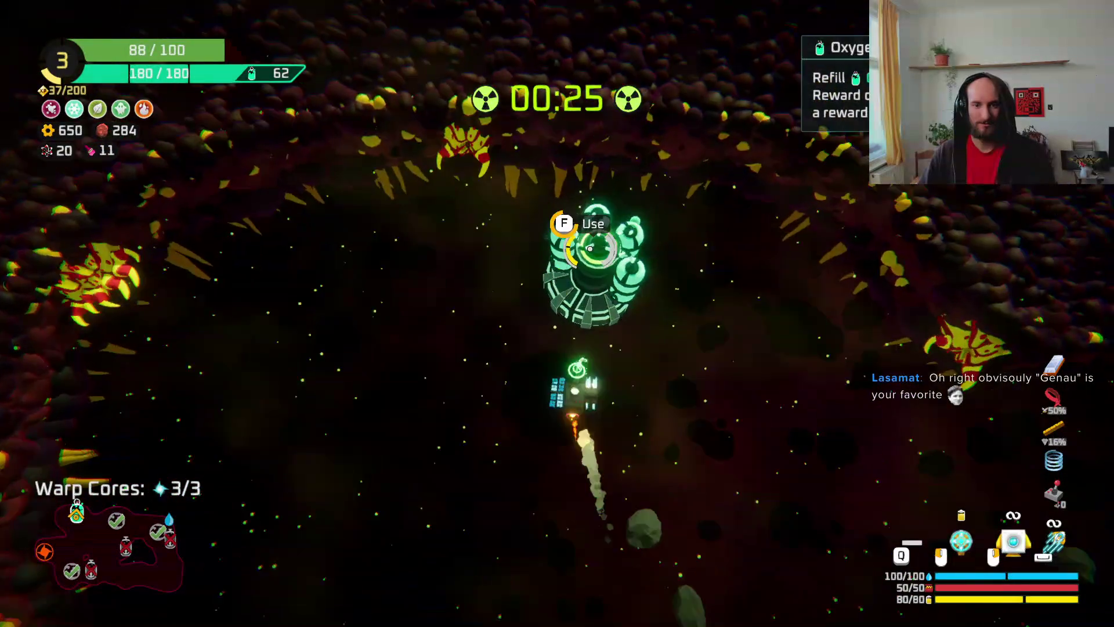
- Take the Scan Depth reward and craft the first option from the stored parts
key(e)
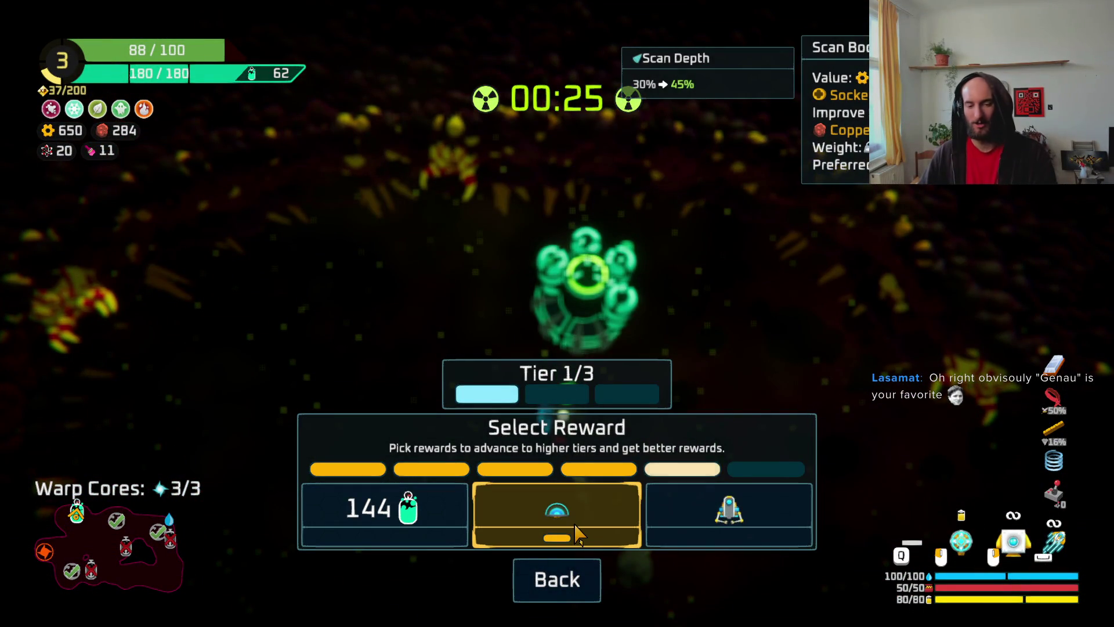
click(578, 533)
mouse_move(192, 244)
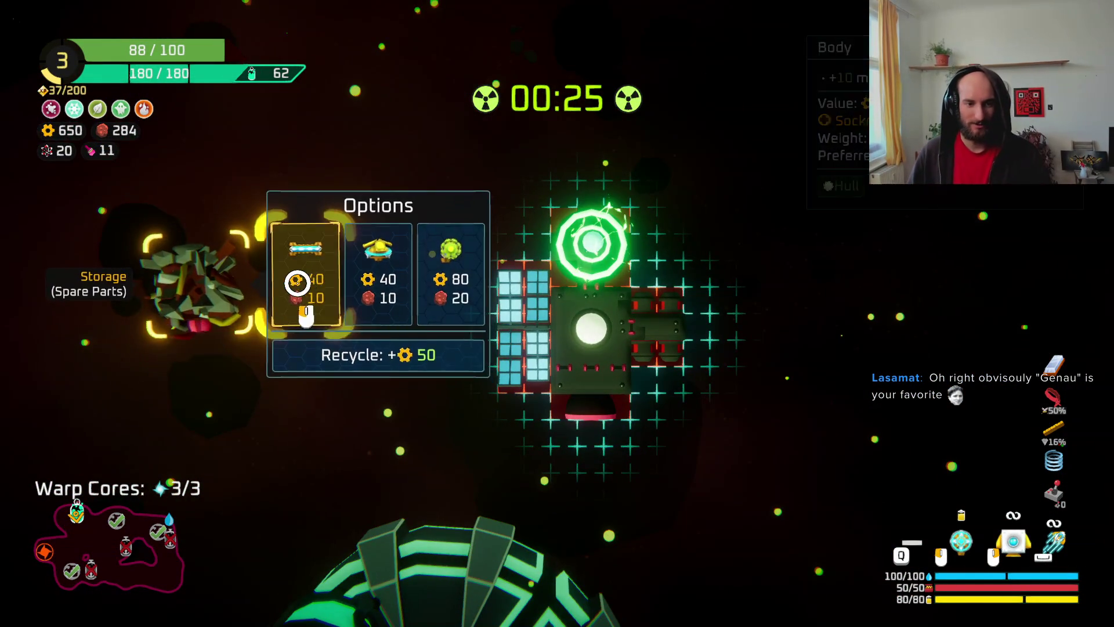
click(303, 282)
- Refit the ship by adding the Body part and reattaching the solar panel
mouse_move(516, 331)
mouse_down()
mouse_move(397, 449)
mouse_move(417, 507)
mouse_move(250, 435)
mouse_up()
mouse_move(224, 398)
mouse_down()
mouse_move(474, 355)
mouse_move(492, 405)
mouse_up()
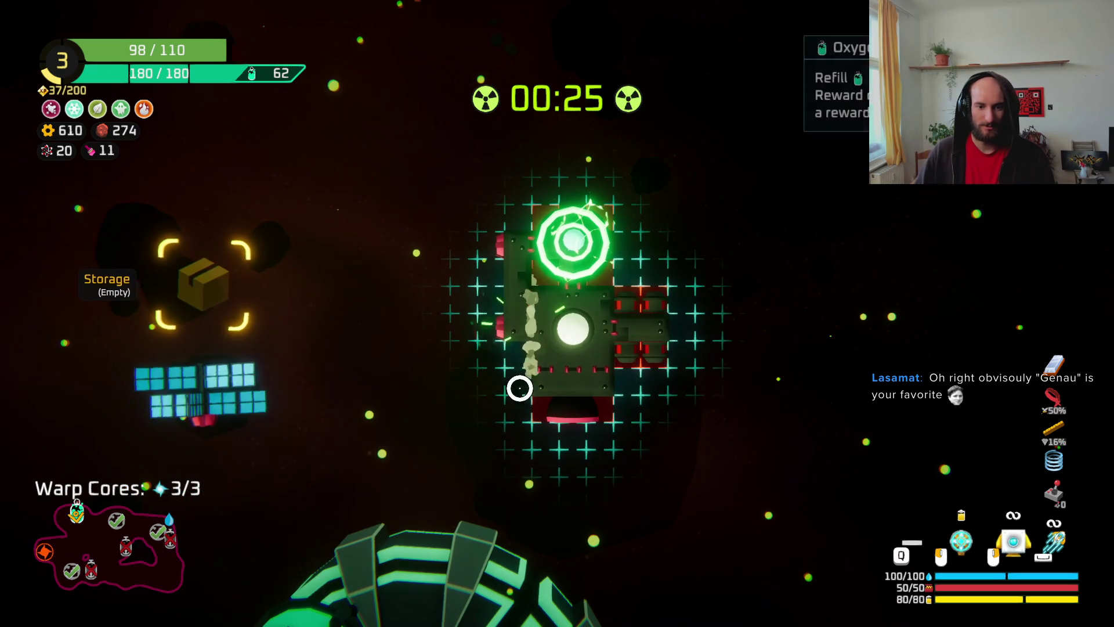
drag(224, 377, 671, 311)
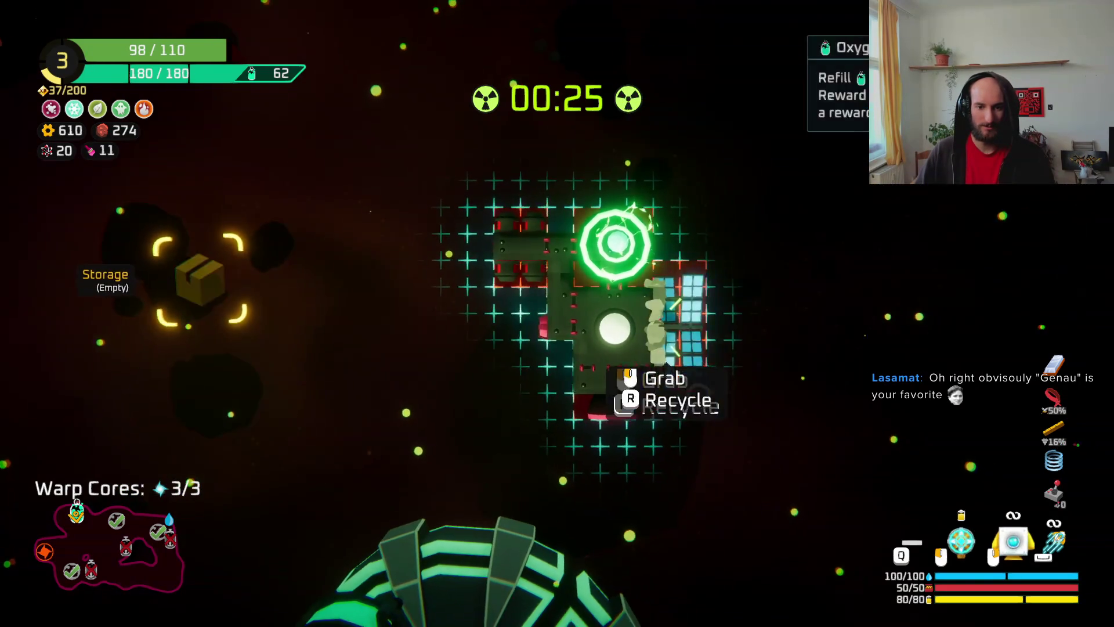
key(Tab)
- Claim the middle reward at the next station and head for the spare parts
key(f)
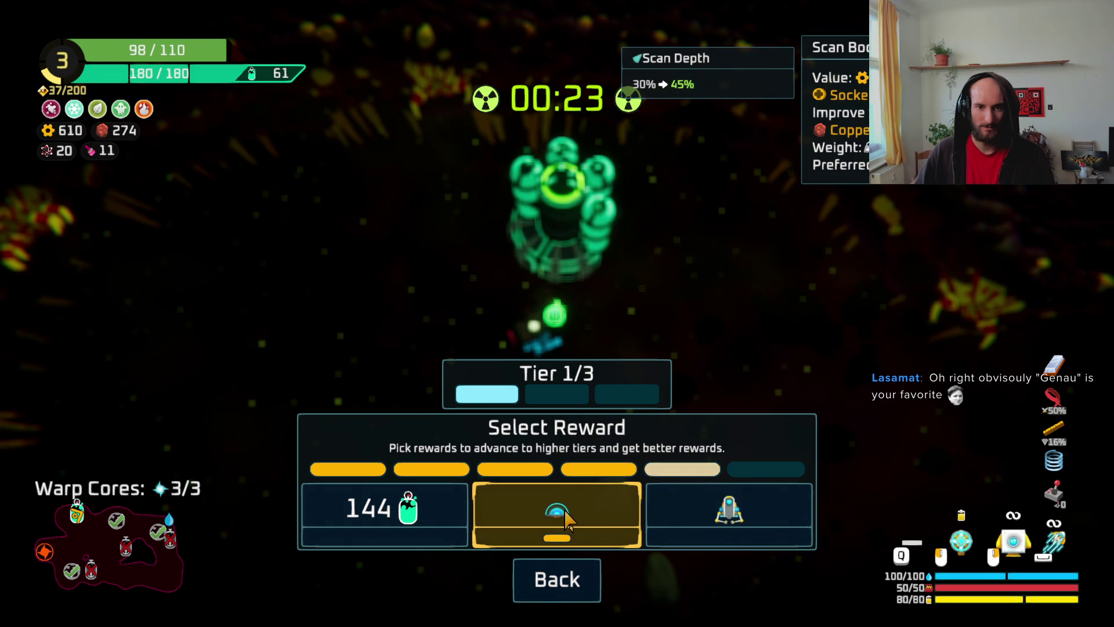
click(566, 519)
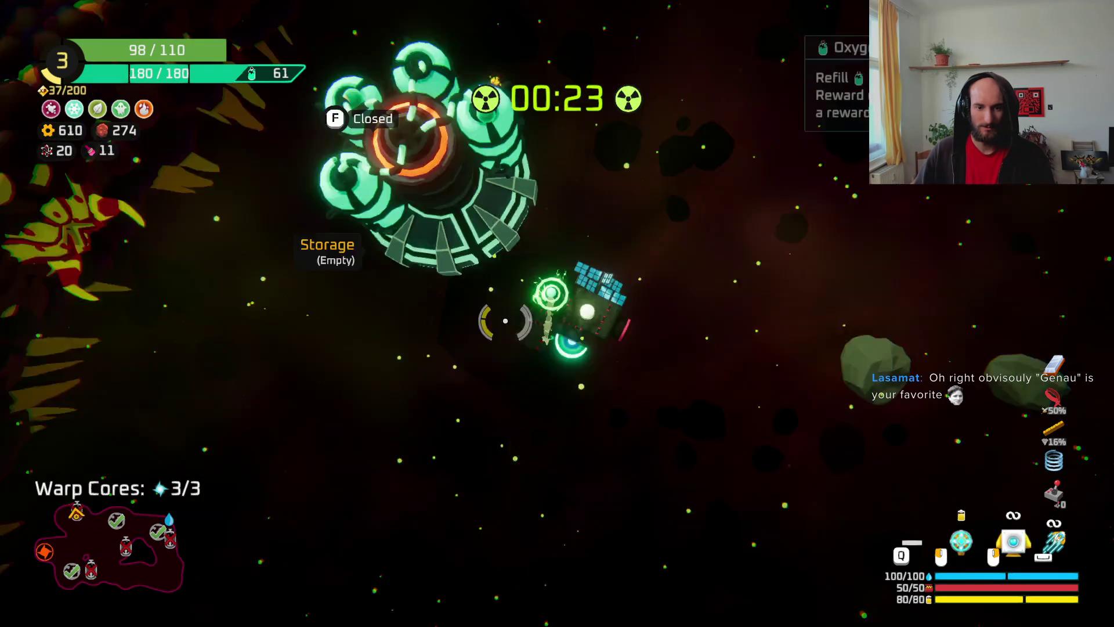
key(a+s)
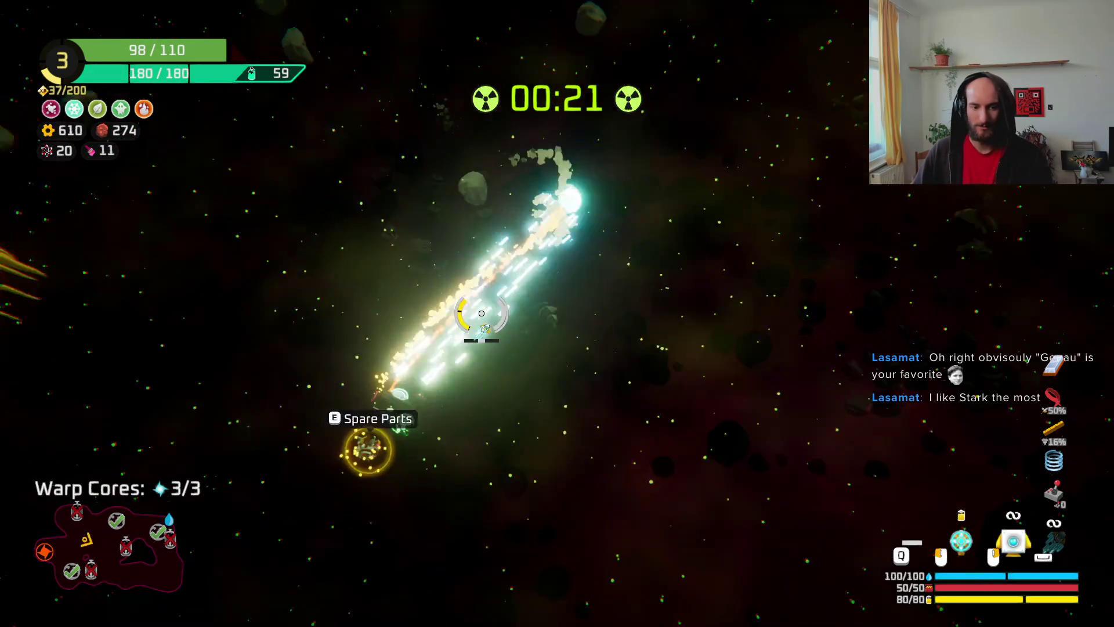
- Check the spare parts in the build grid, then warp out through the completed warp core
key(e)
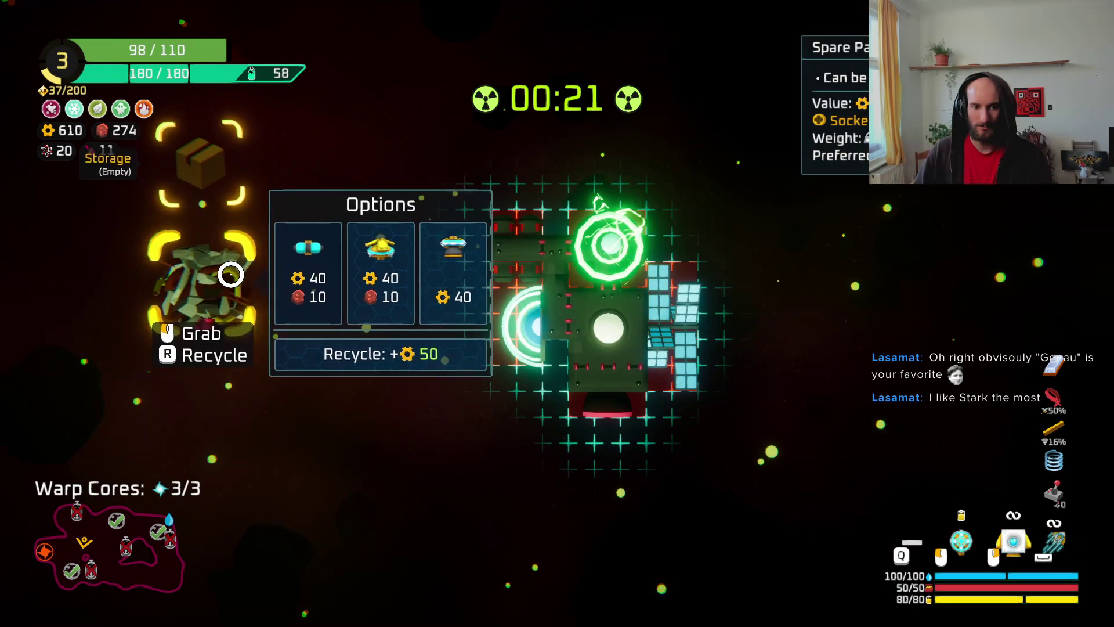
key(e)
key(d)
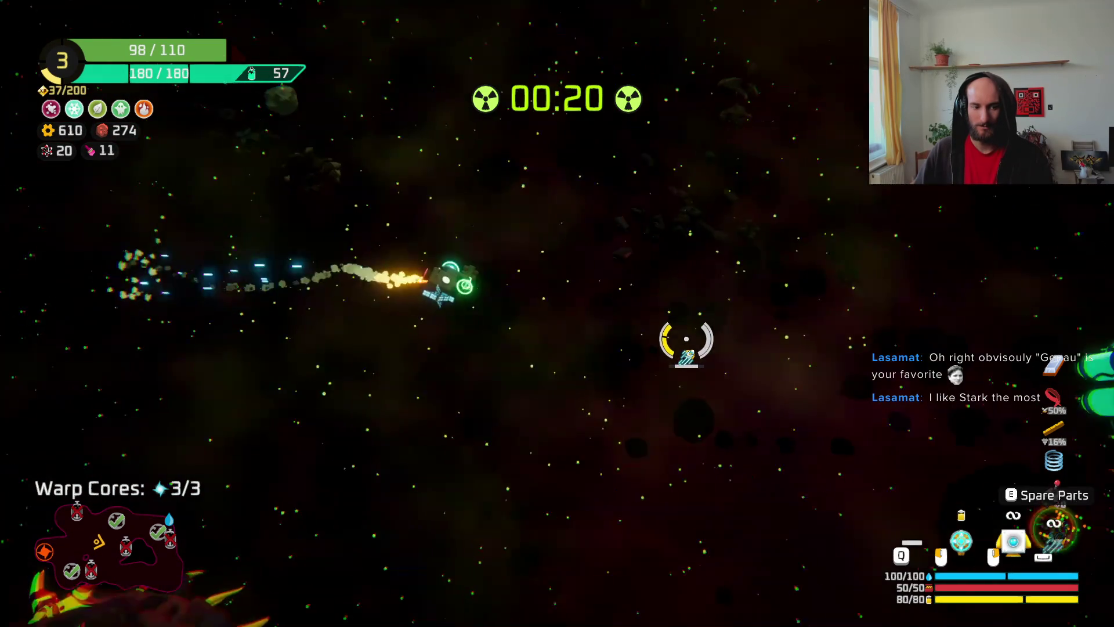
key(e)
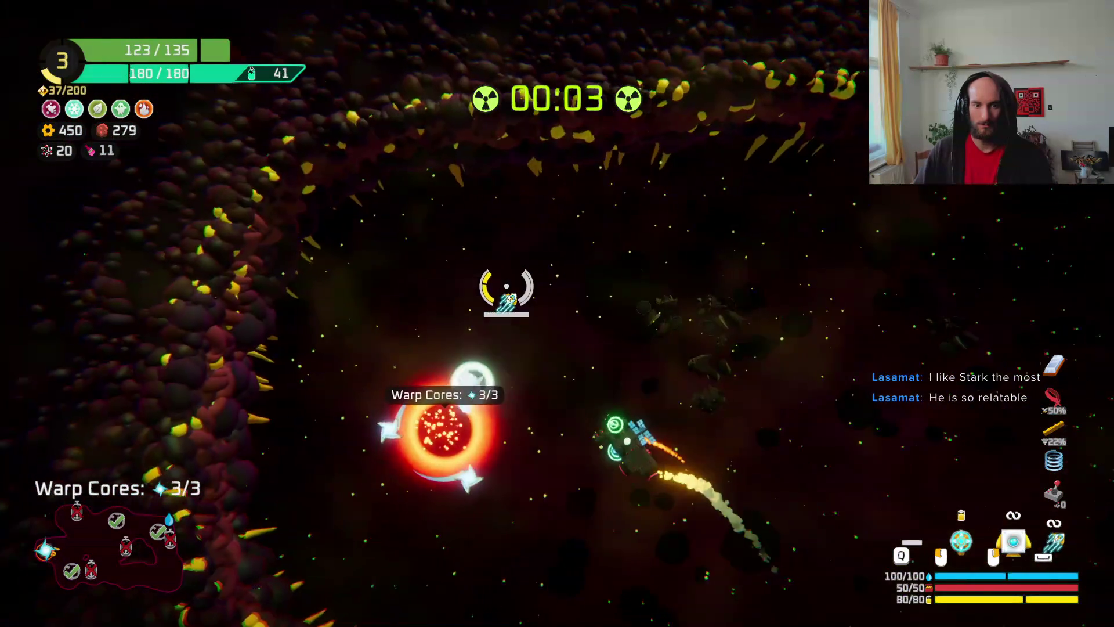
key(e)
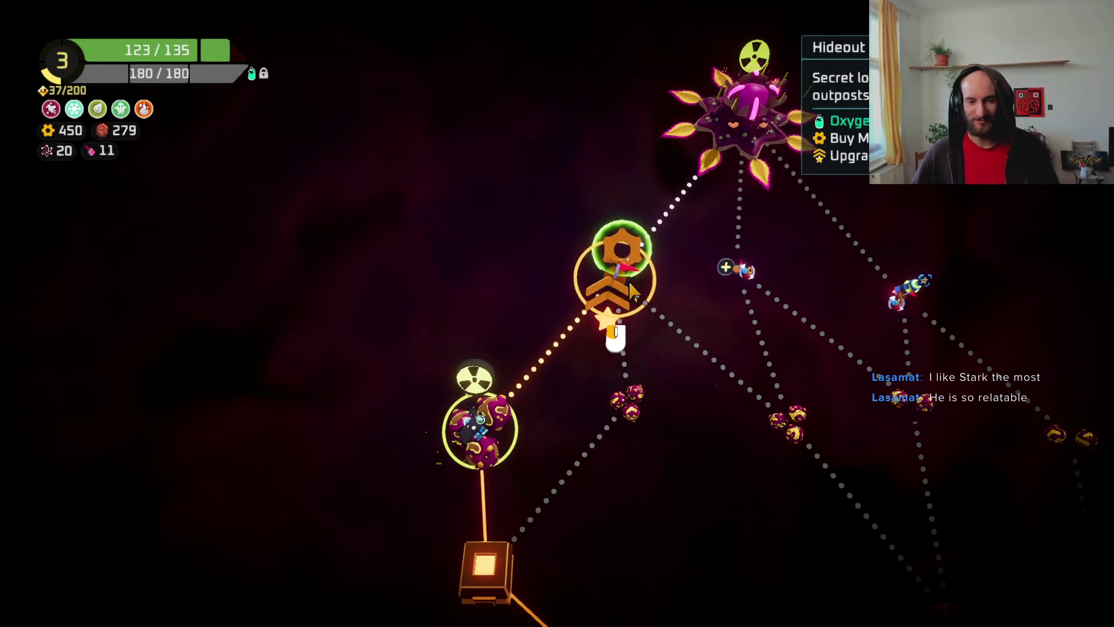
- Travel to the gear node on the hideout map, dismissing the module upgrade screen
click(631, 290)
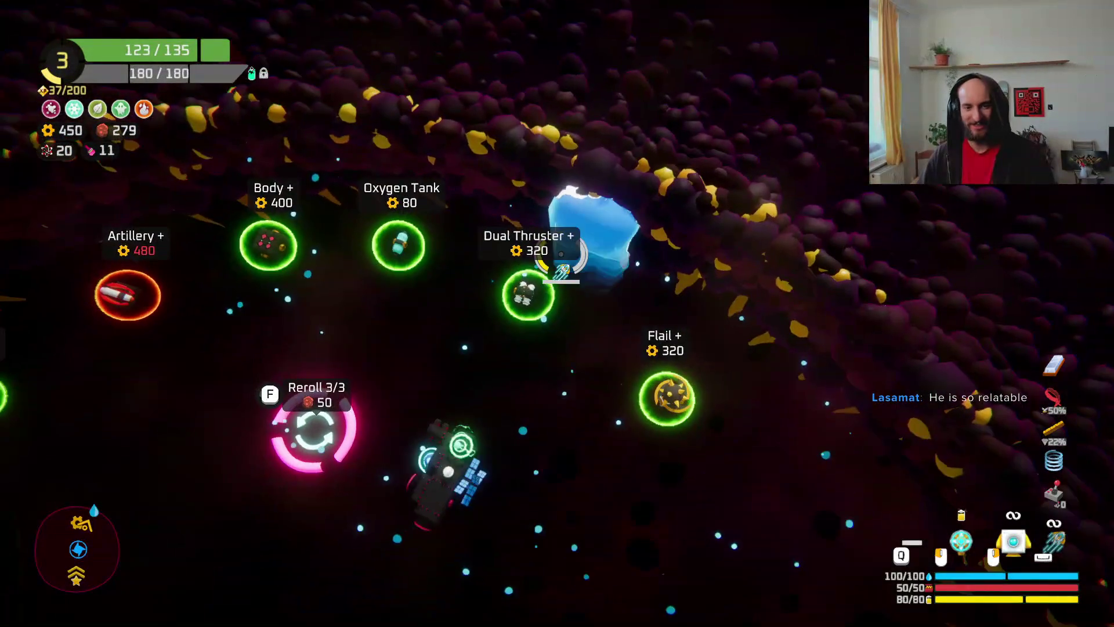
key(w)
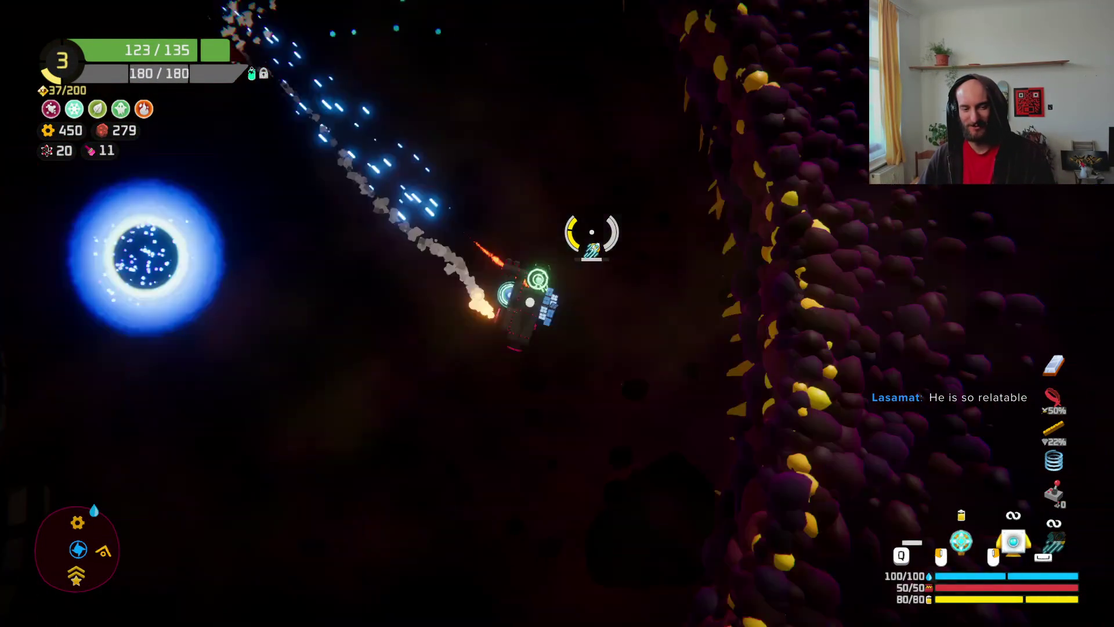
key(f)
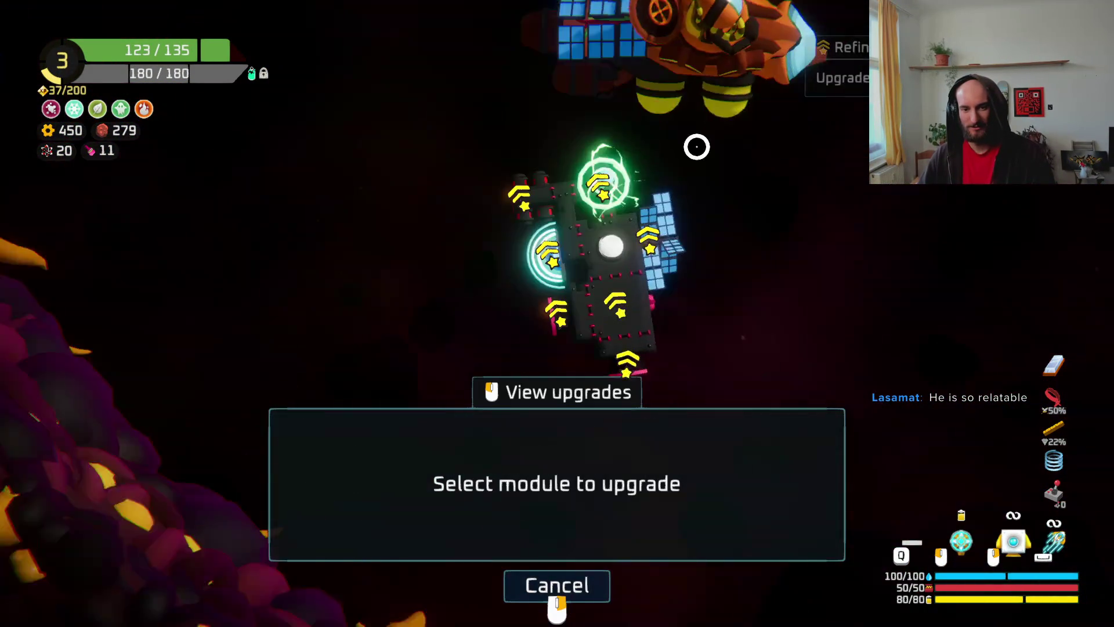
right_click(594, 159)
key(w)
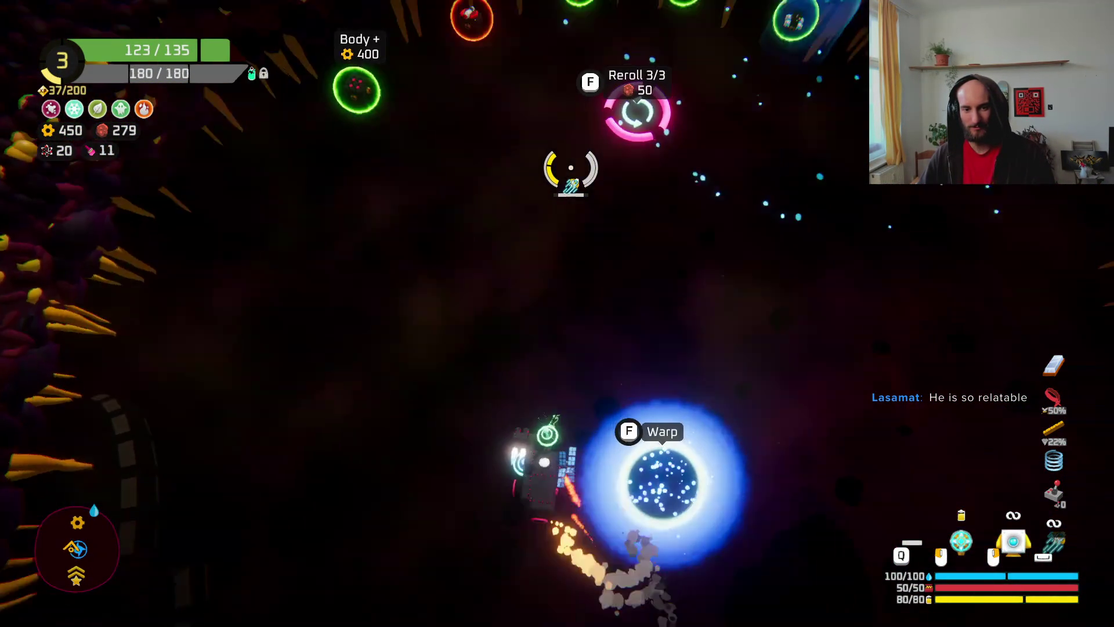
- Rebuild the ship with the solar panel and thruster at the bottom and a part right of the core
key(b)
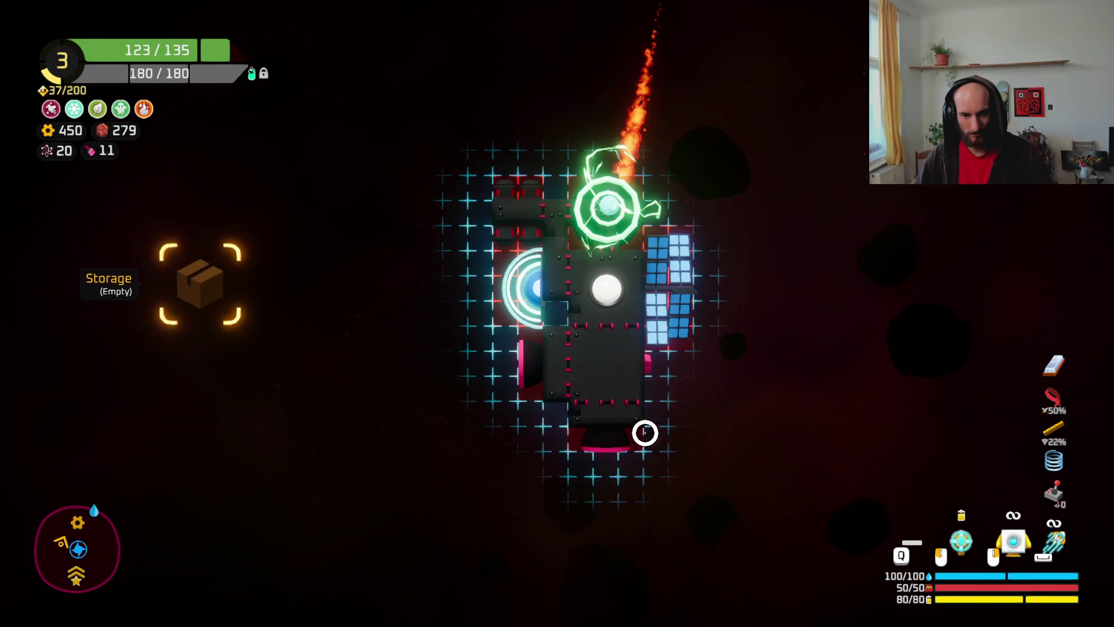
click(603, 444)
click(690, 360)
click(670, 278)
click(585, 435)
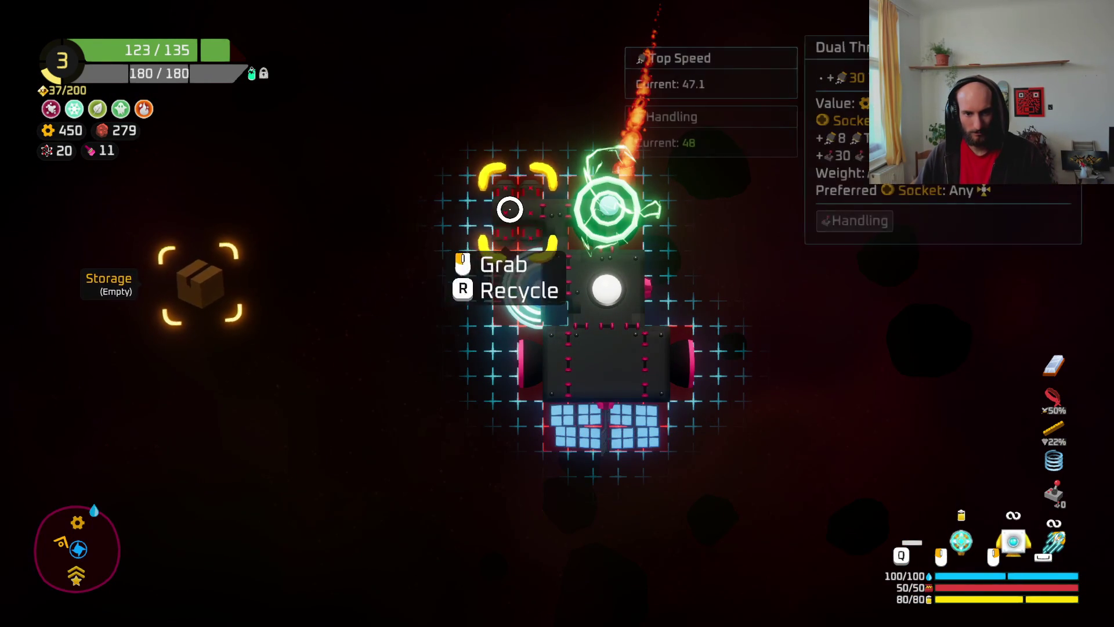
drag(510, 209, 667, 284)
key(Tab)
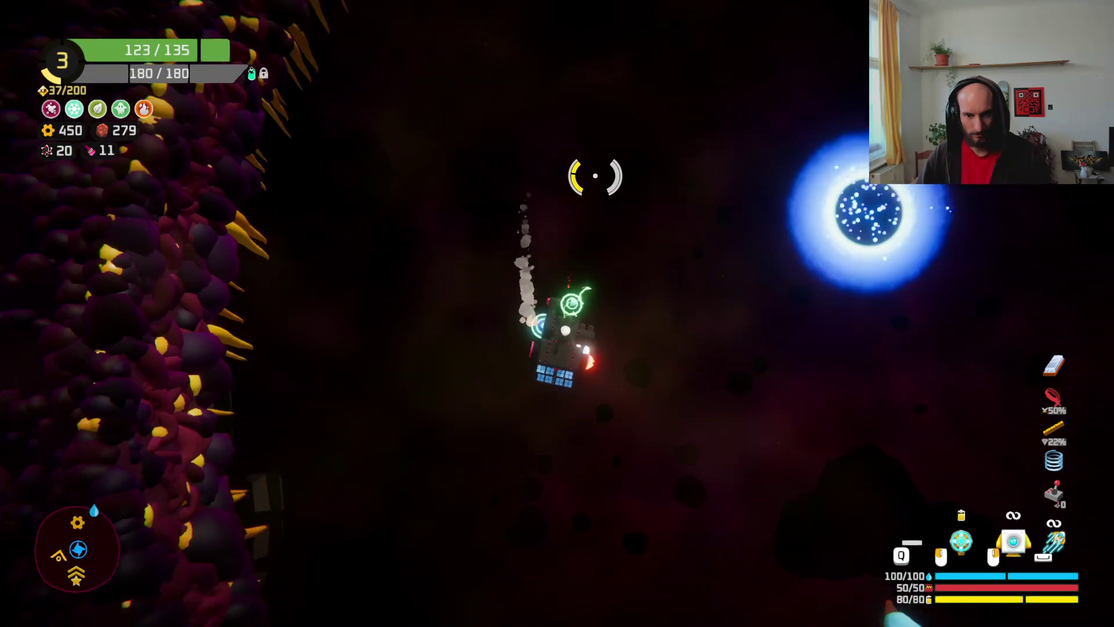
key(Tab)
key(Tab)
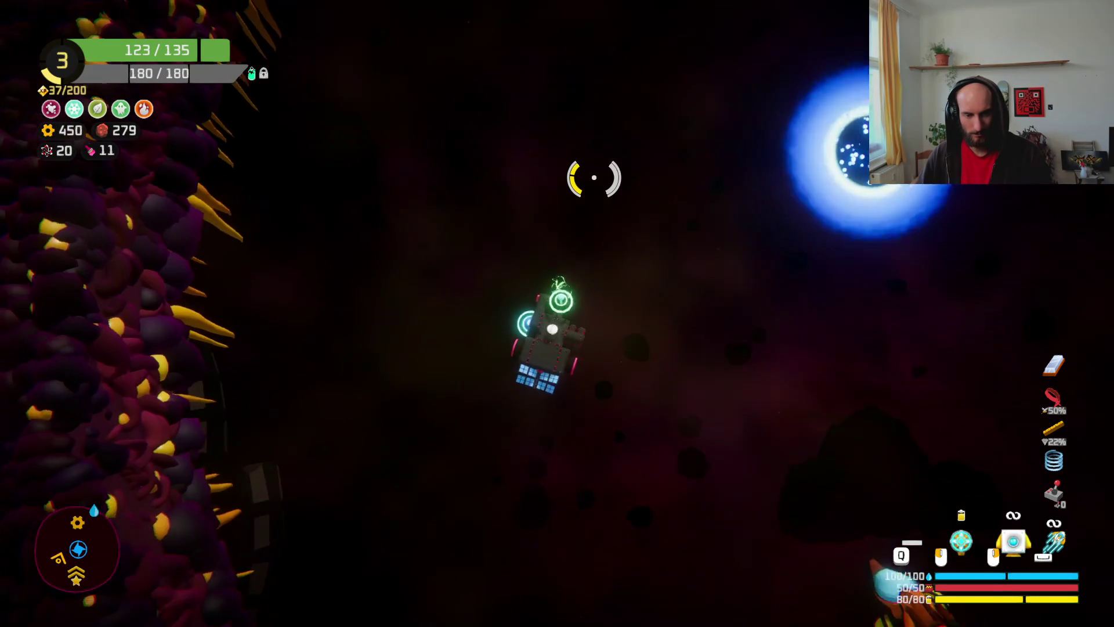
- Buy the Shocking Coil upgrade for 400 gears, then warp into the fight with The Mother
key(w)
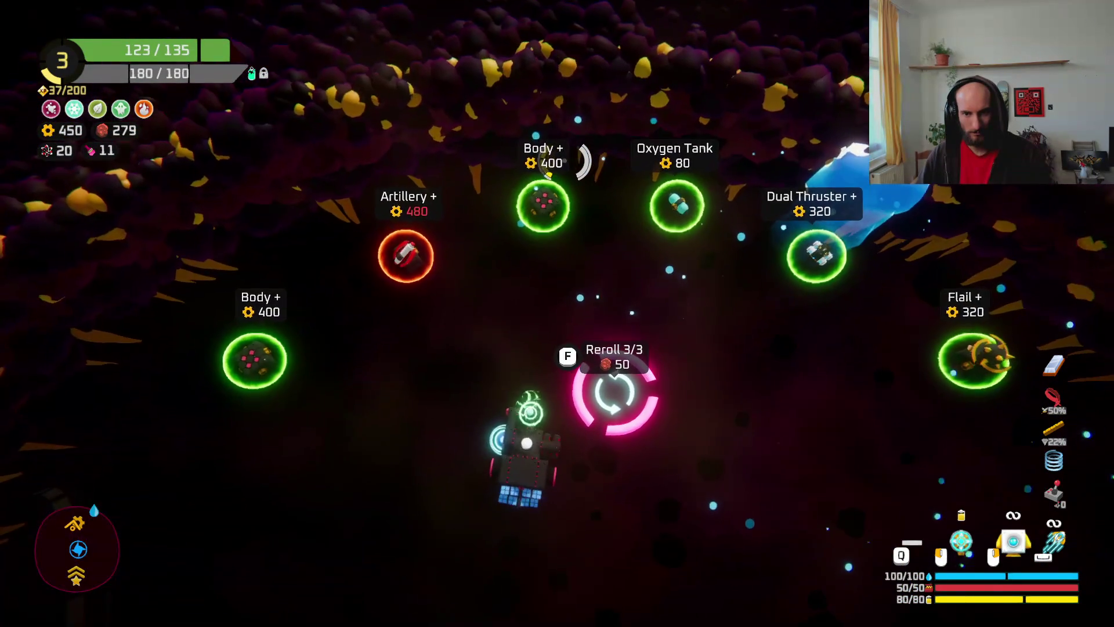
key(shift)
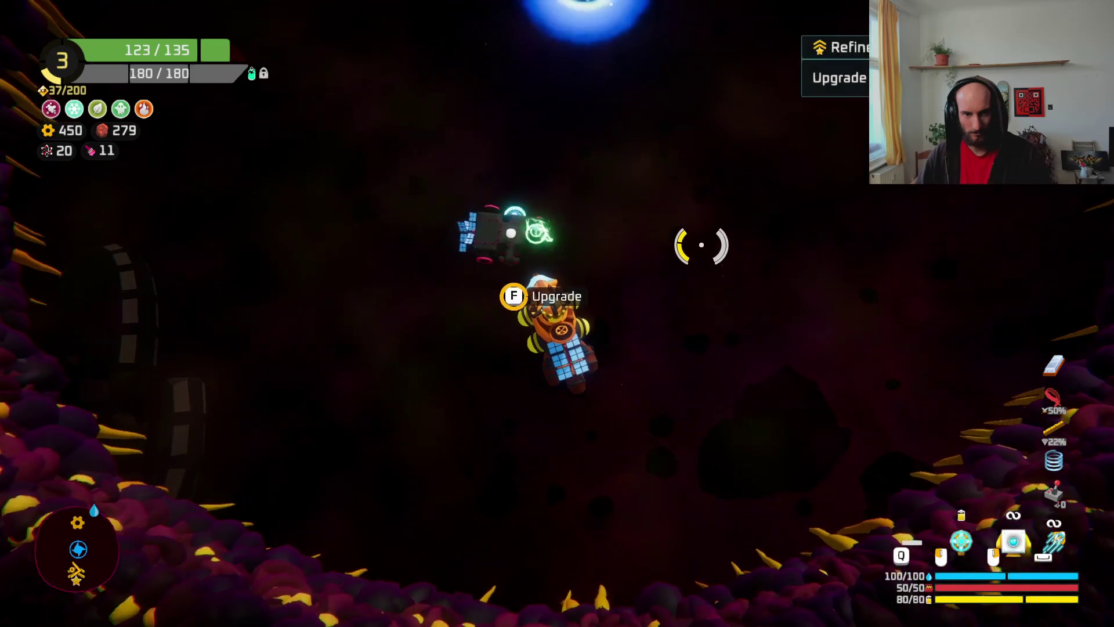
key(f)
click(579, 185)
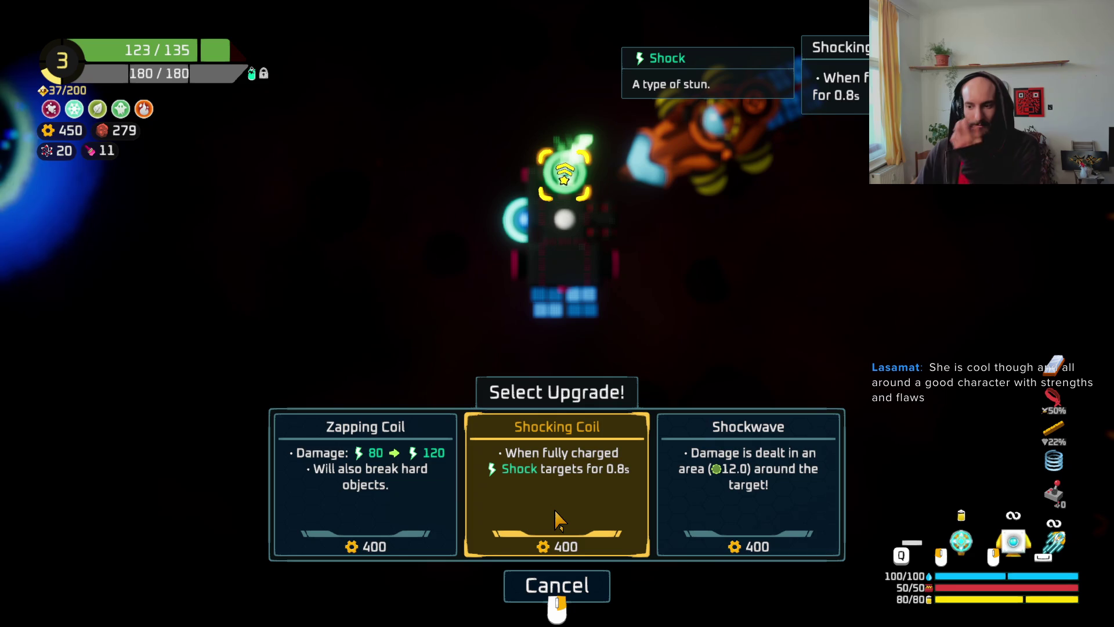
click(554, 489)
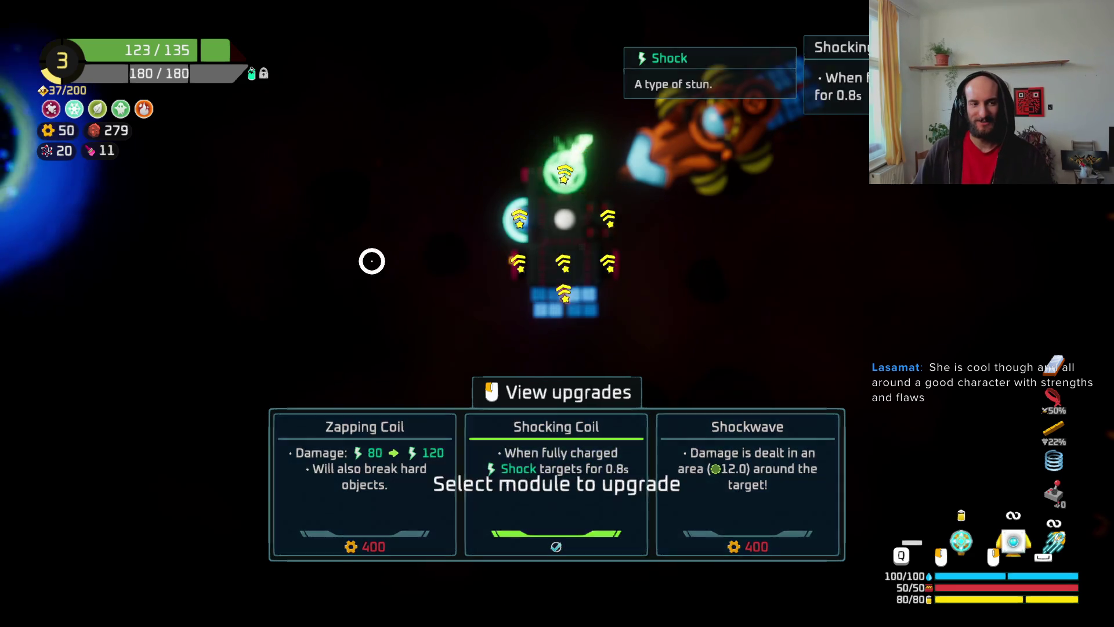
key(f)
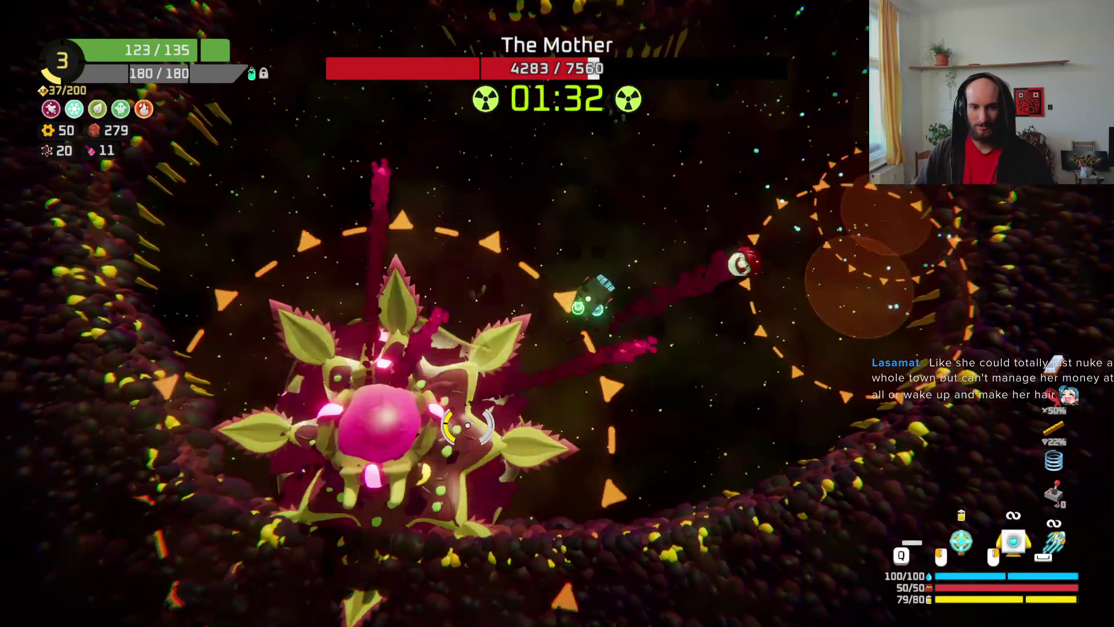
drag(467, 425, 423, 407)
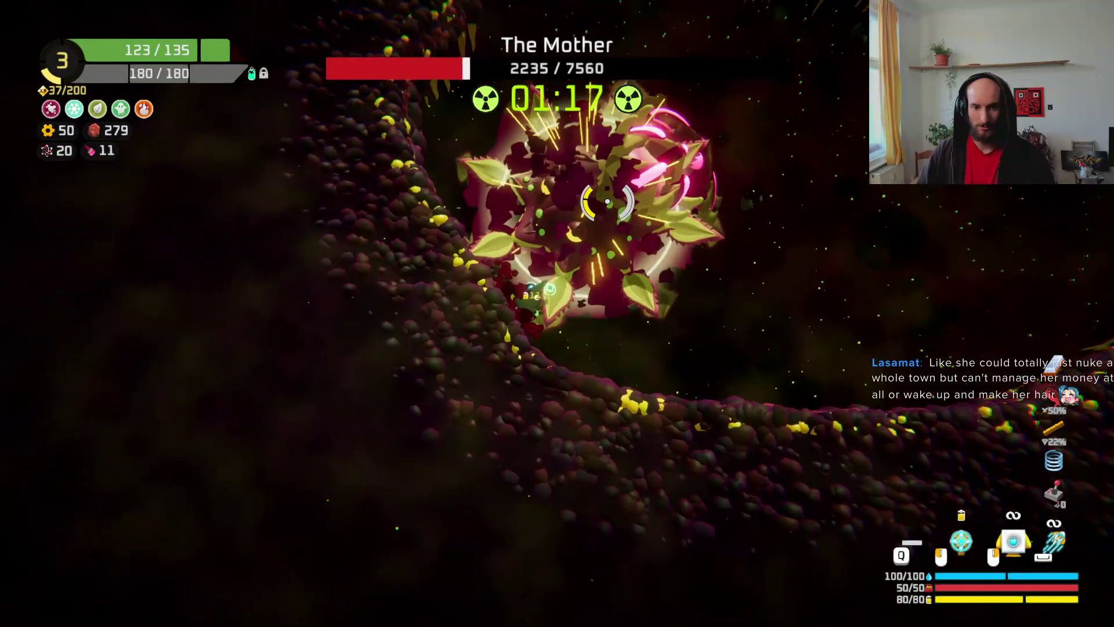
- Dash and weave around The Mother, keeping the beam on her until she dies, then approach the loot orb
key(space)
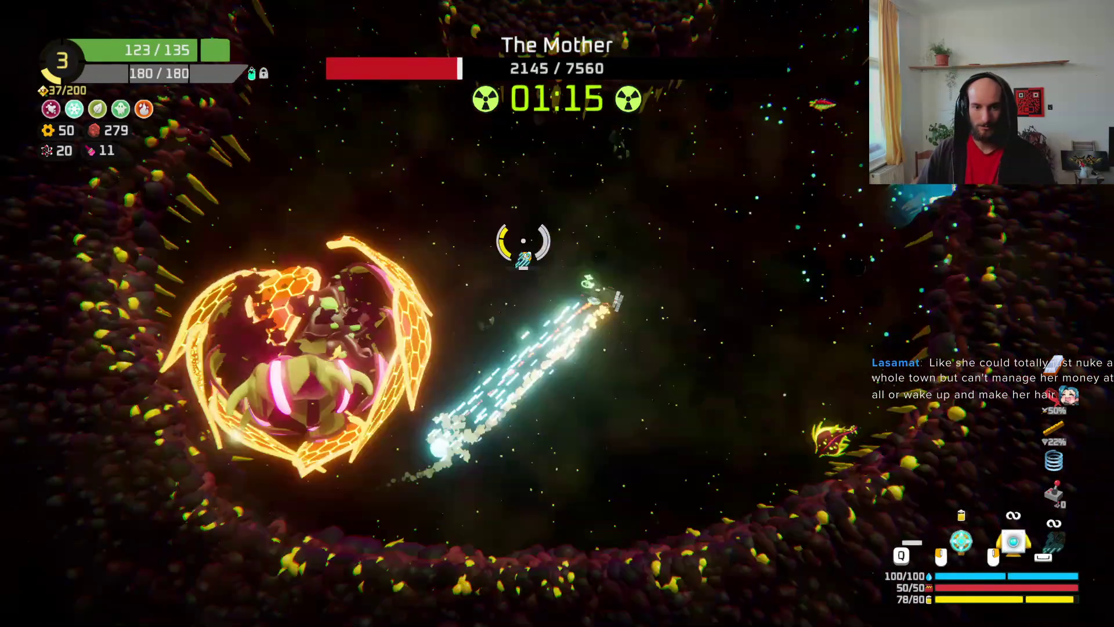
key(a)
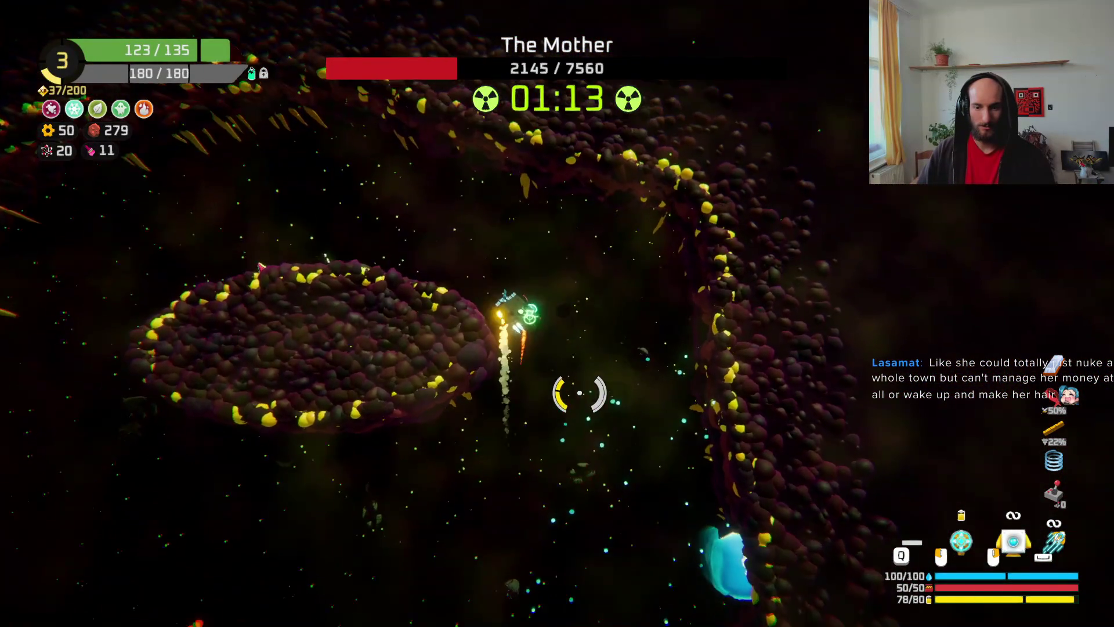
key(s)
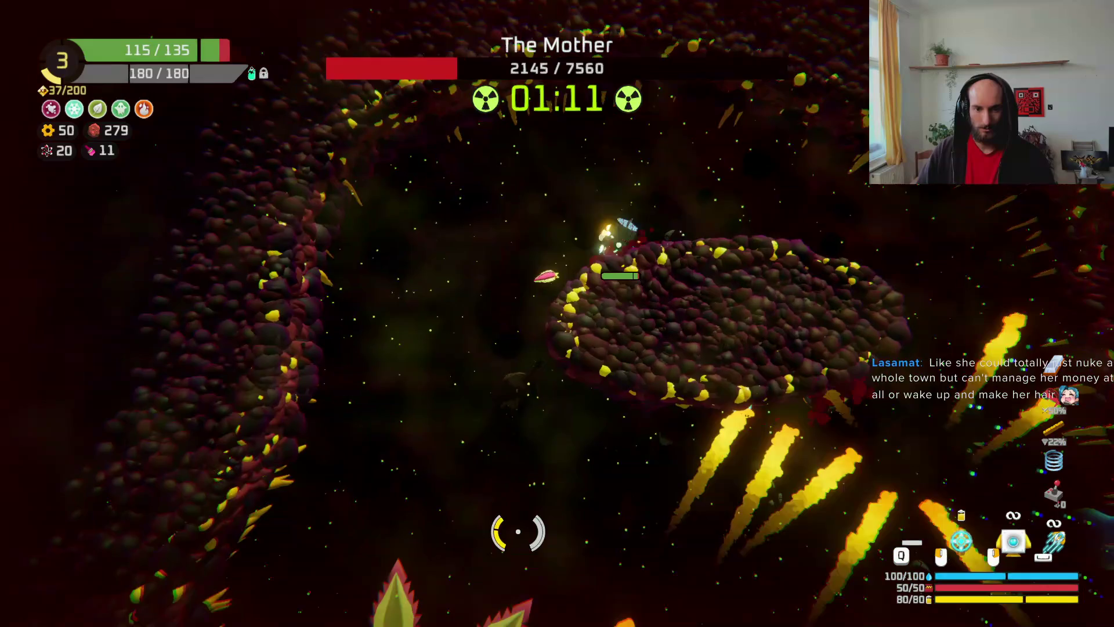
key(s)
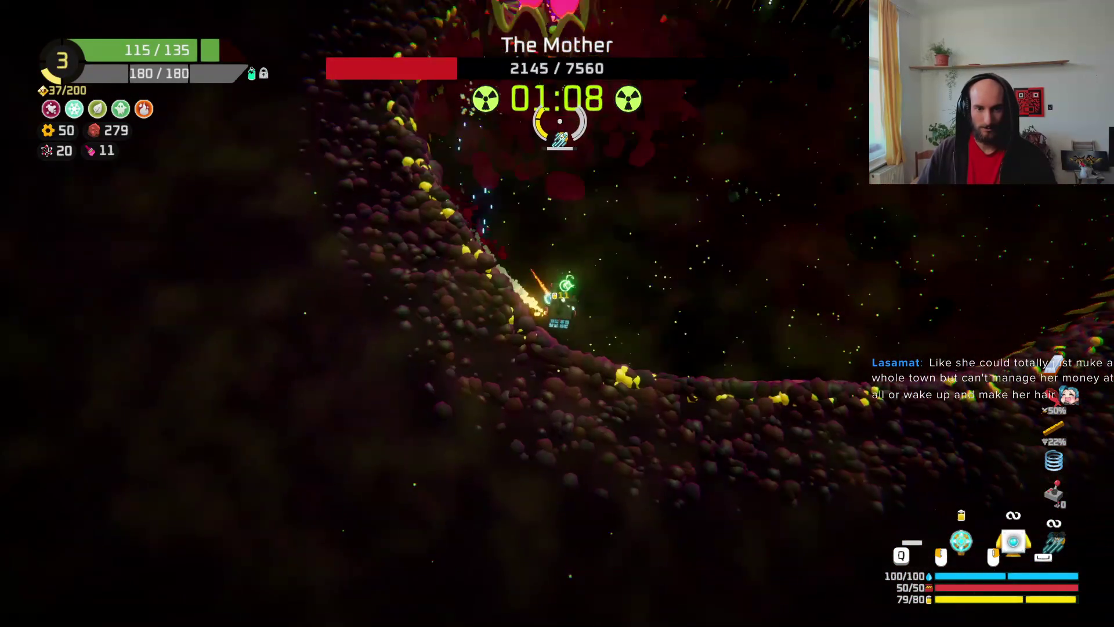
mouse_move(560, 121)
mouse_down()
mouse_move(430, 224)
mouse_move(286, 248)
mouse_move(388, 310)
mouse_move(535, 348)
mouse_move(509, 447)
mouse_move(615, 431)
mouse_move(729, 166)
mouse_move(671, 258)
mouse_move(613, 316)
mouse_move(716, 290)
mouse_move(651, 199)
mouse_move(491, 178)
mouse_move(511, 193)
mouse_move(532, 120)
mouse_move(532, 182)
mouse_move(641, 179)
mouse_move(659, 202)
mouse_move(651, 174)
mouse_move(652, 211)
mouse_move(609, 186)
mouse_move(487, 244)
mouse_move(435, 219)
mouse_move(402, 166)
mouse_move(385, 199)
mouse_move(743, 436)
mouse_move(666, 361)
mouse_move(659, 304)
mouse_move(634, 286)
mouse_move(665, 252)
mouse_move(604, 267)
mouse_move(696, 325)
mouse_move(707, 314)
mouse_move(696, 319)
mouse_move(647, 233)
mouse_up()
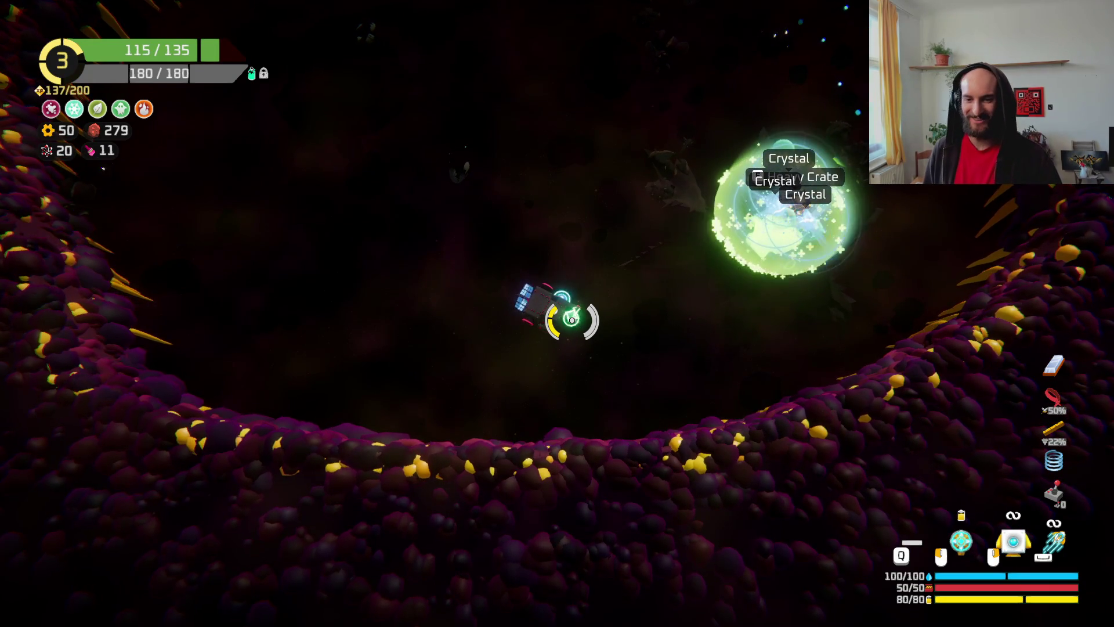
key(d)
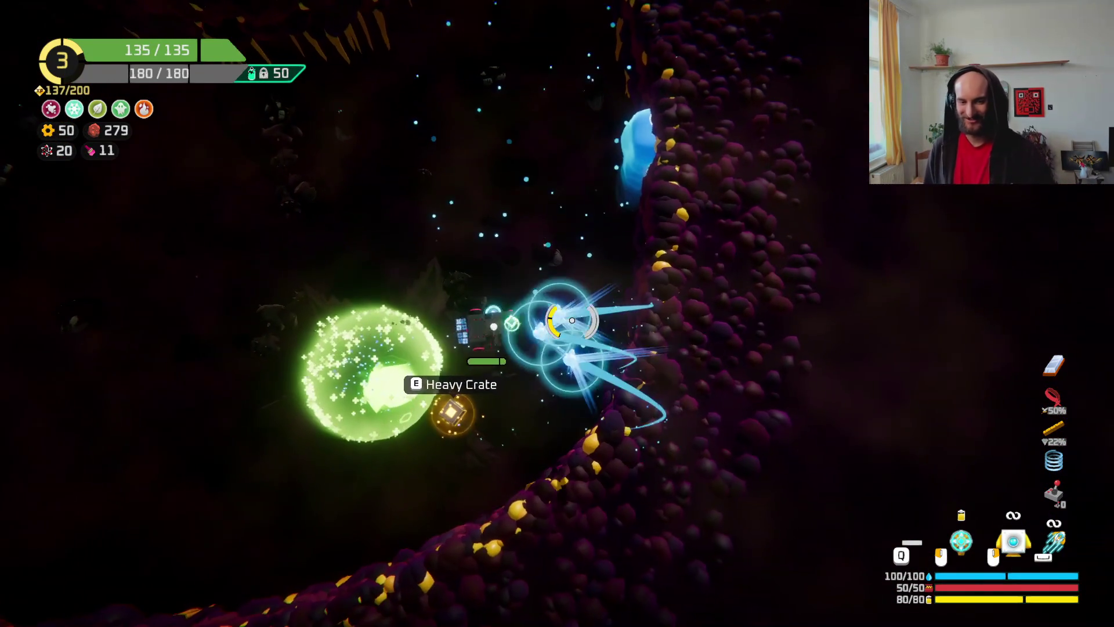
- Fit the Heavy Crate into the solar panel's slot and take the free hourglass item
key(e)
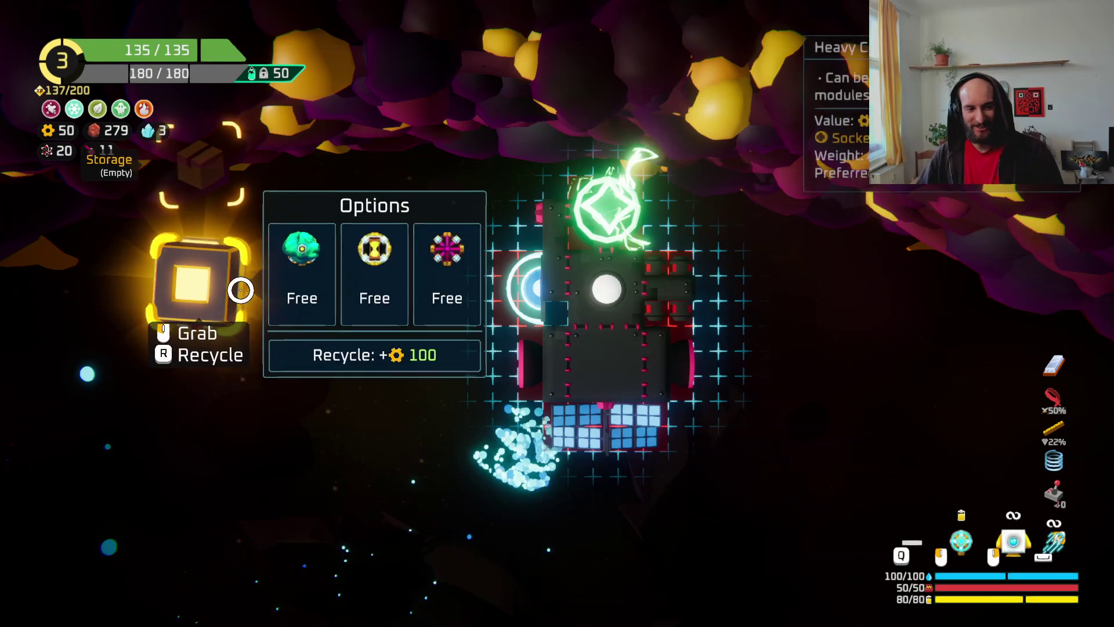
drag(590, 438, 192, 284)
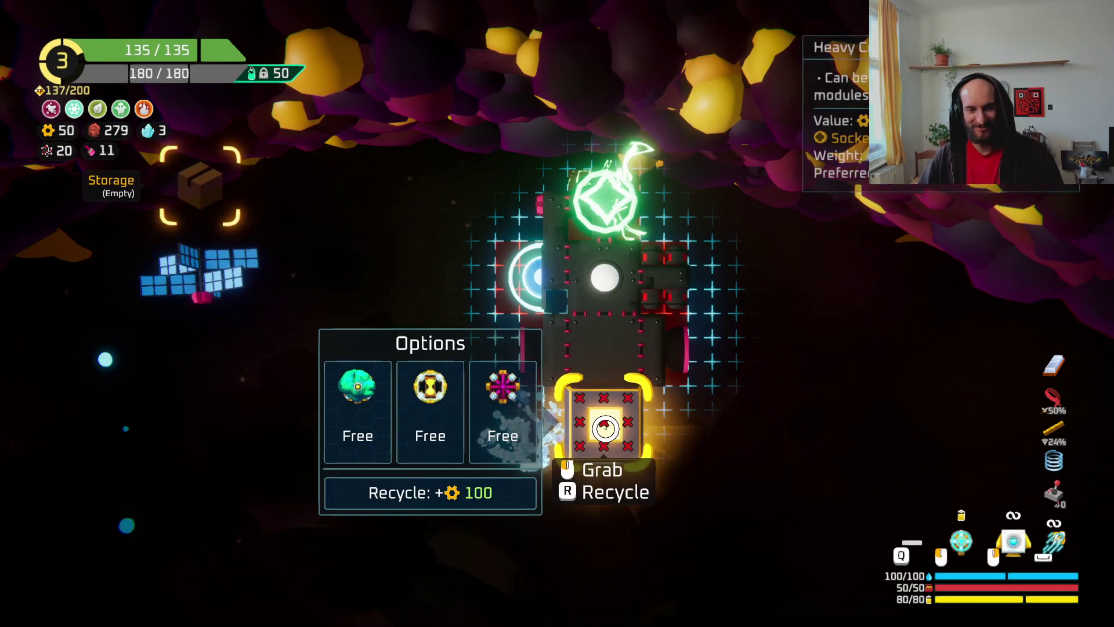
click(400, 397)
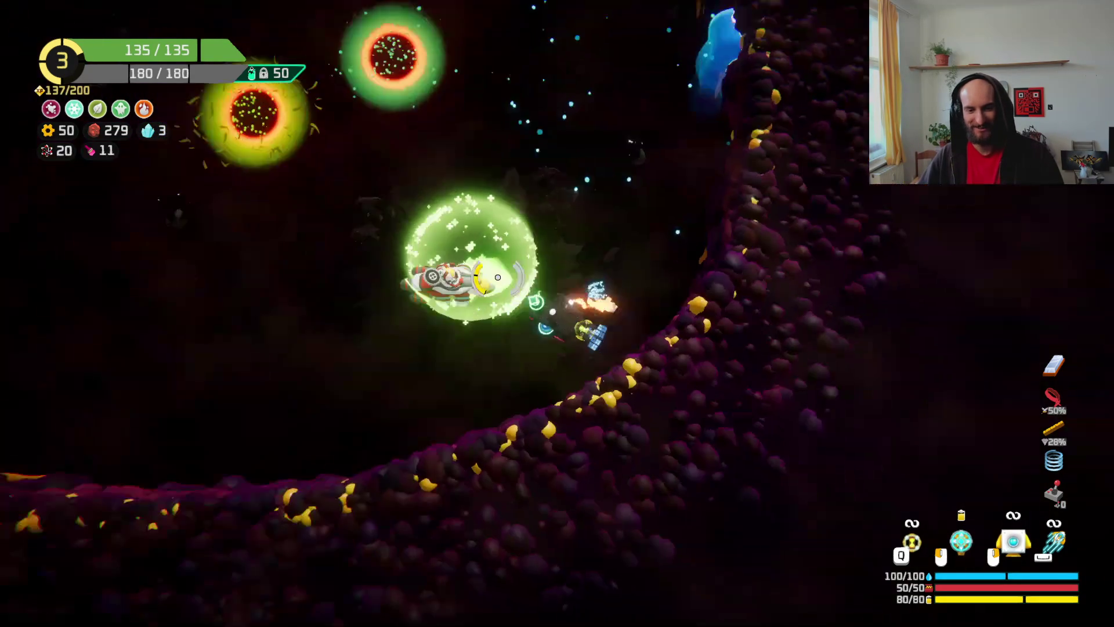
- Reroll the merchant's epic gadgets and buy Graphene Coating with the crystals
key(w)
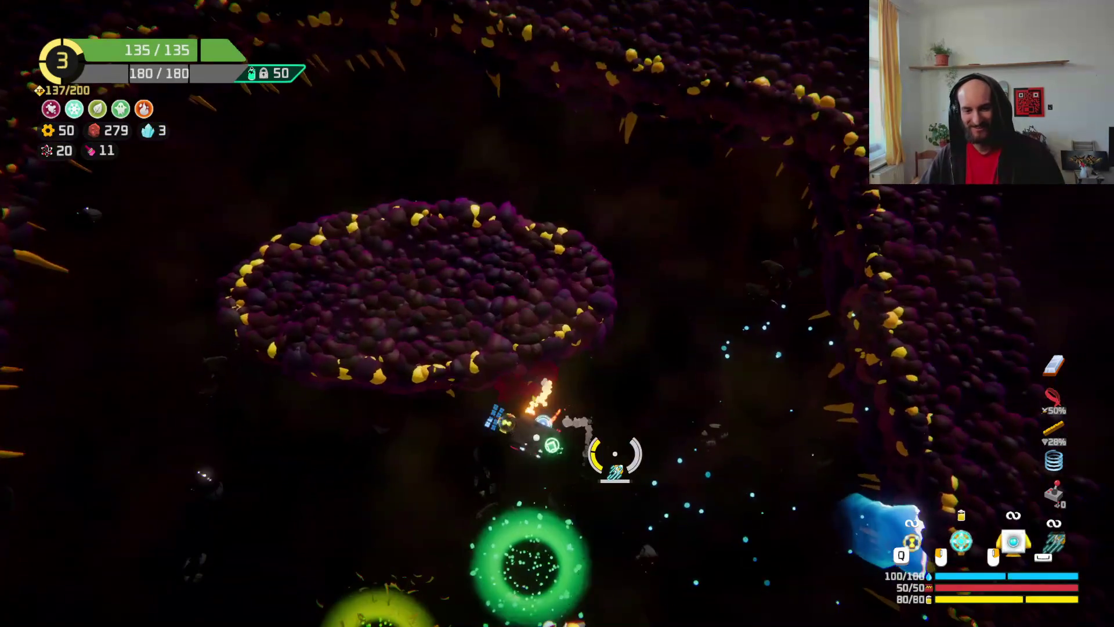
key(s)
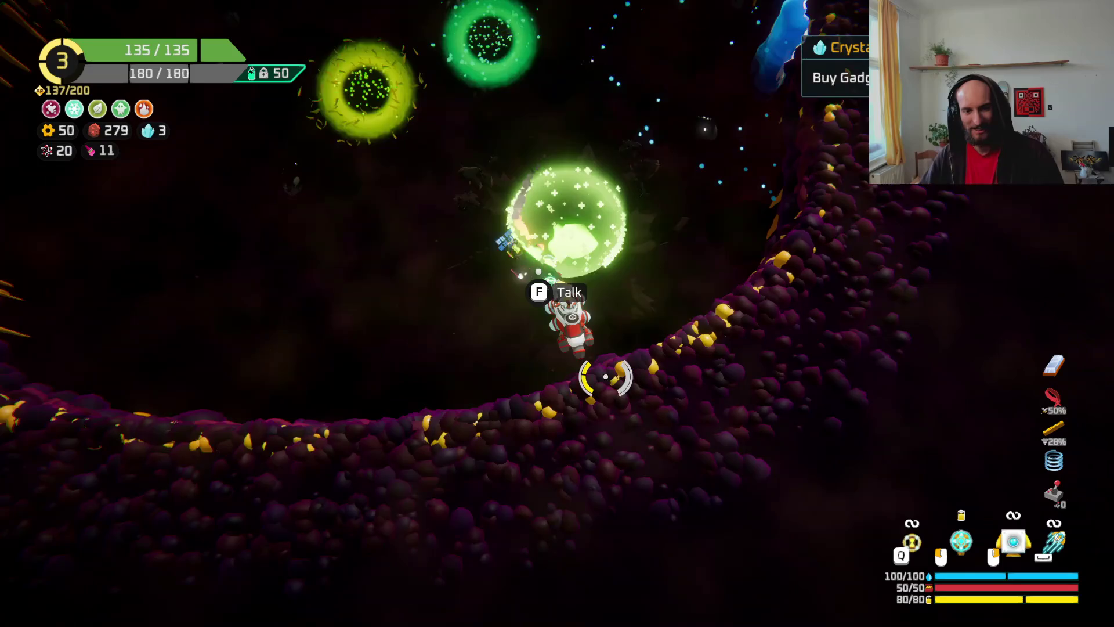
key(f)
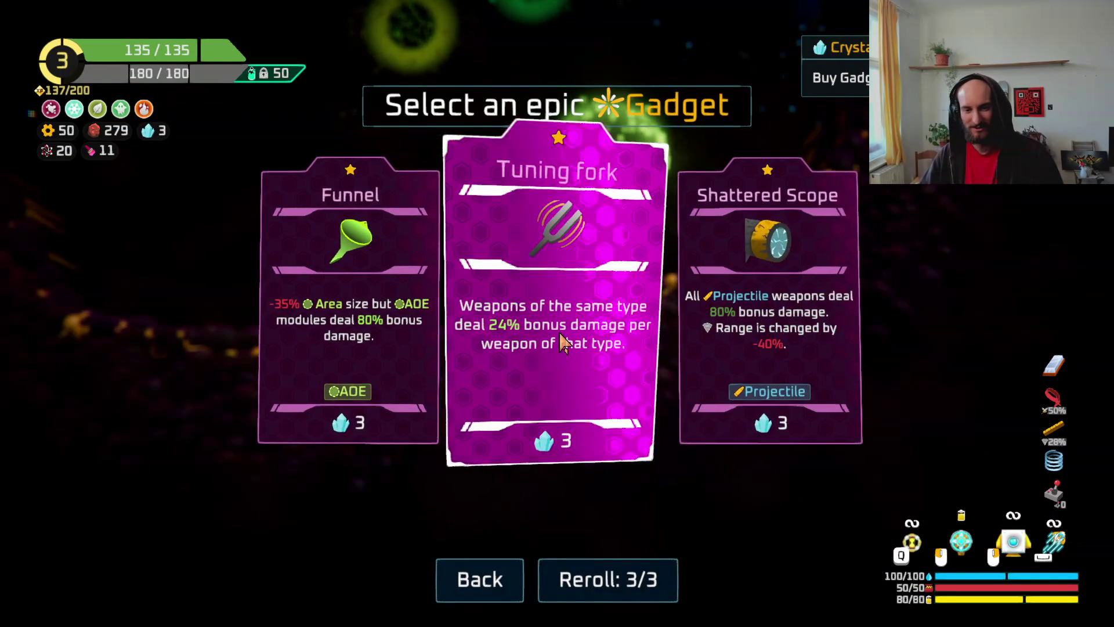
click(586, 580)
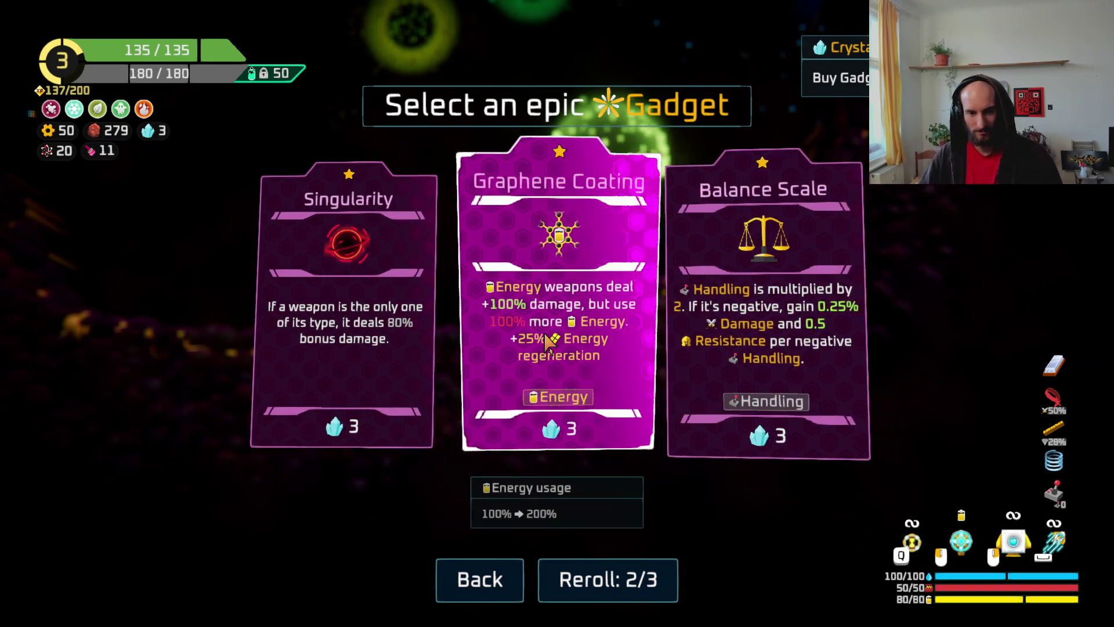
click(553, 348)
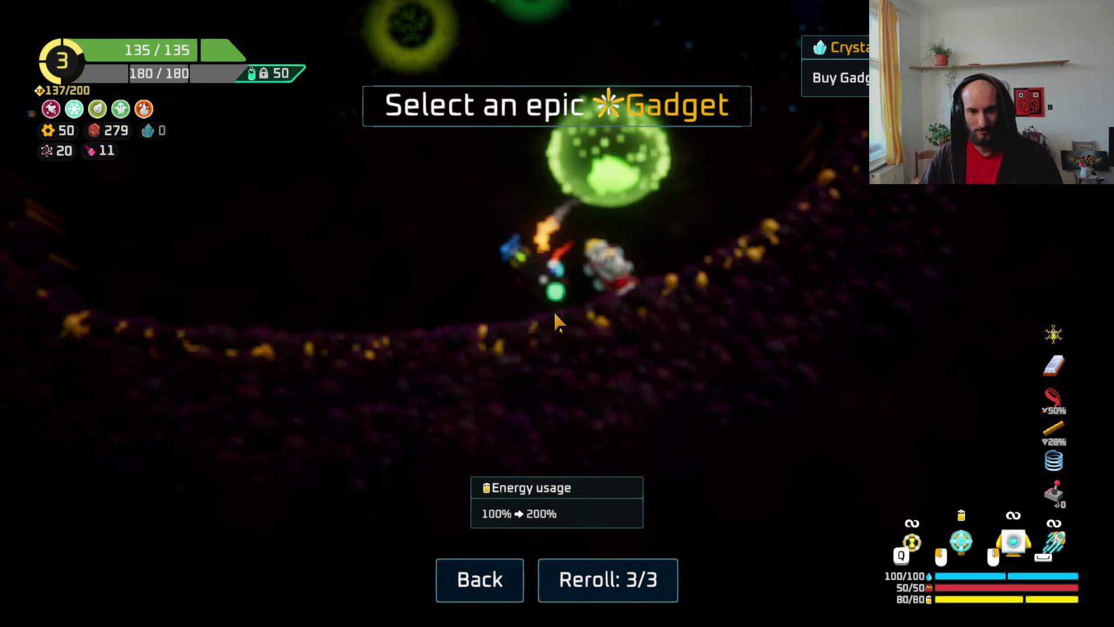
- Fly through the cave onto the yellow portal and Warp to Jungle
key(w)
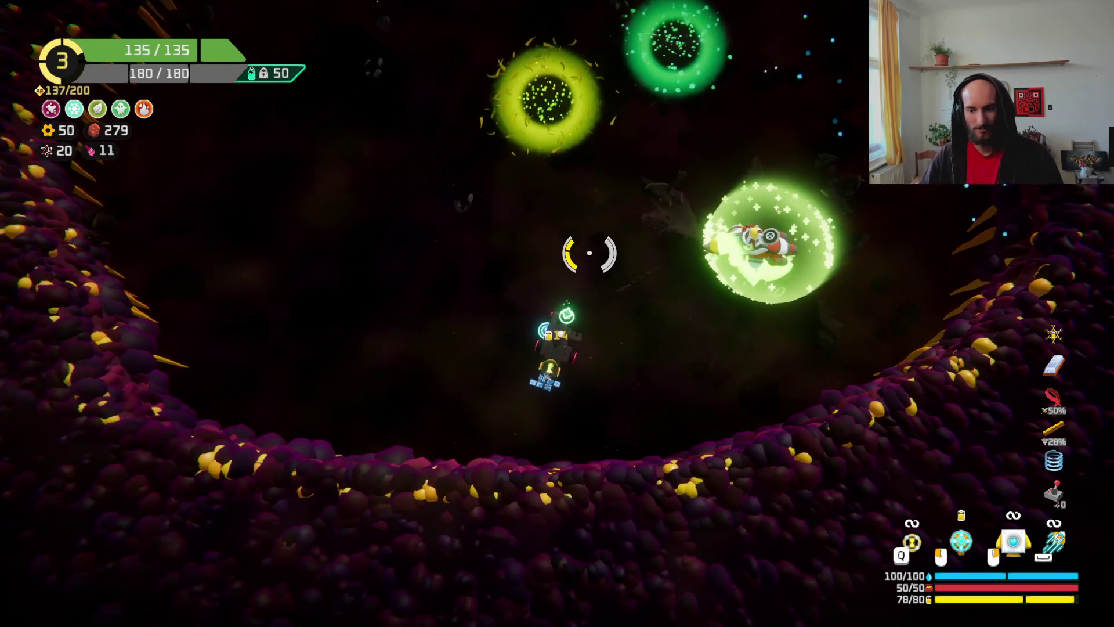
key(w)
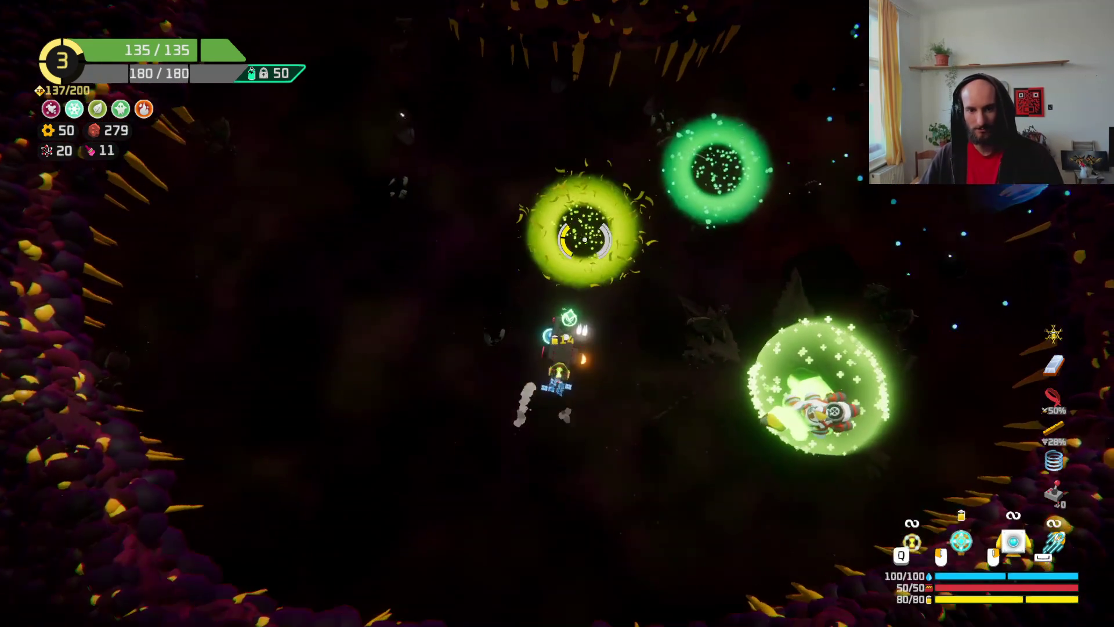
key(s)
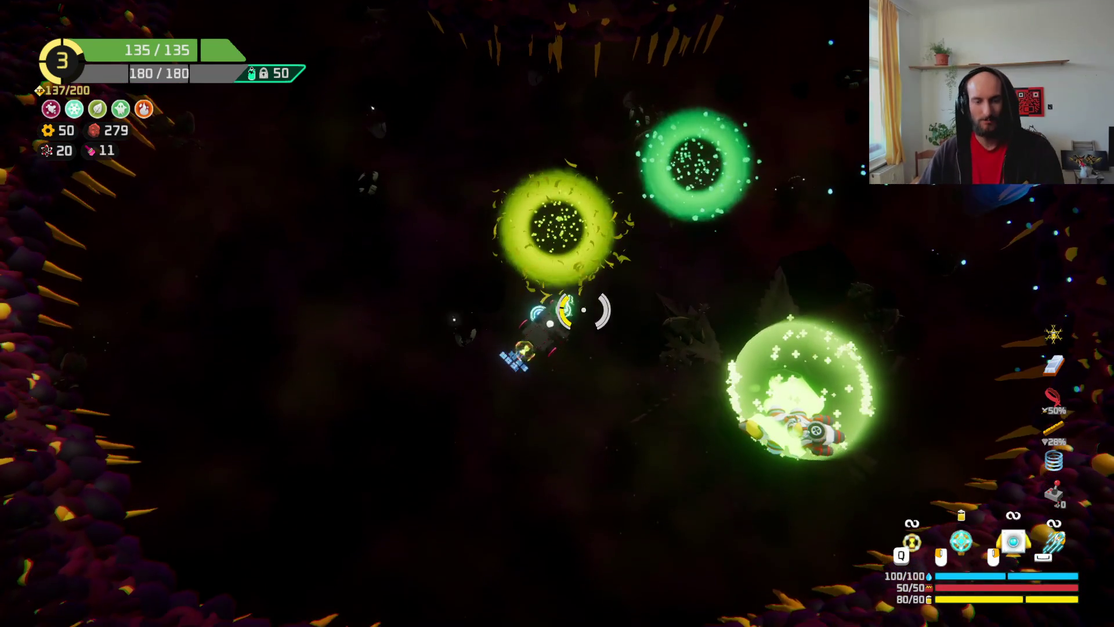
key(w)
key(a)
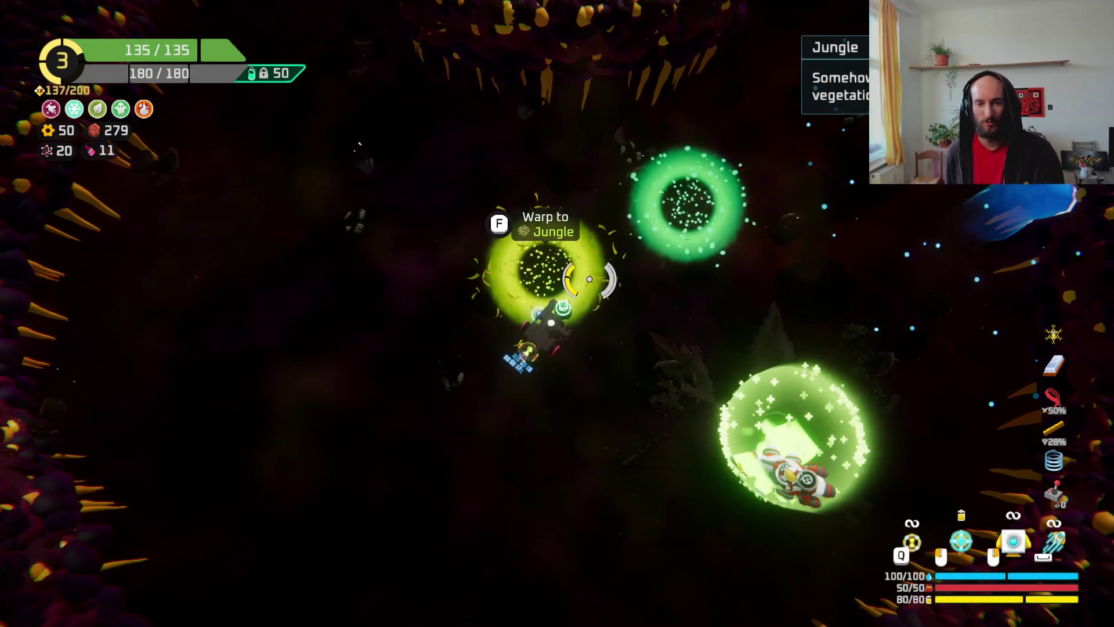
key(f)
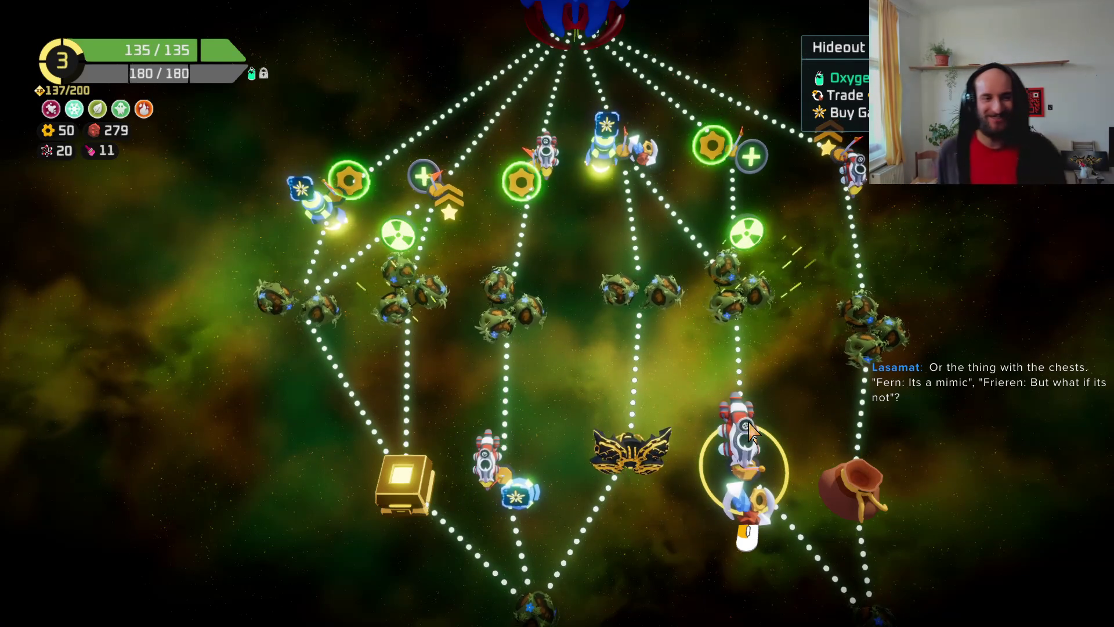
- Scroll around the star map, jump to the lower-right Drop point node, and fly into the Jungle level
scroll(632, 371, down, 2)
scroll(505, 197, up, 1)
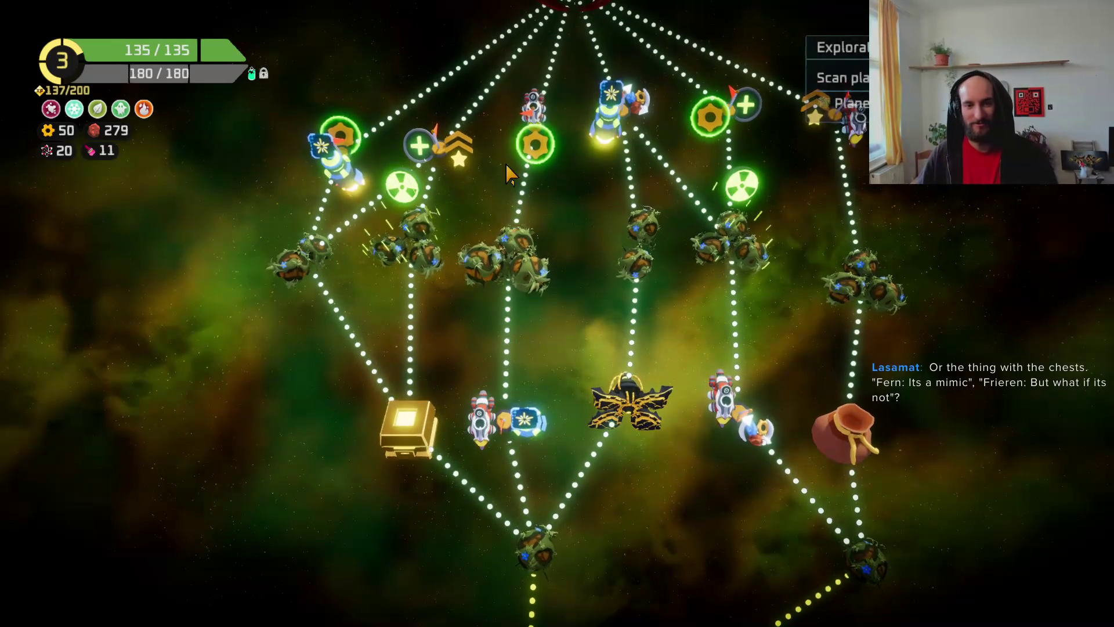
scroll(641, 188, down, 2)
scroll(455, 369, up, 1)
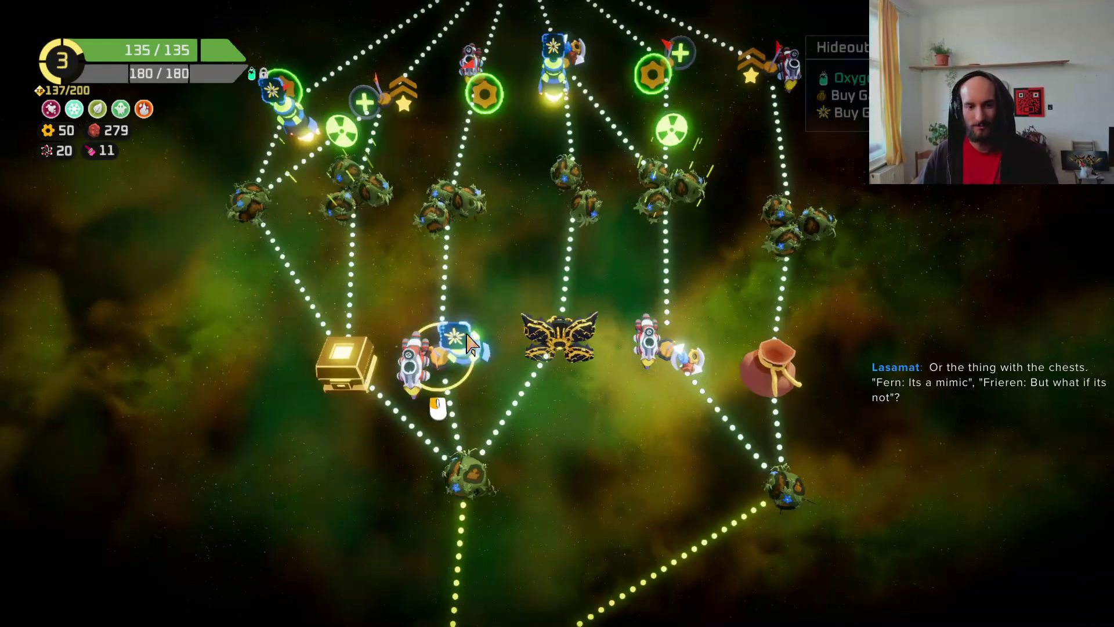
scroll(458, 476, down, 1)
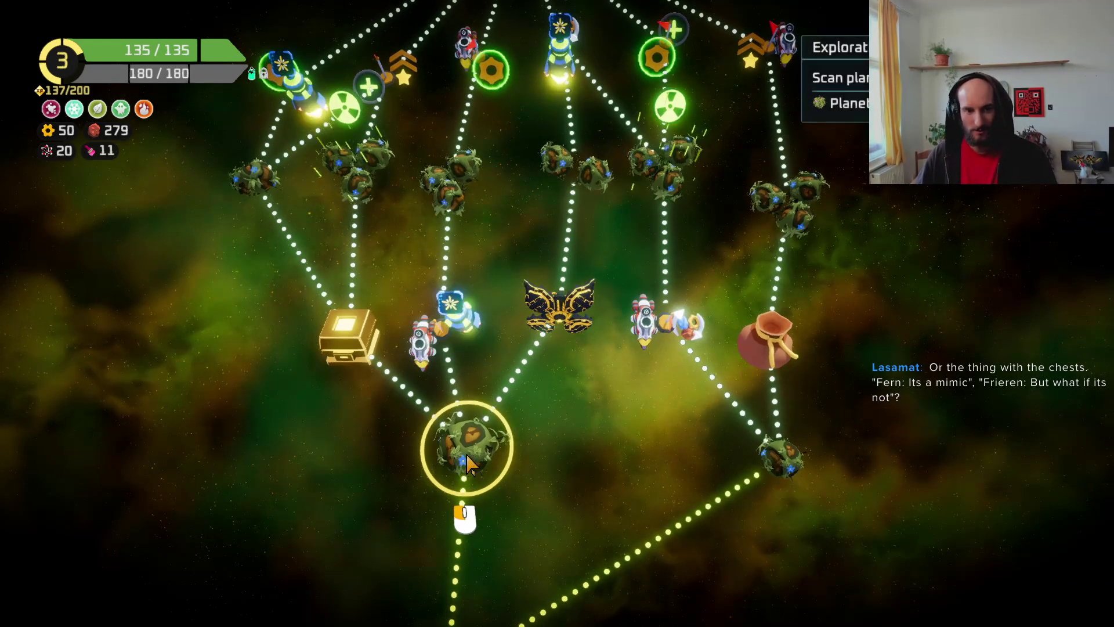
scroll(455, 456, up, 2)
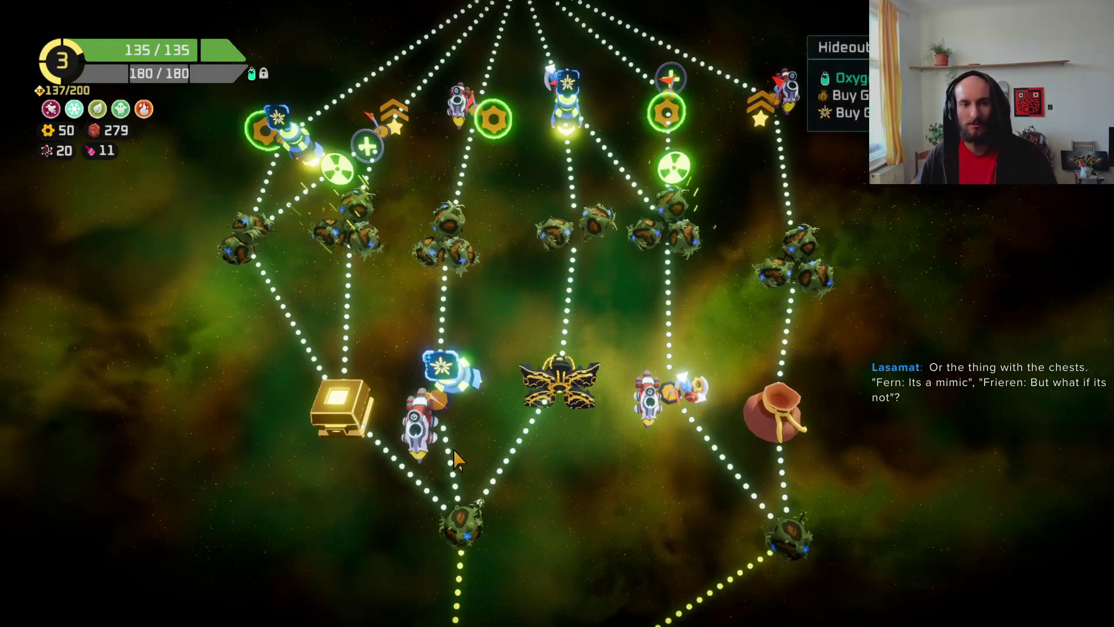
scroll(443, 444, up, 1)
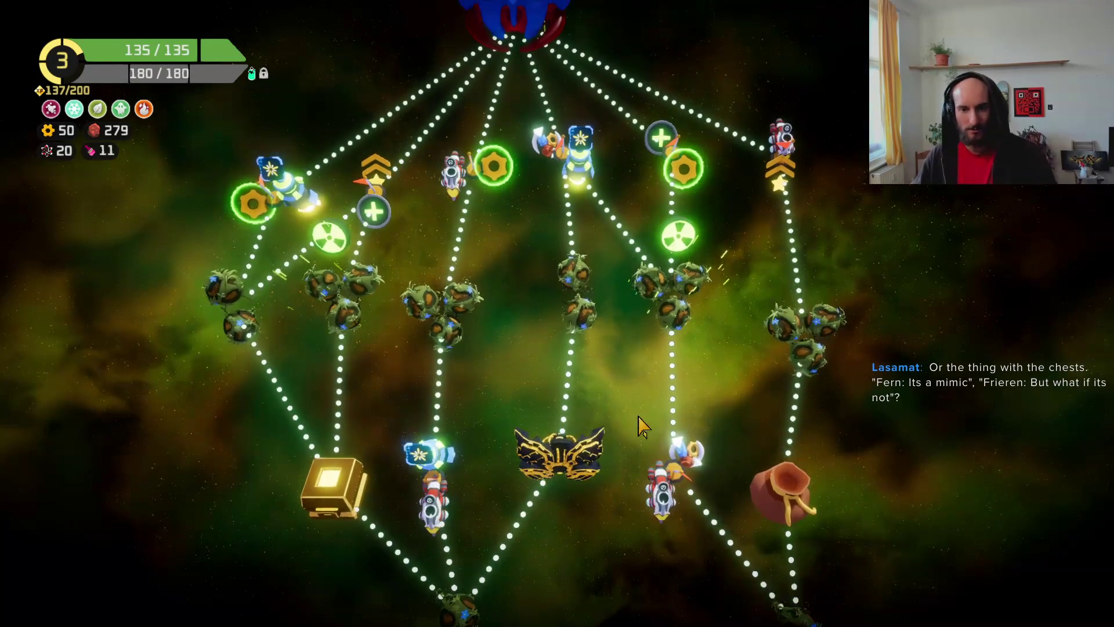
scroll(754, 406, down, 2)
scroll(781, 447, up, 1)
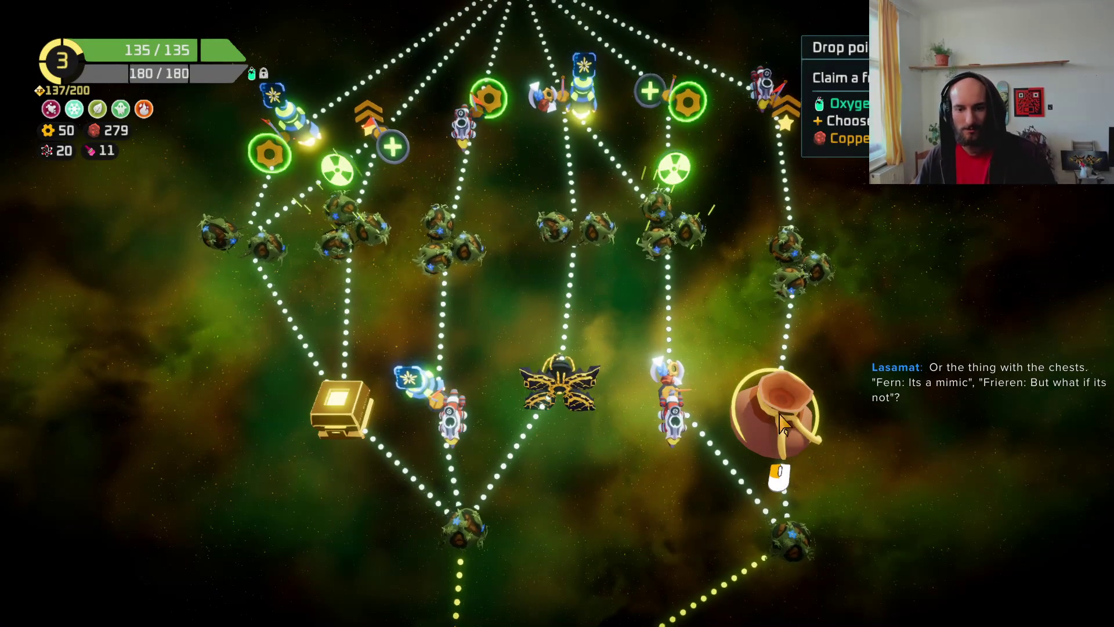
click(798, 547)
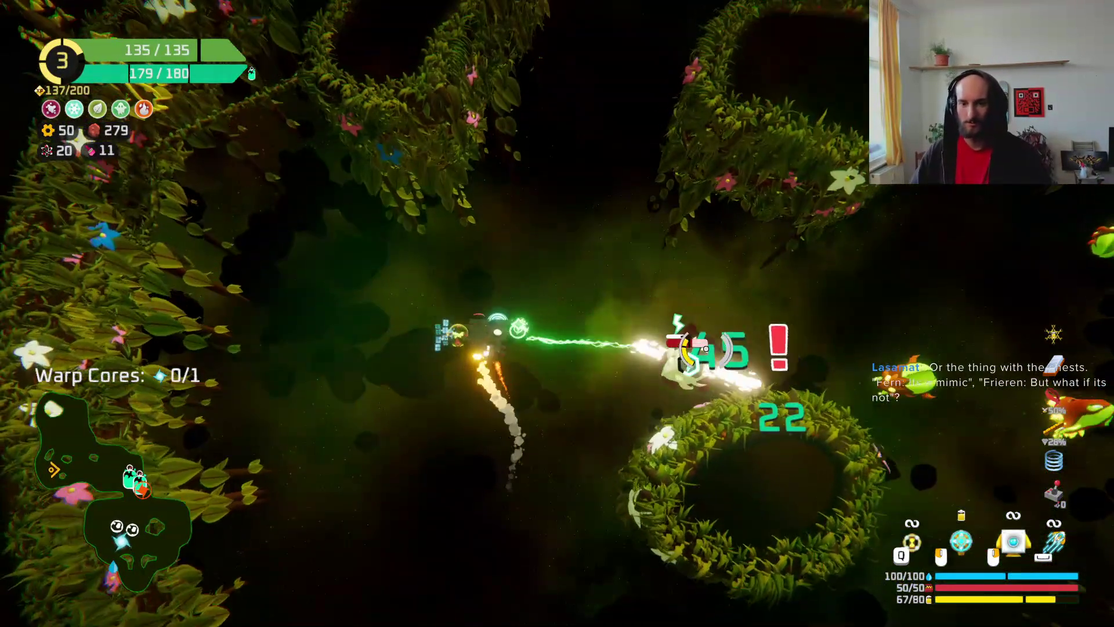
mouse_move(706, 348)
mouse_down()
mouse_move(672, 331)
mouse_move(726, 266)
mouse_move(659, 447)
mouse_move(590, 428)
mouse_move(391, 291)
mouse_move(543, 312)
mouse_move(410, 304)
mouse_move(427, 241)
mouse_move(517, 368)
mouse_move(493, 306)
mouse_move(522, 255)
mouse_move(472, 124)
mouse_move(460, 149)
mouse_move(701, 206)
mouse_move(741, 242)
mouse_move(566, 199)
mouse_move(728, 224)
mouse_move(883, 374)
mouse_move(666, 368)
mouse_move(684, 186)
mouse_move(718, 178)
mouse_move(686, 301)
mouse_move(579, 497)
mouse_up()
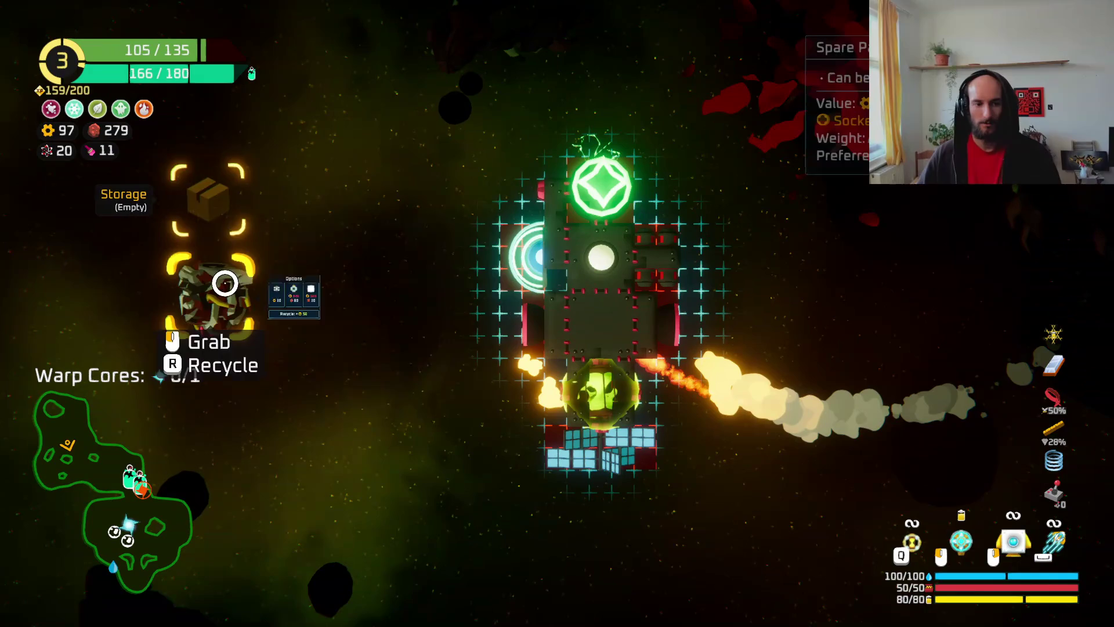
- Move the loose spare part into storage and fly on, shooting enemies
mouse_move(211, 288)
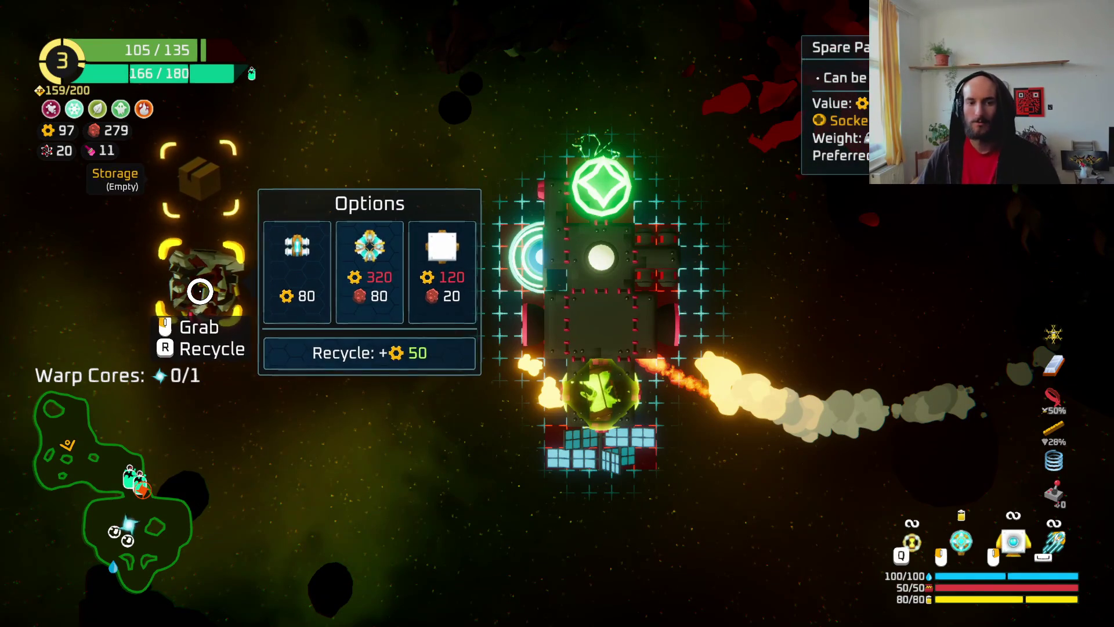
click(190, 306)
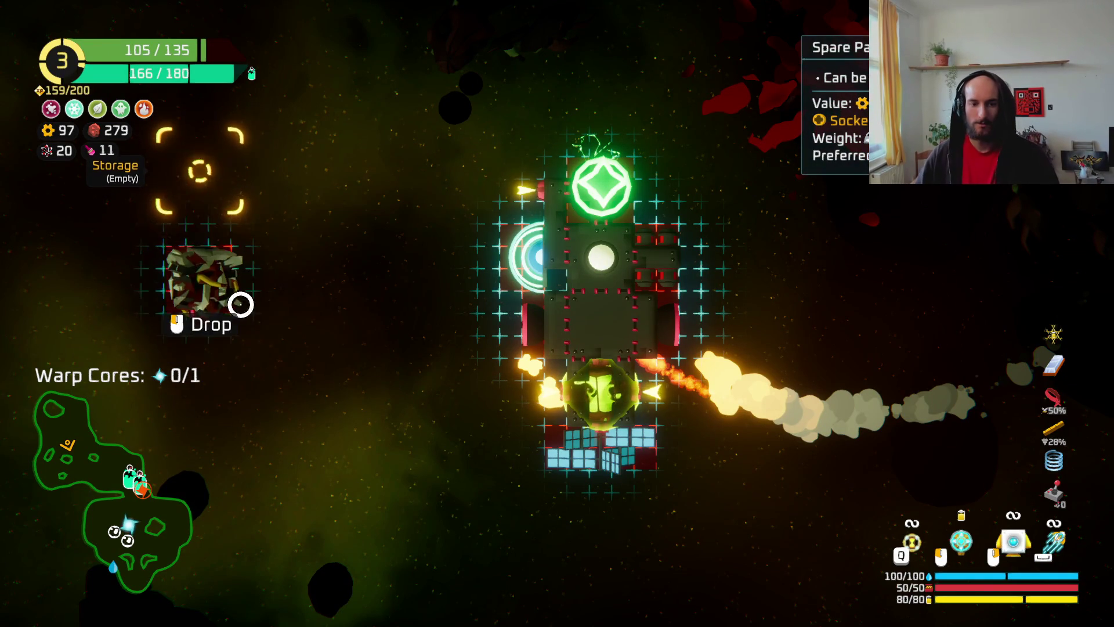
click(240, 304)
mouse_move(172, 268)
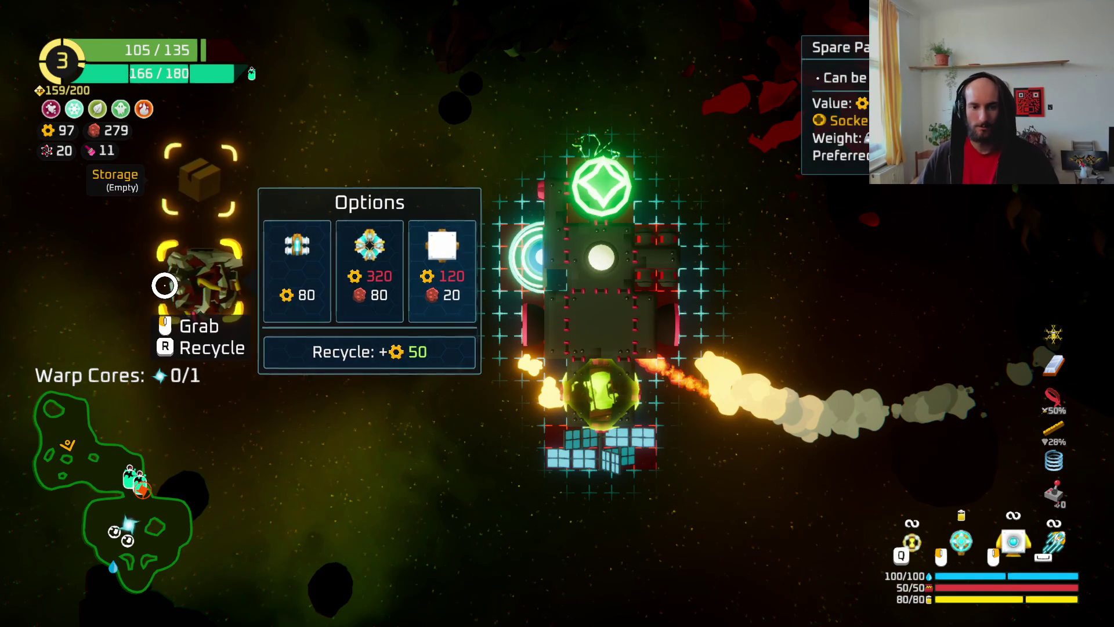
key(Tab)
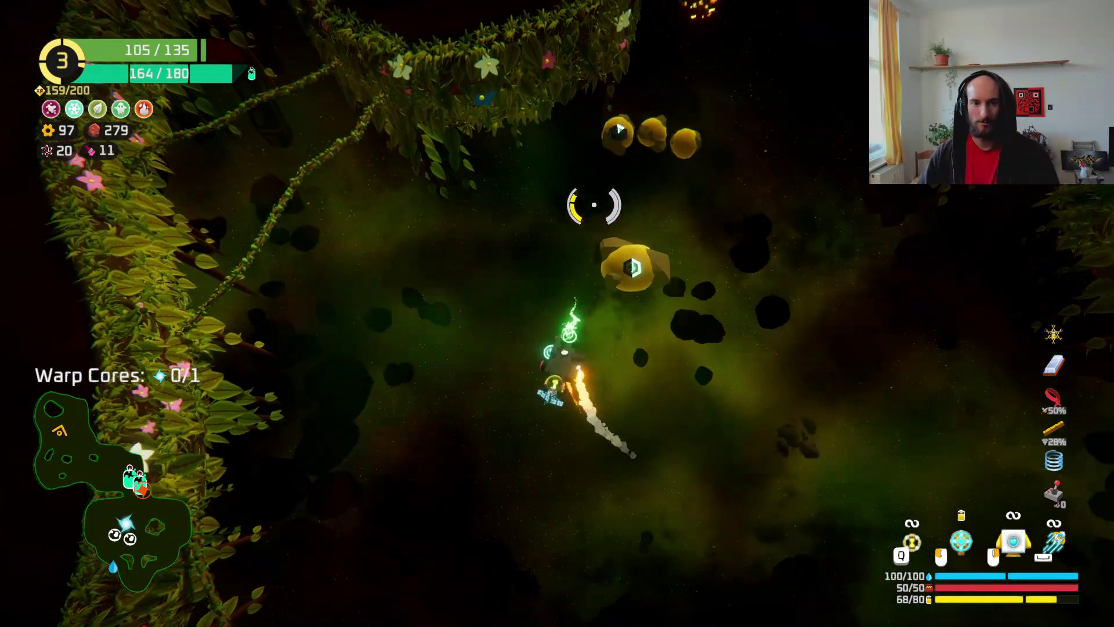
mouse_move(593, 204)
mouse_down()
mouse_move(659, 242)
mouse_move(642, 219)
mouse_move(510, 192)
mouse_move(517, 219)
mouse_move(530, 218)
mouse_move(511, 268)
mouse_move(525, 366)
mouse_move(511, 348)
mouse_move(514, 318)
mouse_up()
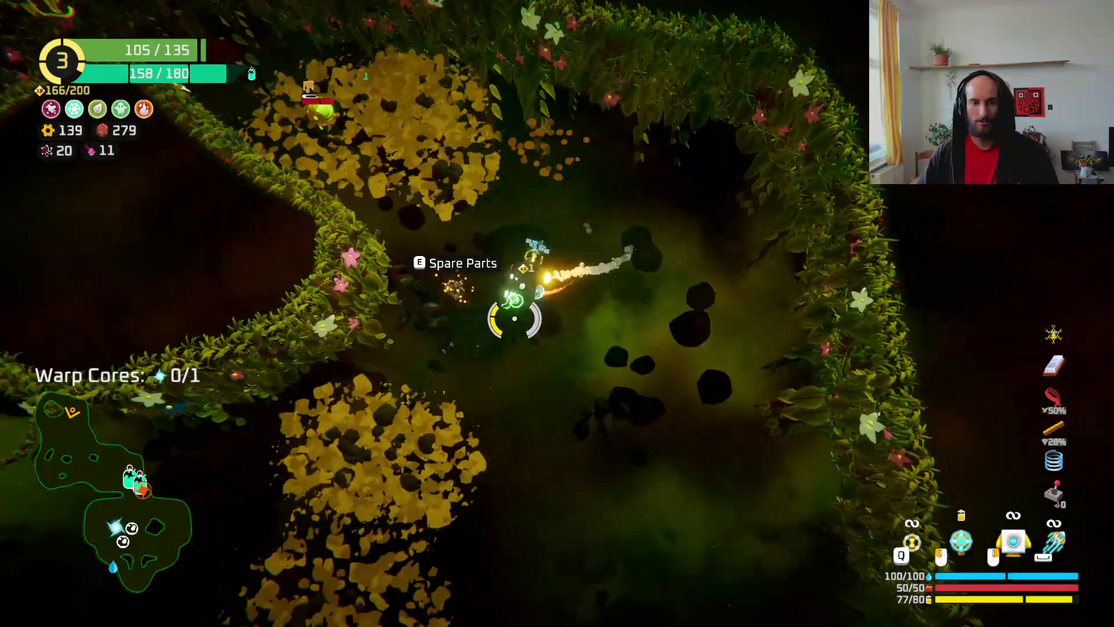
- Craft another Tesla coil from stored spare parts for 80 scrap and 20 ore and fit it
key(e)
mouse_move(222, 268)
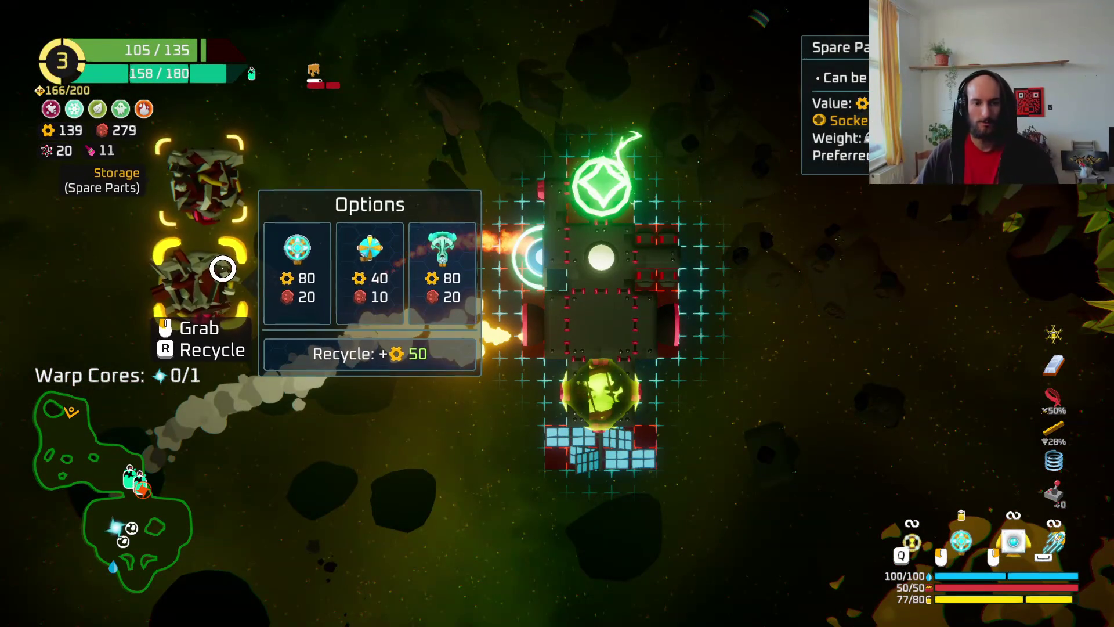
mouse_move(235, 193)
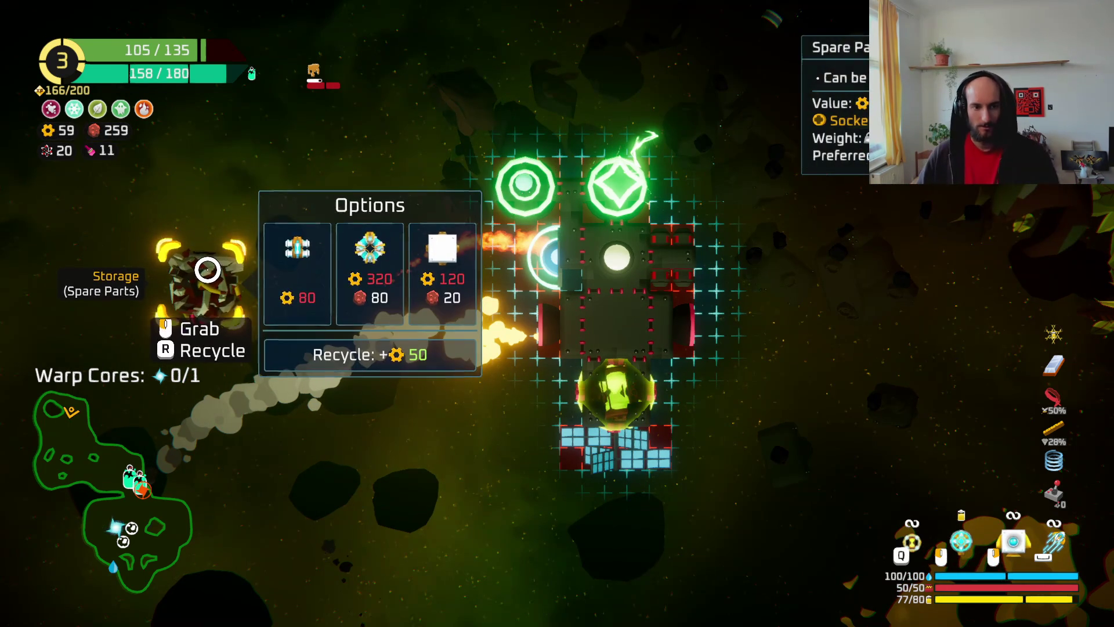
key(Escape)
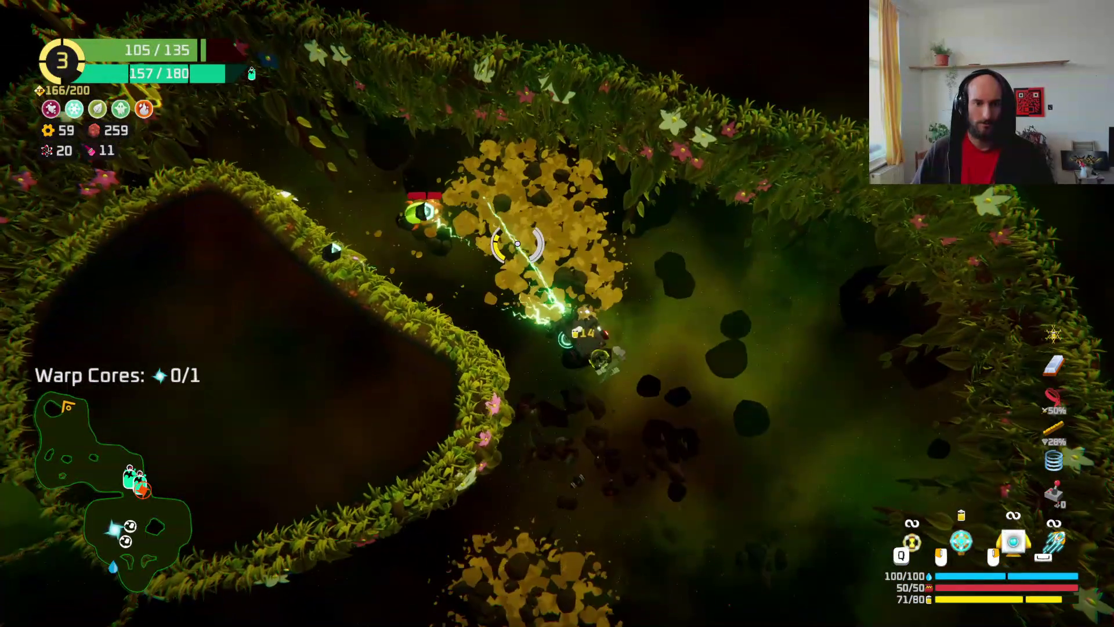
- Fly down to the oxygen station and take its 100 scrap reward
key(Tab)
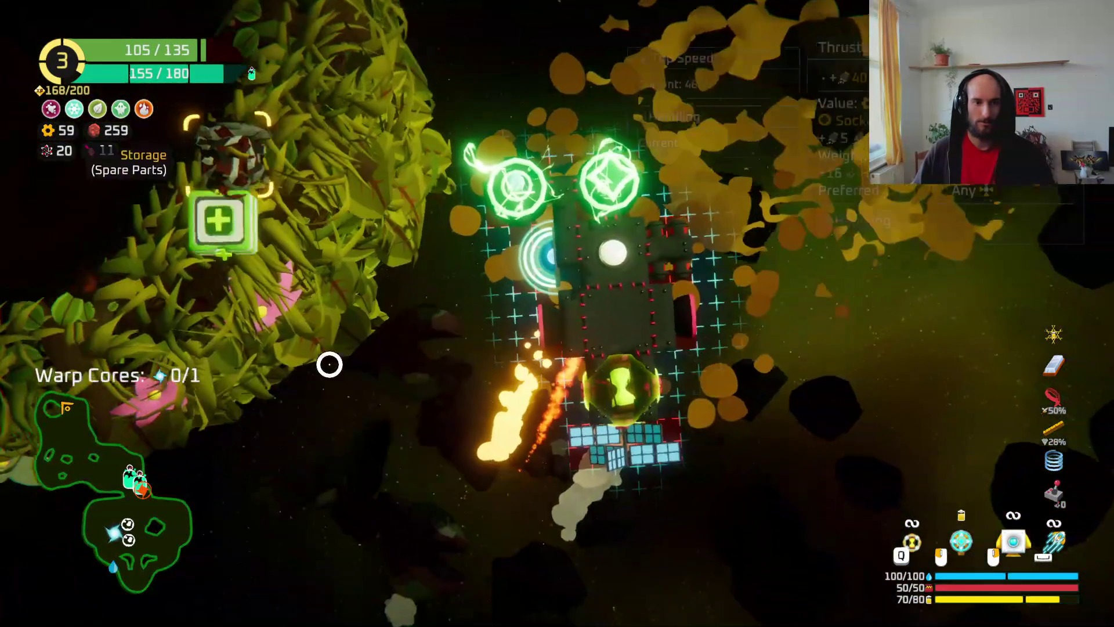
mouse_move(193, 271)
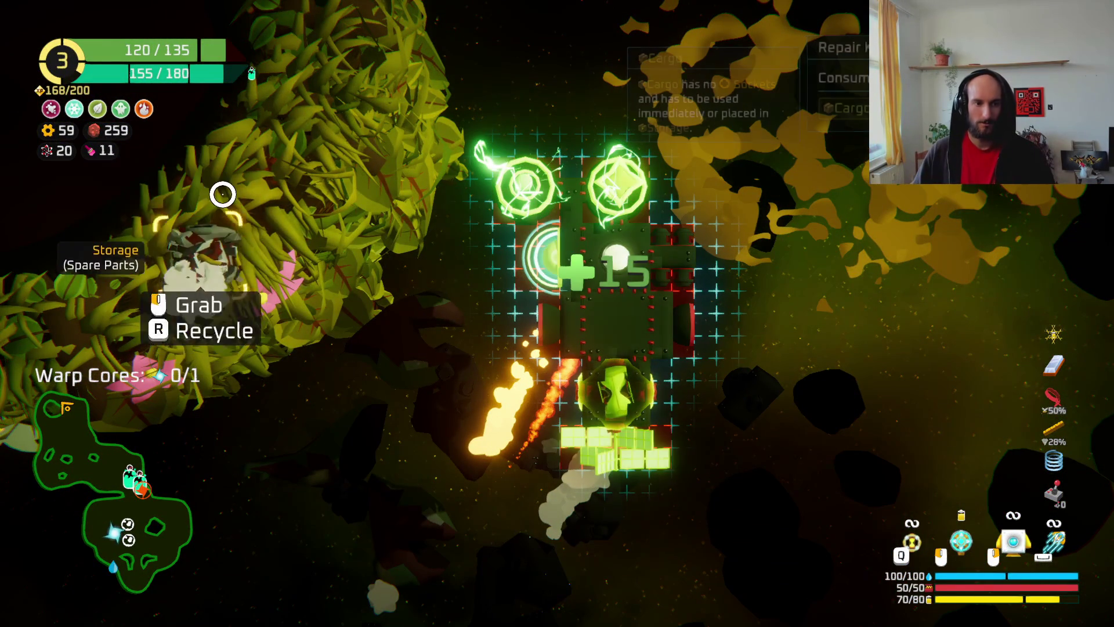
key(Escape)
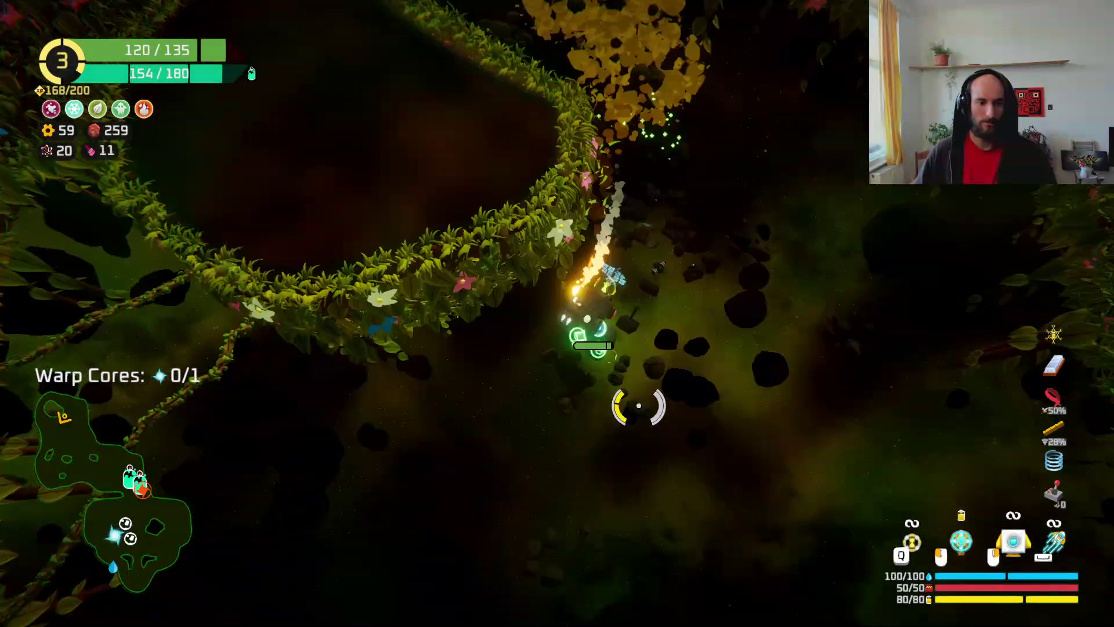
key(d)
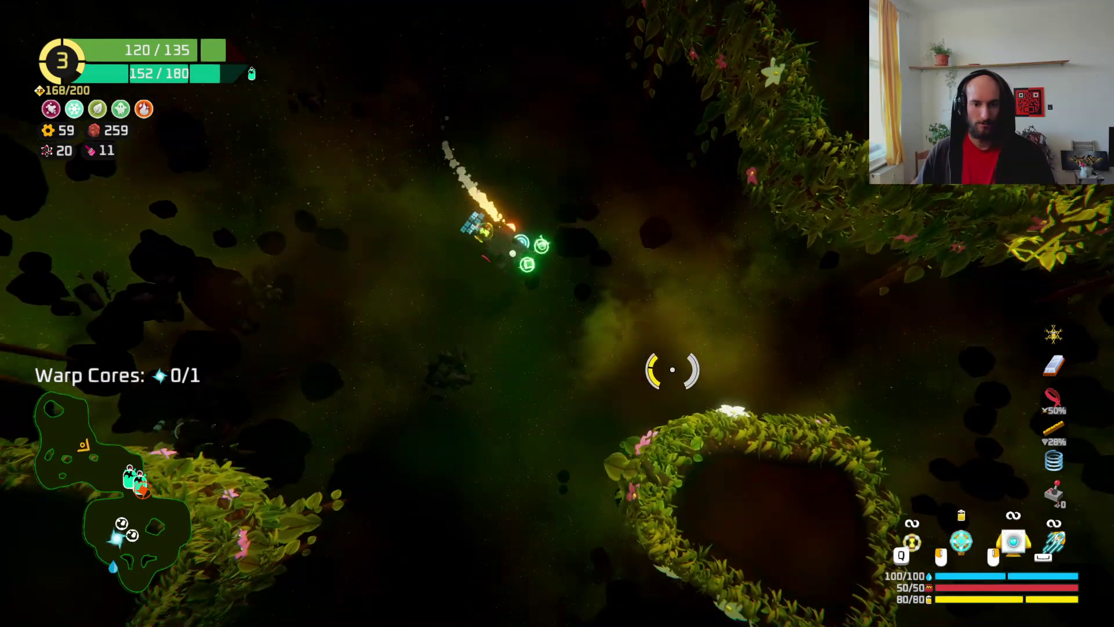
key(s)
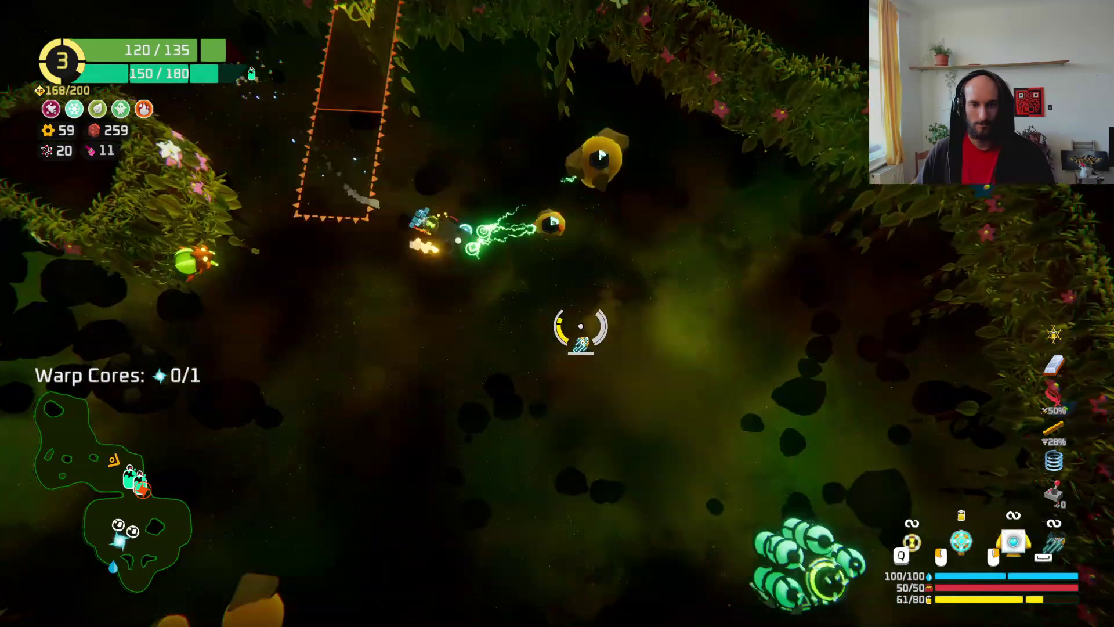
key(s)
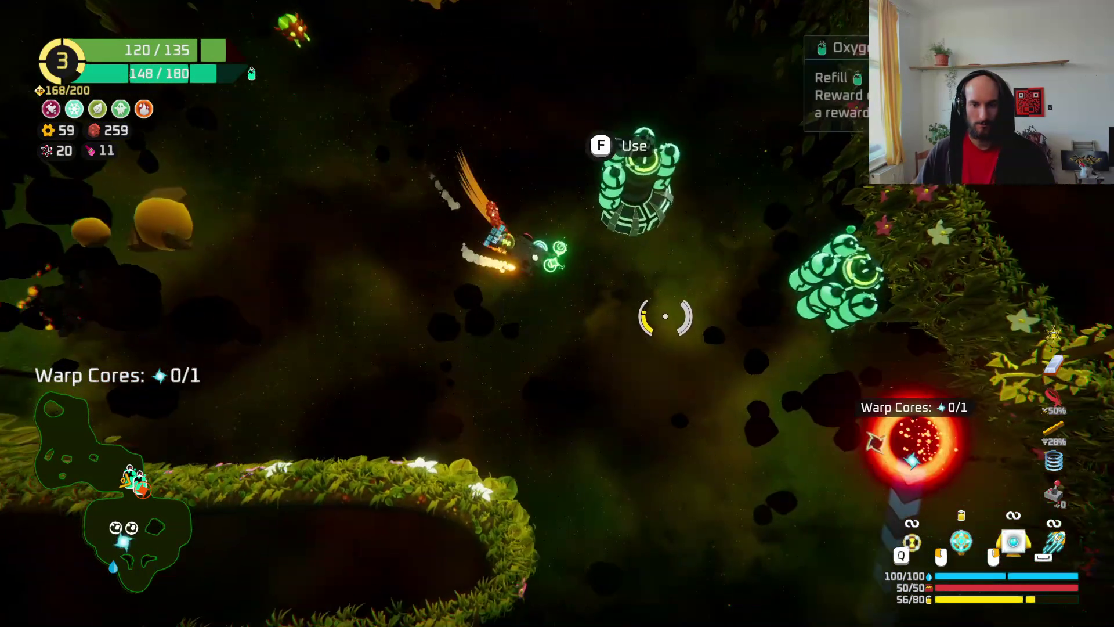
key(f)
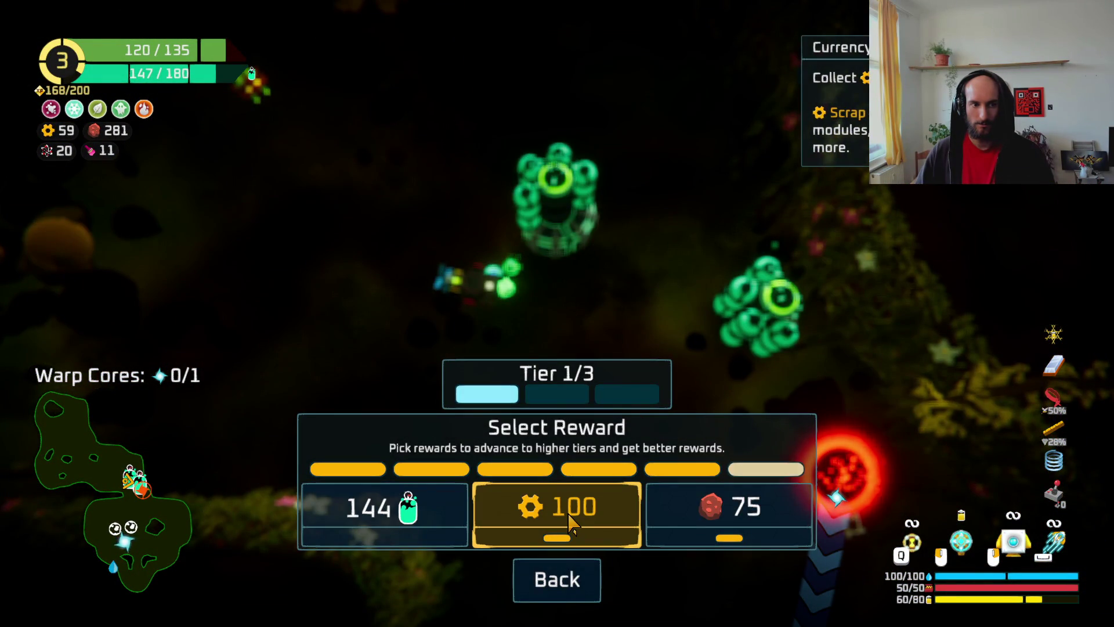
click(569, 524)
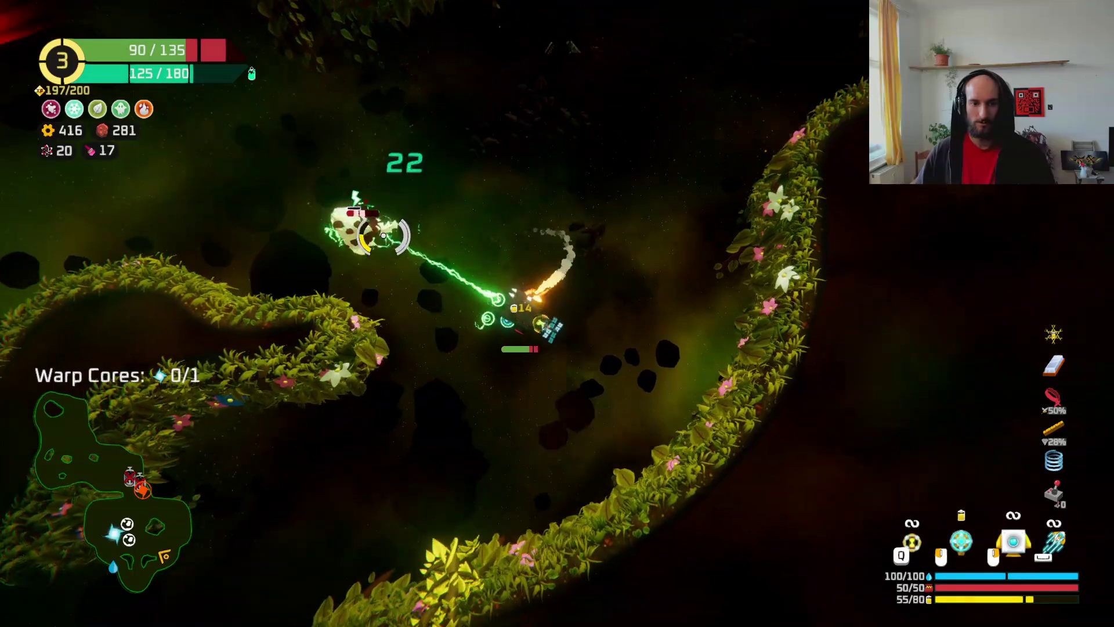
- Fly north firing lightning at enemies and plants on both sides
key(s)
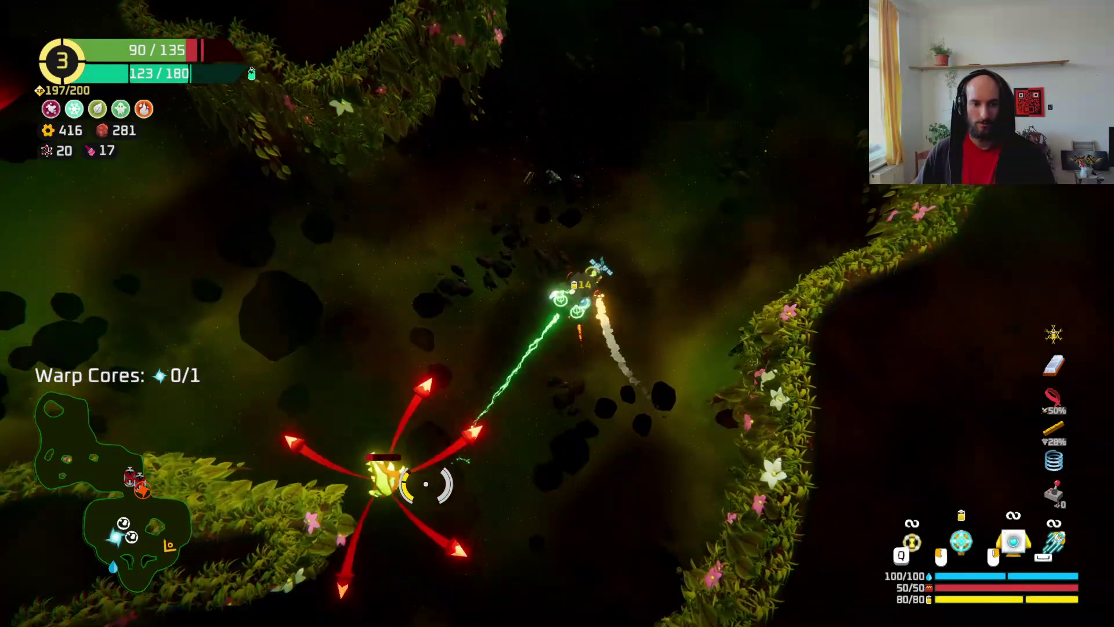
key(Tab)
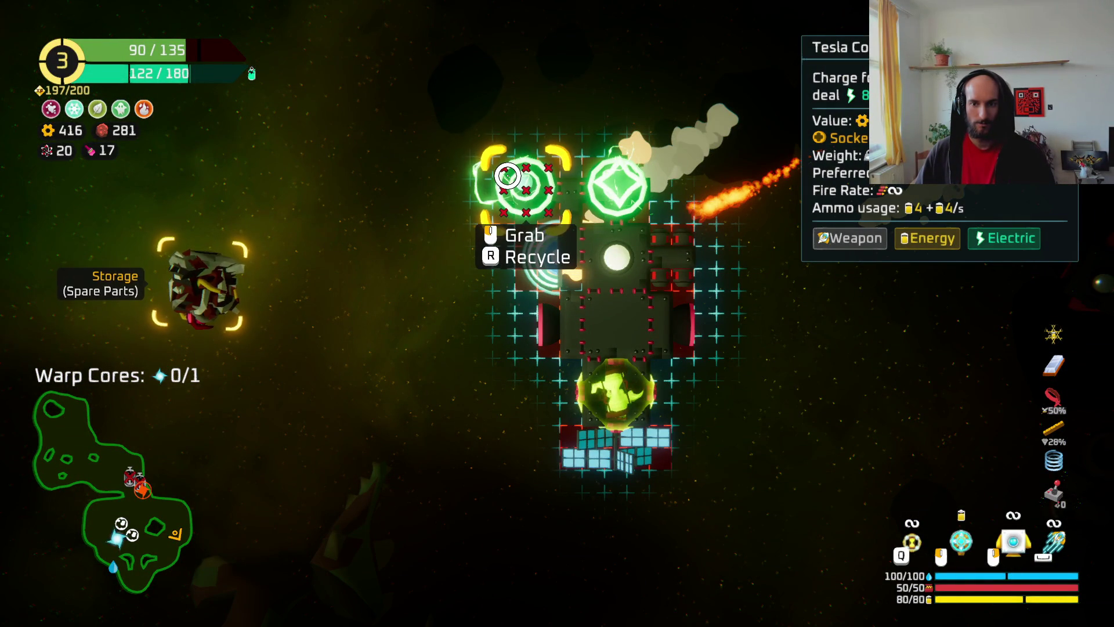
key(Tab)
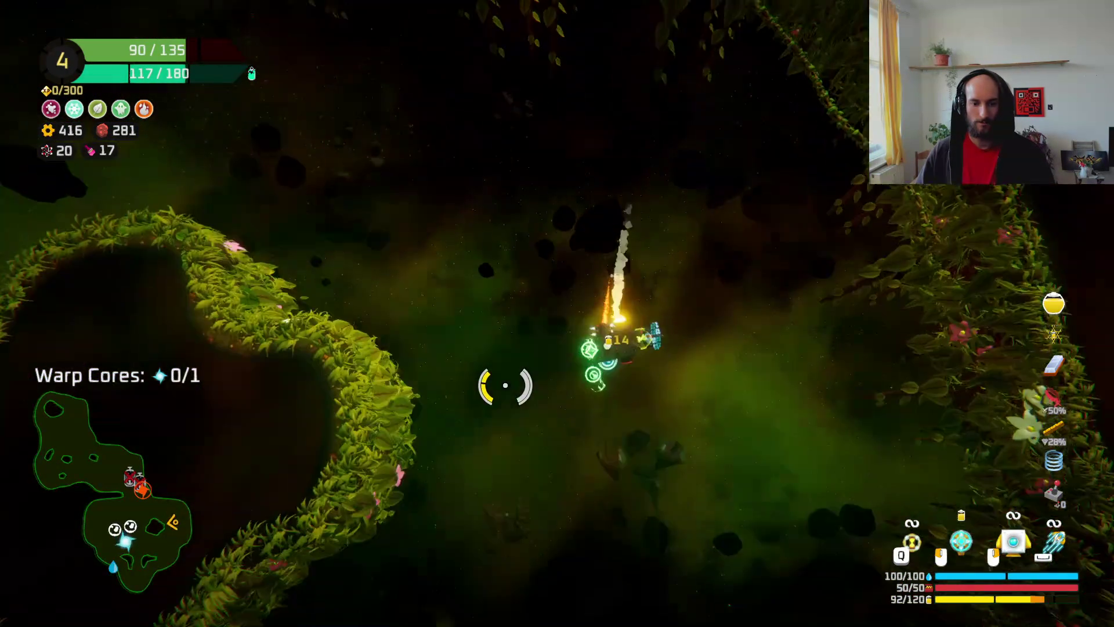
key(w)
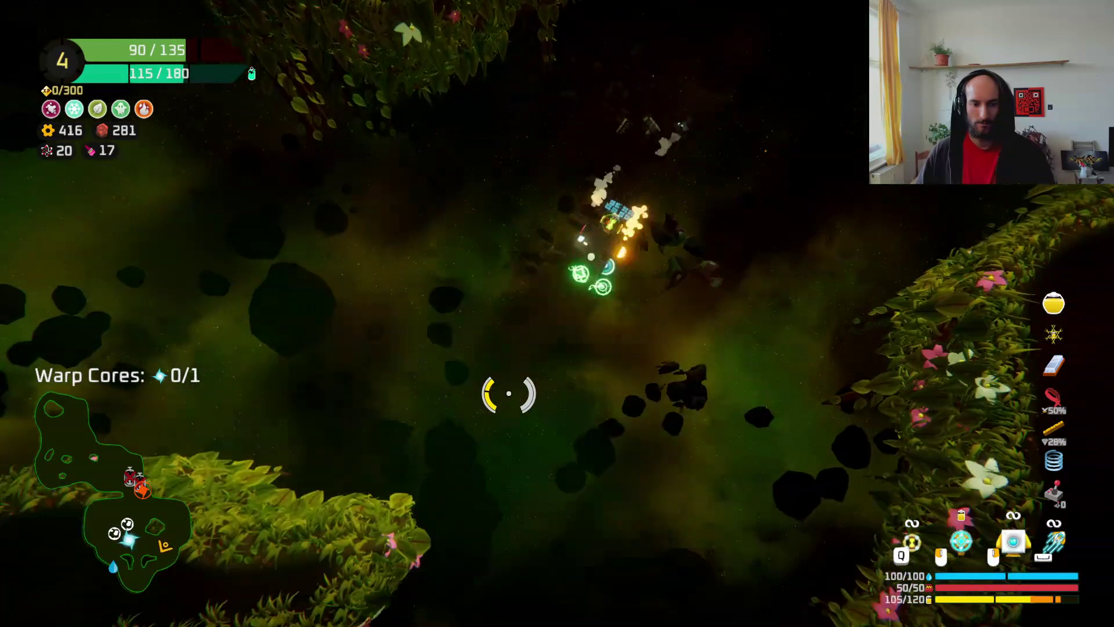
key(w)
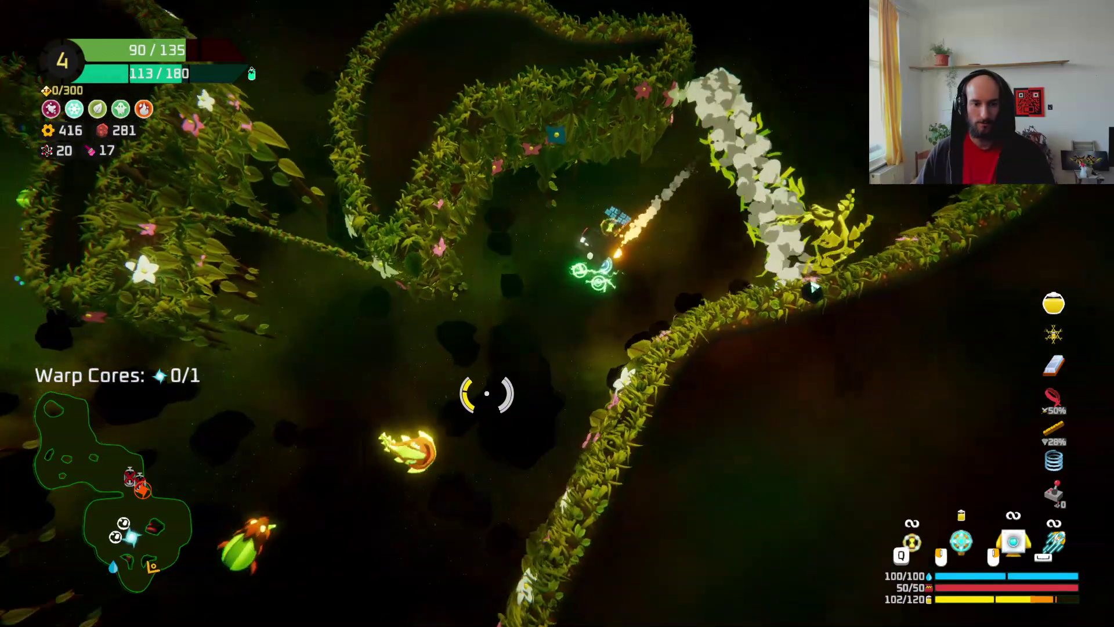
click(499, 371)
key(d)
click(493, 370)
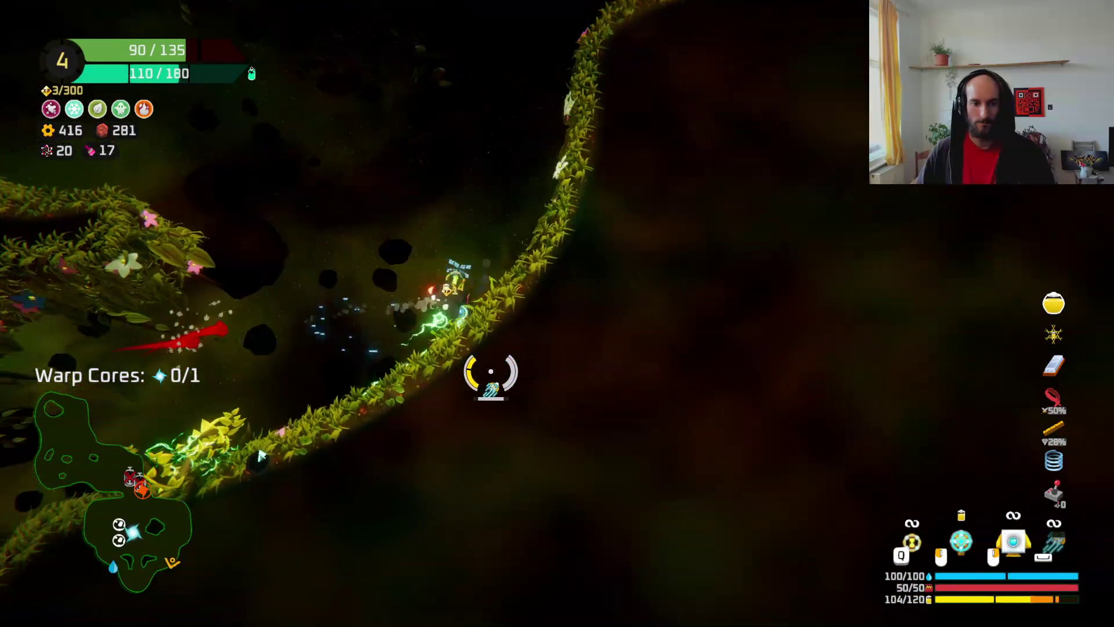
click(377, 368)
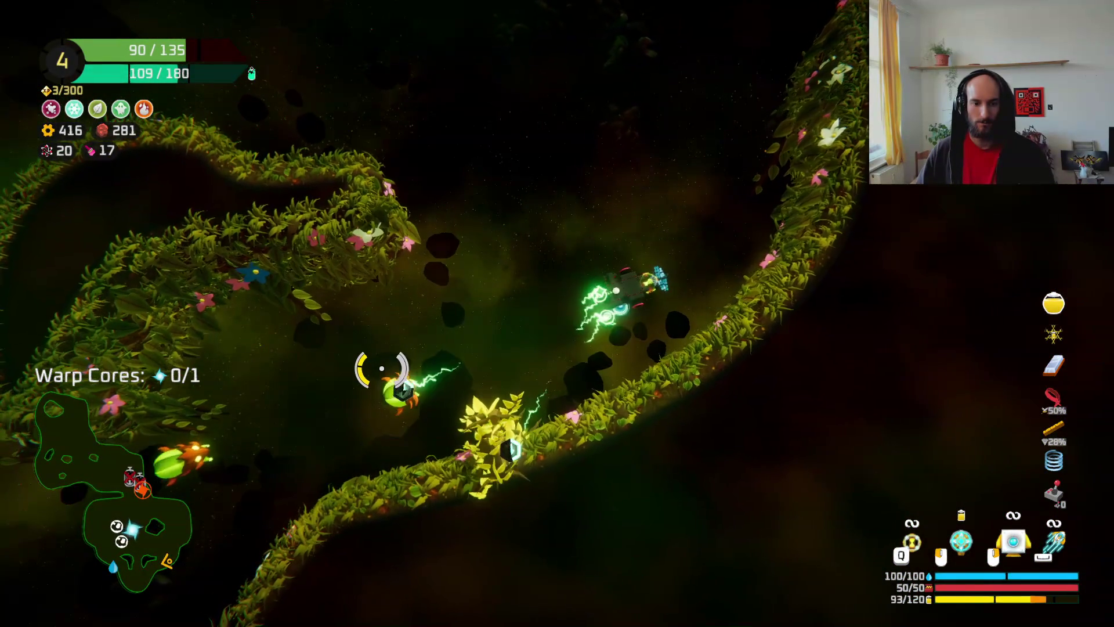
click(387, 369)
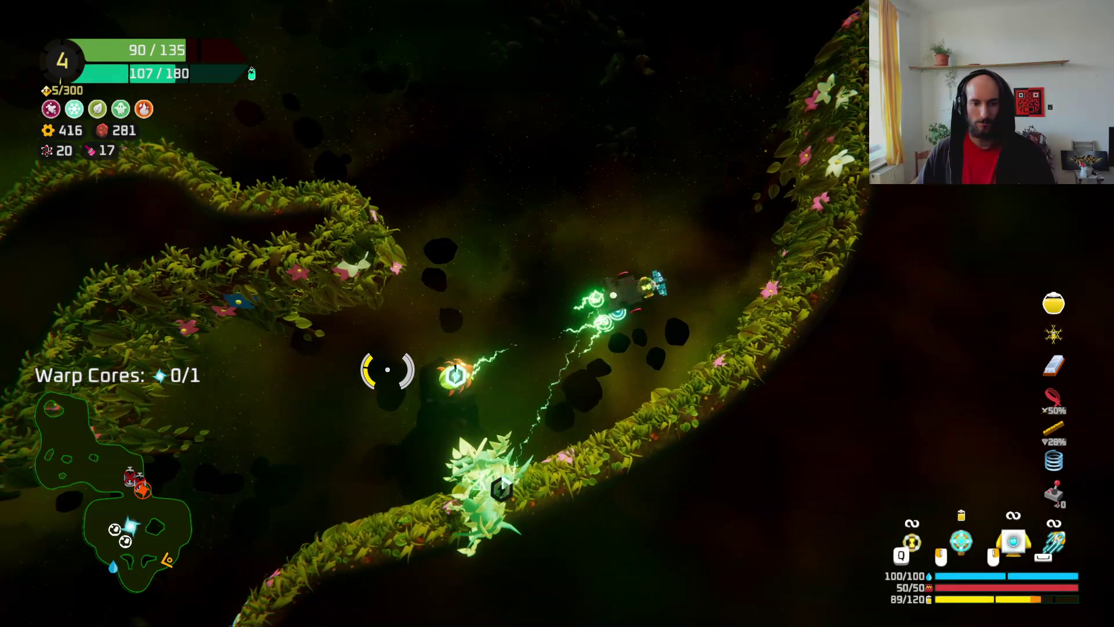
- Fly through the bowl-shaped cavern and thorny vines up to the warp core
key(a)
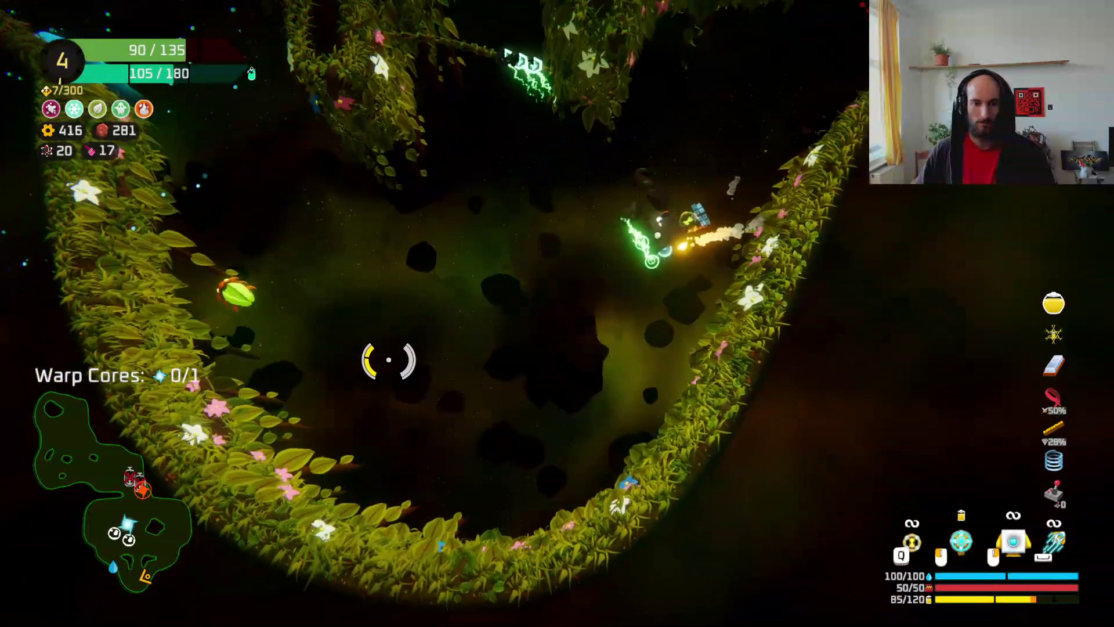
key(w)
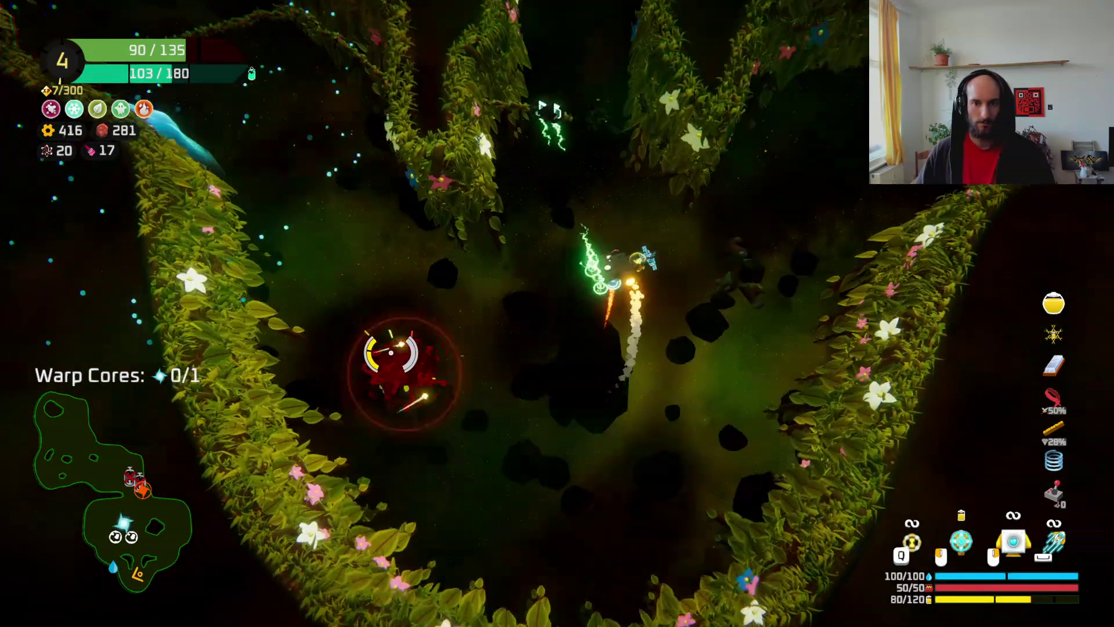
key(w)
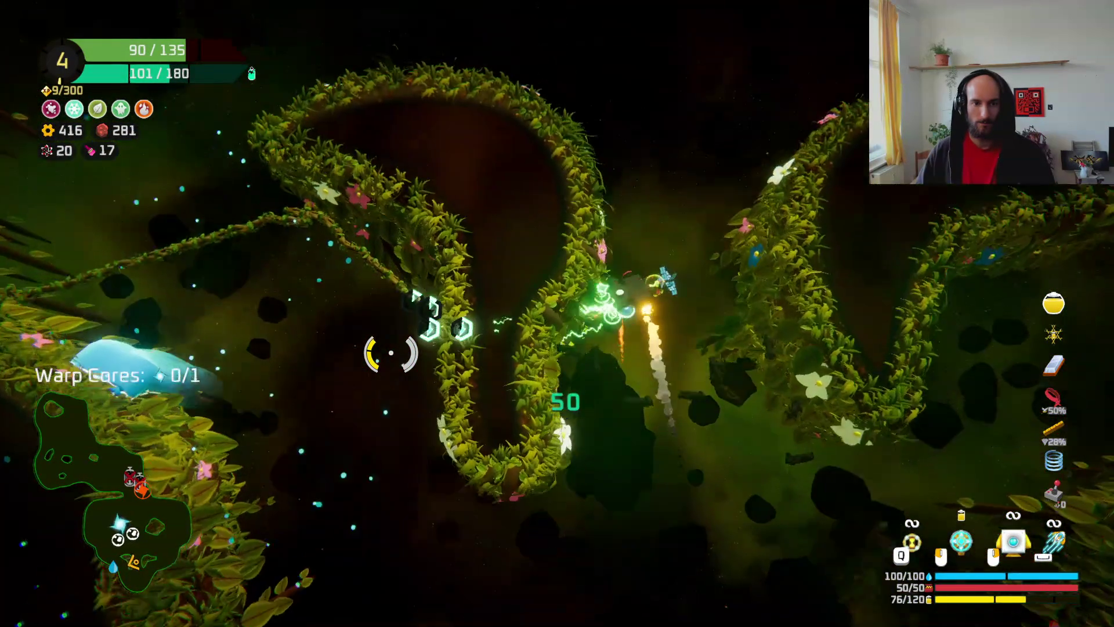
key(w)
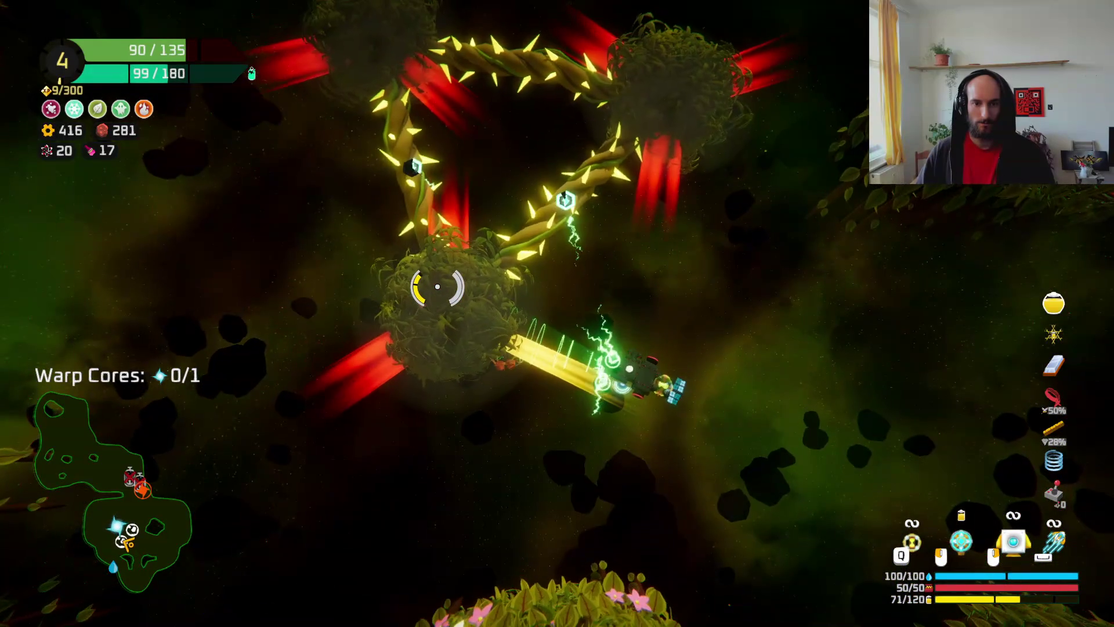
key(w)
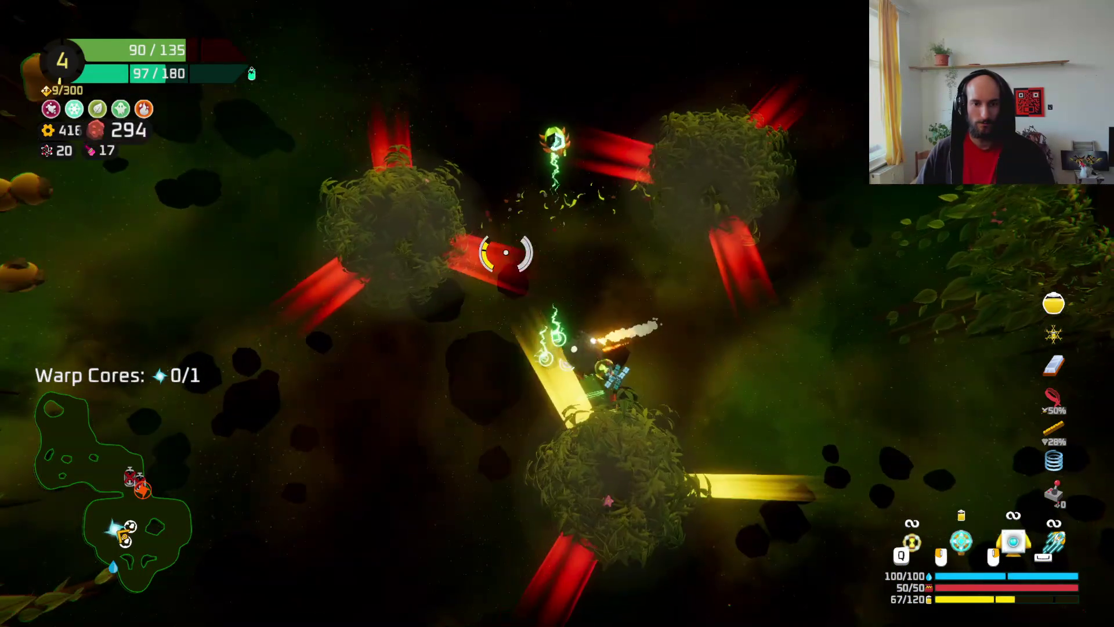
key(w)
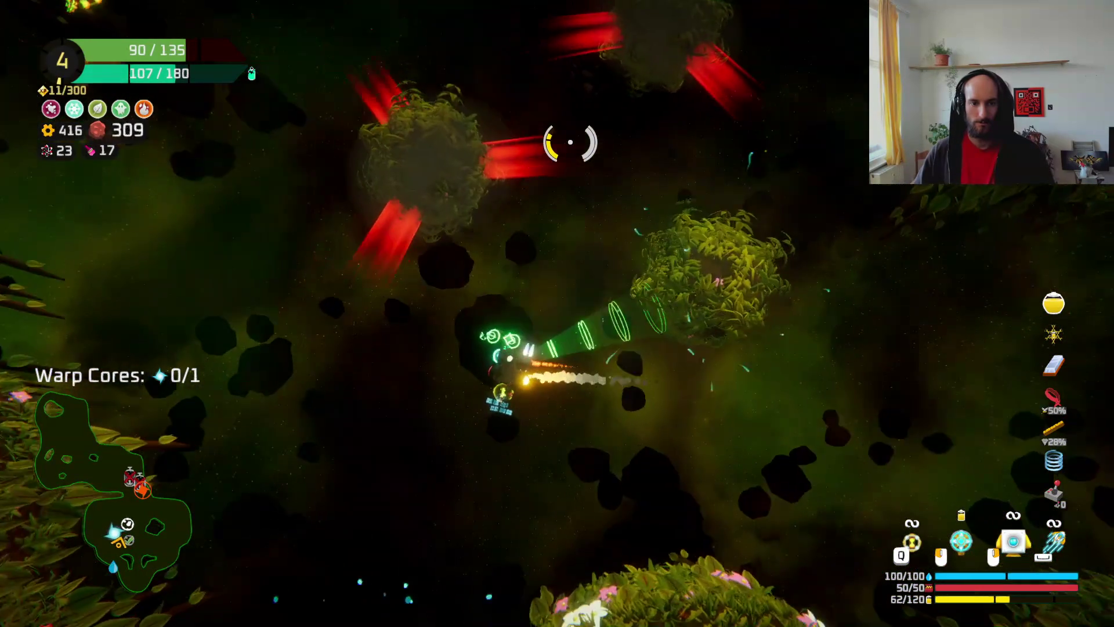
key(w)
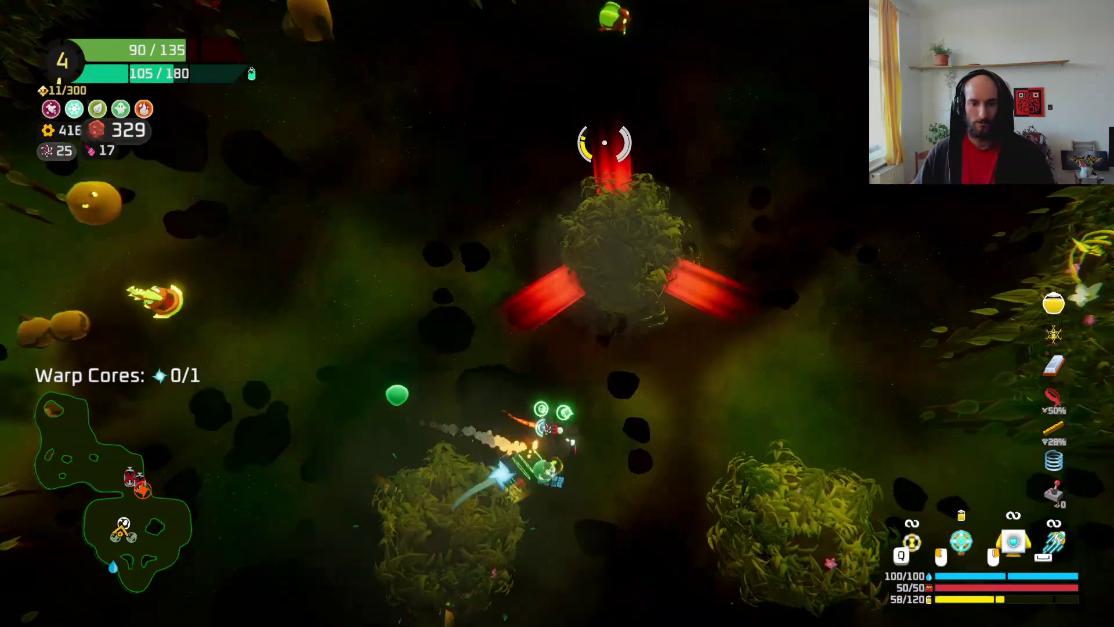
key(w)
key(w)
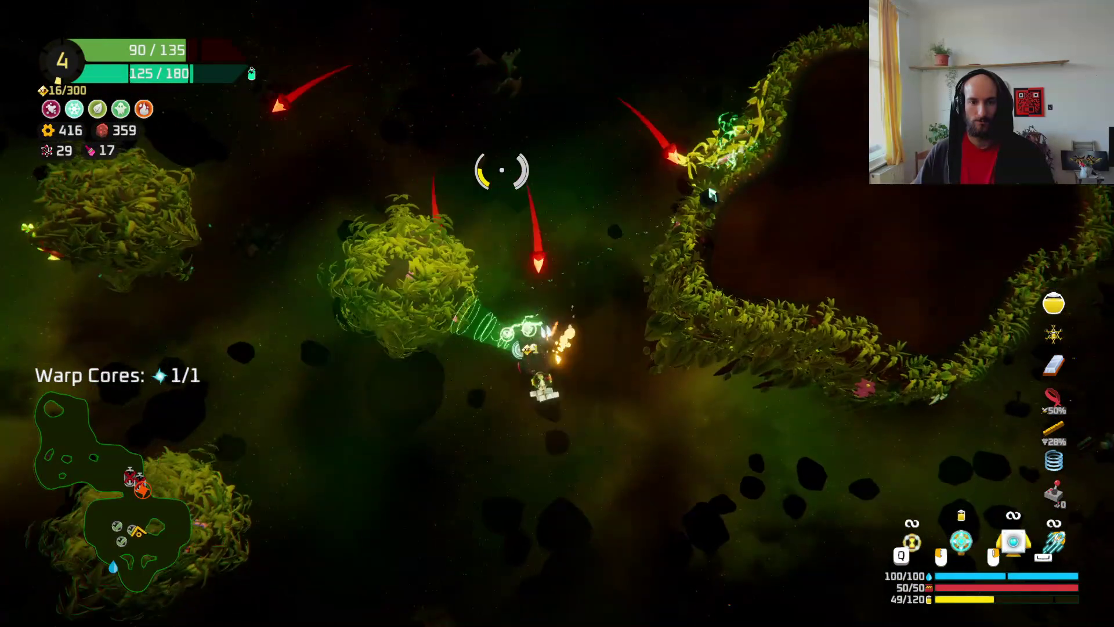
- Blast through the yellow plant clusters, tether the warp core, and tow it onward
key(w)
key(w)
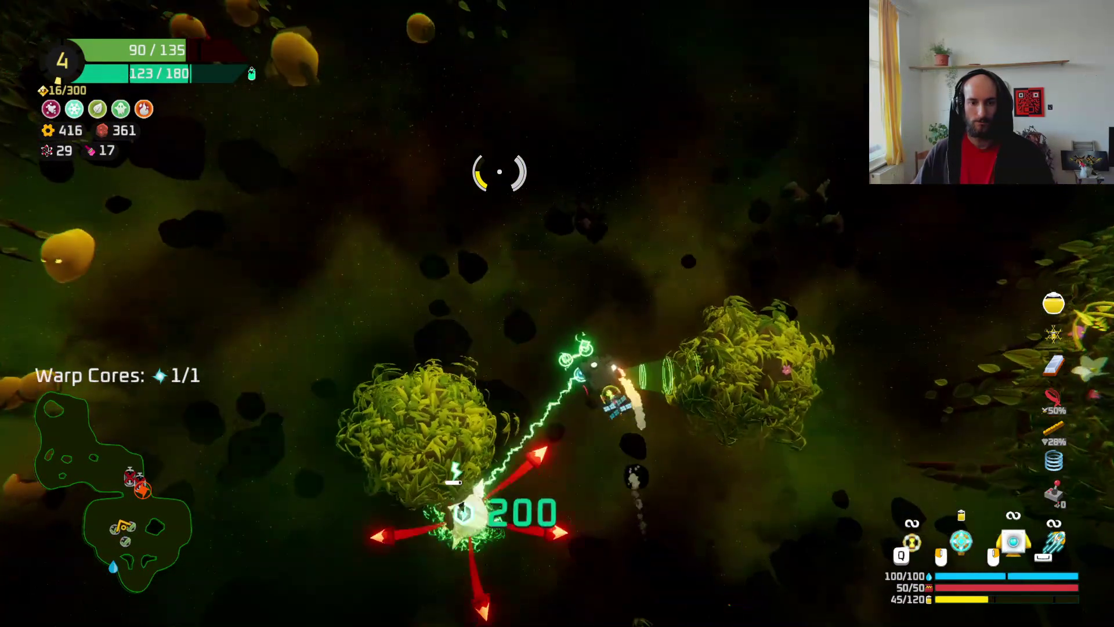
key(w)
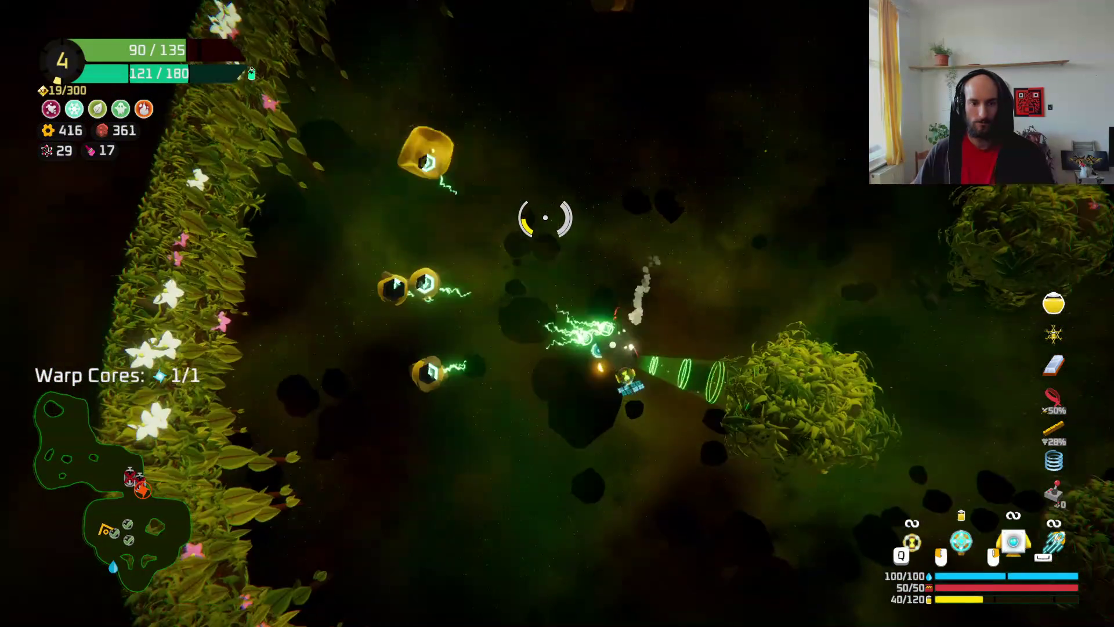
key(w)
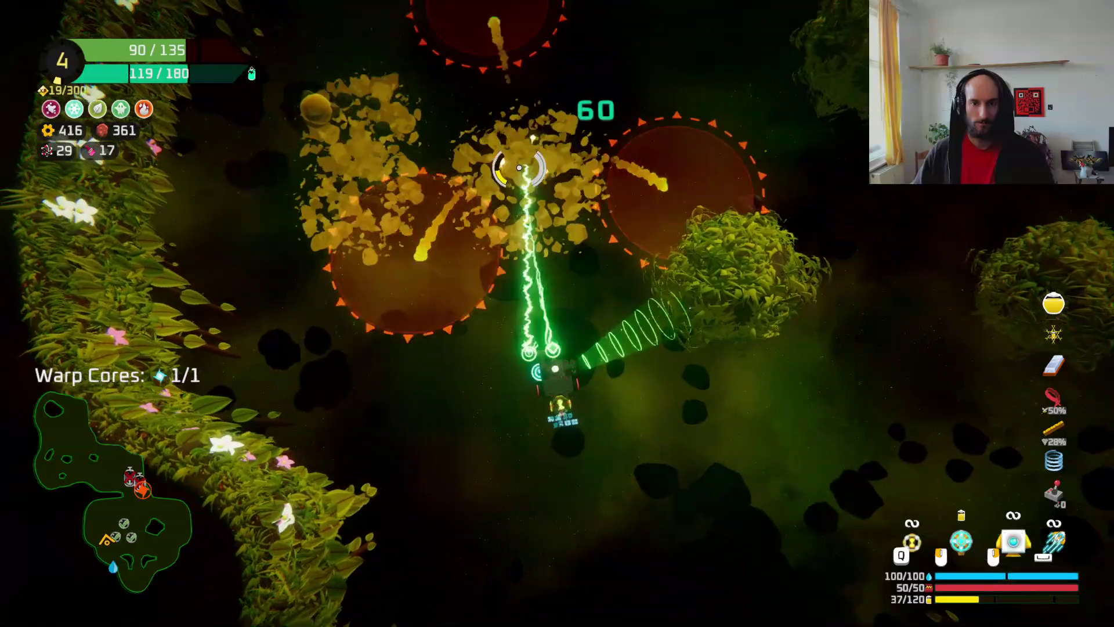
key(w)
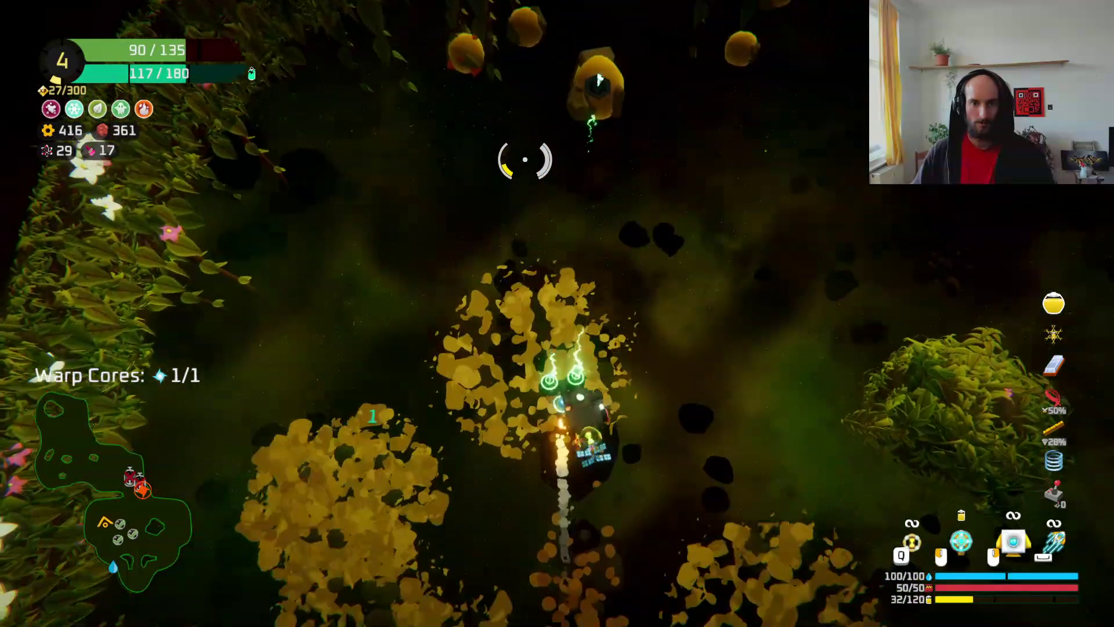
key(w)
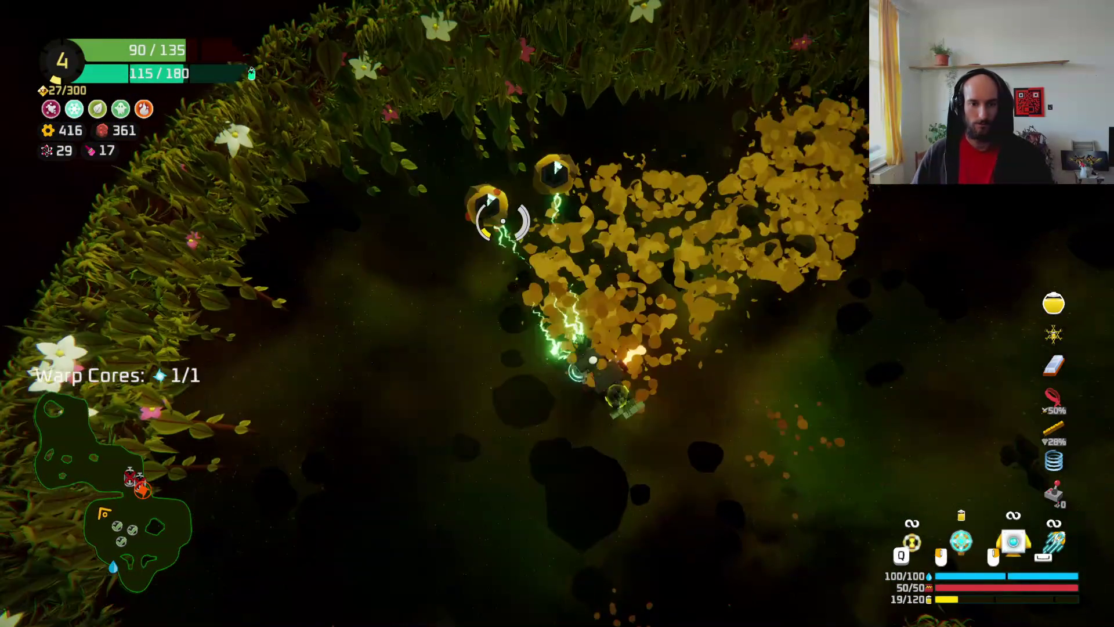
key(w)
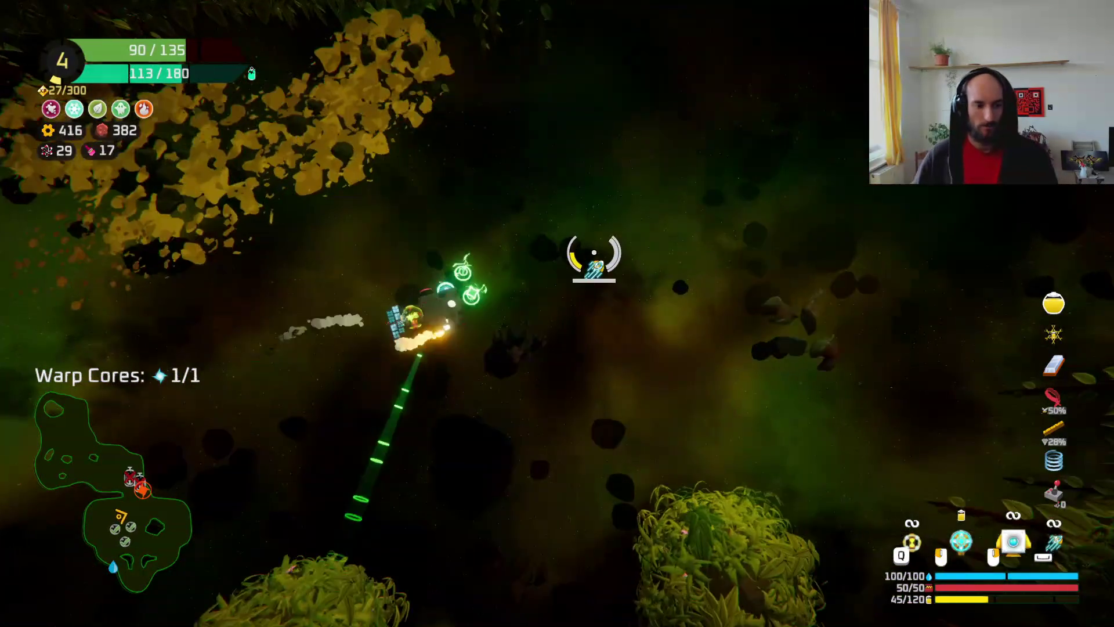
key(w)
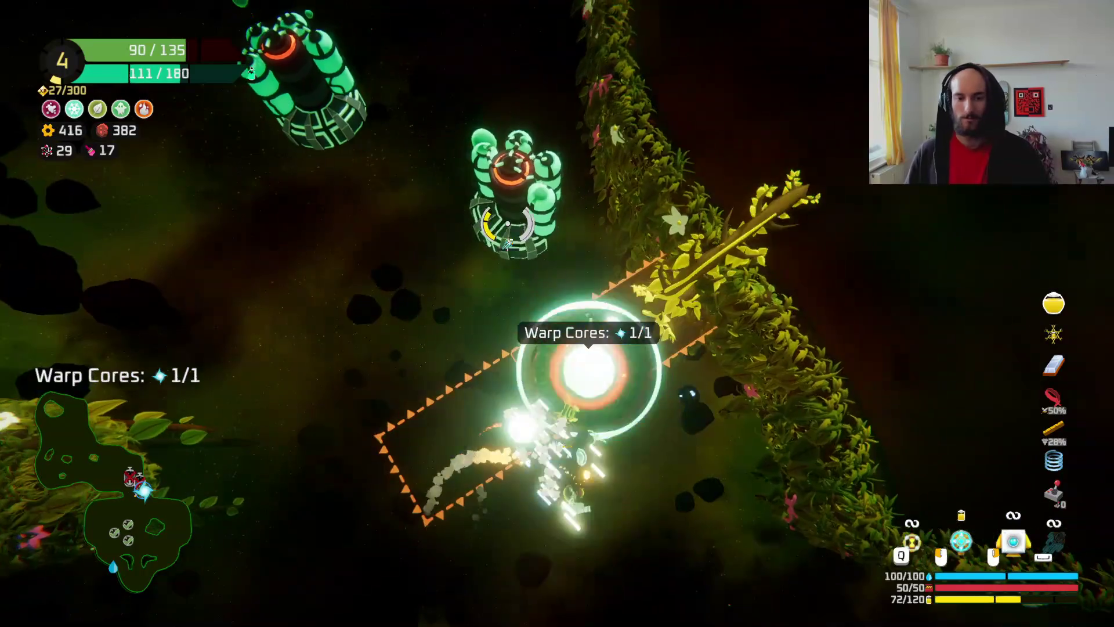
key(w)
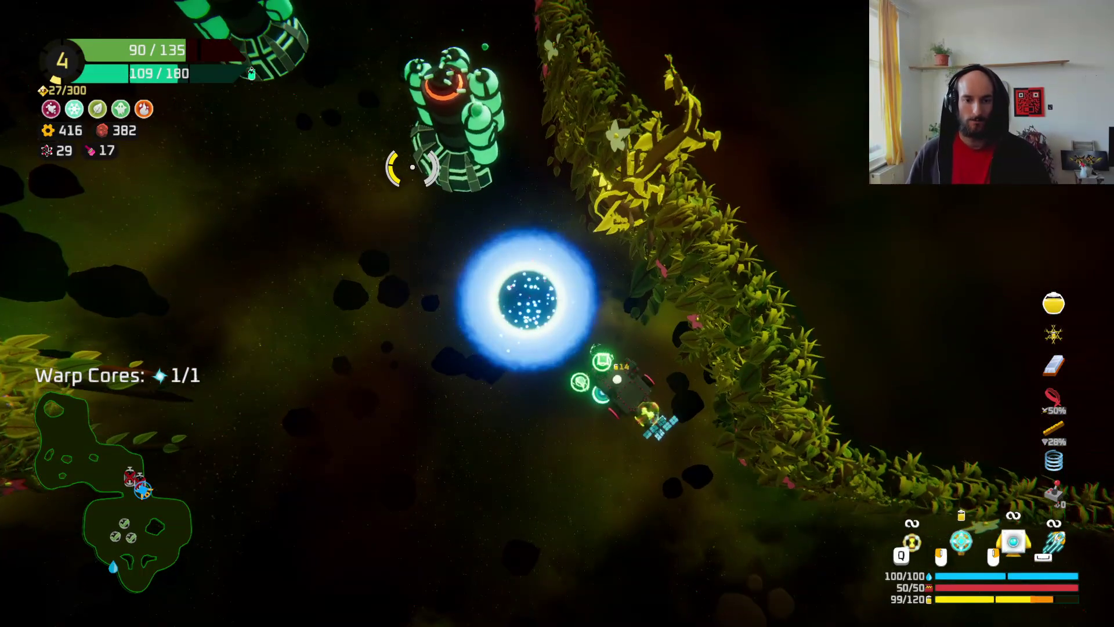
- Warp out, take the 225-gear drop pod reward, warp again and pick the next planet
key(f)
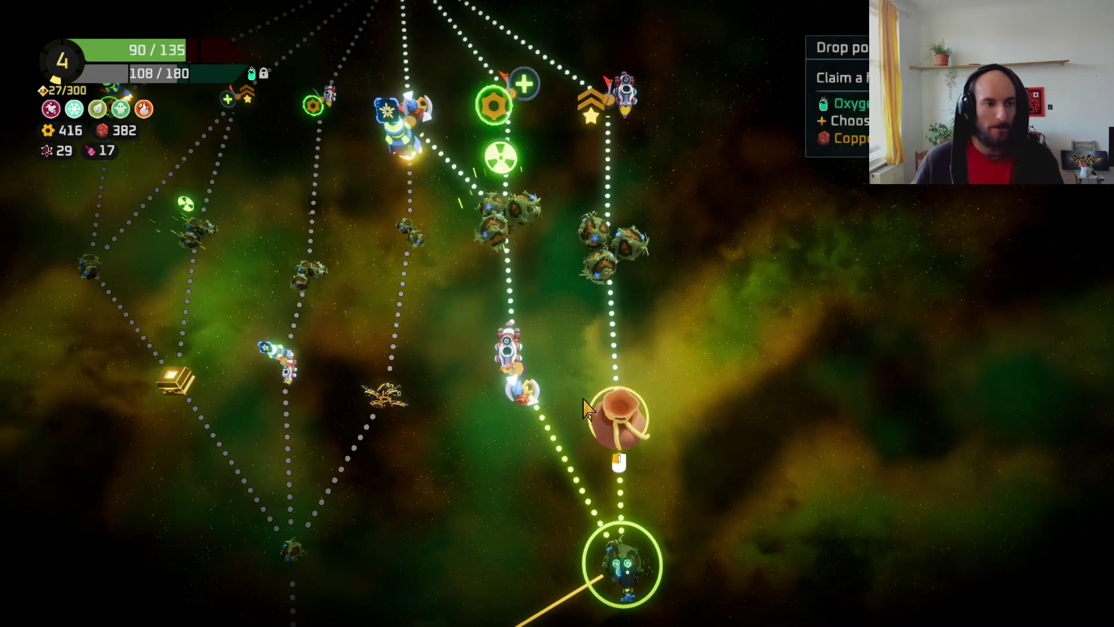
click(641, 398)
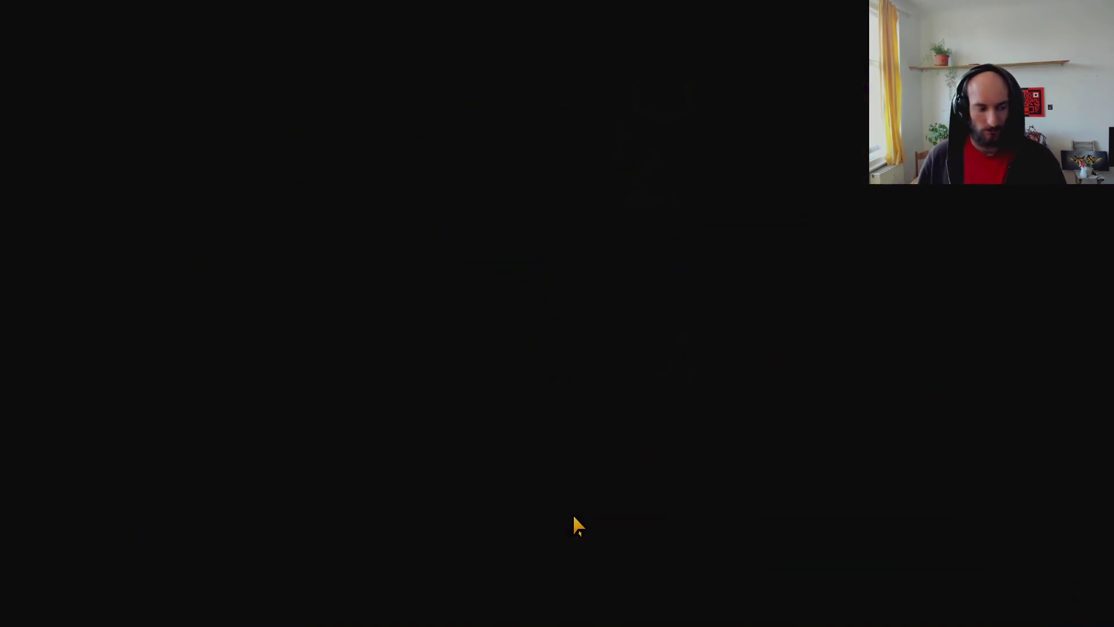
key(f)
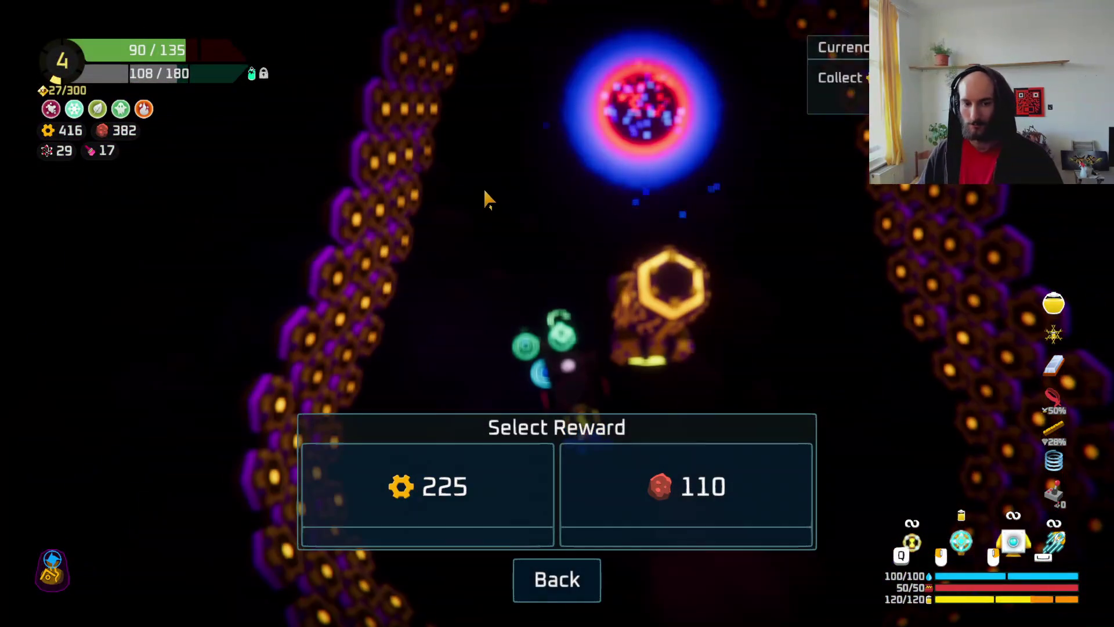
click(489, 470)
key(f)
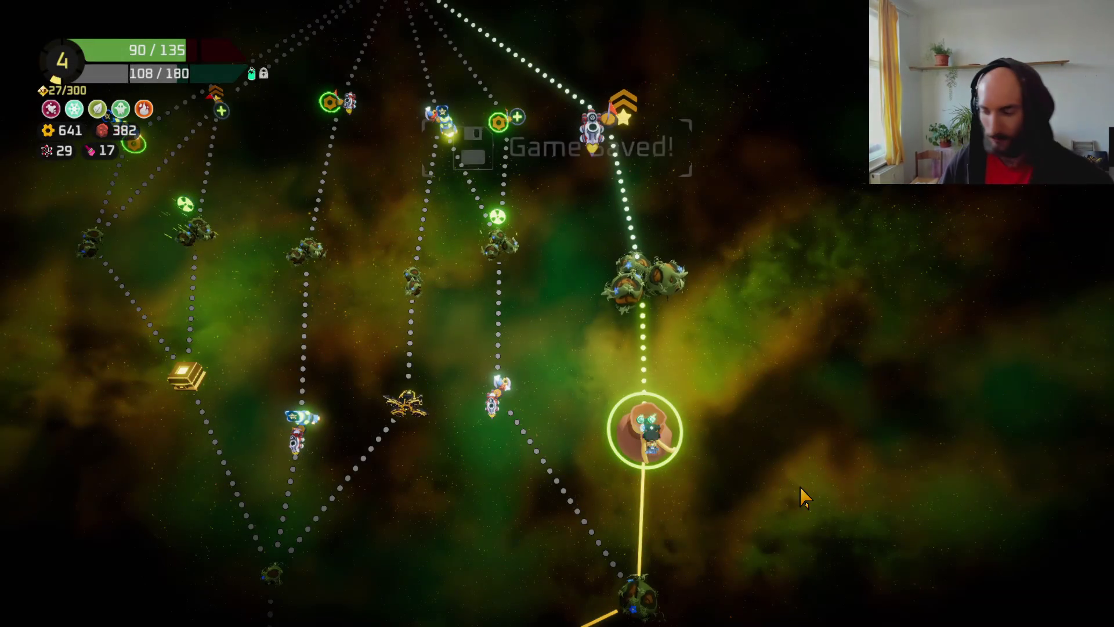
click(660, 310)
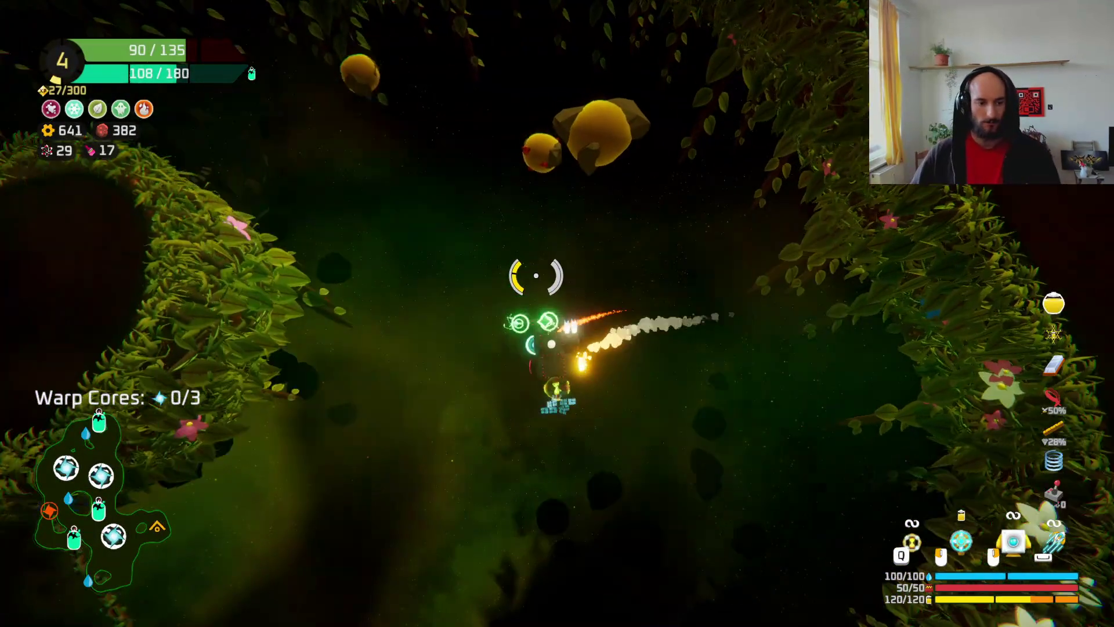
- Fly into the new level, sweeping the beam across attacking enemies
key(a)
mouse_move(491, 328)
mouse_down()
mouse_move(586, 388)
mouse_move(733, 378)
mouse_move(603, 368)
mouse_move(693, 221)
mouse_move(635, 185)
mouse_up()
mouse_move(526, 265)
mouse_down()
mouse_move(556, 241)
mouse_move(647, 228)
mouse_move(677, 211)
mouse_move(523, 183)
mouse_up()
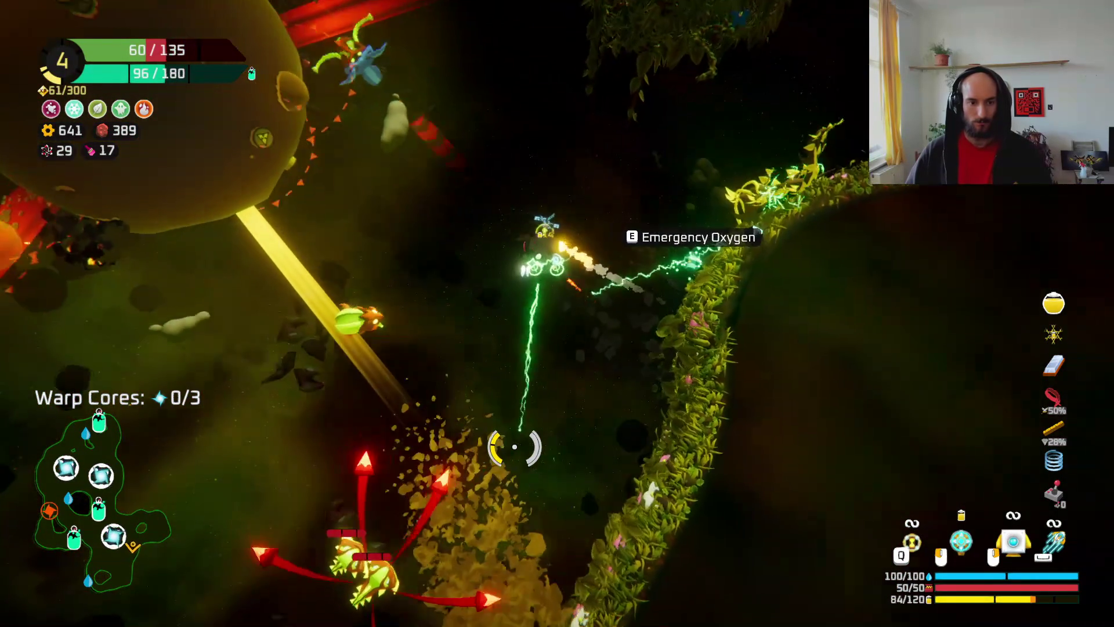
mouse_move(514, 446)
mouse_down()
mouse_move(562, 380)
mouse_move(664, 313)
mouse_up()
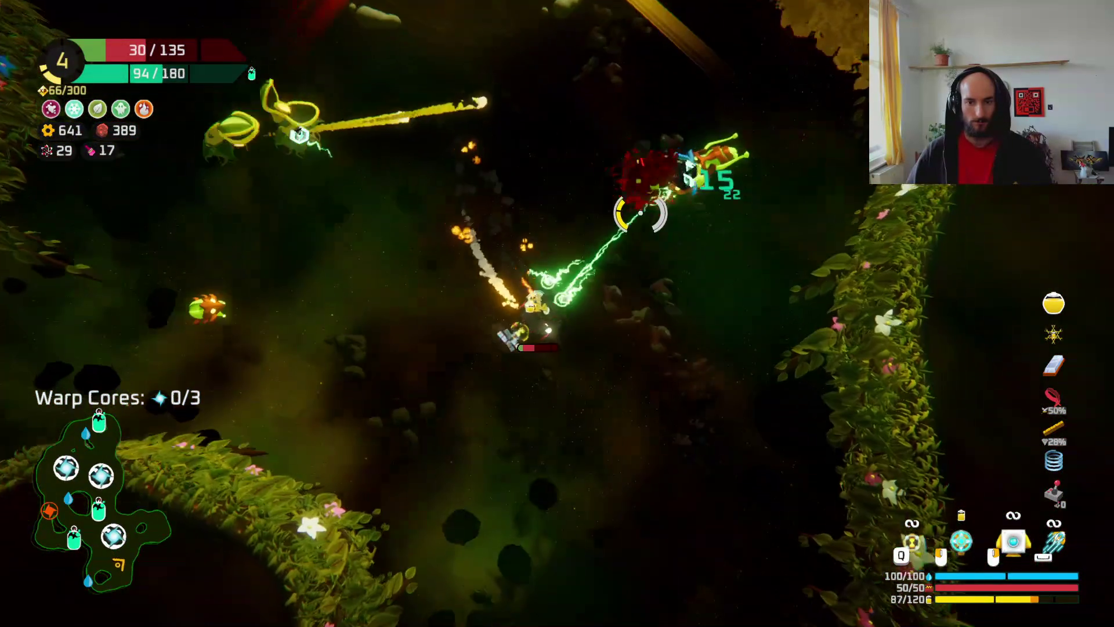
mouse_move(641, 213)
mouse_down()
mouse_move(576, 149)
mouse_move(504, 231)
mouse_up()
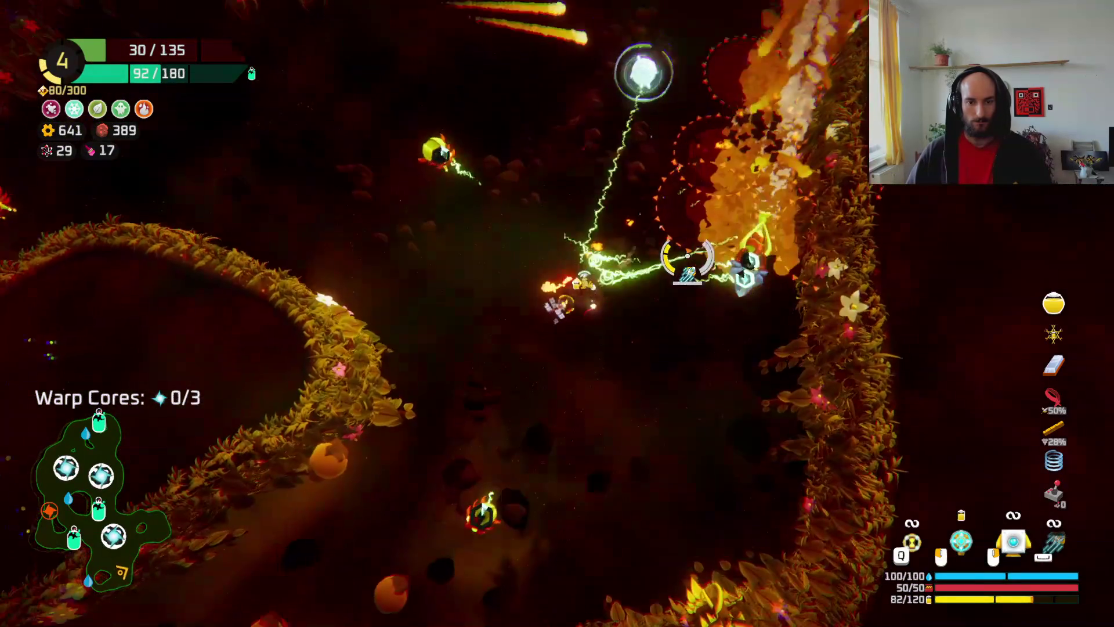
mouse_move(676, 291)
mouse_down()
mouse_move(846, 315)
mouse_move(676, 390)
mouse_up()
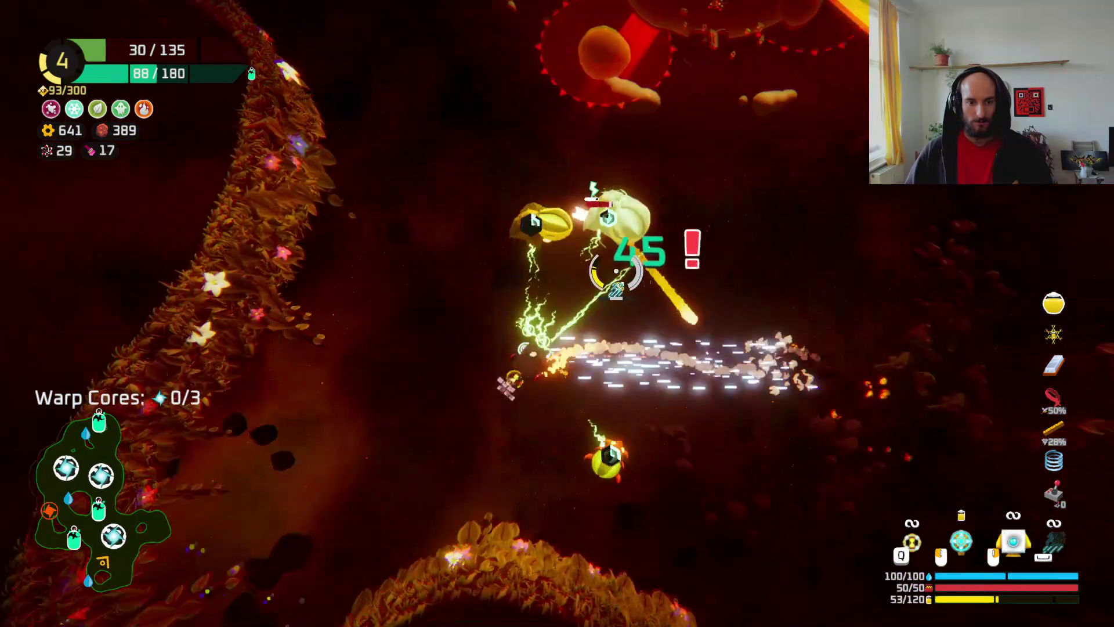
key(w)
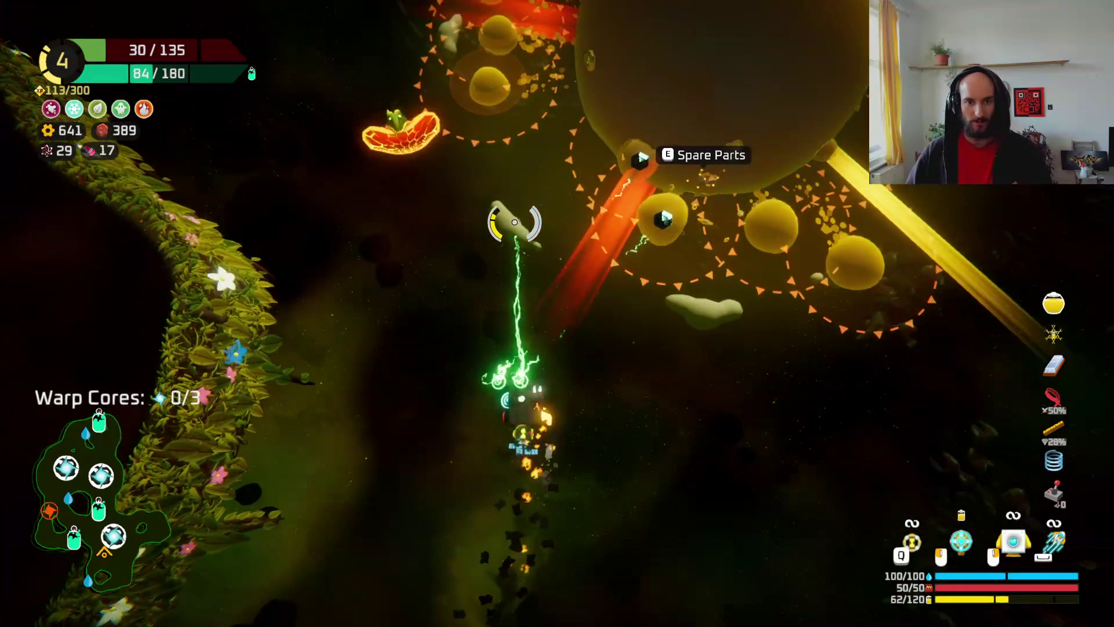
mouse_move(514, 222)
mouse_down()
mouse_move(589, 219)
mouse_move(651, 243)
mouse_move(676, 373)
mouse_move(694, 377)
mouse_move(651, 353)
mouse_move(676, 328)
mouse_move(651, 243)
mouse_move(666, 258)
mouse_move(550, 209)
mouse_up()
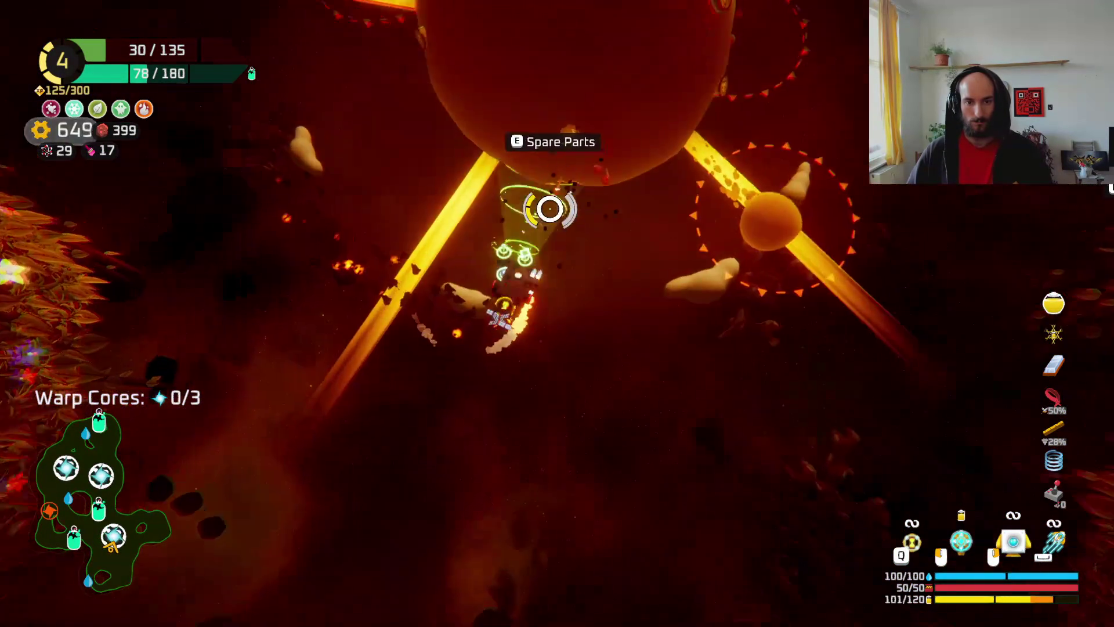
- Adjust parts in the ship build view, then resume flying and mine the yellow planet
key(e)
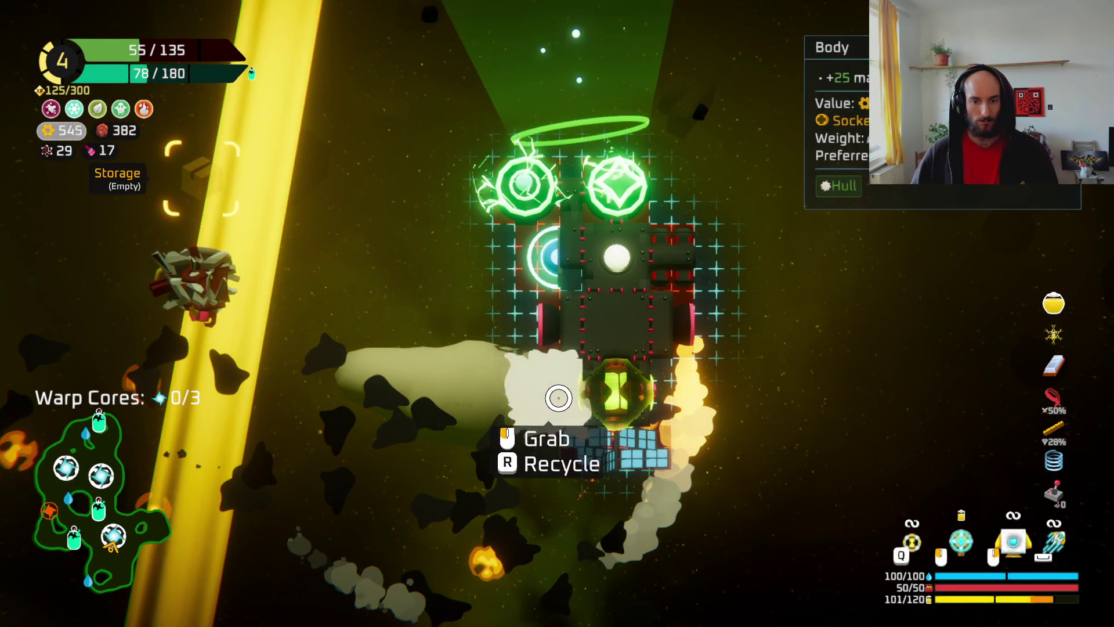
key(e)
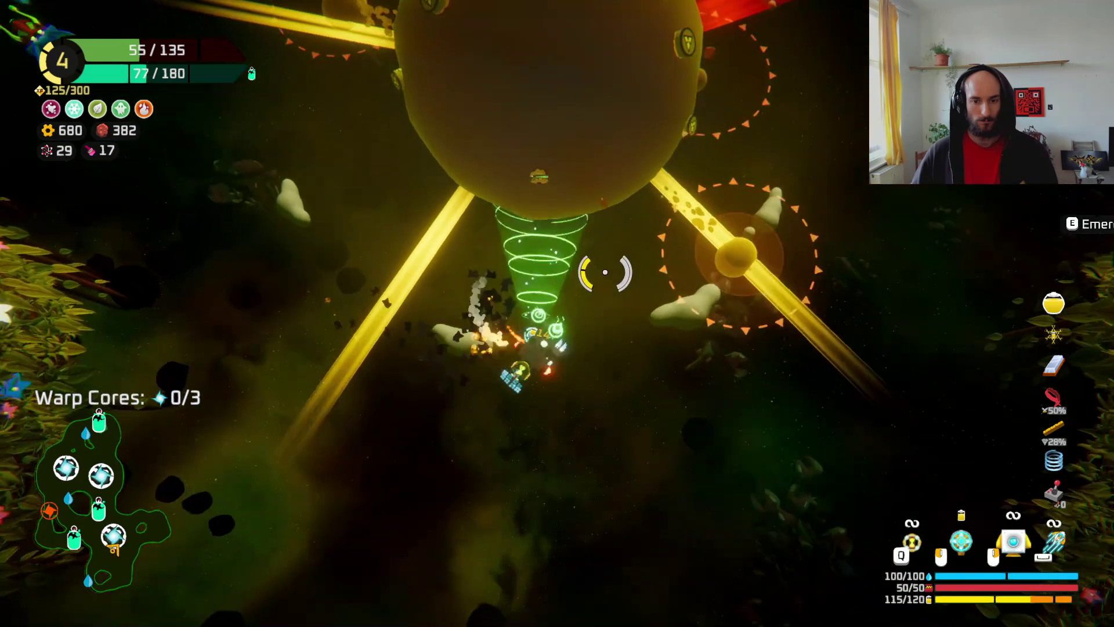
mouse_move(661, 250)
mouse_down()
mouse_move(540, 219)
mouse_move(410, 255)
mouse_move(415, 293)
mouse_move(360, 400)
mouse_move(401, 392)
mouse_move(454, 443)
mouse_move(888, 468)
mouse_move(809, 274)
mouse_move(774, 227)
mouse_move(483, 139)
mouse_up()
- Mine the yellow ore cluster and the rocks along the vine, dashing forward with Space
mouse_move(437, 169)
mouse_down()
mouse_move(398, 199)
mouse_move(547, 186)
mouse_move(671, 154)
mouse_move(688, 175)
mouse_up()
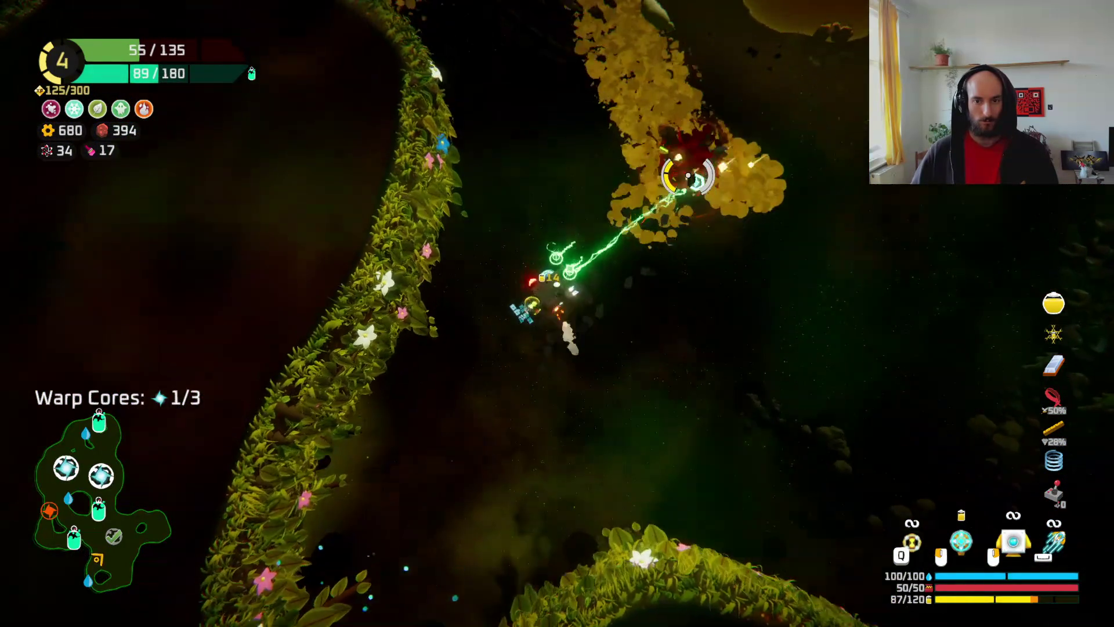
drag(542, 138, 481, 230)
mouse_move(432, 326)
mouse_down()
mouse_move(411, 373)
mouse_move(447, 435)
mouse_move(447, 232)
mouse_up()
key(space)
mouse_move(512, 300)
mouse_down()
mouse_move(634, 291)
mouse_move(448, 318)
mouse_move(411, 298)
mouse_move(447, 286)
mouse_move(419, 325)
mouse_up()
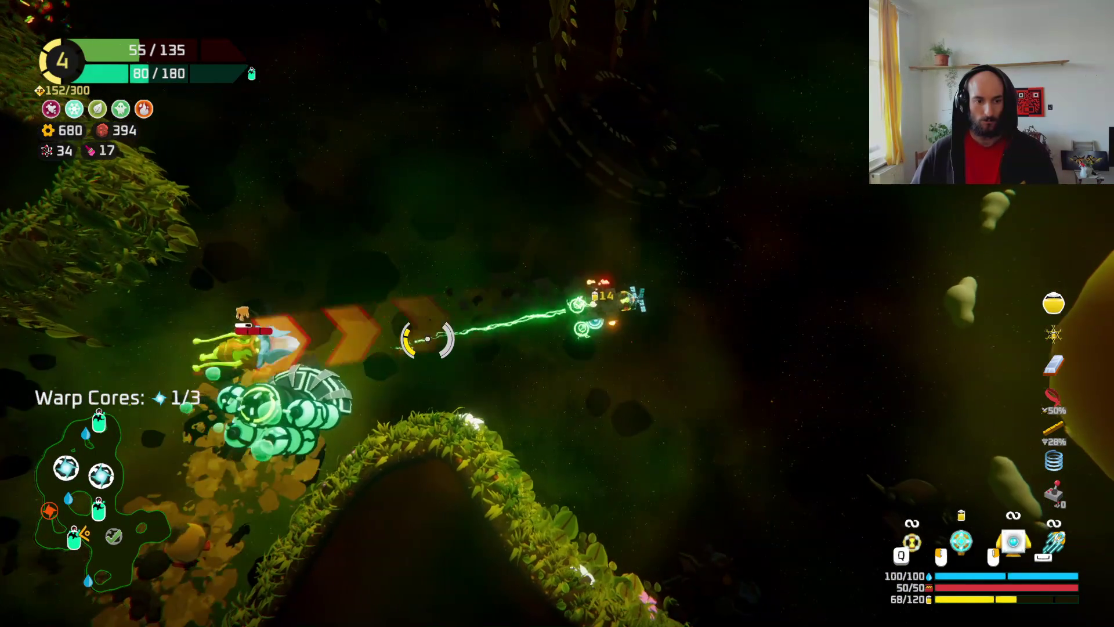
key(space)
- Keep mining rocks for ore and fuel, then shoot down the yellow enemy
mouse_move(428, 339)
mouse_down()
mouse_move(348, 266)
mouse_move(489, 219)
mouse_move(566, 223)
mouse_move(421, 259)
mouse_up()
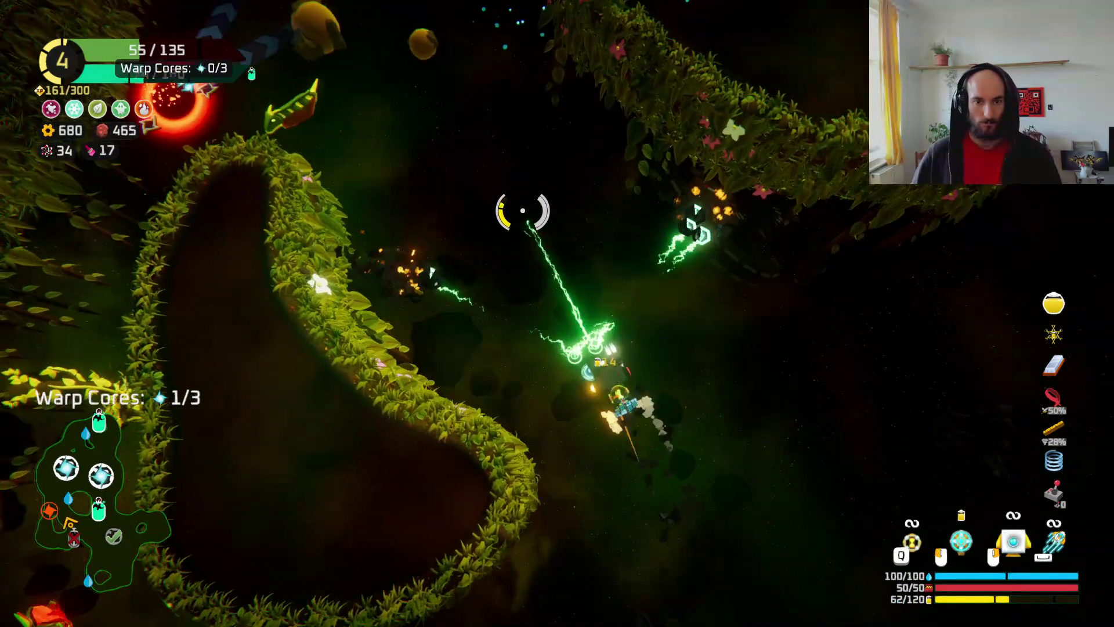
drag(524, 216, 525, 216)
drag(429, 218, 439, 293)
drag(485, 254, 470, 212)
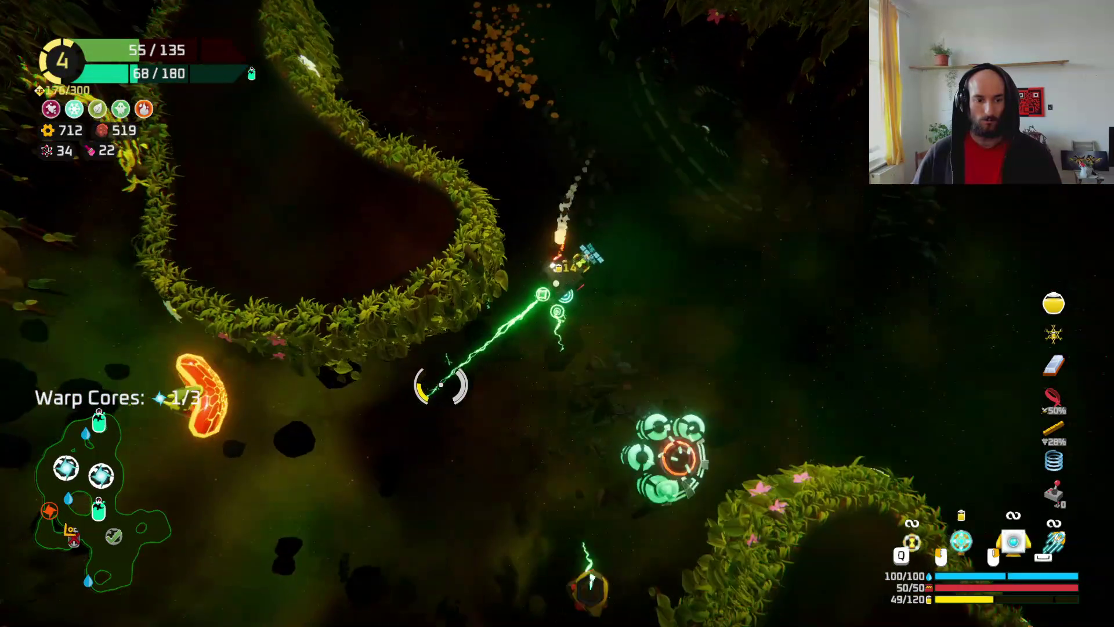
mouse_move(457, 322)
mouse_down()
mouse_move(447, 286)
mouse_move(542, 219)
mouse_move(611, 233)
mouse_move(606, 255)
mouse_up()
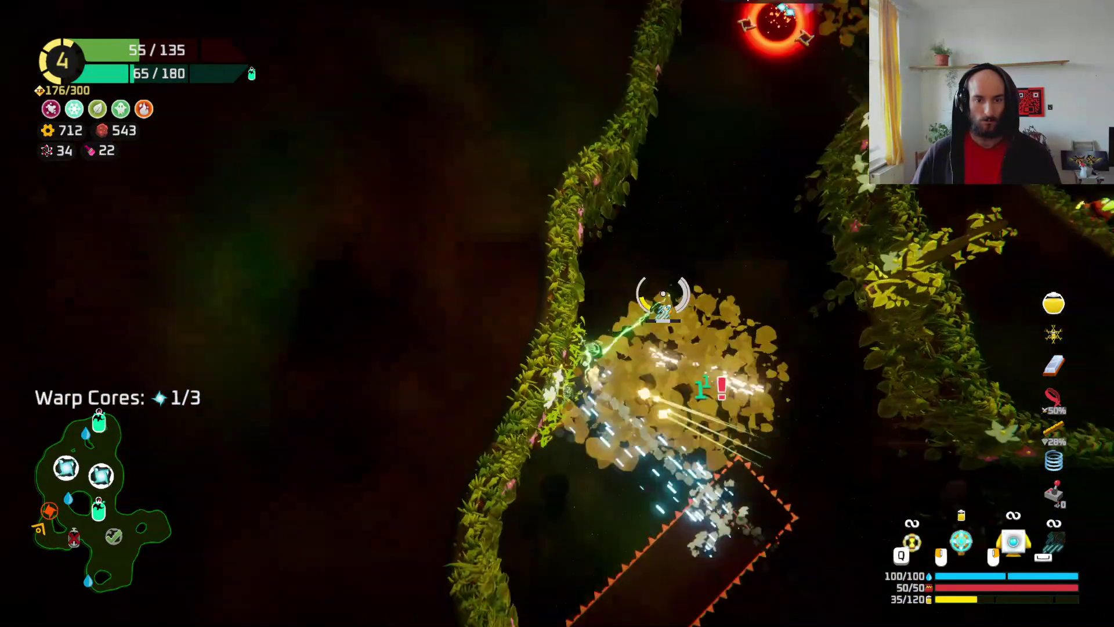
mouse_move(663, 295)
mouse_down()
mouse_move(683, 294)
mouse_move(651, 230)
mouse_up()
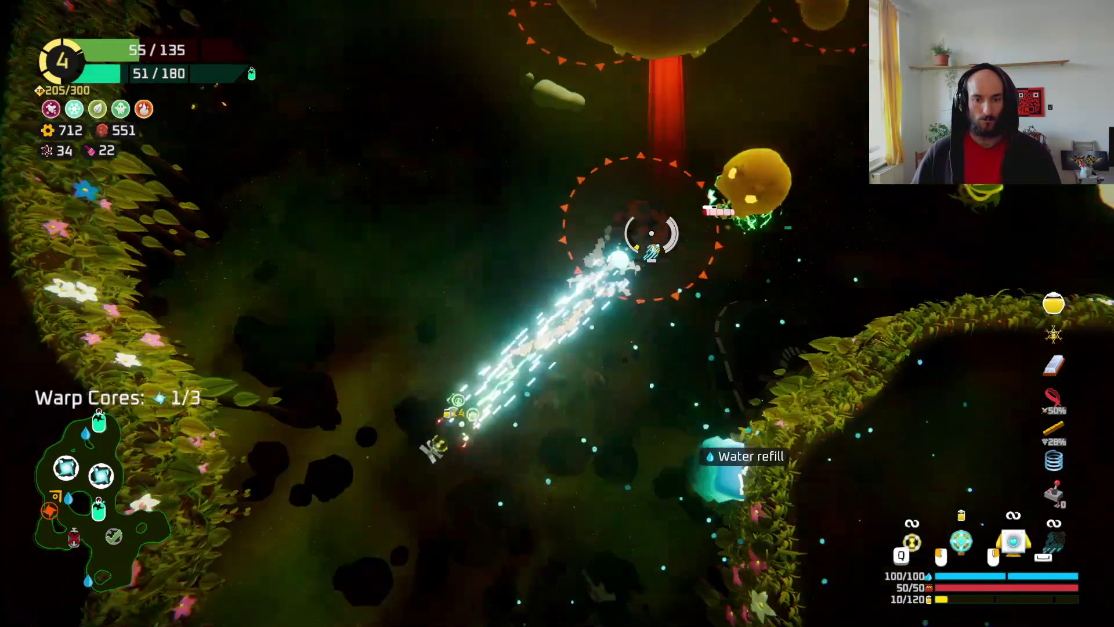
mouse_move(651, 233)
mouse_down()
mouse_move(726, 182)
mouse_move(644, 216)
mouse_move(586, 181)
mouse_move(530, 107)
mouse_move(574, 154)
mouse_move(364, 122)
mouse_move(517, 164)
mouse_move(498, 189)
mouse_move(621, 155)
mouse_move(590, 162)
mouse_move(580, 186)
mouse_move(612, 169)
mouse_move(609, 190)
mouse_up()
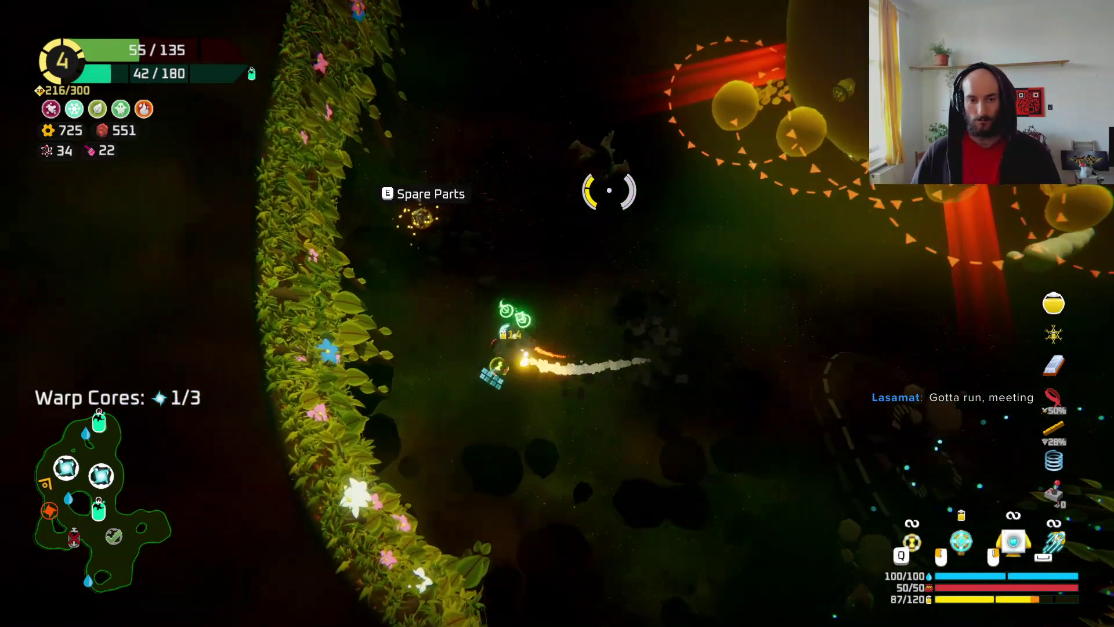
- In build mode, rearrange the ship's parts and move the shield into Spare Parts storage
key(e)
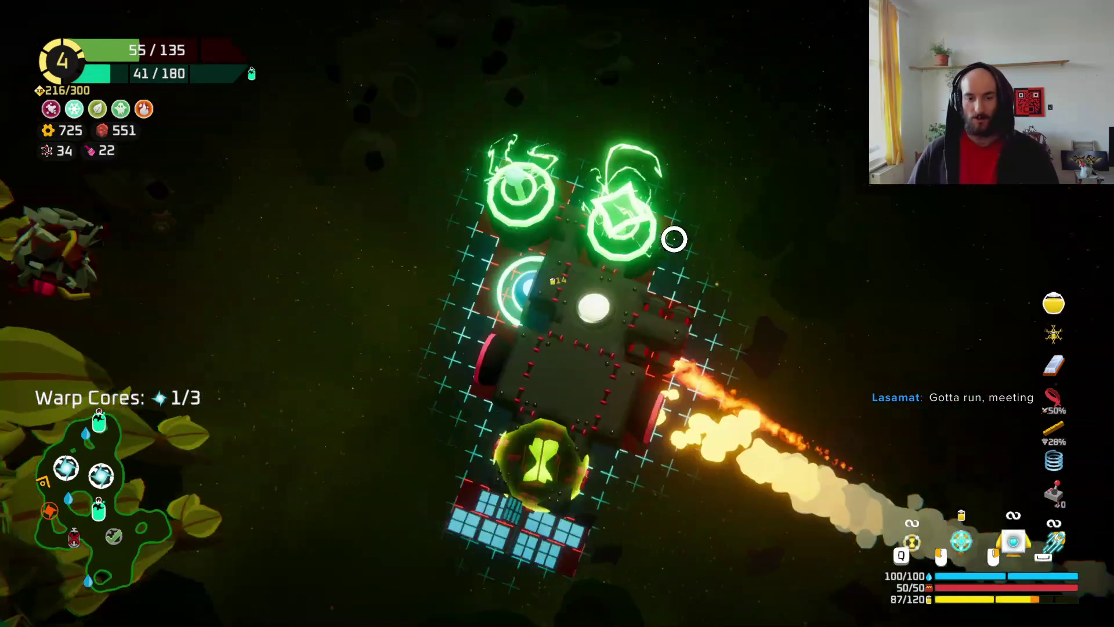
mouse_move(201, 286)
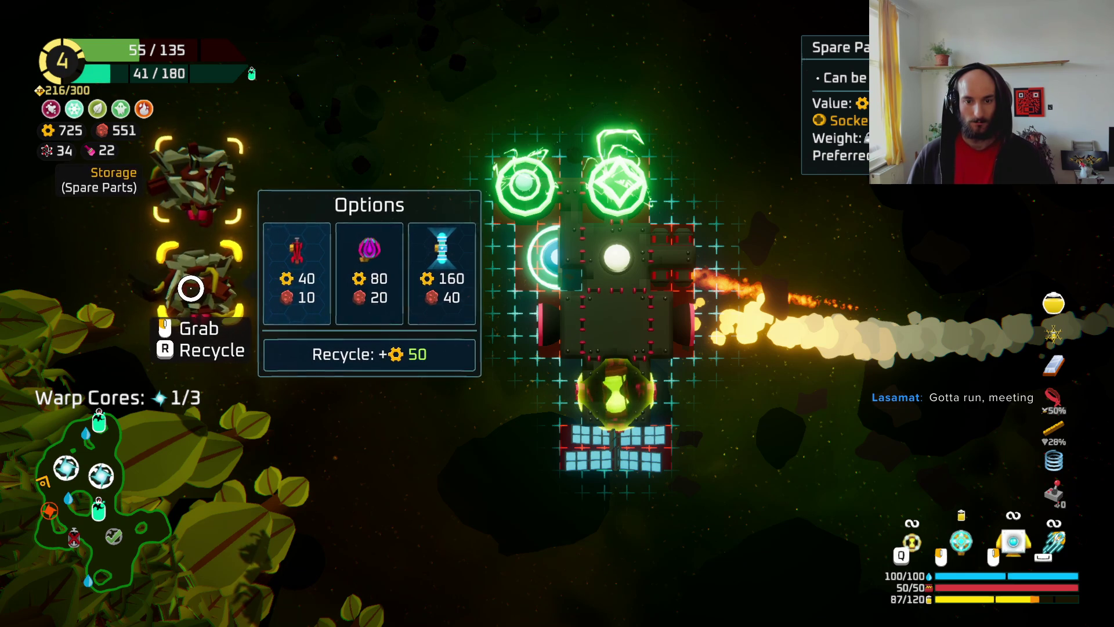
click(681, 266)
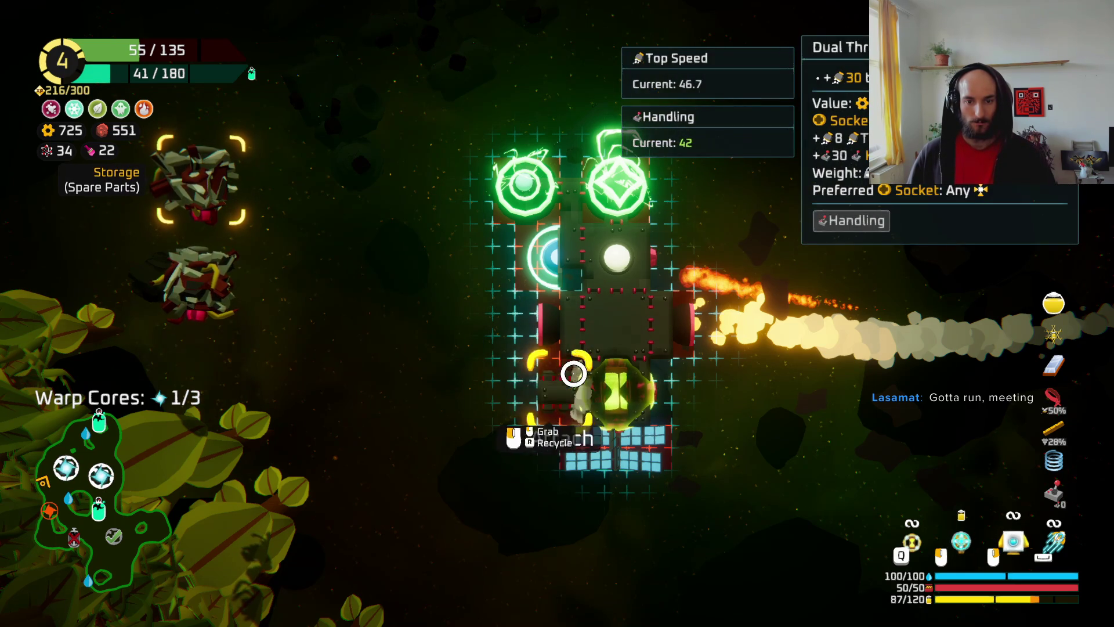
click(574, 377)
click(574, 249)
click(571, 183)
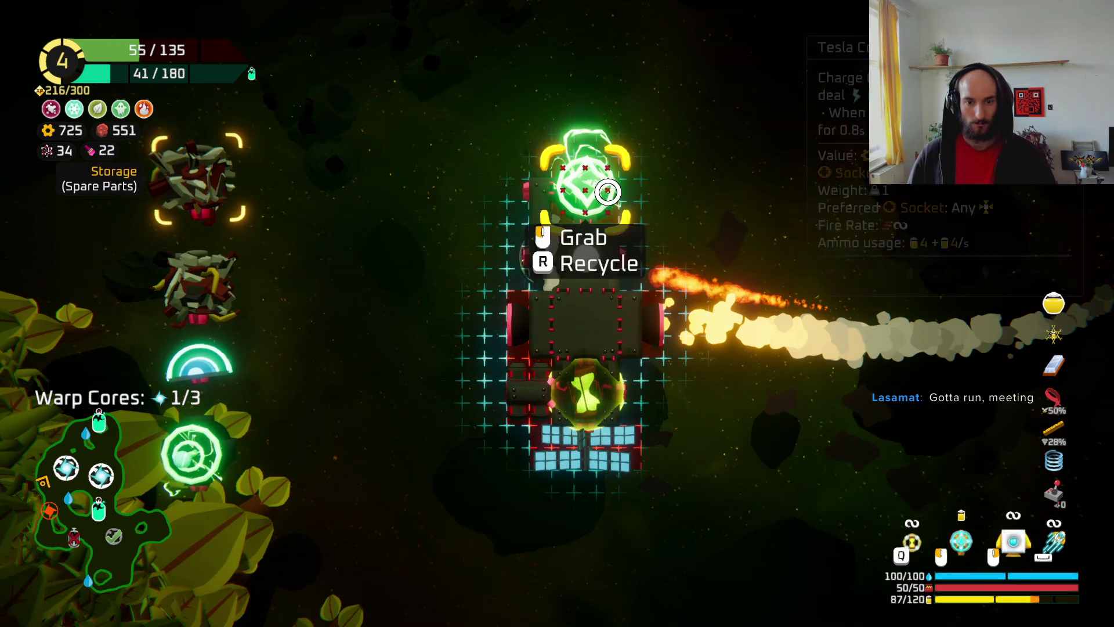
click(564, 188)
click(179, 286)
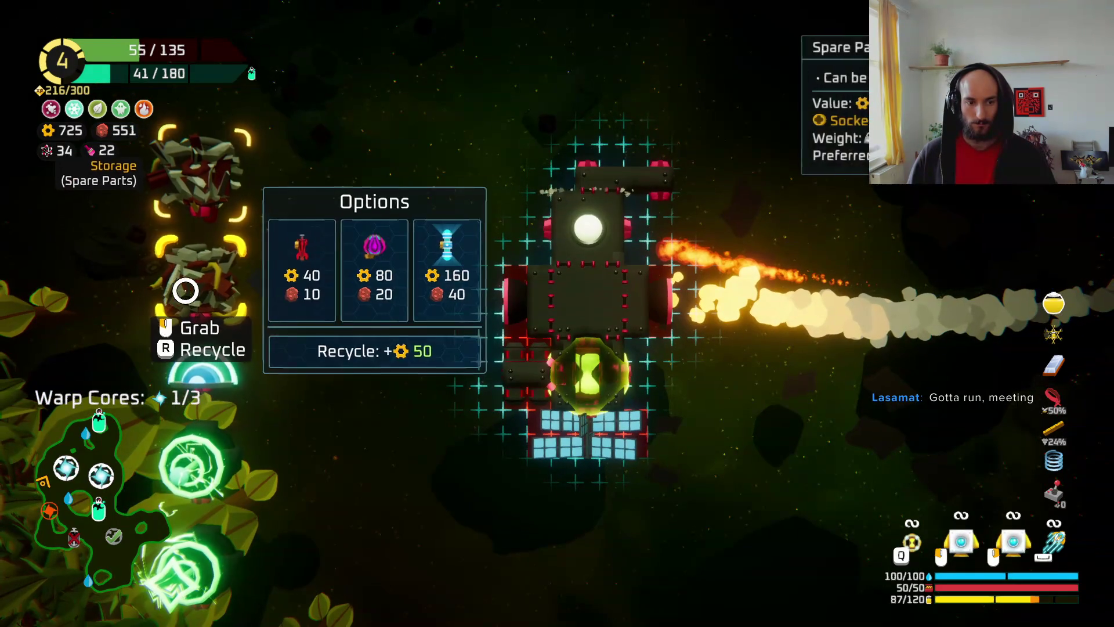
- Fit the red rifle at upper right and green coils at the left, top and top right
click(291, 273)
click(211, 314)
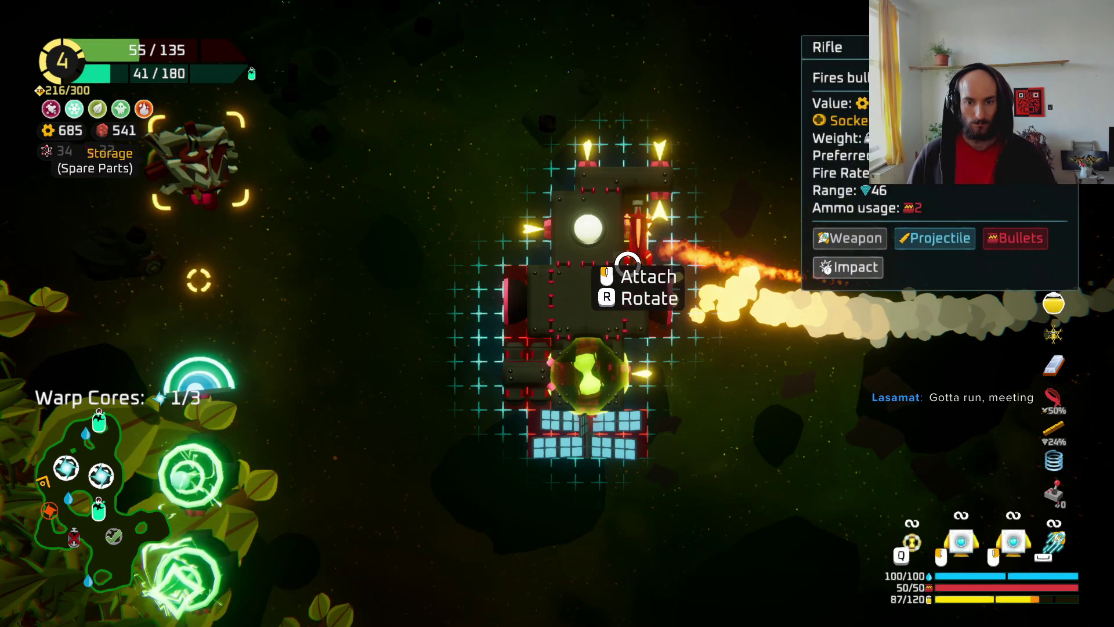
click(636, 238)
click(201, 296)
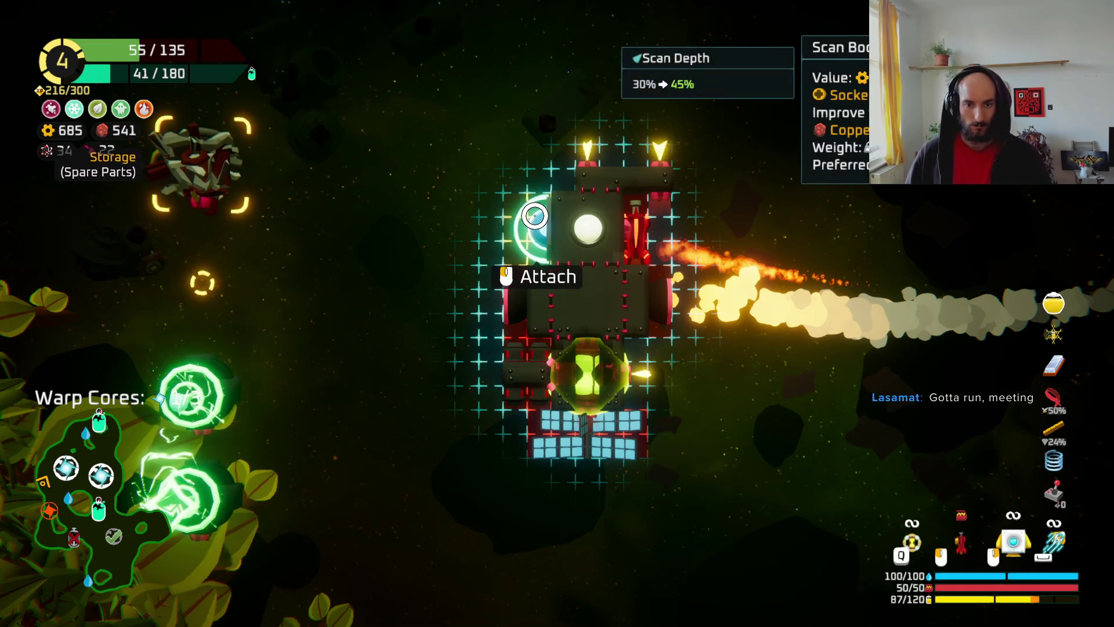
click(532, 235)
click(199, 270)
click(588, 142)
click(186, 348)
click(643, 177)
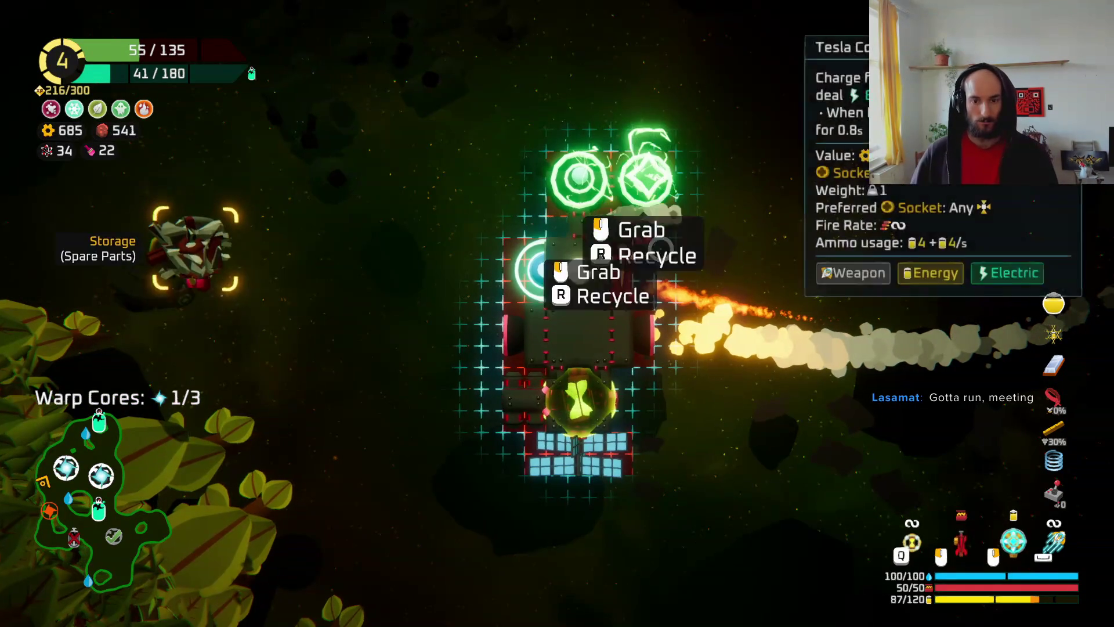
click(199, 296)
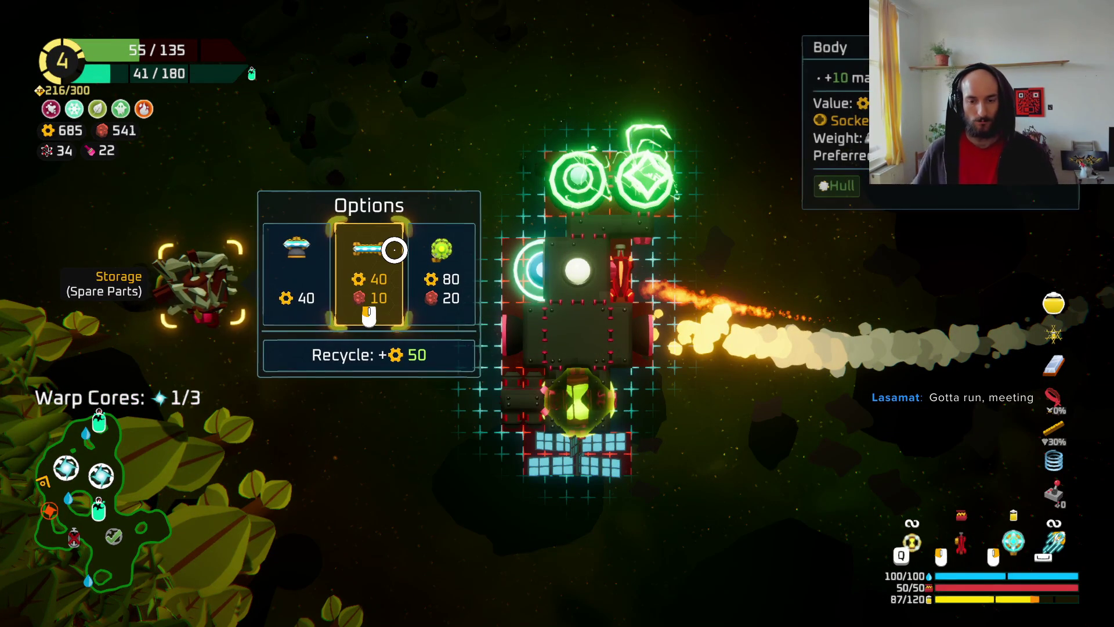
key(Escape)
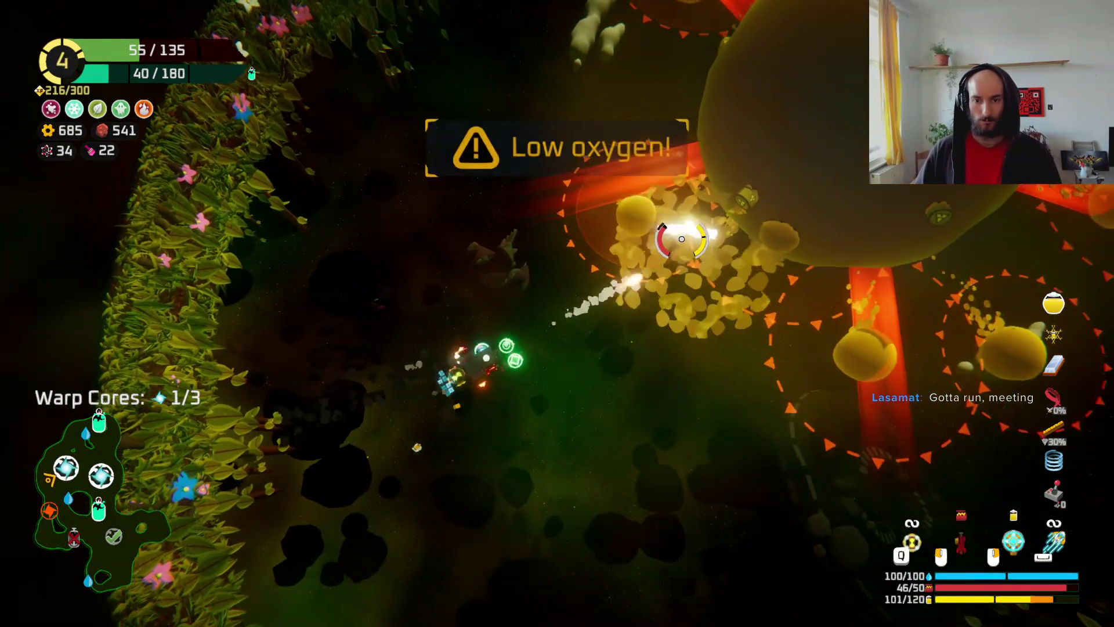
- Fly through the cave firing at the planet and yellow creatures until a Toad destroys the ship
drag(682, 239, 598, 197)
key(Tab)
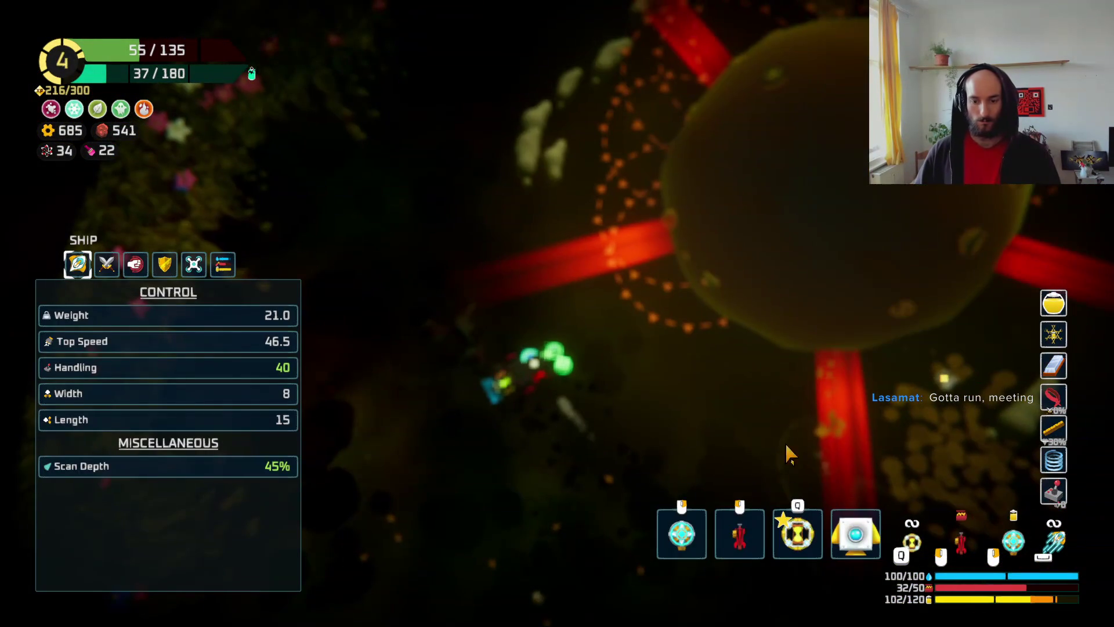
key(Tab)
mouse_move(651, 290)
mouse_down()
mouse_move(659, 241)
mouse_move(714, 232)
mouse_move(714, 248)
mouse_move(602, 177)
mouse_move(558, 121)
mouse_move(506, 117)
mouse_move(509, 148)
mouse_up()
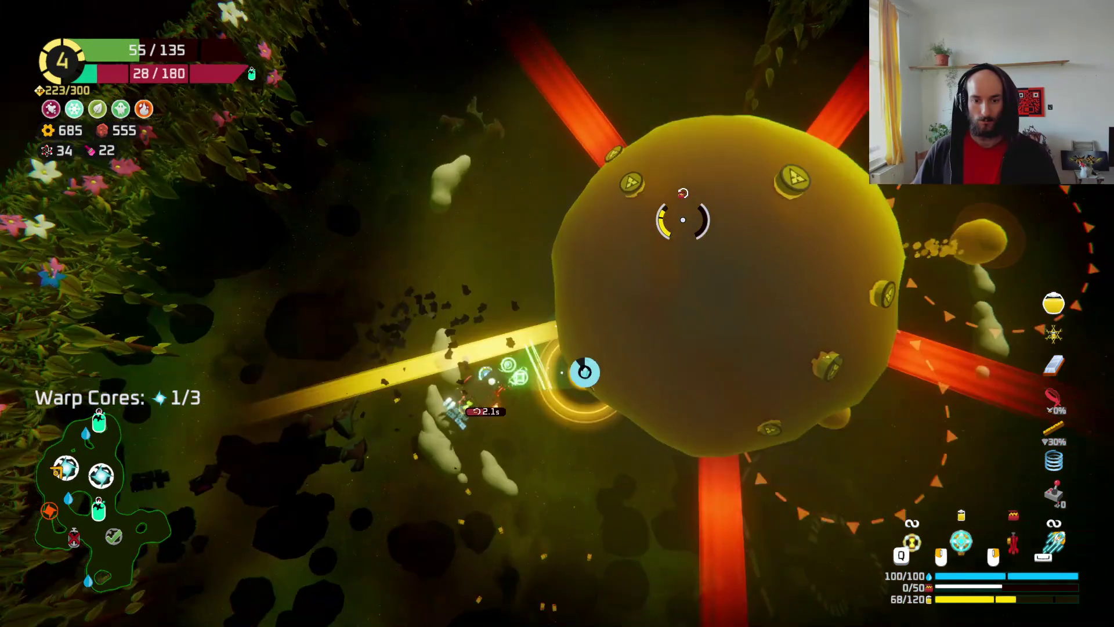
key(s)
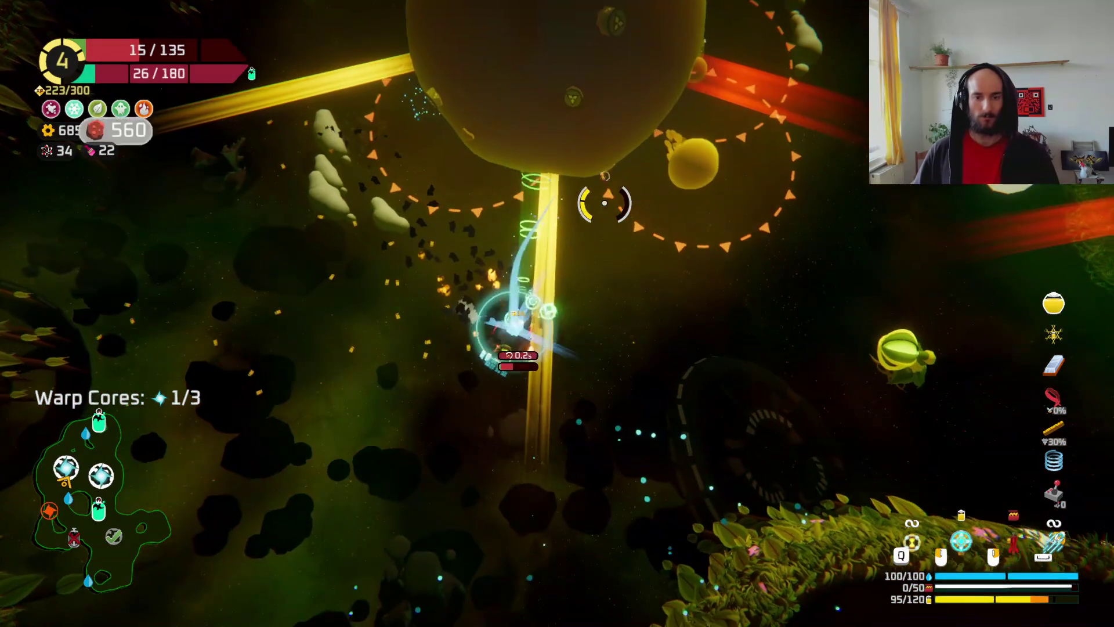
mouse_move(604, 202)
mouse_down()
mouse_move(638, 192)
mouse_move(714, 290)
mouse_move(771, 286)
mouse_move(778, 207)
mouse_move(721, 211)
mouse_move(754, 186)
mouse_move(758, 311)
mouse_move(745, 383)
mouse_move(522, 199)
mouse_up()
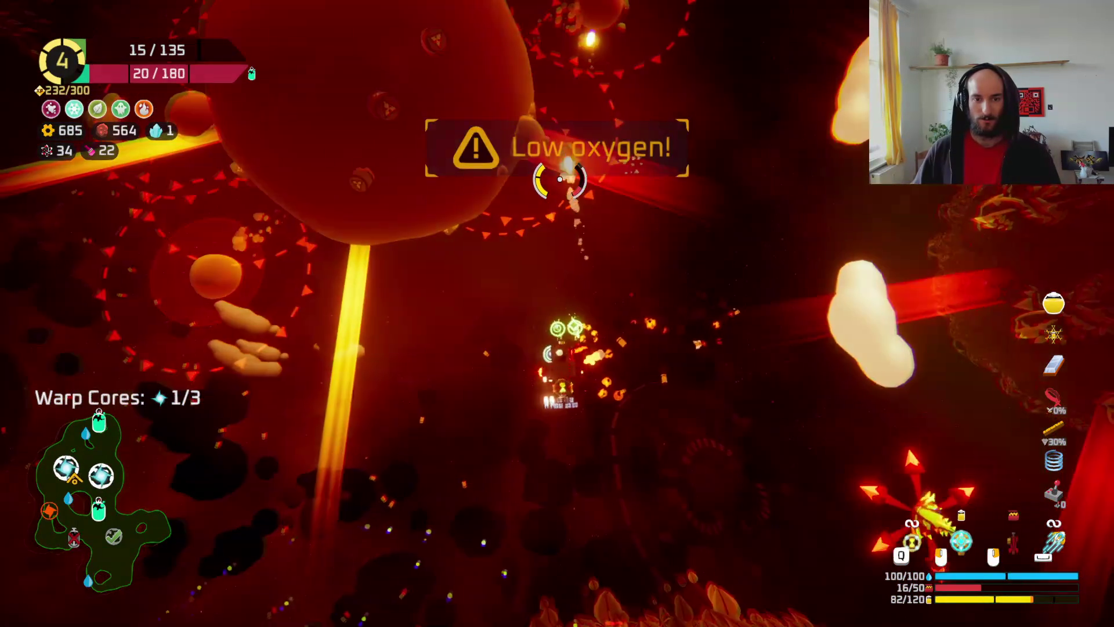
key(w)
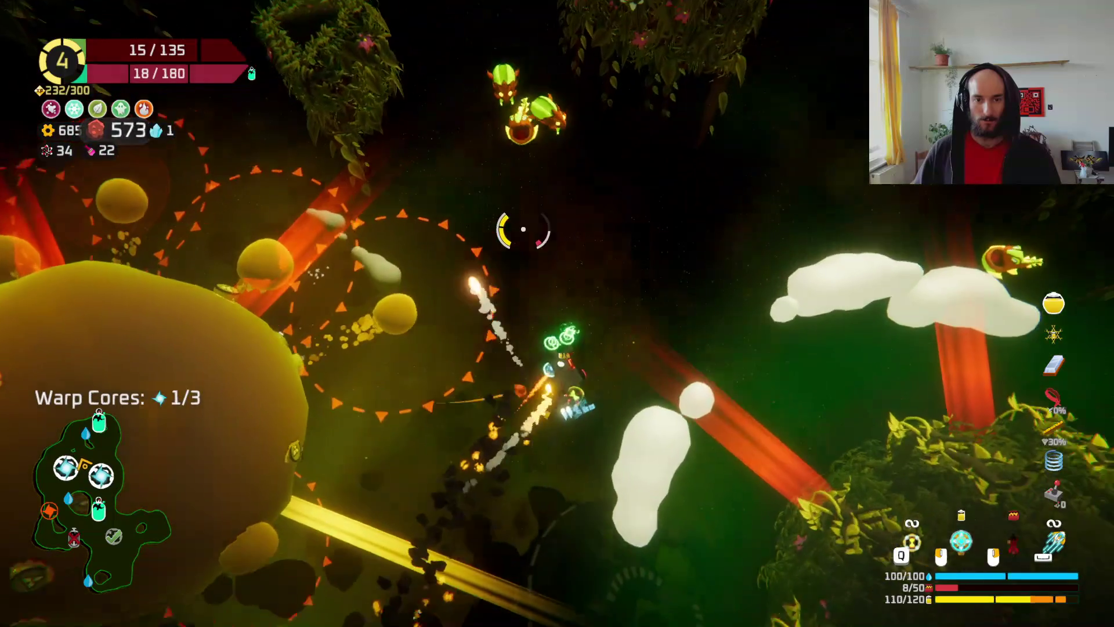
mouse_move(523, 229)
mouse_down()
mouse_move(511, 261)
mouse_move(522, 301)
mouse_move(423, 323)
mouse_move(545, 336)
mouse_up()
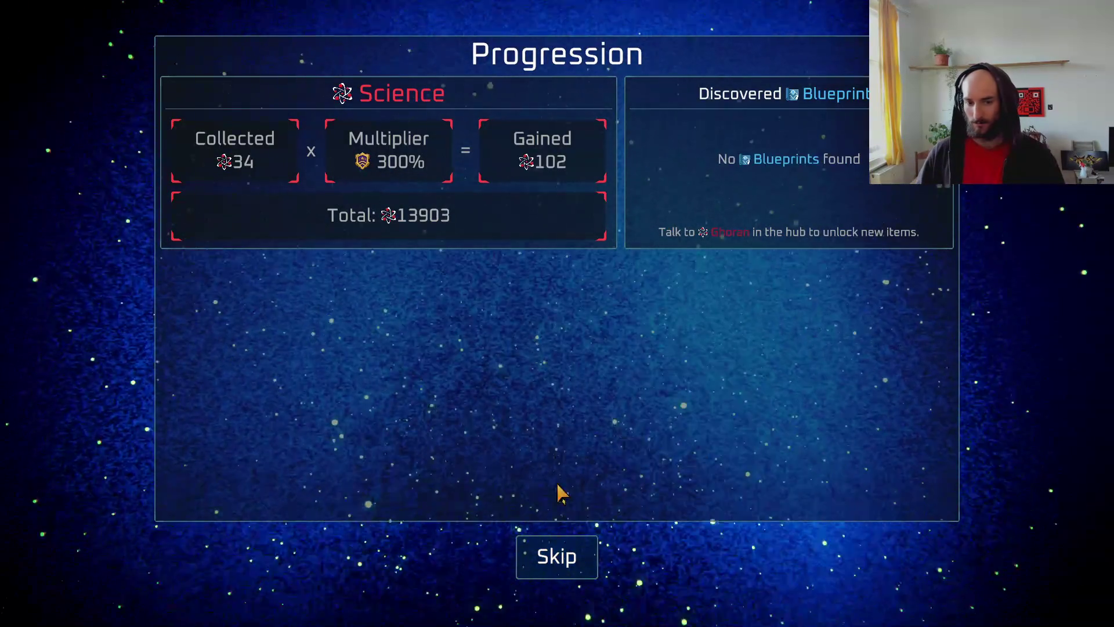
- Skip the Progression and Summary screens, then quit the game to the desktop from the pause menu
click(558, 558)
click(559, 559)
click(559, 558)
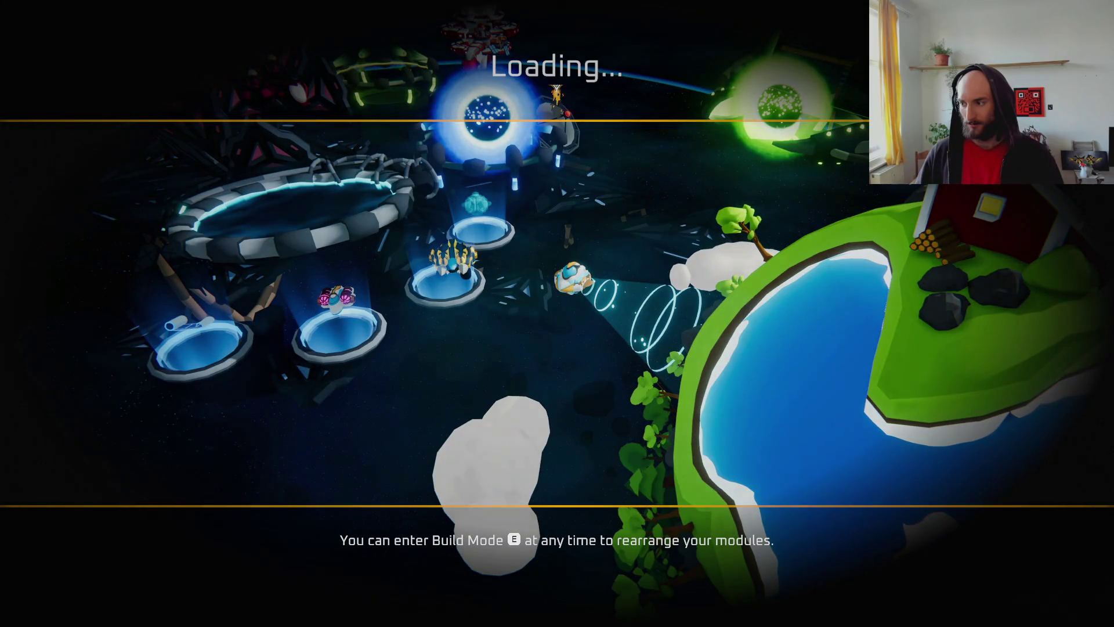
key(Escape)
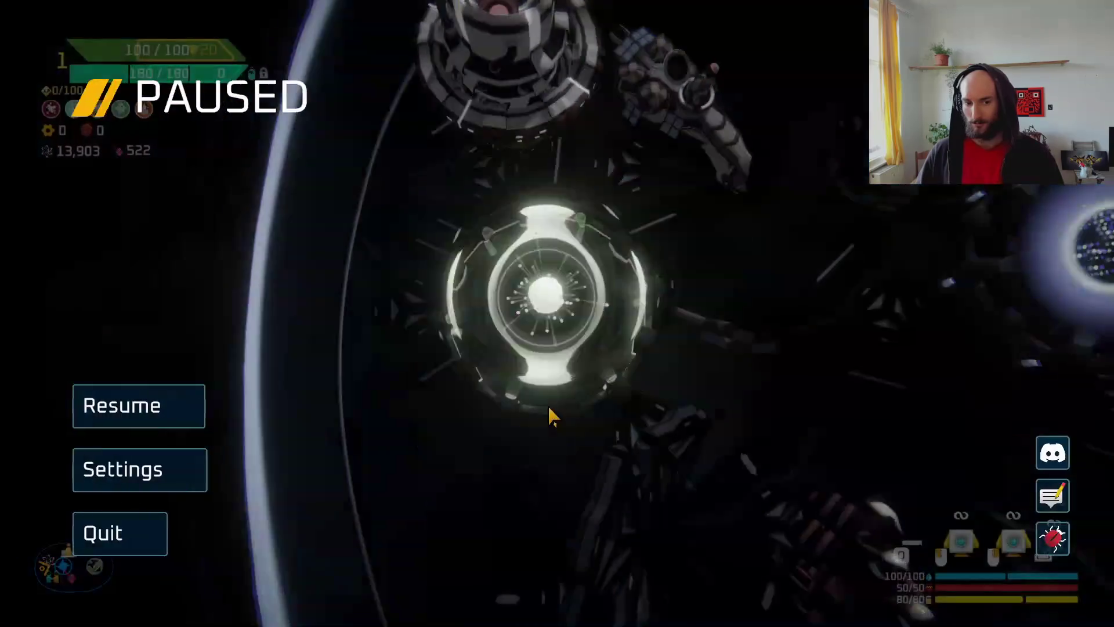
click(131, 531)
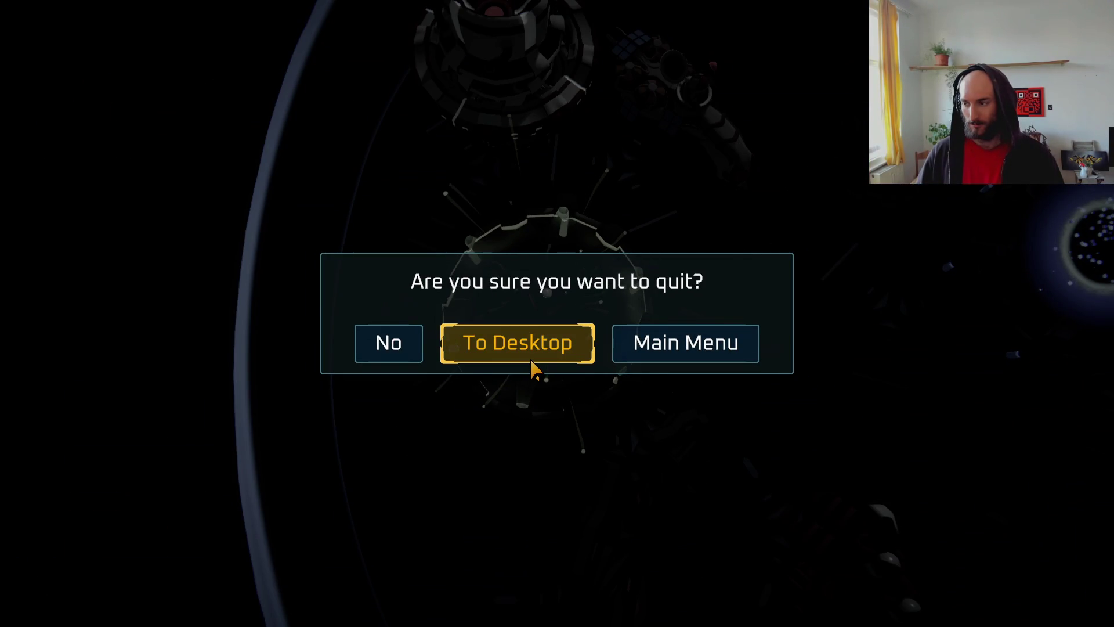
click(533, 364)
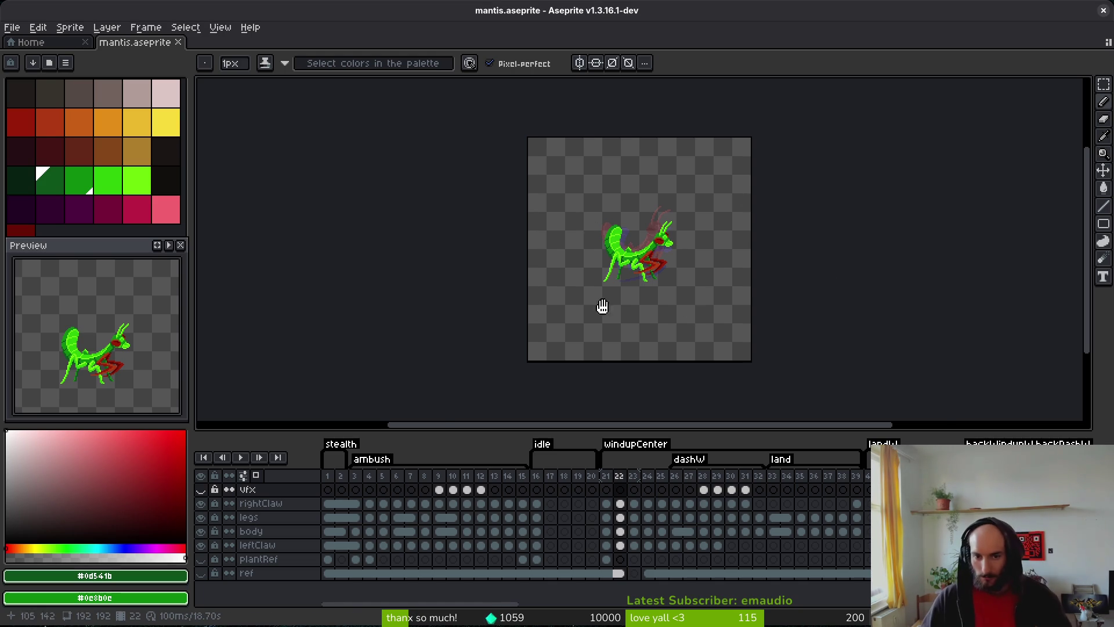
- Zoom into the mantis and step through the dash frames to the landing pose at frame 39
scroll(686, 308, up, 2)
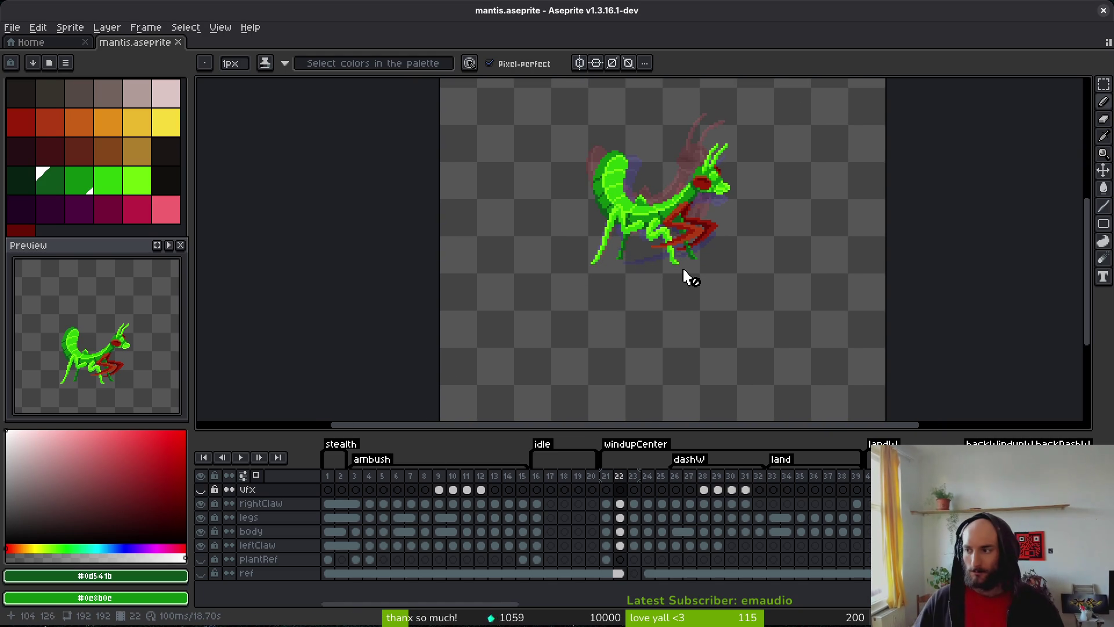
drag(676, 248, 627, 325)
key(i)
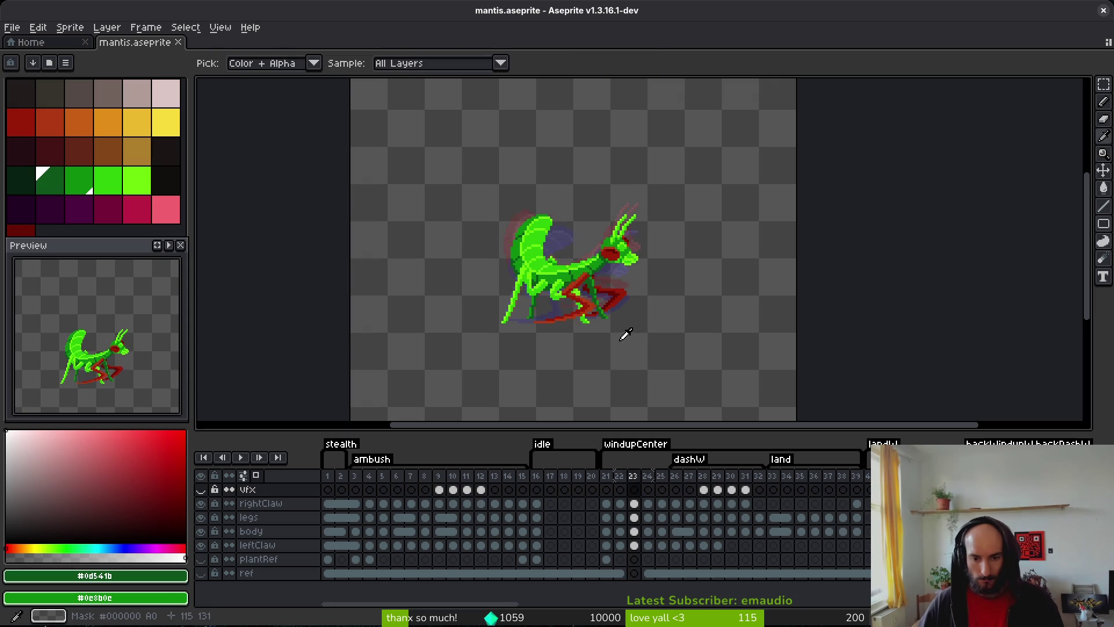
key(Right)
key(Right)
key(Right)
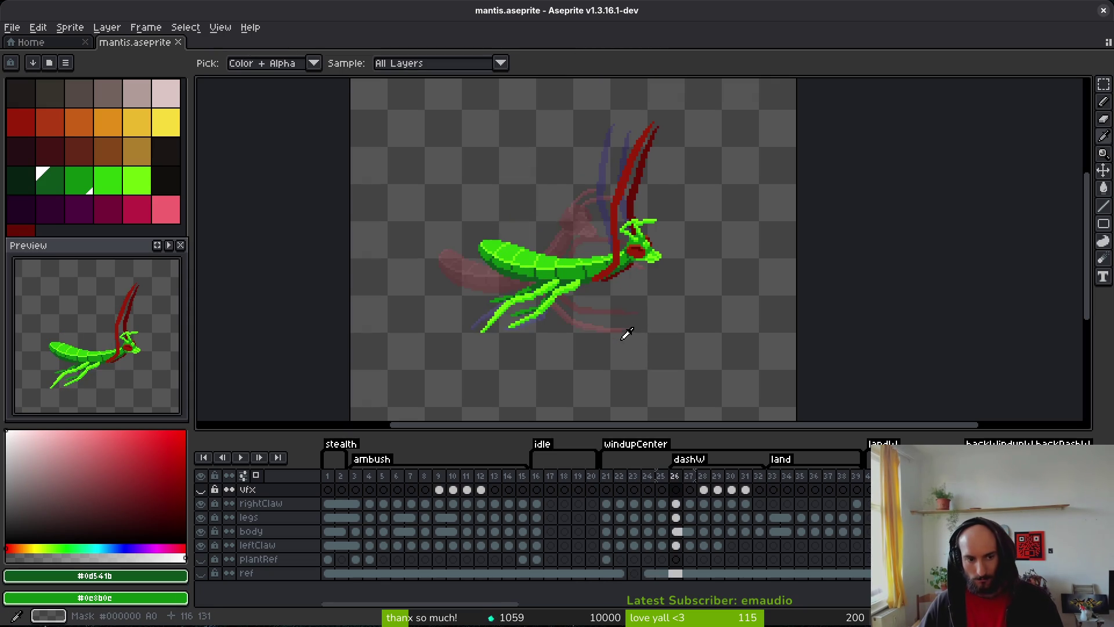
key(Right)
key(Right)
key(Right)
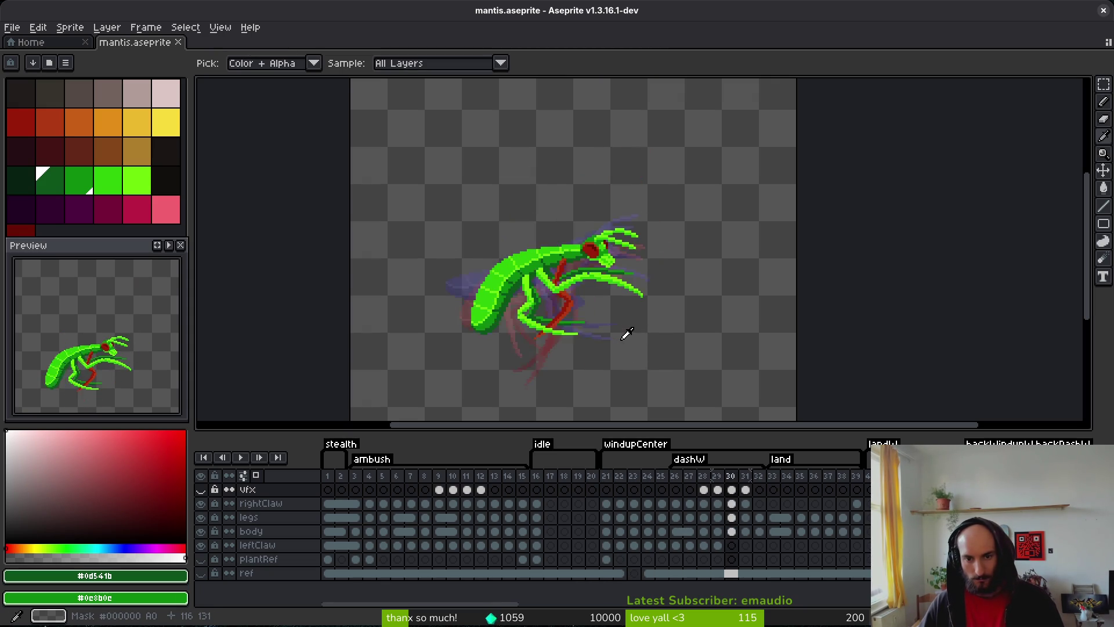
key(Right)
key(Right)
key(Right)
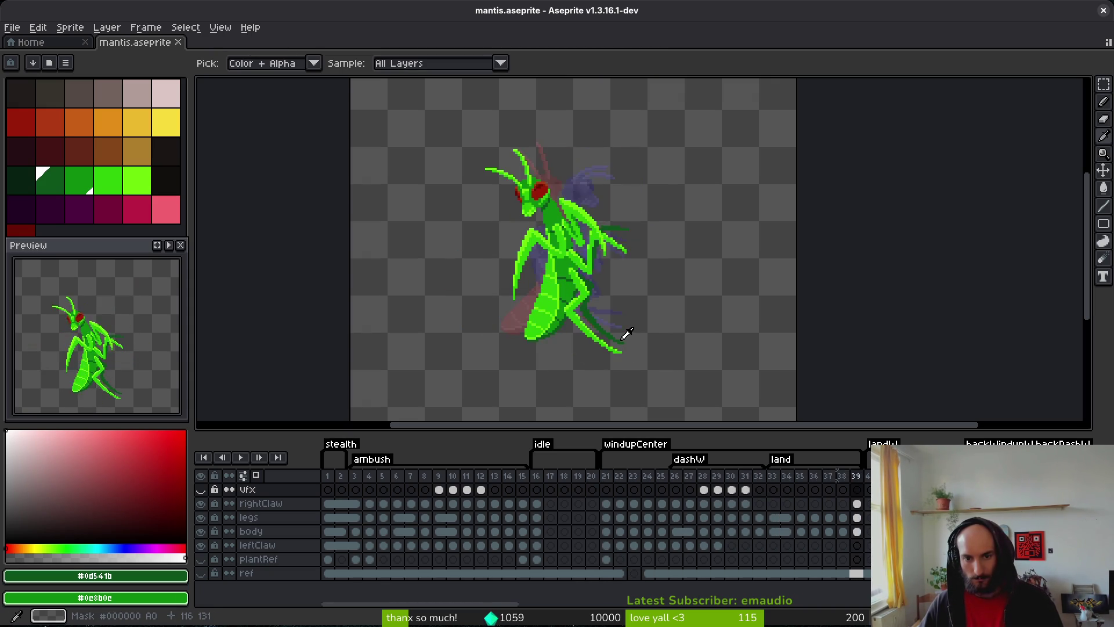
key(Left)
key(Right)
key(Left)
key(b)
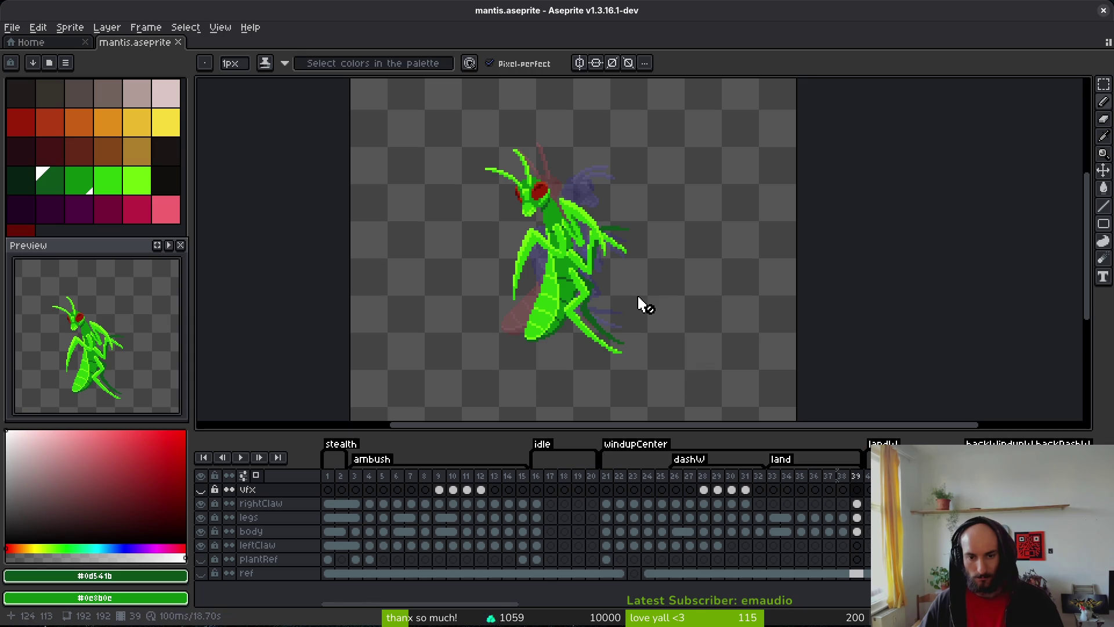
- Compare frames 41–44, then select frames 40–43 and remove the landW tag
scroll(663, 514, right, 5)
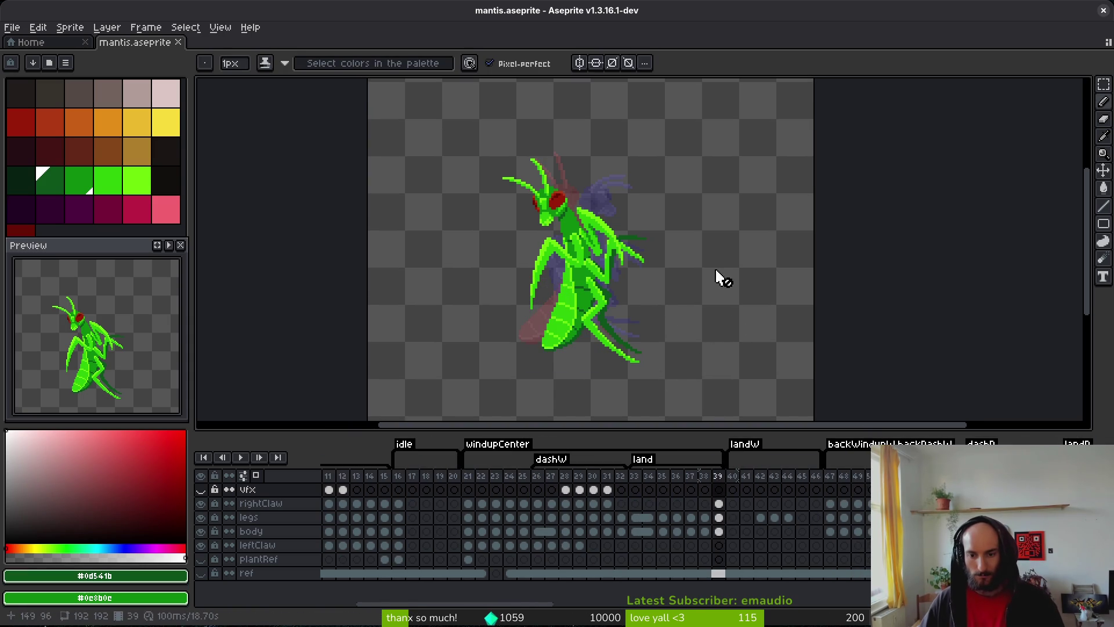
click(738, 477)
key(i)
key(Right)
key(Right)
key(Right)
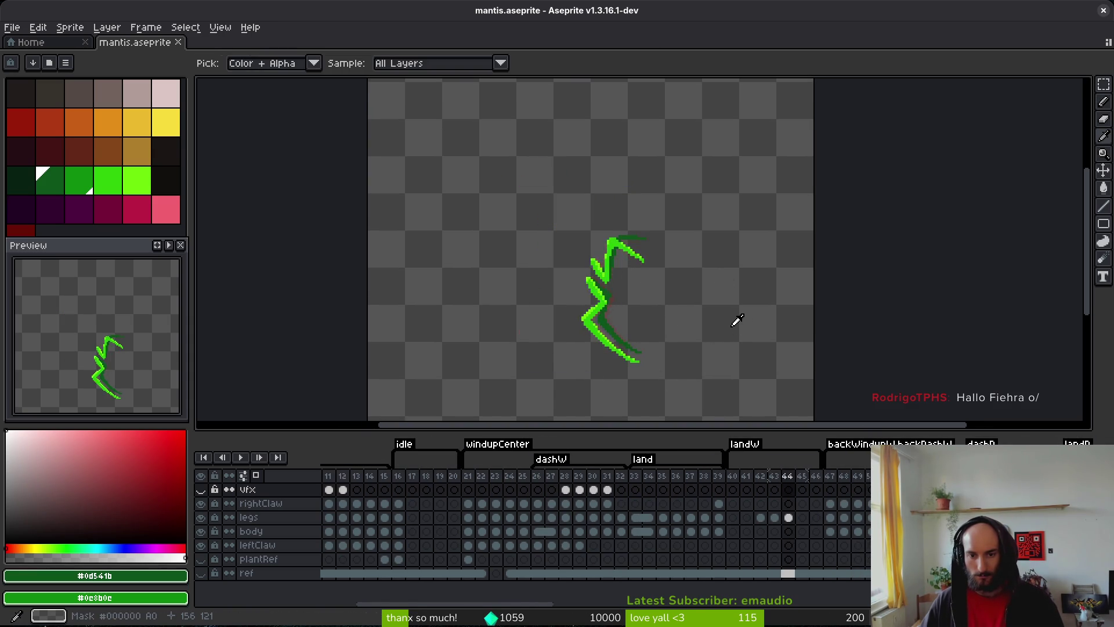
key(Left)
key(Left)
key(Left)
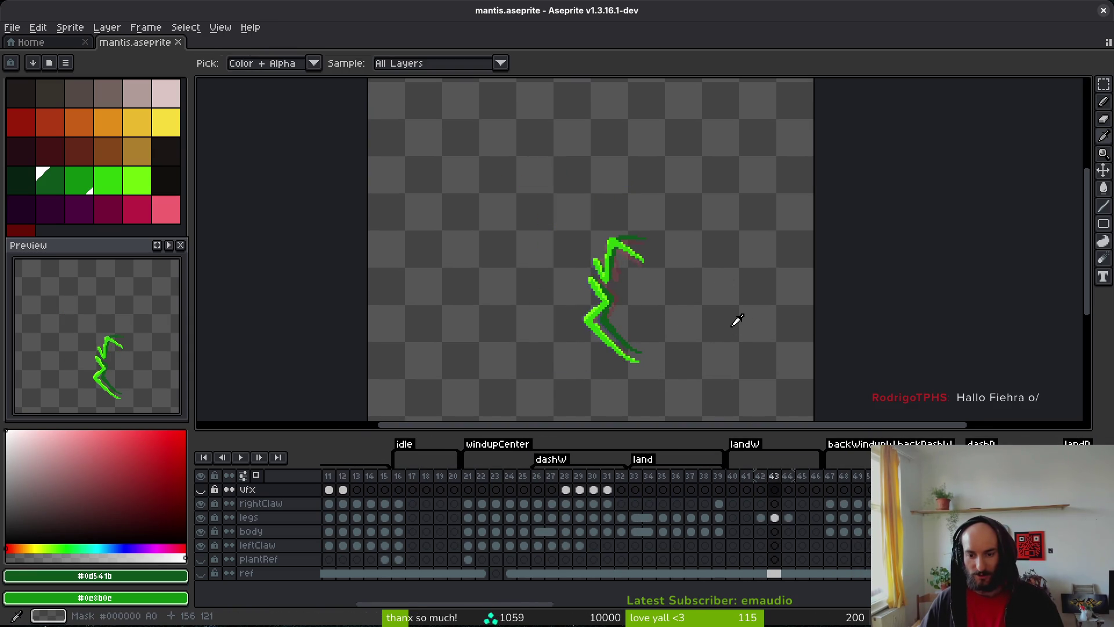
key(Right)
key(Right)
key(Left)
key(Left)
key(Right)
key(Right)
key(Left)
key(Left)
key(Left)
key(Right)
key(Right)
key(Left)
drag(732, 476, 811, 479)
key(alt+c)
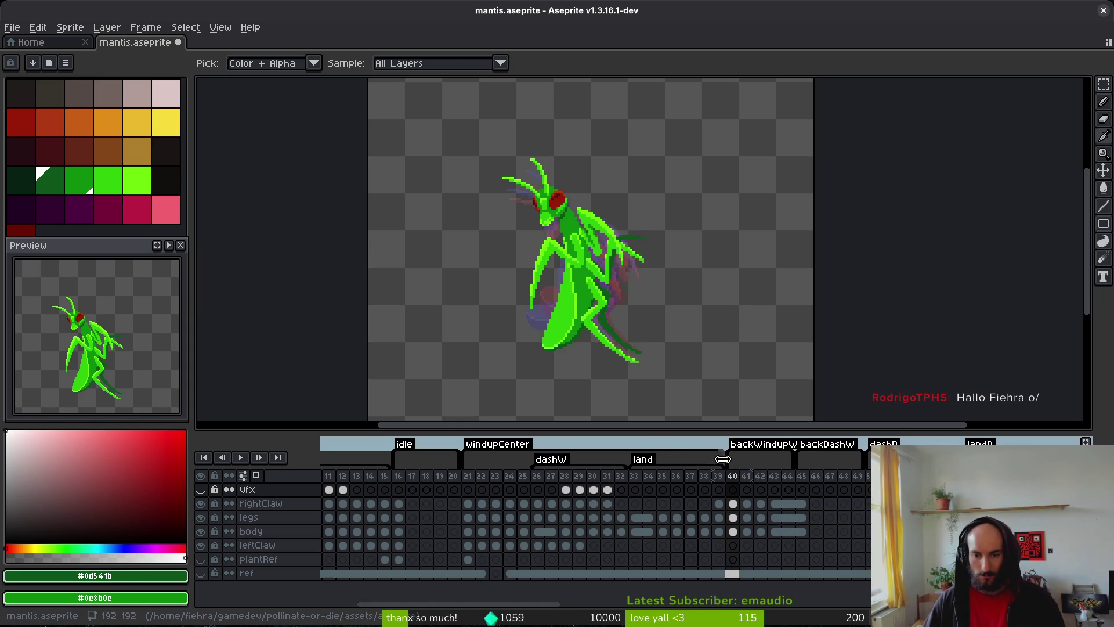
- Save mantis.aseprite, preview the animation, and stop on land frame 33 with the Pencil selected
key(ctrl+s)
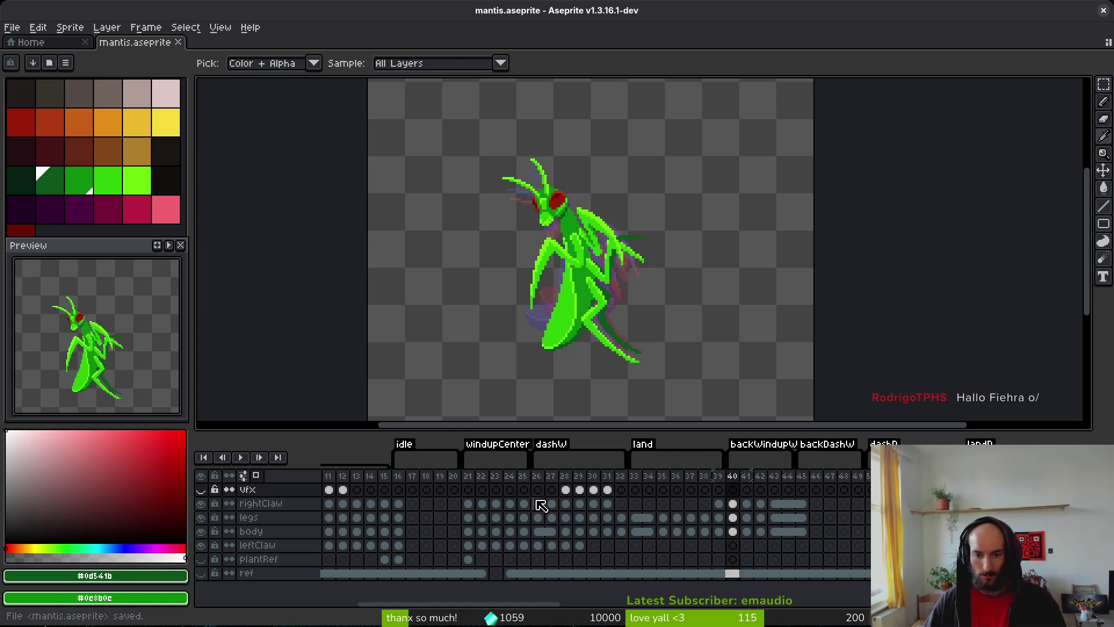
click(477, 514)
key(Return)
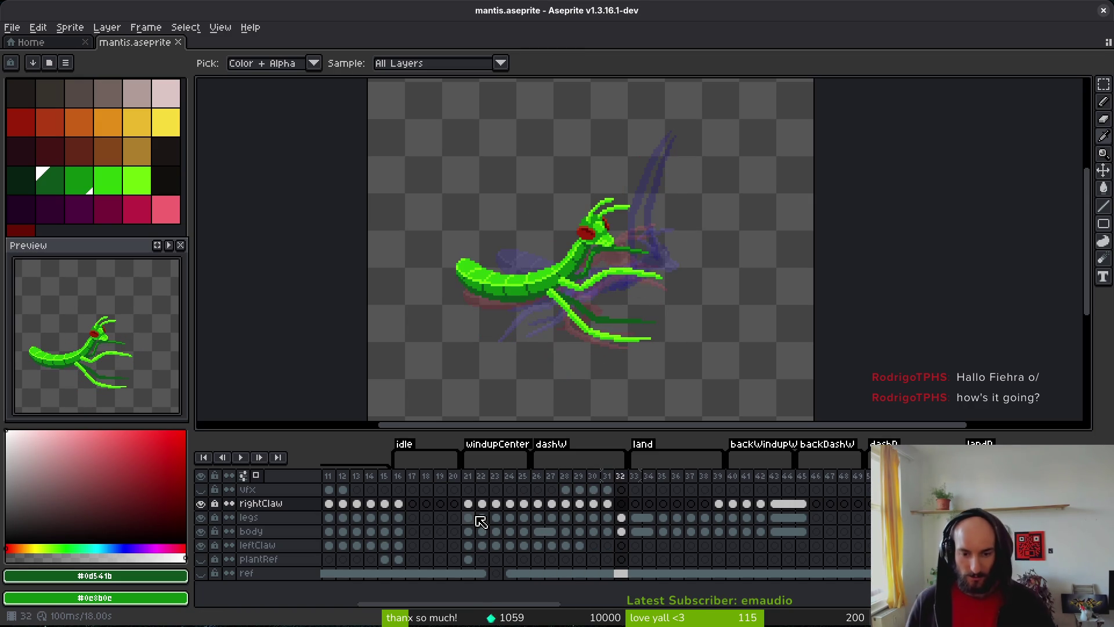
key(Right)
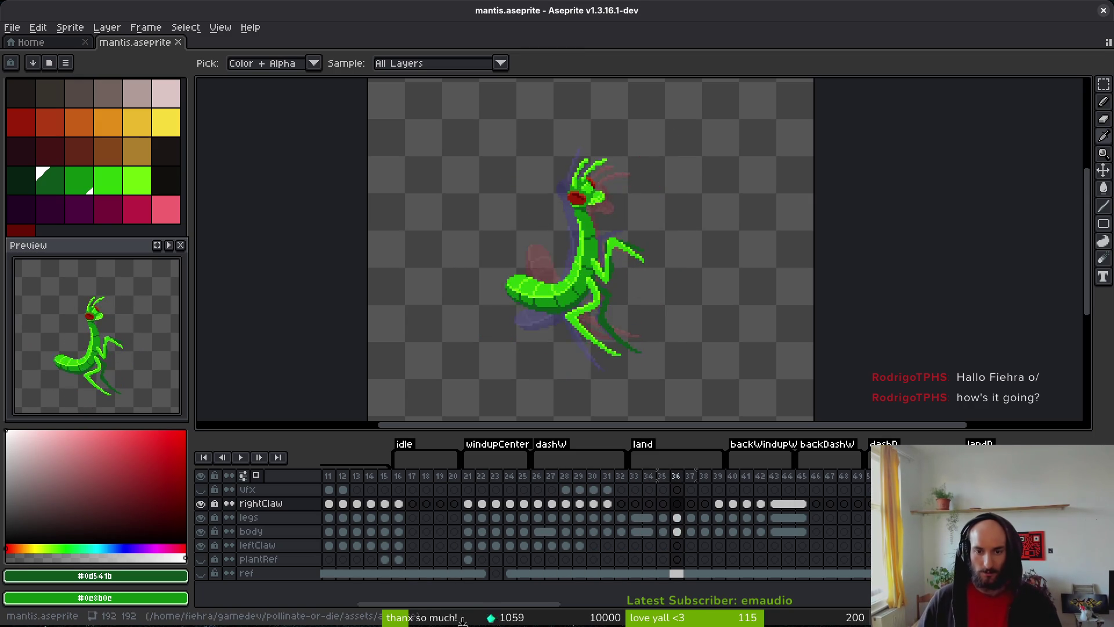
key(b)
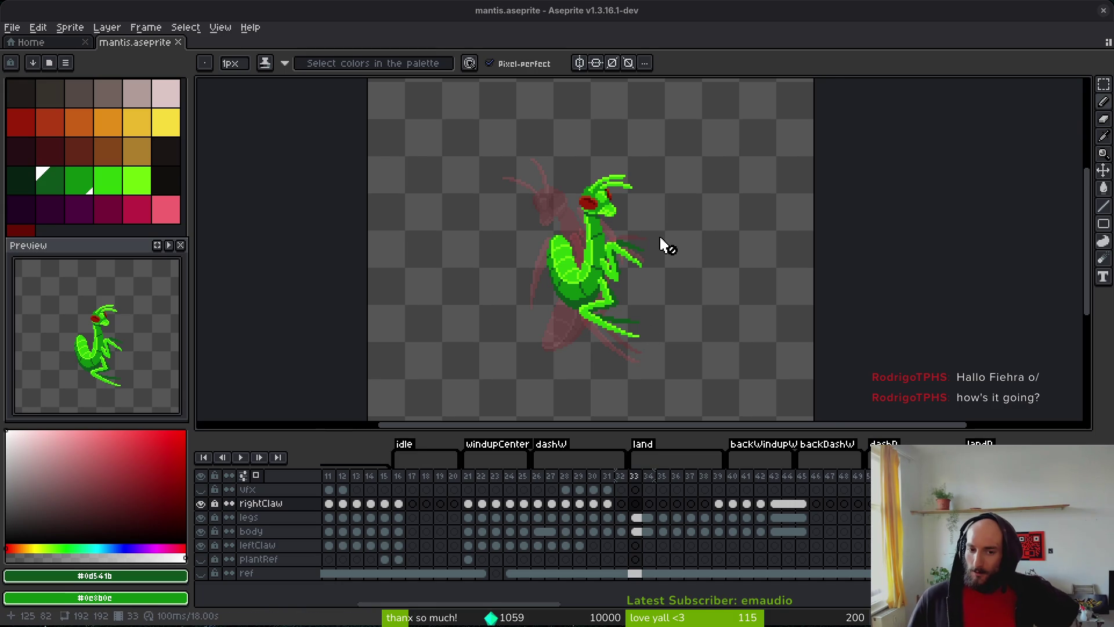
- Sample the claw's dark red and an orange-red from frame 31, then open frame 32's rightClaw cel
scroll(667, 280, left, 2)
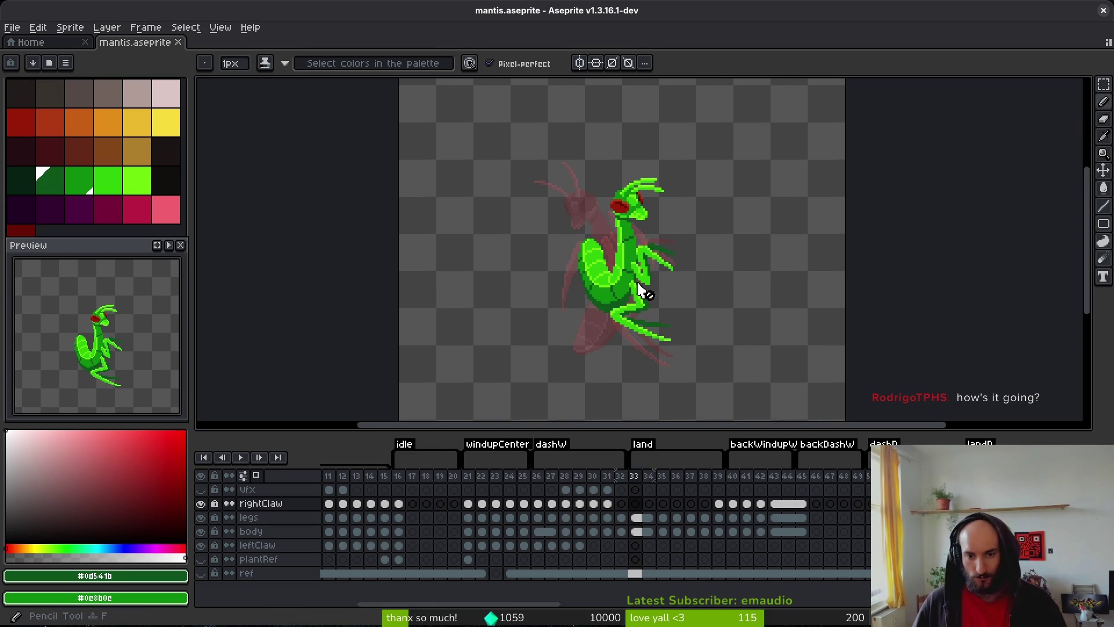
scroll(634, 290, up, 5)
key(Left)
key(Left)
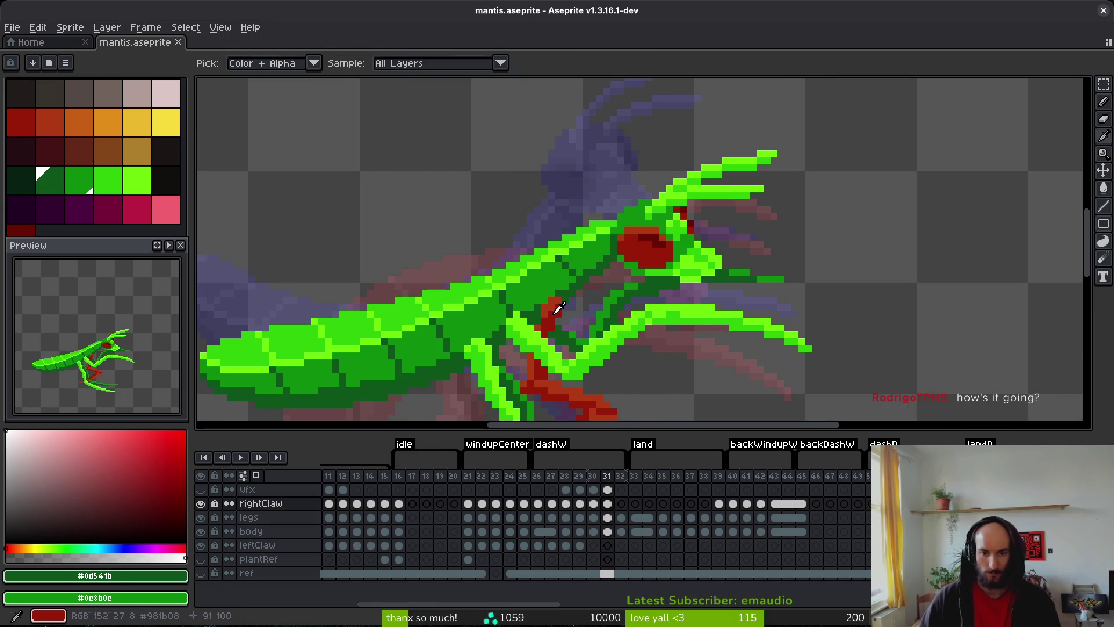
alt+click(552, 311)
alt+right_click(548, 377)
click(621, 504)
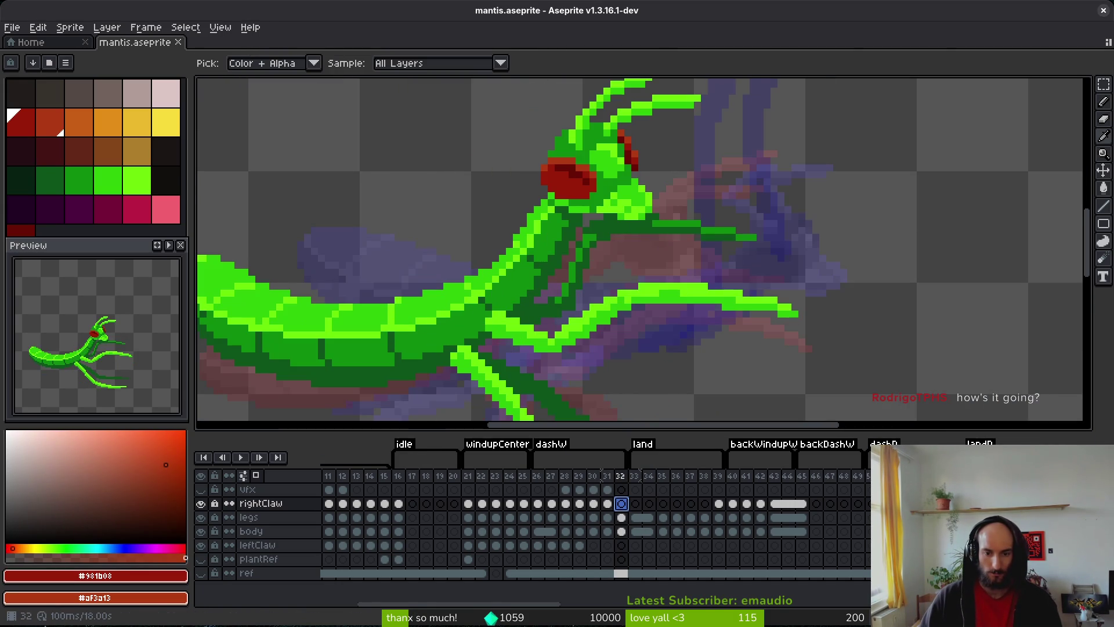
key(ctrl+s)
key(b)
- Flip between frames 29–32 to compare the mantis claw poses
drag(574, 293, 596, 275)
scroll(596, 275, down, 3)
key(alt)
key(Left)
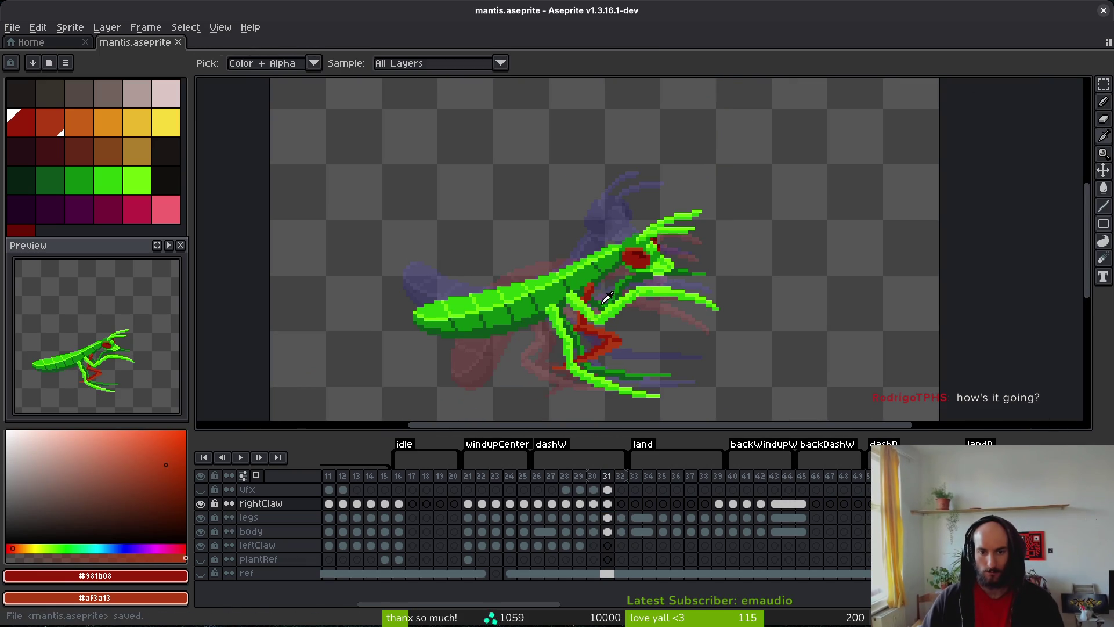
key(Right)
scroll(580, 273, up, 3)
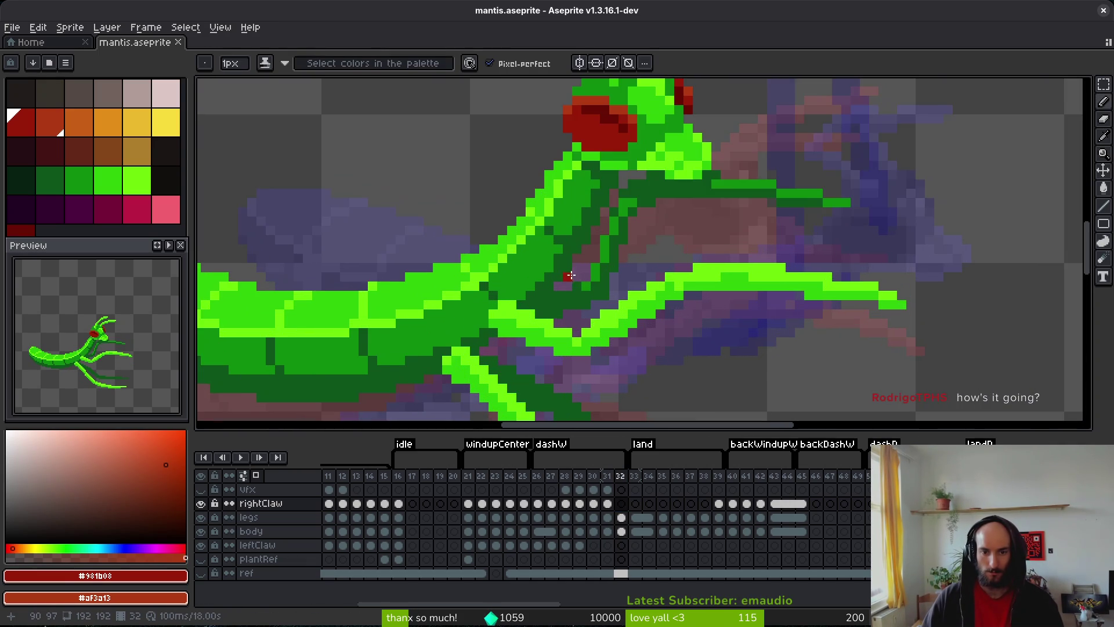
scroll(576, 267, down, 3)
key(alt)
key(Left)
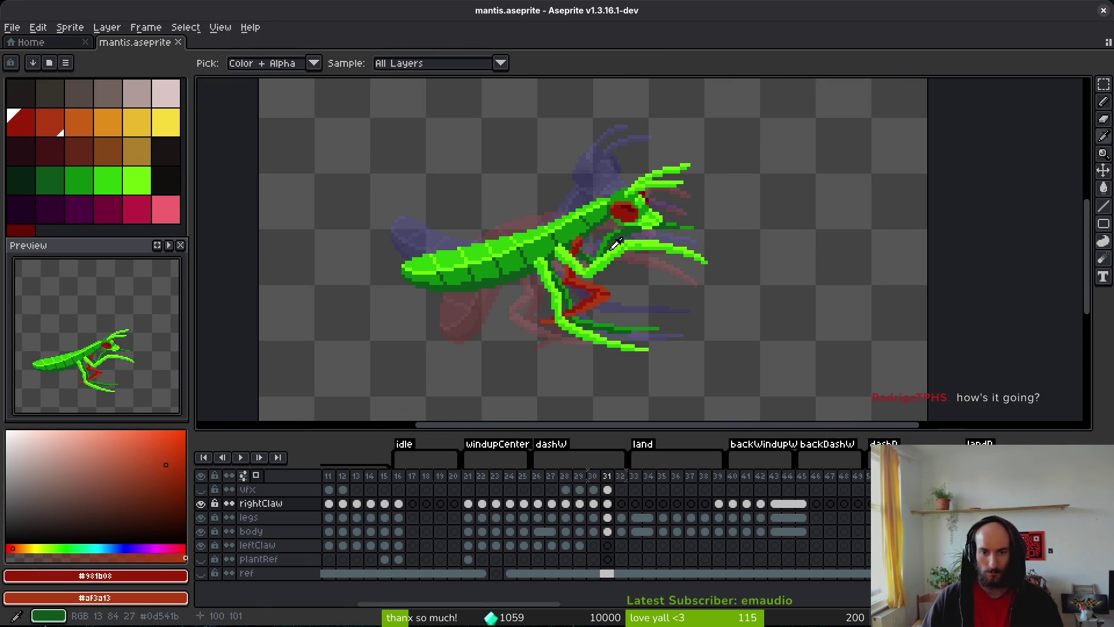
key(Left)
key(Left)
key(Right)
key(Left)
key(Right)
key(Right)
key(Left)
key(Left)
key(Right)
key(Right)
key(Left)
key(Right)
key(Left)
key(Right)
key(Right)
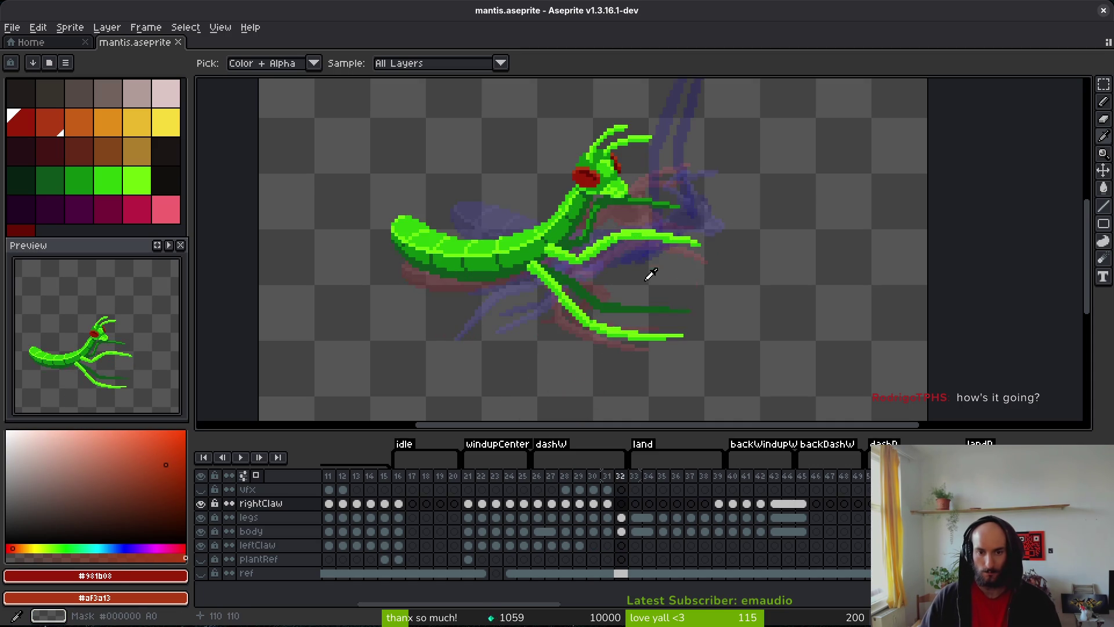
key(Left)
key(Right)
key(b)
- Draw dark-red Pencil strokes for the right claw on frame 32, checking against frame 31
scroll(581, 221, up, 2)
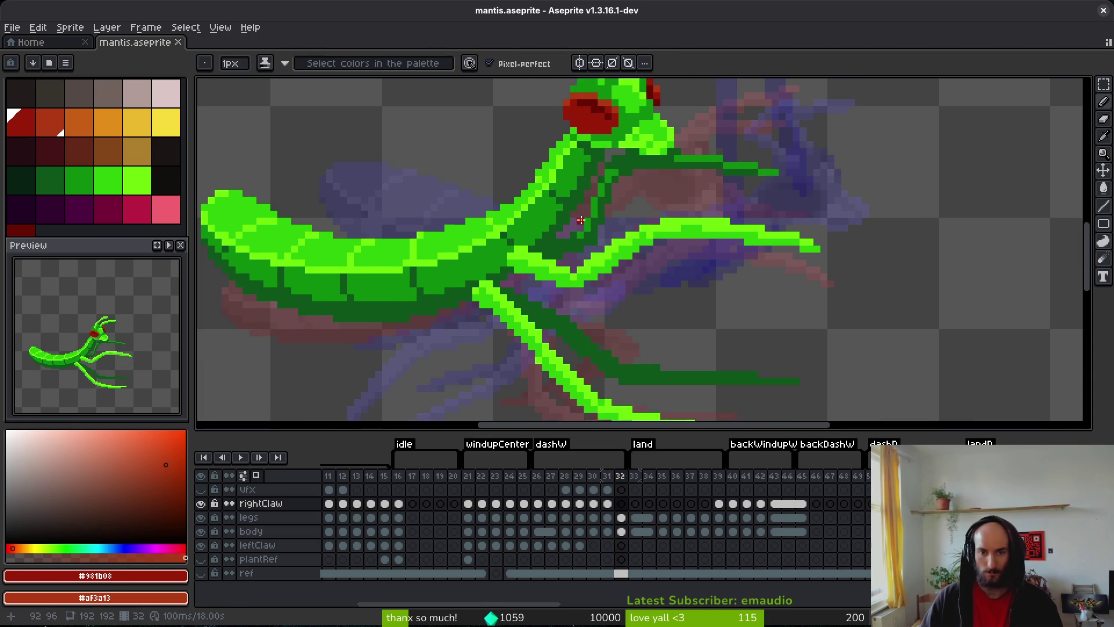
scroll(581, 221, up, 2)
mouse_move(532, 201)
mouse_down()
mouse_move(532, 284)
mouse_move(522, 256)
mouse_move(540, 310)
mouse_move(548, 267)
mouse_up()
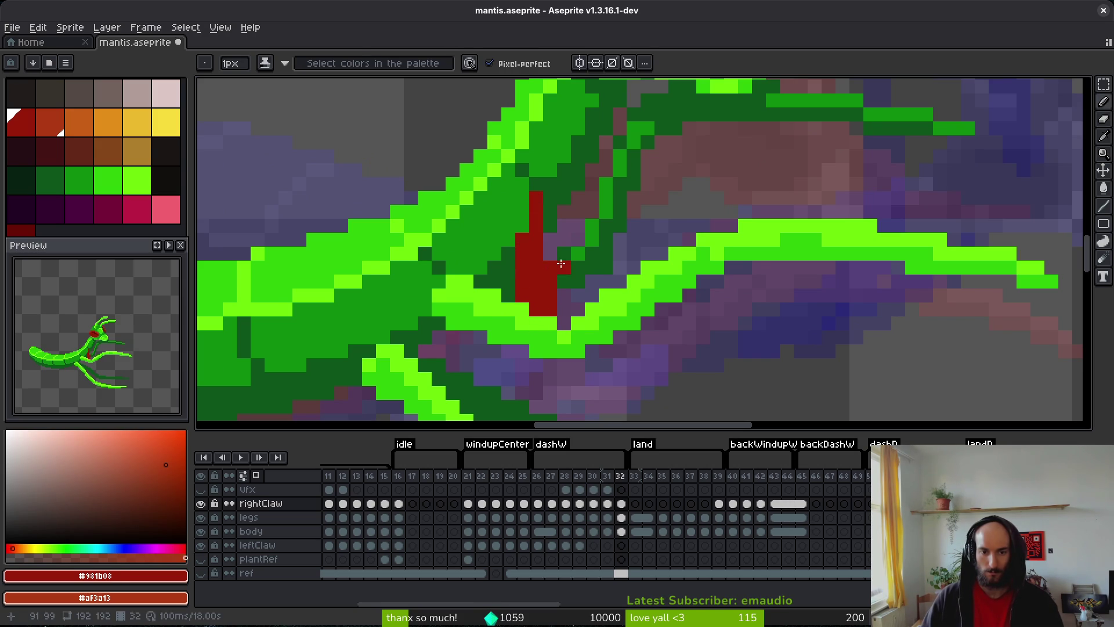
scroll(548, 267, down, 4)
scroll(569, 284, up, 2)
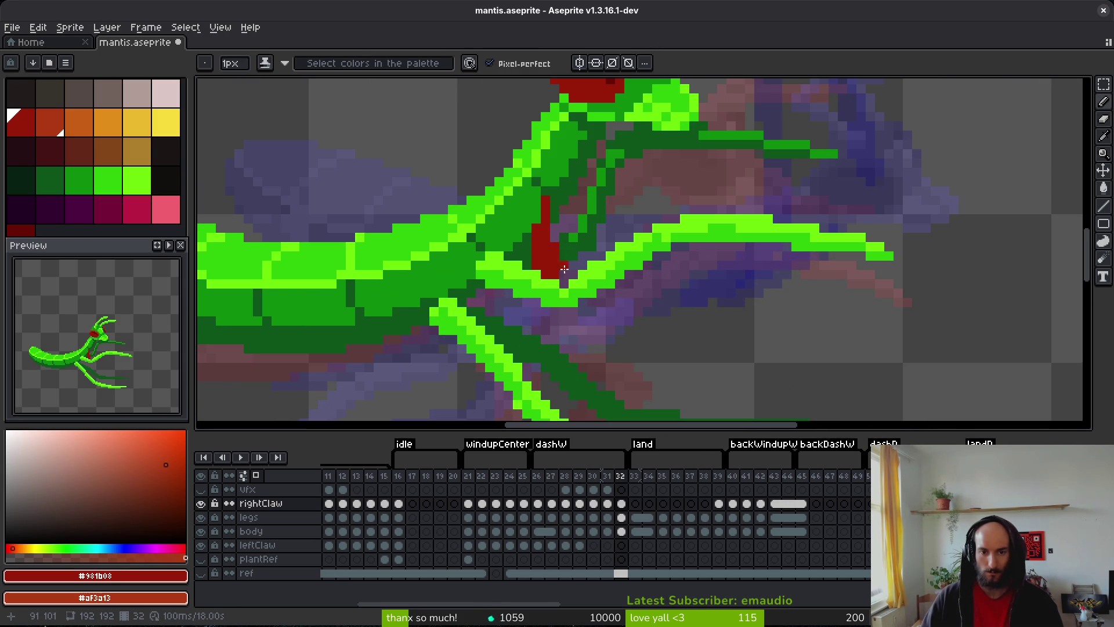
drag(562, 273, 604, 199)
scroll(567, 267, down, 3)
key(Left)
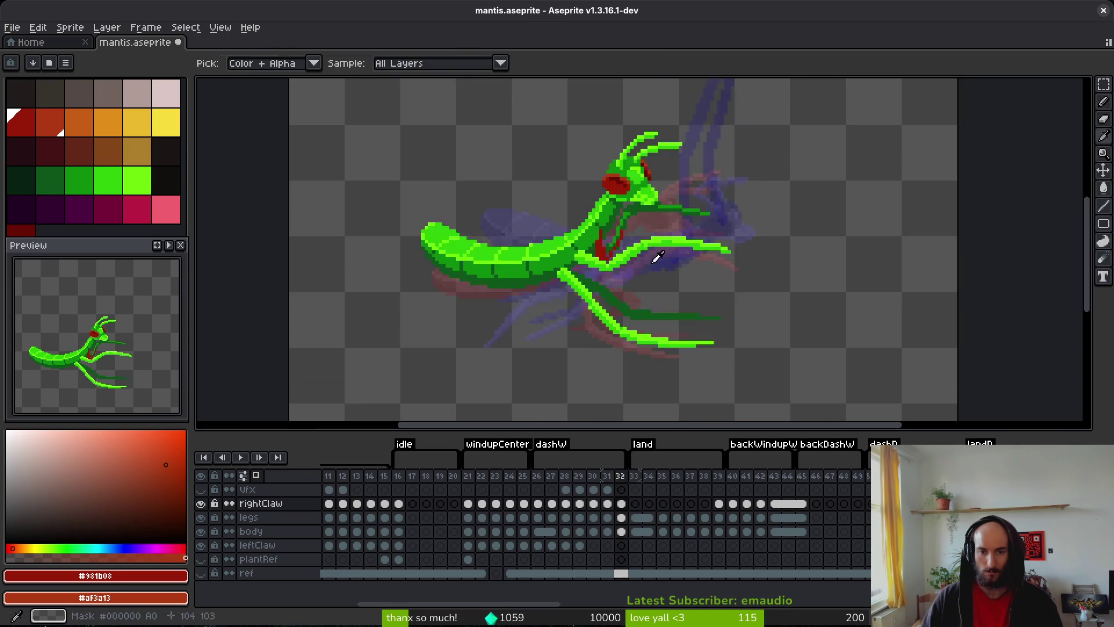
key(Right)
key(Left)
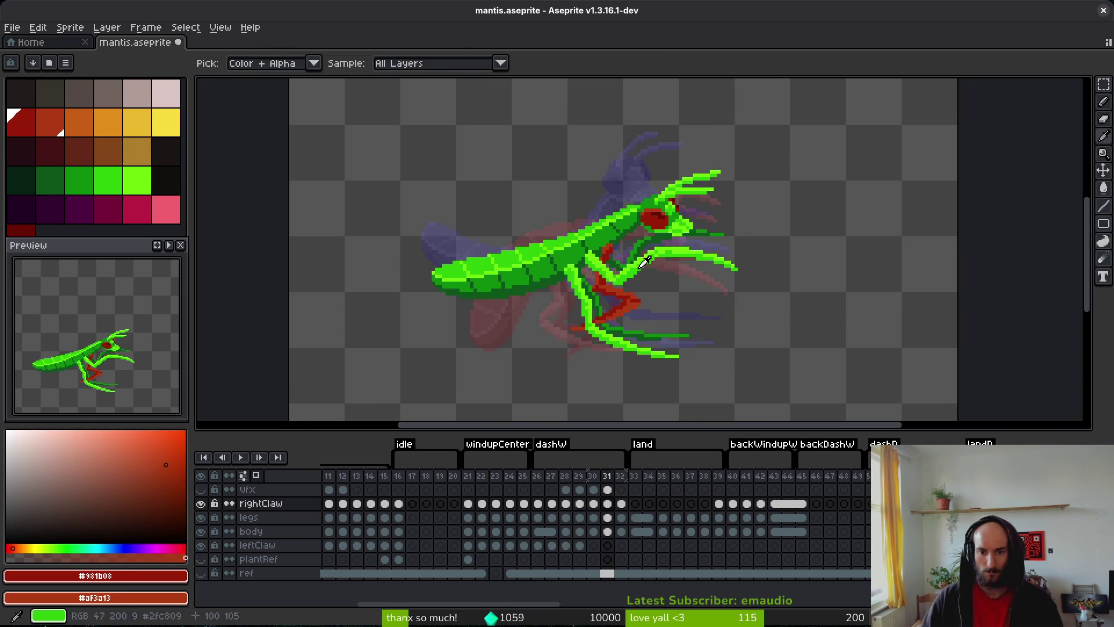
key(b)
scroll(583, 258, up, 4)
key(Right)
mouse_move(582, 258)
mouse_down()
mouse_move(690, 169)
mouse_move(733, 262)
mouse_move(705, 380)
mouse_up()
- Extend and thicken frame 32's claw with dark-red pixels, then save mantis.aseprite
mouse_move(711, 336)
mouse_down()
mouse_move(729, 273)
mouse_move(677, 376)
mouse_move(694, 354)
mouse_move(723, 199)
mouse_up()
click(695, 358)
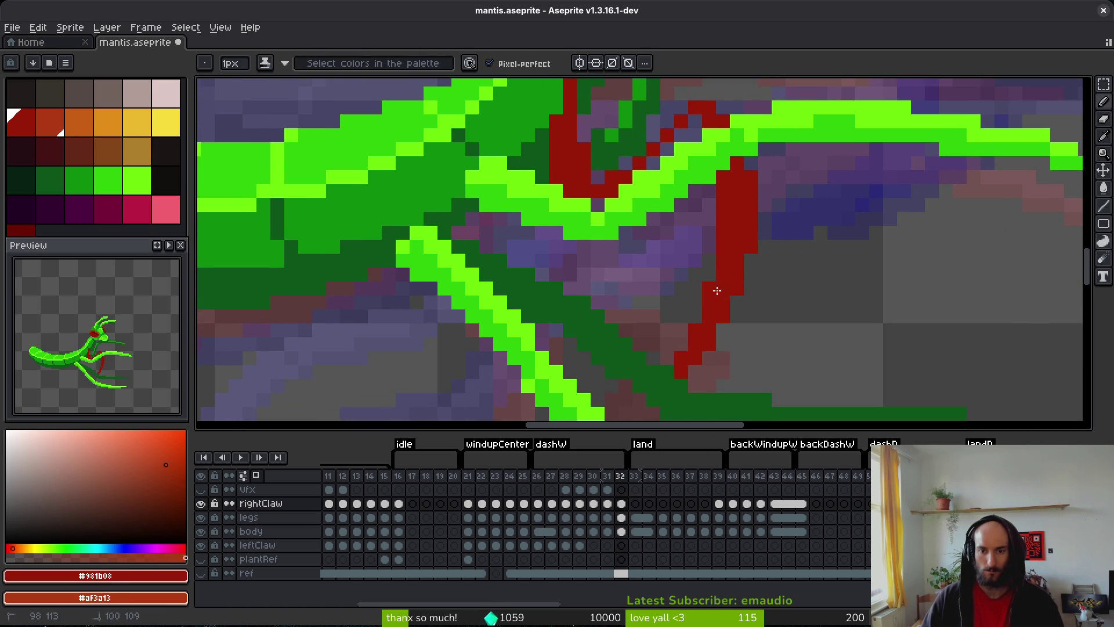
scroll(719, 290, up, 5)
mouse_move(722, 244)
mouse_down()
mouse_move(681, 248)
mouse_move(615, 316)
mouse_up()
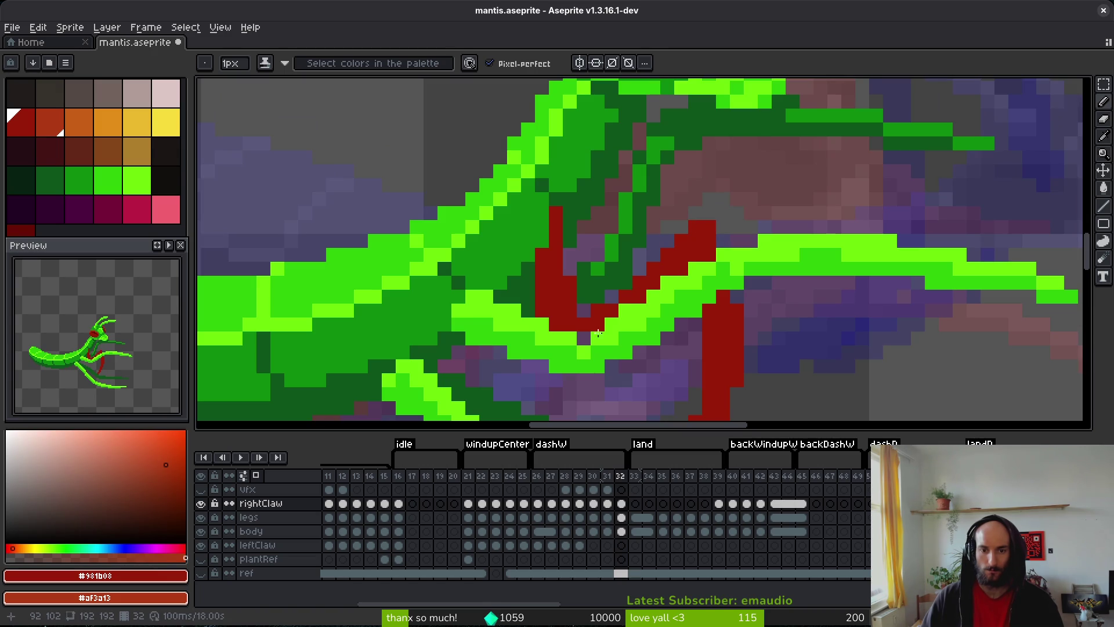
scroll(707, 363, down, 3)
key(ctrl+s)
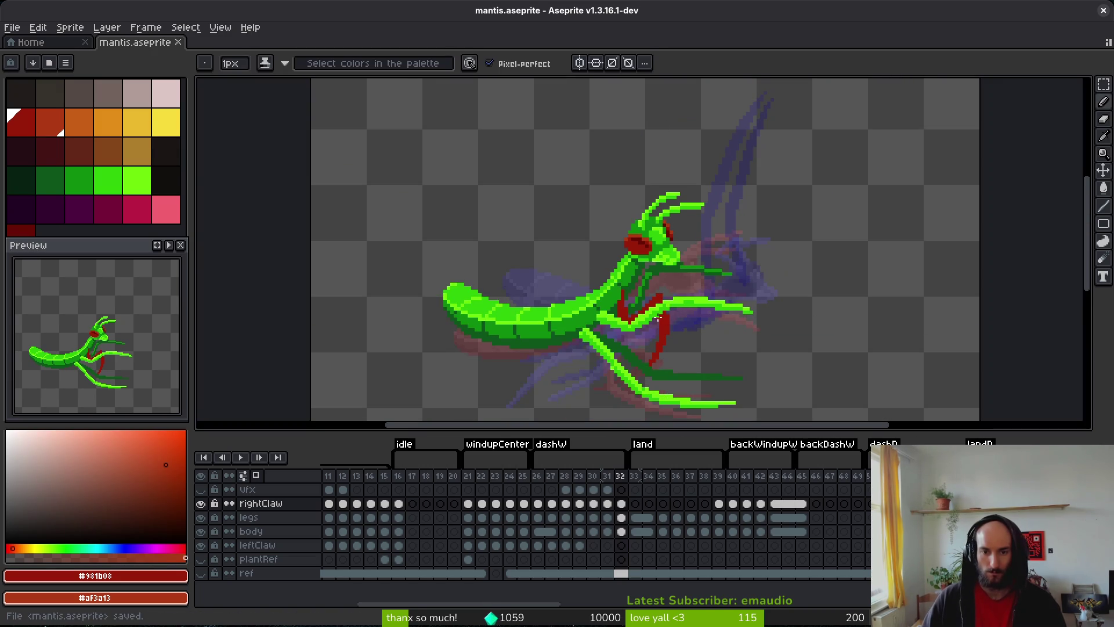
- Compare against frames 30–31, then paint red lines down both sides of frame 32's claw
scroll(685, 328, down, 3)
scroll(684, 327, up, 5)
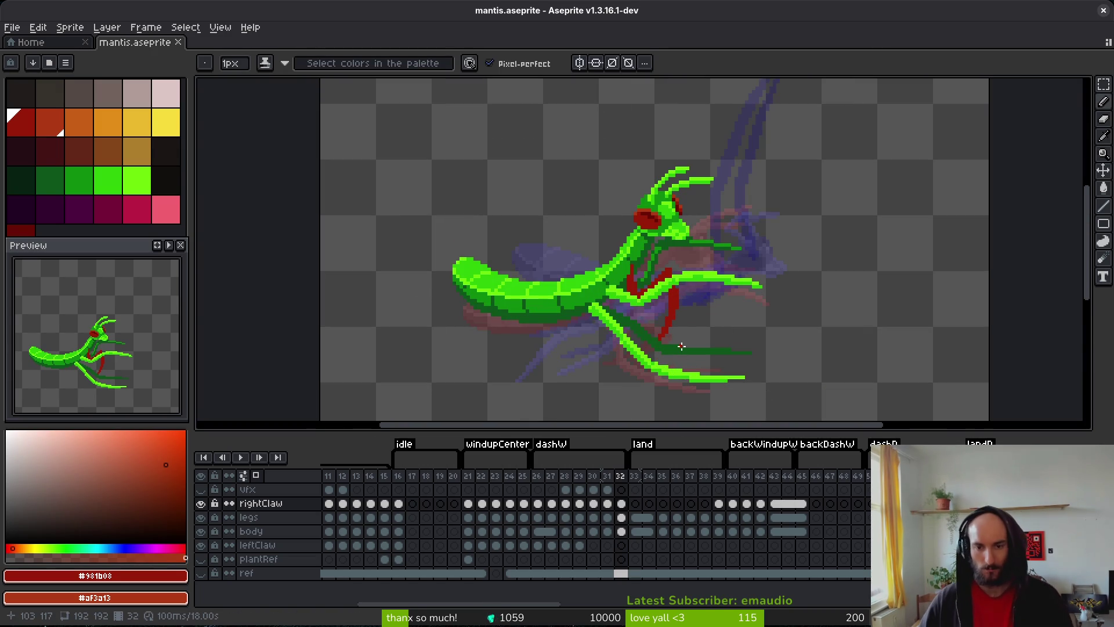
key(comma)
key(comma)
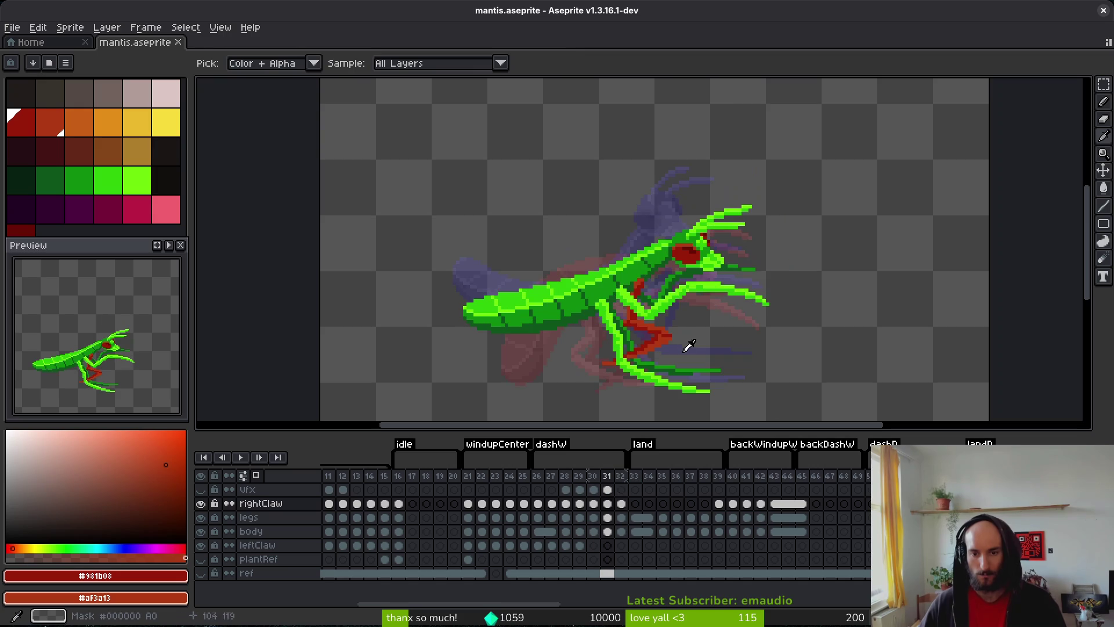
key(period)
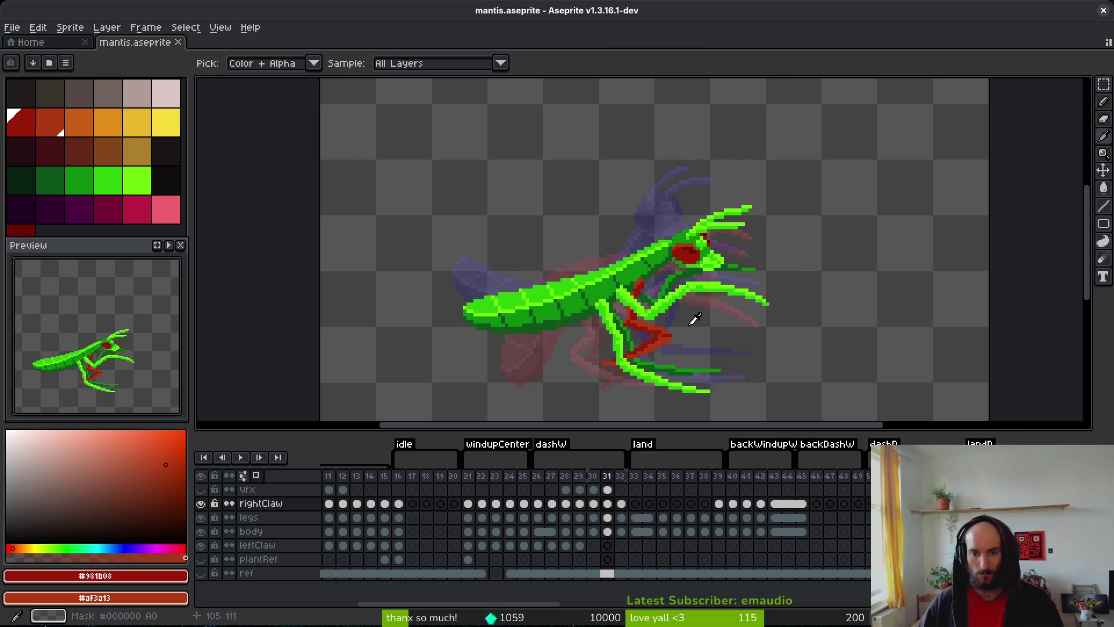
key(period)
key(b)
scroll(675, 301, up, 3)
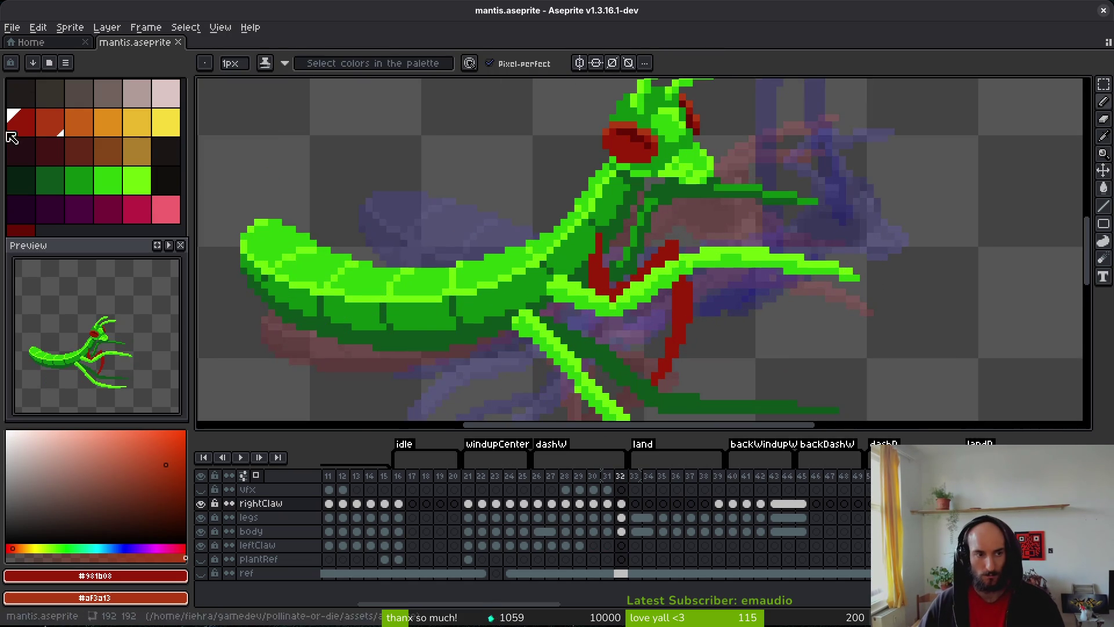
scroll(397, 114, up, 5)
mouse_move(396, 114)
mouse_down()
mouse_move(417, 154)
mouse_move(418, 232)
mouse_up()
scroll(416, 220, down, 2)
drag(410, 174, 389, 256)
scroll(389, 256, down, 3)
- Sample the orange-red from frame 31, highlight the claw's top and right edge, and erase stray pixels
key(comma)
key(i)
key(period)
key(b)
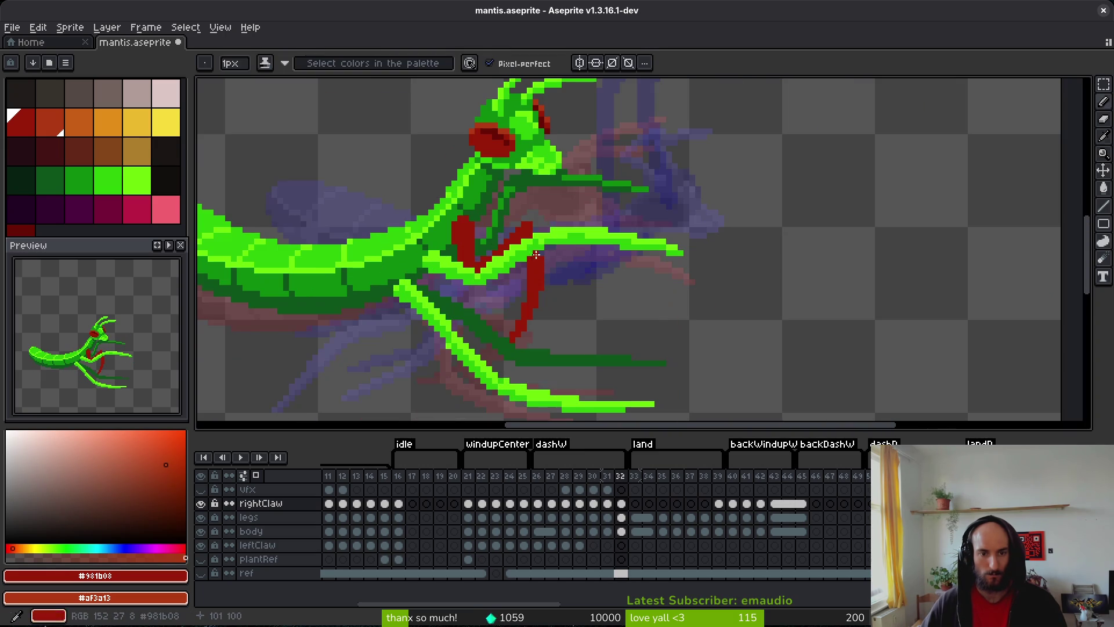
scroll(478, 235, up, 2)
mouse_move(437, 188)
mouse_down()
mouse_move(460, 192)
mouse_move(468, 235)
mouse_move(467, 206)
mouse_up()
key(e)
click(602, 205)
key(b)
- Add orange-red highlight pixels along the claw's top and edges, then save mantis.aseprite
click(580, 232)
click(565, 232)
click(548, 249)
click(522, 284)
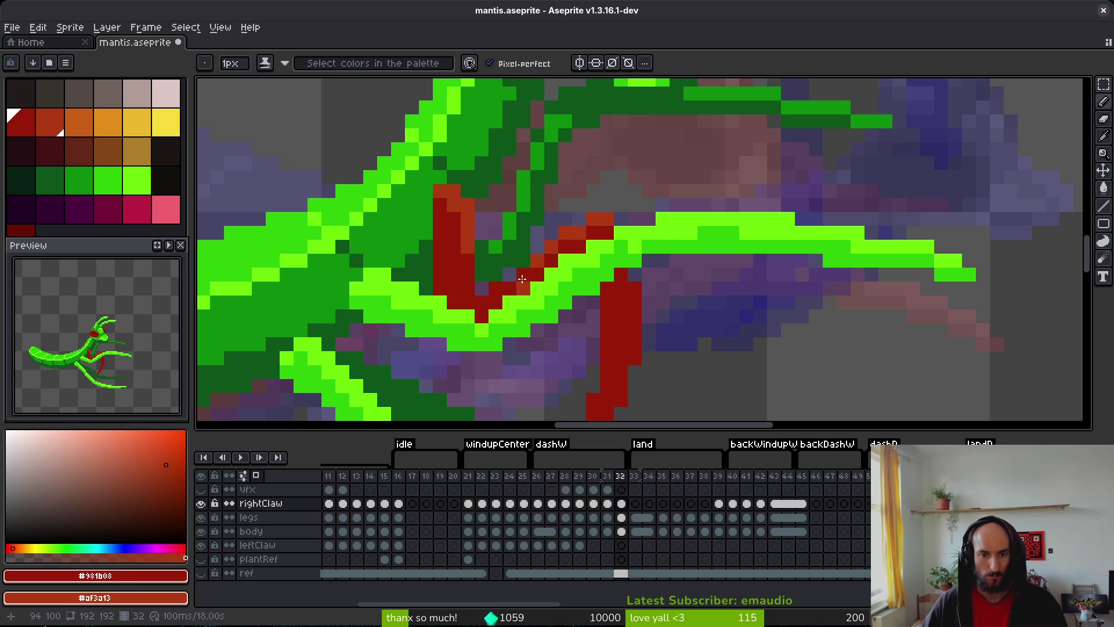
click(496, 287)
click(522, 273)
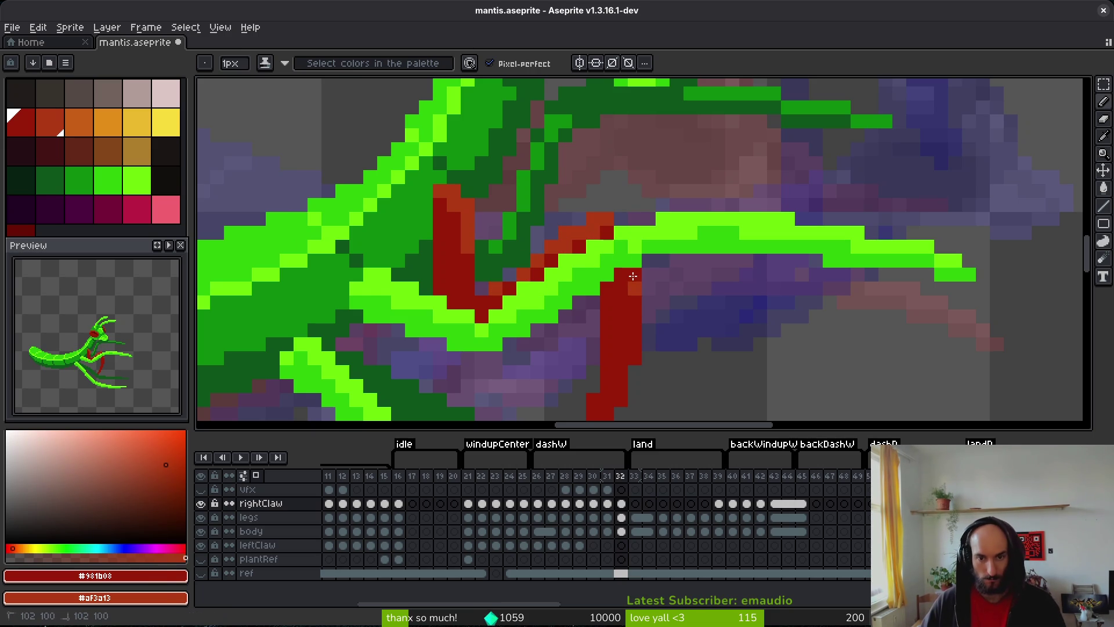
click(620, 219)
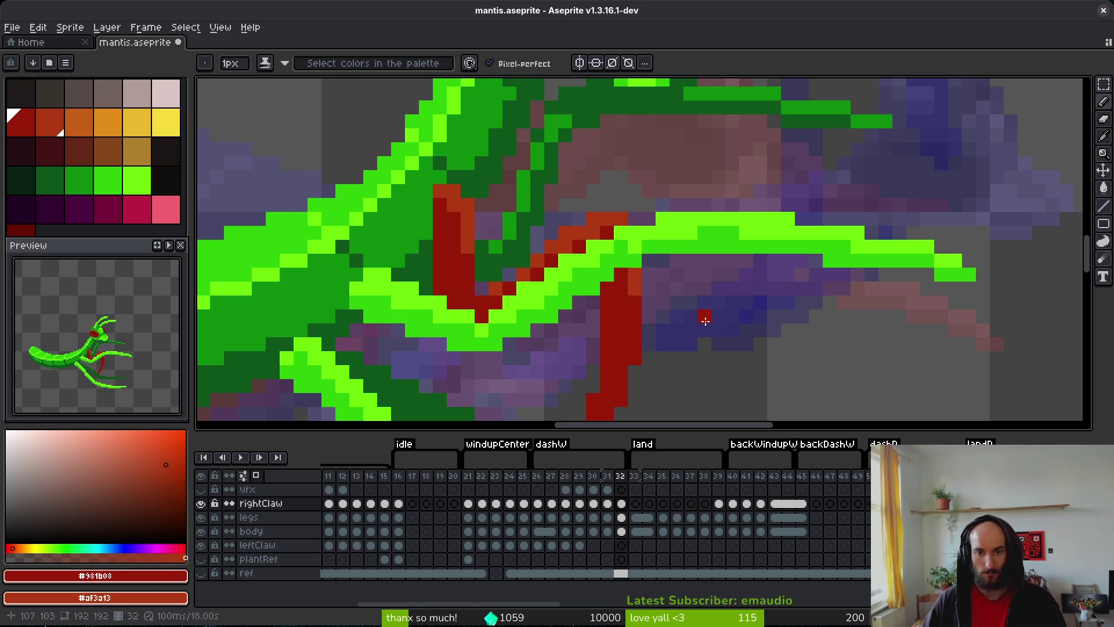
key(ctrl+s)
scroll(658, 307, down, 5)
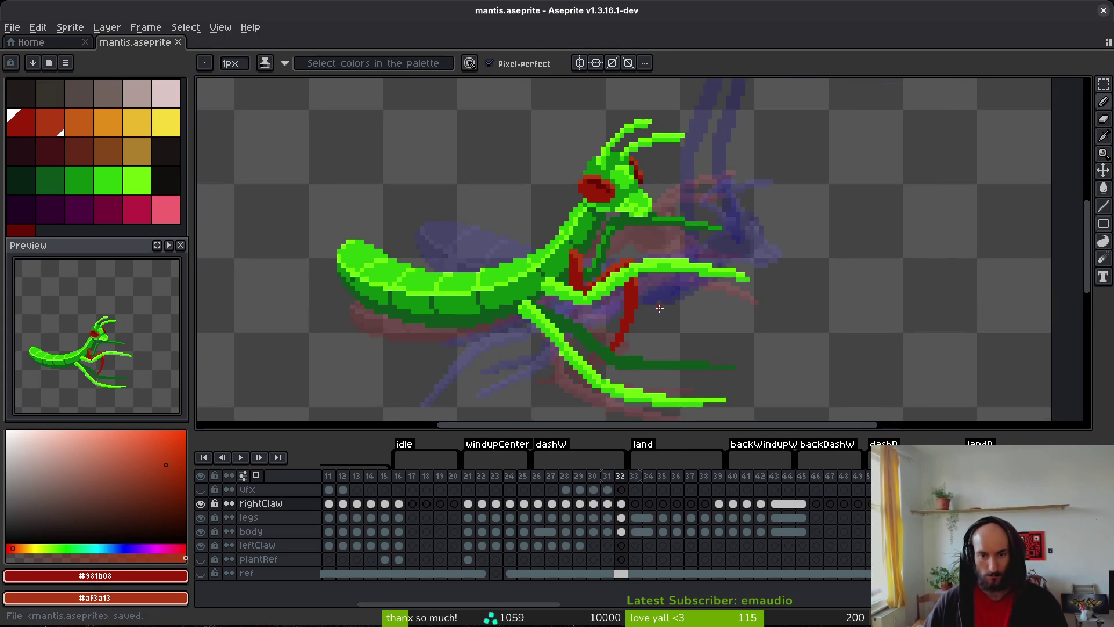
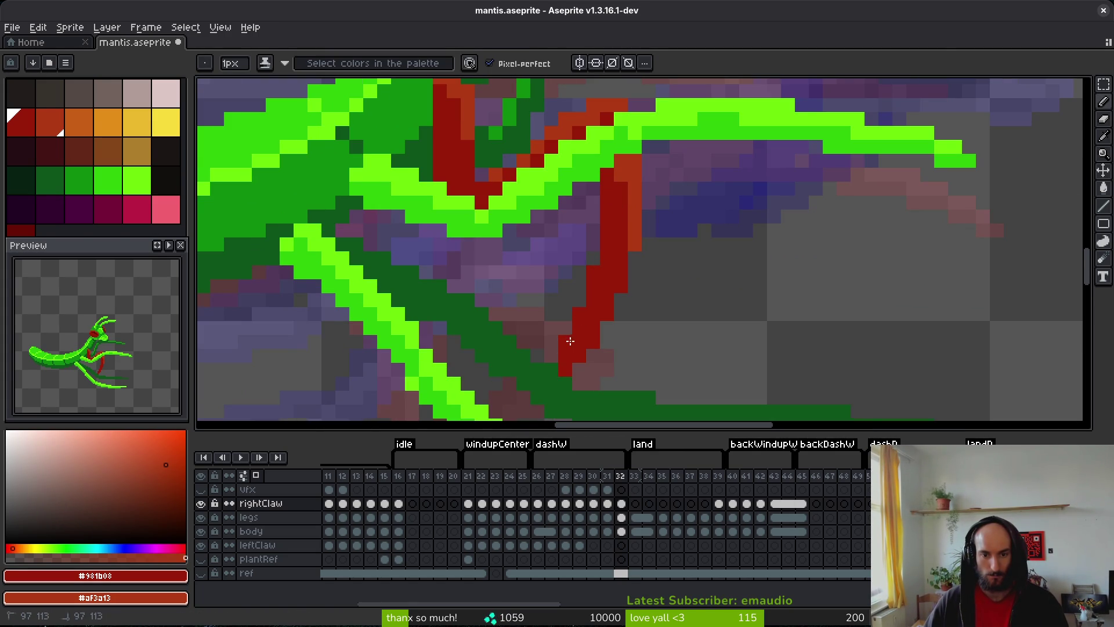
- Paint an orange and a dark-red pixel at the right claw tip on frame 32 and save
scroll(557, 375, down, 1)
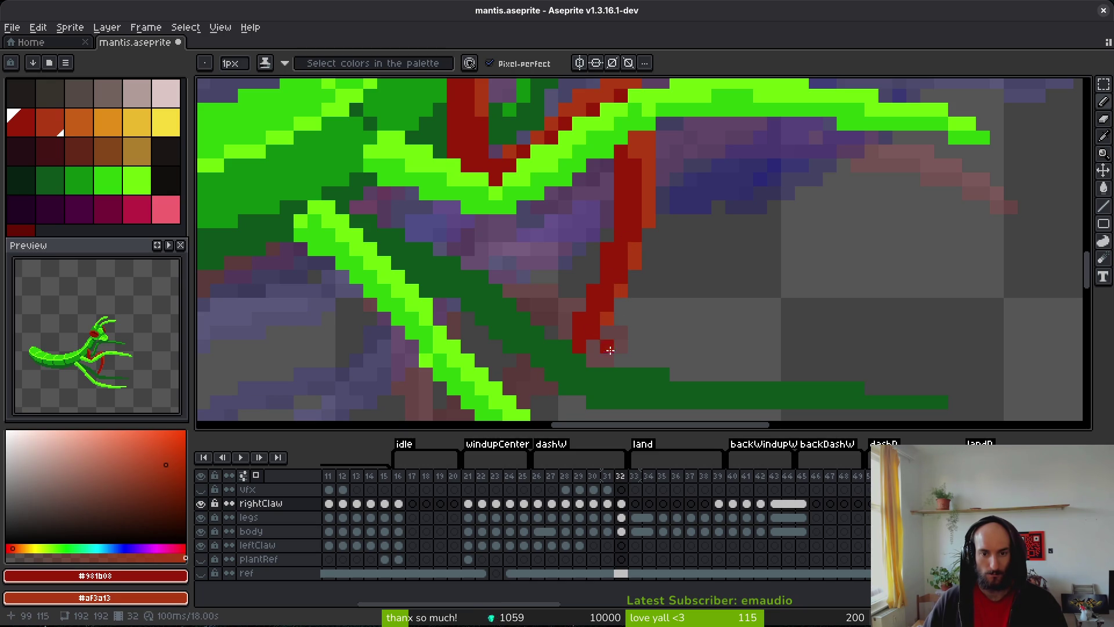
right_click(596, 337)
click(615, 341)
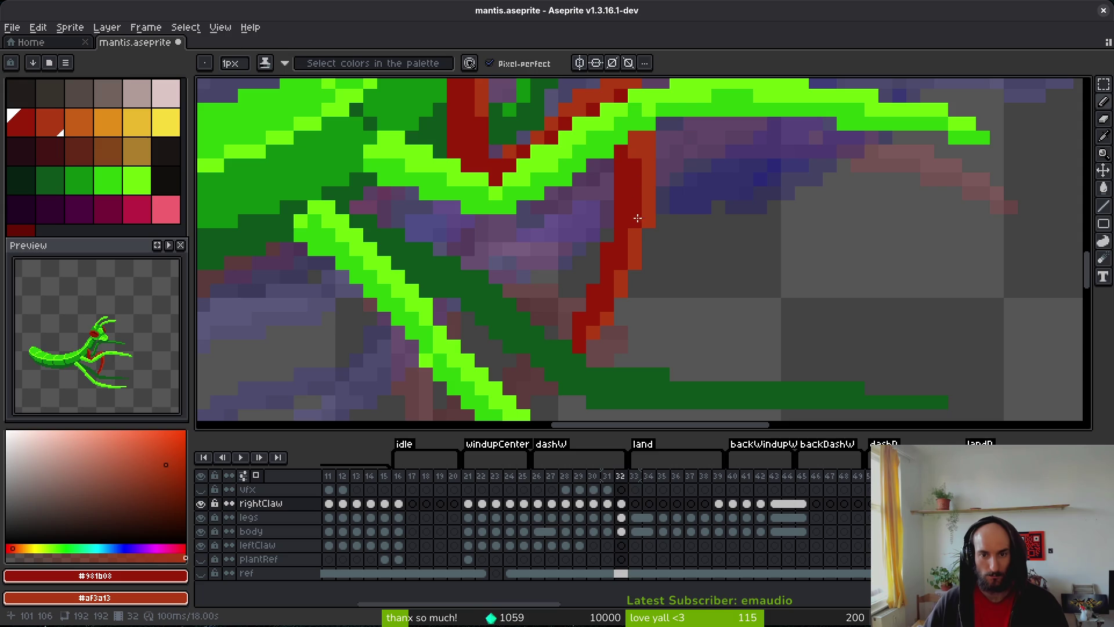
key(ctrl+s)
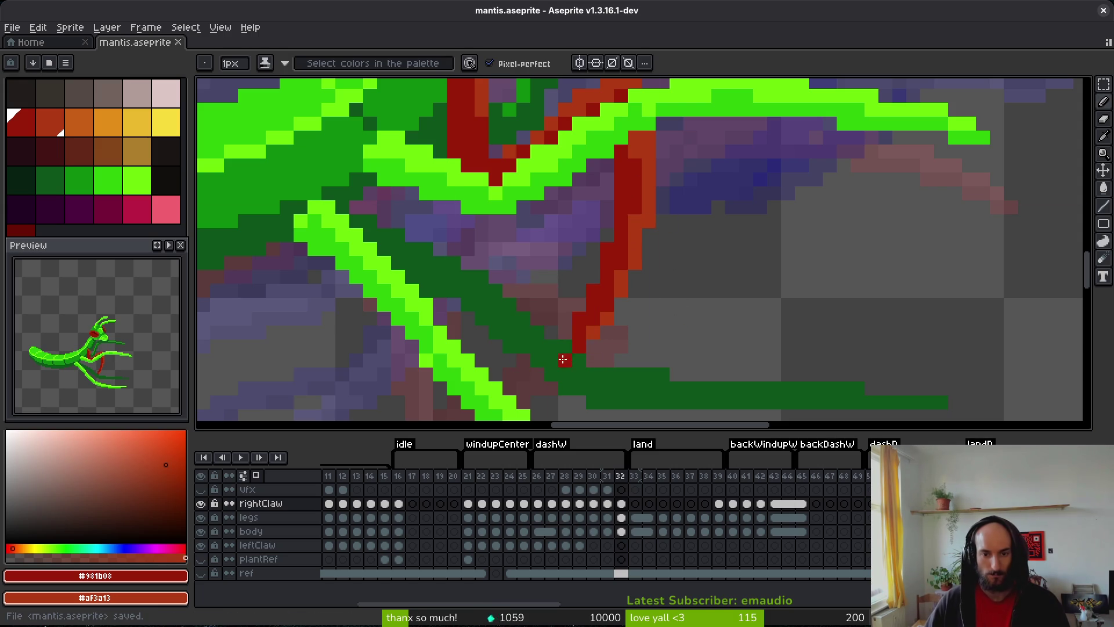
scroll(603, 363, down, 3)
scroll(597, 287, up, 2)
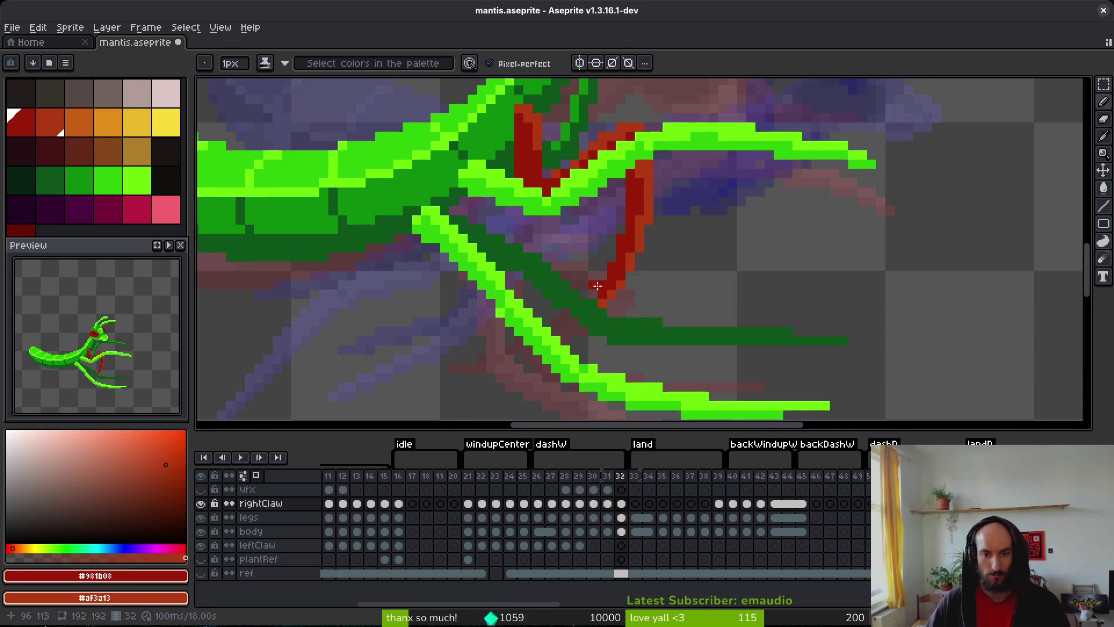
scroll(656, 295, down, 5)
scroll(666, 308, up, 7)
key(ctrl+s)
- Add two dark-red pixels and one orange pixel at the claw joint, then save
click(510, 355)
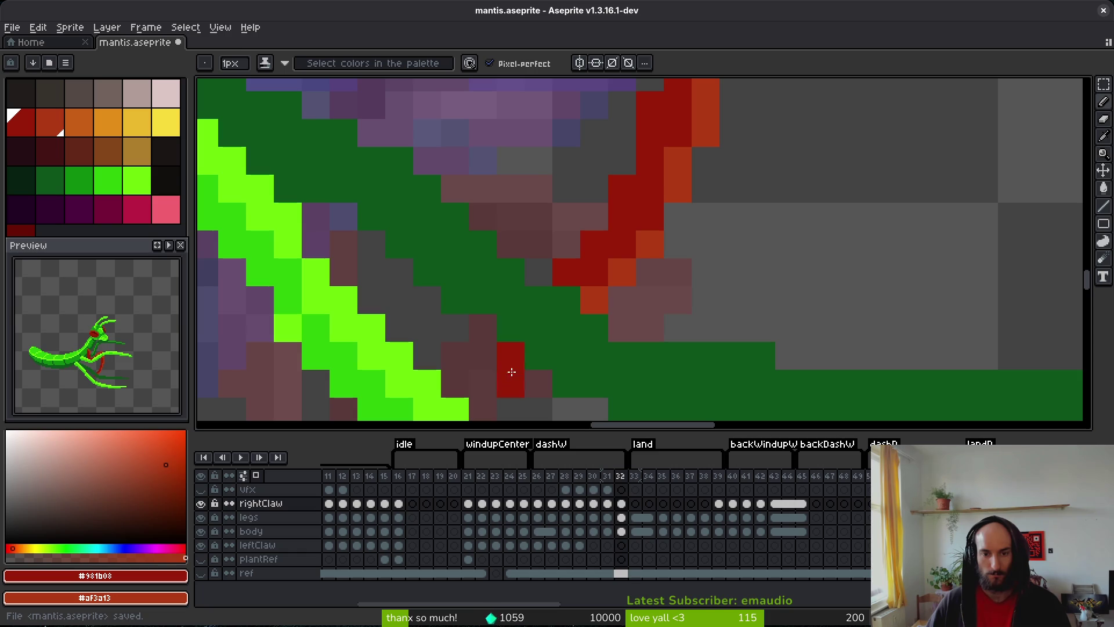
click(483, 383)
right_click(507, 379)
scroll(682, 317, down, 4)
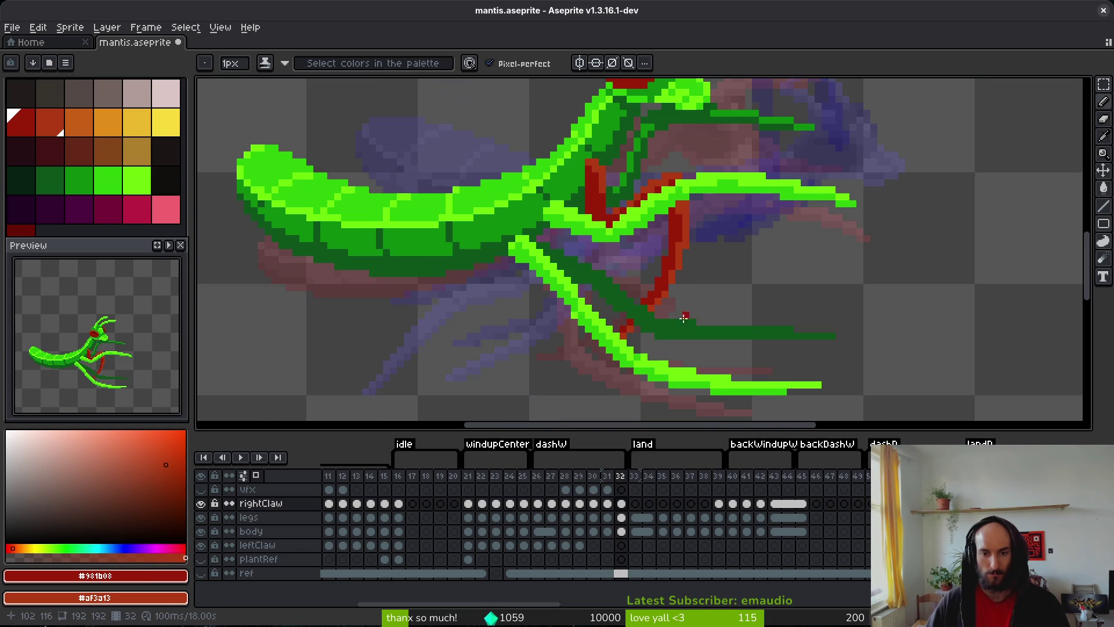
scroll(691, 309, down, 1)
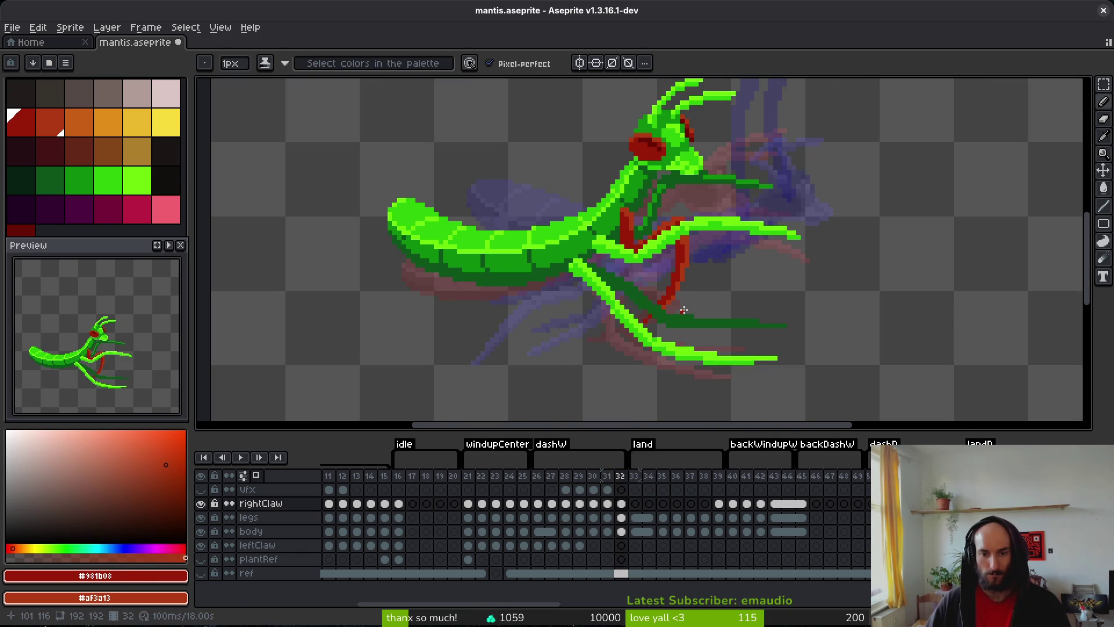
key(ctrl+s)
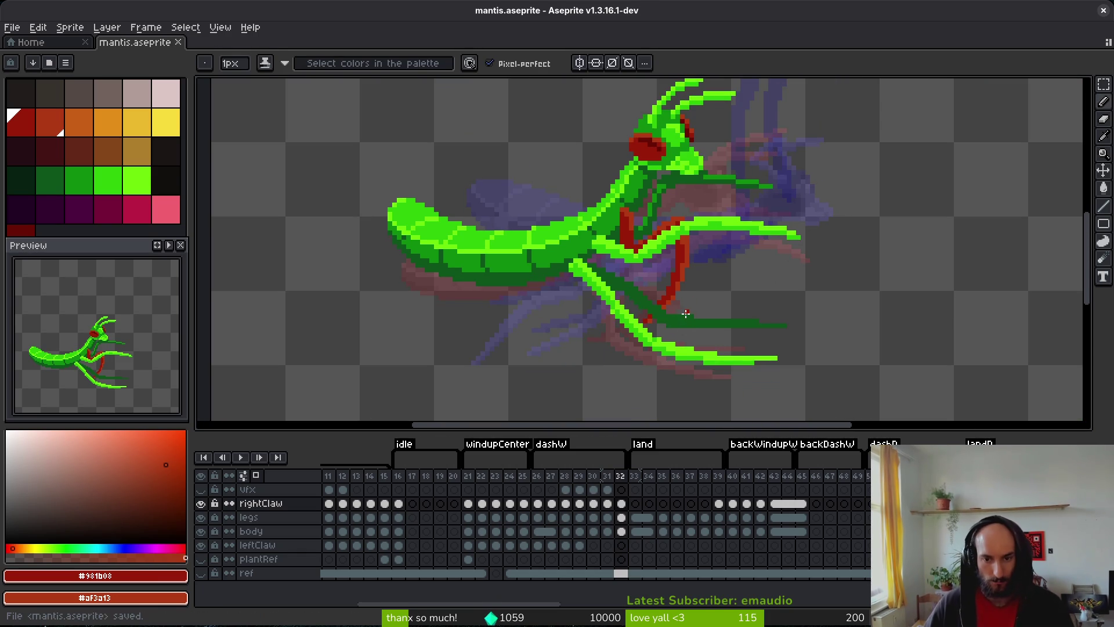
- Retouch the red claw-tip pixels, erase two stray dark-red pixels at the joint, and save
scroll(686, 313, up, 2)
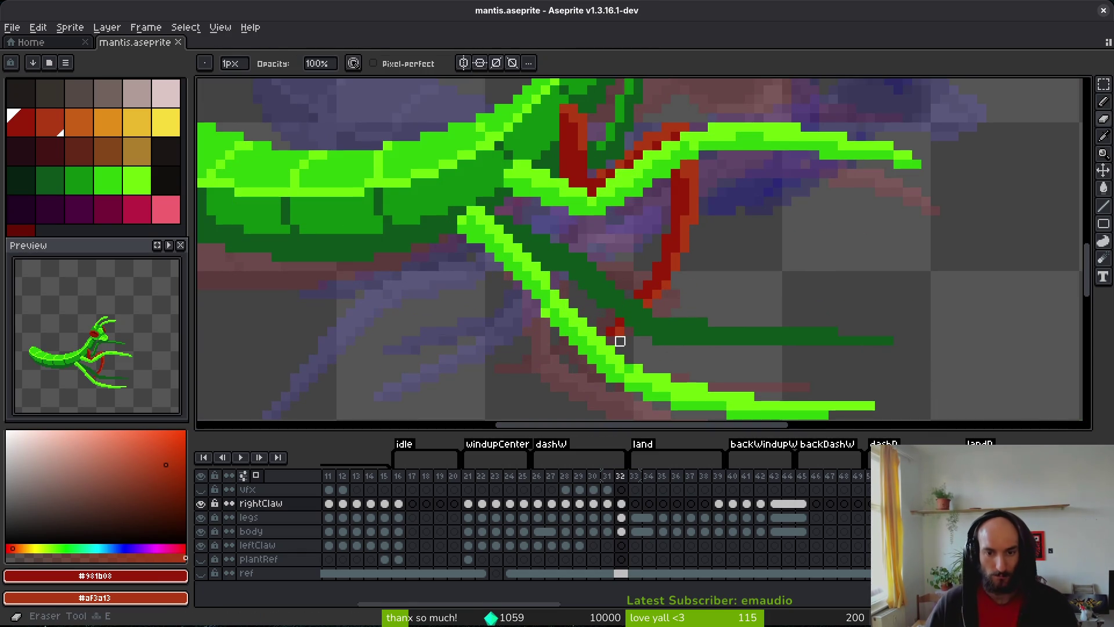
click(618, 335)
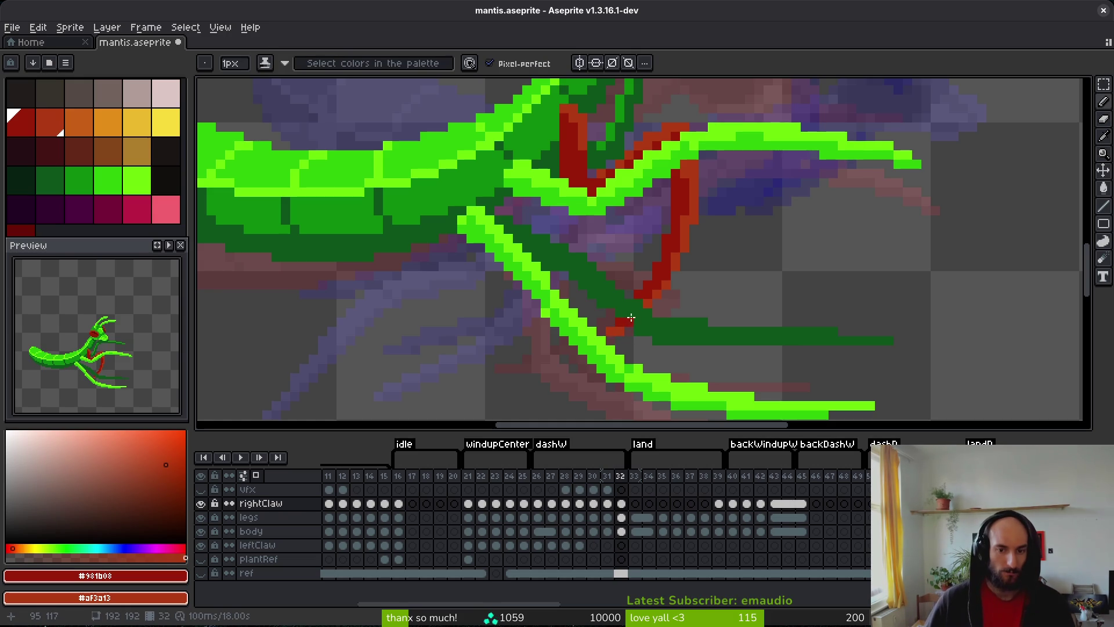
key(e)
click(611, 330)
click(620, 322)
key(ctrl+s)
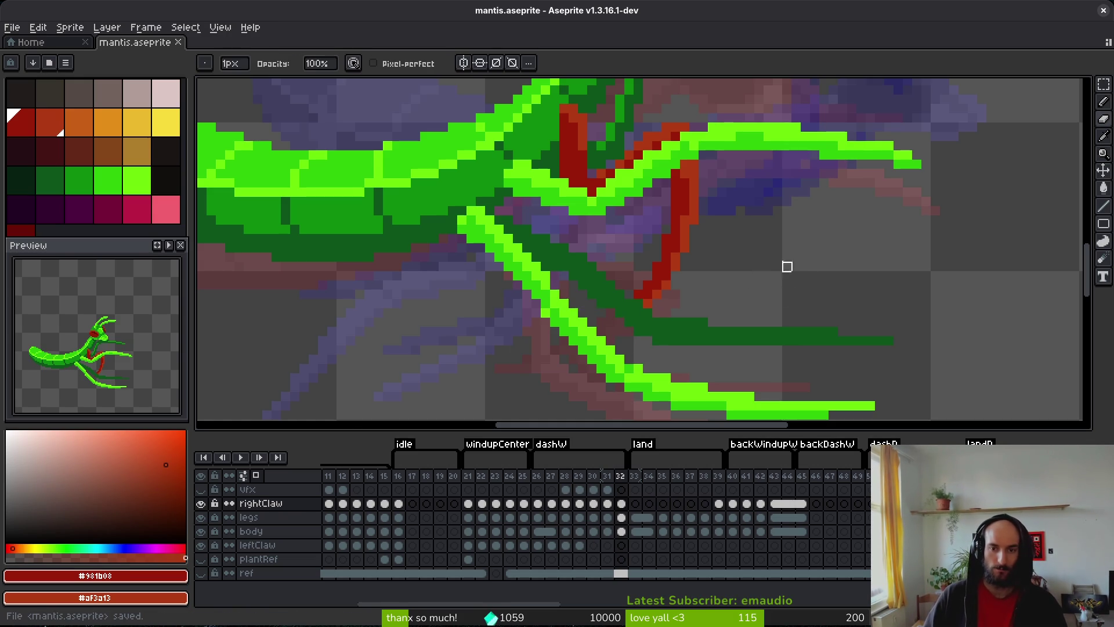
- Switch to the colour picker and flip between frames 32 and 33, ending on frame 33
scroll(729, 277, down, 3)
scroll(705, 279, up, 5)
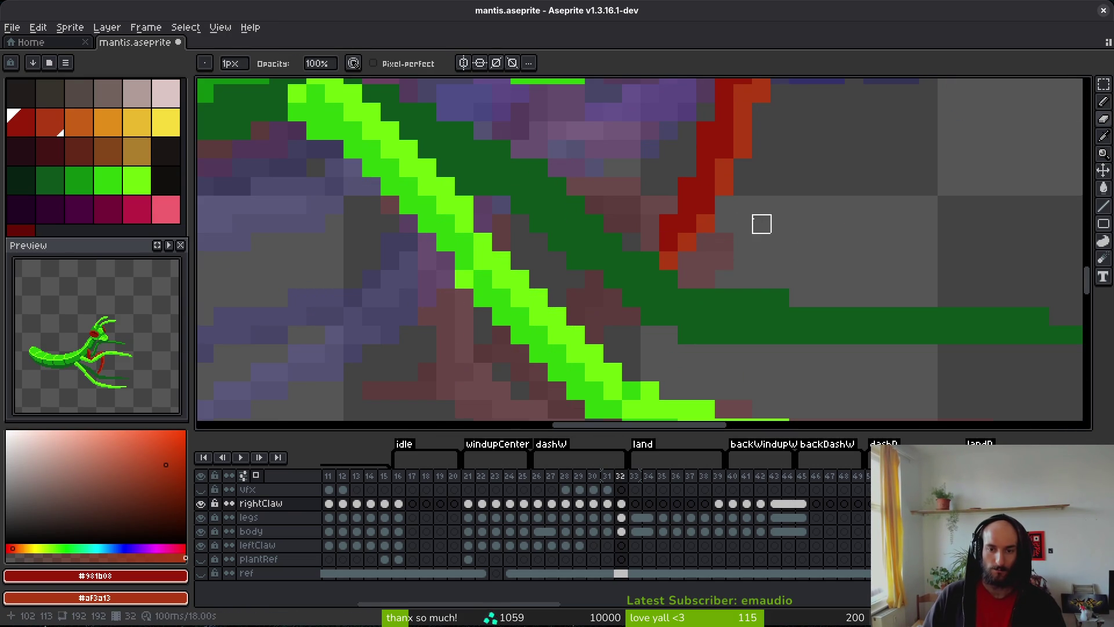
scroll(760, 224, down, 5)
scroll(762, 244, down, 3)
key(i)
key(Right)
key(Left)
key(Right)
scroll(769, 228, up, 4)
- Review the poses from frame 33 toward 39, compare with frame 32, and return to frame 33 with the Pencil
key(i)
key(Right)
key(Right)
key(Right)
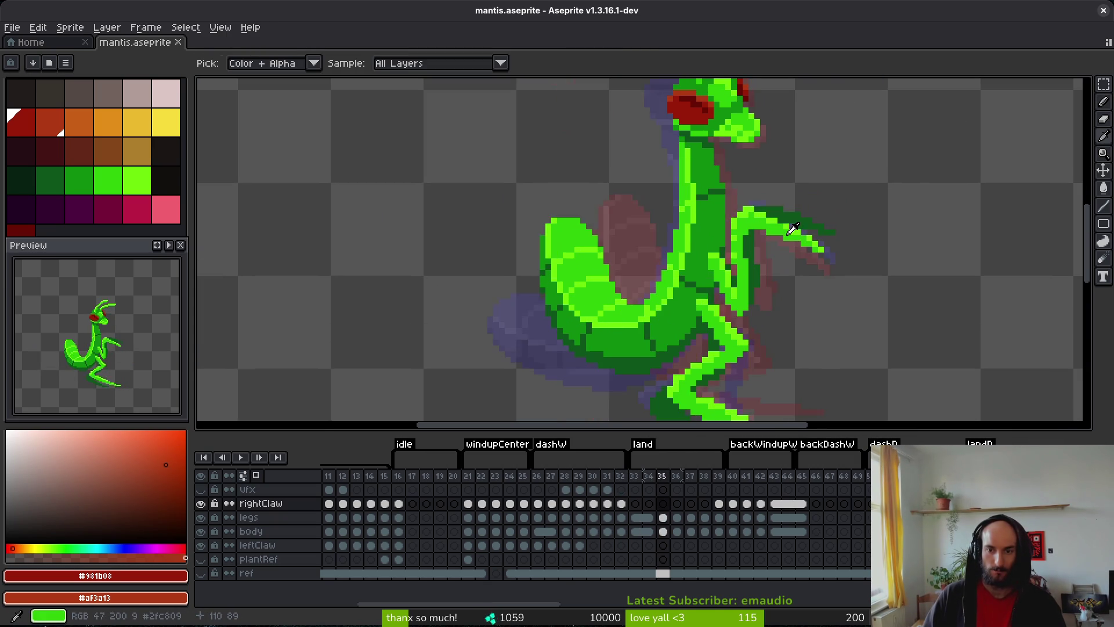
key(Left)
key(Left)
key(Left)
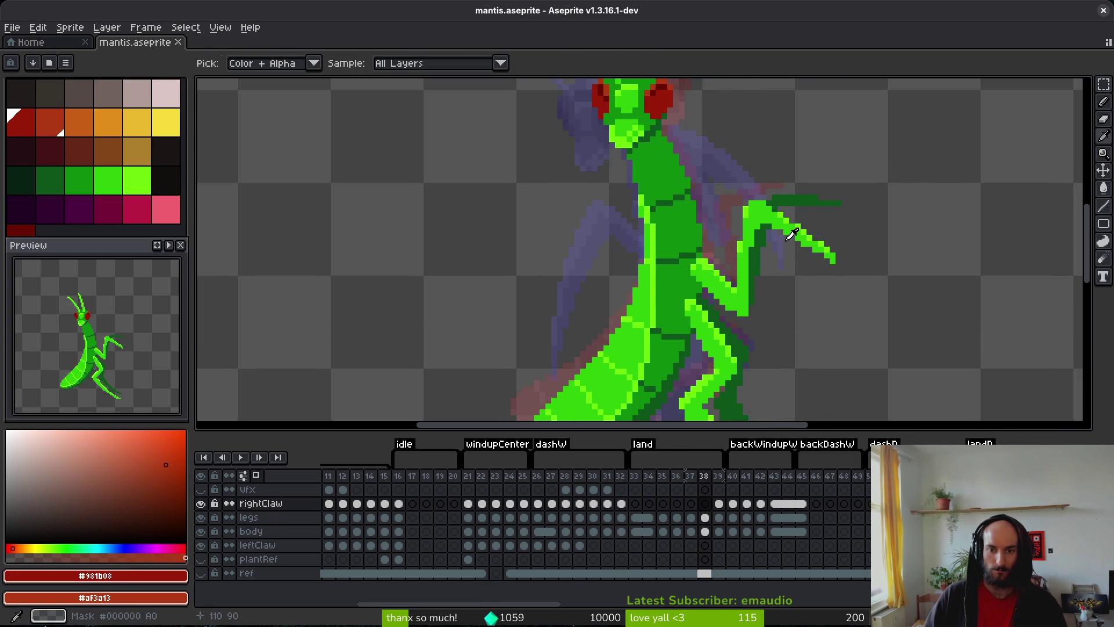
key(Left)
key(Left)
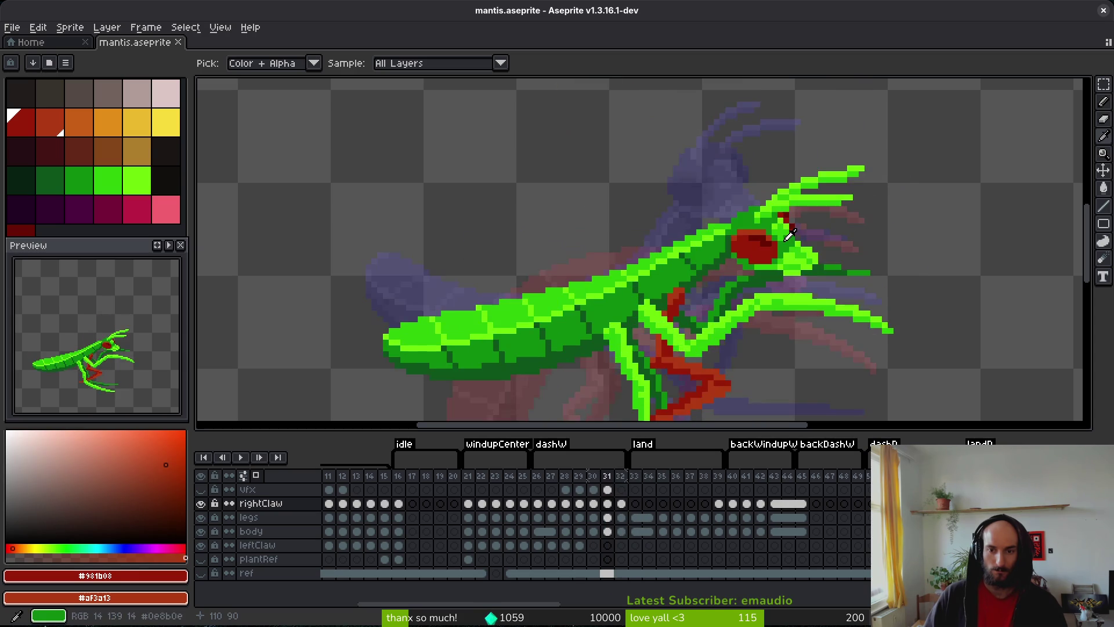
key(Right)
key(Right)
key(b)
scroll(687, 225, up, 2)
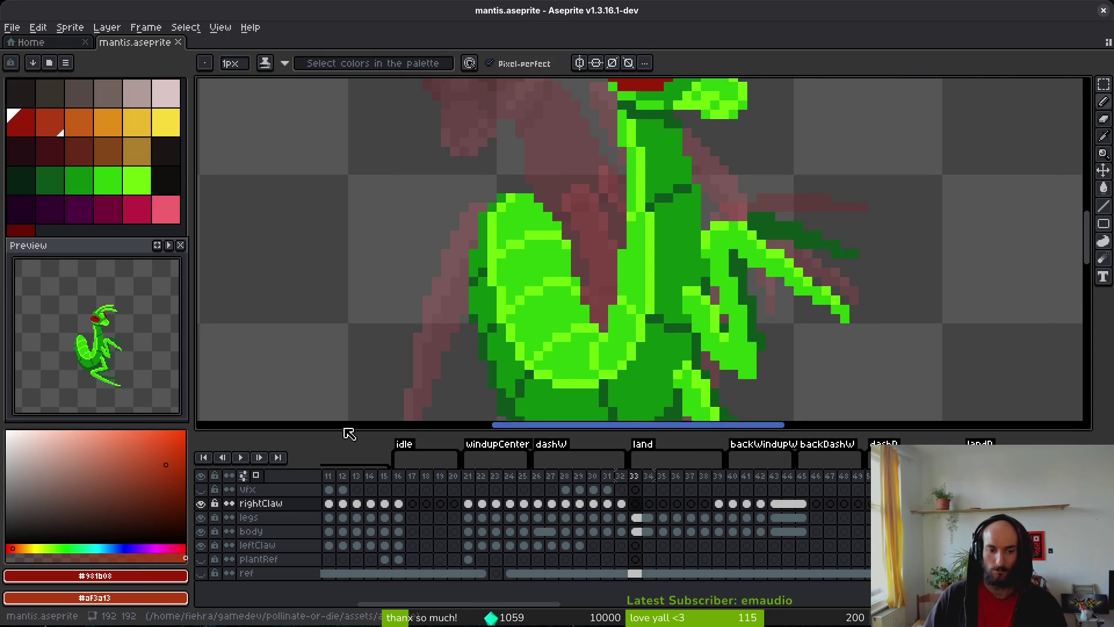
- Block in the dark-red right claw with two columns, a top diagonal and a stroke down to its lower tip
click(705, 225)
mouse_move(697, 213)
mouse_down()
mouse_move(683, 225)
mouse_move(704, 262)
mouse_move(687, 244)
mouse_move(717, 208)
mouse_move(714, 156)
mouse_up()
key(e)
key(b)
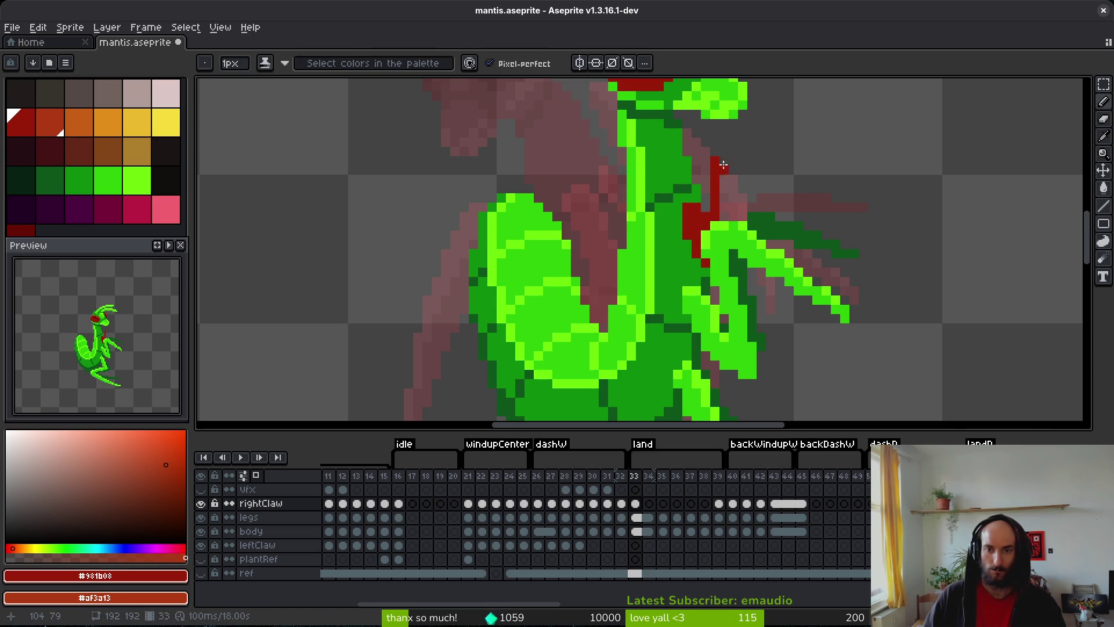
mouse_move(724, 216)
mouse_down()
mouse_move(724, 145)
mouse_move(752, 170)
mouse_up()
click(736, 143)
click(801, 291)
drag(800, 257, 796, 335)
drag(781, 385, 780, 390)
- Redraw the dark-red diagonal along the claw and add short strokes lower on it
drag(729, 195, 779, 245)
key(ctrl+z)
drag(744, 197, 773, 239)
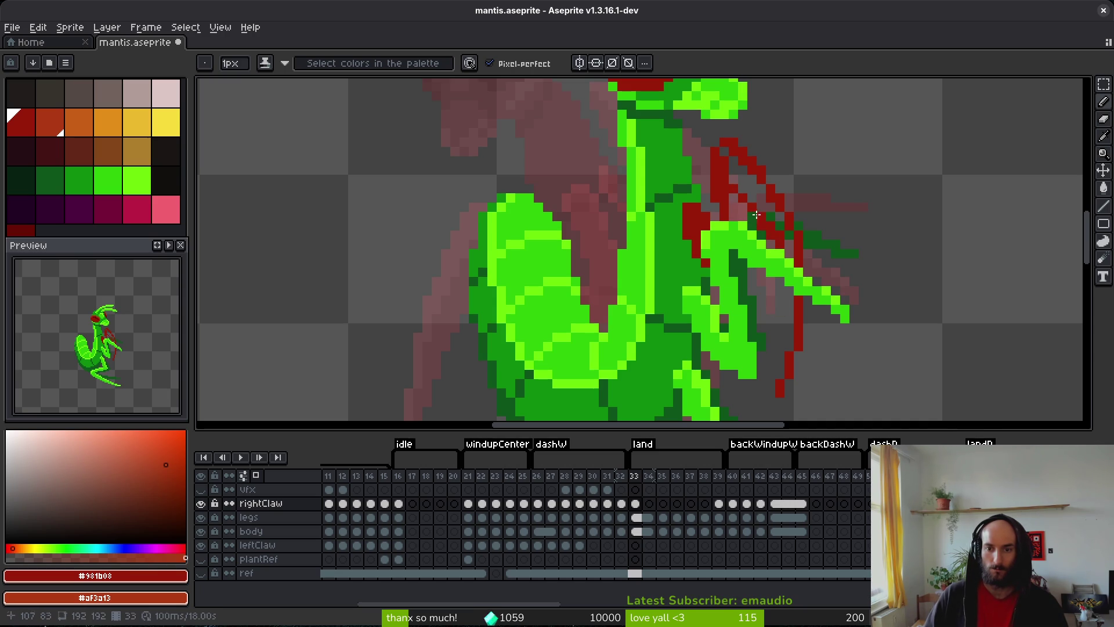
drag(778, 279, 781, 294)
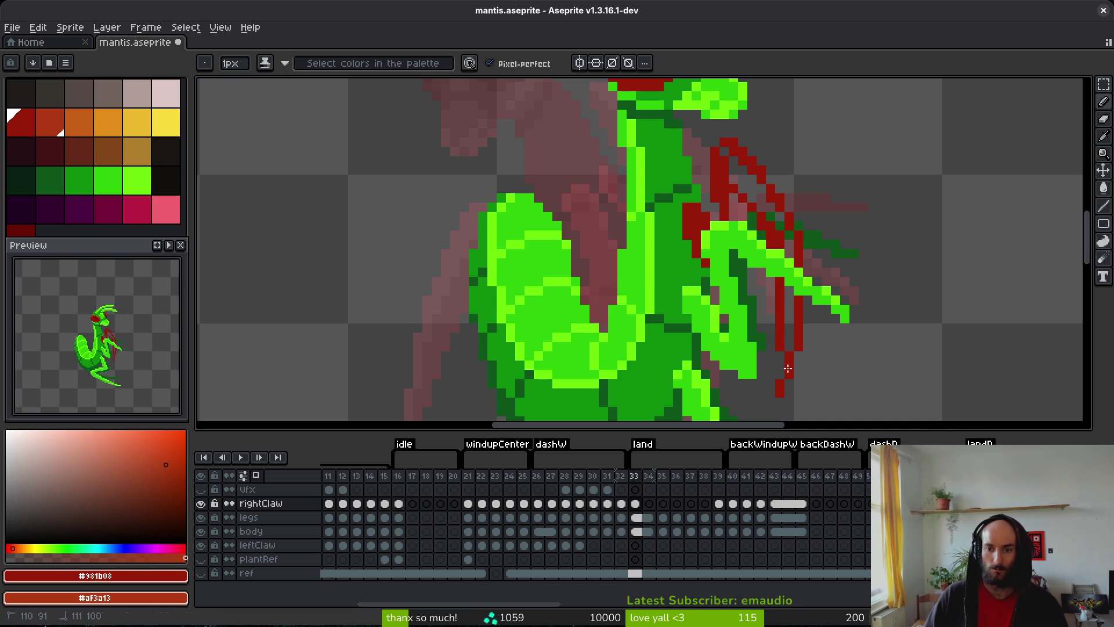
mouse_move(787, 336)
mouse_down()
mouse_move(788, 284)
mouse_move(780, 366)
mouse_up()
key(ctrl+z)
- Fill the right claw with solid dark red using plain Pencil pixels
key(e)
key(b)
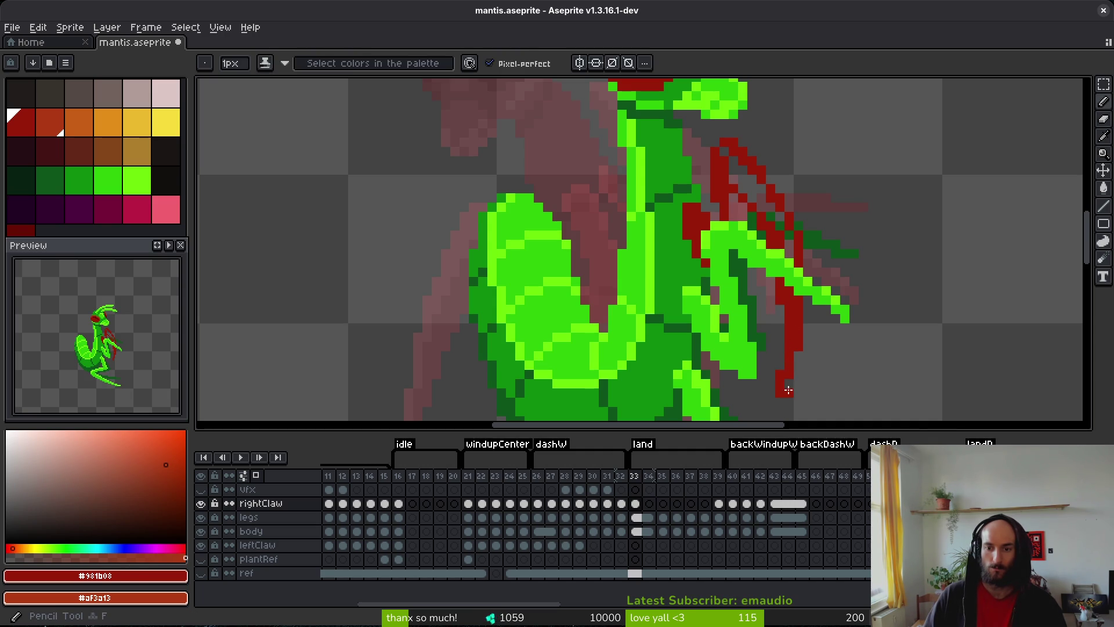
key(ctrl+z)
key(ctrl+z)
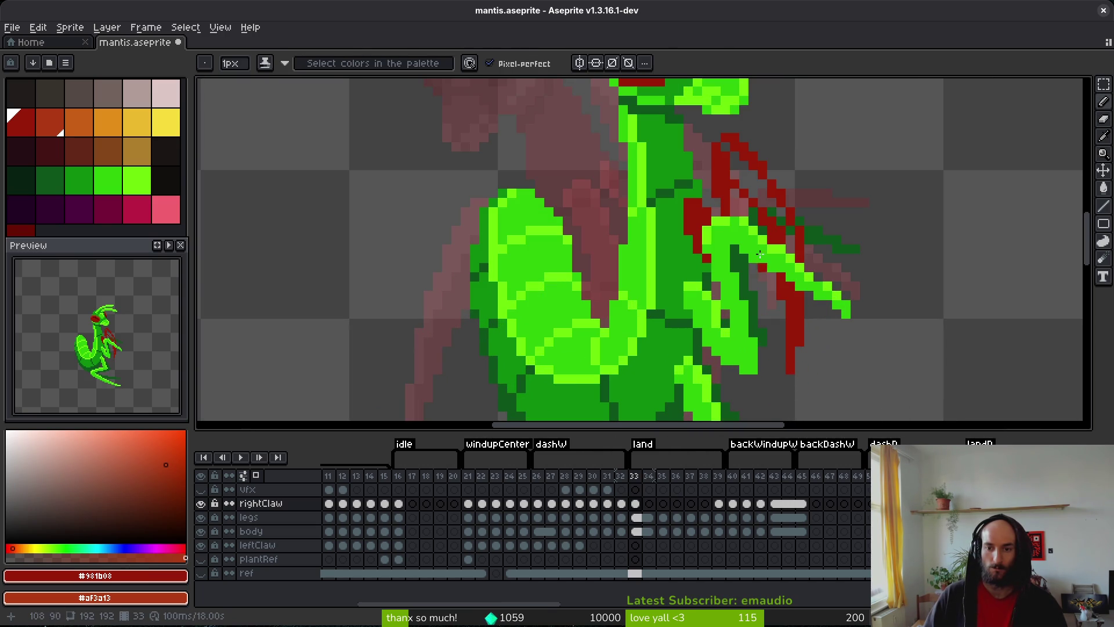
key(b)
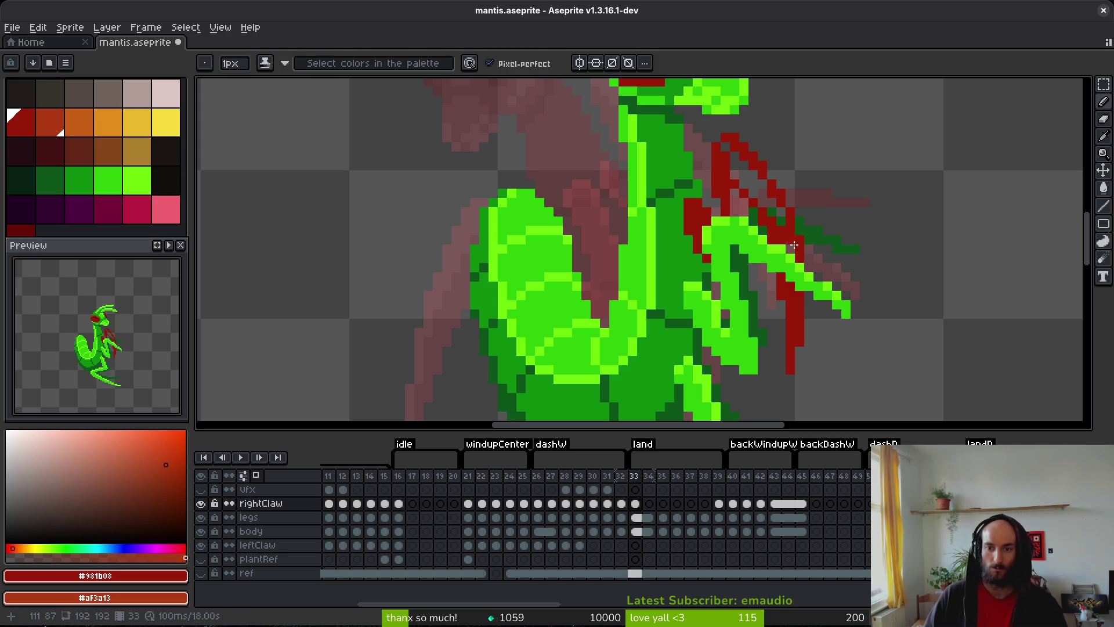
drag(776, 216, 736, 171)
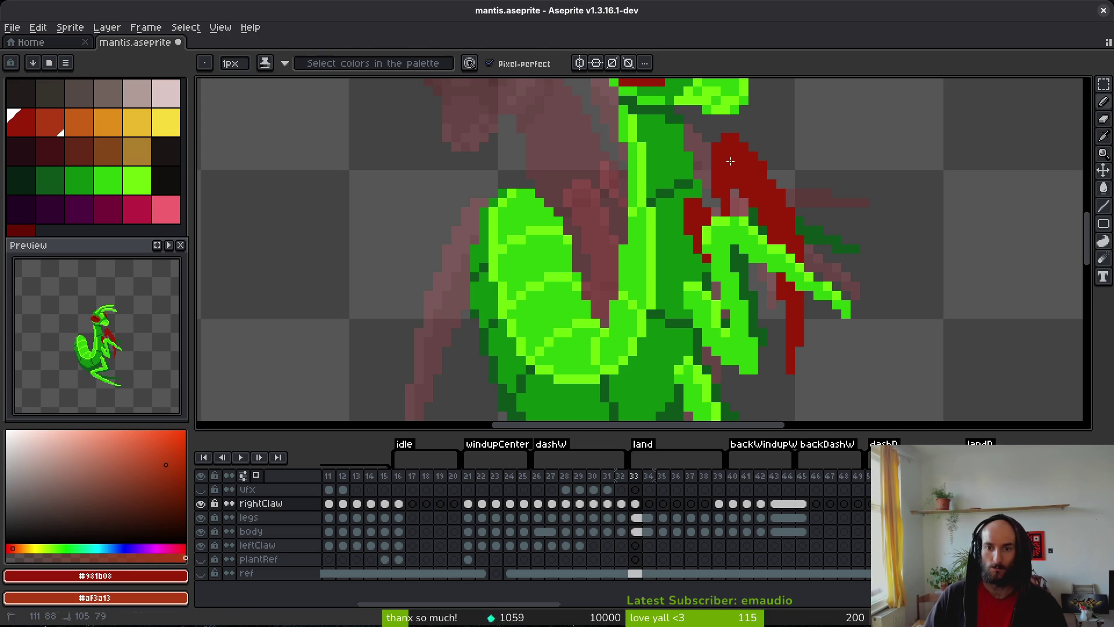
- Add a lighter orange-red highlight along the claw's outer edge and save the sprite
scroll(740, 214, up, 2)
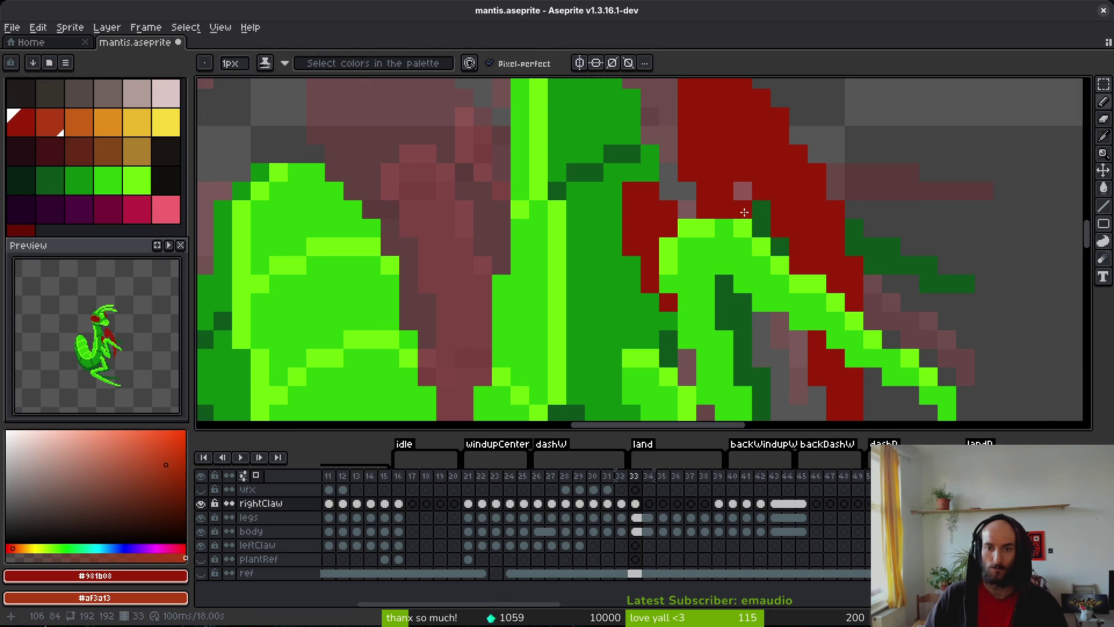
drag(717, 174, 703, 261)
mouse_move(692, 184)
mouse_down()
mouse_move(739, 214)
mouse_move(838, 386)
mouse_move(792, 251)
mouse_move(739, 189)
mouse_move(687, 168)
mouse_move(694, 148)
mouse_move(673, 206)
mouse_up()
drag(617, 277, 654, 296)
click(692, 185)
key(ctrl+z)
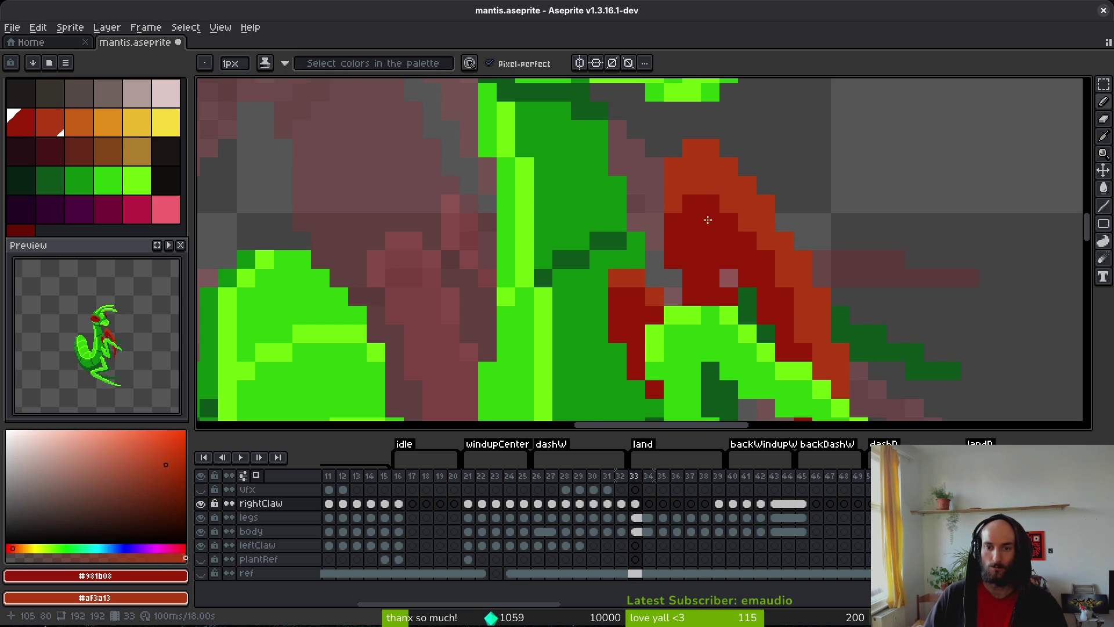
scroll(690, 222, down, 3)
scroll(699, 250, up, 3)
drag(660, 192, 662, 233)
key(ctrl+s)
scroll(752, 267, down, 3)
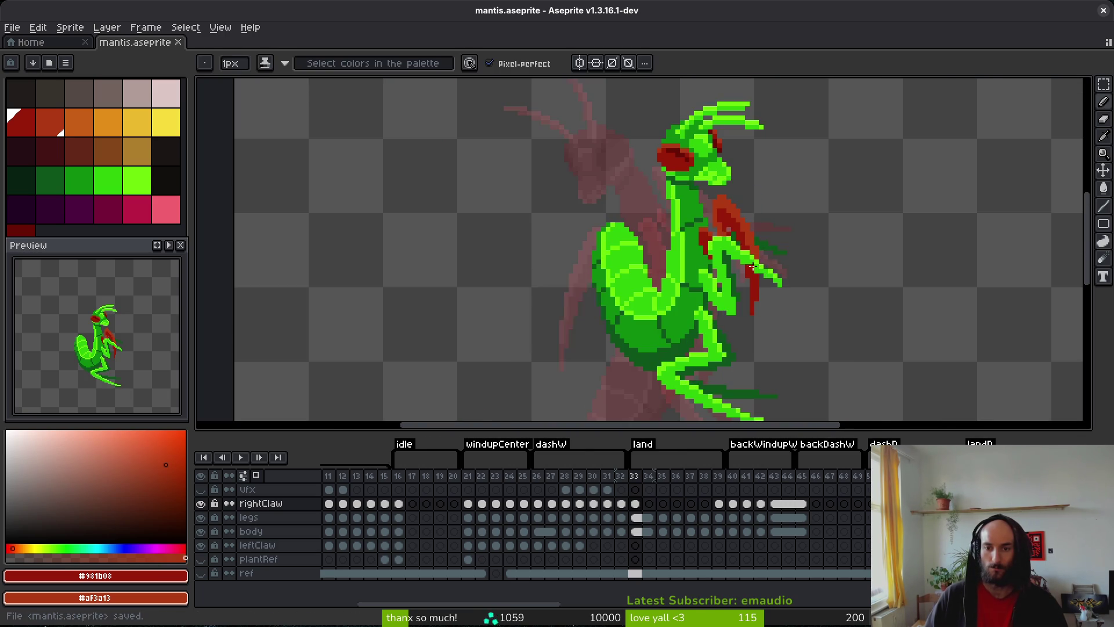
scroll(751, 267, down, 2)
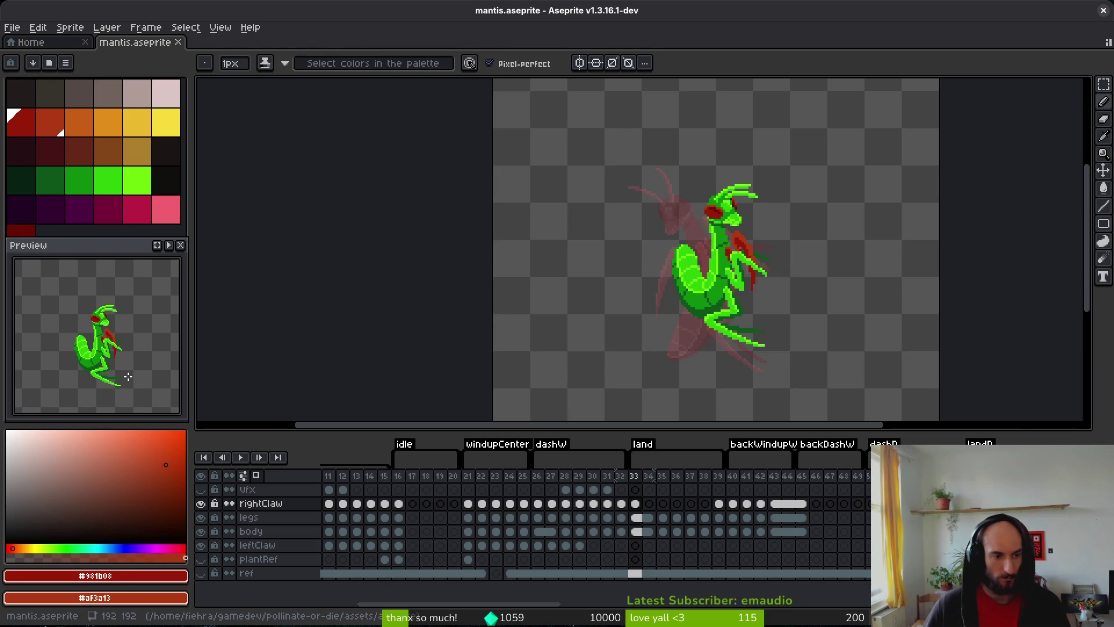
- Play the animation preview, adjust the dashW and land tags, and show frame 24 of the vfx layer
click(169, 245)
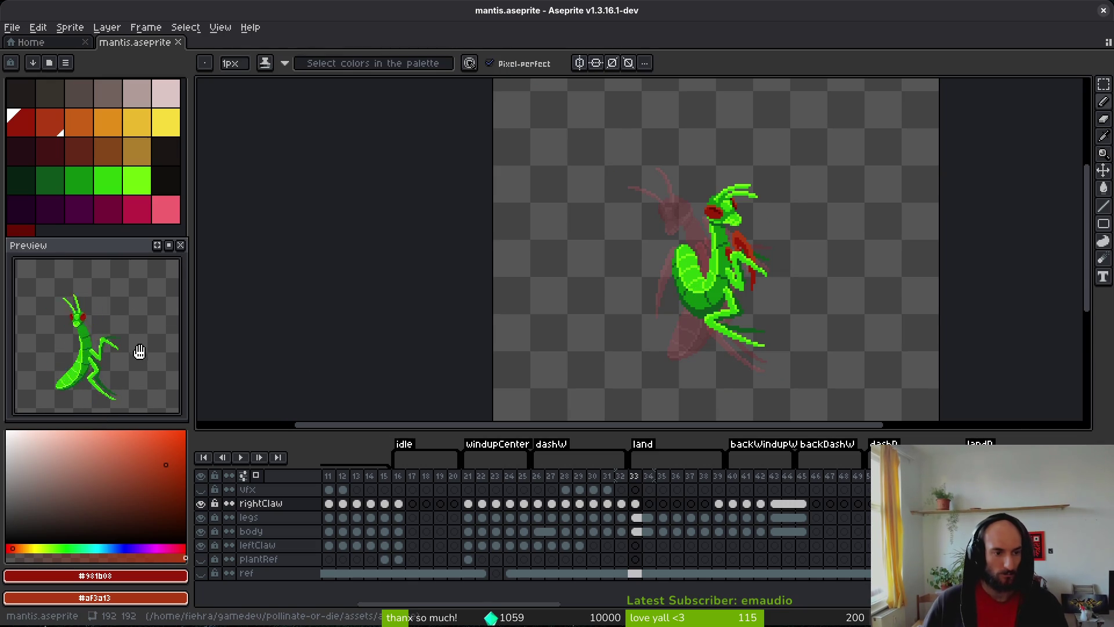
drag(523, 461, 721, 464)
click(510, 490)
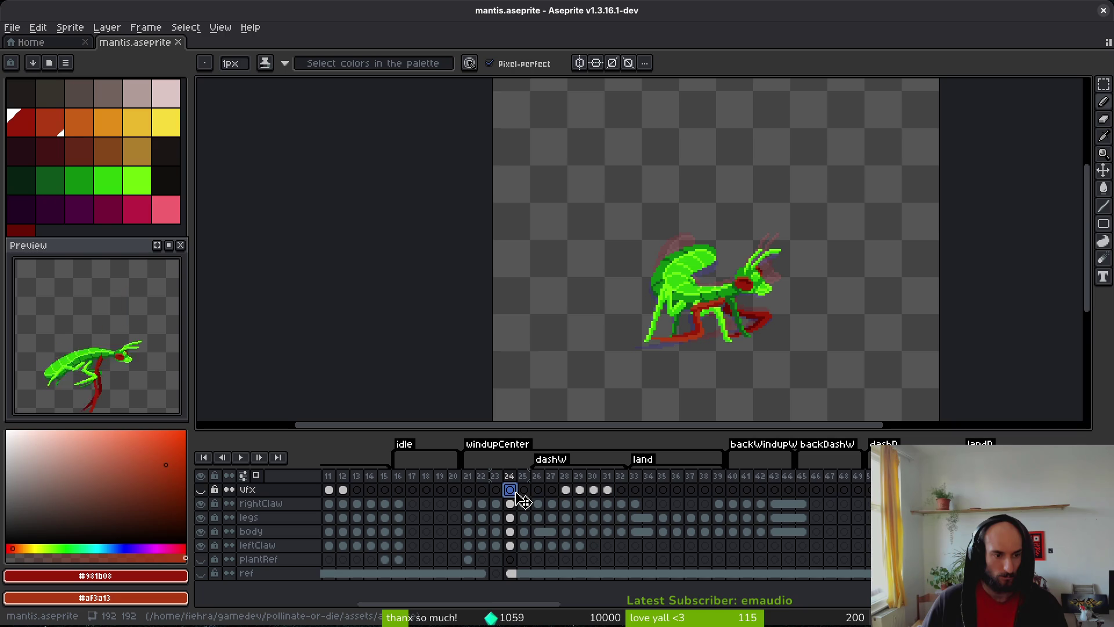
- Step from frame 24 through the dashW frames to frame 33, where land begins
key(Right)
key(Right)
scroll(712, 292, right, 1)
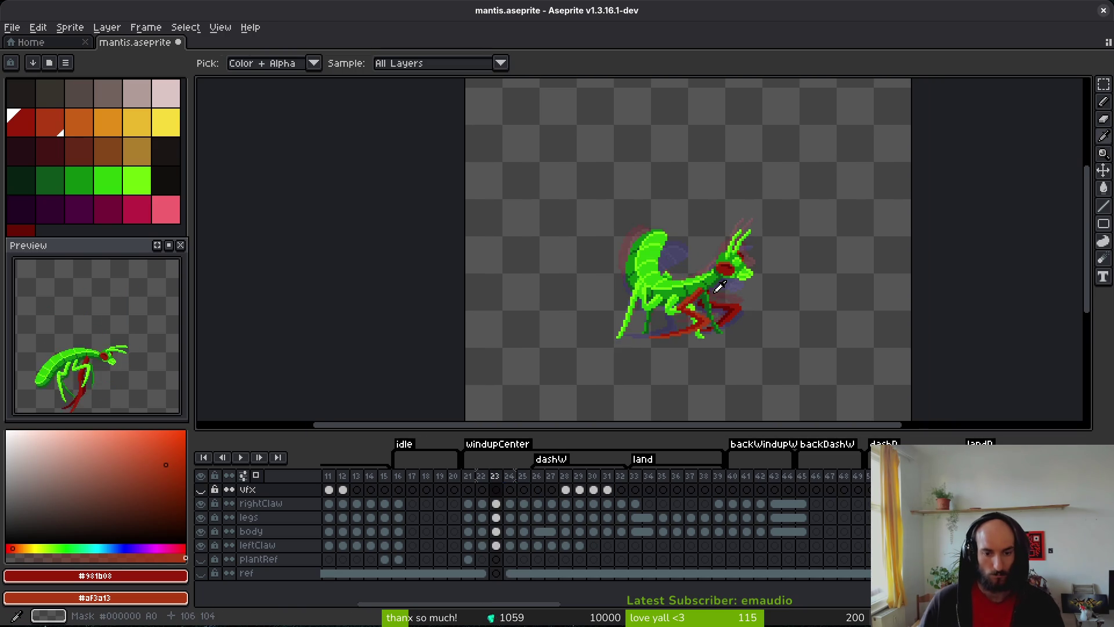
key(Right)
key(Right)
key(Right)
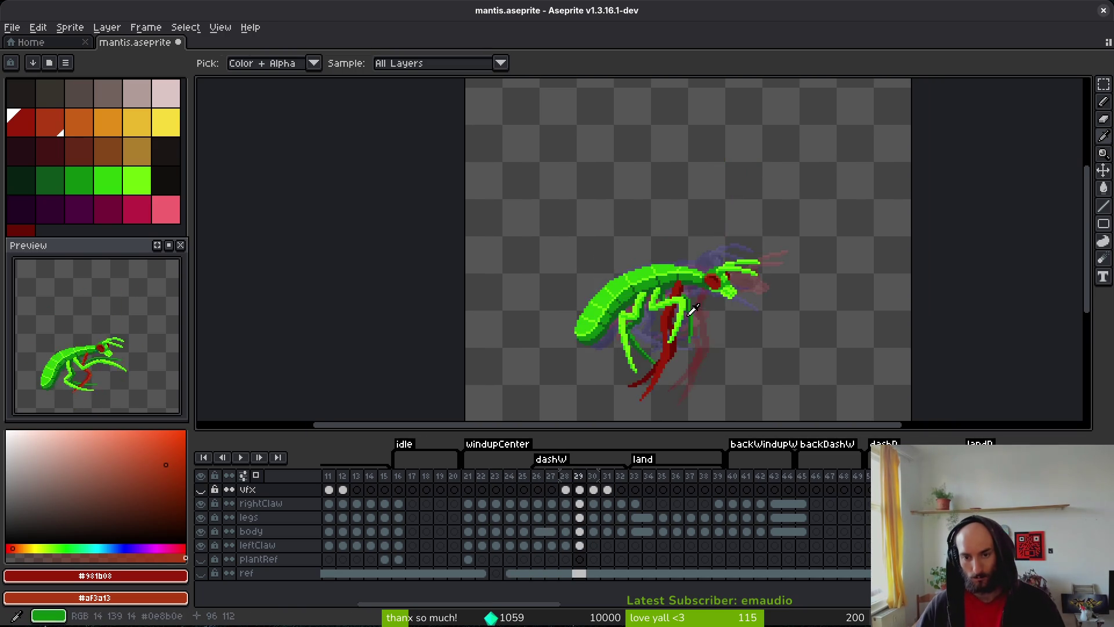
key(Right)
key(Right)
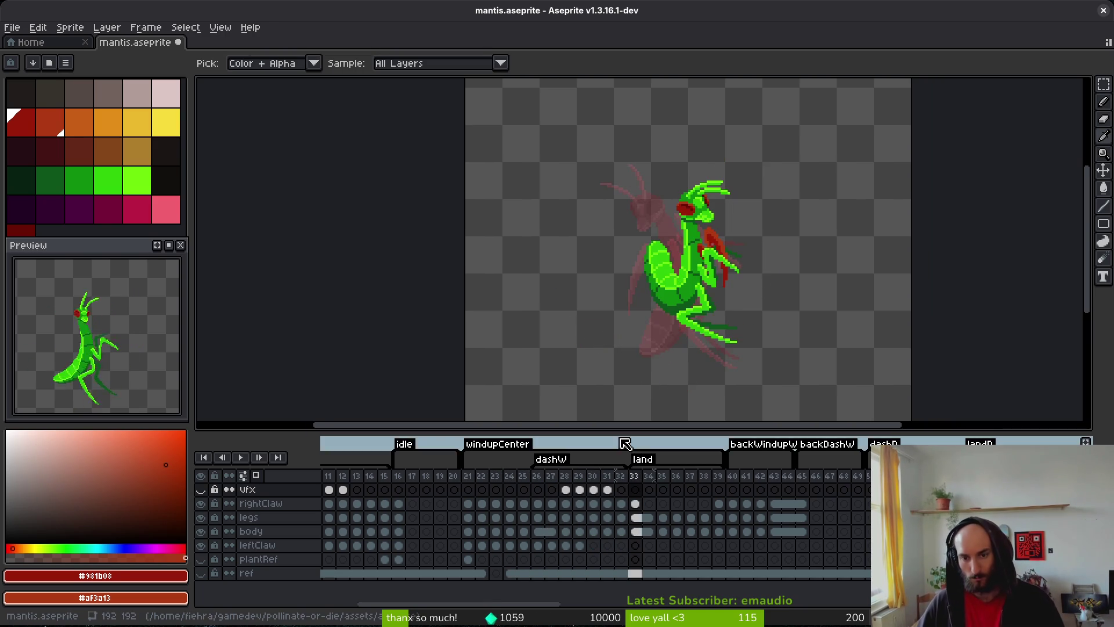
key(Left)
key(Right)
key(Right)
key(Left)
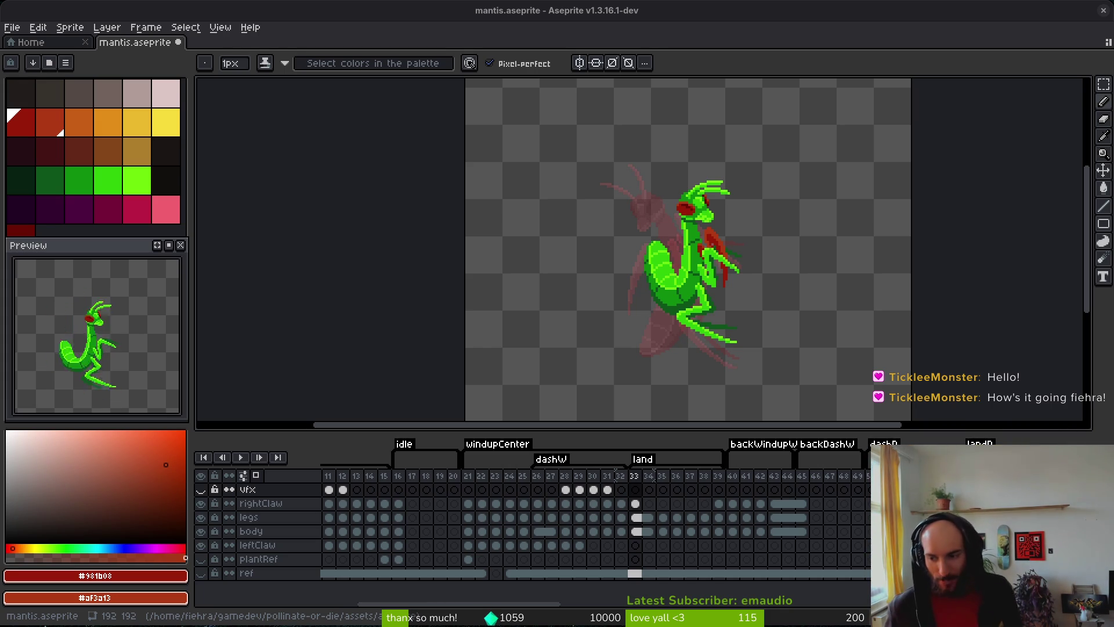
scroll(718, 277, down, 1)
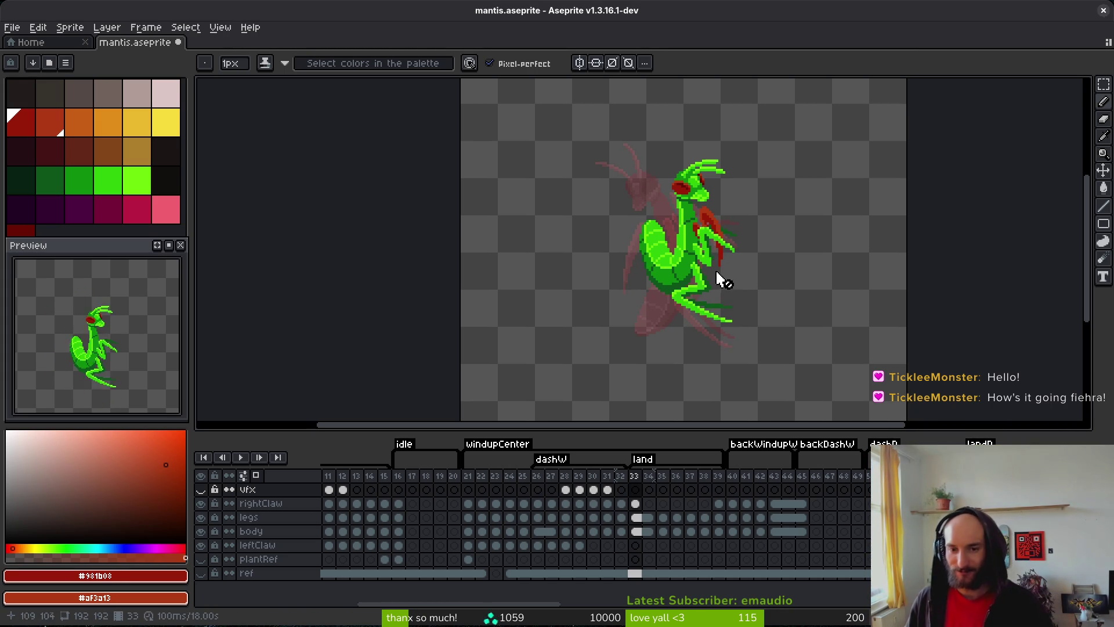
- Link the rightClaw cels of frames 33 and 34 and save the sprite
scroll(722, 252, up, 3)
key(alt)
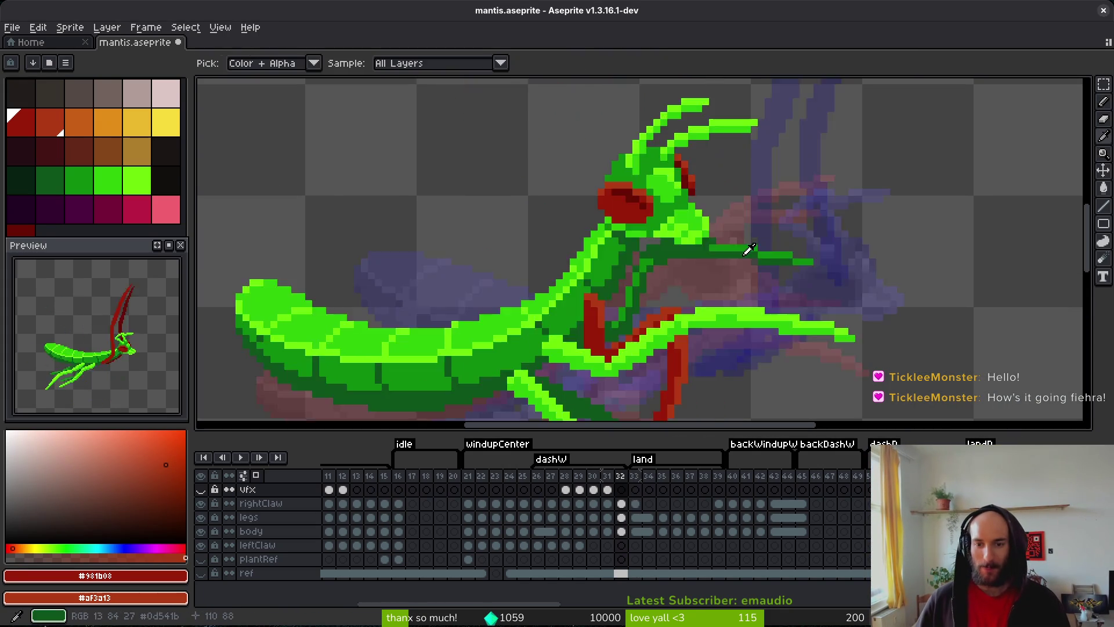
scroll(721, 232, down, 1)
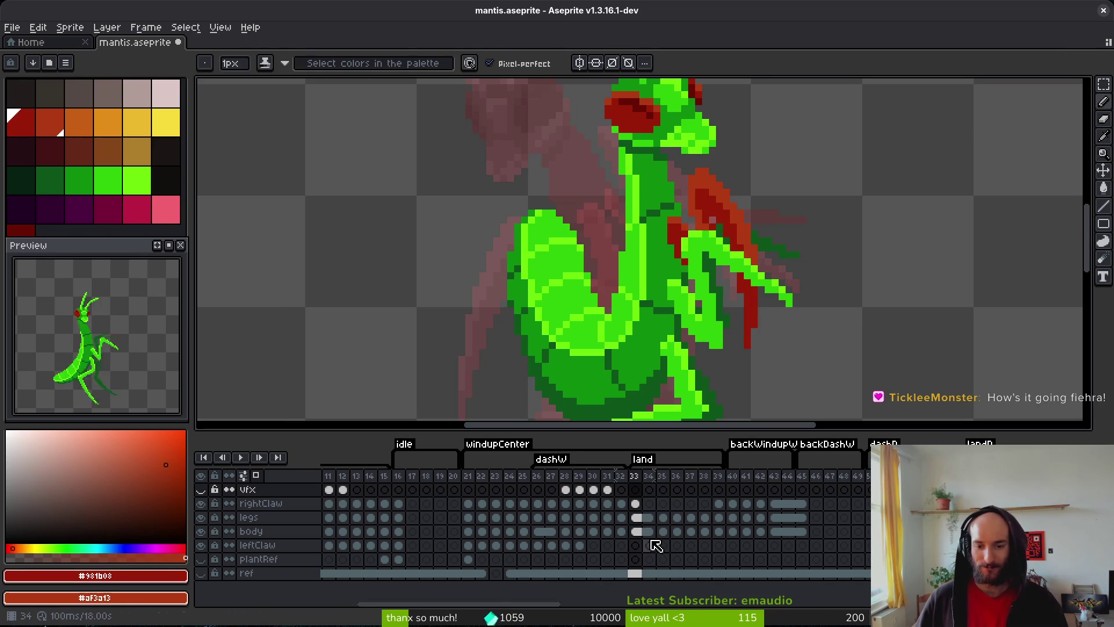
click(641, 505)
drag(641, 504, 648, 503)
right_click(643, 504)
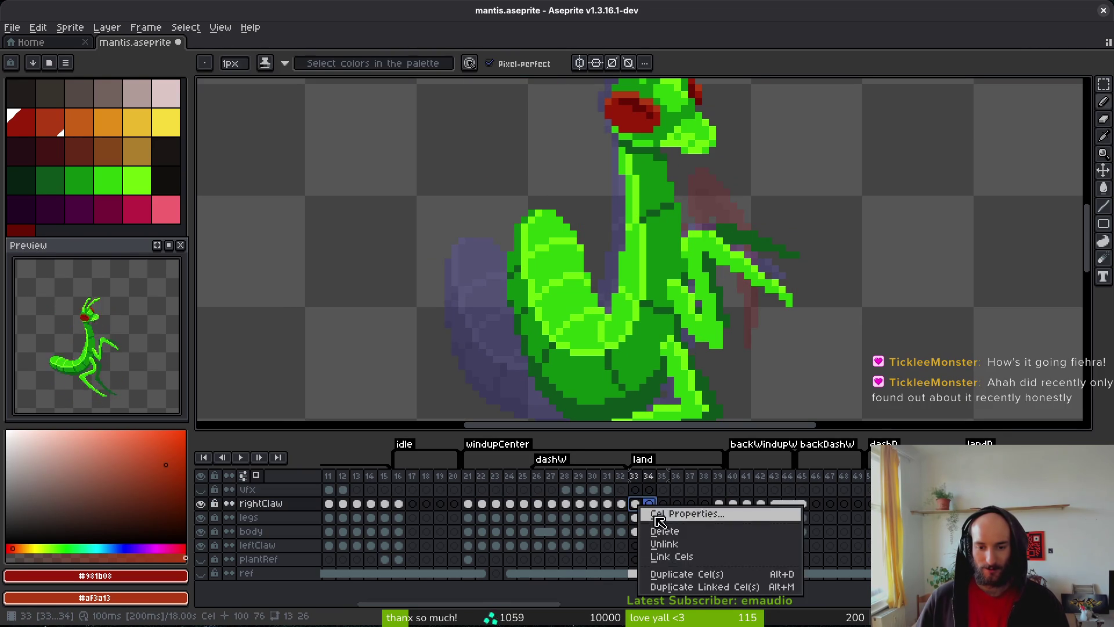
click(667, 555)
key(ctrl+s)
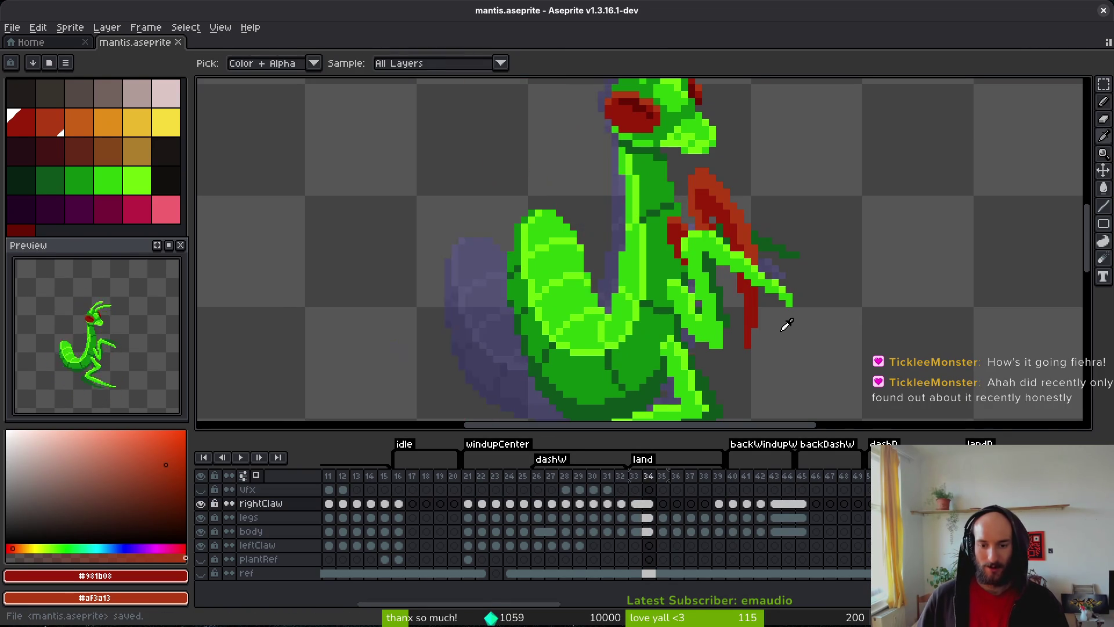
- Step ahead through frames 37–40, flipping between neighbours to compare poses
key(Right)
key(Right)
key(Right)
scroll(795, 319, down, 1)
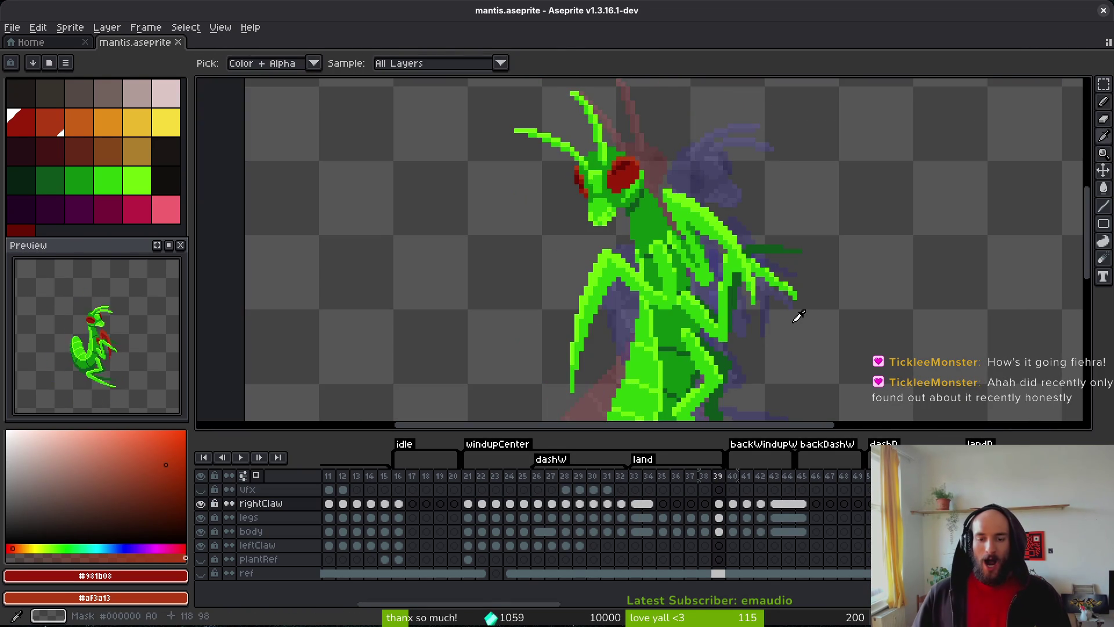
key(Right)
key(Left)
key(Right)
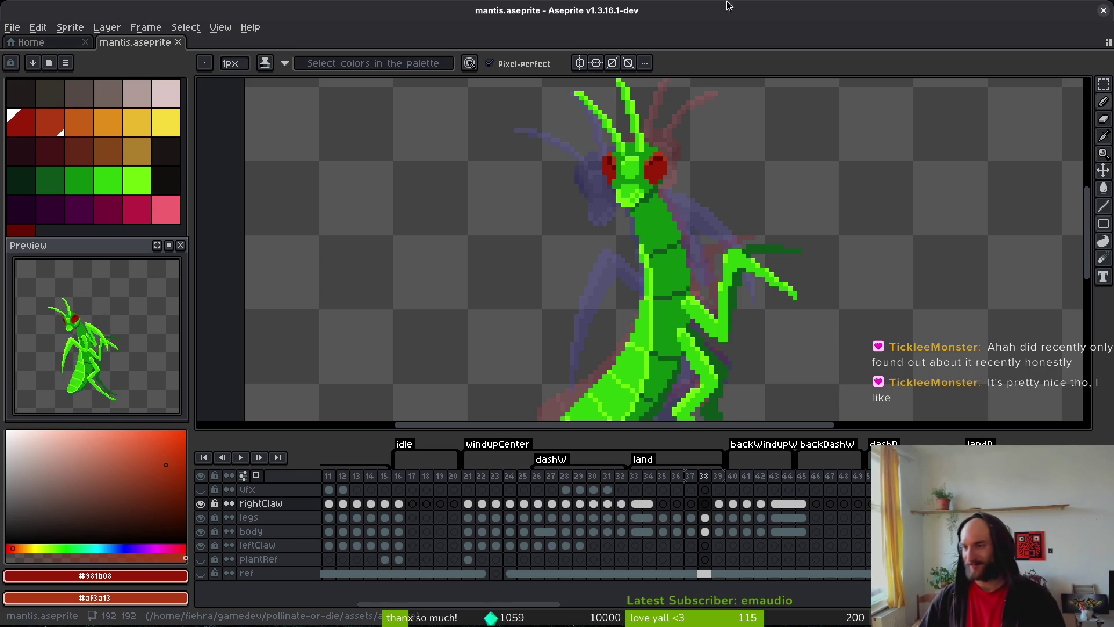
key(Right)
key(Right)
drag(774, 359, 766, 298)
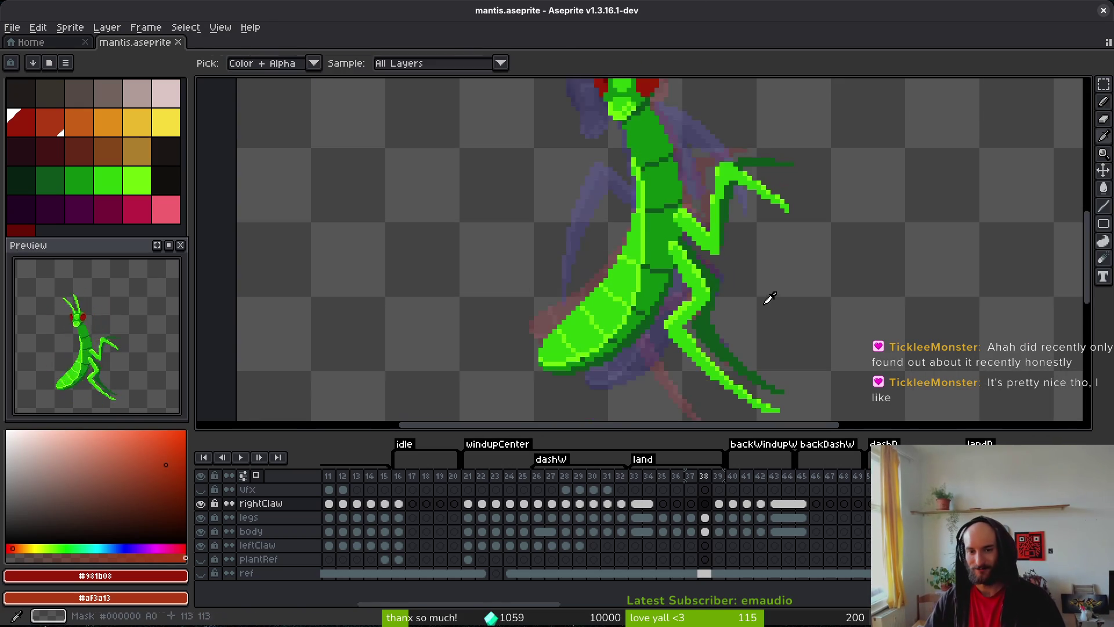
key(Left)
key(Left)
key(Right)
key(Right)
scroll(720, 295, down, 2)
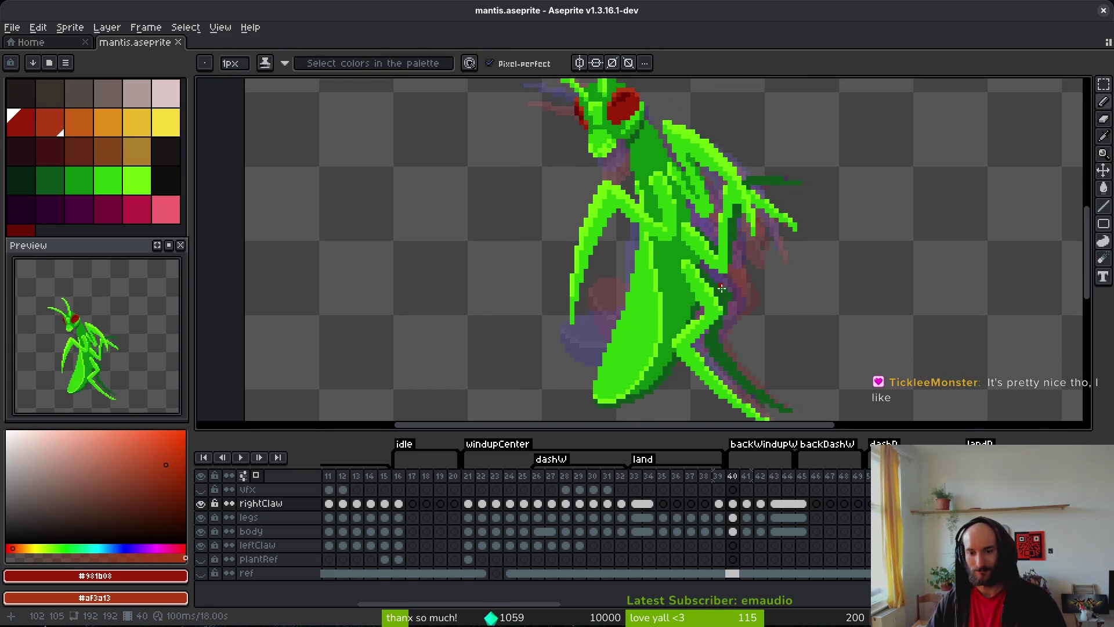
key(Left)
key(Right)
key(Left)
key(Right)
- Link the rightClaw, legs and body cels of frames 39 and 40
mouse_move(719, 502)
mouse_down()
mouse_move(742, 535)
mouse_move(721, 511)
mouse_move(719, 530)
mouse_up()
right_click(742, 535)
click(780, 586)
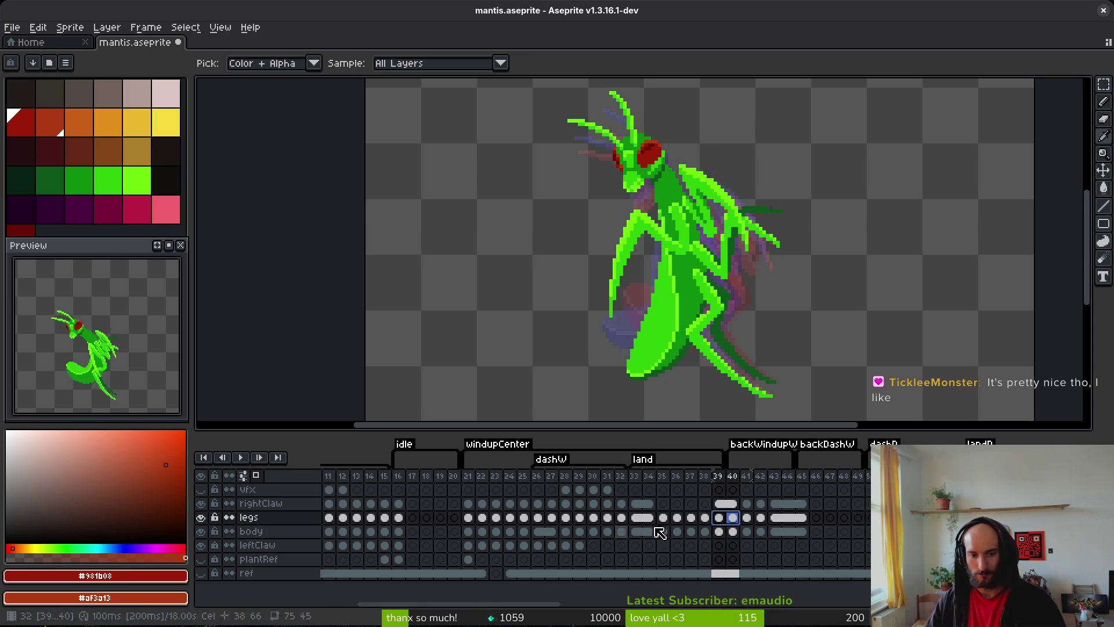
right_click(723, 523)
click(748, 570)
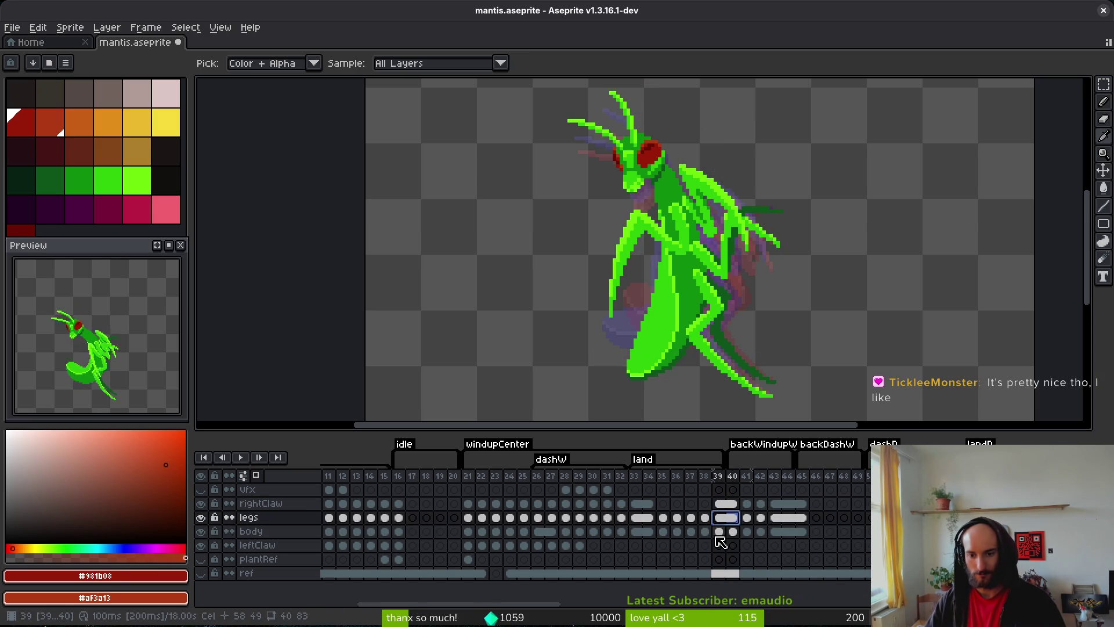
click(717, 530)
drag(717, 534, 731, 532)
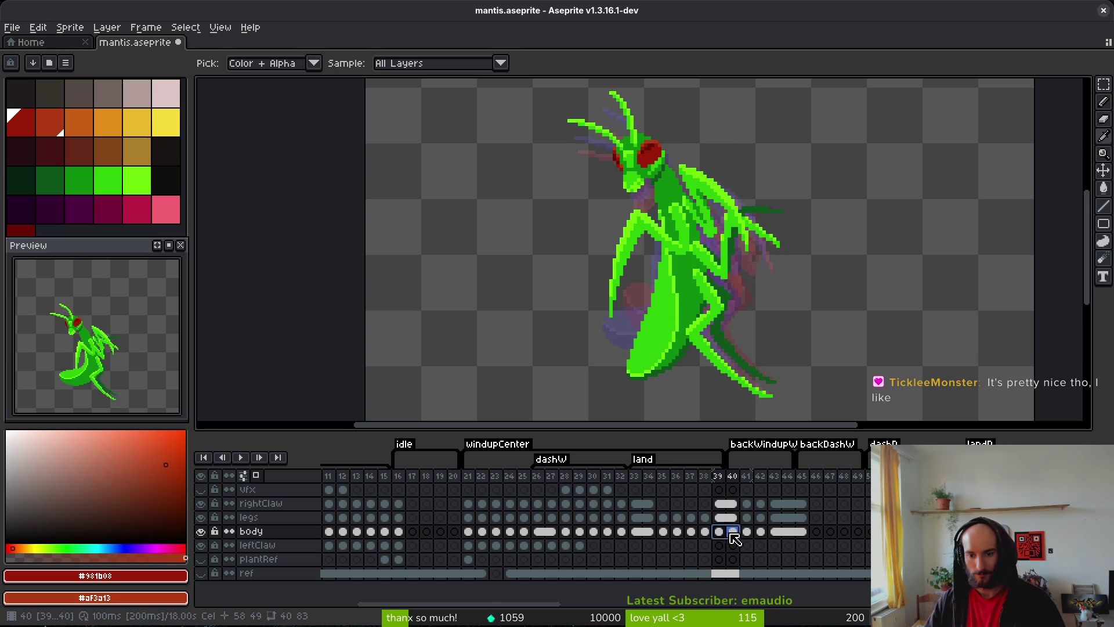
right_click(720, 534)
click(754, 585)
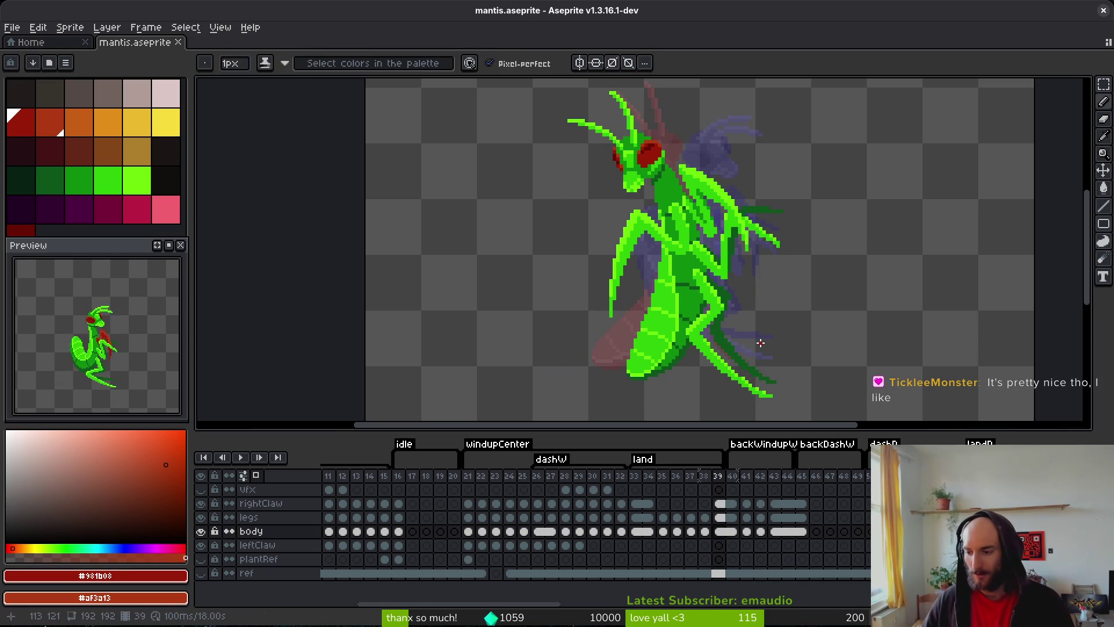
key(v)
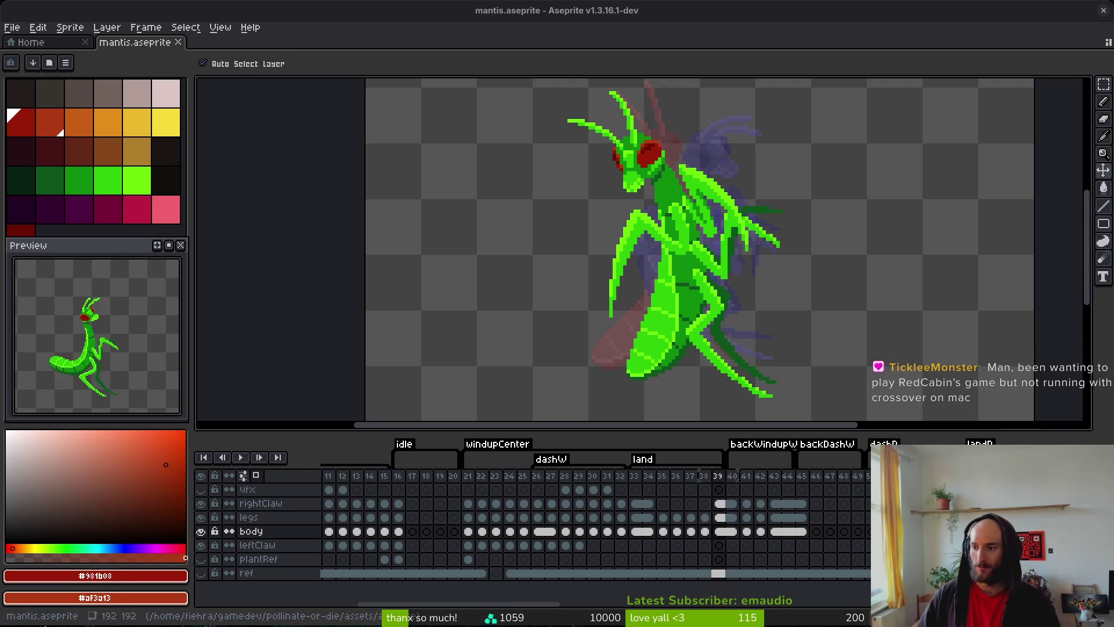
key(b)
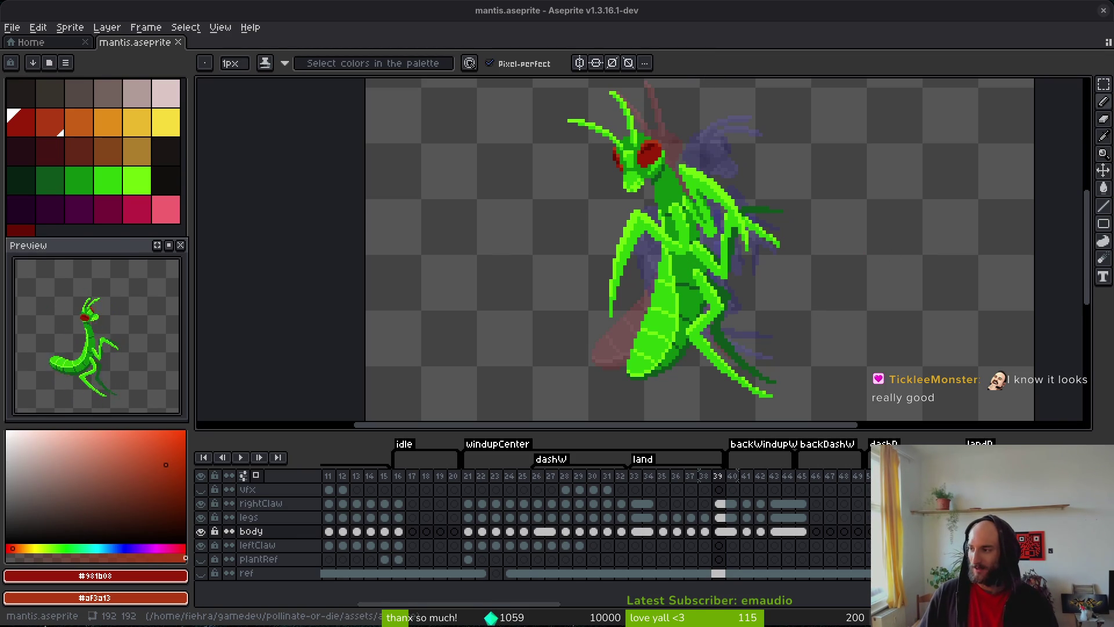
- Save the sprite file and step back through the animation to frame 34
key(ctrl+s)
key(Left)
key(Left)
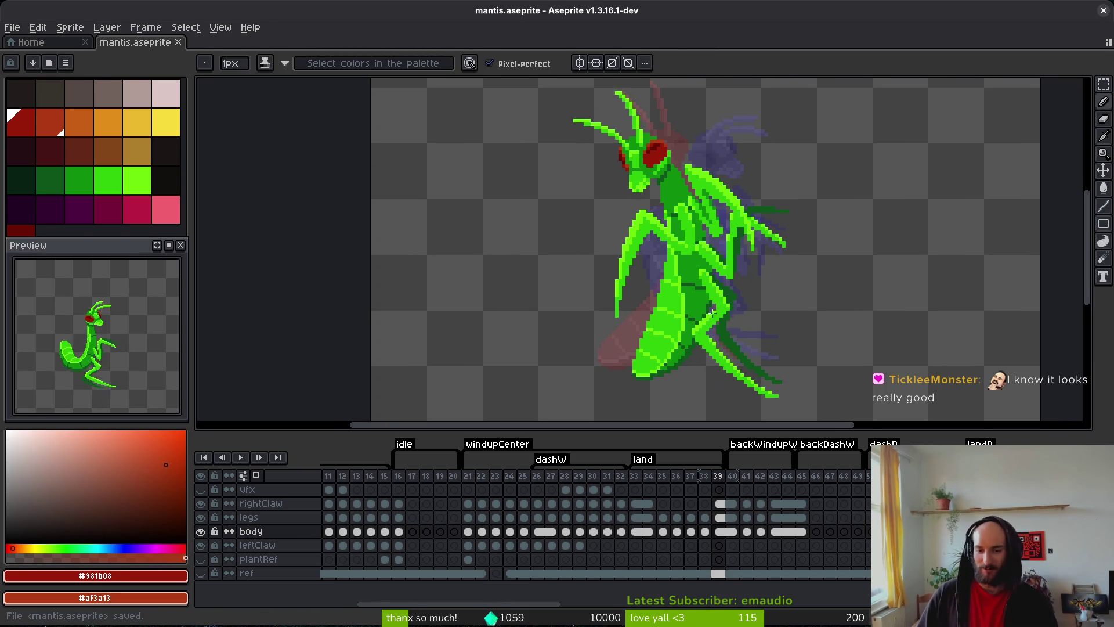
key(Return)
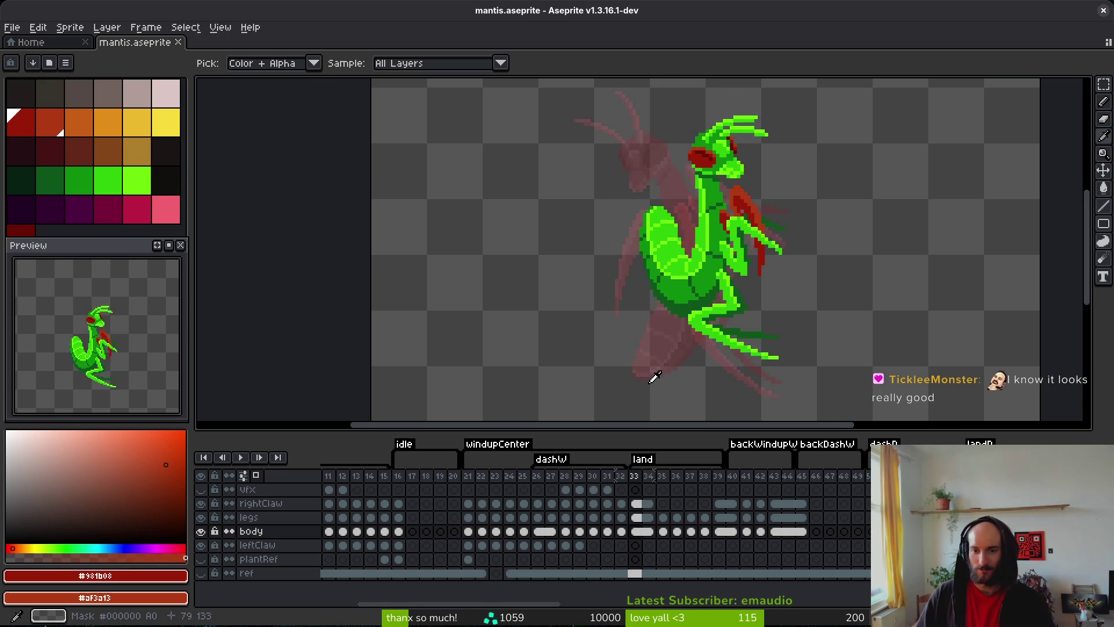
key(Return)
key(Left)
scroll(725, 209, up, 2)
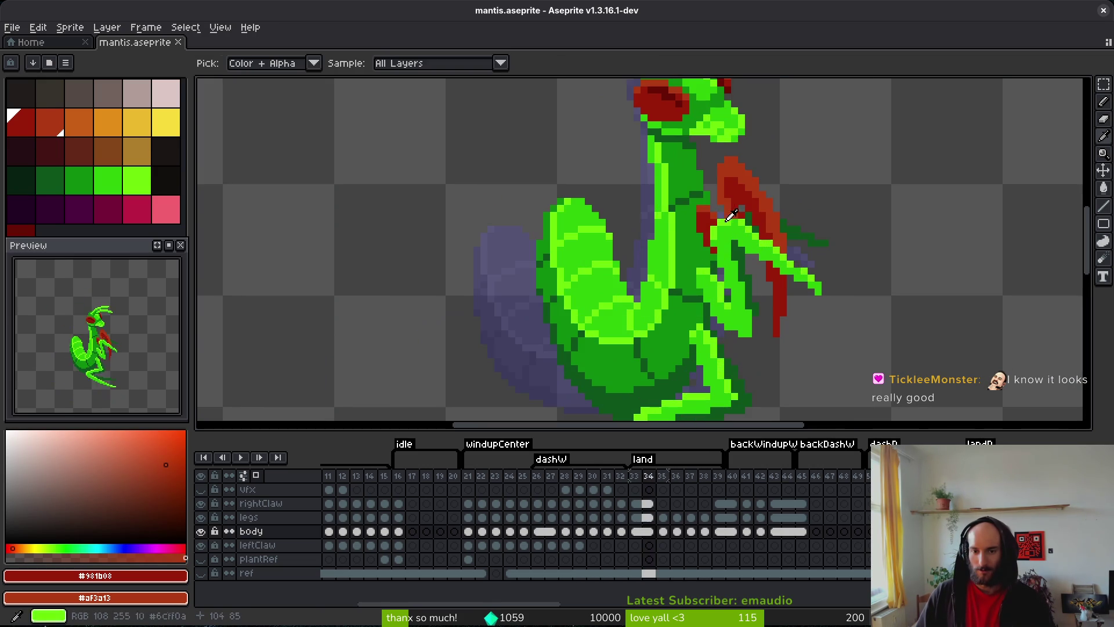
- Pick orange-red #af3a13 and dark red #981b08 as the two colours, comparing frames 34 and 35
click(713, 208)
right_click(714, 208)
key(Right)
key(Left)
key(Right)
key(Left)
key(Right)
- Paint a few red pixels on the mantis claw in frame 35
key(b)
scroll(713, 207, up, 1)
mouse_move(678, 203)
mouse_down()
mouse_move(696, 220)
mouse_move(659, 247)
mouse_move(694, 290)
mouse_move(699, 340)
mouse_move(707, 272)
mouse_move(692, 299)
mouse_move(716, 348)
mouse_move(696, 324)
mouse_move(683, 242)
mouse_up()
click(693, 203)
click(683, 242)
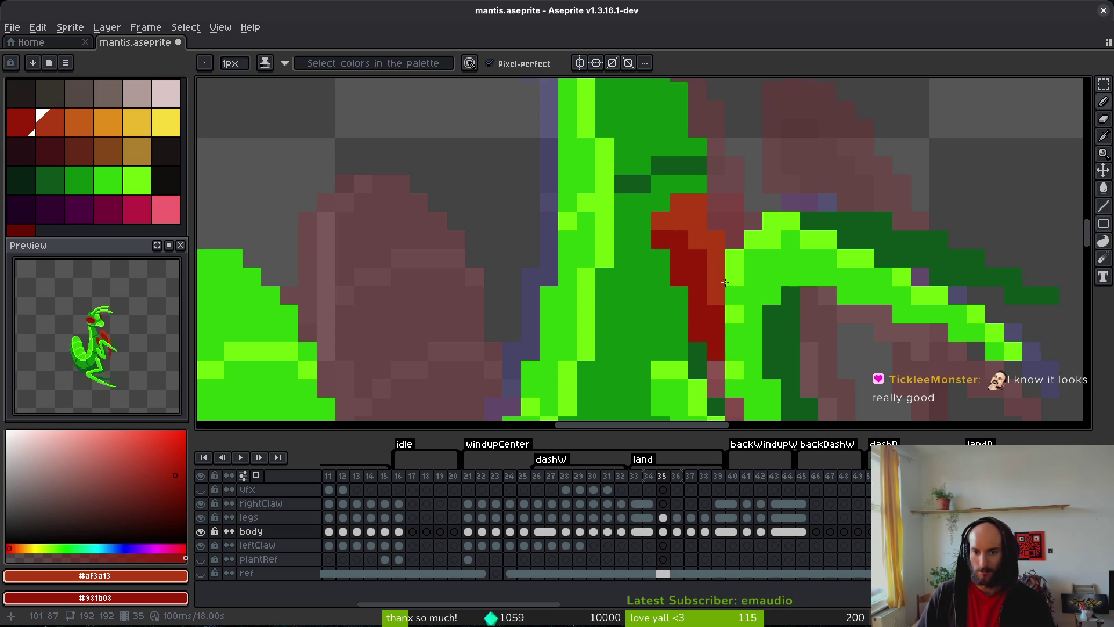
- Recolour several more claw pixels to dark red
scroll(724, 283, down, 3)
scroll(695, 286, up, 2)
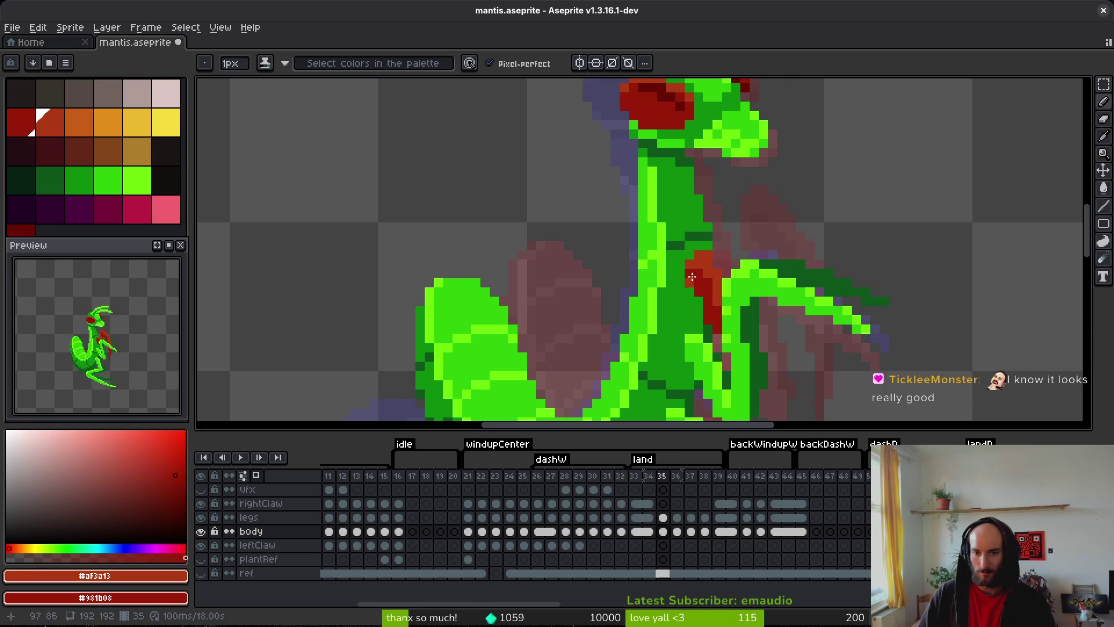
scroll(694, 287, up, 4)
click(685, 250)
click(712, 277)
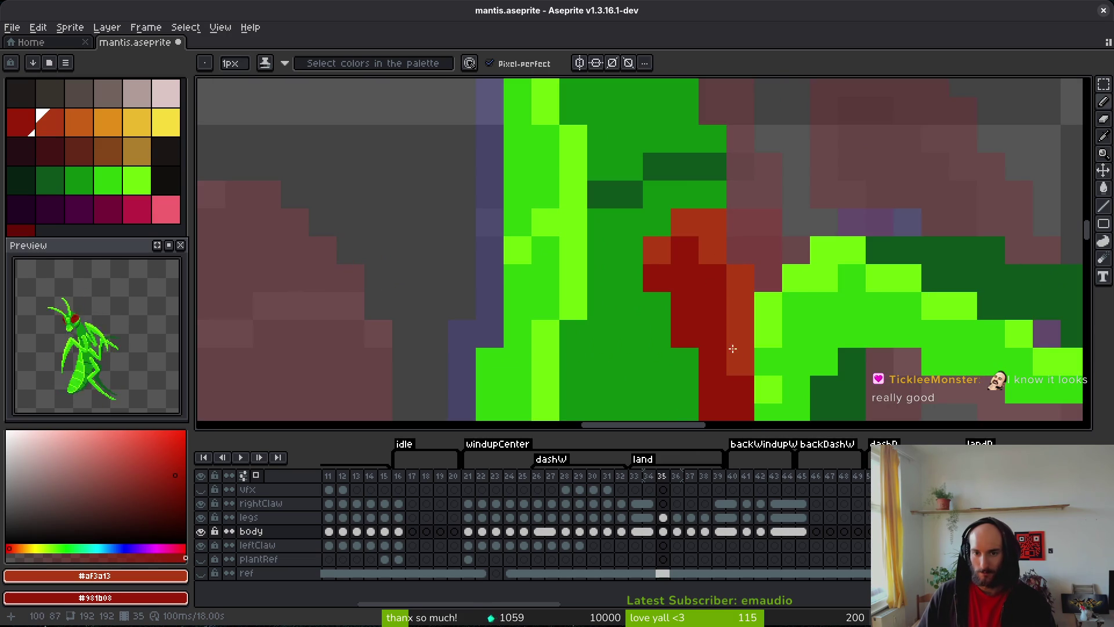
click(735, 353)
scroll(743, 348, down, 4)
- Compare frame 35's claw against the neighbouring frame's pose
key(alt)
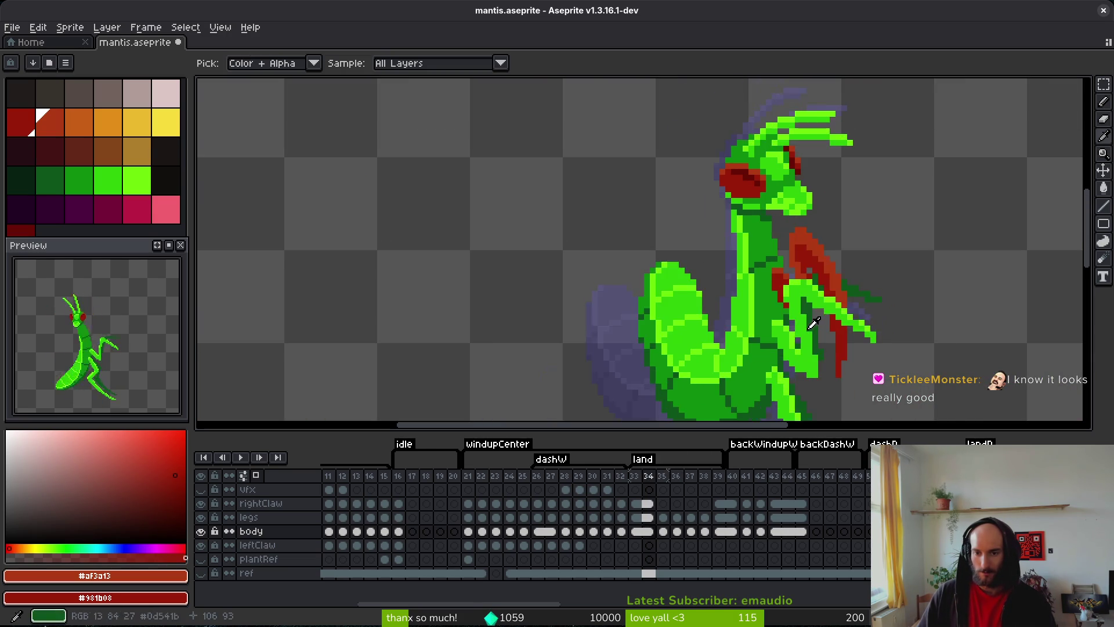
key(Right)
key(Left)
key(Right)
key(Left)
key(Right)
key(Left)
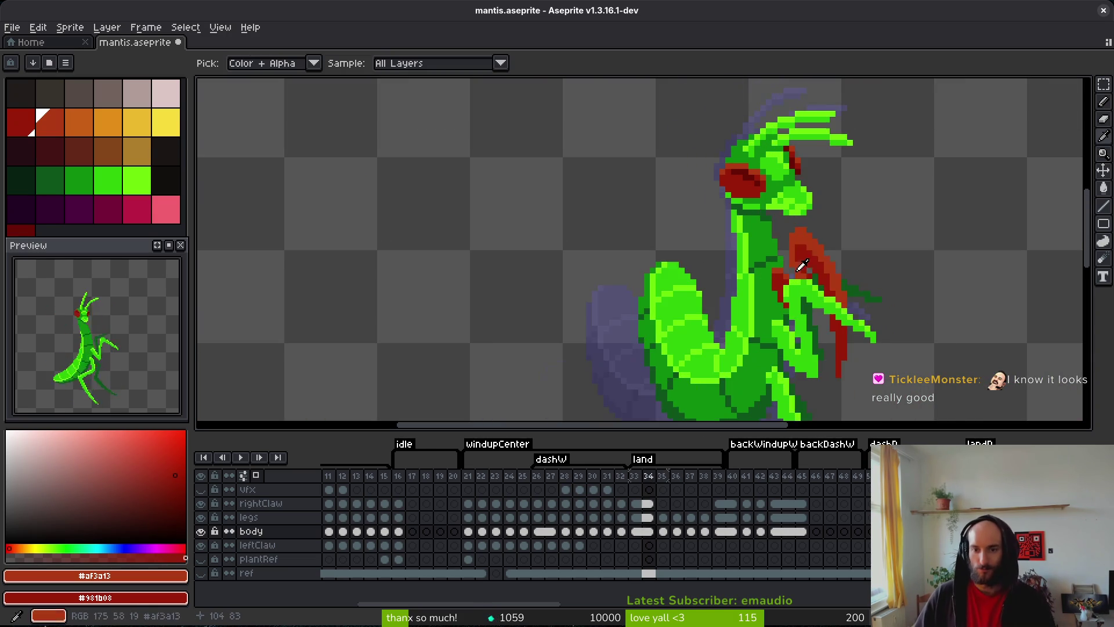
key(Left)
key(Right)
key(Left)
key(Right)
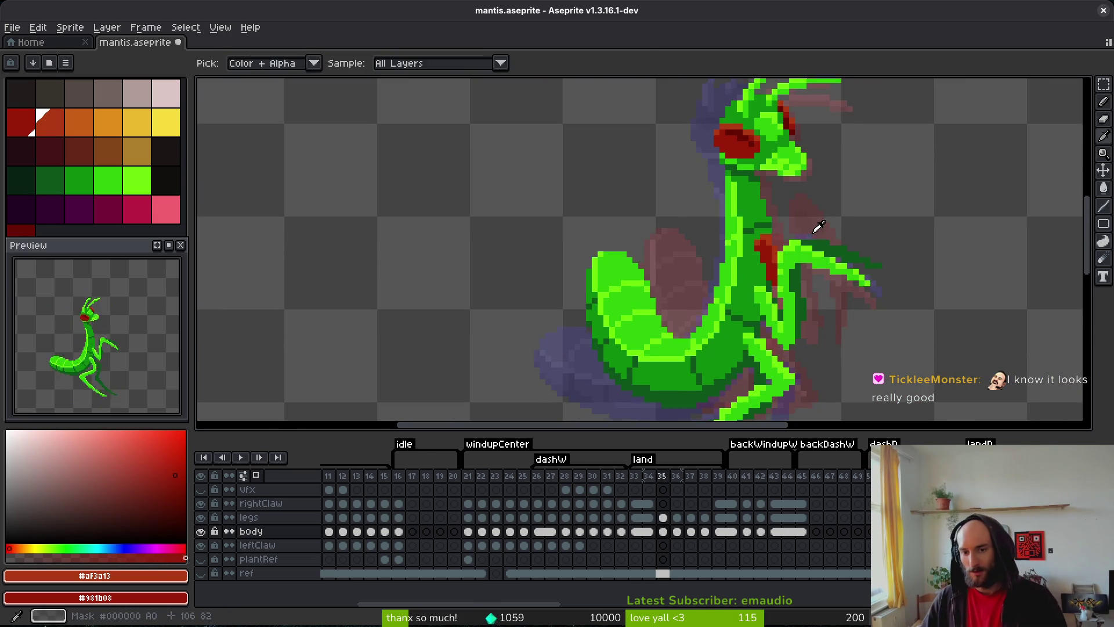
- Draw a red vertical claw line and extend it upward
scroll(789, 226, up, 3)
drag(780, 169, 783, 242)
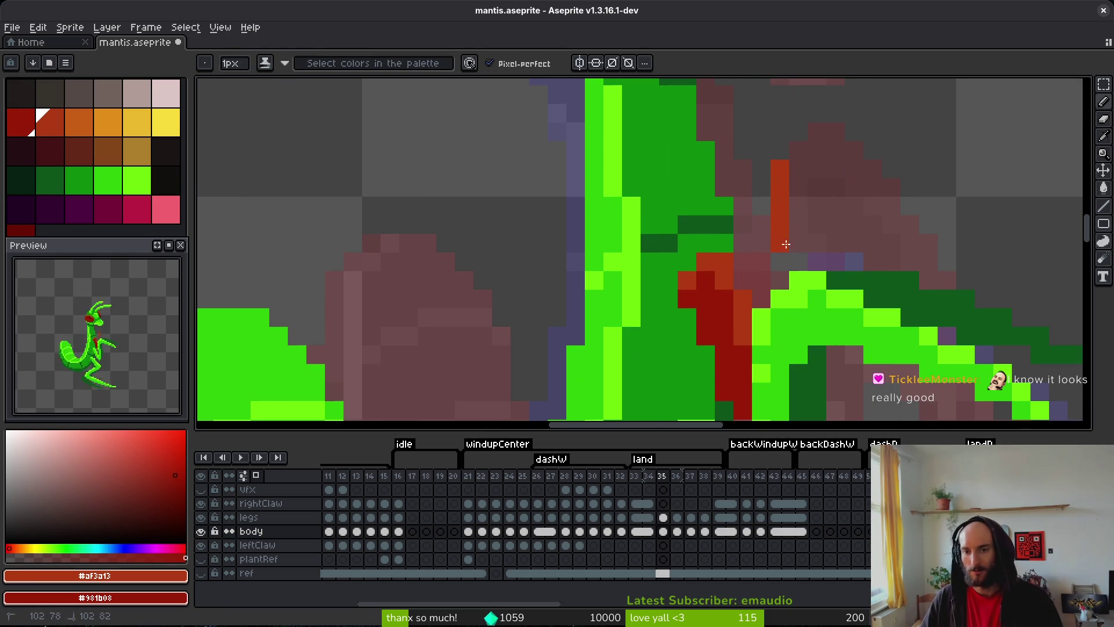
drag(798, 151, 798, 113)
mouse_move(845, 141)
mouse_down()
mouse_move(771, 111)
mouse_move(748, 87)
mouse_move(821, 161)
mouse_up()
scroll(812, 166, down, 1)
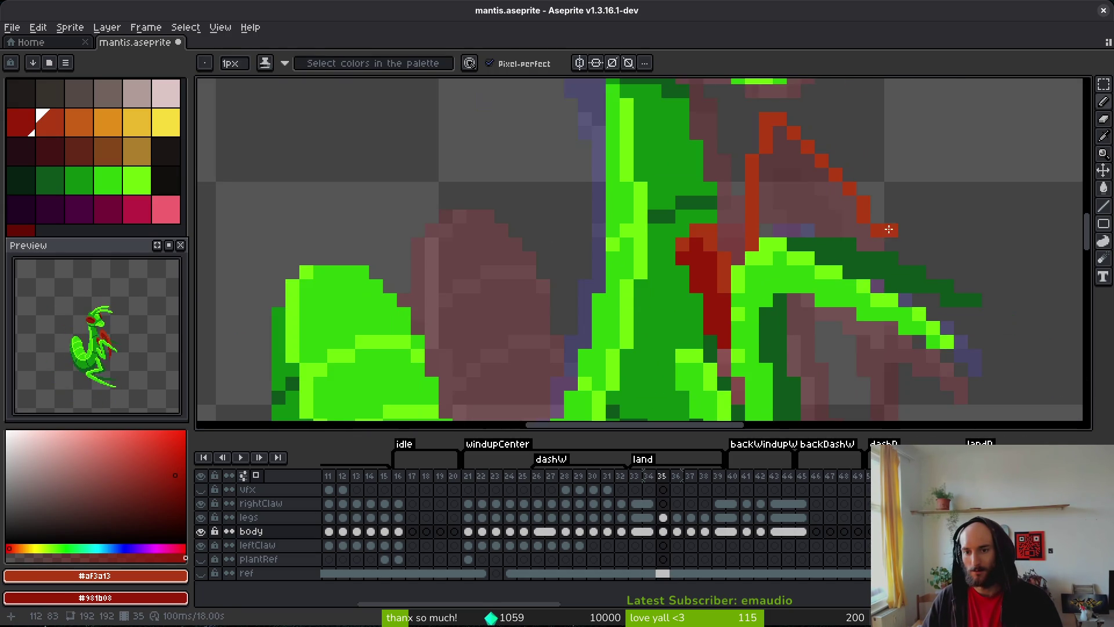
- Undo the last stroke and redraw the red claw as a steeper line
key(ctrl+z)
mouse_move(773, 107)
mouse_down()
mouse_move(819, 182)
mouse_move(785, 174)
mouse_move(762, 140)
mouse_up()
mouse_move(819, 216)
mouse_down()
mouse_move(813, 193)
mouse_move(828, 217)
mouse_up()
scroll(830, 284, down, 1)
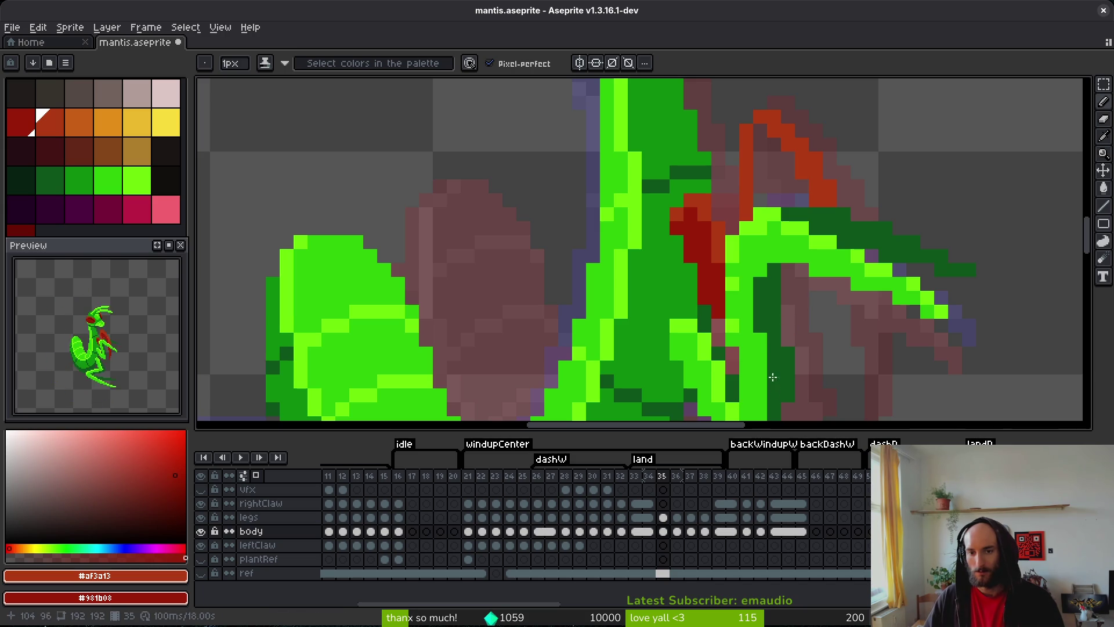
- Undo the red claw strokes, redo once, then undo again to remove them
key(ctrl+z)
key(ctrl+z)
key(ctrl+z)
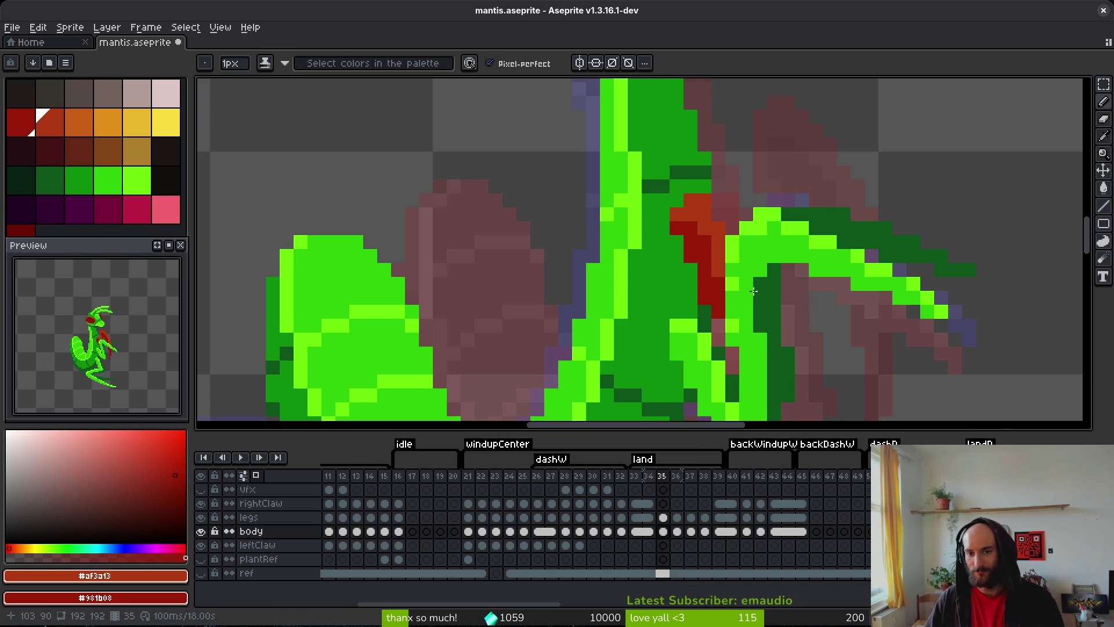
key(ctrl+z)
key(ctrl+z)
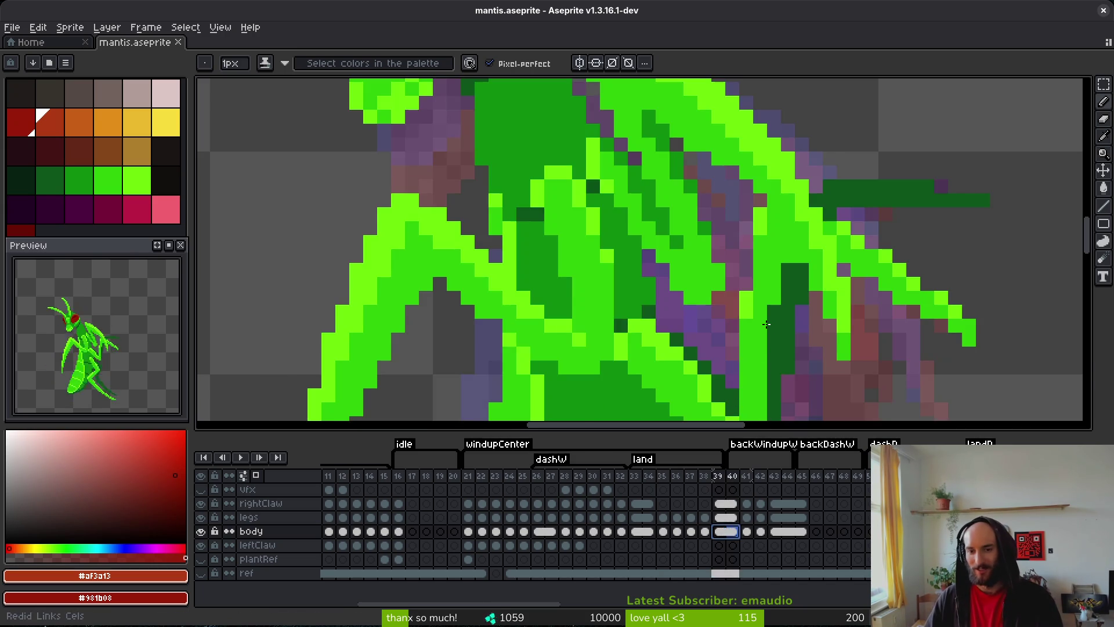
key(ctrl+y)
key(ctrl+z)
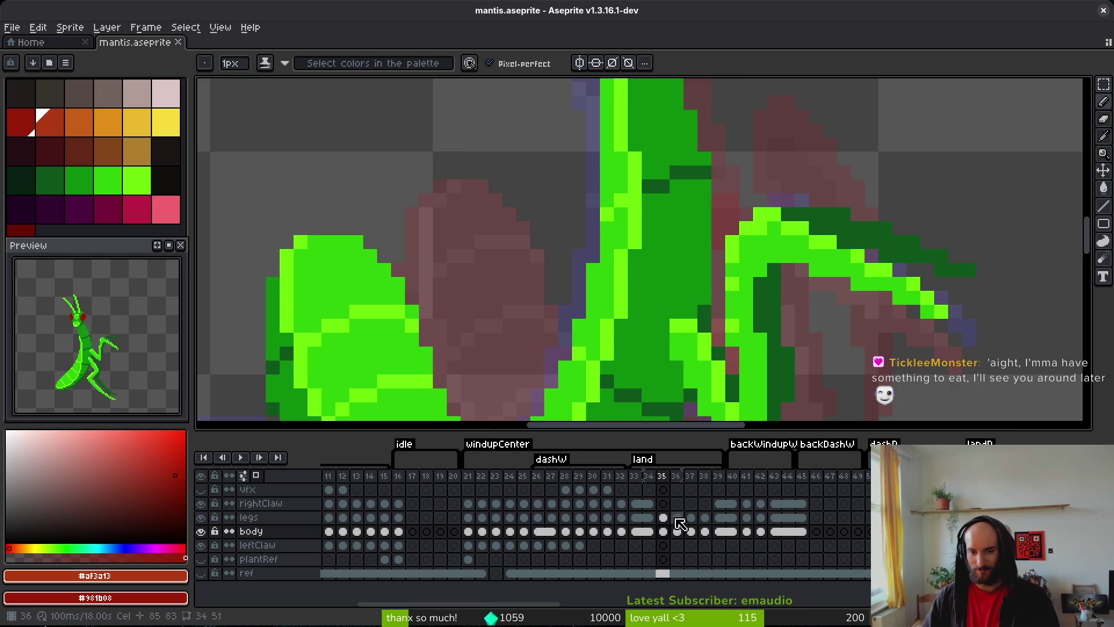
- Select the rightClaw cel on frame 35 and compare it against frame 34
click(663, 503)
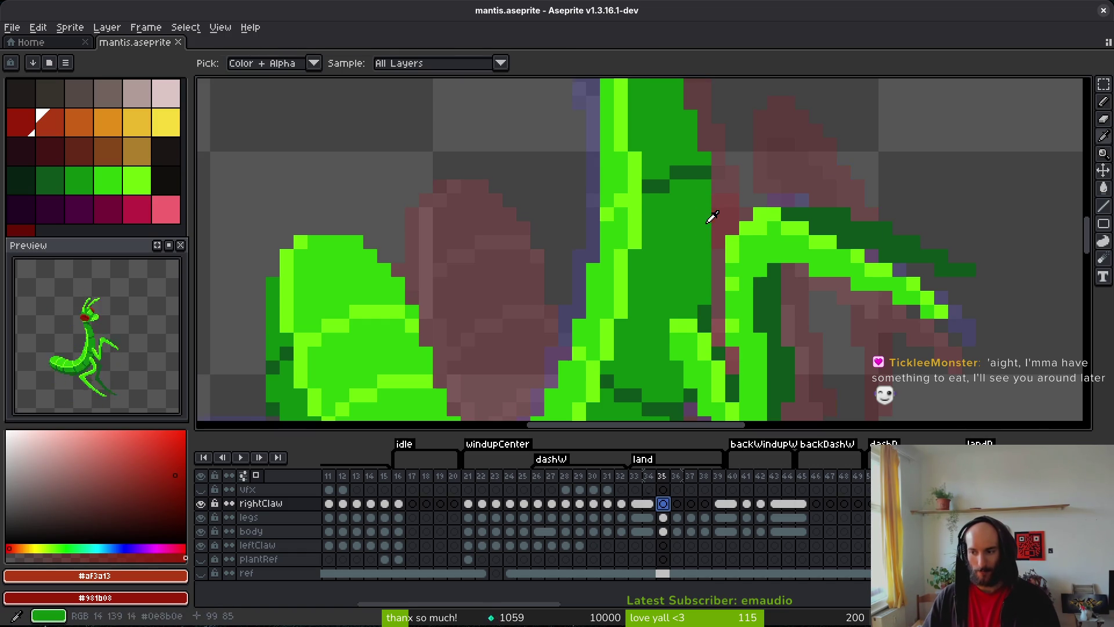
key(Left)
key(Right)
key(Left)
key(Right)
key(Left)
key(Right)
key(Left)
key(Right)
key(Left)
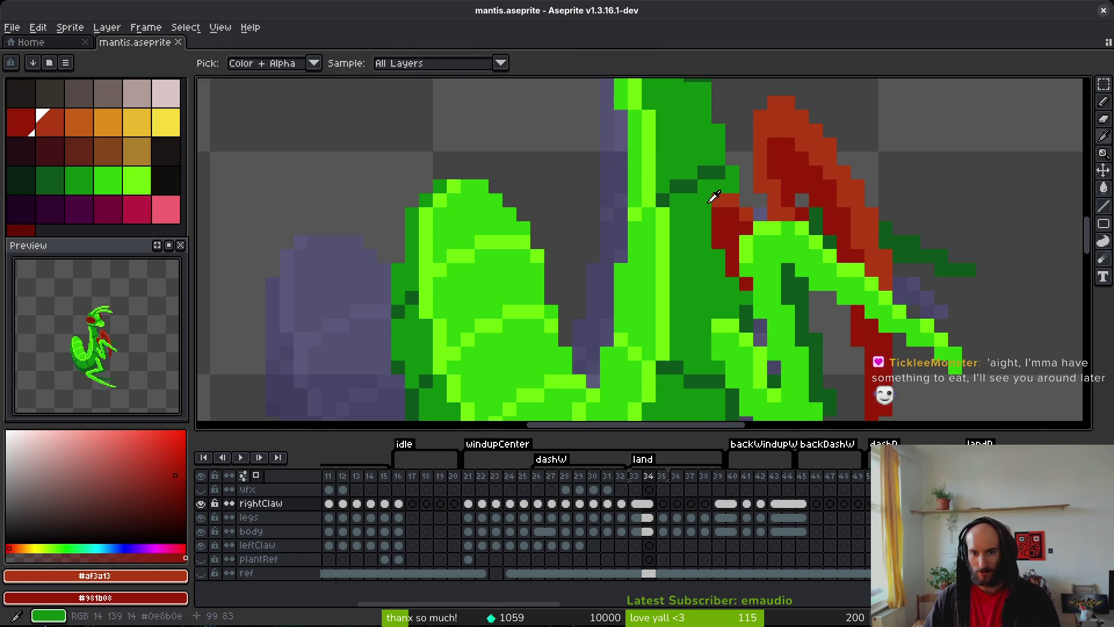
key(Right)
- Draw the red claw strokes and pixels beside the mantis neck, then save
click(696, 206)
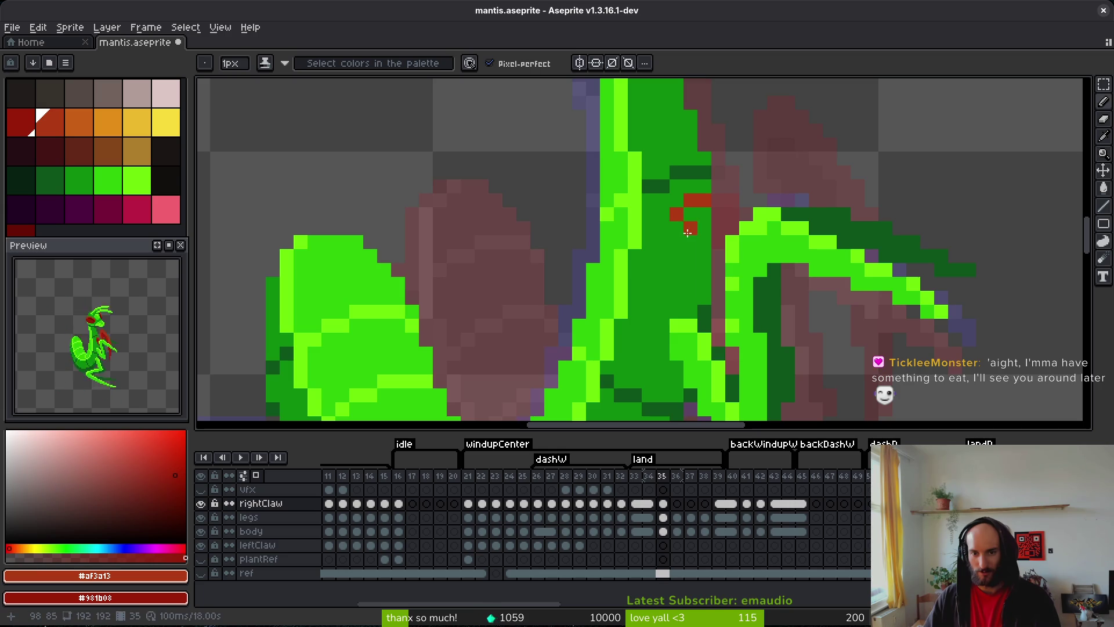
mouse_move(679, 230)
mouse_down()
mouse_move(704, 291)
mouse_move(684, 230)
mouse_move(699, 215)
mouse_move(713, 255)
mouse_move(716, 302)
mouse_move(705, 316)
mouse_move(703, 290)
mouse_up()
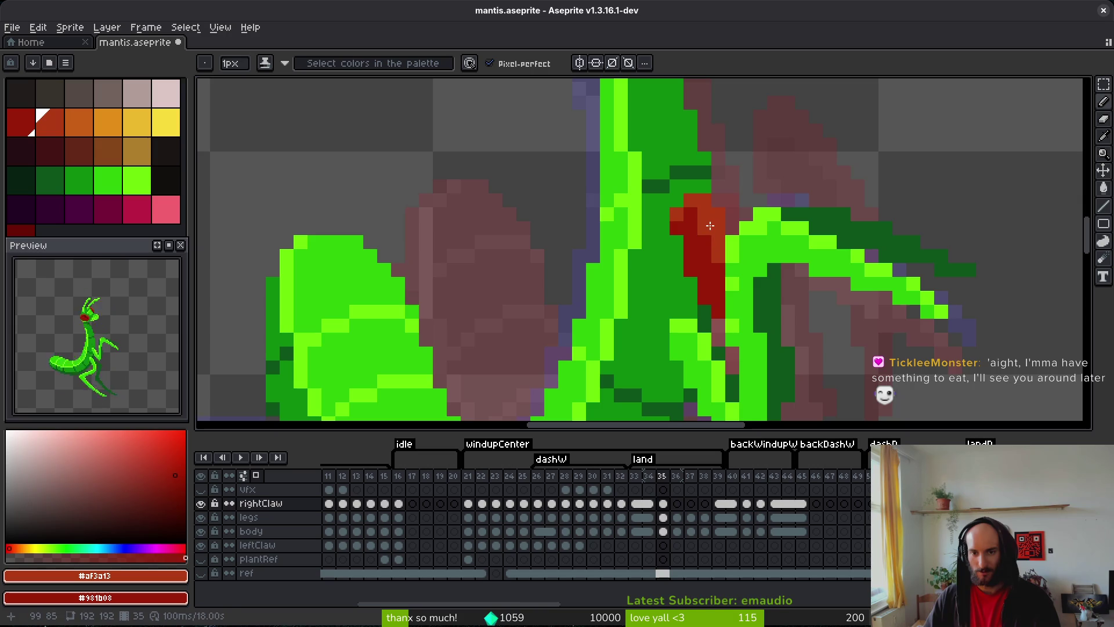
mouse_move(746, 212)
mouse_down()
mouse_move(765, 120)
mouse_move(819, 180)
mouse_up()
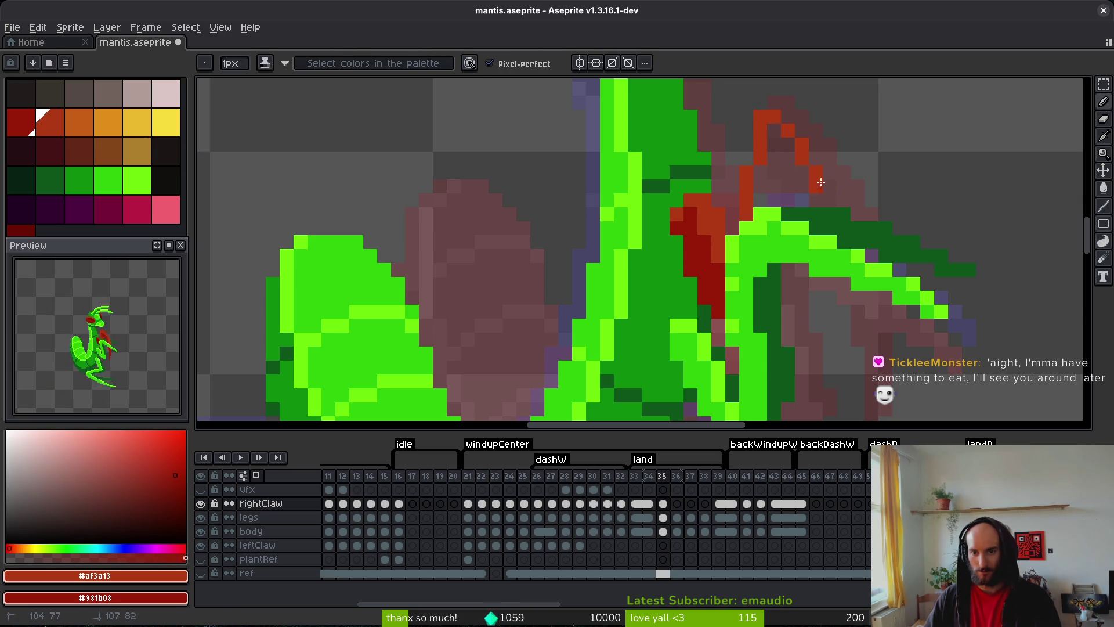
drag(842, 219, 850, 365)
scroll(870, 214, down, 1)
click(888, 212)
scroll(859, 348, down, 3)
click(837, 322)
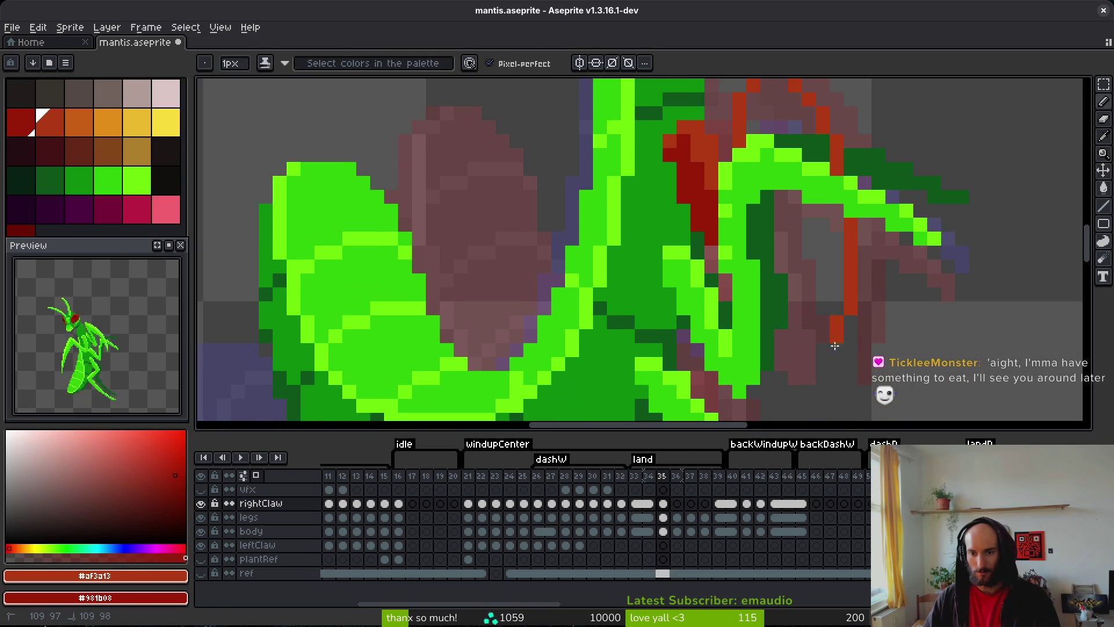
click(836, 184)
scroll(841, 244, up, 5)
click(813, 230)
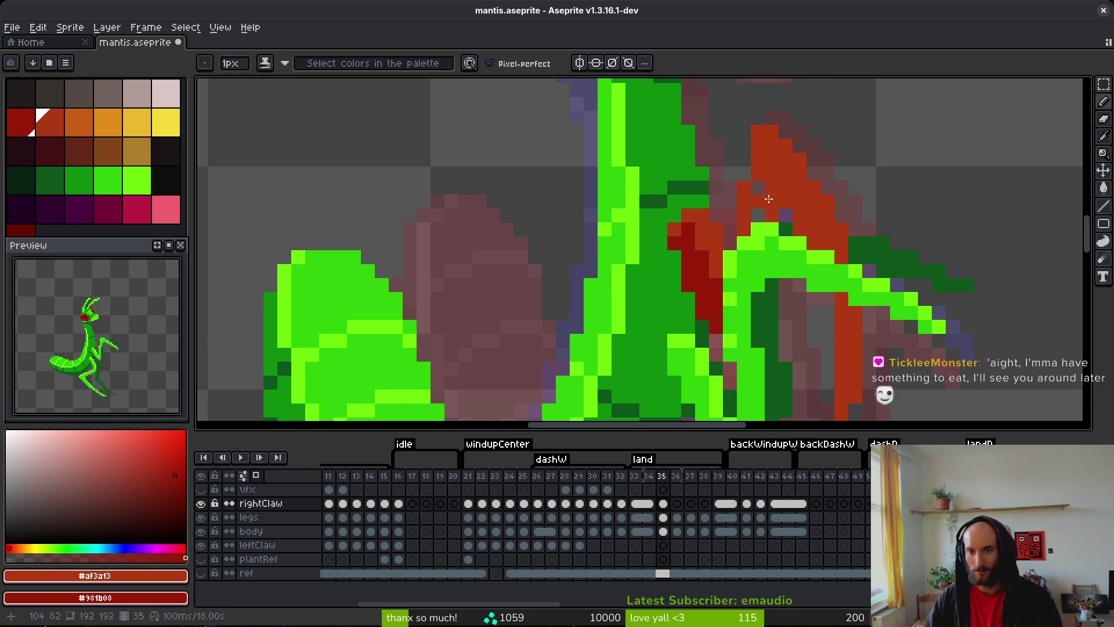
scroll(817, 212, down, 5)
key(ctrl+s)
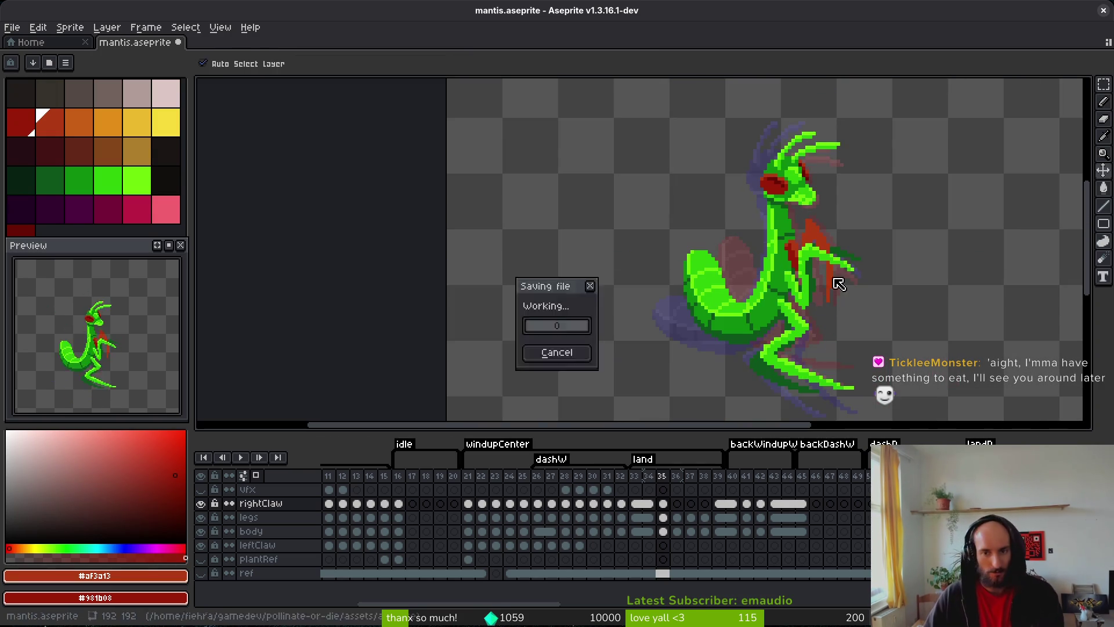
- Add dark red shading pixels along the claw and save
scroll(773, 162, up, 5)
right_click(782, 206)
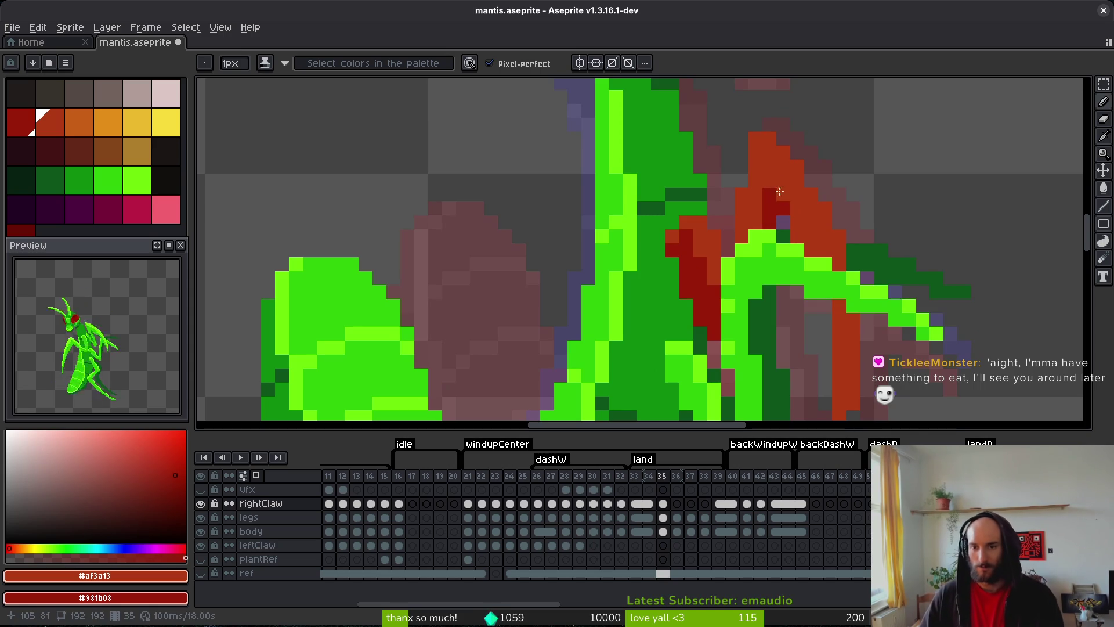
right_click(796, 223)
right_click(815, 251)
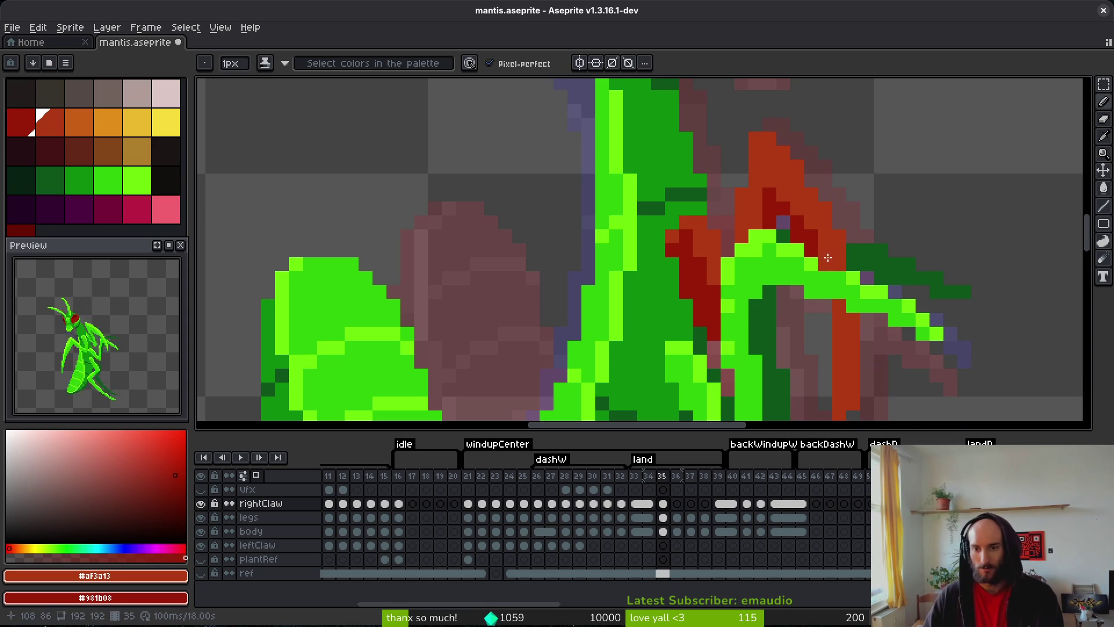
right_click(826, 306)
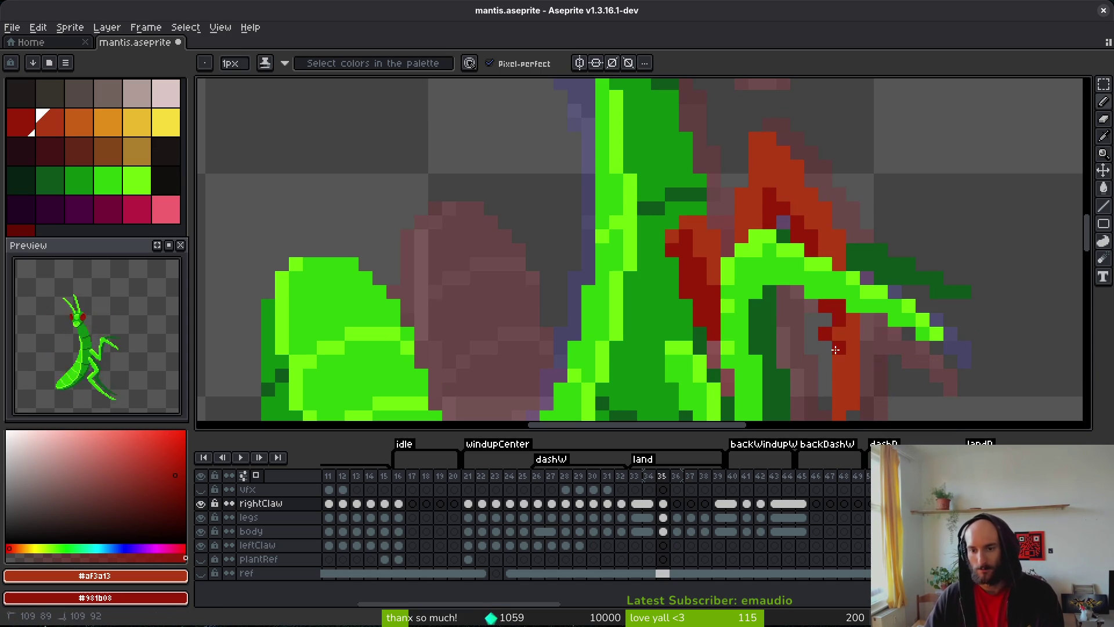
scroll(824, 331, down, 3)
scroll(823, 330, up, 4)
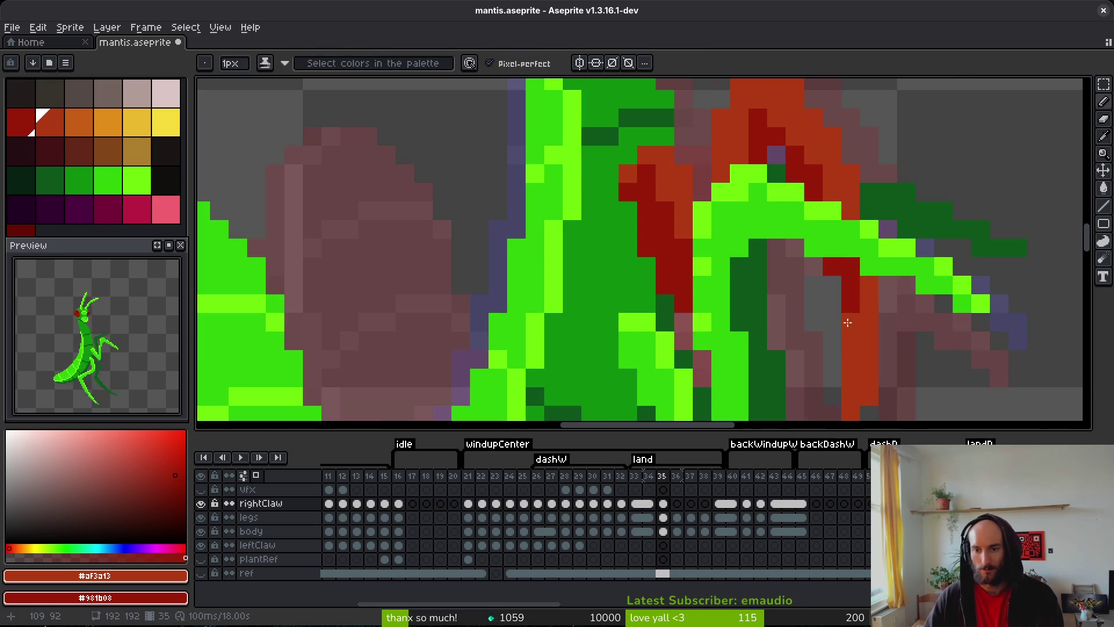
scroll(847, 337, down, 3)
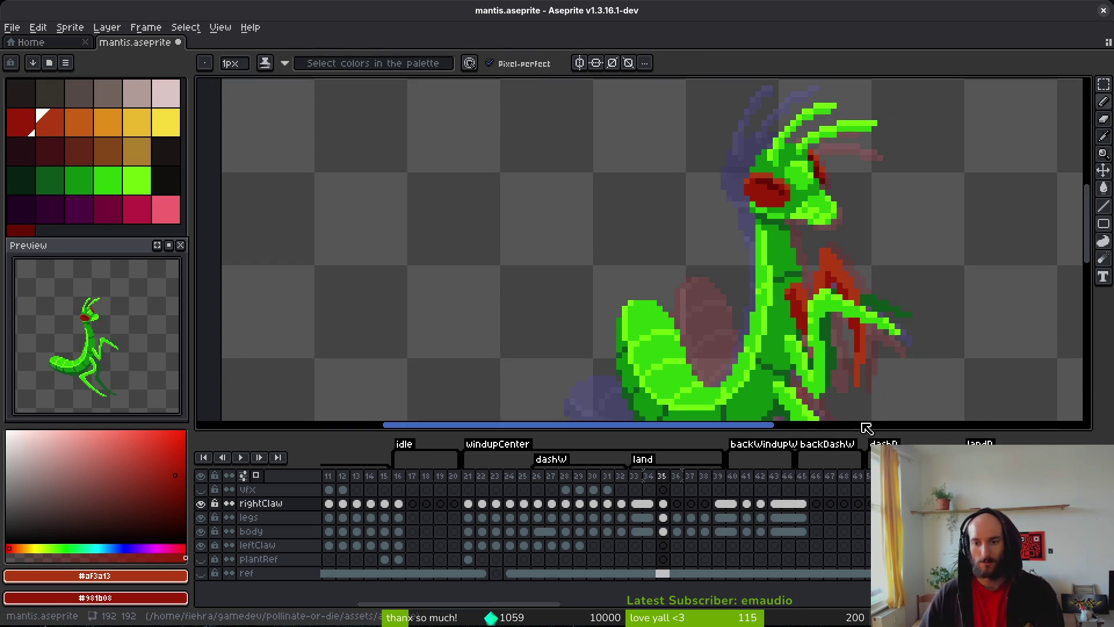
key(ctrl+s)
- Darken an orange claw pixel to dark red, erase a stray pixel, and save
scroll(848, 252, up, 3)
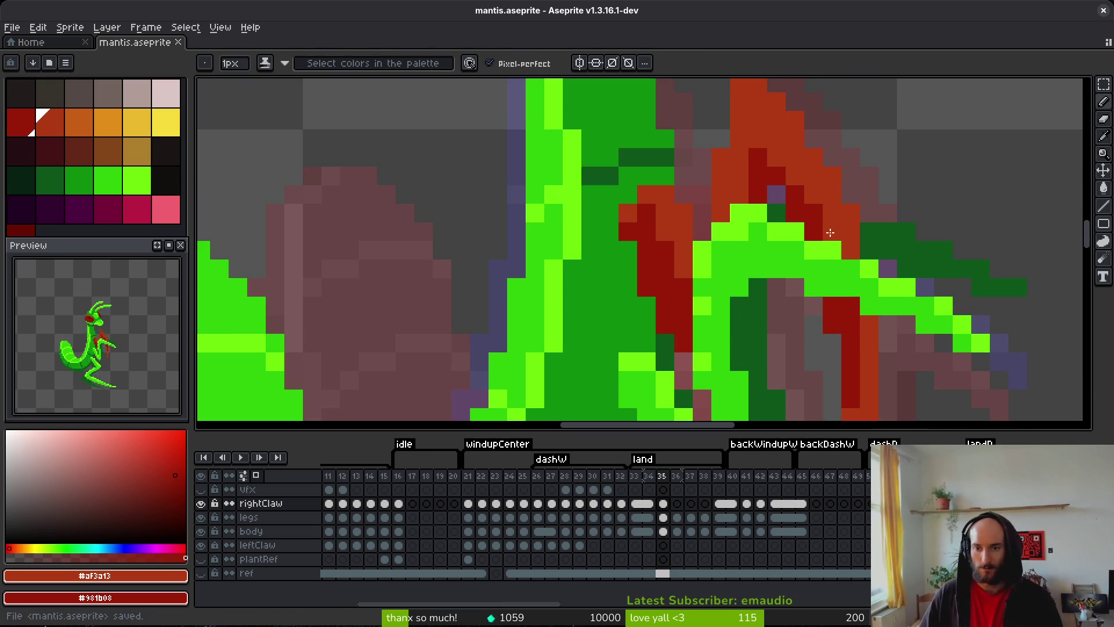
click(795, 173)
right_click(757, 138)
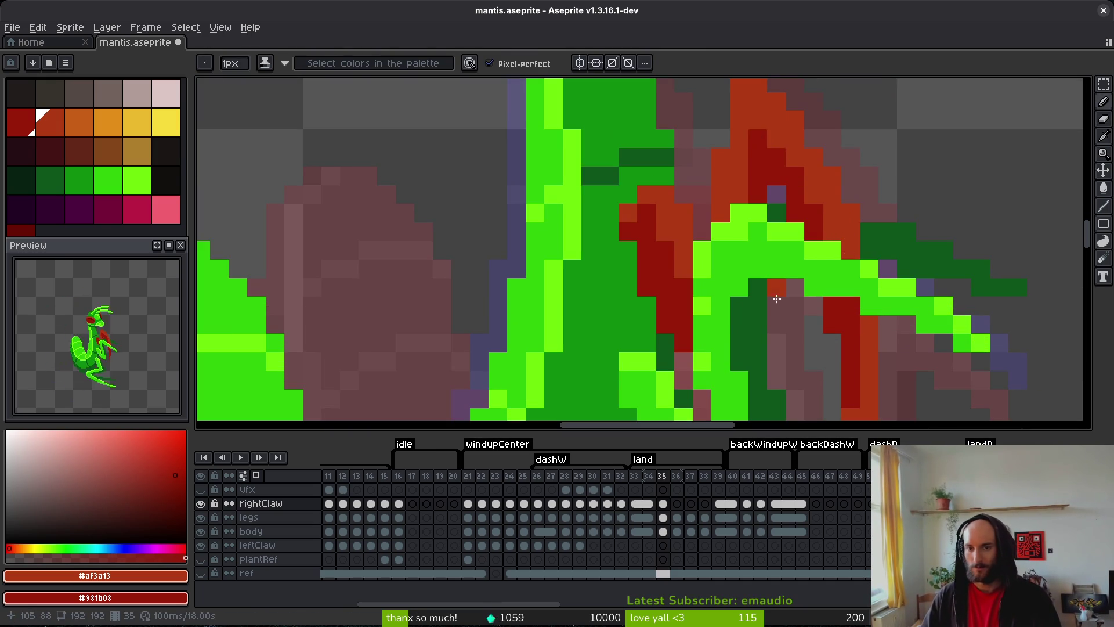
scroll(738, 203, down, 5)
key(ctrl+s)
scroll(800, 297, up, 2)
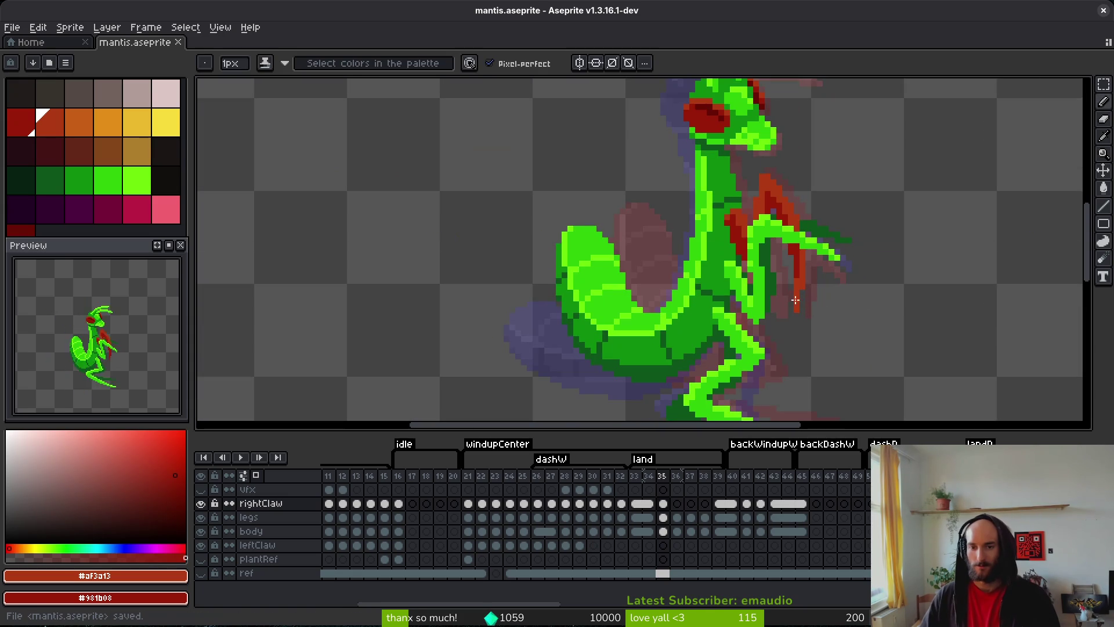
scroll(783, 245, up, 3)
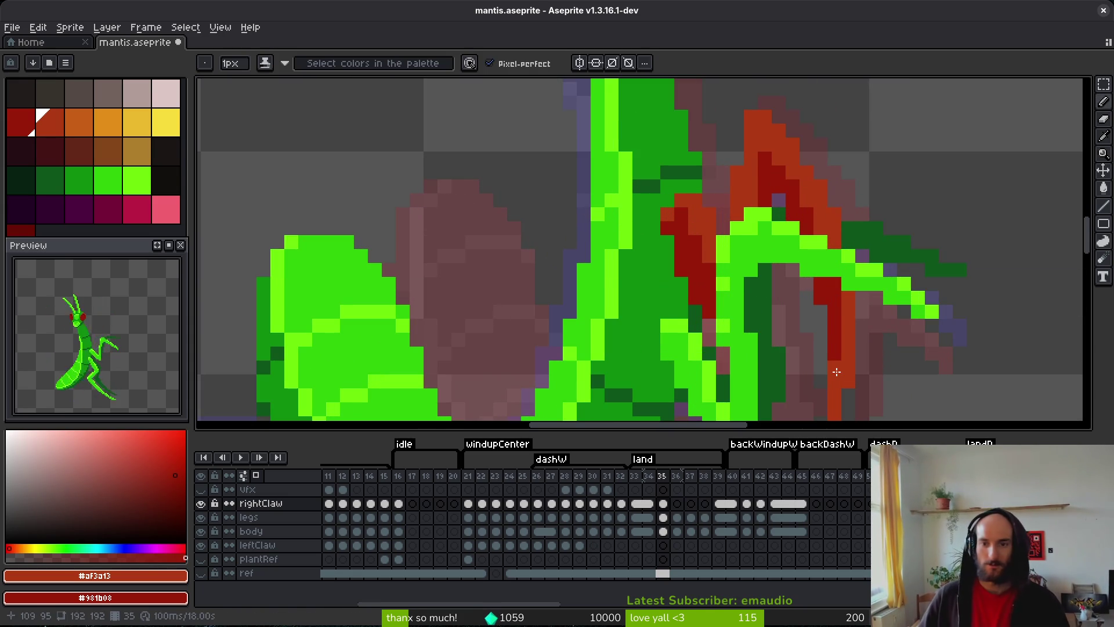
key(ctrl+s)
scroll(781, 193, up, 1)
click(788, 206)
key(ctrl+s)
key(ctrl+s)
- Pan down to the lower claw, darken one pixel, and save
scroll(839, 218, down, 3)
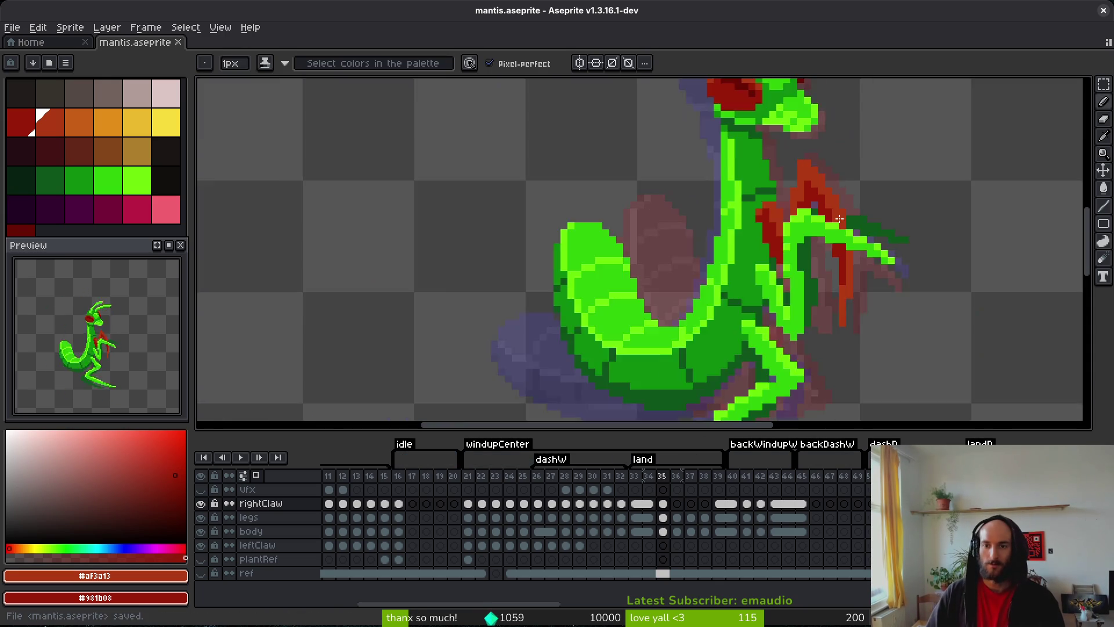
scroll(840, 219, up, 3)
drag(814, 136, 816, 200)
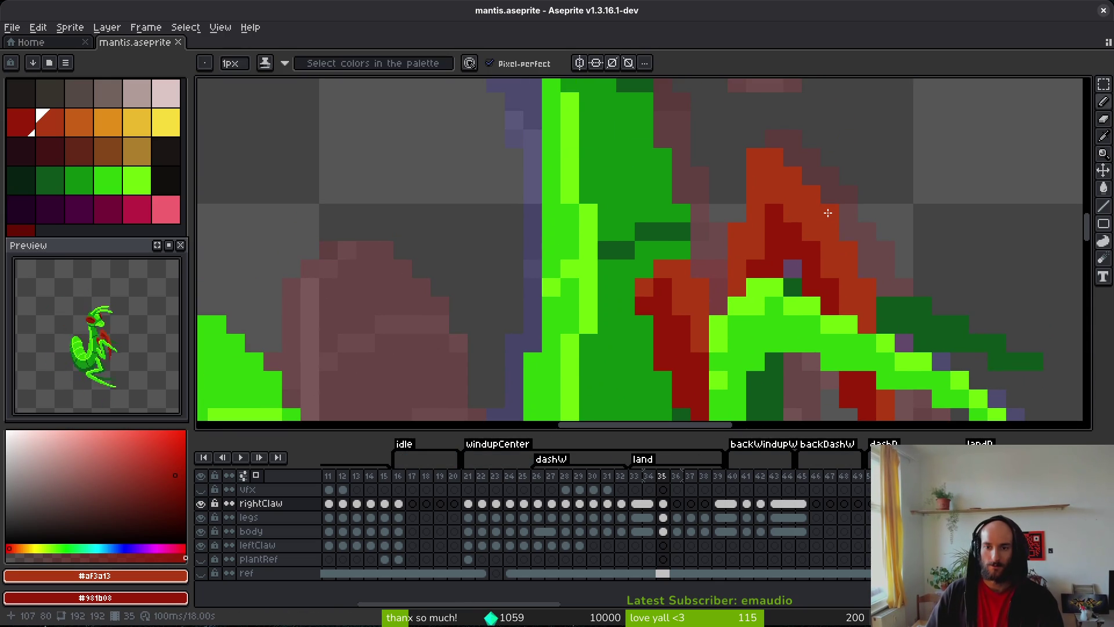
key(b)
right_click(756, 157)
scroll(840, 229, down, 2)
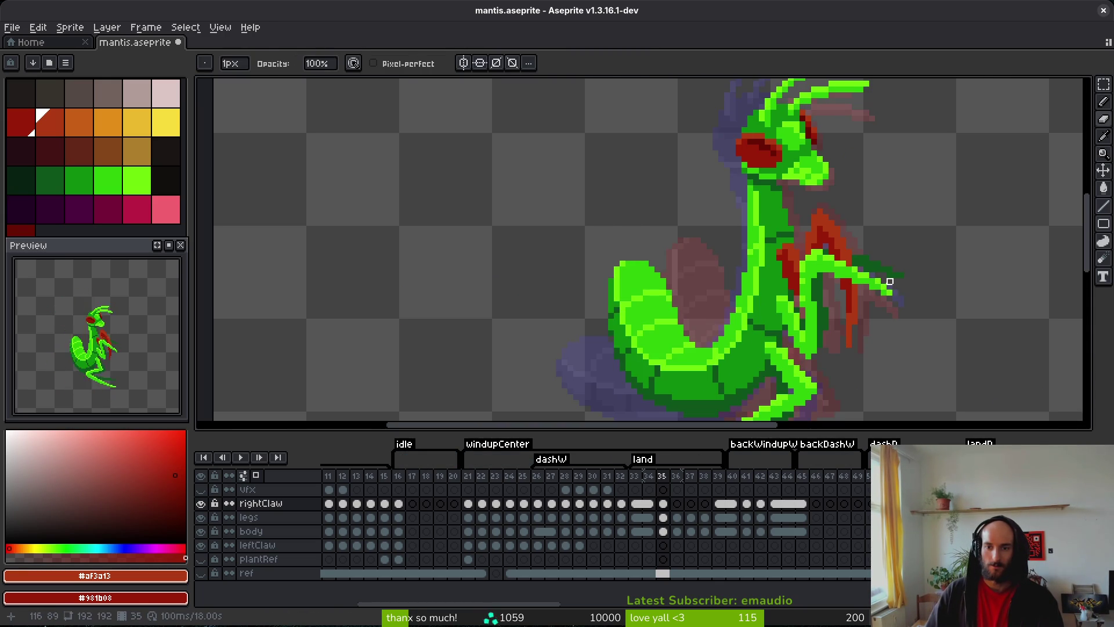
key(b)
key(ctrl+s)
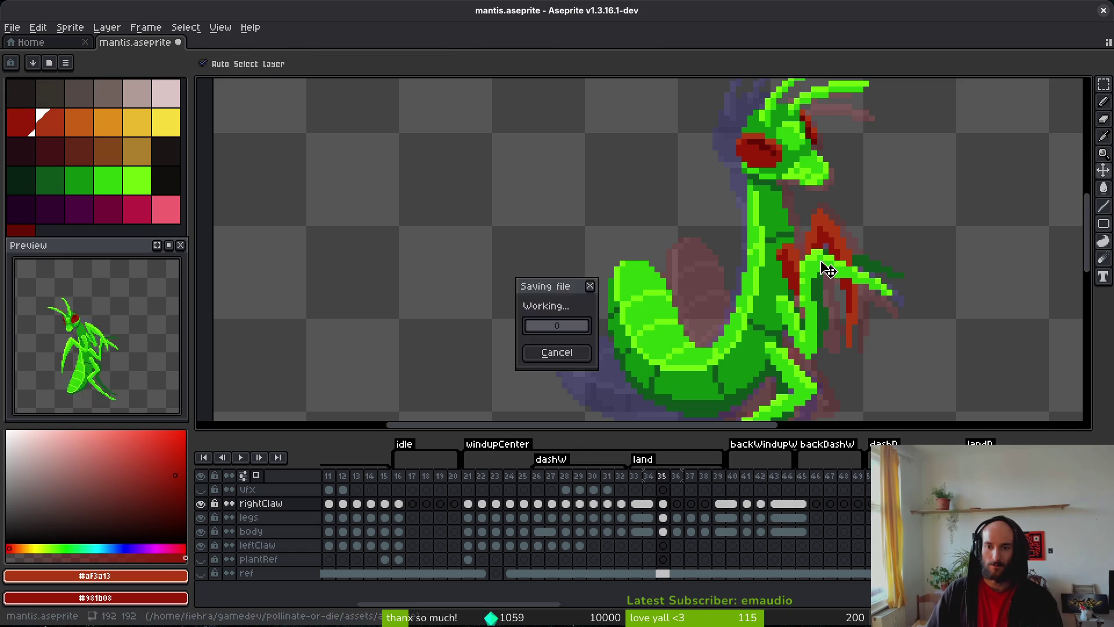
scroll(783, 249, up, 2)
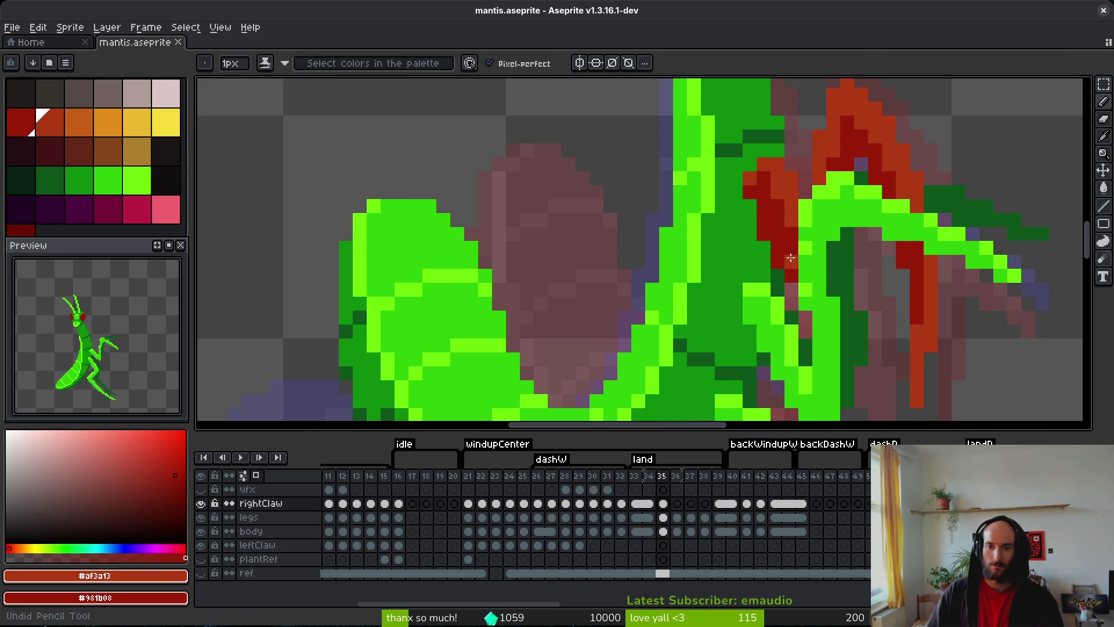
scroll(786, 213, down, 3)
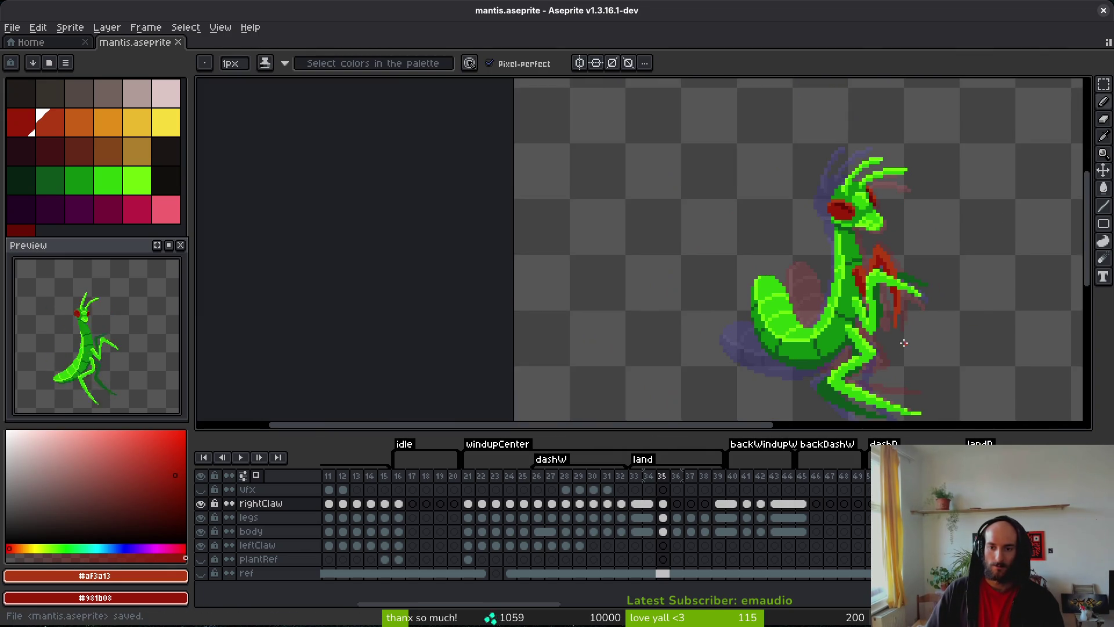
key(ctrl+s)
key(i)
- Recheck frame 34, then paint a lighter red stroke down the claw
key(Left)
key(Right)
key(Left)
key(Right)
key(Left)
key(b)
scroll(929, 308, up, 4)
drag(857, 270, 844, 383)
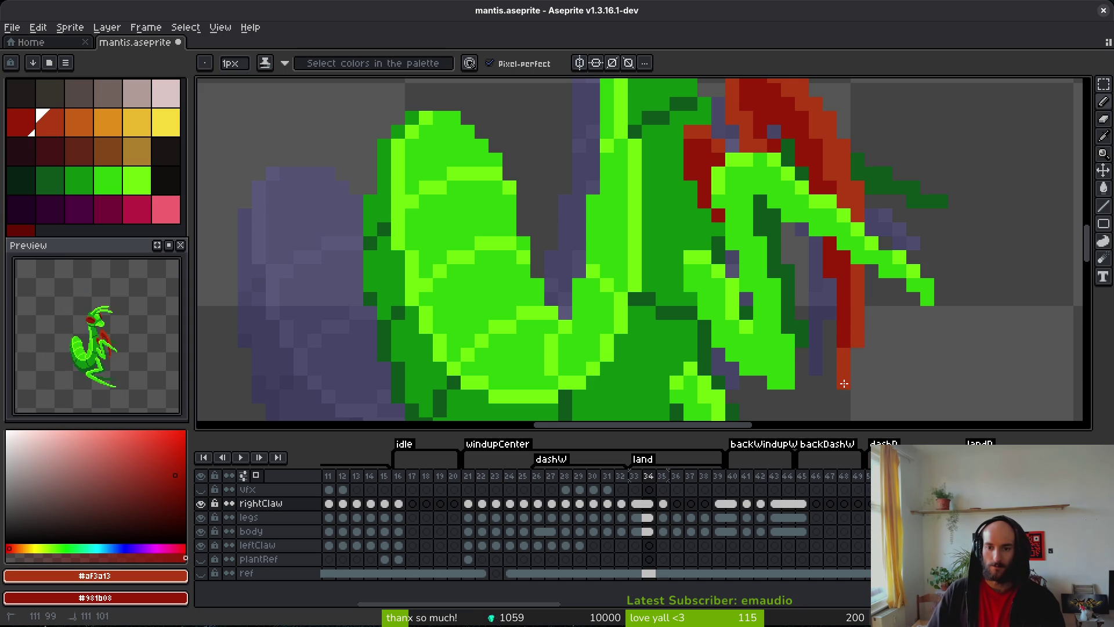
scroll(847, 249, down, 5)
- Flip between frames 34 and 35 to compare, settling on frame 35
key(i)
key(period)
scroll(903, 309, up, 4)
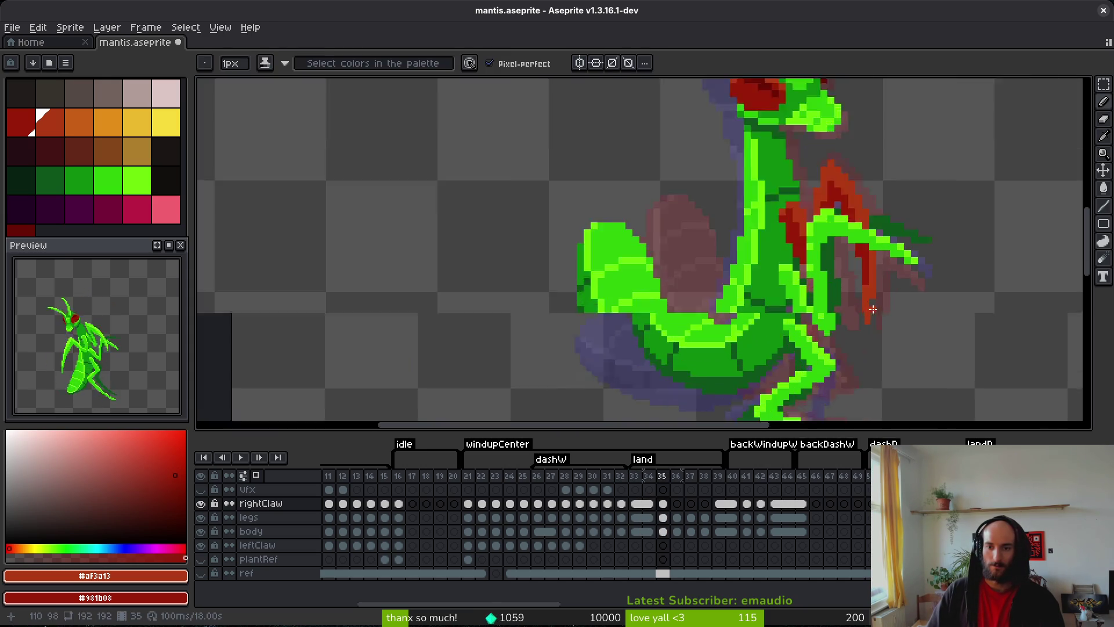
scroll(887, 309, down, 3)
key(comma)
key(period)
key(comma)
key(period)
key(comma)
key(b)
key(period)
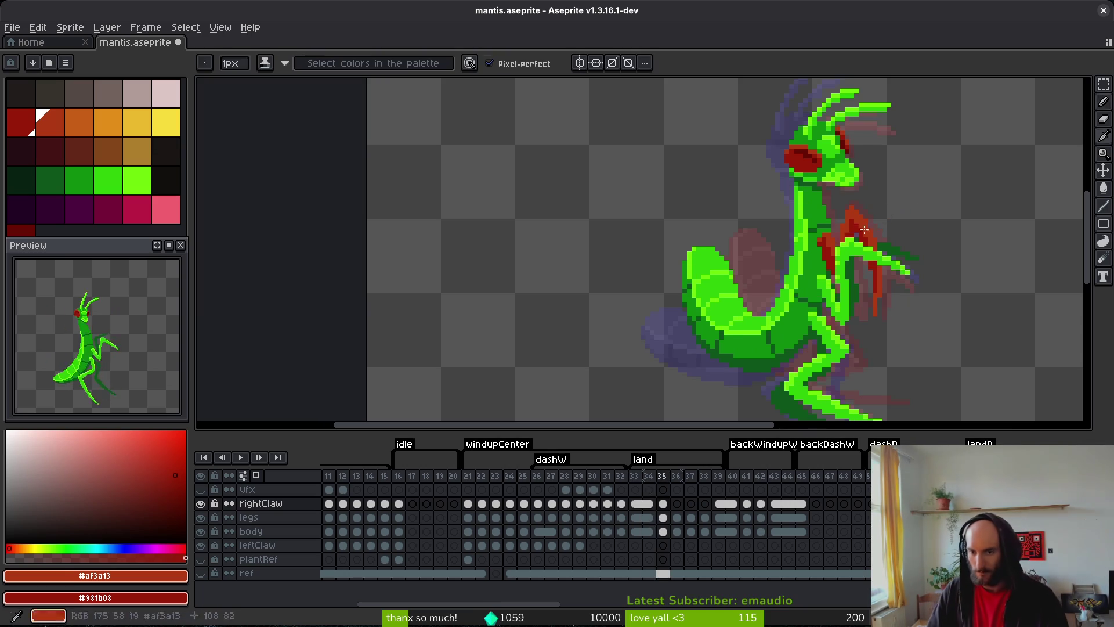
key(comma)
key(period)
- Sample a colour from the sprite, recheck frame 34, and return to frame 35
scroll(870, 217, up, 3)
scroll(869, 217, up, 3)
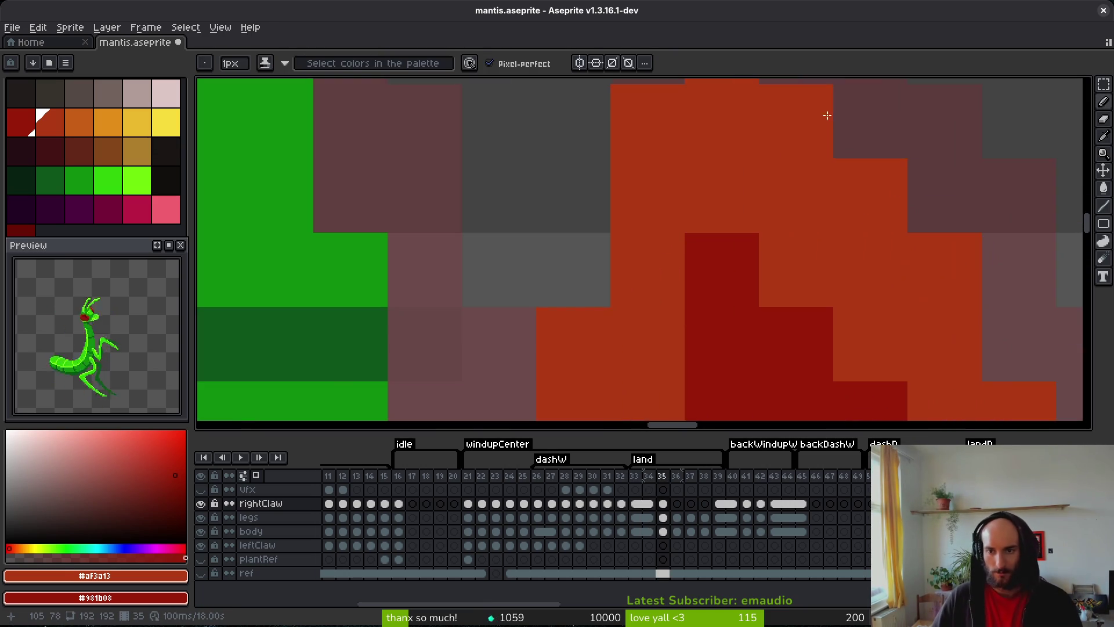
scroll(828, 109, down, 2)
scroll(828, 178, down, 3)
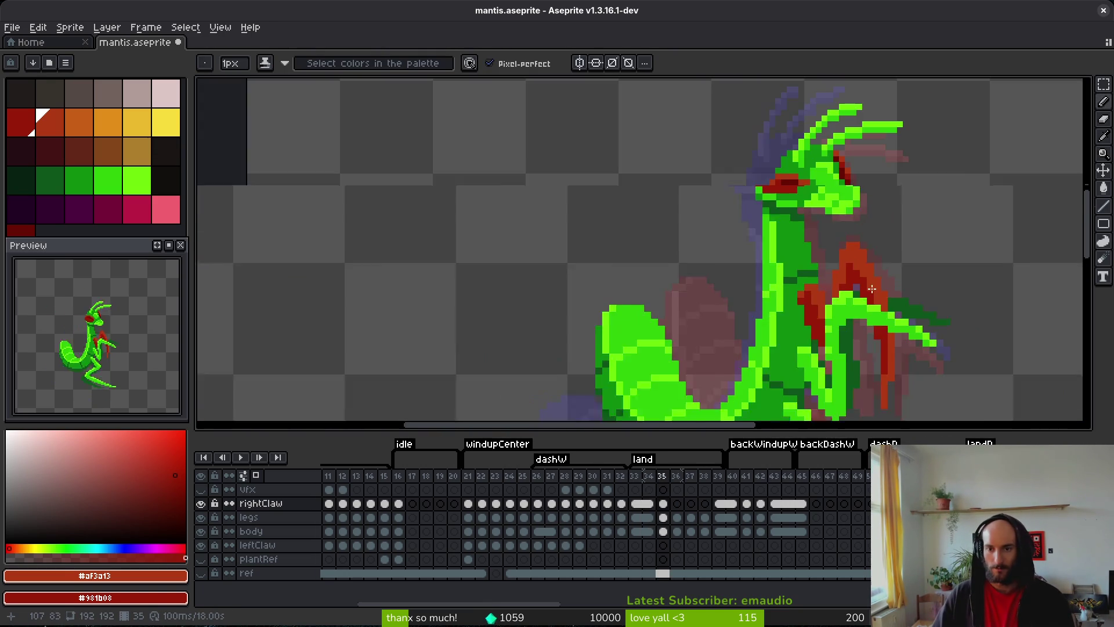
scroll(847, 177, up, 3)
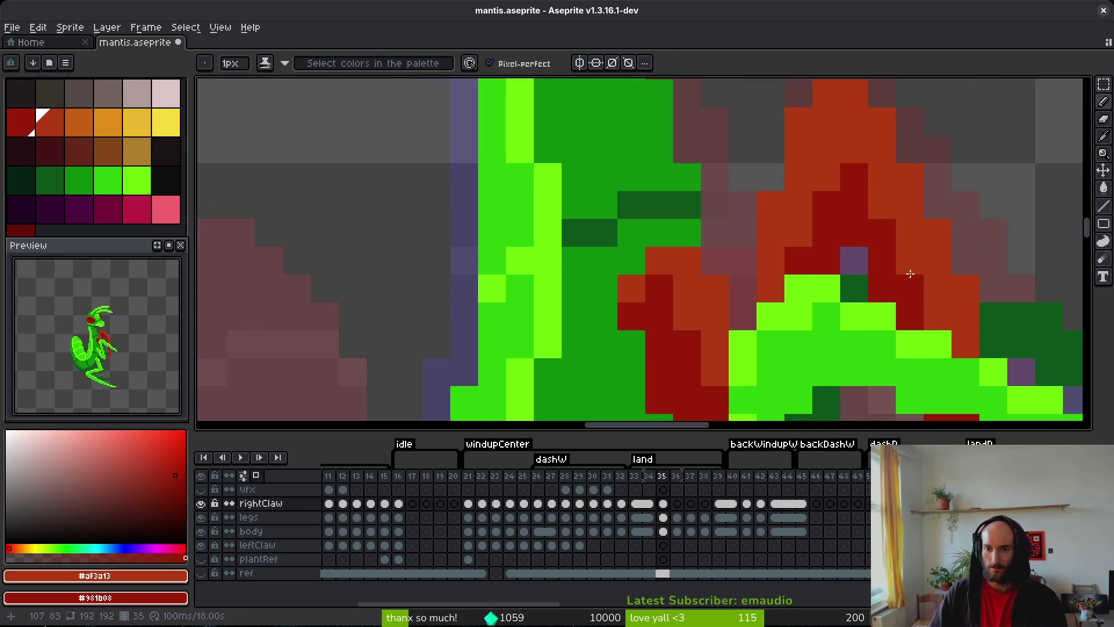
scroll(846, 177, down, 3)
key(i)
key(b)
scroll(928, 278, up, 2)
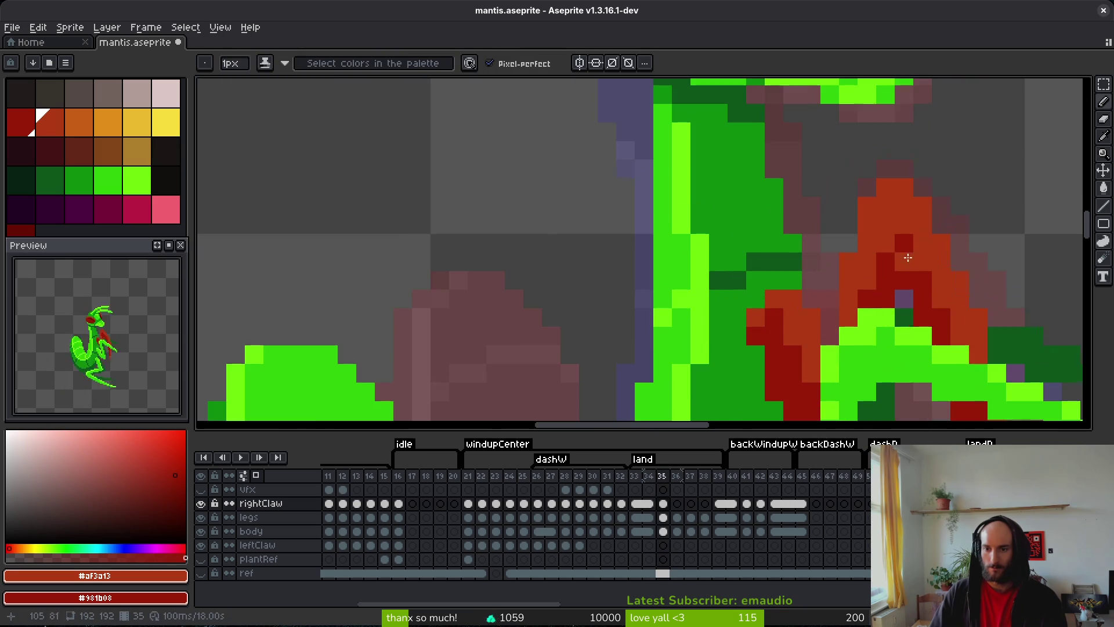
scroll(910, 247, down, 3)
key(i)
key(Left)
key(Right)
key(Left)
key(Right)
key(Left)
key(b)
scroll(940, 290, up, 3)
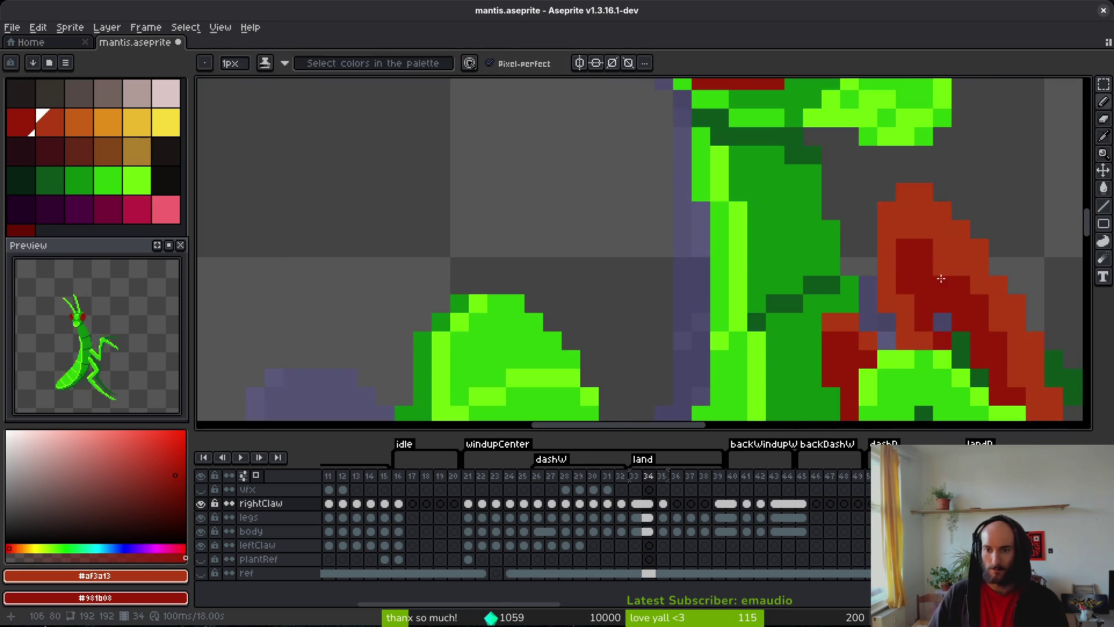
key(Right)
- Repaint the dark-red claw pixels orange, sampling colours with Alt, and save mantis.aseprite
mouse_move(945, 290)
mouse_down()
mouse_move(963, 290)
mouse_move(915, 252)
mouse_up()
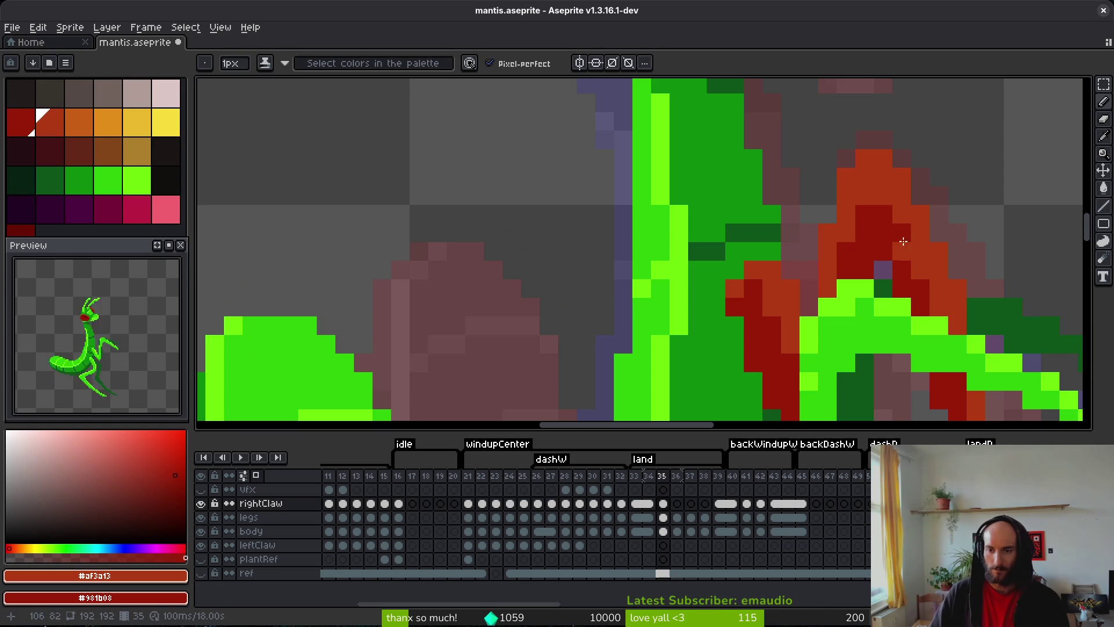
scroll(950, 278, down, 6)
scroll(942, 261, up, 4)
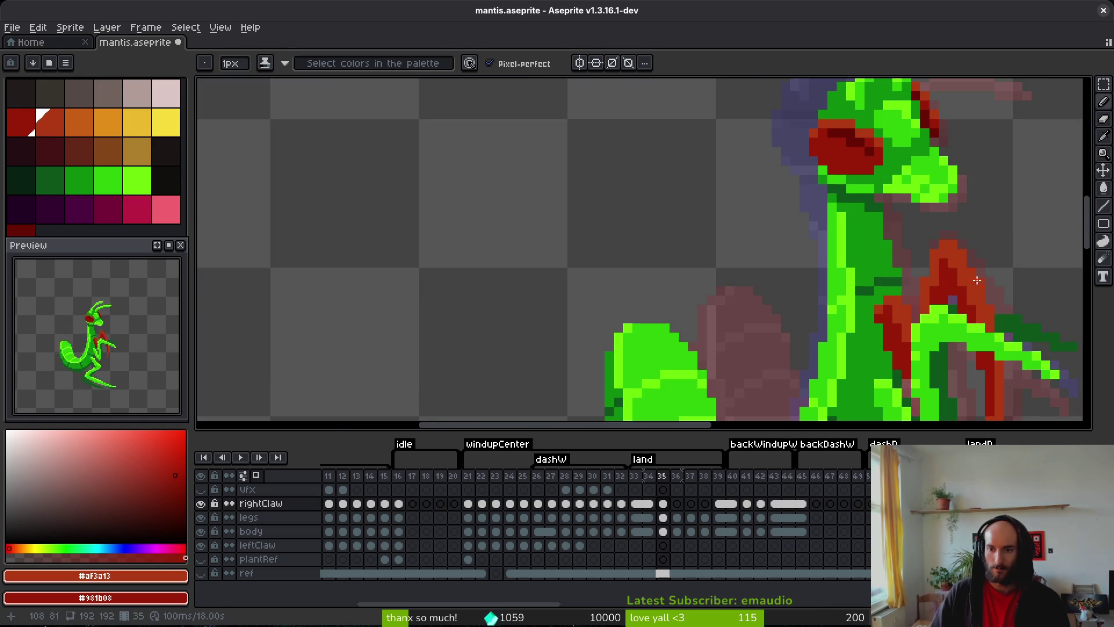
scroll(968, 273, down, 2)
key(alt)
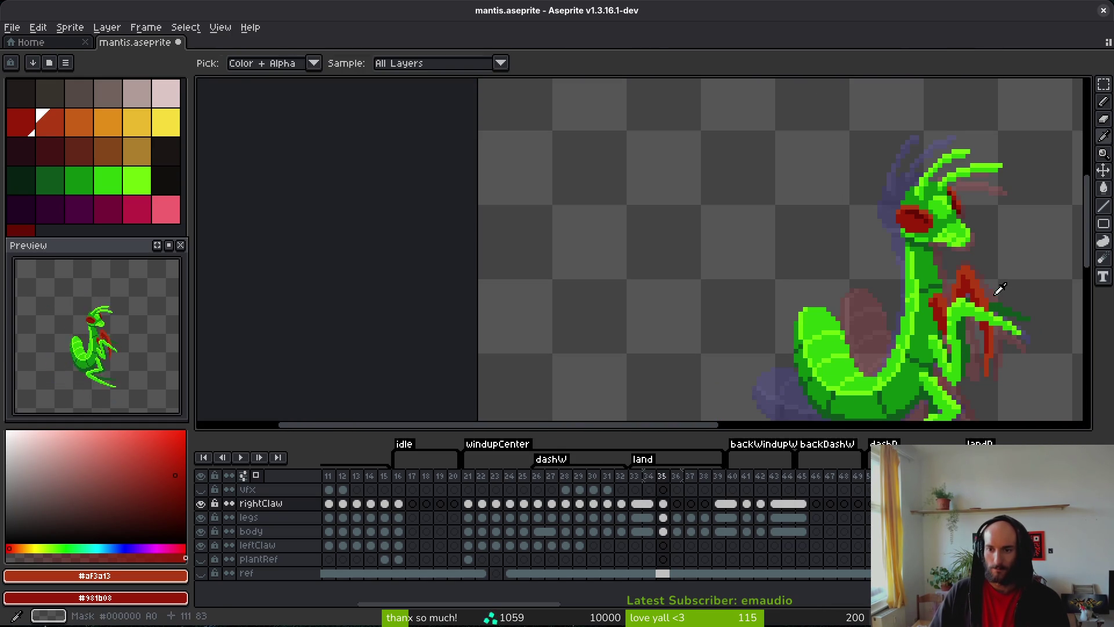
scroll(972, 261, up, 2)
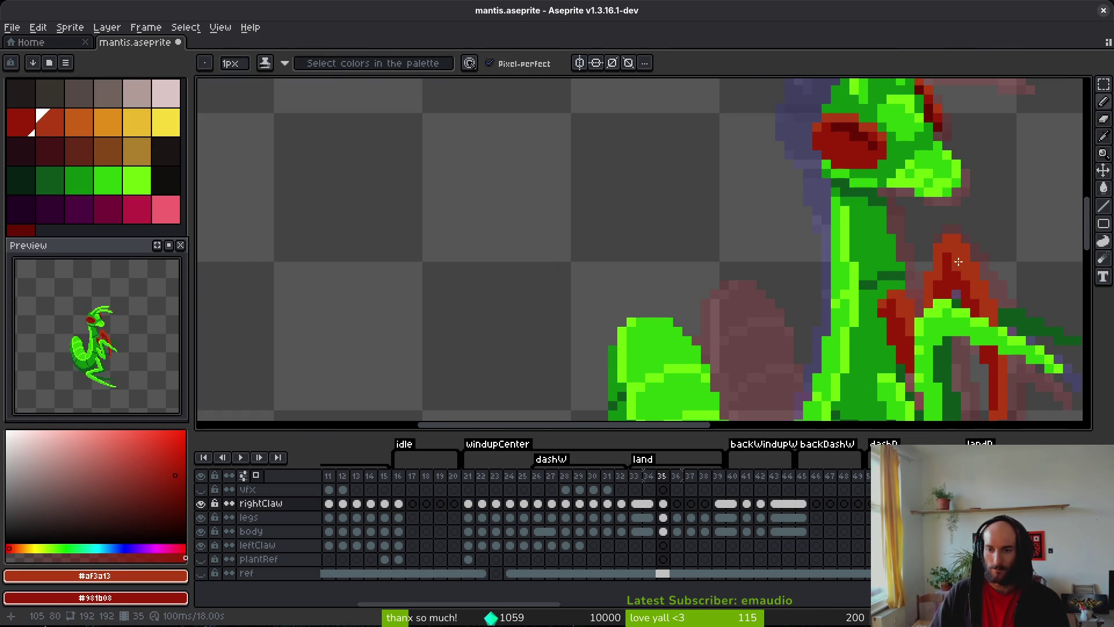
scroll(1019, 294, down, 2)
key(alt)
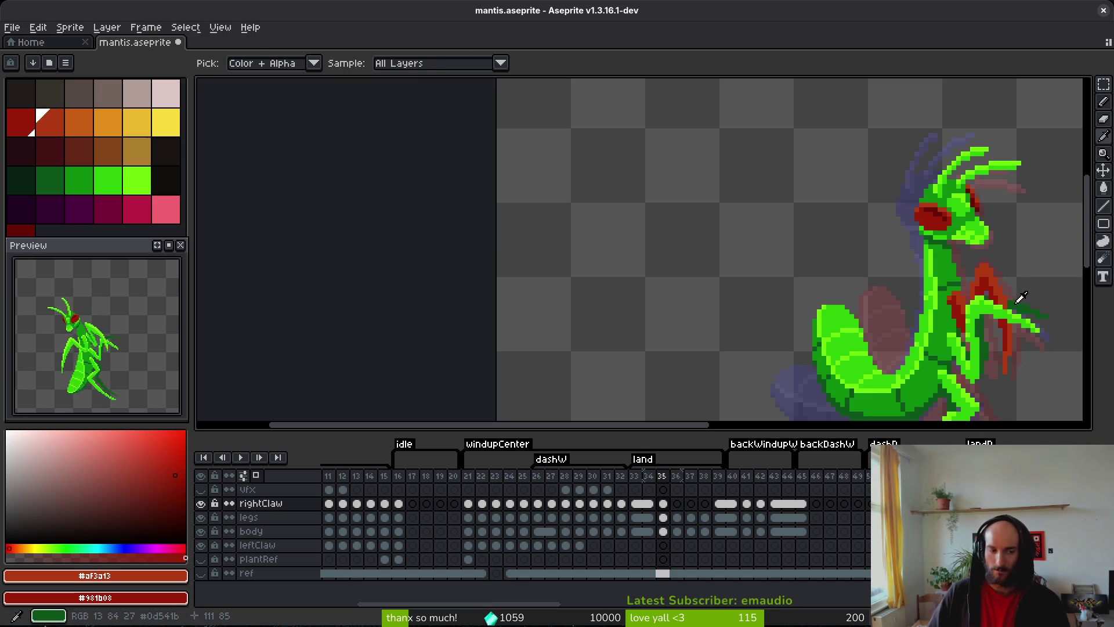
key(Left)
key(Right)
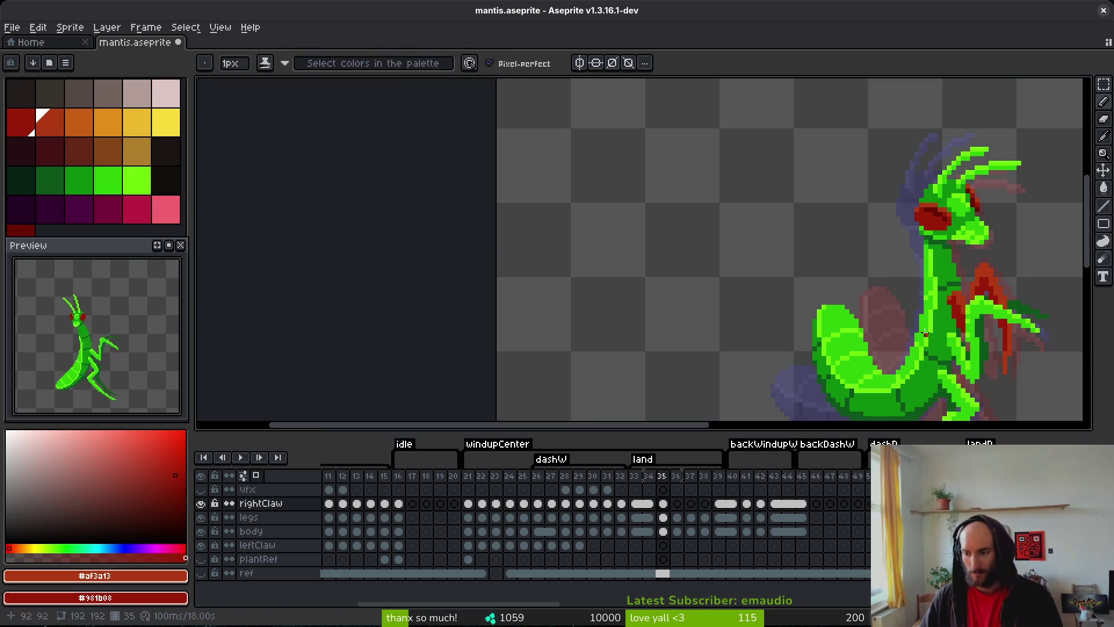
scroll(1039, 289, up, 2)
scroll(922, 291, down, 2)
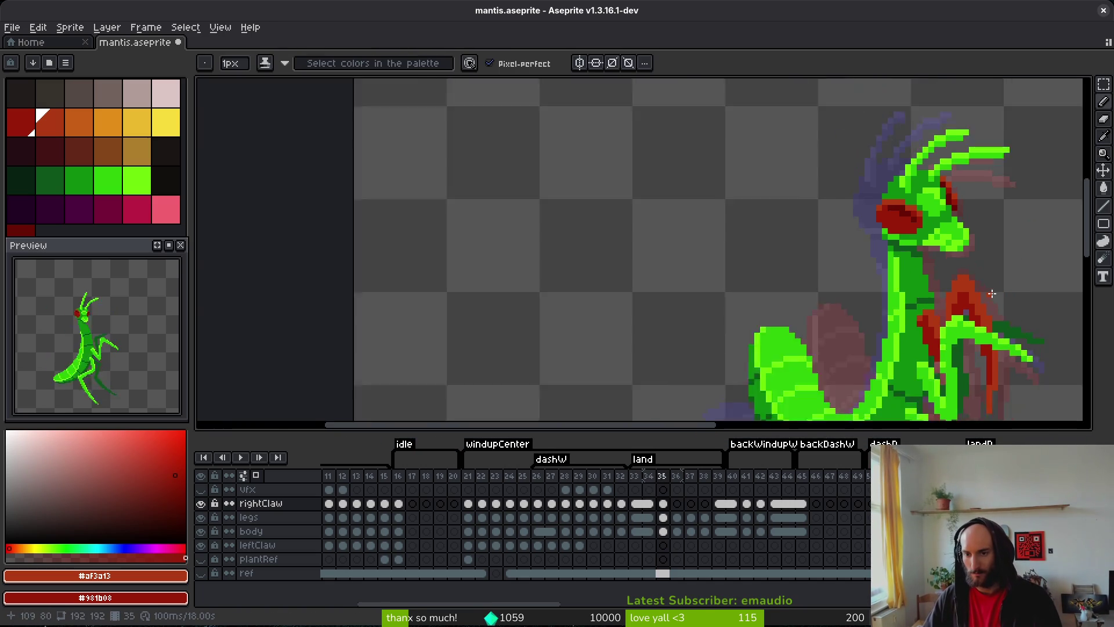
key(ctrl+s)
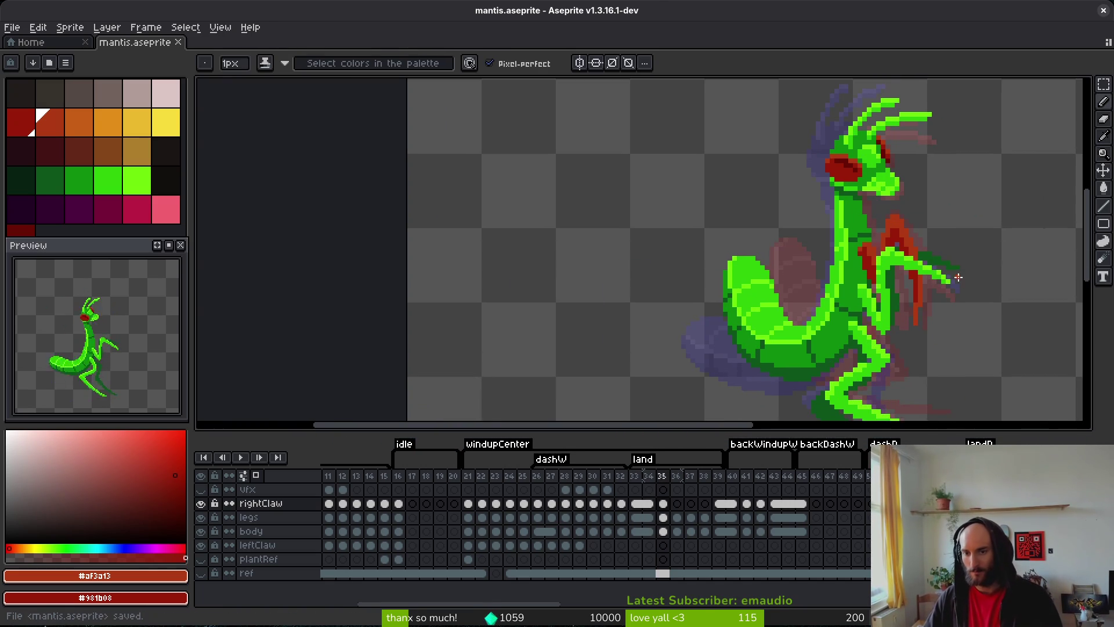
- Play the animation to review the claw motion, then advance to frame 36
scroll(856, 236, up, 3)
scroll(879, 234, down, 3)
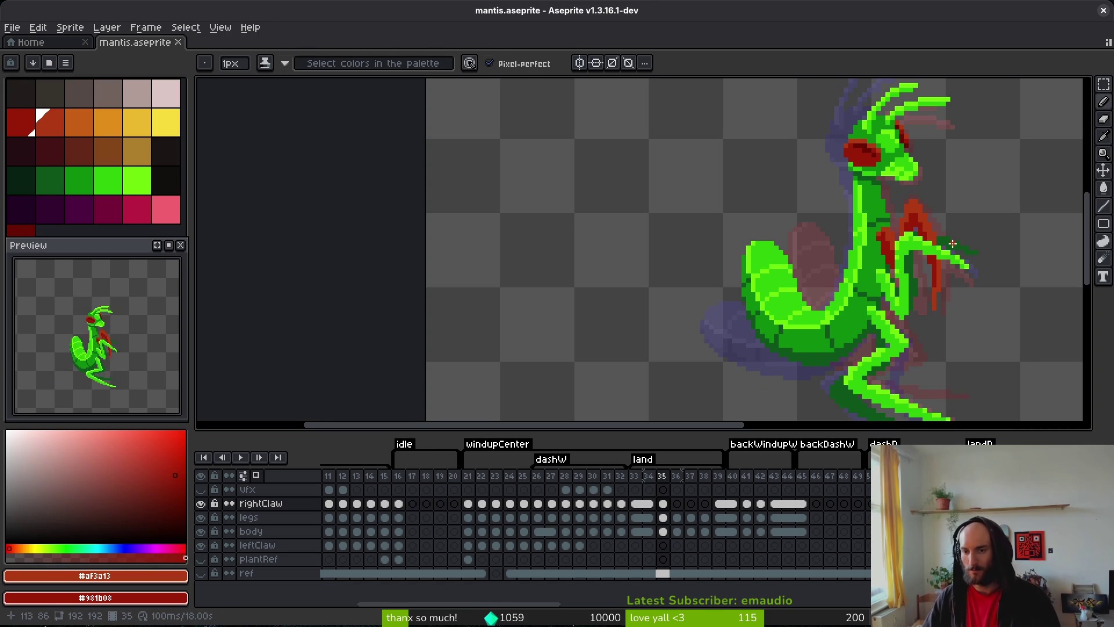
key(i)
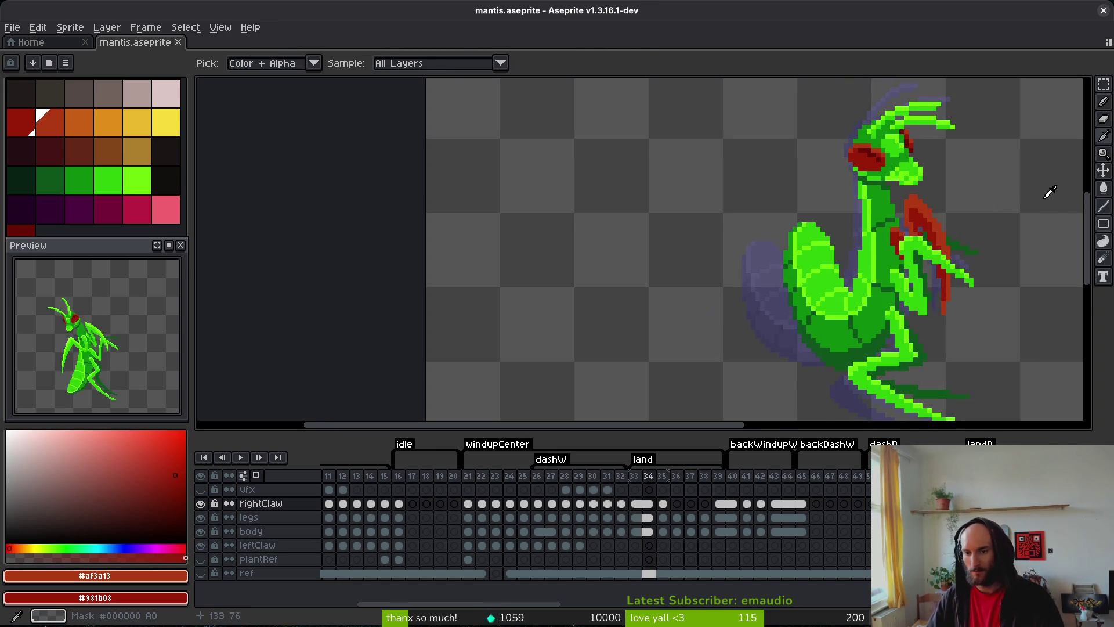
key(b)
scroll(890, 261, up, 2)
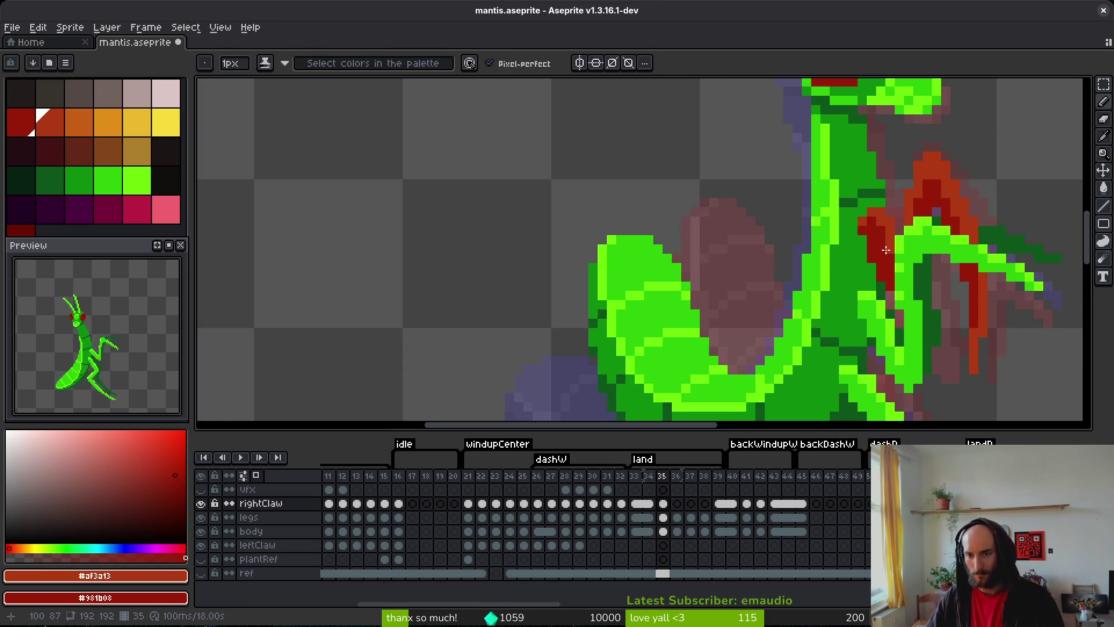
scroll(939, 281, down, 2)
key(i)
key(Return)
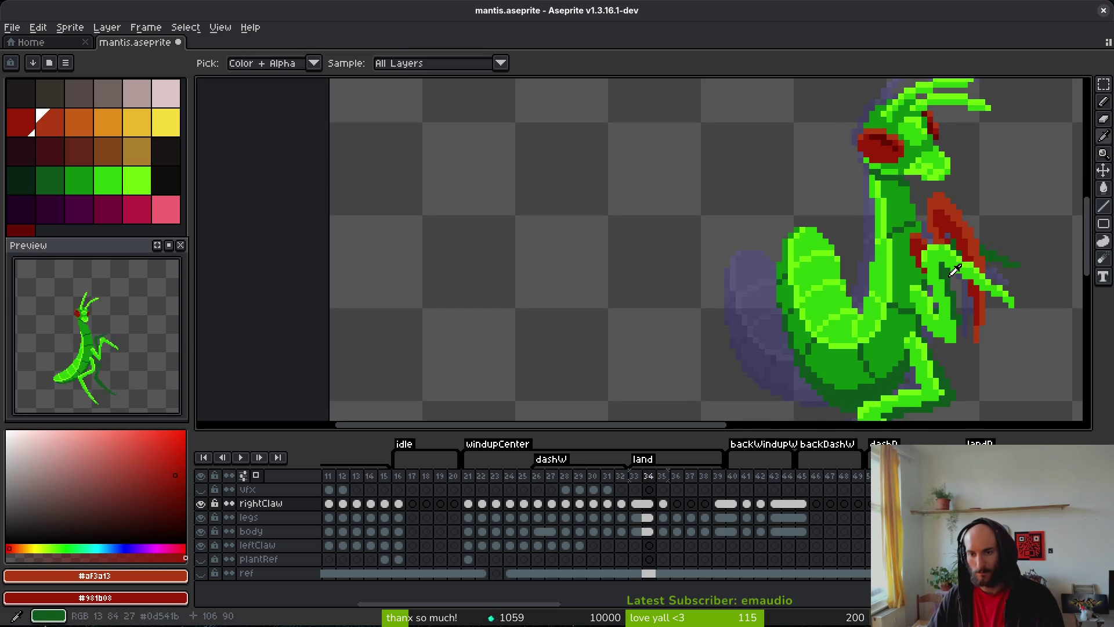
key(b)
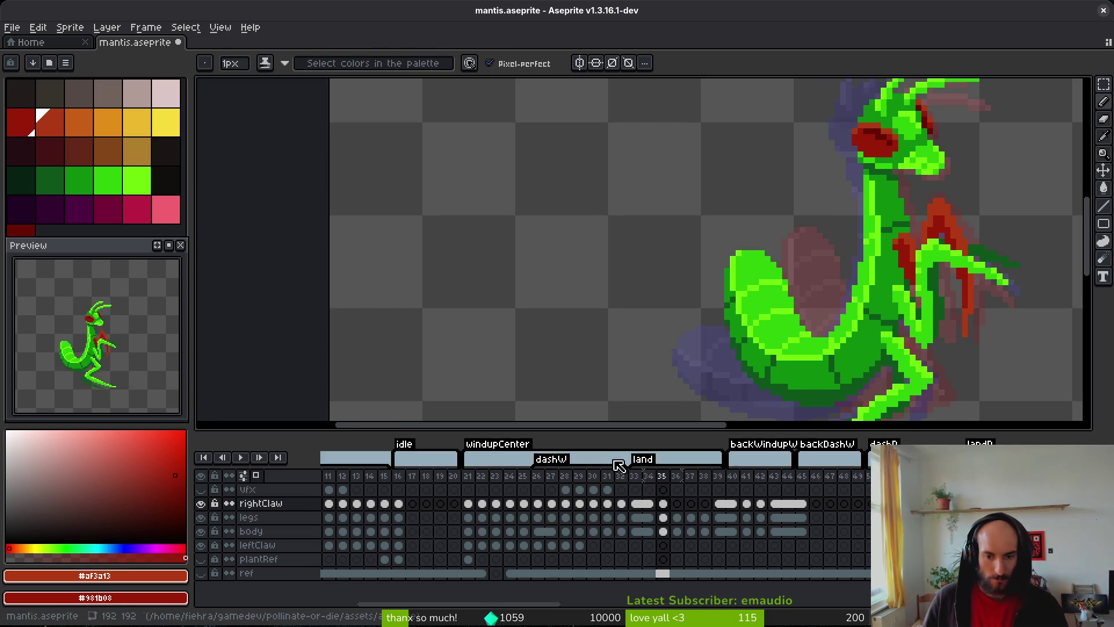
key(i)
key(Right)
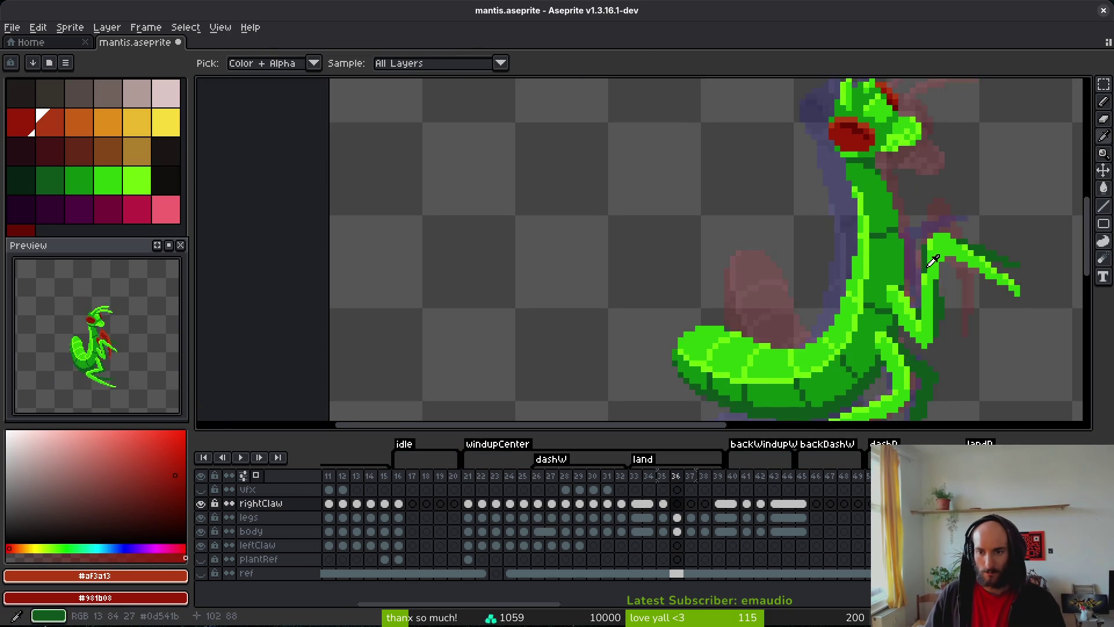
- Paint dark-red pixels into the claw on frame 36, extending it down over the green pixels inside
key(b)
scroll(887, 243, up, 2)
click(869, 229)
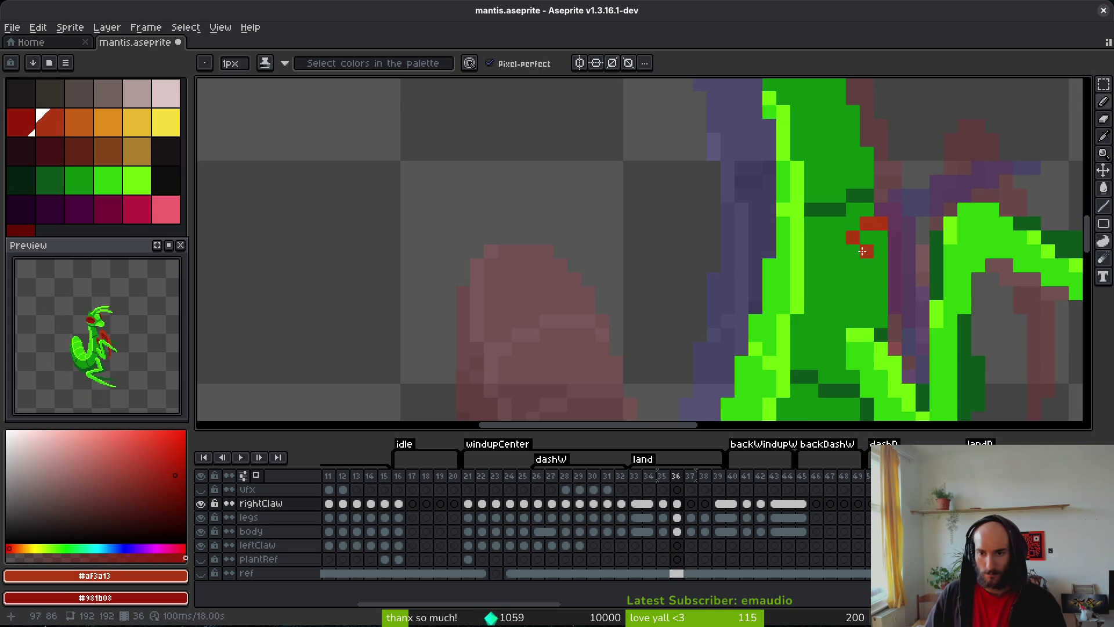
mouse_move(858, 254)
mouse_down()
mouse_move(866, 276)
mouse_move(868, 241)
mouse_up()
drag(893, 276, 873, 246)
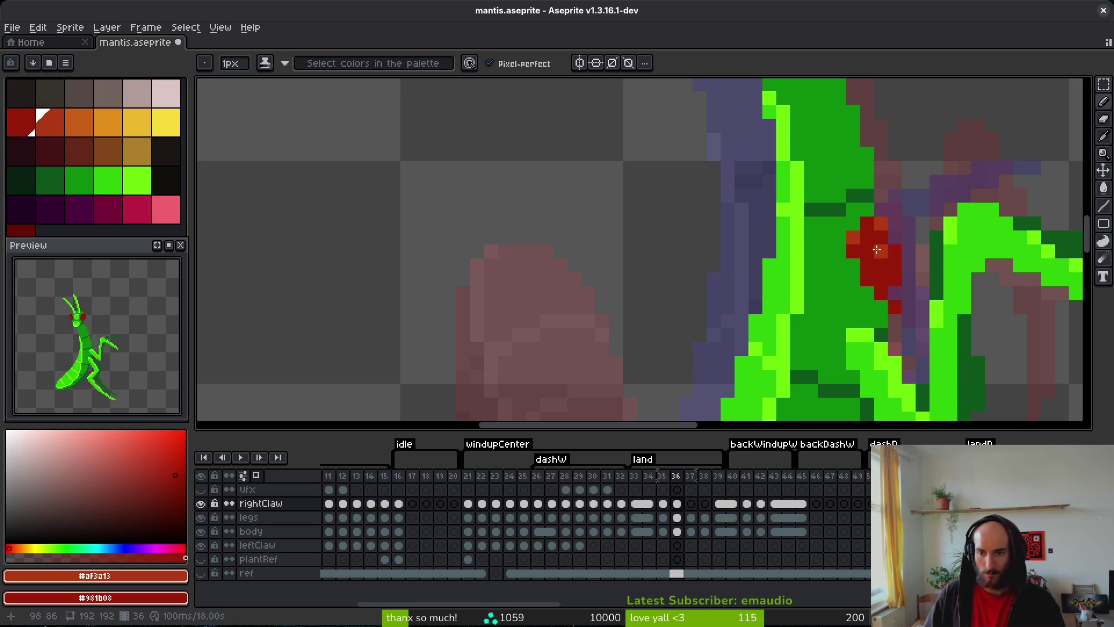
- Flip between frames 35 and 39 to compare the claw poses, ending back on frame 36
scroll(864, 221, down, 3)
key(period)
key(period)
key(period)
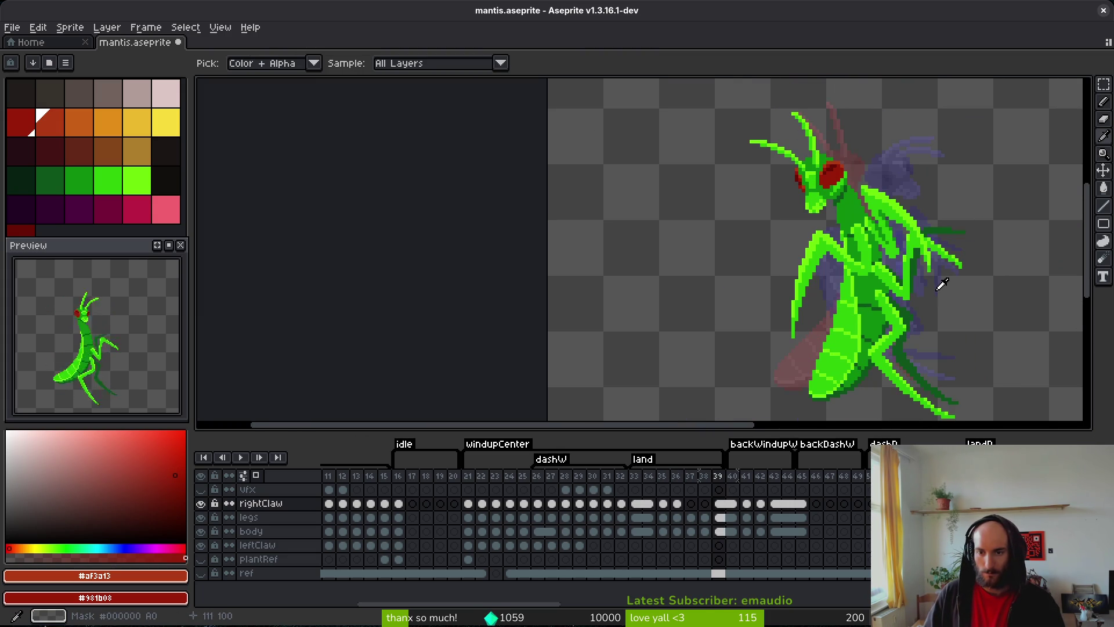
key(comma)
key(comma)
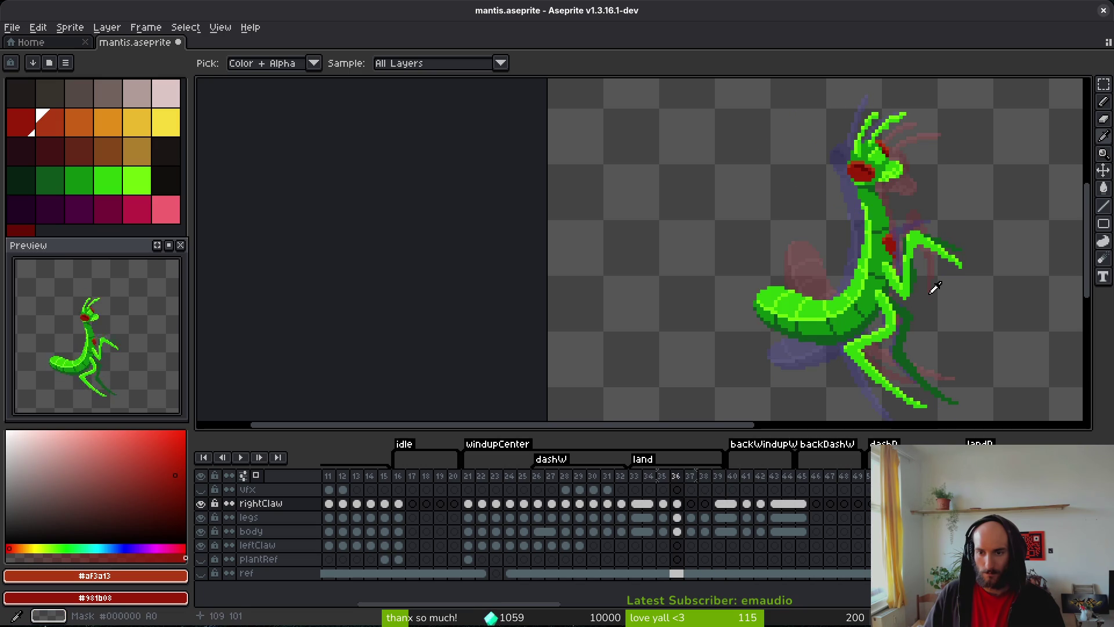
key(period)
key(period)
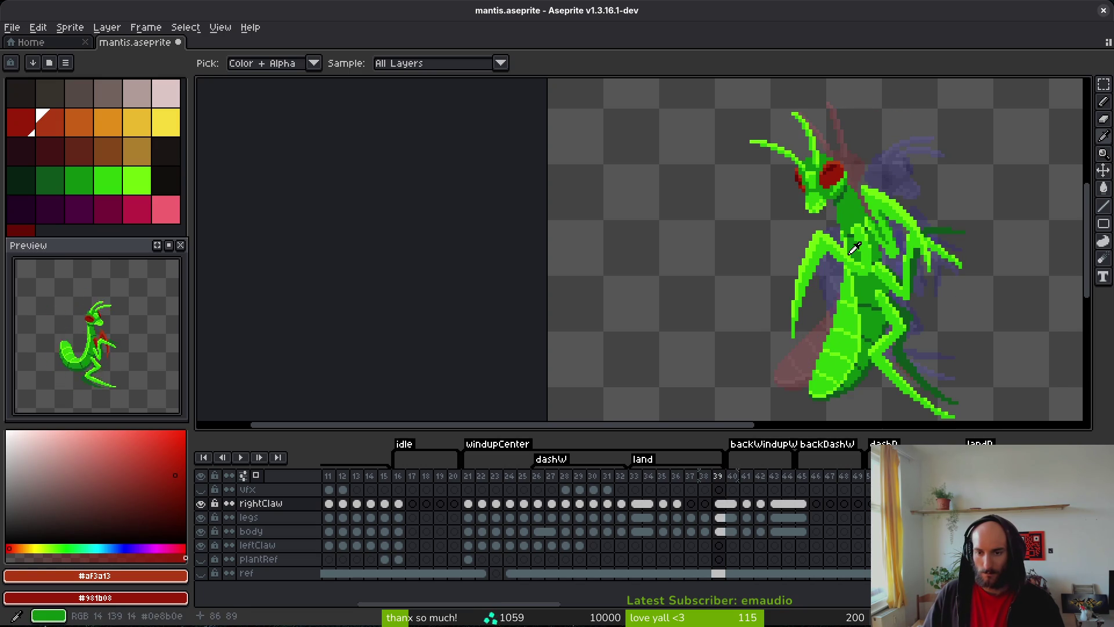
key(comma)
key(comma)
key(comma)
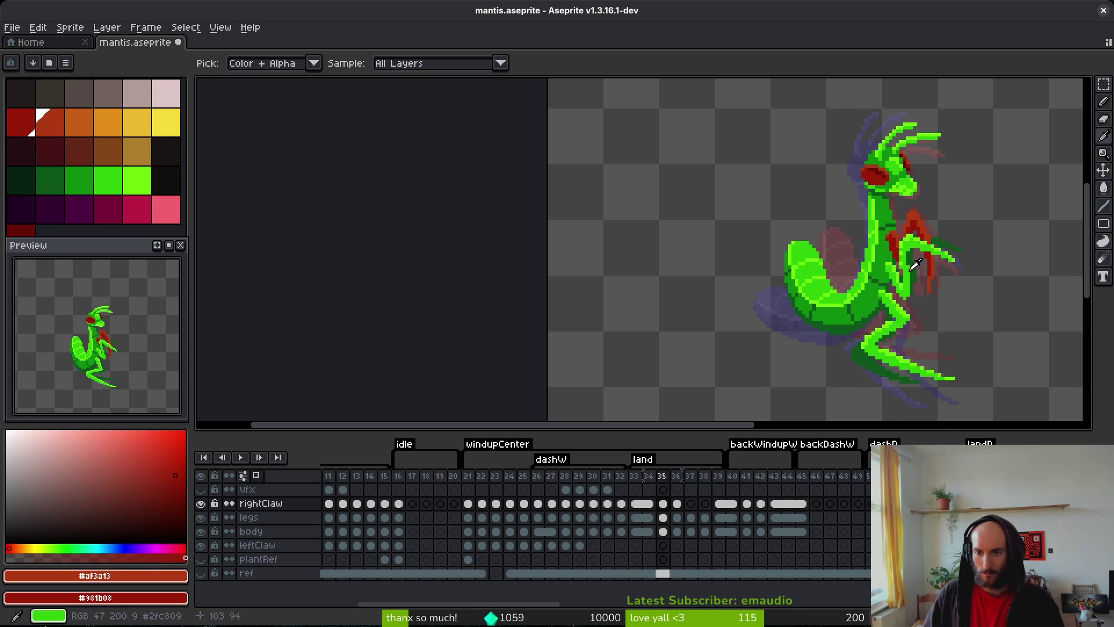
key(period)
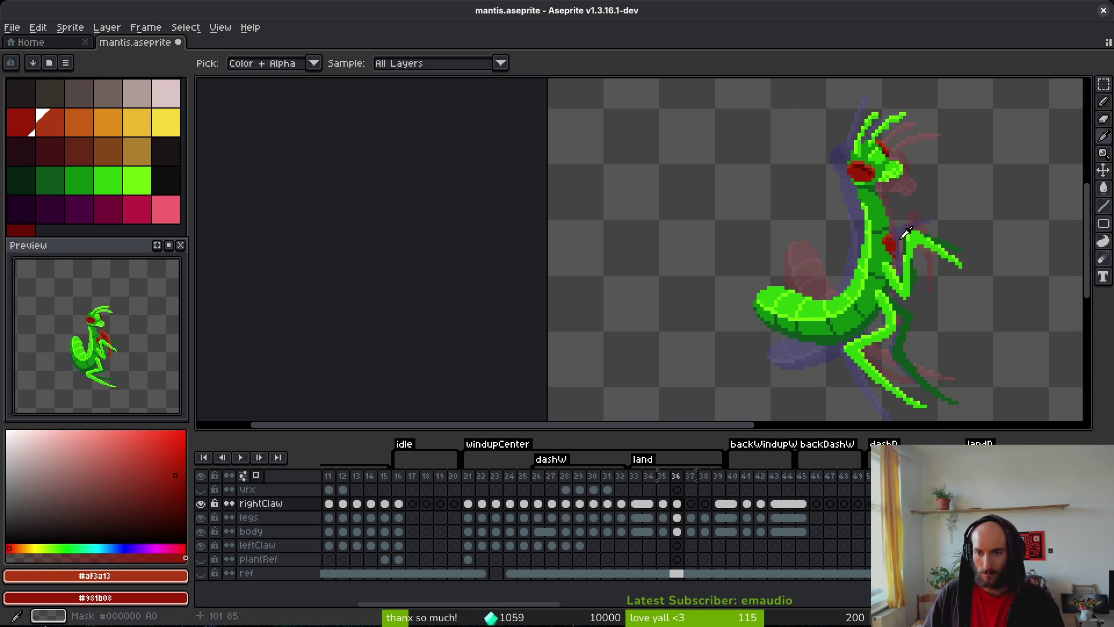
- Extend the red claw down along the arm, with a thin red line and pixels at its top
scroll(901, 229, up, 3)
mouse_move(894, 269)
mouse_down()
mouse_move(901, 283)
mouse_move(882, 278)
mouse_up()
scroll(898, 274, up, 2)
drag(914, 319, 907, 238)
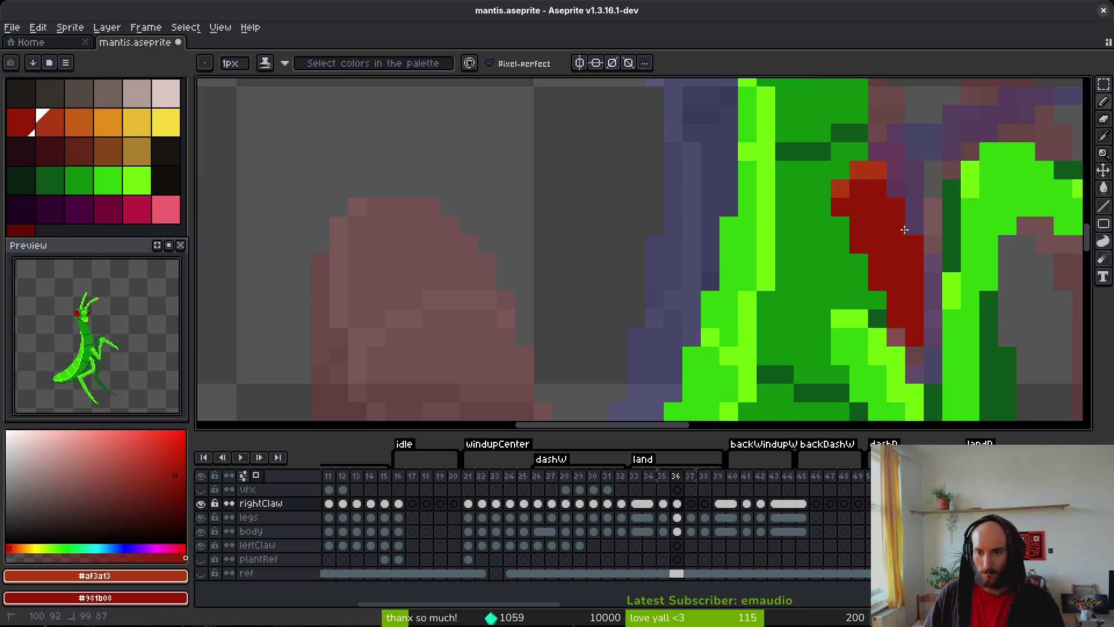
scroll(887, 205, down, 2)
drag(903, 196, 903, 267)
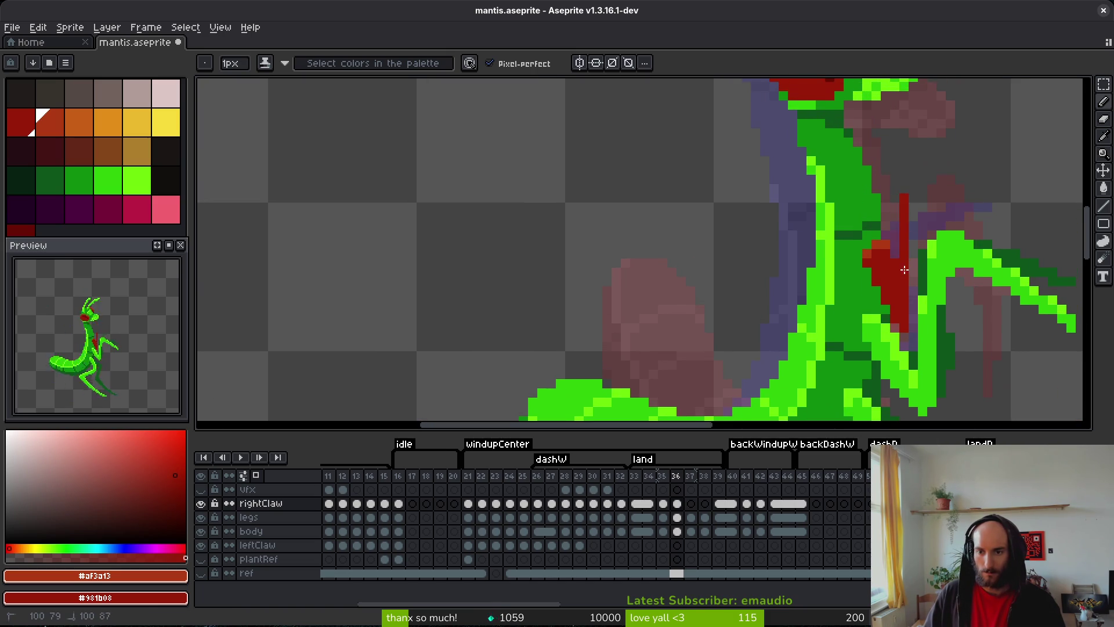
mouse_move(901, 197)
mouse_down()
mouse_move(894, 208)
mouse_move(903, 184)
mouse_move(888, 196)
mouse_up()
- Shade the claw's upper and diagonal edges with #af3a13 orange pixels
scroll(813, 184, up, 1)
drag(790, 323, 801, 348)
scroll(801, 348, up, 1)
mouse_move(771, 229)
mouse_down()
mouse_move(753, 215)
mouse_move(791, 189)
mouse_move(765, 228)
mouse_move(881, 207)
mouse_move(925, 228)
mouse_move(858, 218)
mouse_move(819, 253)
mouse_move(801, 250)
mouse_move(846, 261)
mouse_move(967, 369)
mouse_up()
click(817, 284)
mouse_move(968, 370)
mouse_down()
mouse_move(838, 296)
mouse_move(881, 366)
mouse_up()
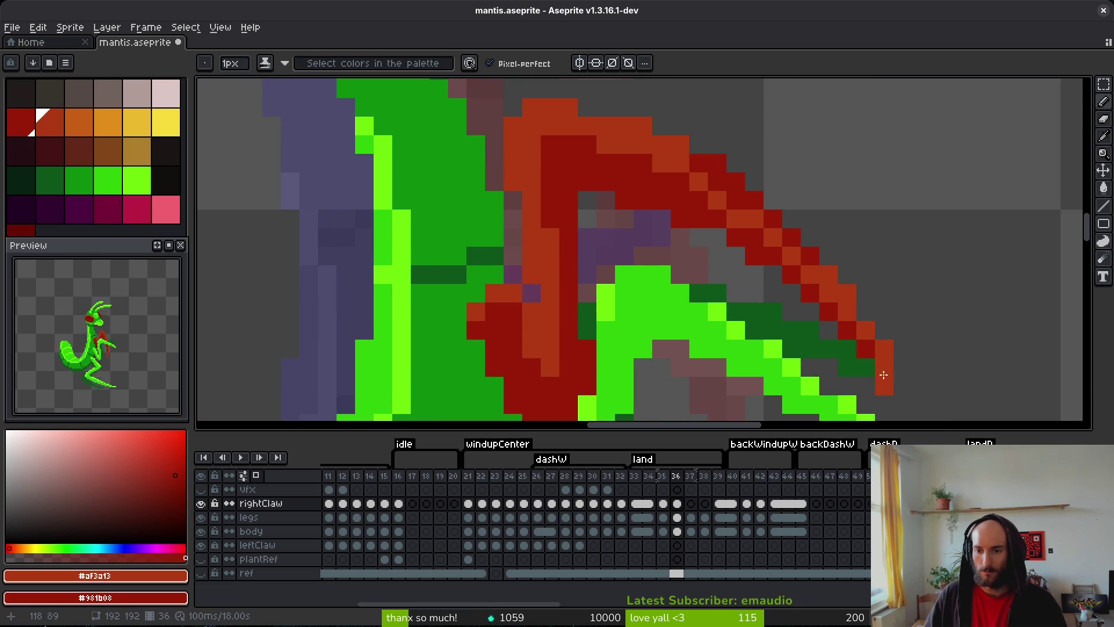
drag(817, 316, 806, 253)
mouse_move(754, 211)
mouse_down()
mouse_move(691, 159)
mouse_move(652, 170)
mouse_move(587, 145)
mouse_up()
- Save mantis.aseprite and flip between frames 35–37 to compare the claw poses
scroll(734, 237, down, 5)
key(ctrl+s)
key(alt)
key(Right)
key(Left)
key(Left)
key(Right)
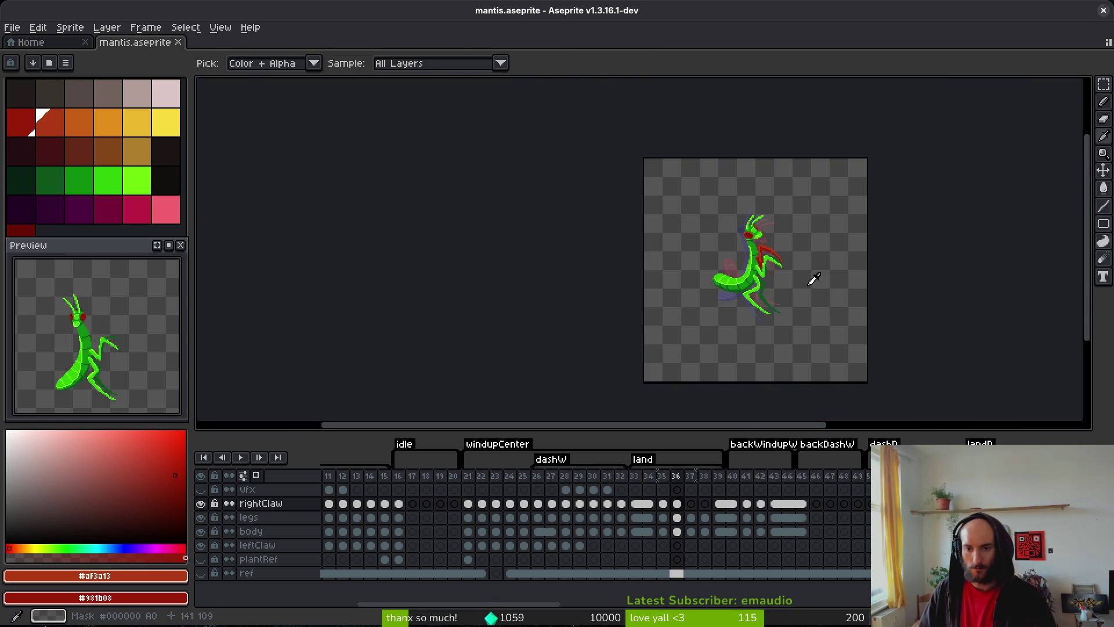
scroll(782, 267, up, 5)
scroll(782, 267, up, 1)
key(Left)
key(Right)
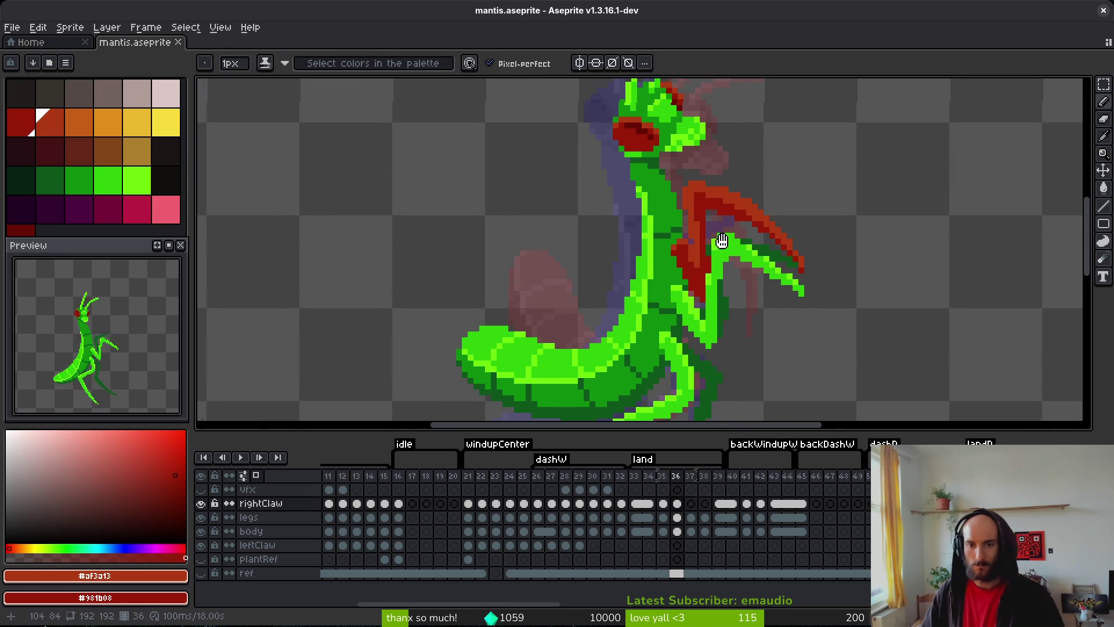
- Lasso a small area at the claw tip and drop it into a new position
key(q)
scroll(807, 238, up, 4)
drag(806, 283, 824, 339)
click(786, 302)
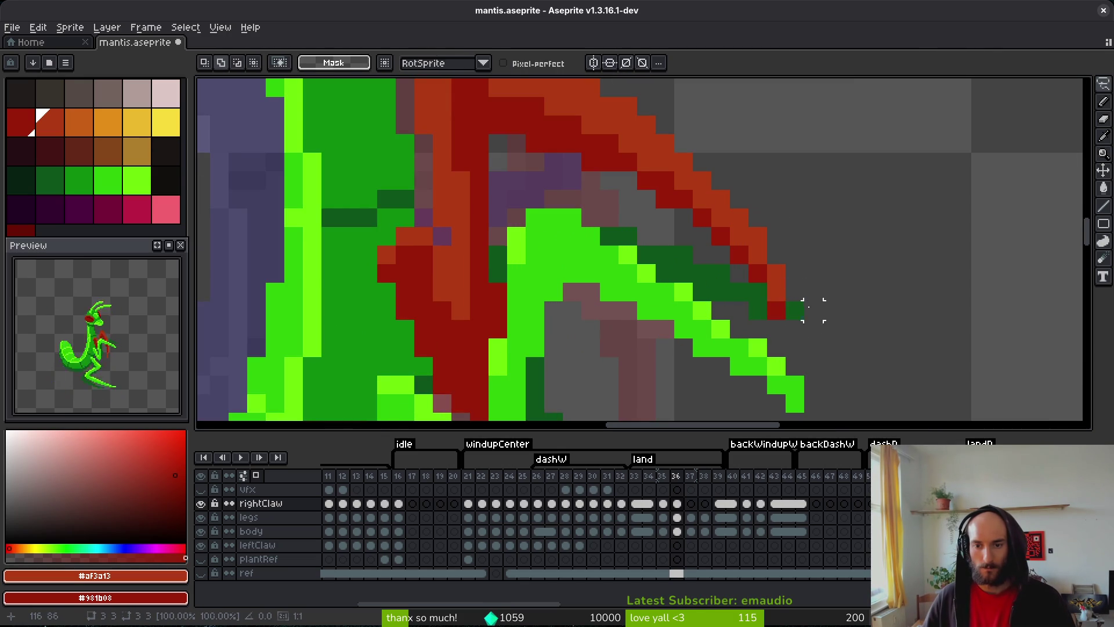
scroll(812, 273, down, 2)
scroll(771, 255, up, 1)
- Turn a dark-green claw-tip pixel red, set the Pencil to shading mode, and save the file
key(b)
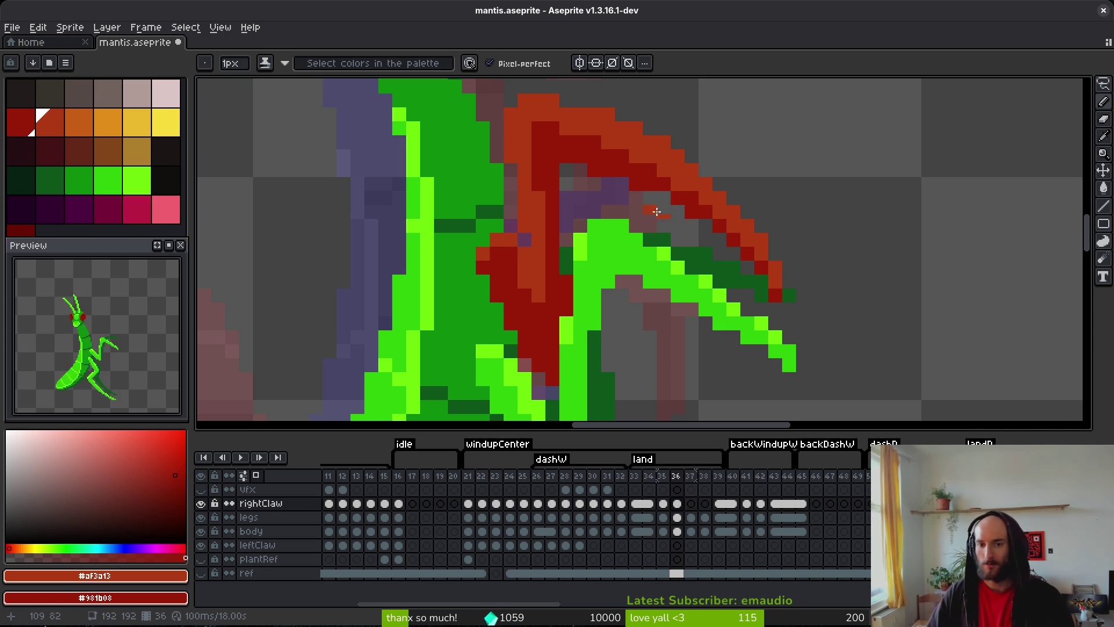
click(699, 255)
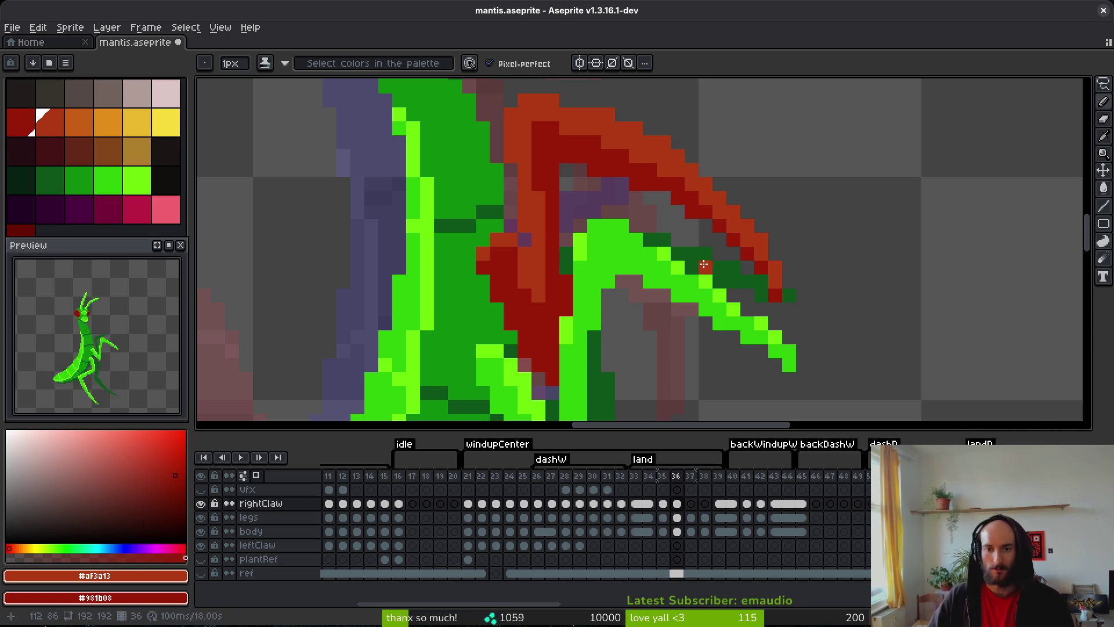
key(b)
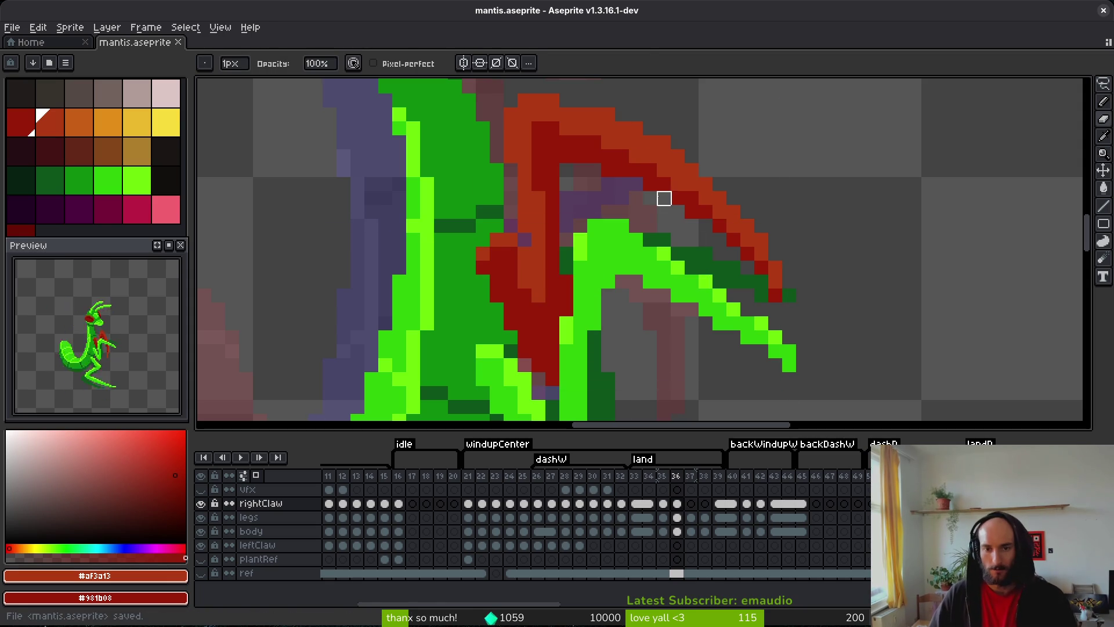
key(shift+b)
key(ctrl+s)
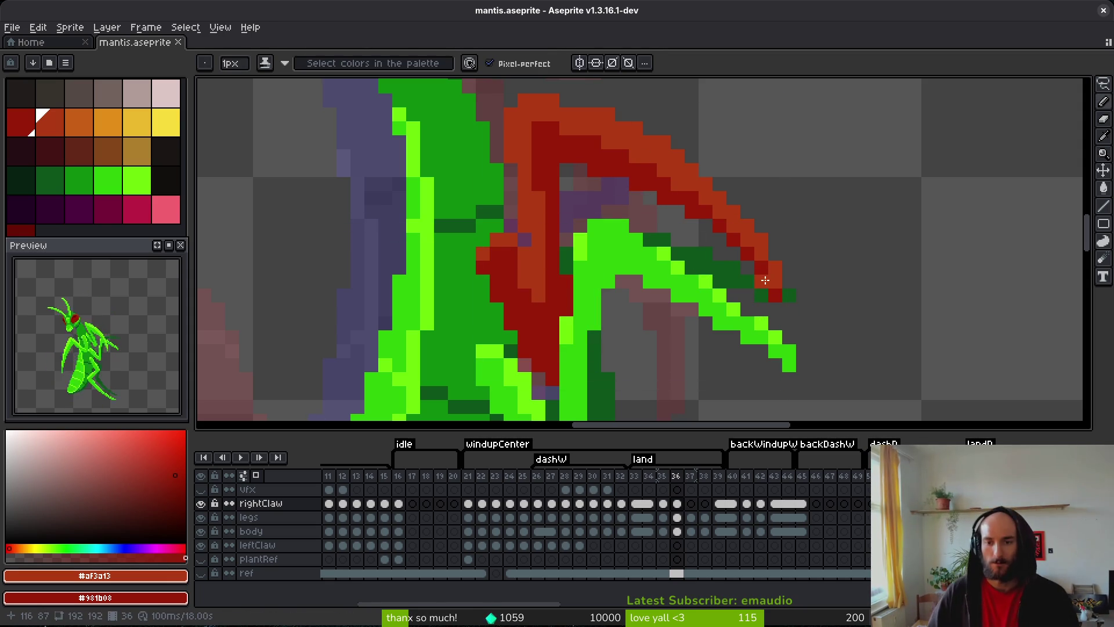
key(ctrl+s)
scroll(746, 310, down, 4)
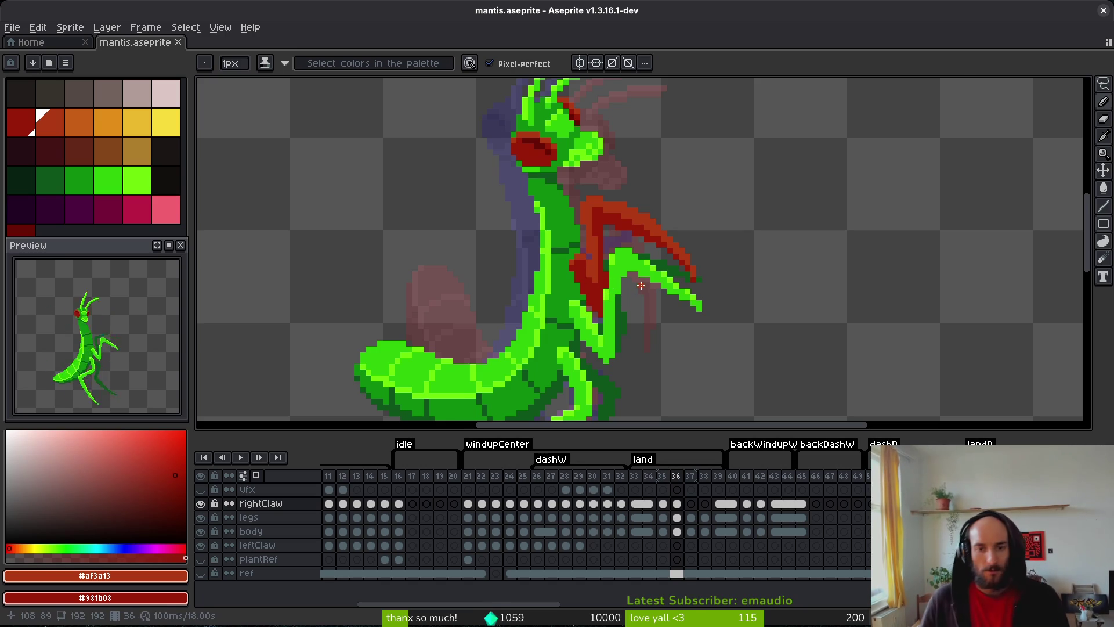
- Step through frames 29–38 comparing poses, settling on frame 31
scroll(604, 278, up, 2)
scroll(669, 305, down, 2)
key(Right)
key(Right)
key(Left)
key(Right)
key(Left)
key(Right)
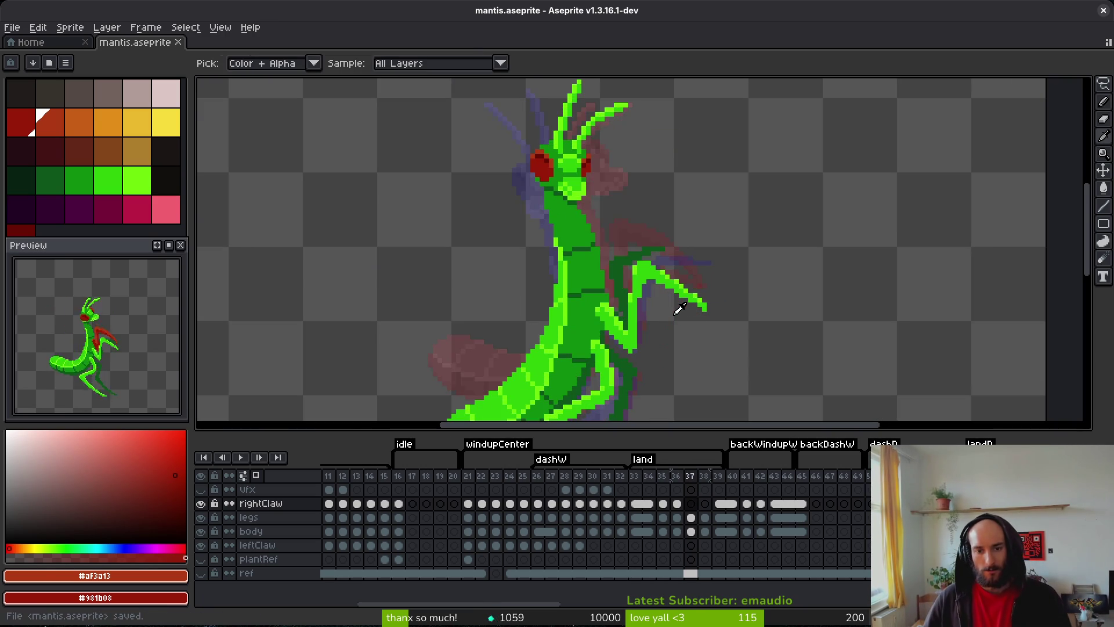
key(Left)
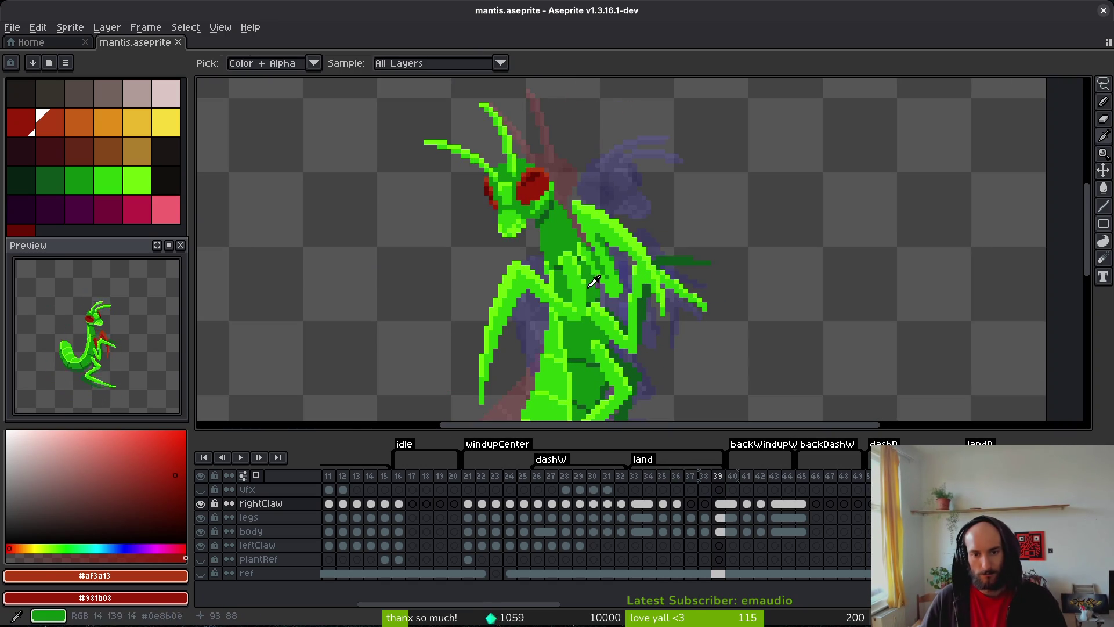
key(Right)
key(Left)
key(Left)
key(Left)
key(Left)
key(Left)
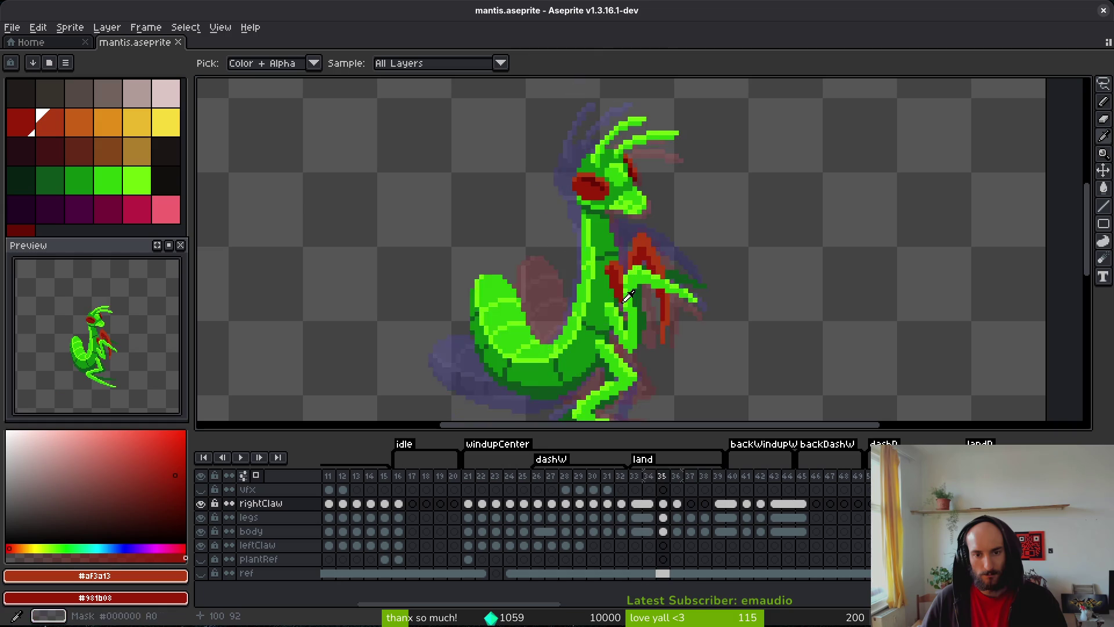
key(Left)
key(Left)
key(Left)
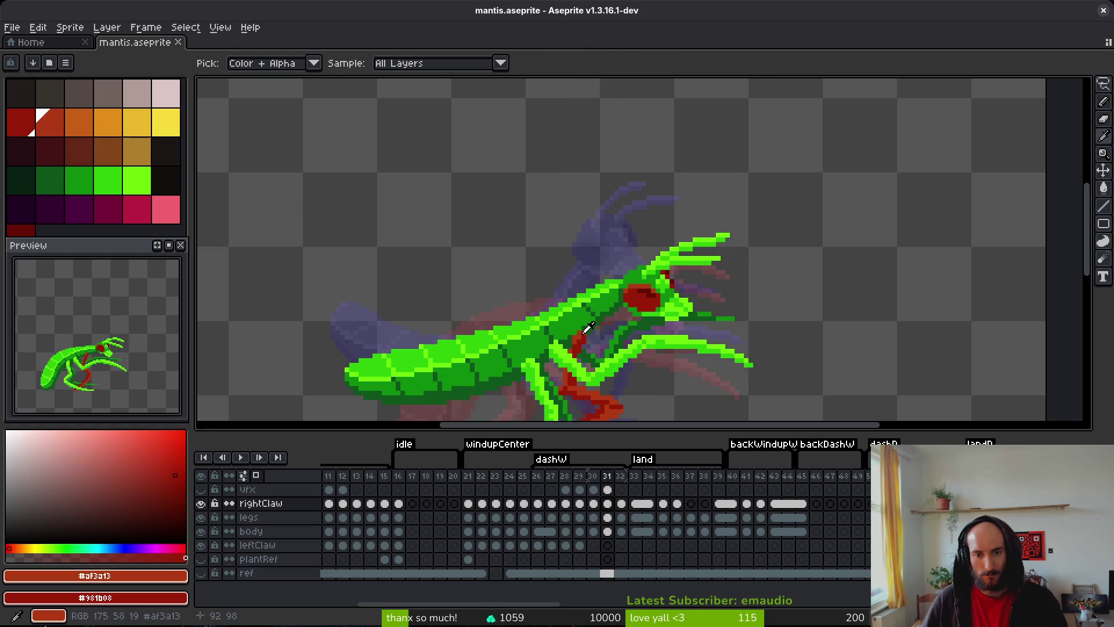
key(Left)
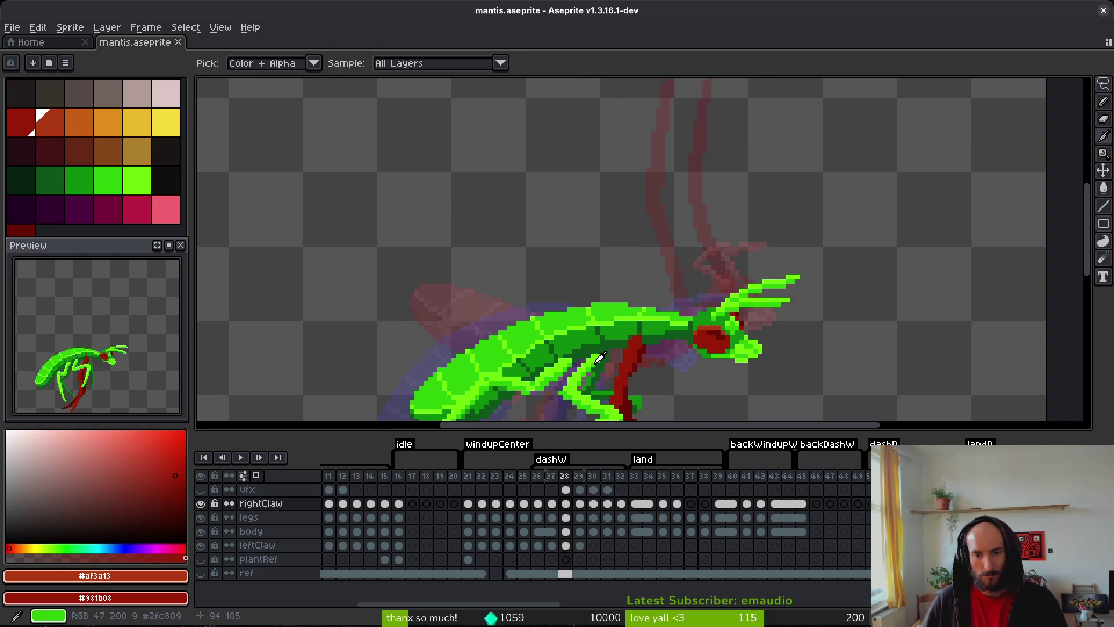
key(Right)
key(Right)
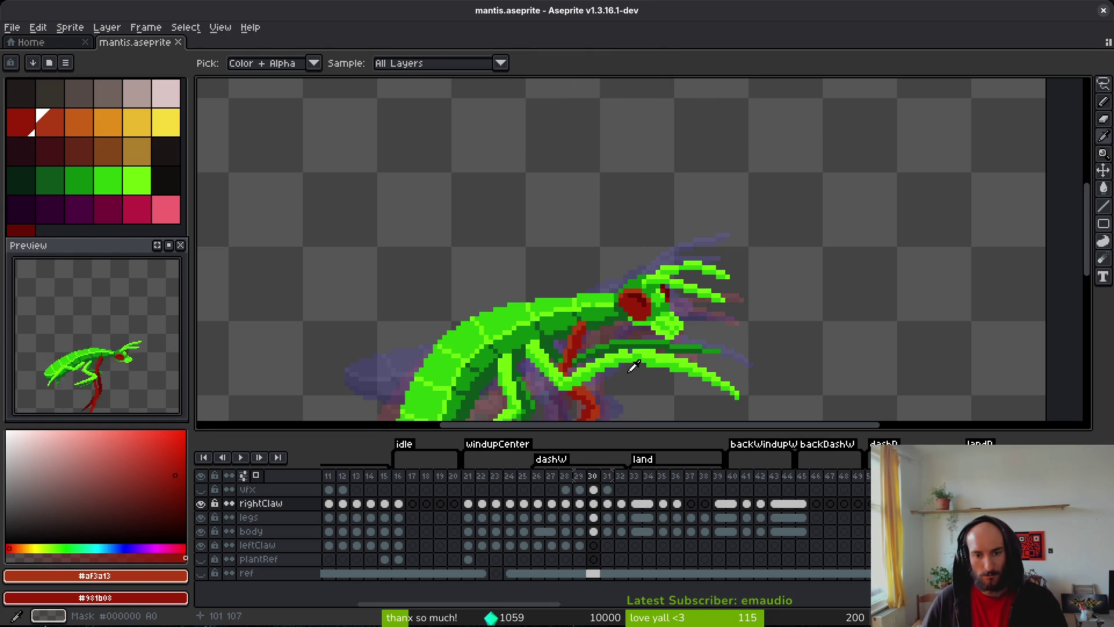
key(Right)
- Lasso the red claw on frame 31 and move it up and to the right
scroll(583, 342, up, 2)
scroll(583, 343, down, 2)
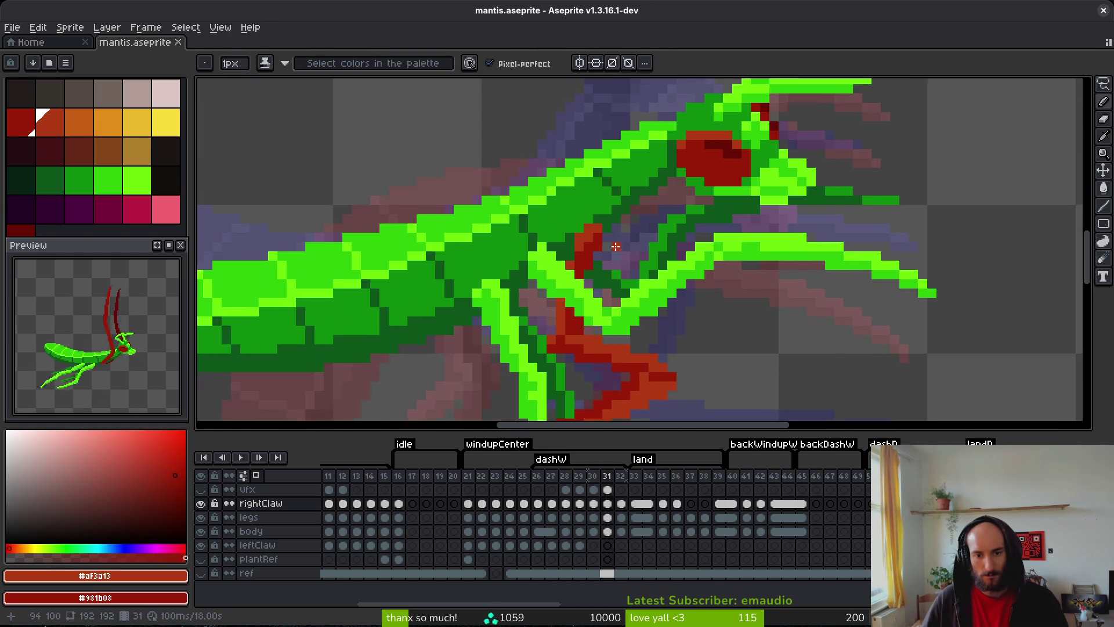
key(q)
mouse_move(619, 221)
mouse_down()
mouse_move(606, 201)
mouse_move(673, 362)
mouse_up()
drag(636, 313, 651, 297)
key(Return)
- Add orange-red pixels to the claw, then fill its body with dark red #981b08
scroll(646, 294, up, 3)
key(b)
click(590, 318)
scroll(548, 341, down, 5)
scroll(639, 348, up, 1)
scroll(647, 348, up, 4)
click(644, 347)
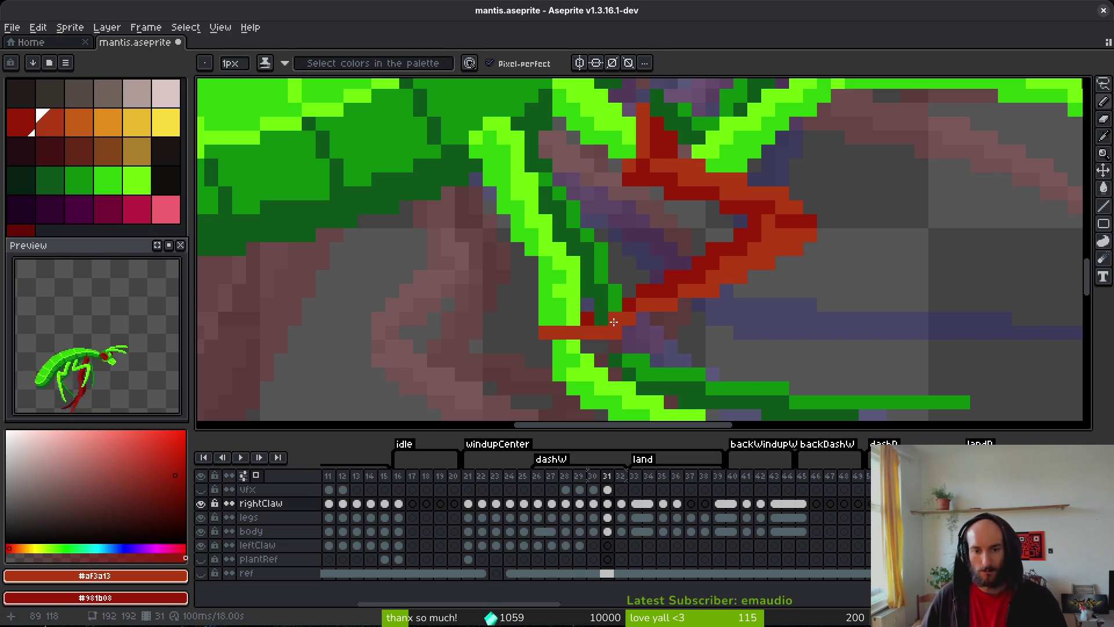
alt+click(631, 303)
drag(601, 318, 641, 332)
scroll(638, 331, down, 3)
scroll(619, 258, up, 4)
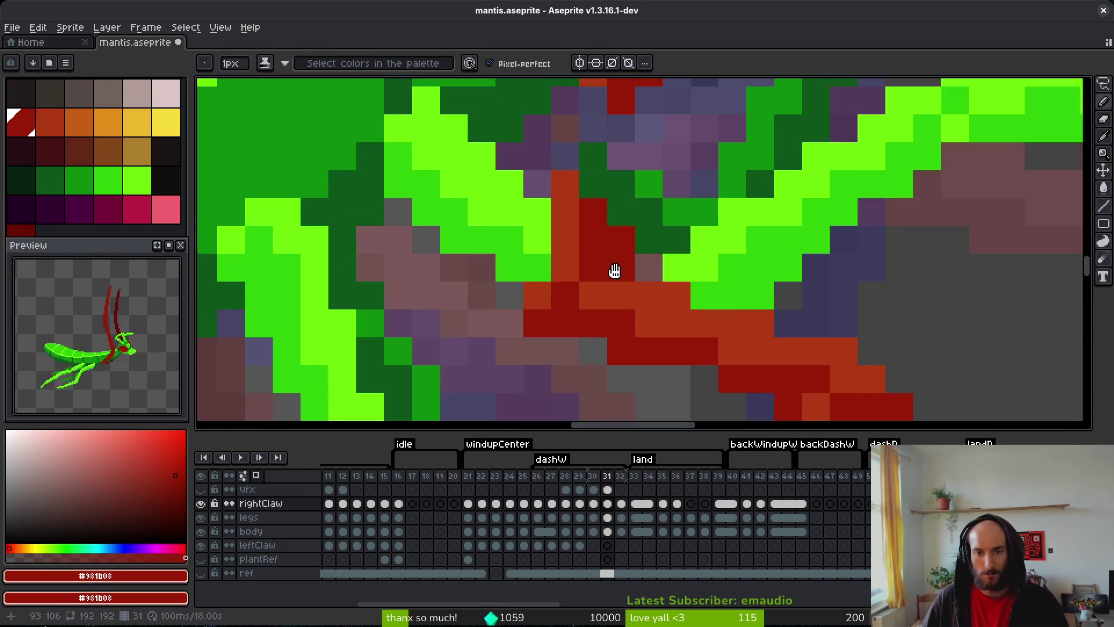
scroll(619, 258, down, 2)
- Paint #af3a13 orange and dark red over stray orange, purple and green pixels around the claw
alt+click(601, 120)
click(600, 232)
scroll(616, 207, up, 1)
scroll(616, 207, down, 1)
alt+click(621, 149)
mouse_move(614, 197)
mouse_down()
mouse_move(605, 232)
mouse_move(614, 235)
mouse_up()
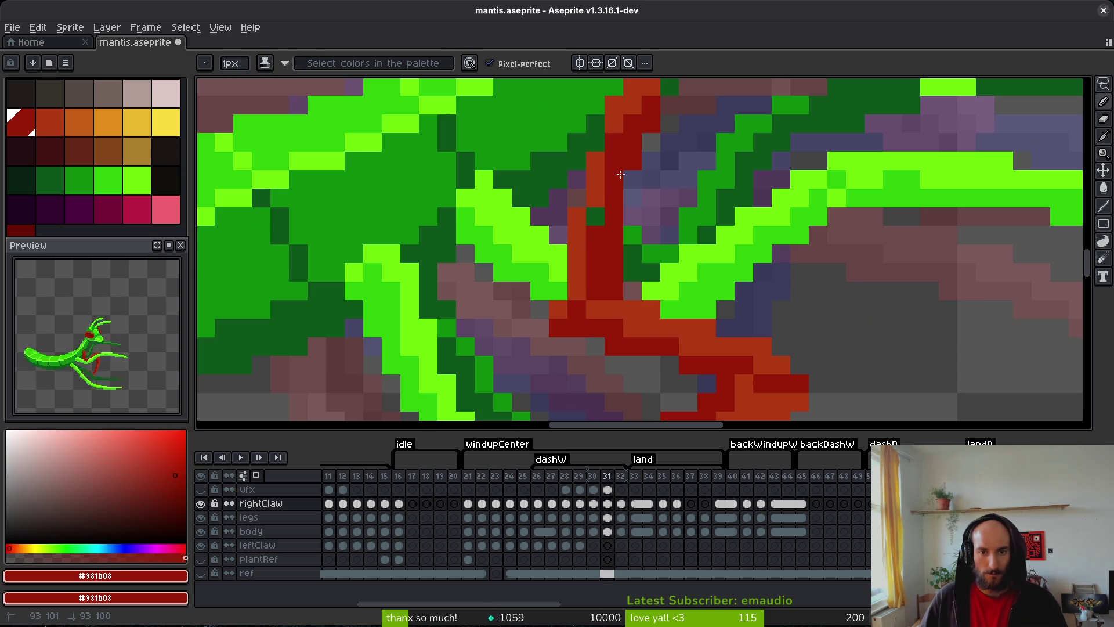
click(597, 218)
scroll(617, 162, up, 1)
alt+click(615, 162)
click(598, 247)
scroll(603, 273, down, 5)
scroll(609, 299, up, 4)
- Save mantis.aseprite, re-pick dark red #981b08, and move on to frame 32
key(e)
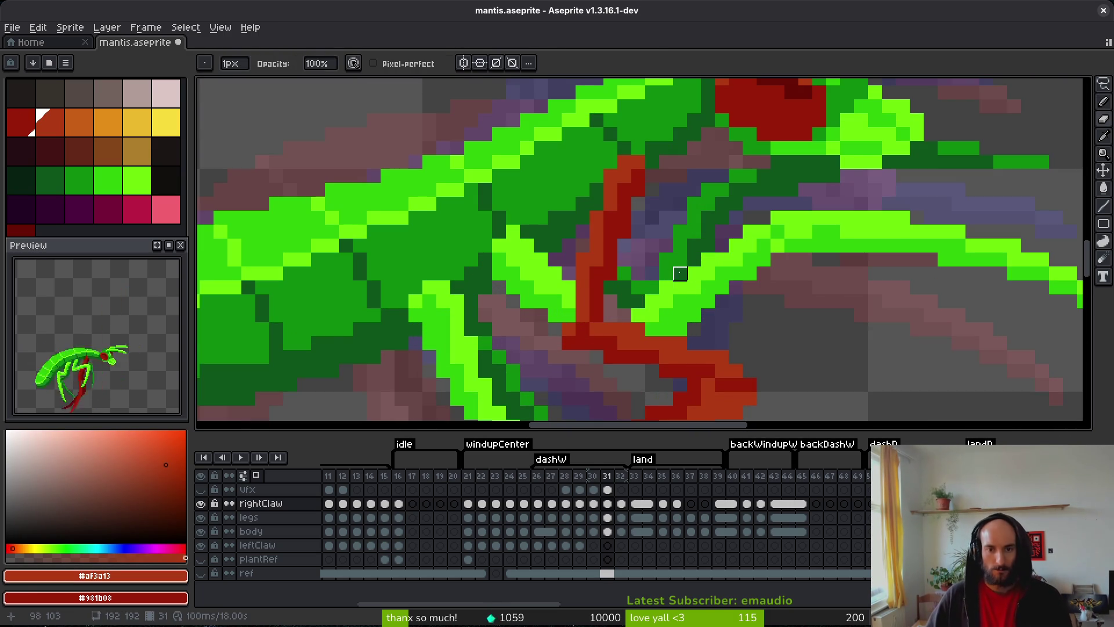
key(ctrl+s)
scroll(680, 273, down, 4)
scroll(603, 258, up, 5)
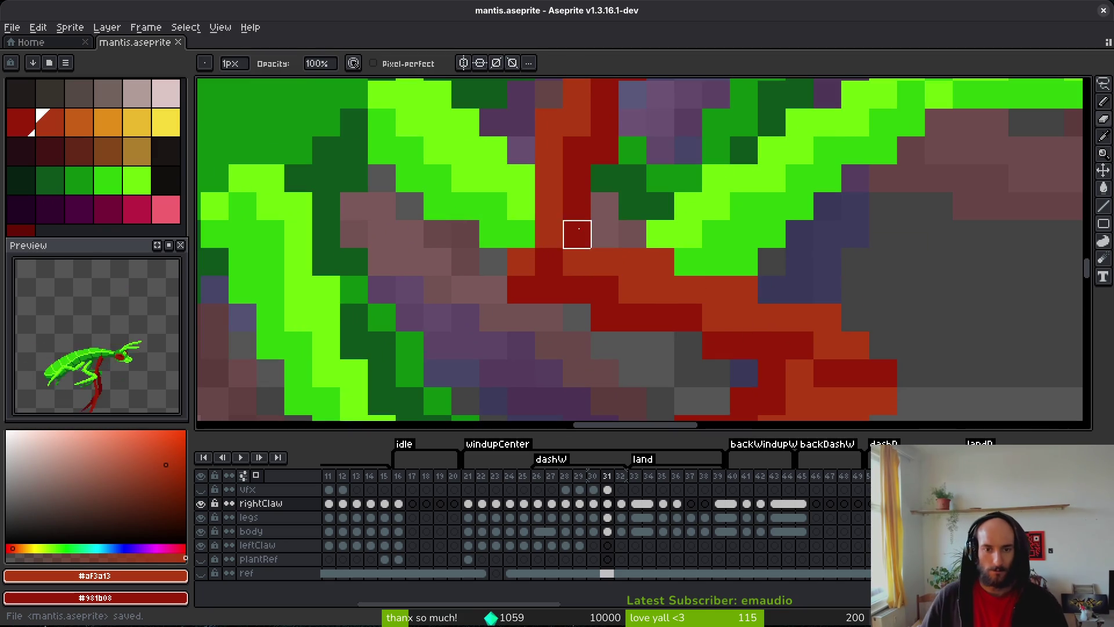
alt+click(577, 234)
scroll(580, 243, down, 3)
key(Right)
scroll(677, 268, up, 2)
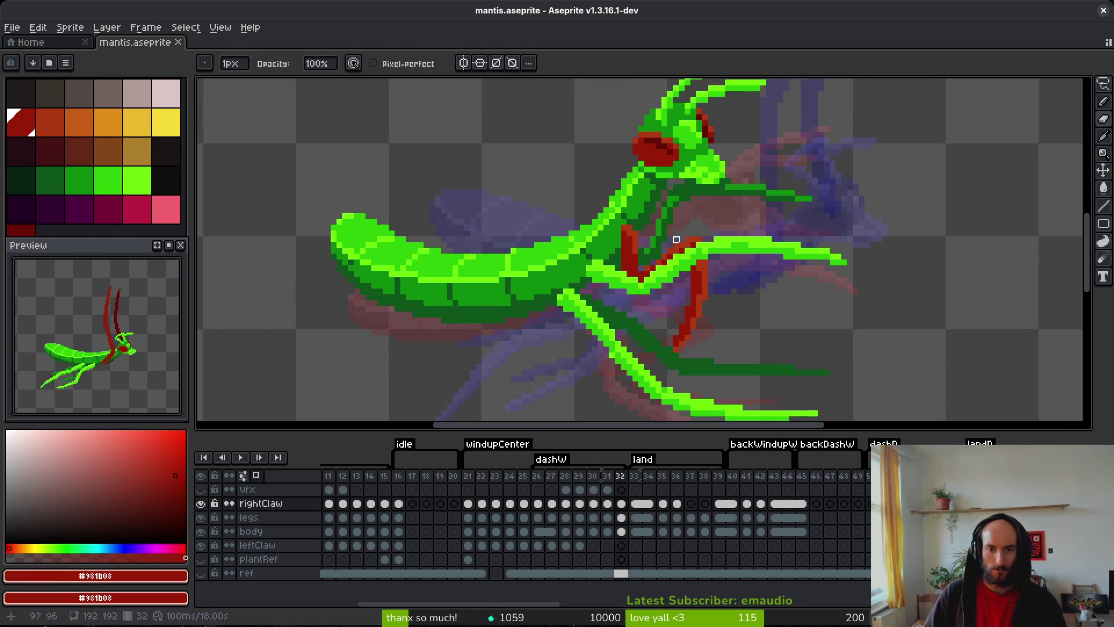
- Lasso the claw on frame 32, including its right part, and commit the reshaped claw
key(q)
scroll(681, 262, up, 2)
mouse_move(746, 319)
mouse_down()
mouse_move(566, 336)
mouse_move(655, 417)
mouse_up()
scroll(659, 410, down, 2)
mouse_move(702, 278)
mouse_down()
mouse_move(749, 333)
mouse_move(699, 400)
mouse_move(691, 371)
mouse_move(702, 369)
mouse_up()
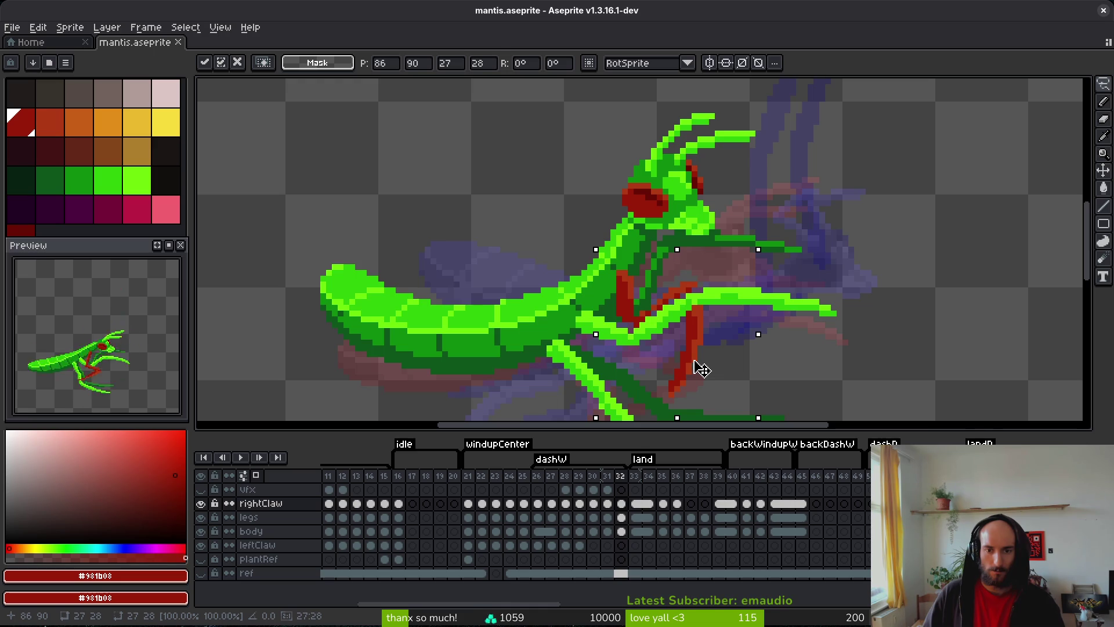
key(b)
- Touch up the claw with a dark-red joint pixel and an orange-red pixel, then save
scroll(667, 314, up, 5)
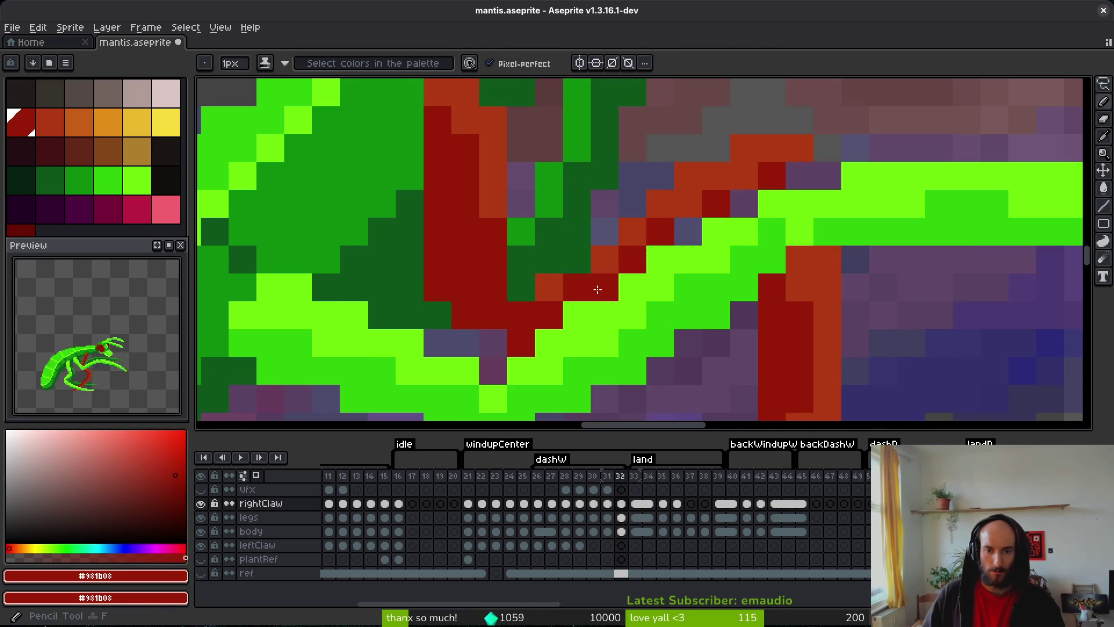
click(742, 203)
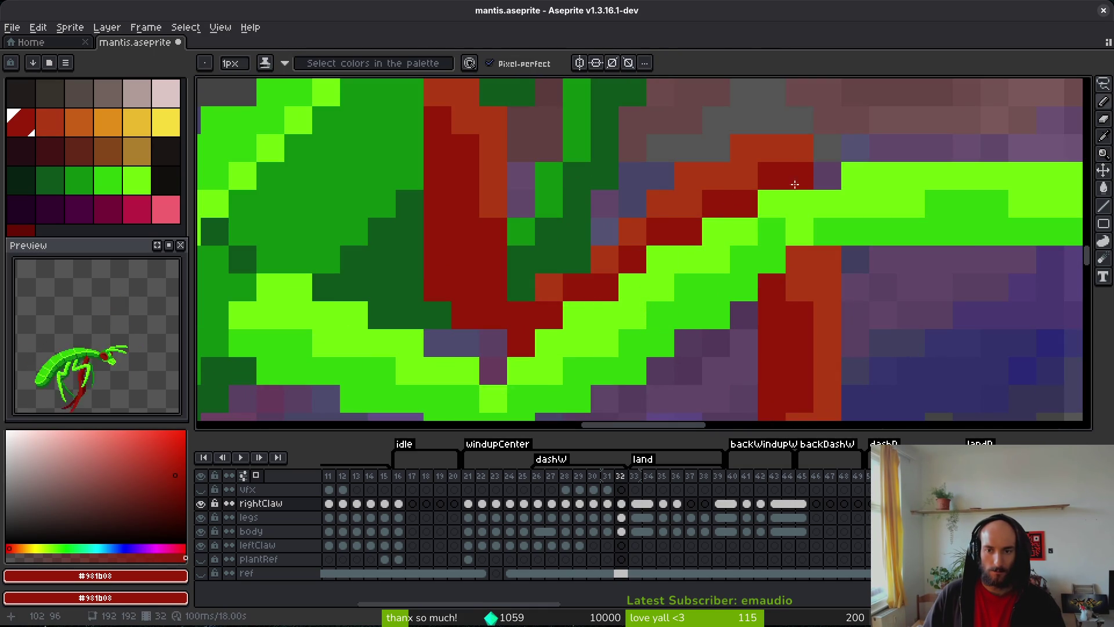
alt+click(748, 177)
click(856, 203)
scroll(841, 232, down, 3)
scroll(814, 241, up, 3)
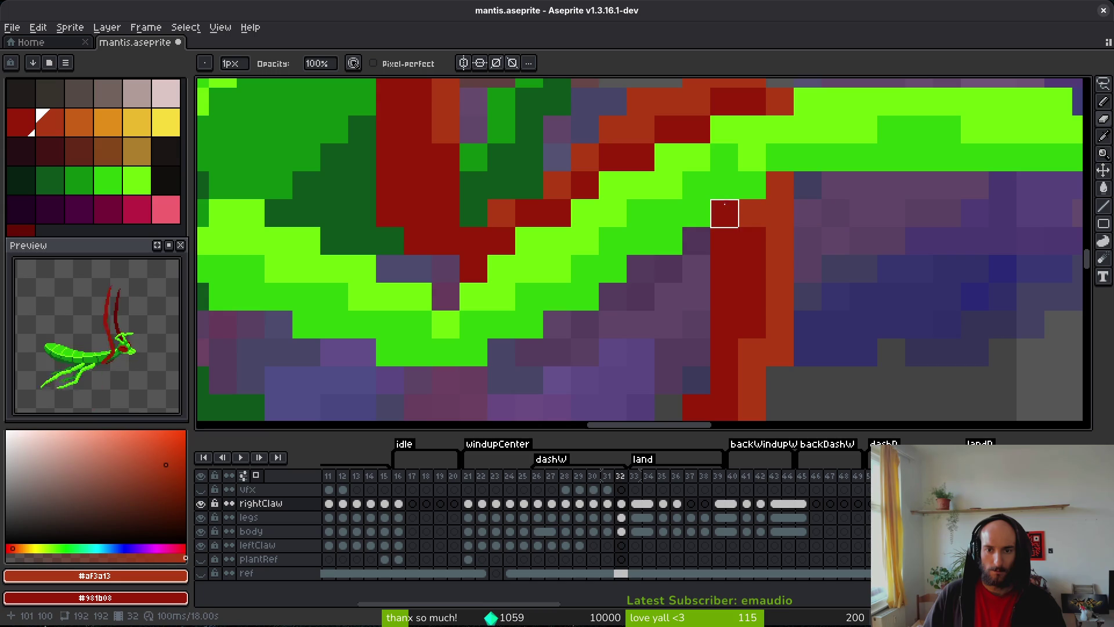
scroll(751, 238, down, 3)
scroll(762, 289, up, 1)
key(ctrl+s)
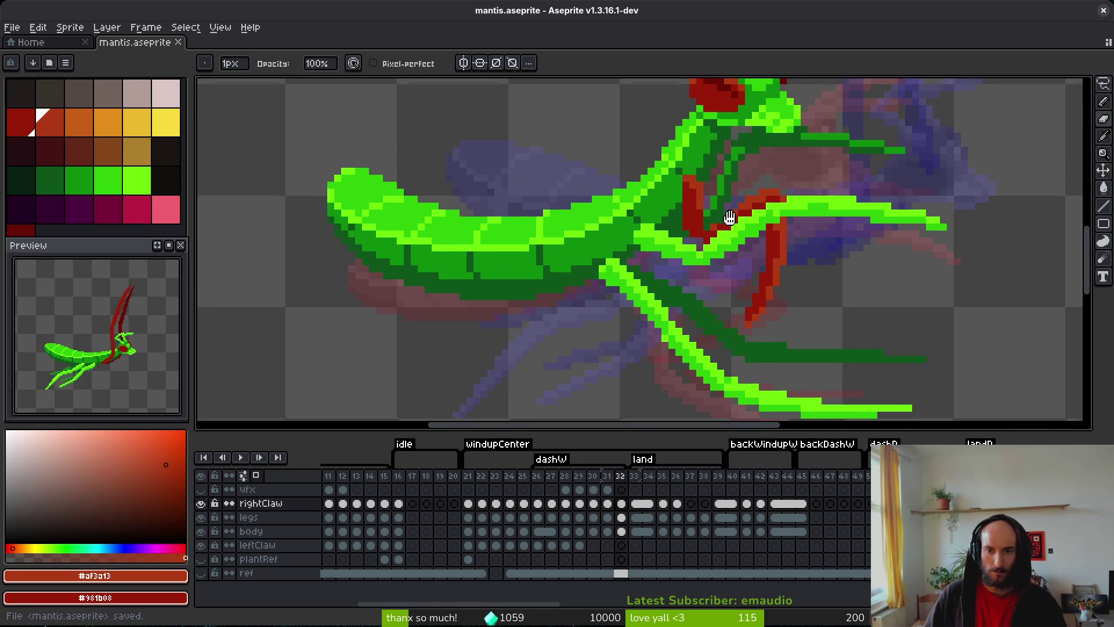
- On frame 33, lasso the red claw and shift it up and to the left
key(period)
scroll(786, 249, down, 1)
key(q)
scroll(785, 212, up, 2)
mouse_move(785, 212)
mouse_down()
mouse_move(651, 249)
mouse_move(815, 256)
mouse_move(771, 206)
mouse_move(765, 226)
mouse_up()
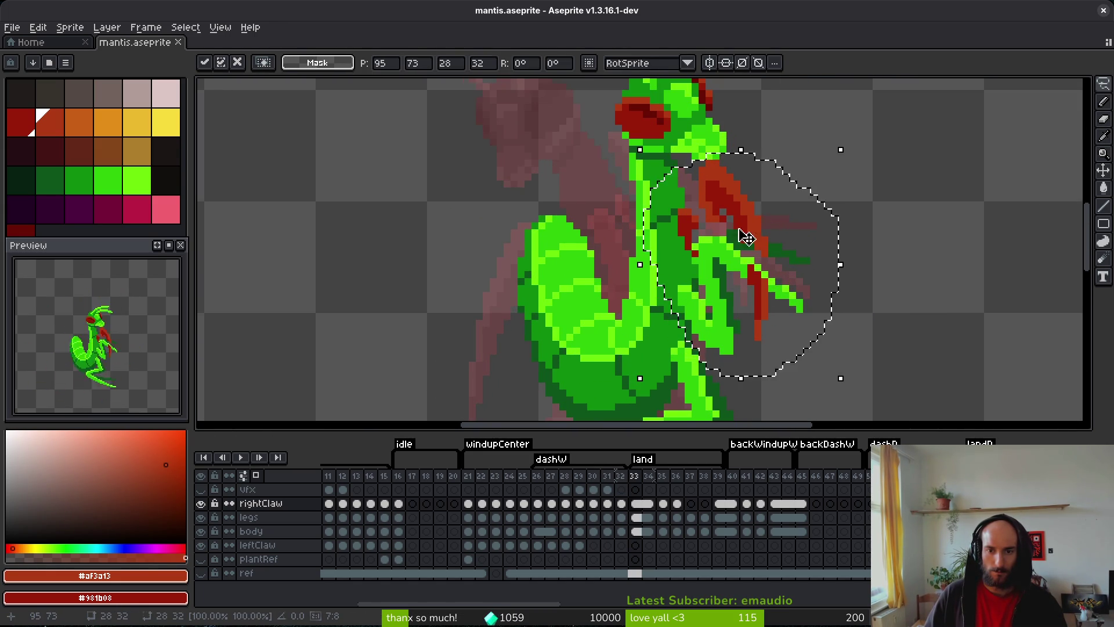
- On frame 33, paint two claw pixels dark red and repaint the claw edge orange-red
scroll(764, 226, up, 3)
alt+click(699, 227)
key(b)
drag(705, 207, 763, 208)
mouse_move(780, 172)
mouse_down()
mouse_move(781, 208)
mouse_move(750, 208)
mouse_up()
alt+click(762, 171)
- Add two diagonal dark-red claw pixels, erase stray red and orange pixels over the green arm, and save
scroll(771, 223, down, 2)
scroll(771, 223, right, 3)
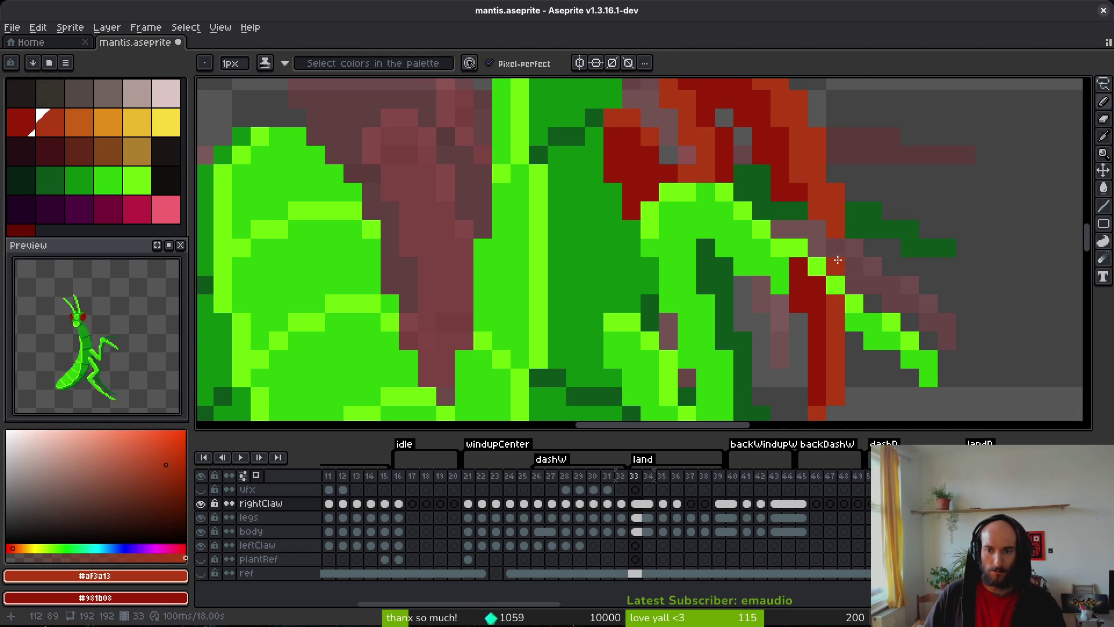
alt+click(800, 186)
drag(798, 229, 817, 248)
key(e)
drag(803, 285, 817, 304)
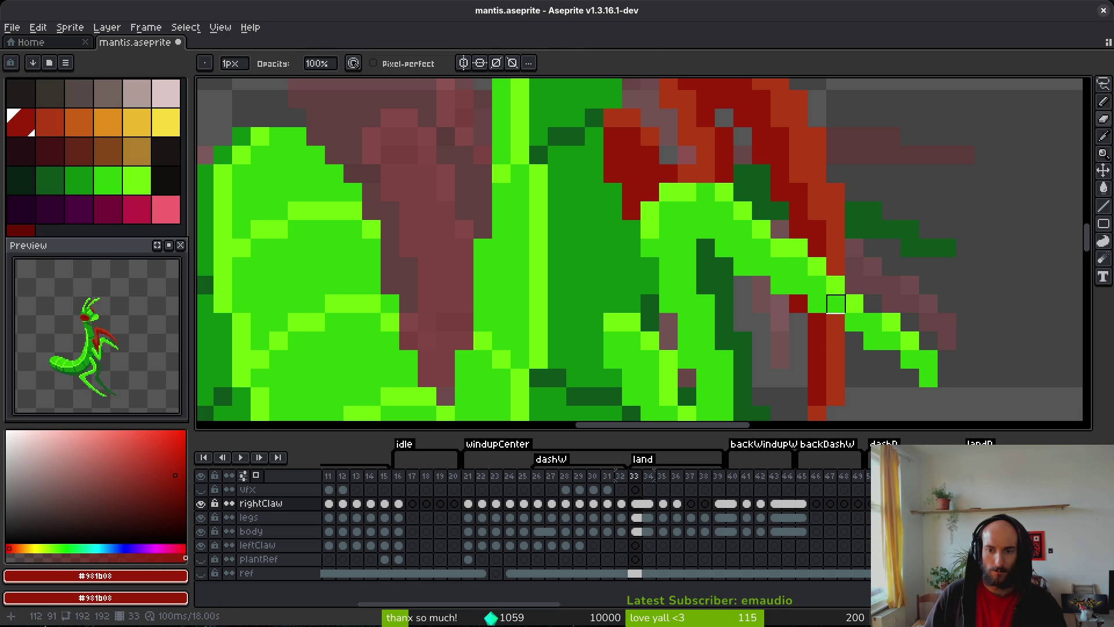
click(835, 323)
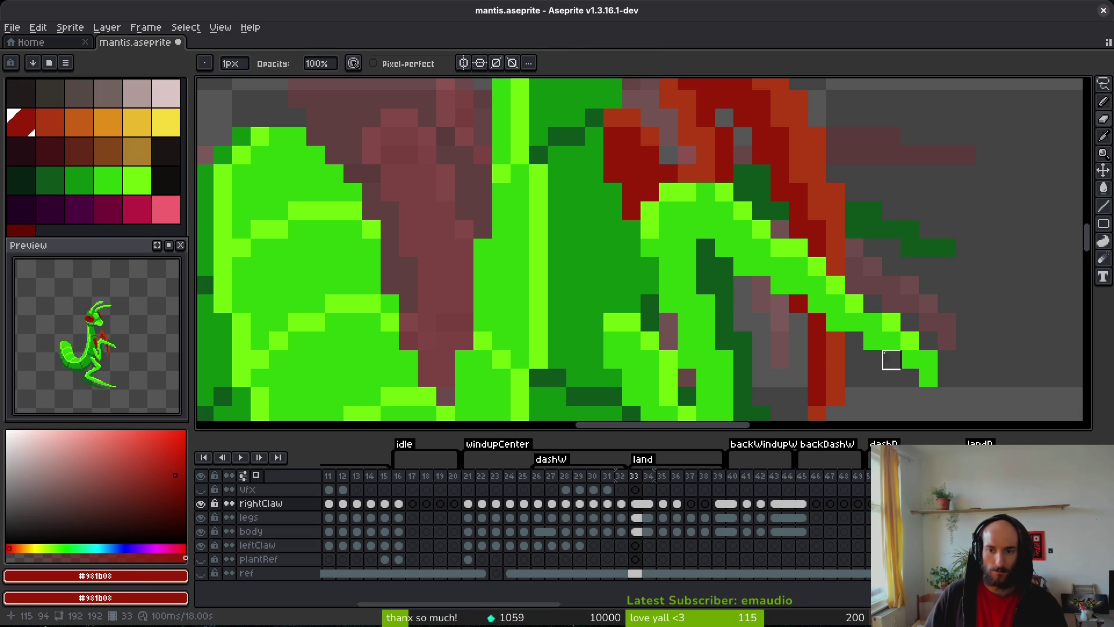
key(ctrl+s)
- Repaint one claw pixel in the orange-red claw colour
scroll(858, 298, down, 5)
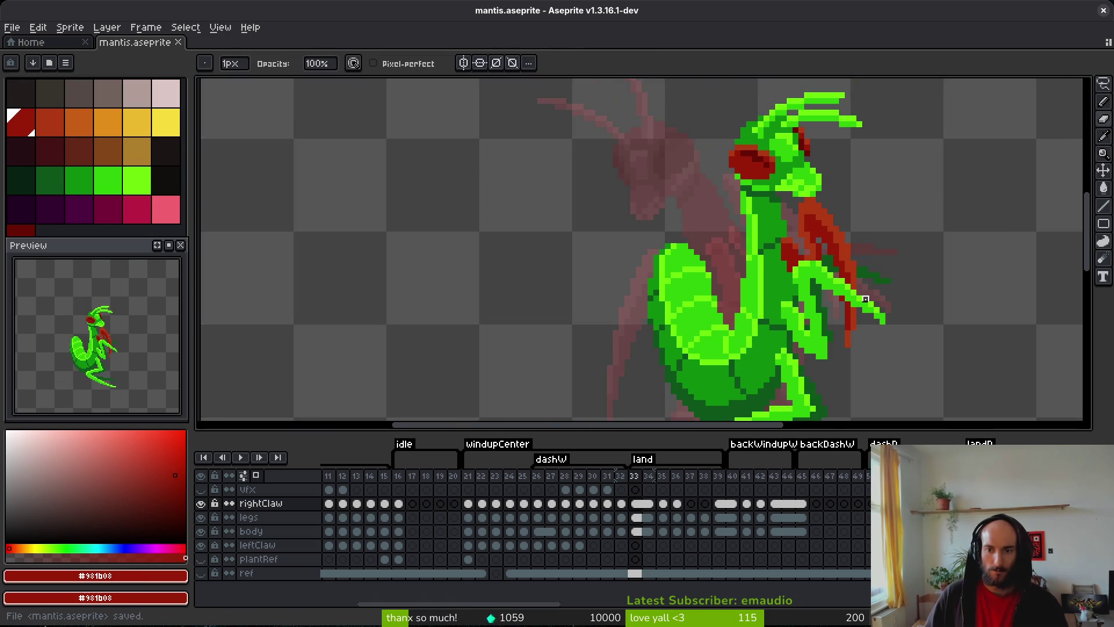
scroll(841, 269, up, 5)
alt+click(820, 238)
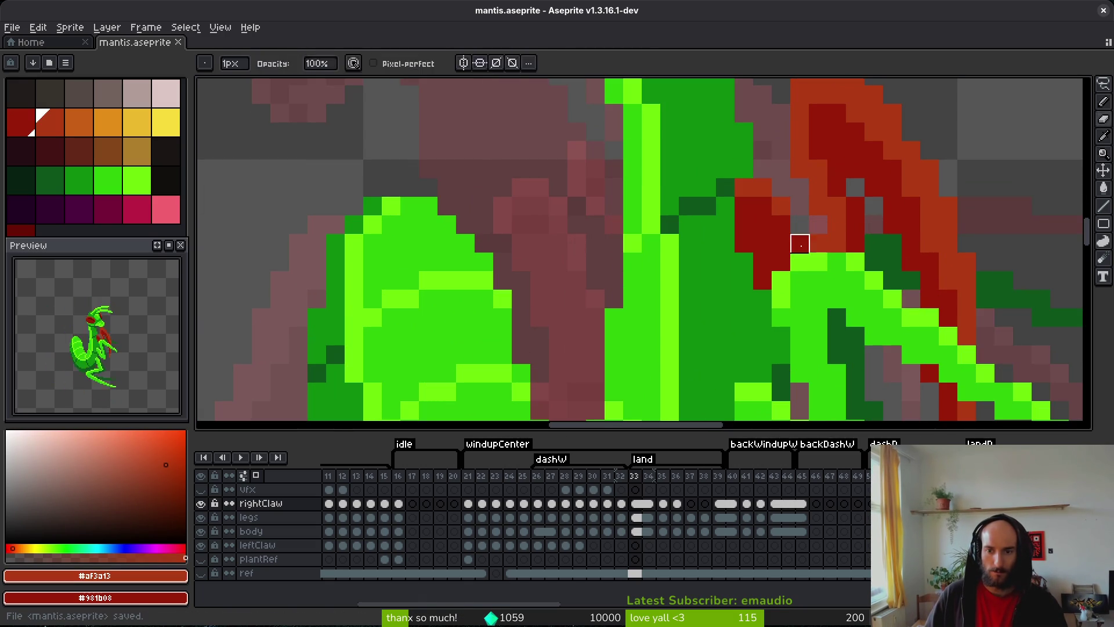
key(b)
click(800, 243)
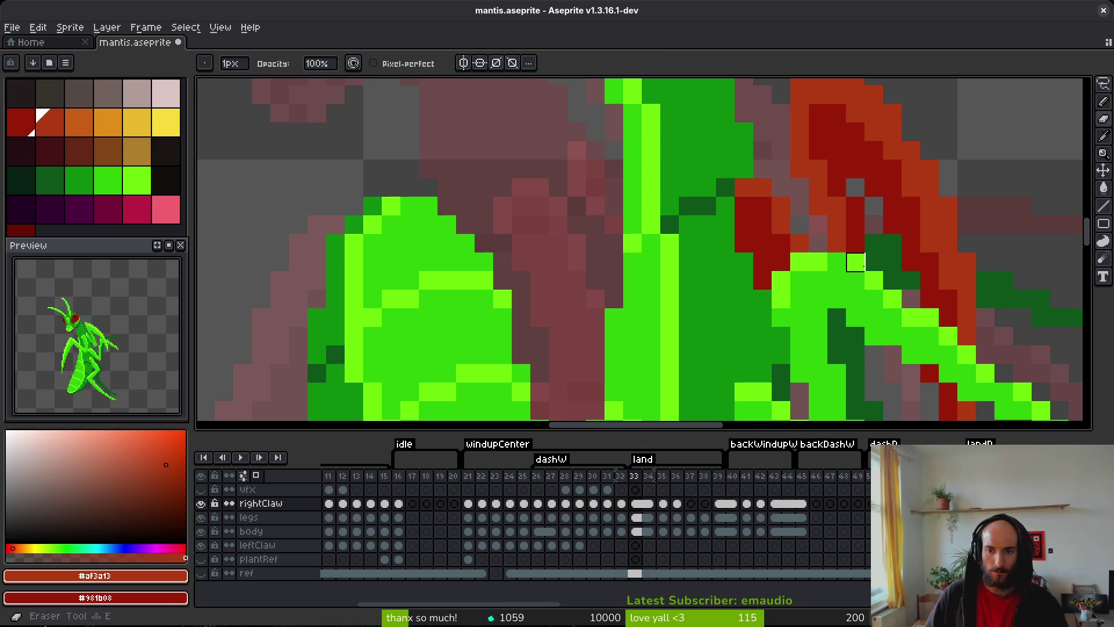
scroll(889, 257, down, 5)
scroll(883, 257, up, 5)
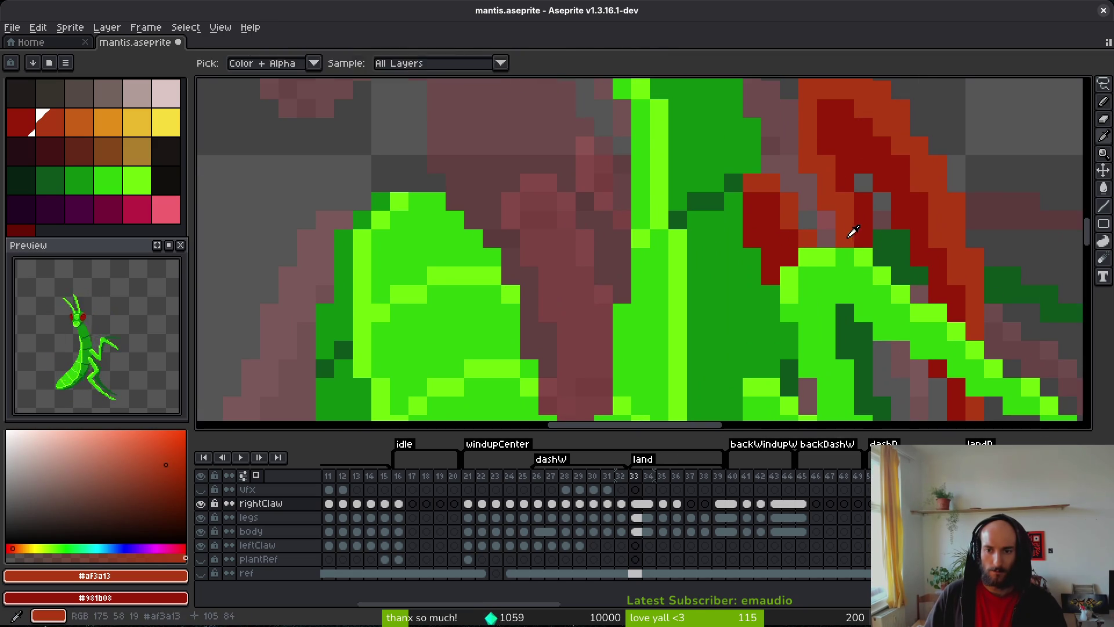
- Darken one more claw pixel to dark red and save mantis.aseprite
alt+click(865, 199)
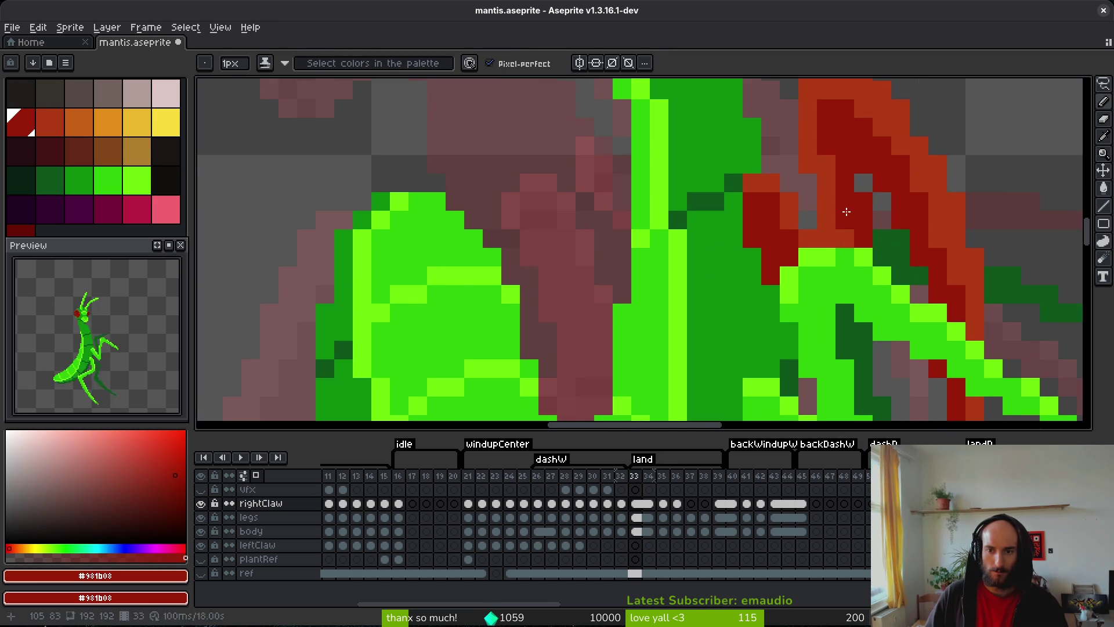
click(844, 217)
scroll(871, 229, down, 3)
key(ctrl+s)
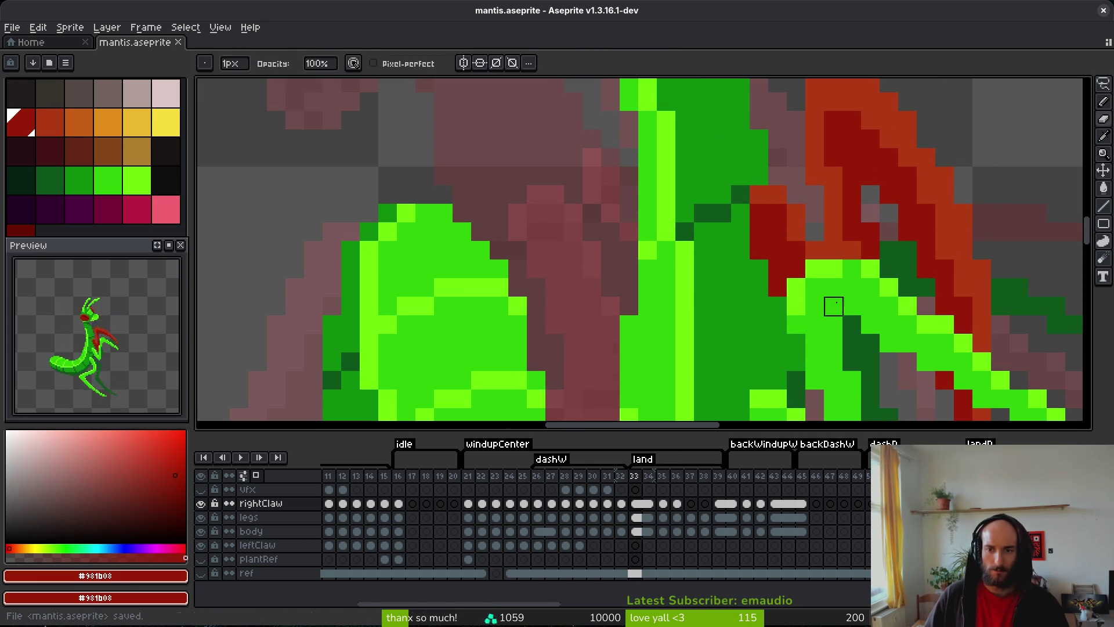
scroll(865, 342, down, 2)
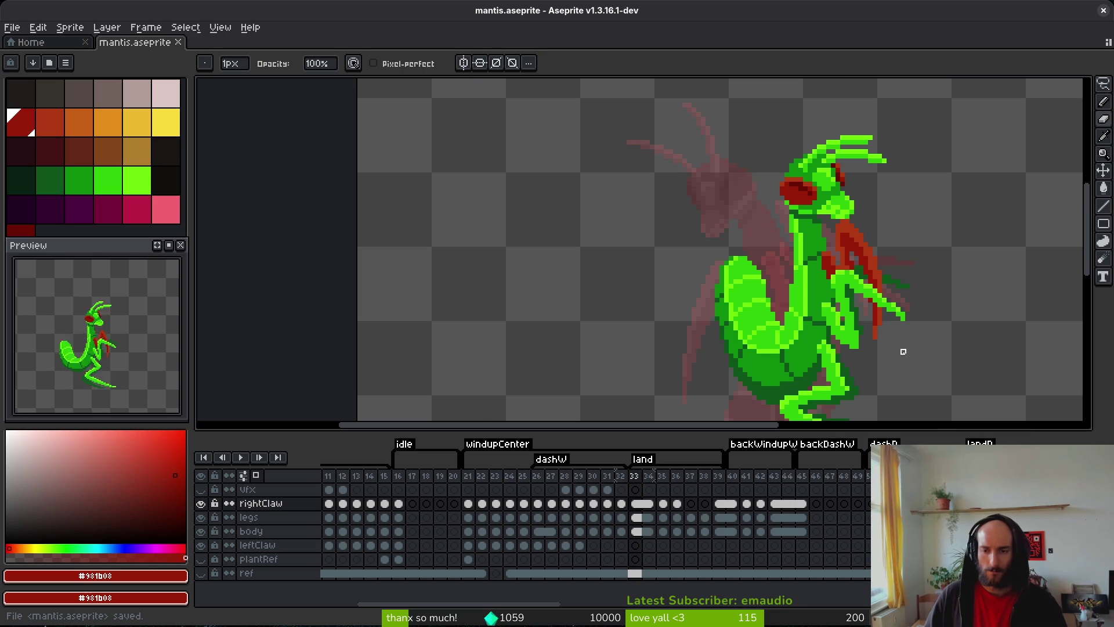
scroll(874, 294, up, 2)
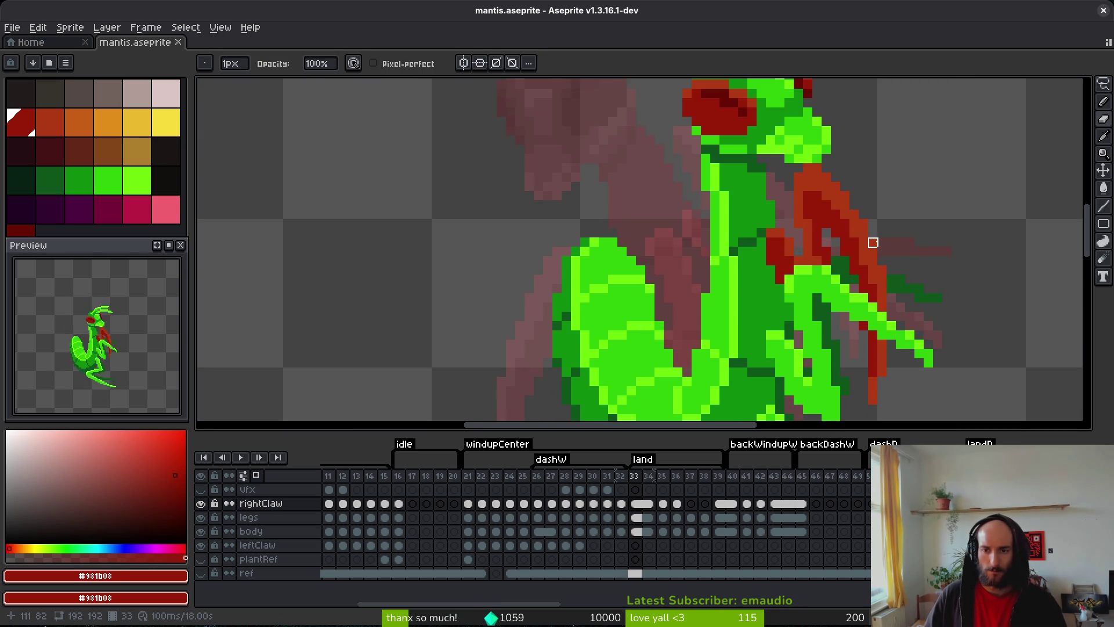
key(ctrl+s)
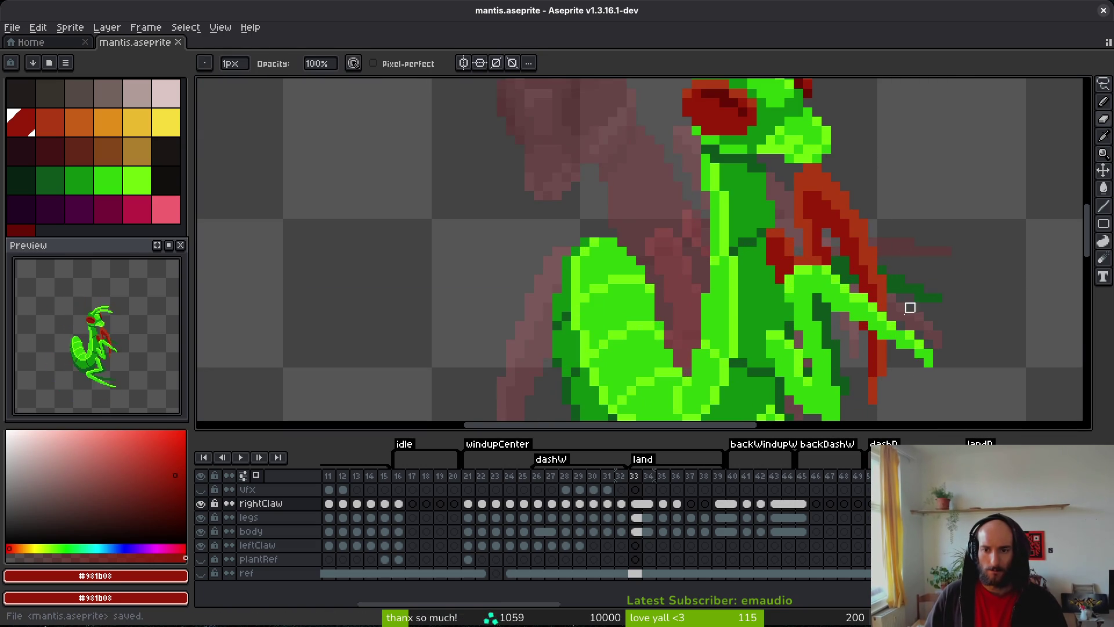
key(ctrl+s)
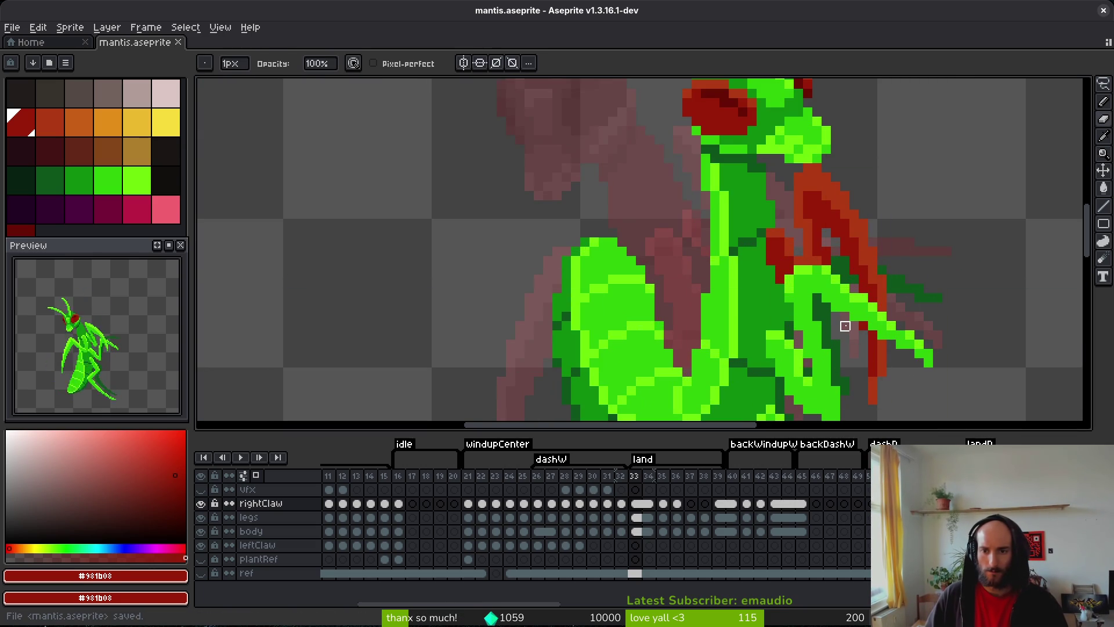
scroll(835, 297, down, 1)
- On frame 32, add a dark-red pixel to the claw and save
key(Left)
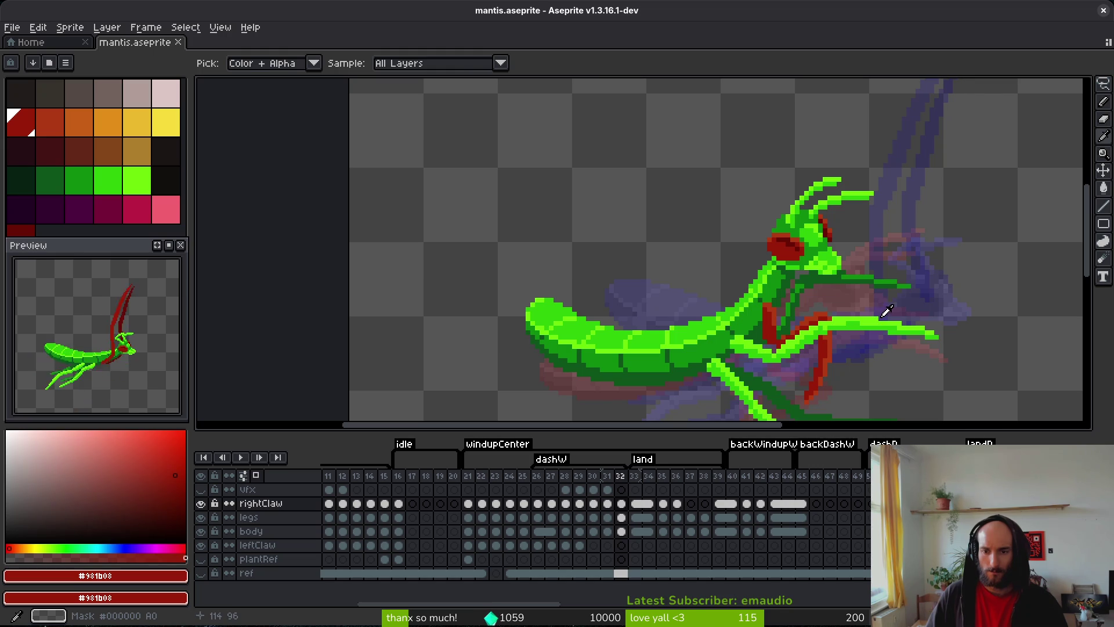
scroll(754, 345, up, 2)
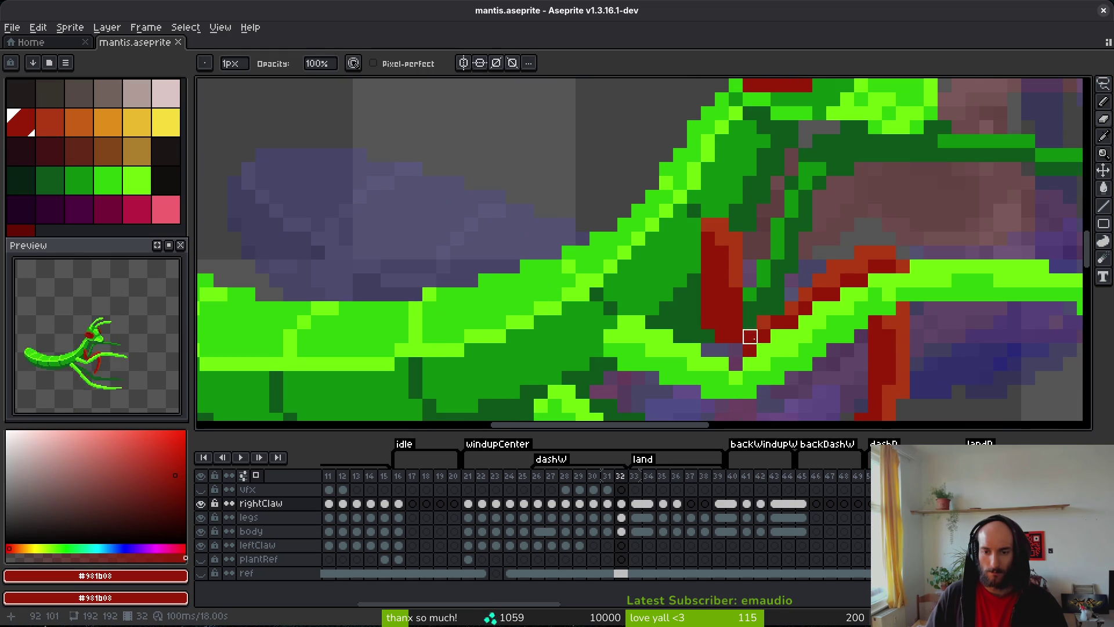
click(738, 349)
key(ctrl+s)
scroll(822, 326, down, 1)
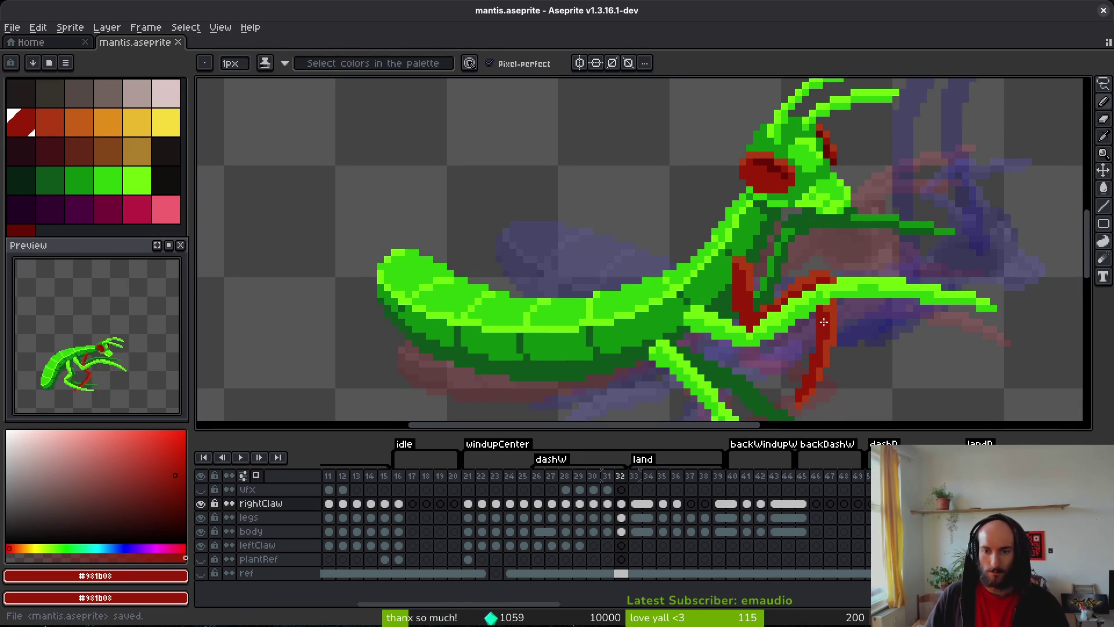
- On frame 31, repaint one claw pixel in the orange-red claw colour
key(Left)
scroll(758, 227, up, 3)
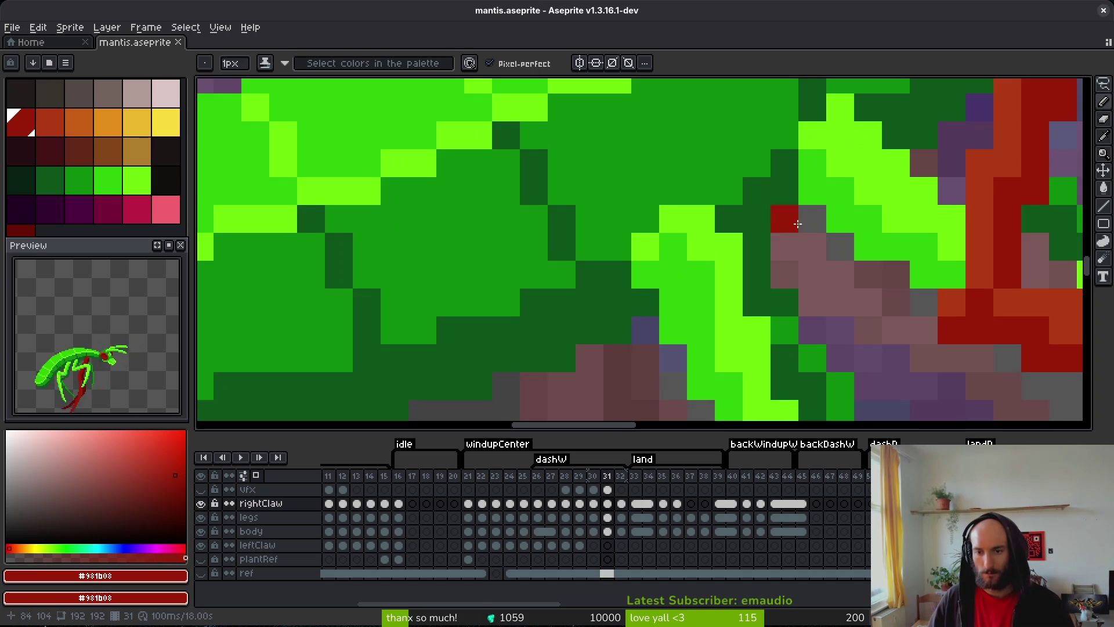
scroll(757, 226, down, 3)
alt+click(789, 224)
click(782, 222)
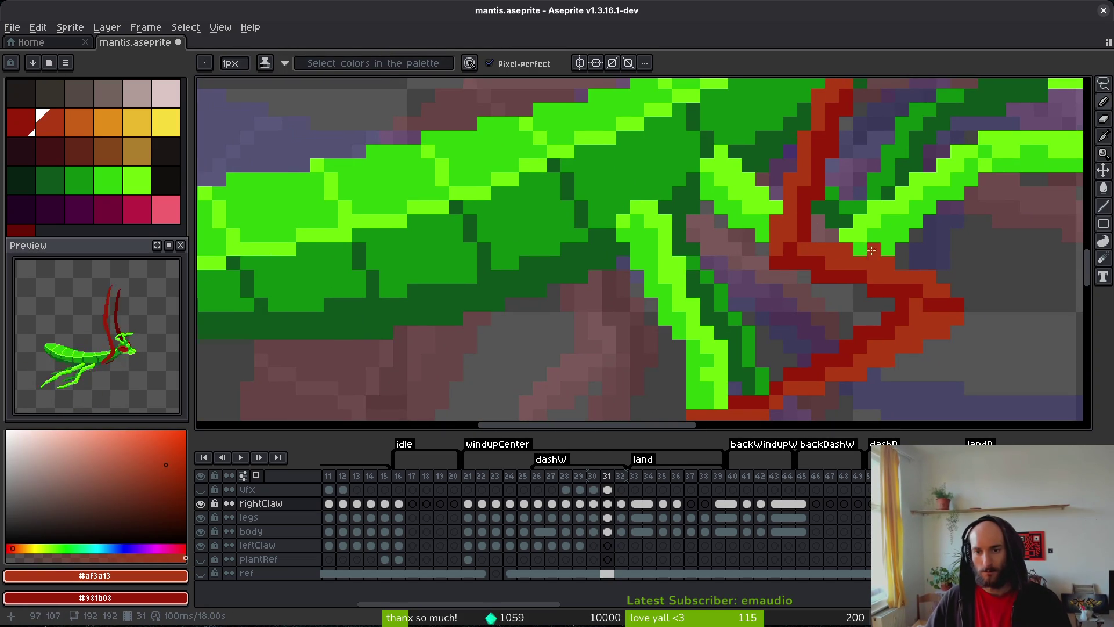
- Erase red claw pixels around the joint, then hide the rightClaw layer to expose the green leg
scroll(782, 222, down, 4)
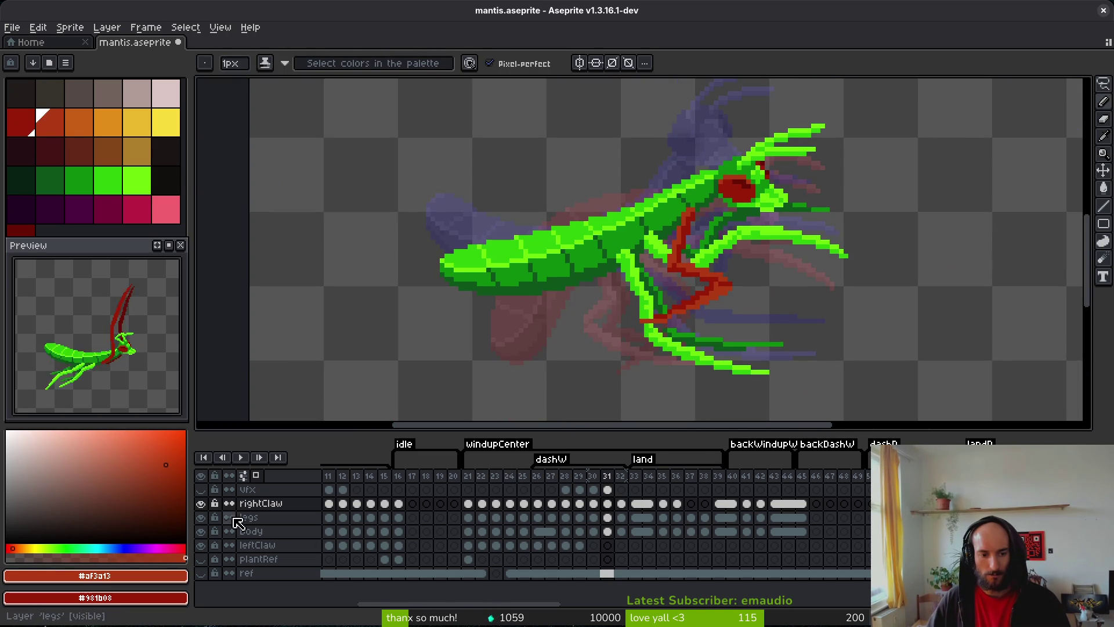
click(200, 503)
click(201, 517)
click(203, 518)
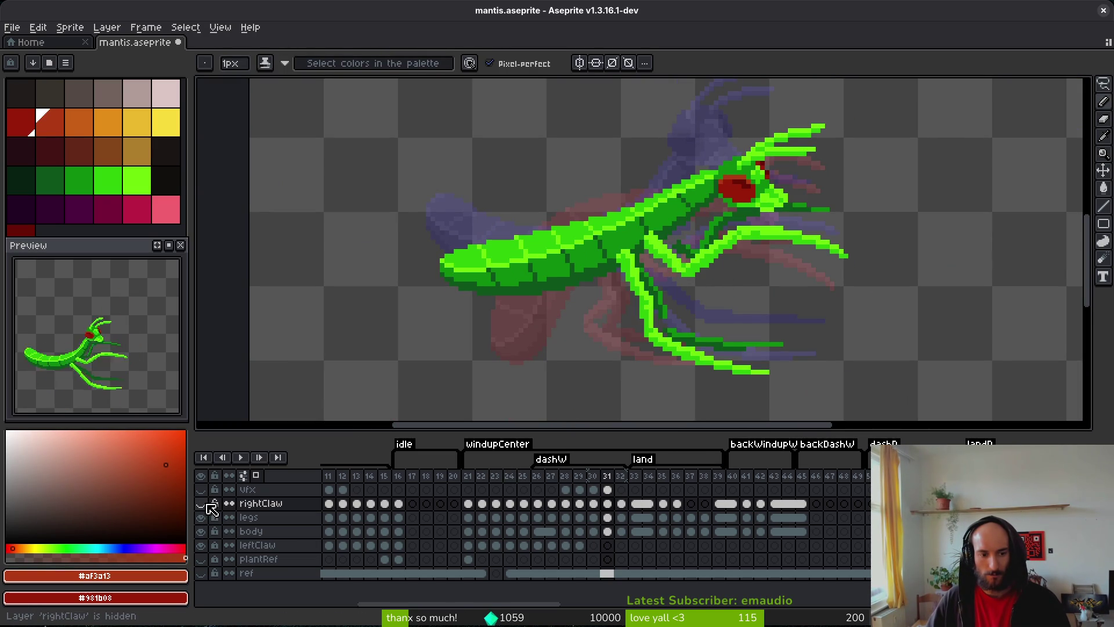
click(204, 505)
scroll(601, 313, up, 5)
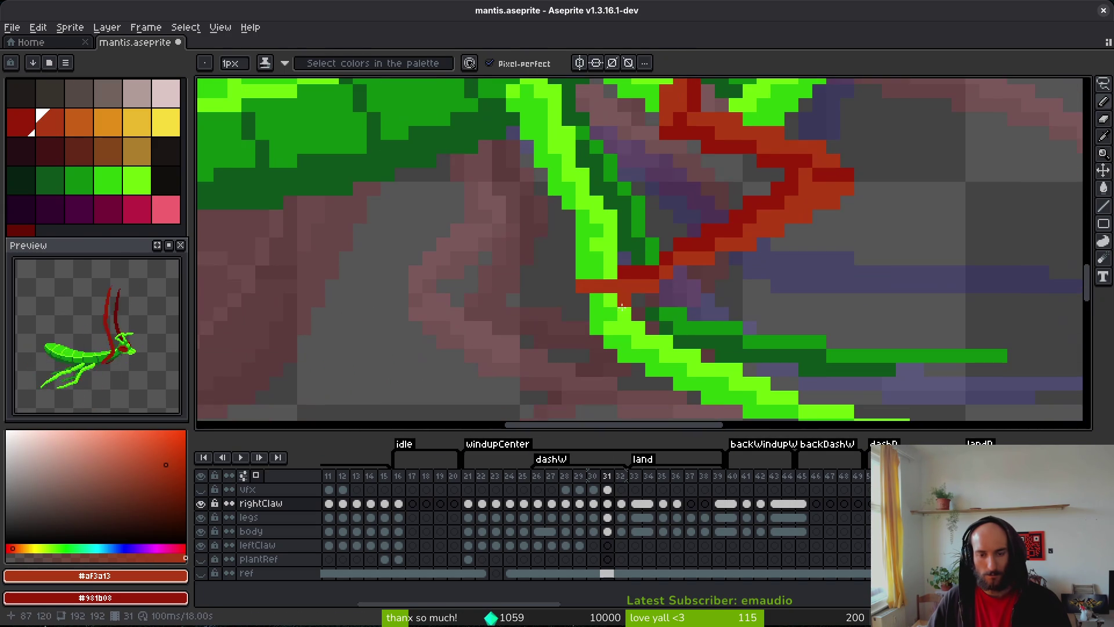
key(e)
drag(611, 286, 584, 286)
click(651, 271)
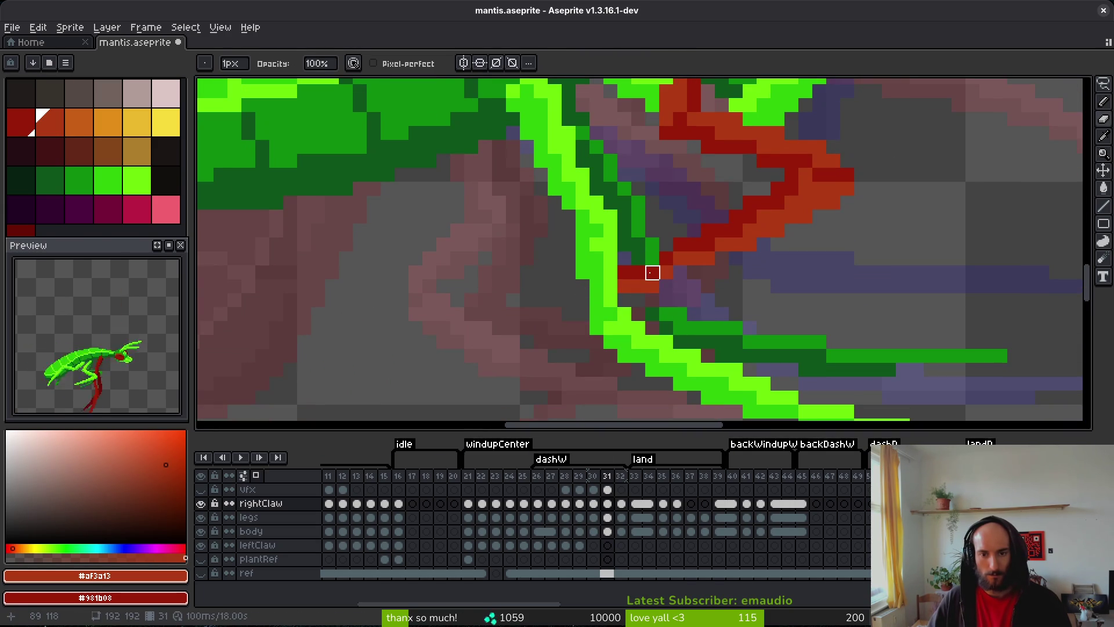
click(200, 503)
alt+click(661, 285)
- On the legs layer at frame 31, draw green pixels on the leg and save
key(b)
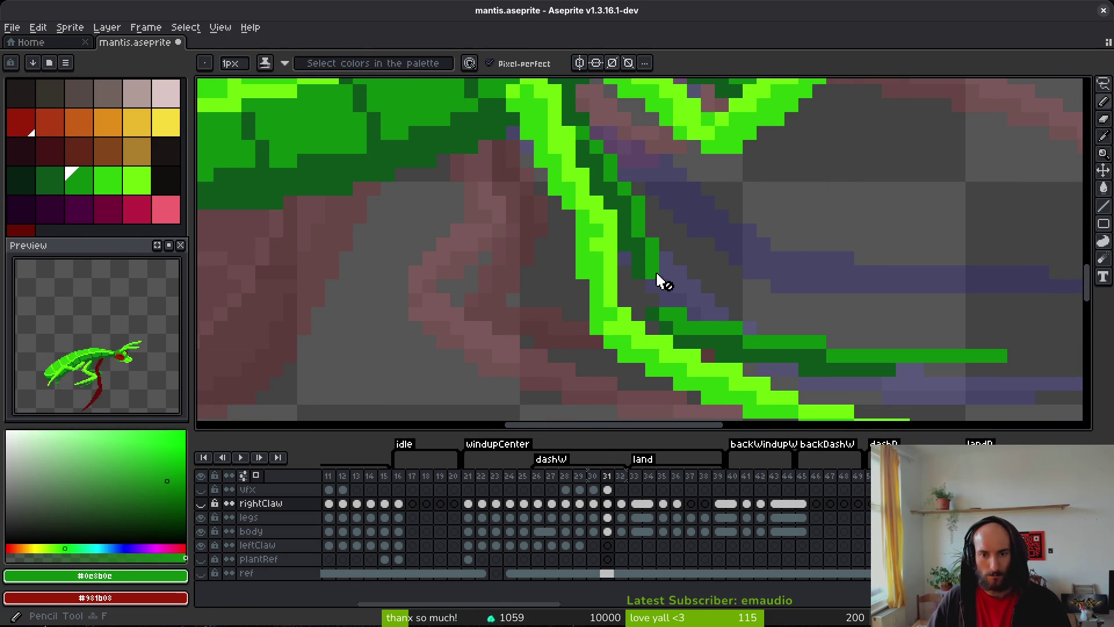
click(609, 518)
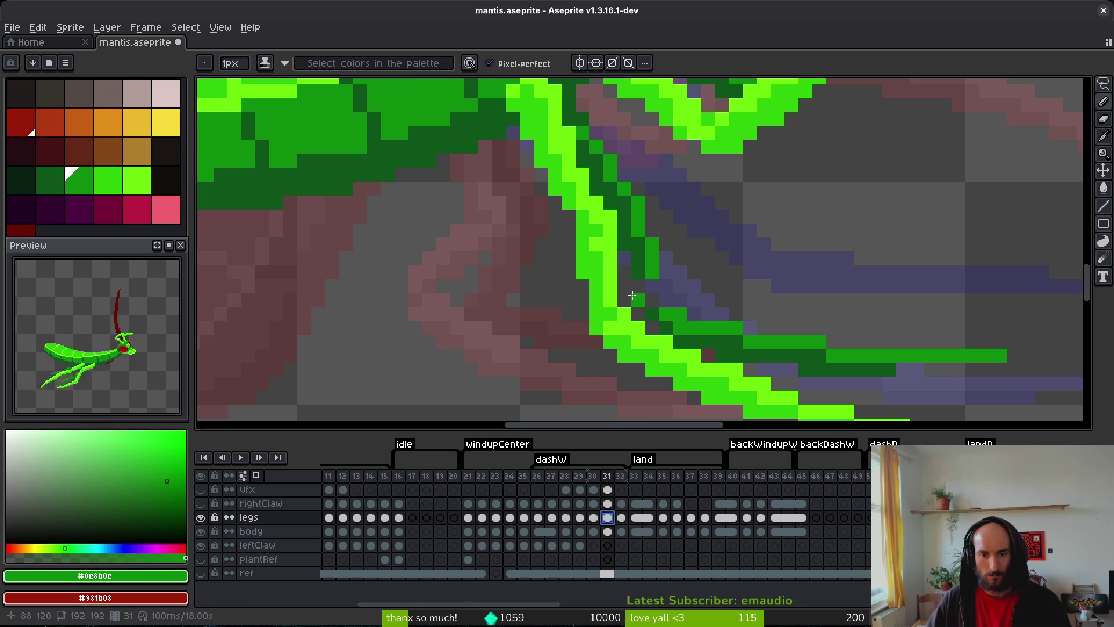
click(665, 286)
click(652, 300)
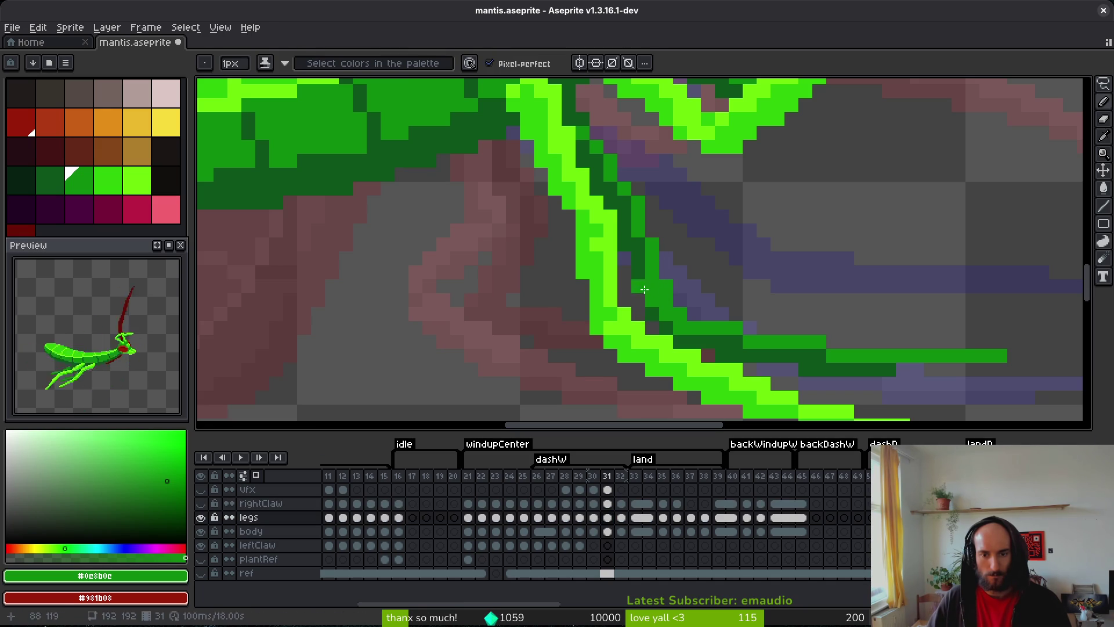
alt+click(638, 273)
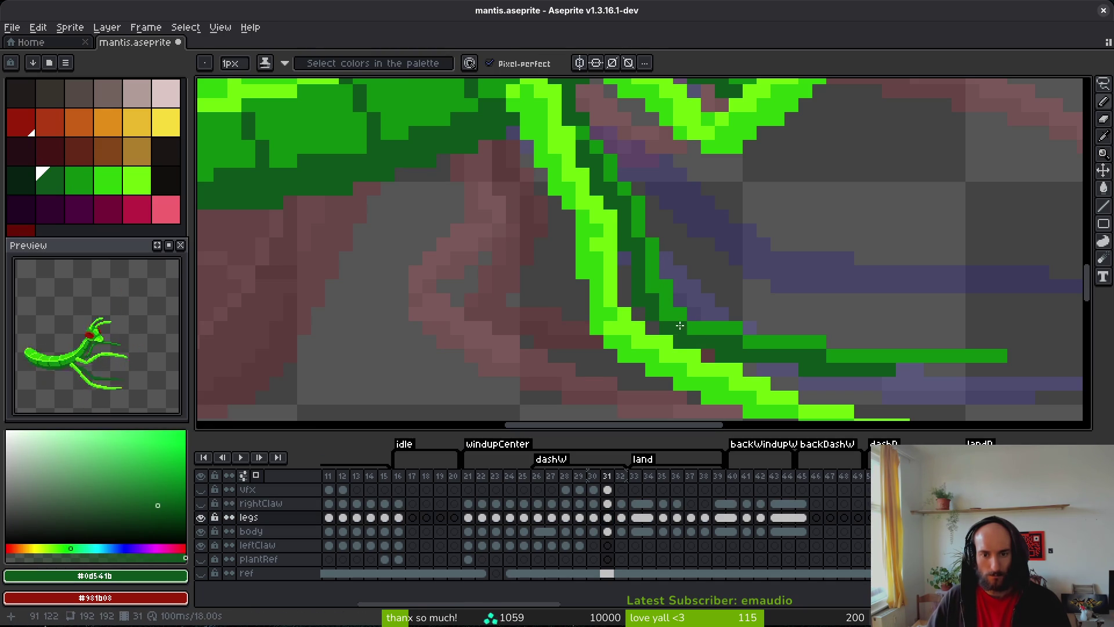
key(ctrl+s)
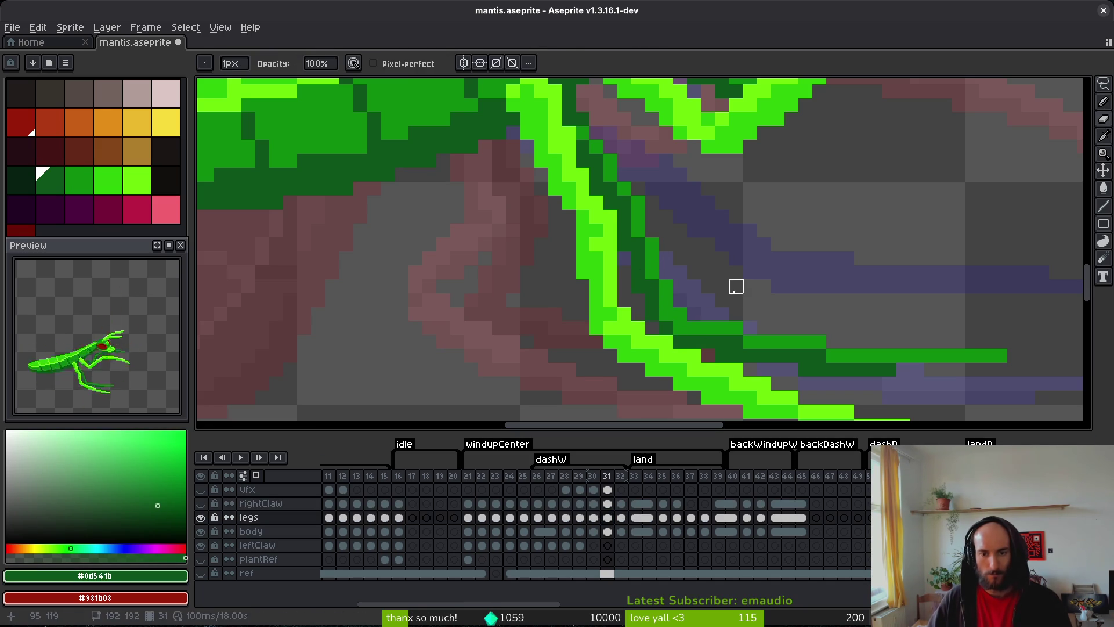
- Shade a few leg pixels dark green at the joint, save, and select the rightClaw cel
scroll(700, 326, down, 3)
scroll(736, 218, up, 4)
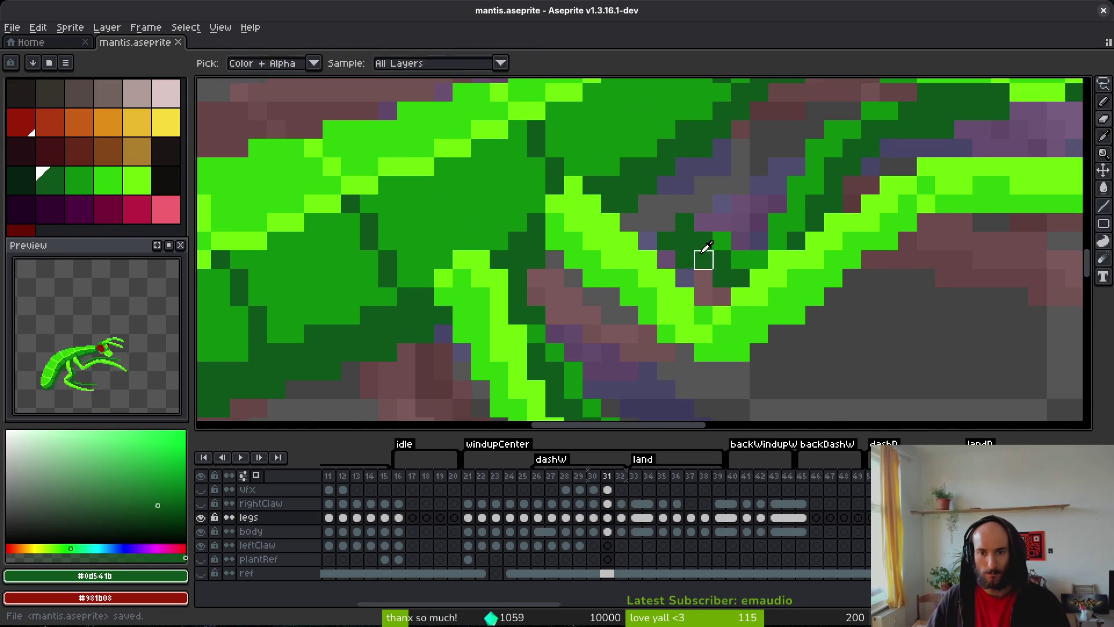
key(b)
mouse_move(666, 222)
mouse_down()
mouse_move(644, 203)
mouse_move(633, 224)
mouse_move(655, 251)
mouse_move(717, 273)
mouse_up()
key(ctrl+s)
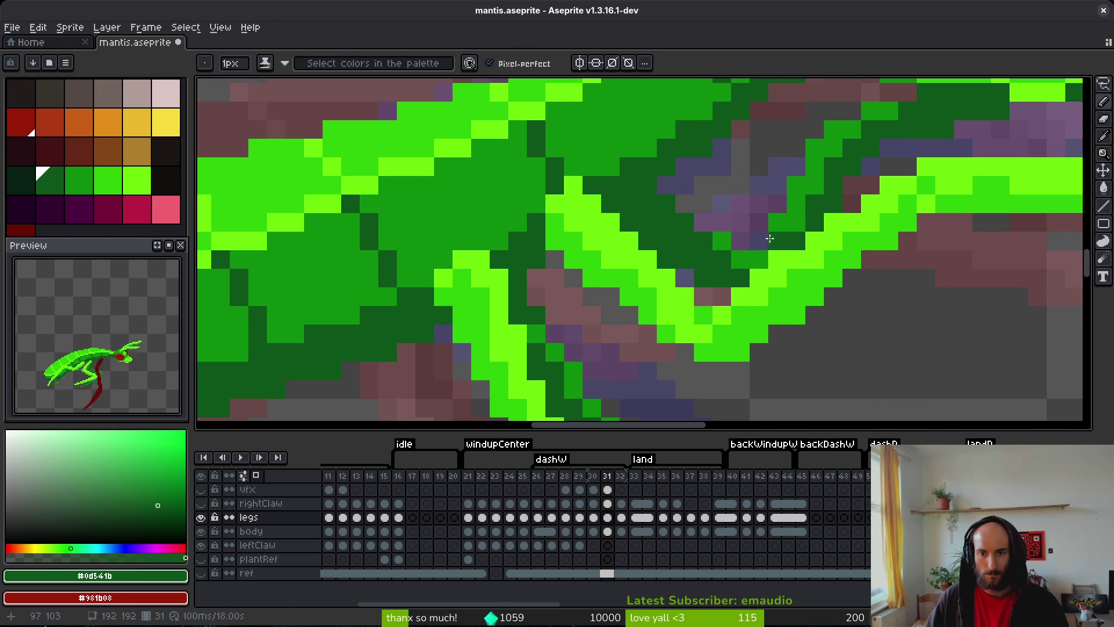
scroll(778, 252, down, 4)
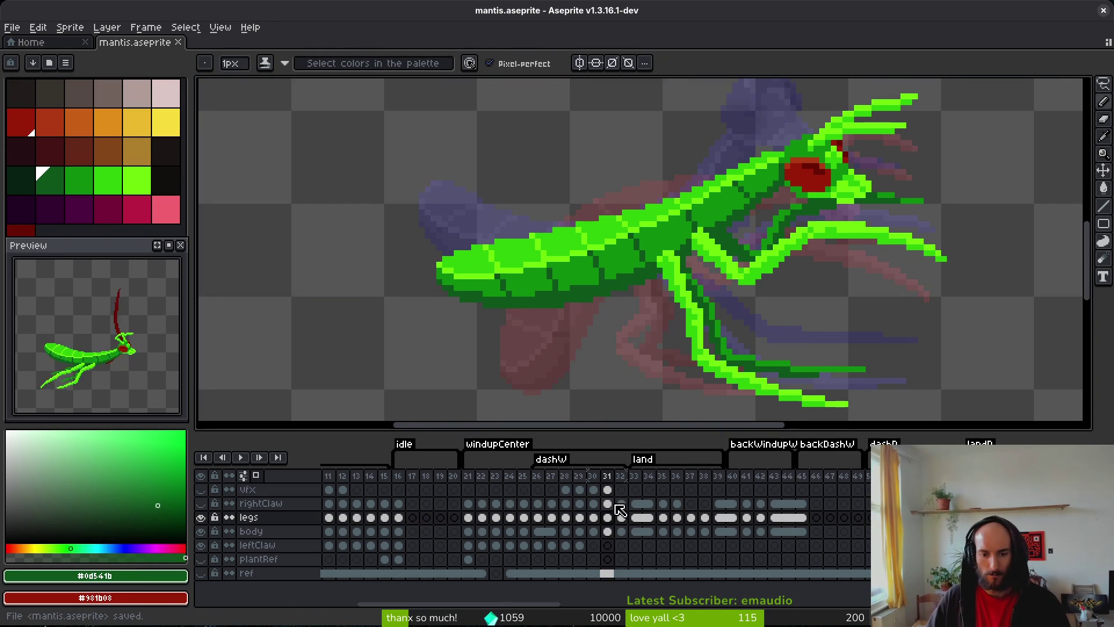
click(255, 503)
- Show the rightClaw layer and erase the claw pixels crossing the green leg
click(201, 504)
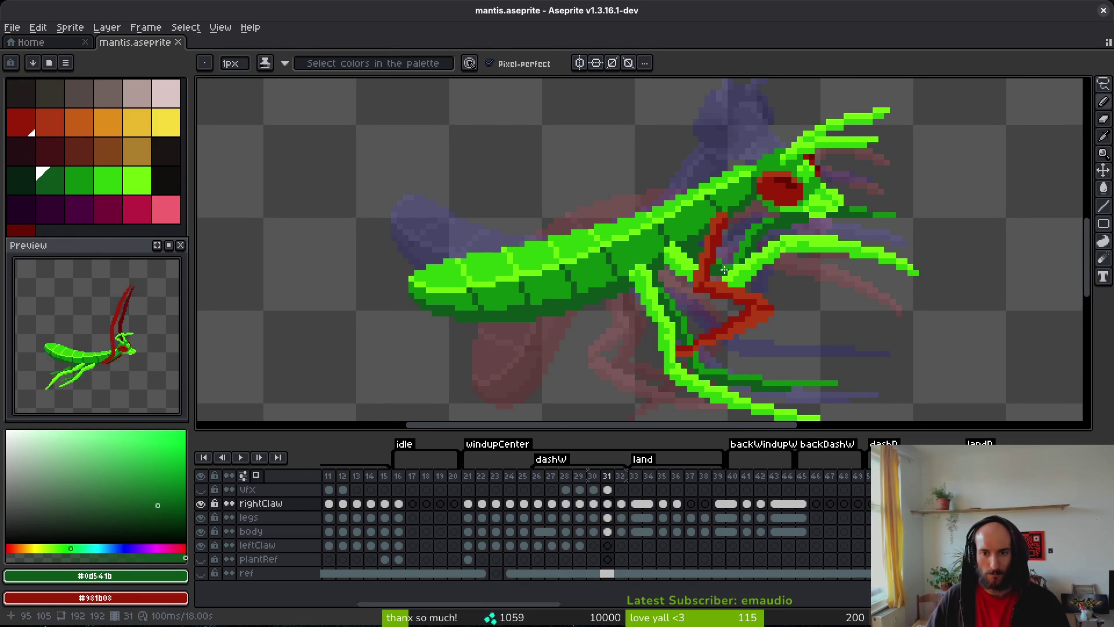
alt+click(713, 273)
scroll(713, 272, up, 3)
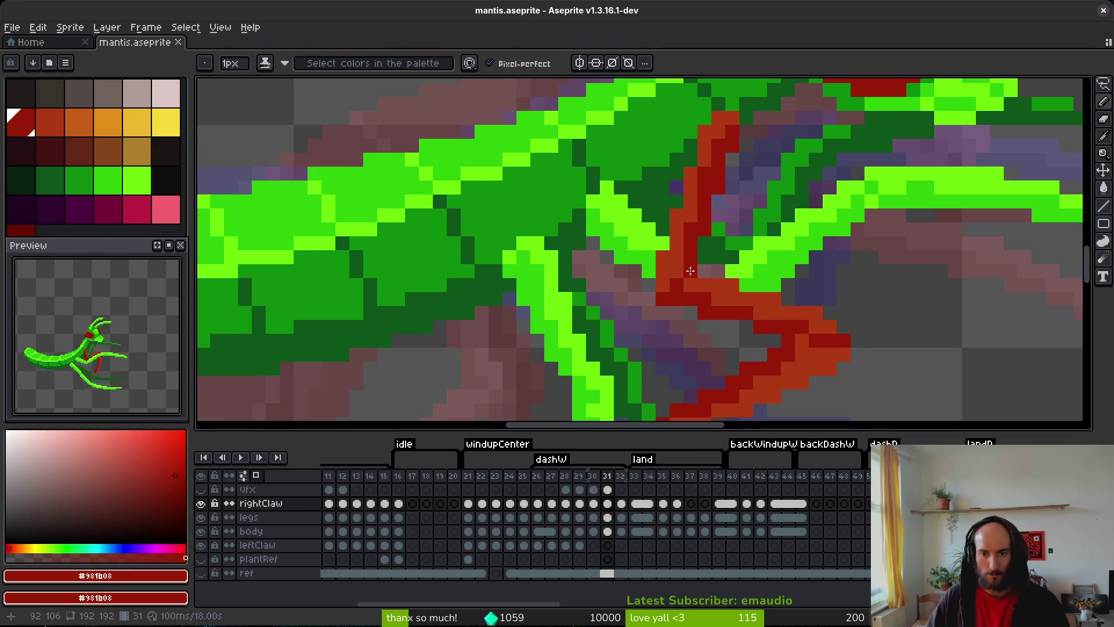
click(677, 244)
key(ctrl+z)
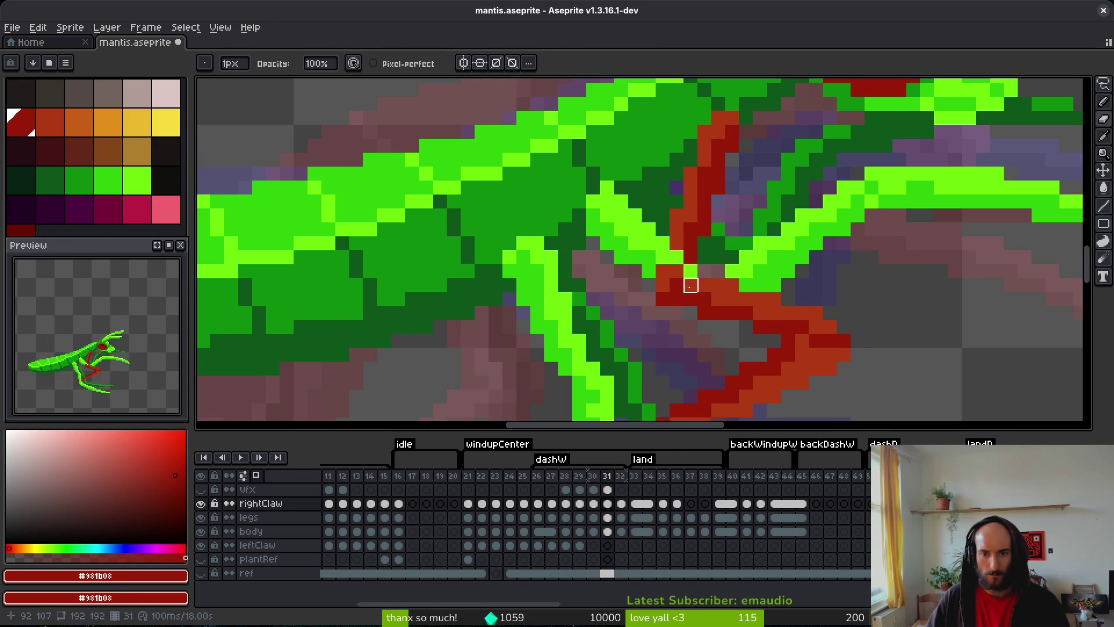
mouse_move(663, 285)
mouse_down()
mouse_move(733, 285)
mouse_move(719, 299)
mouse_move(676, 299)
mouse_move(749, 299)
mouse_move(732, 313)
mouse_up()
click(718, 313)
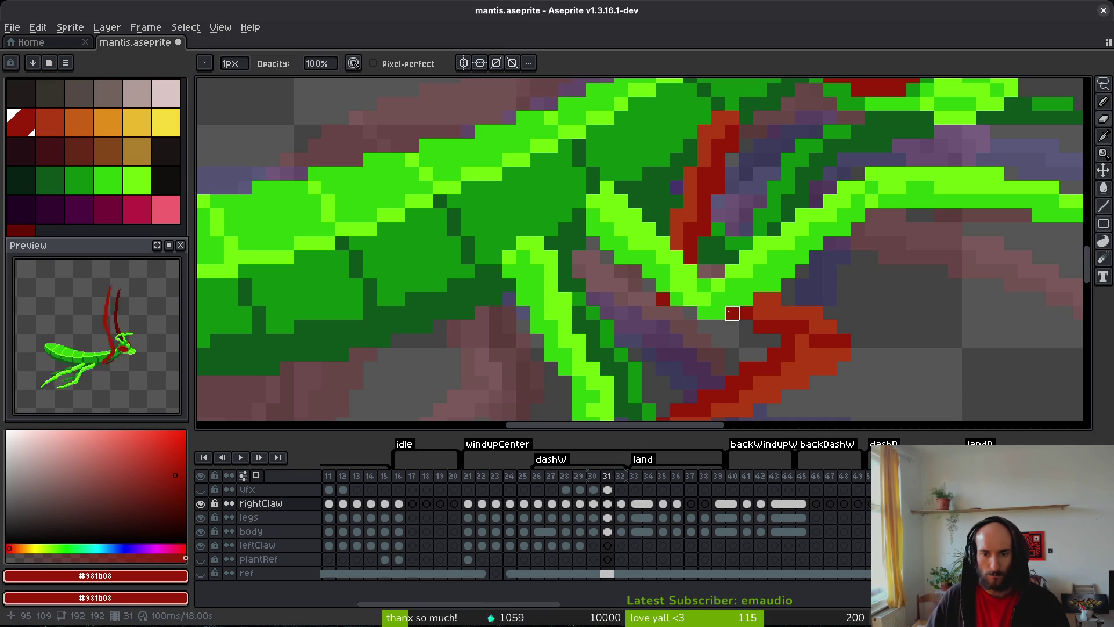
- Clean up the remaining claw pixels along the leg edge near the joint and save
scroll(754, 322, down, 5)
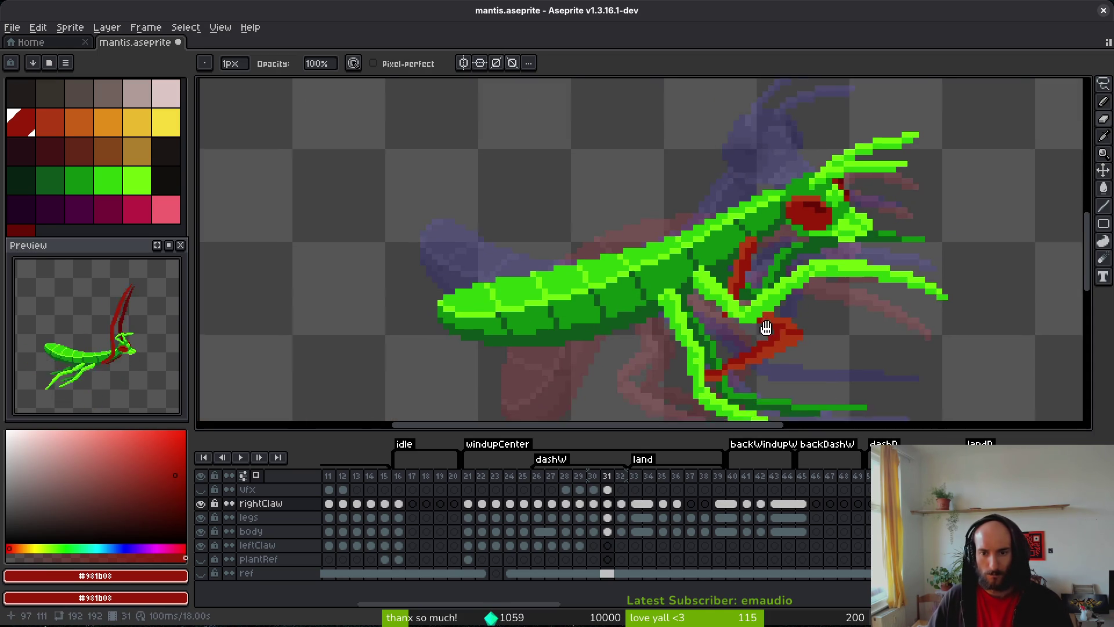
scroll(722, 328, up, 8)
mouse_move(722, 328)
mouse_down()
mouse_move(704, 266)
mouse_move(799, 279)
mouse_up()
click(758, 294)
key(ctrl+z)
click(730, 294)
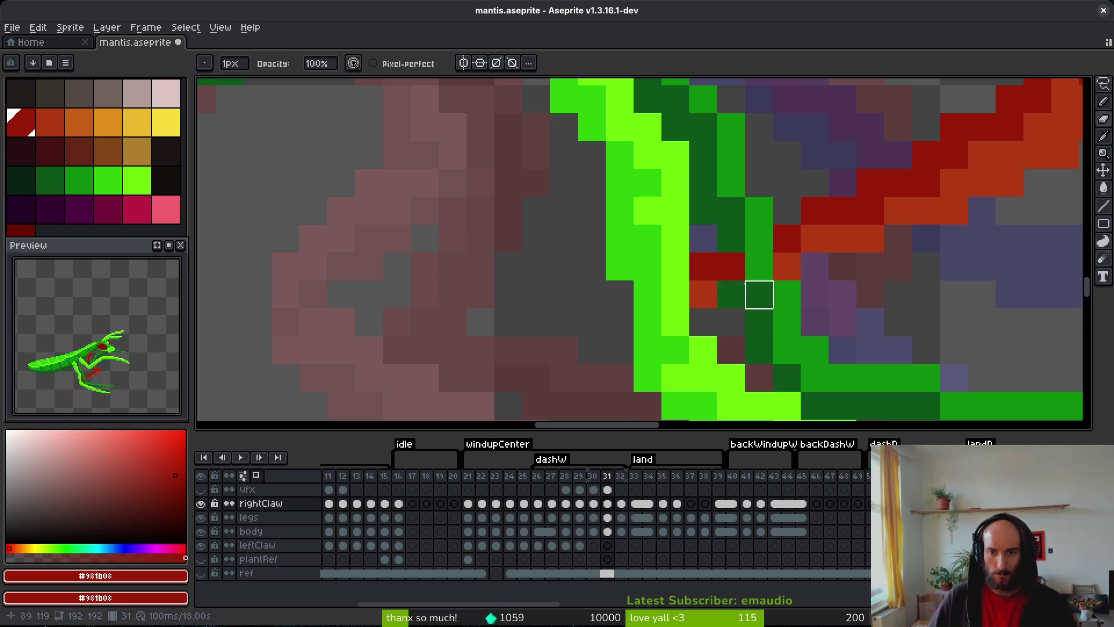
click(731, 266)
drag(782, 354, 768, 323)
key(ctrl+s)
- Shade the lower claw with a dark red pixel and an orange stroke and pixels
scroll(765, 322, down, 5)
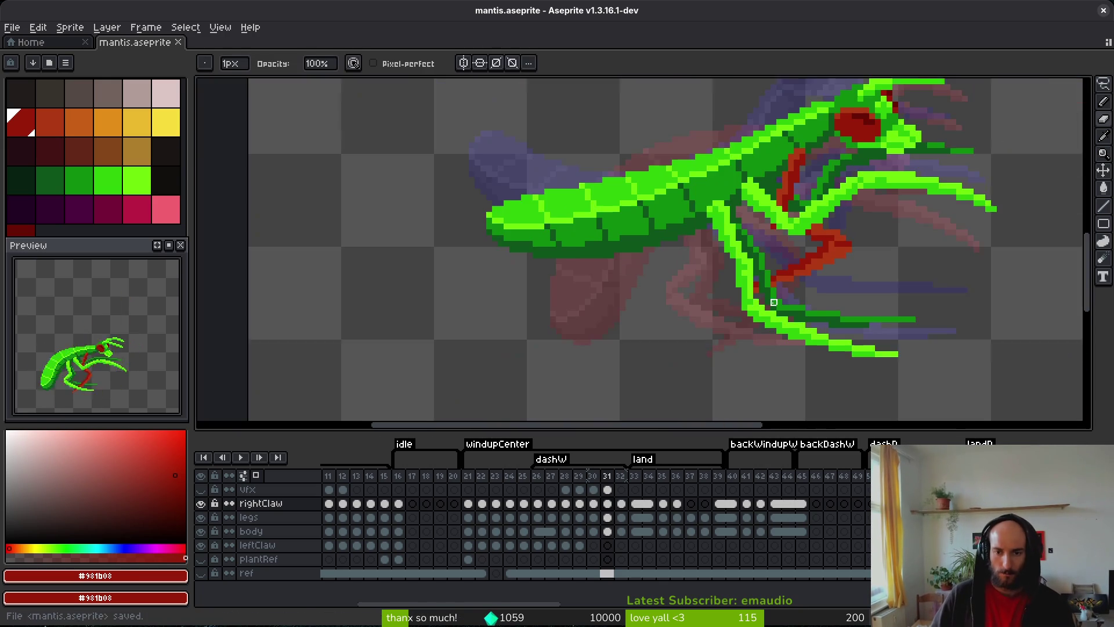
scroll(754, 321, up, 2)
scroll(794, 285, up, 2)
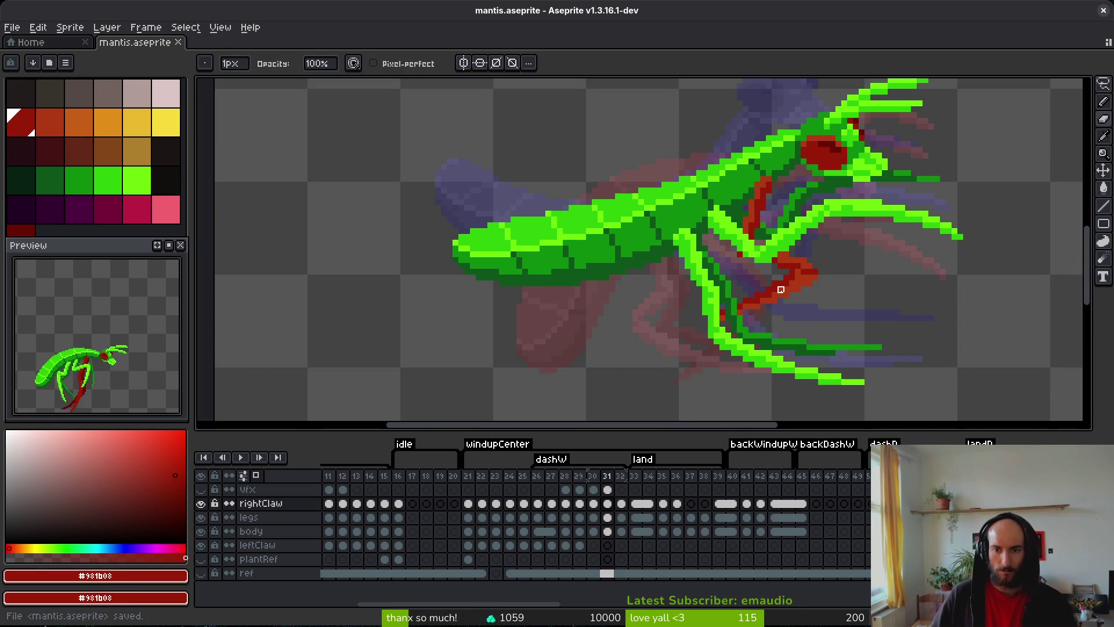
scroll(771, 290, down, 3)
scroll(749, 298, up, 3)
scroll(734, 314, up, 3)
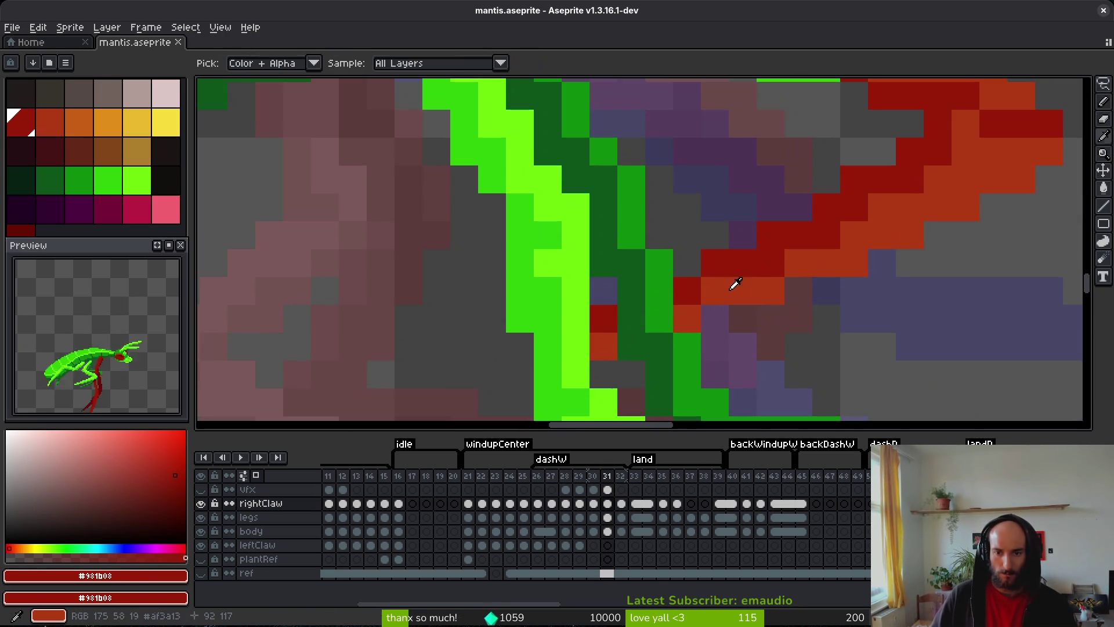
click(658, 316)
click(631, 318)
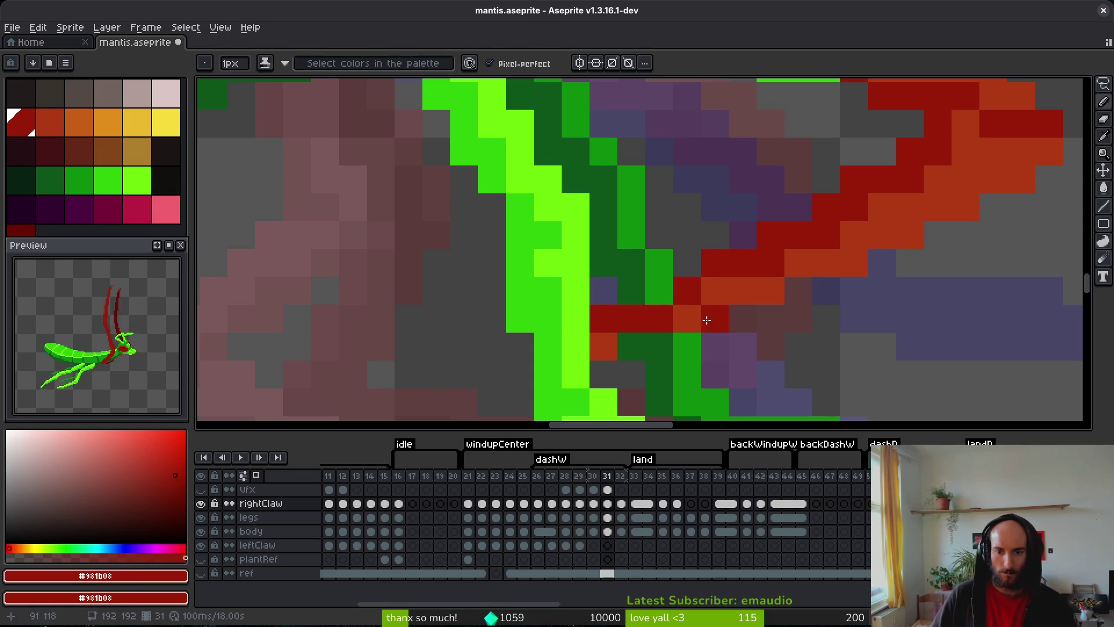
alt+click(687, 318)
drag(659, 346, 632, 347)
click(665, 320)
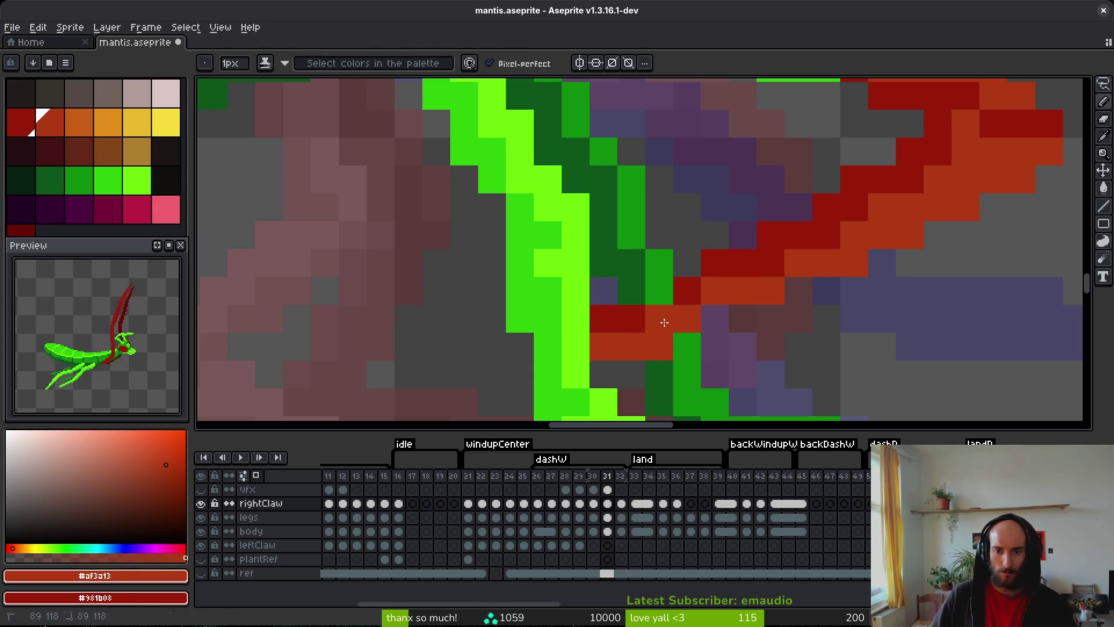
- Add one more dark red claw pixel and an orange pixel over the purple, then save
alt+click(689, 291)
click(659, 291)
alt+click(715, 296)
click(718, 314)
scroll(718, 314, down, 2)
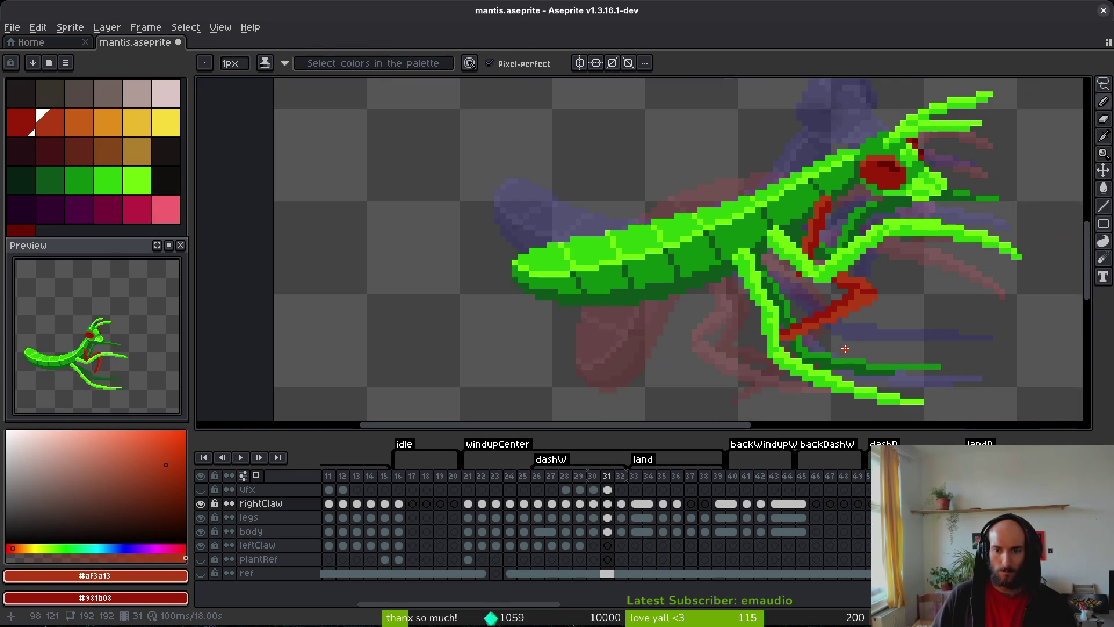
scroll(737, 319, up, 1)
key(e)
key(ctrl+s)
scroll(797, 330, down, 2)
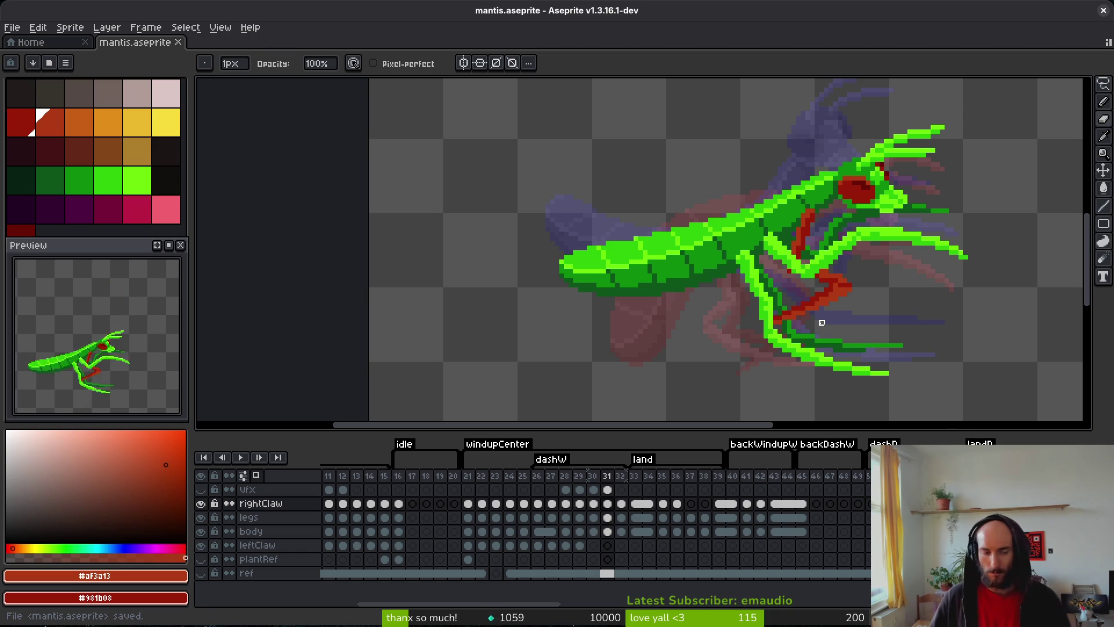
key(ctrl+s)
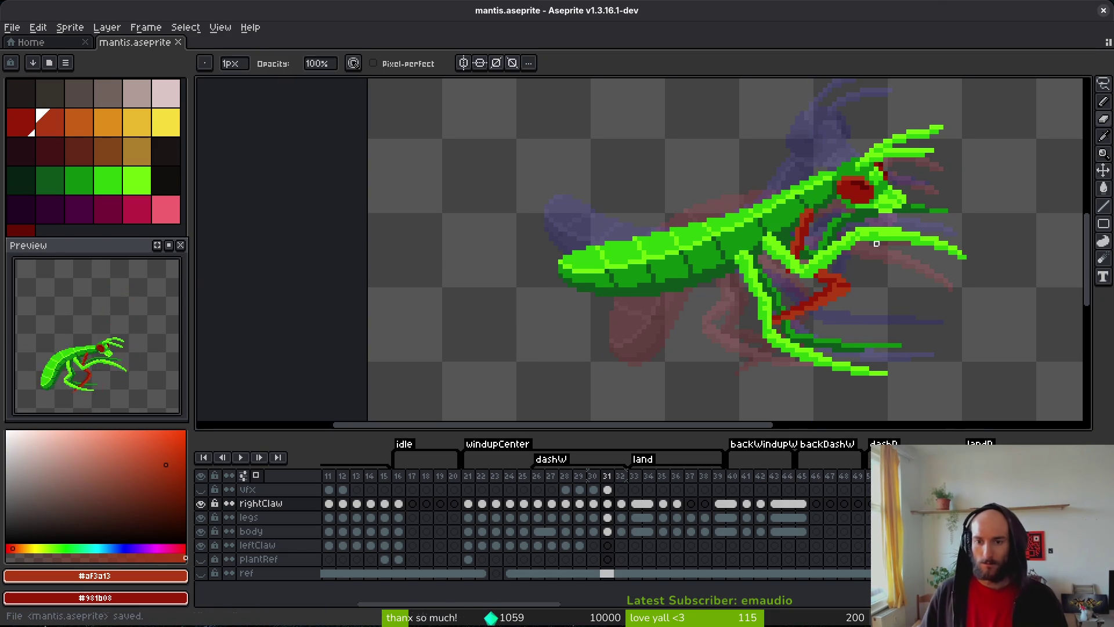
- Step forward through the animation from frame 31 to frame 35
scroll(830, 253, right, 3)
key(Right)
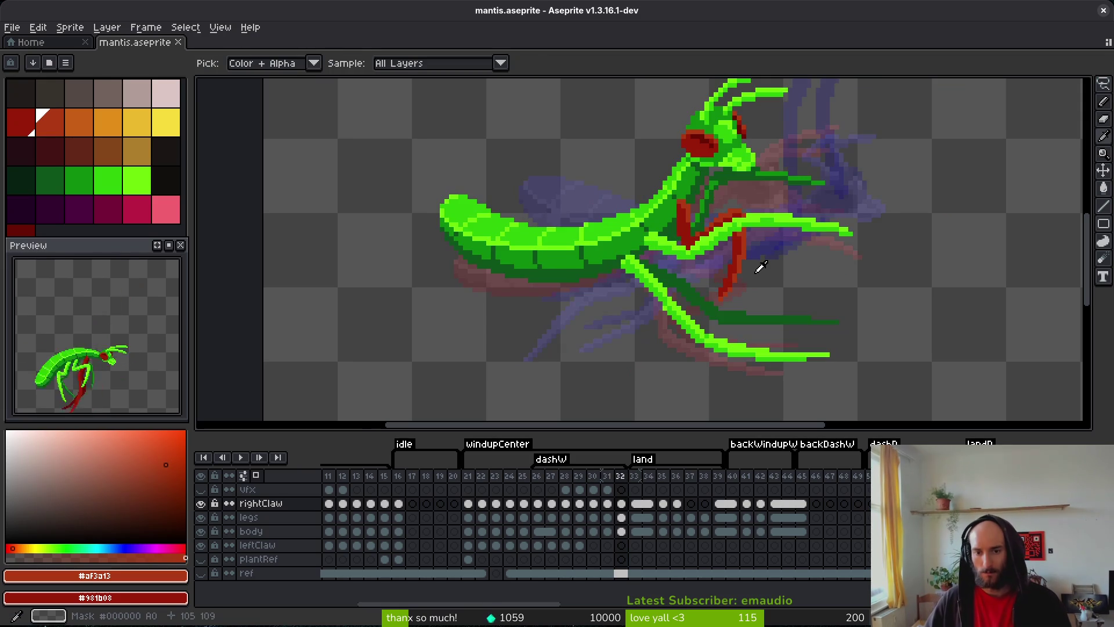
key(Right)
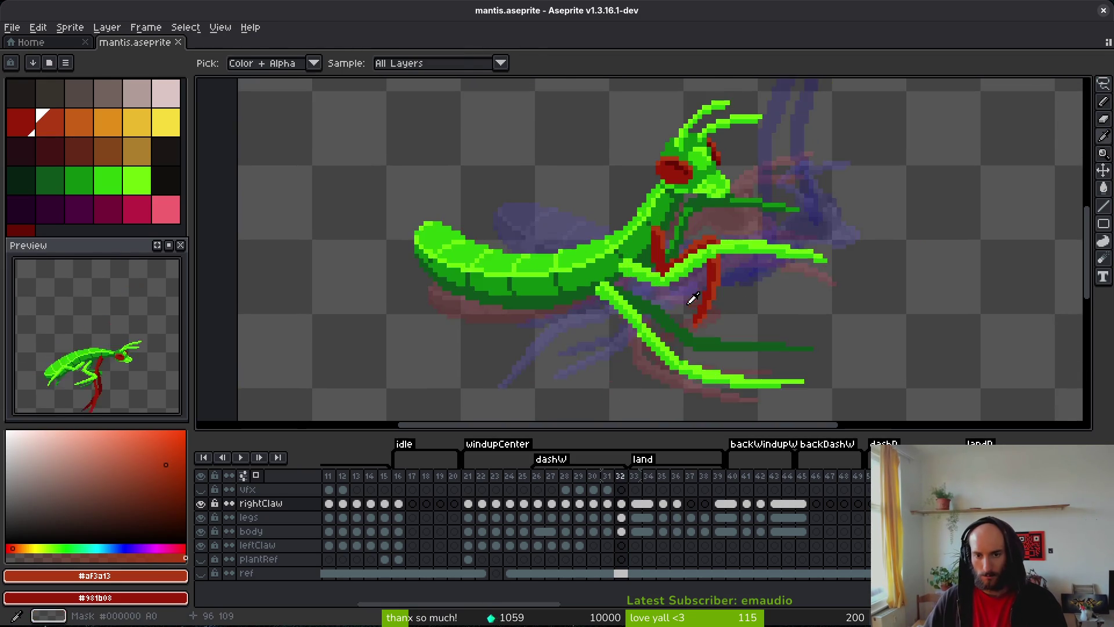
key(Right)
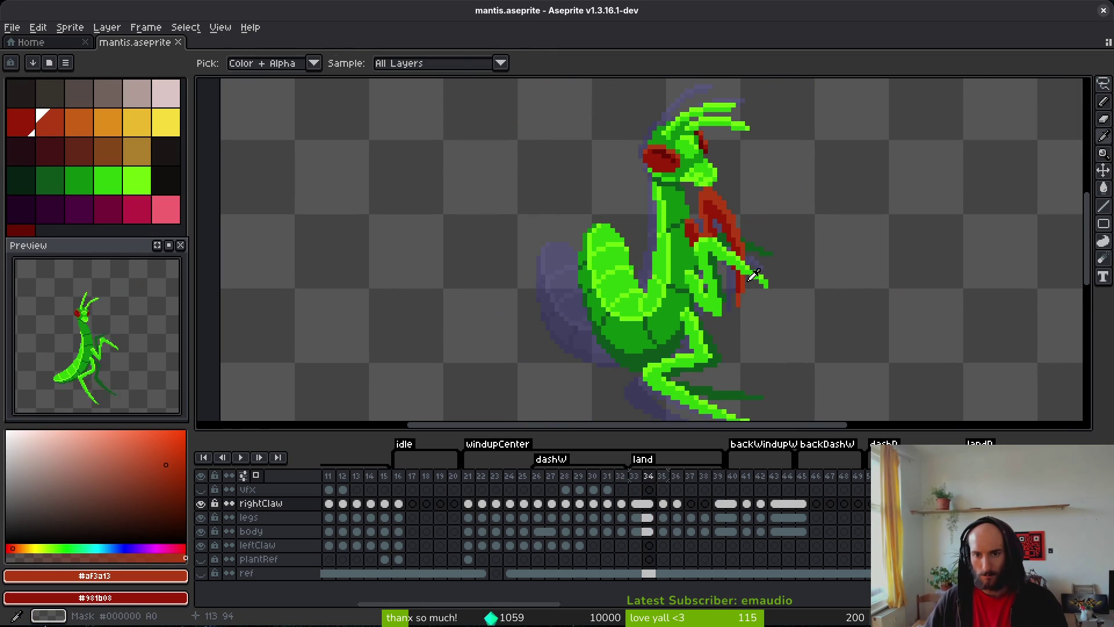
key(Right)
- Lasso-select the right claw and nudge the selection down
key(q)
mouse_move(749, 194)
mouse_down()
mouse_move(708, 198)
mouse_move(673, 312)
mouse_move(763, 207)
mouse_move(722, 219)
mouse_move(725, 207)
mouse_move(719, 410)
mouse_move(739, 330)
mouse_move(738, 365)
mouse_up()
scroll(725, 207, up, 5)
key(Return)
scroll(736, 168, up, 2)
- Select another small claw piece, move it down one pixel, and deselect
mouse_move(748, 129)
mouse_down()
mouse_move(603, 168)
mouse_move(748, 261)
mouse_move(751, 134)
mouse_up()
click(708, 181)
mouse_move(711, 196)
mouse_down()
mouse_move(711, 219)
mouse_move(714, 186)
mouse_move(709, 203)
mouse_up()
key(ctrl+d)
- Eyedrop the claw's dark red #981b08, add one dark red pixel on frame 35, and save
key(b)
alt+click(645, 245)
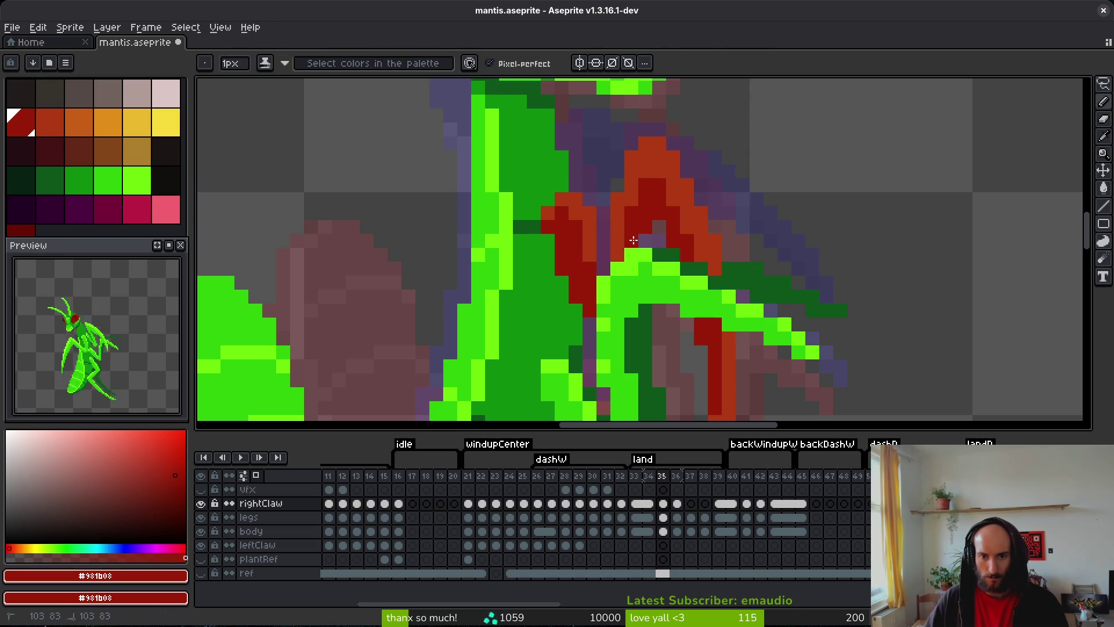
alt+click(703, 263)
alt+click(691, 248)
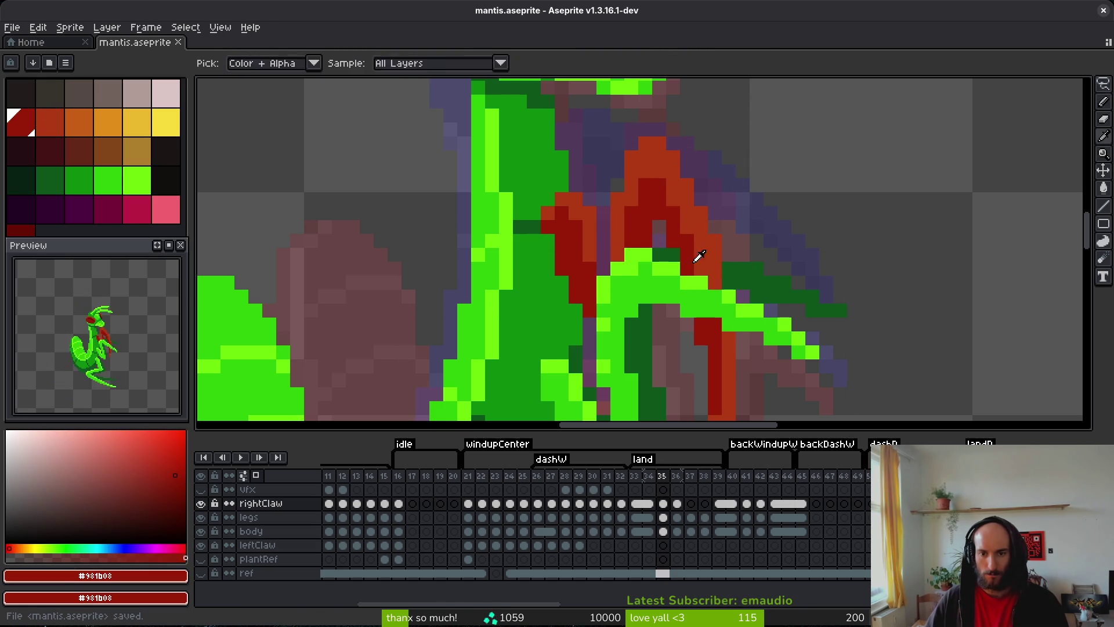
click(753, 282)
key(ctrl+s)
scroll(753, 282, down, 3)
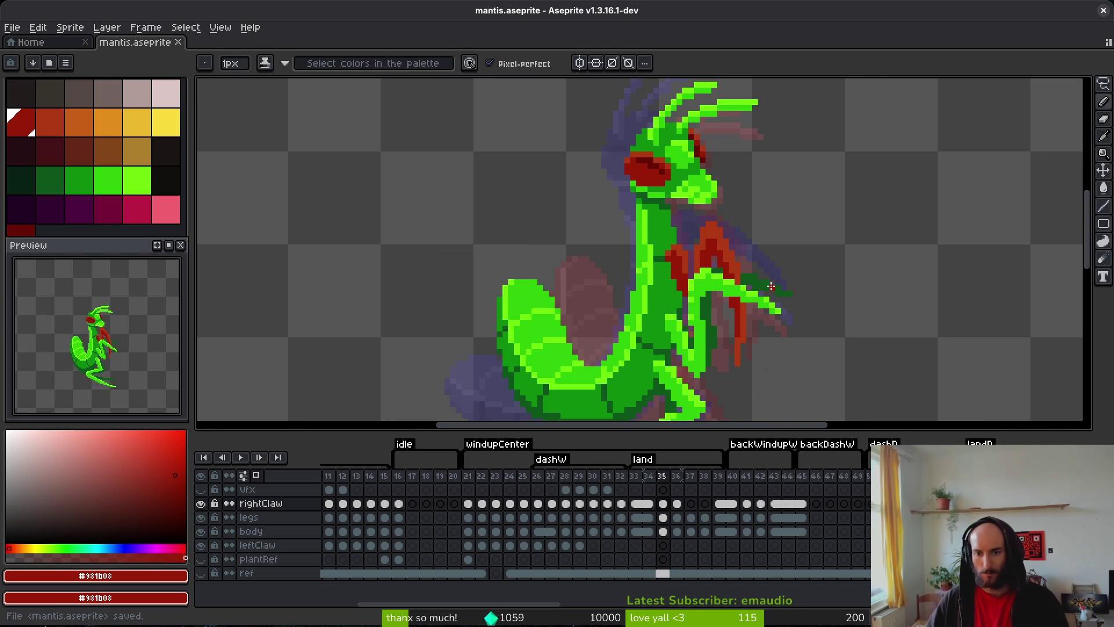
scroll(744, 306, up, 3)
- Erase two stray dark red claw pixels beside the leg and save mantis.aseprite
key(e)
click(745, 302)
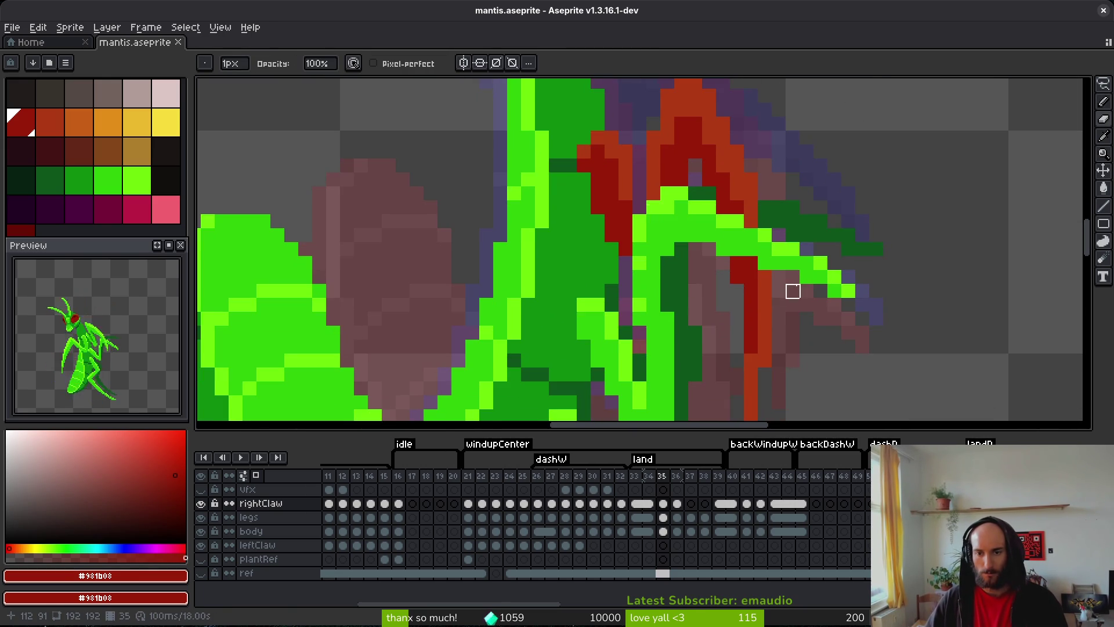
key(ctrl+s)
scroll(789, 290, down, 2)
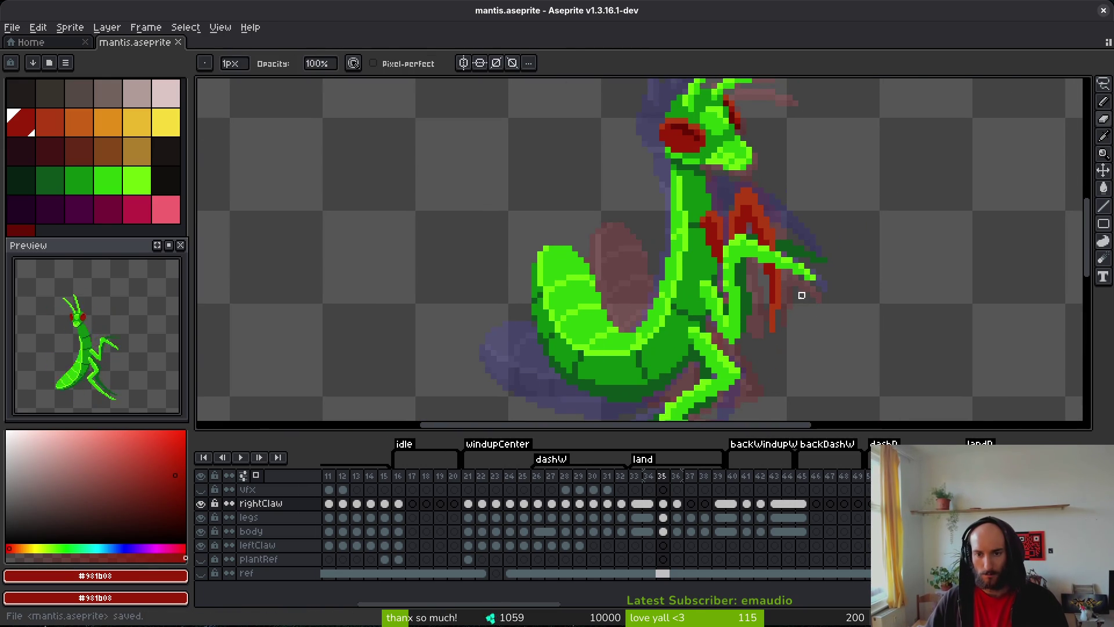
click(774, 314)
scroll(778, 319, up, 4)
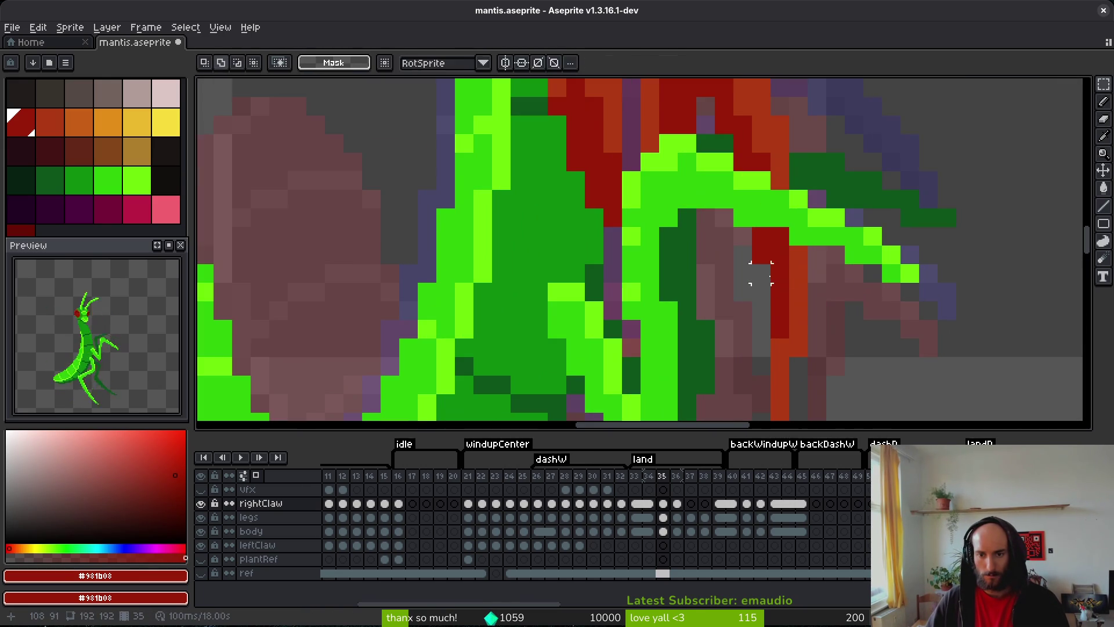
key(ctrl+s)
scroll(825, 308, down, 4)
key(alt)
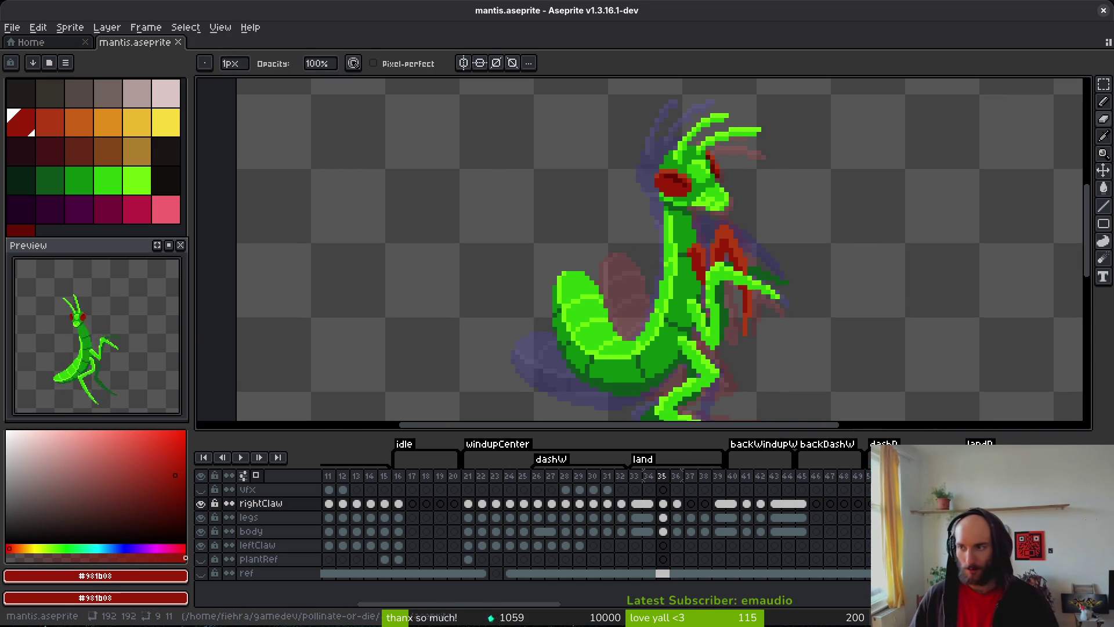
drag(890, 248, 829, 253)
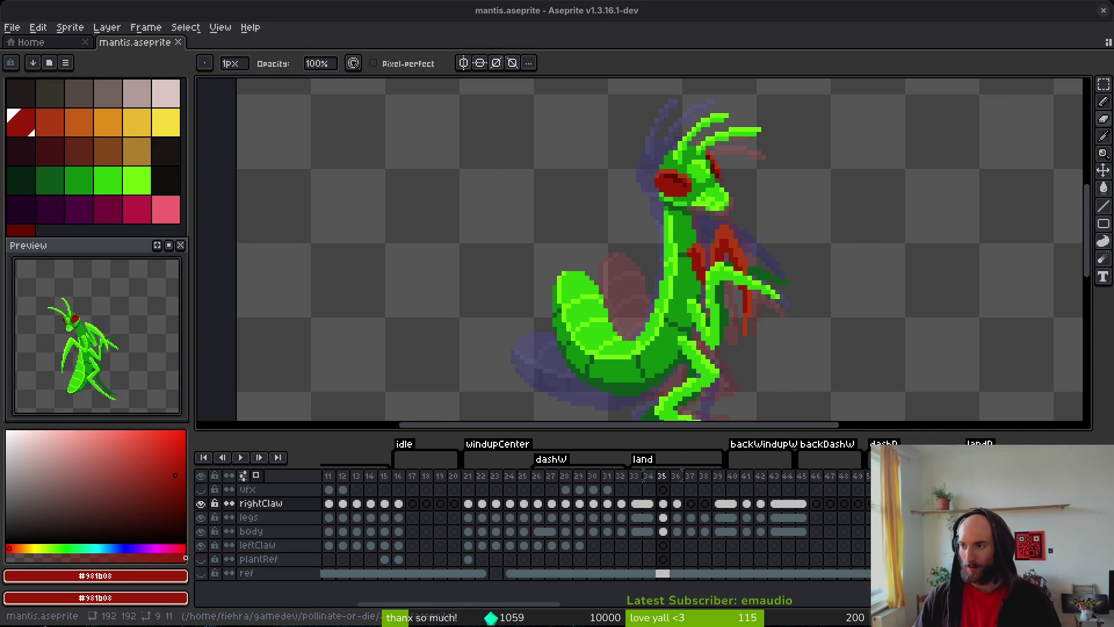
- Open a private Typer.io lobby, change the nickname, and copy the invite link
key(alt+Tab)
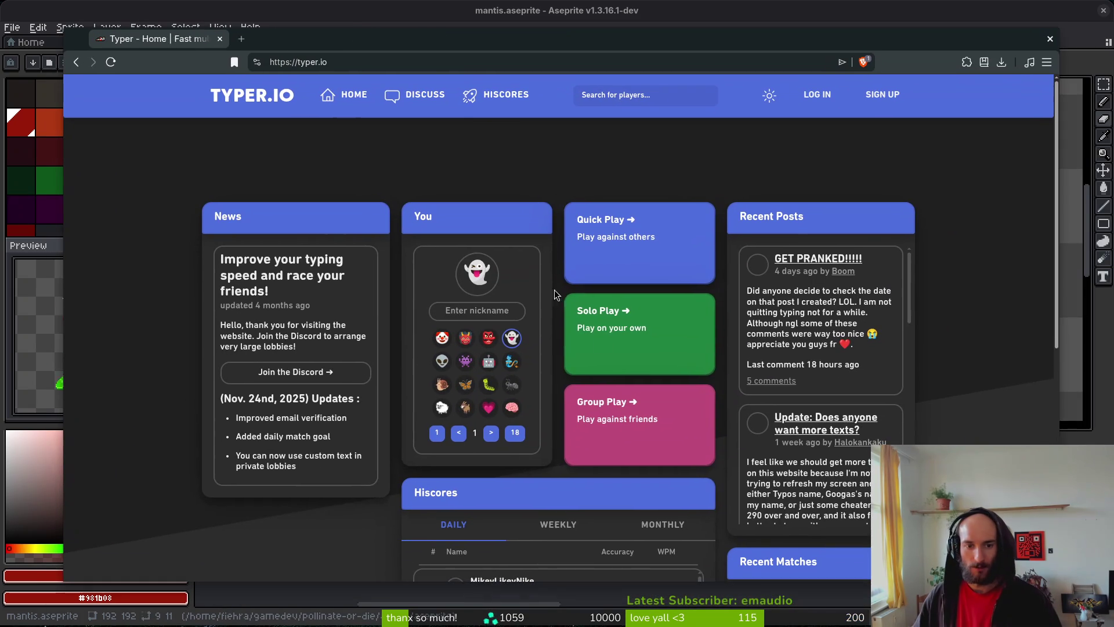
click(639, 413)
click(832, 309)
text(fiehra)
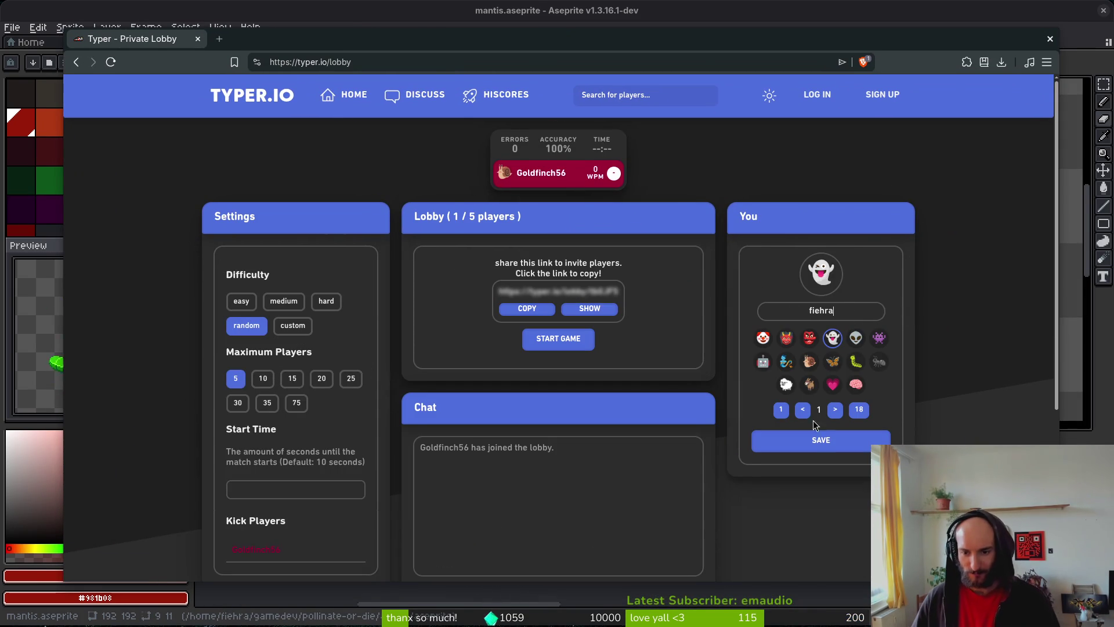
click(820, 440)
double_click(835, 409)
click(526, 308)
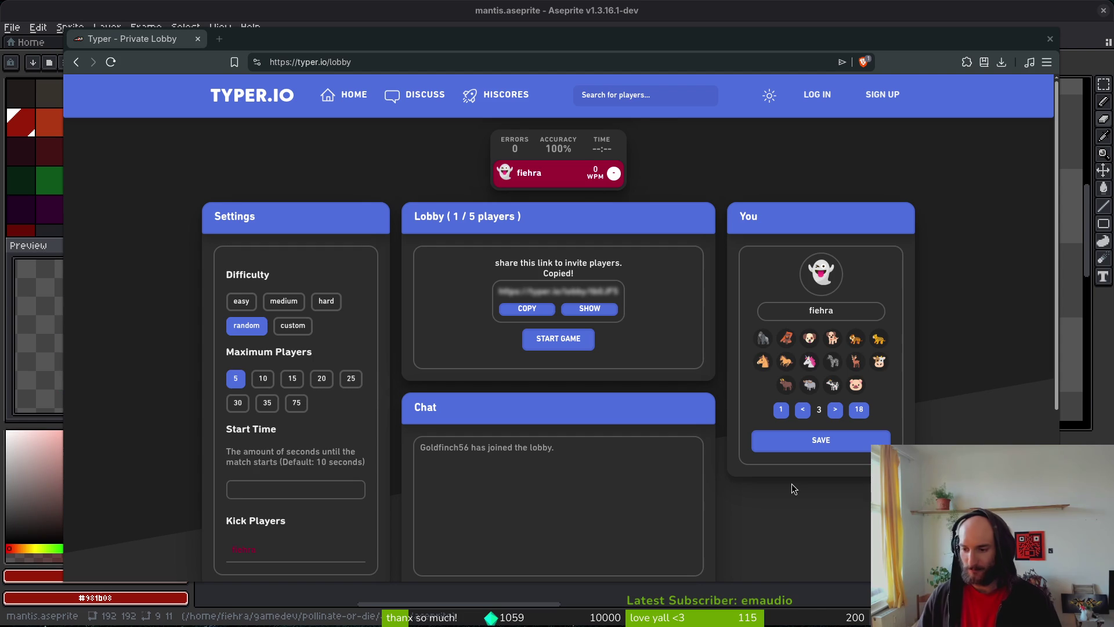
- Set the lobby to medium difficulty with up to 10 players and choose the bee avatar
click(284, 301)
click(261, 378)
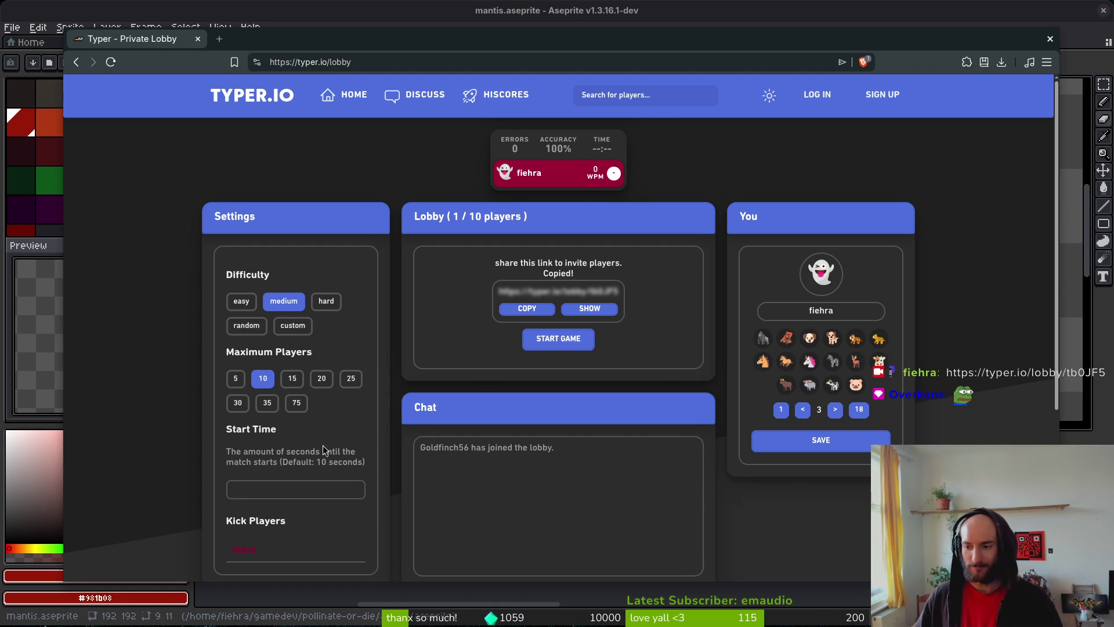
click(835, 409)
click(835, 409)
click(834, 409)
click(834, 409)
click(835, 409)
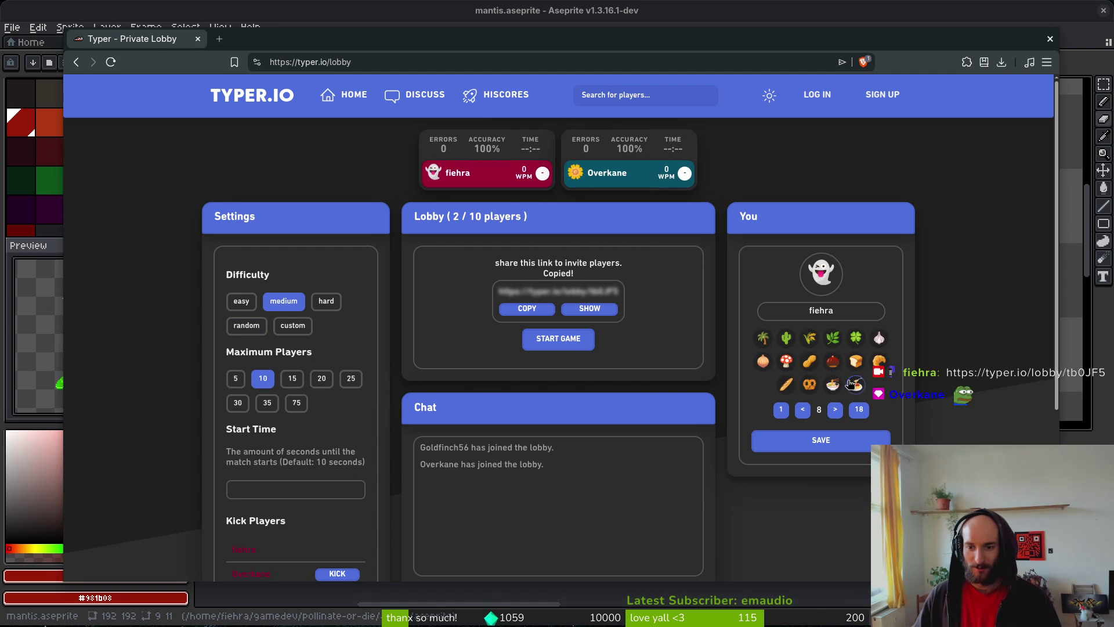
click(803, 410)
click(803, 409)
click(877, 360)
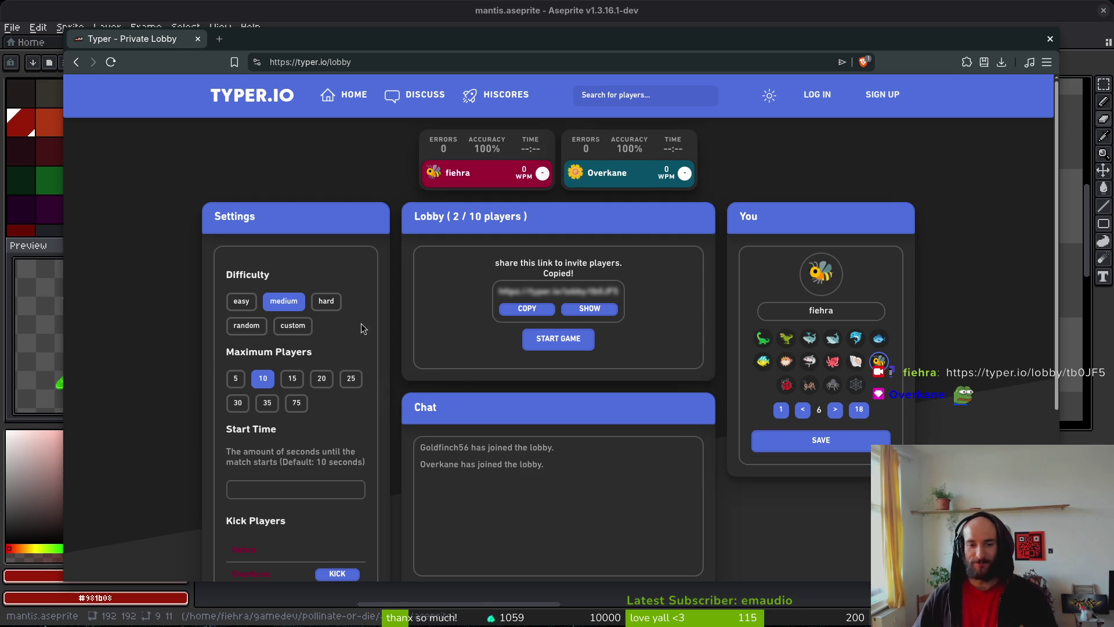
- Start a race, leave it for the private lobby, and copy the invite link again
click(565, 341)
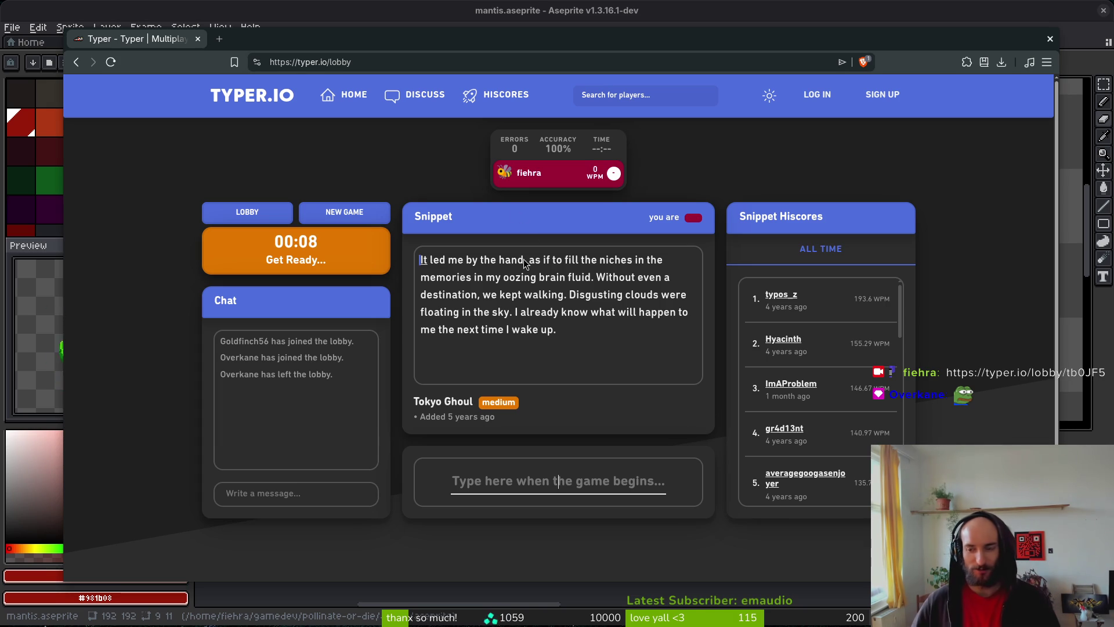
click(256, 215)
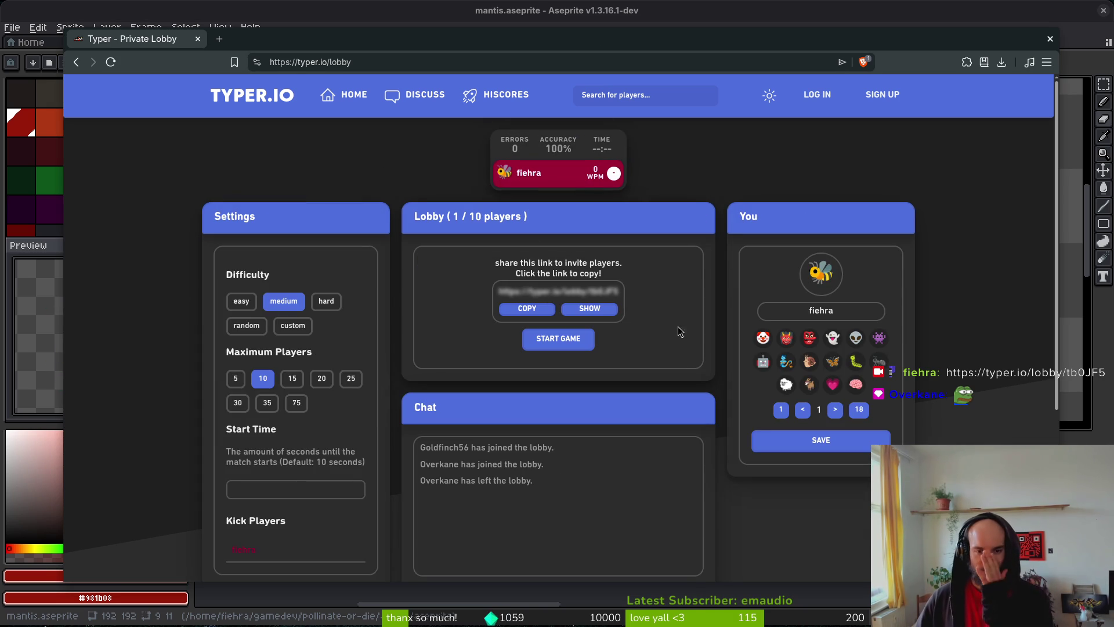
click(540, 313)
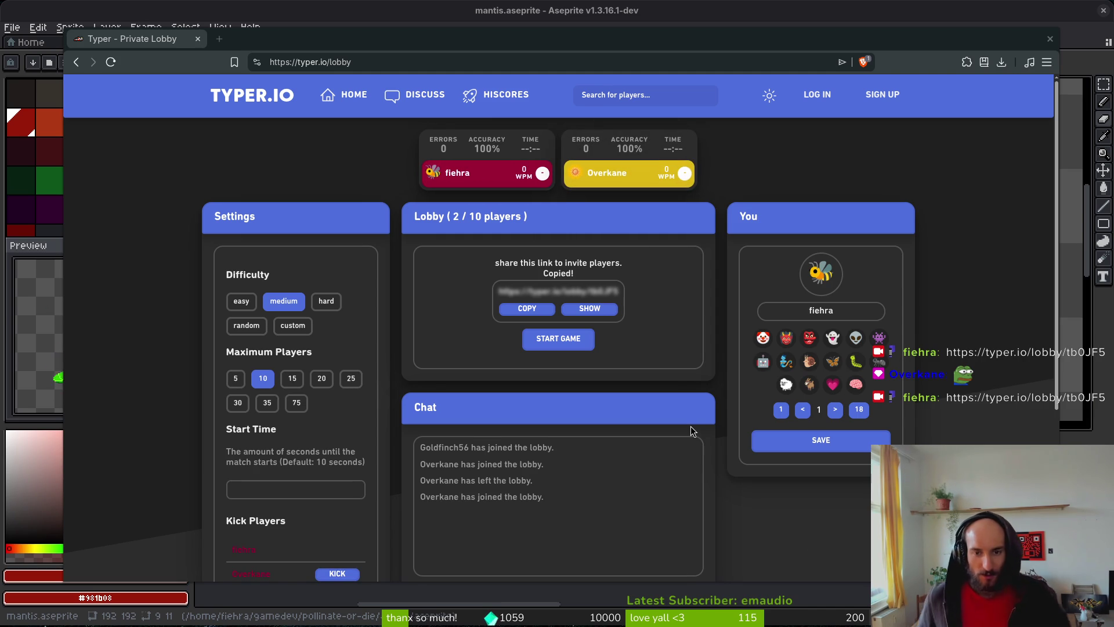
- Type the Paper Mario letter snippet to the end, finishing second at 75.92 WPM
click(531, 344)
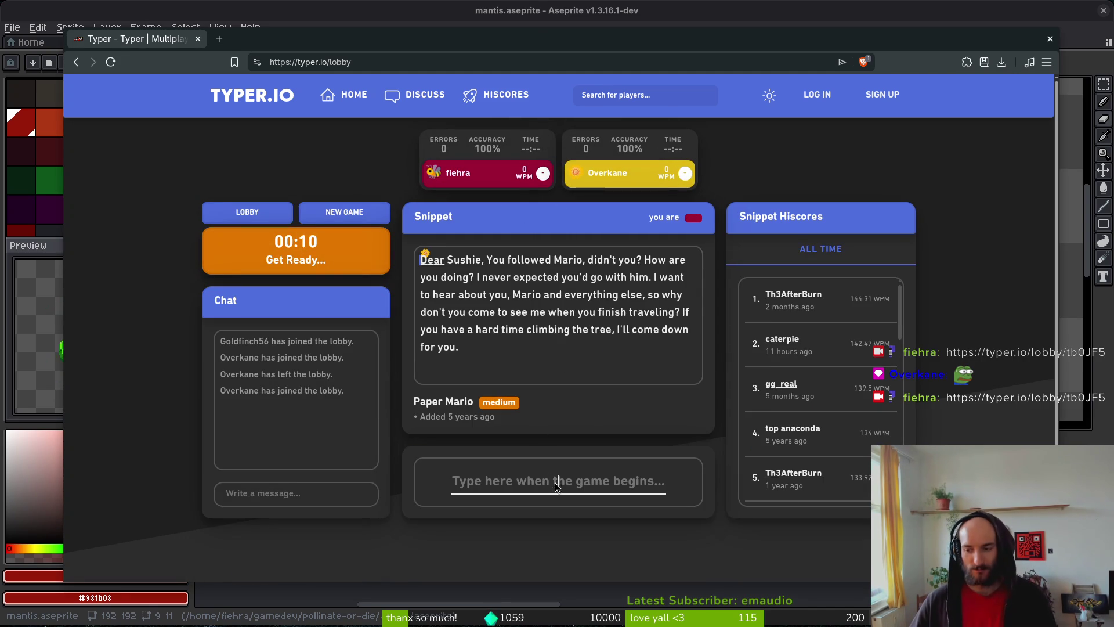
click(568, 485)
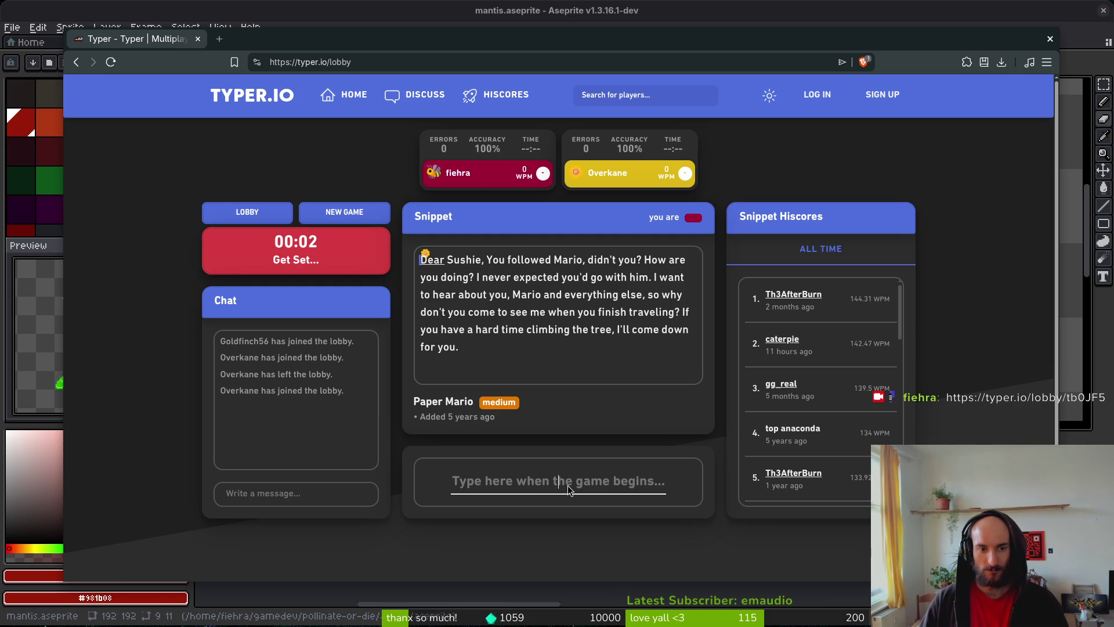
text(D)
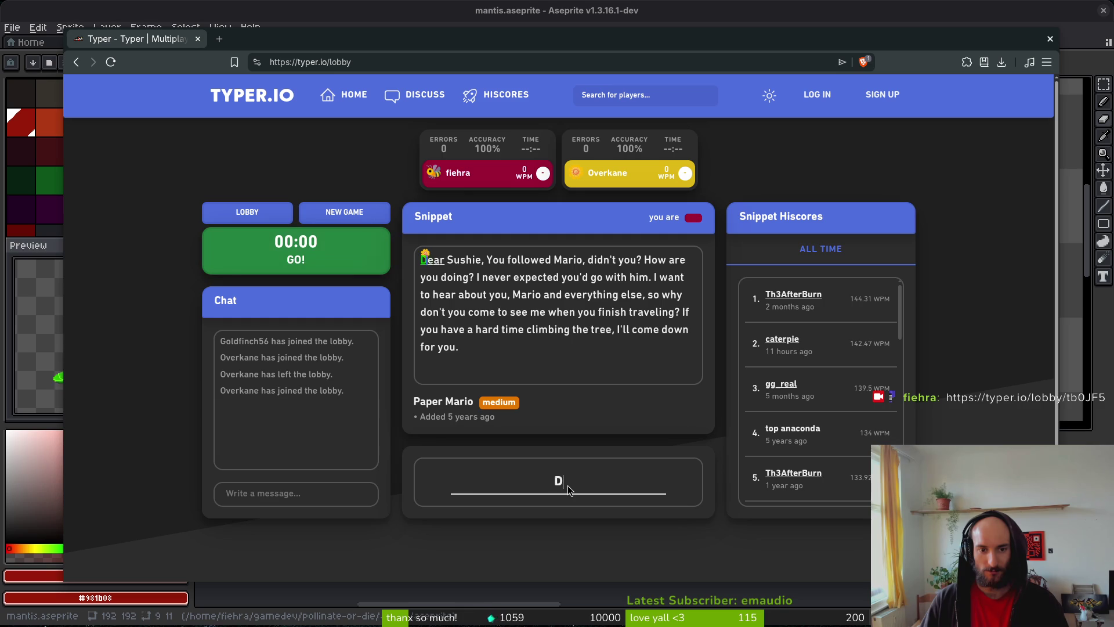
text(ear Se, )
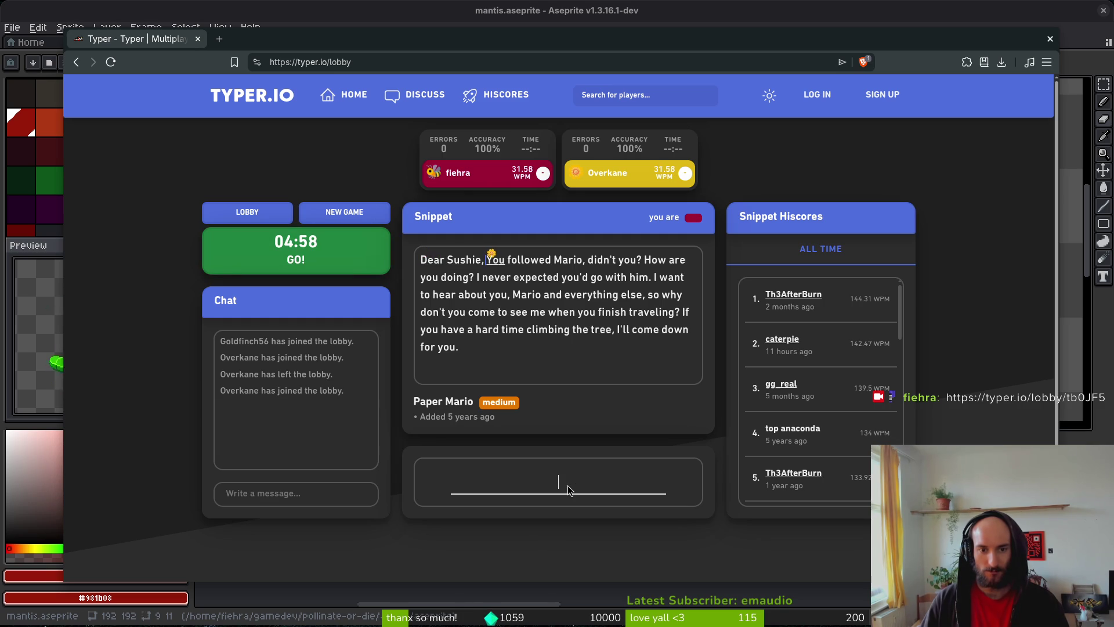
text( followe mario)
key(BackSpace)
key(BackSpace)
key(BackSpace)
text(Mario, didn')
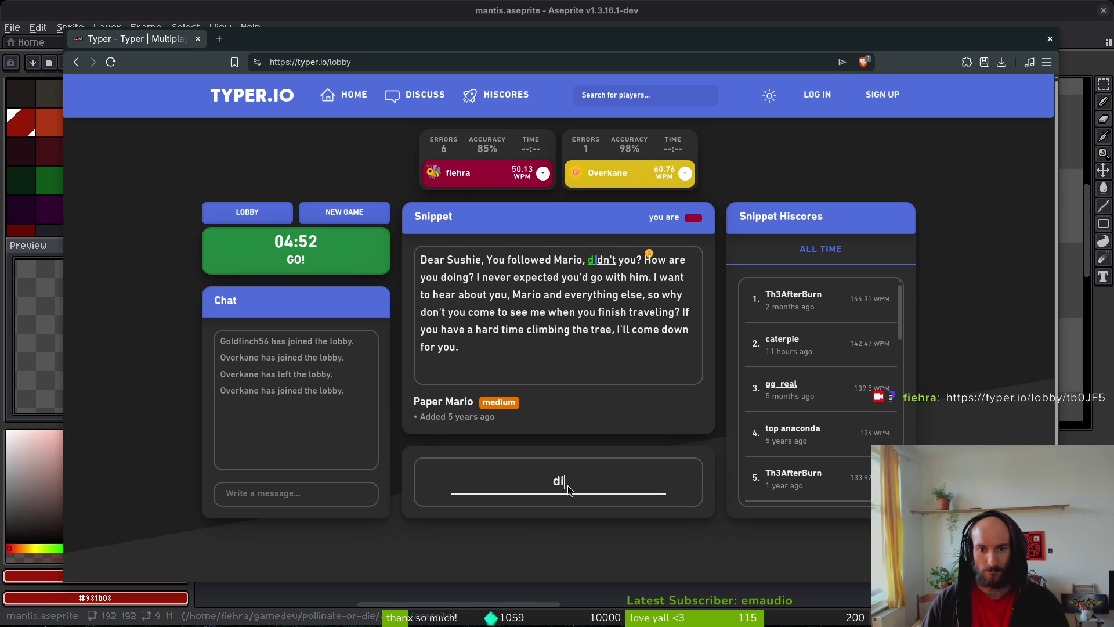
text(ou?)
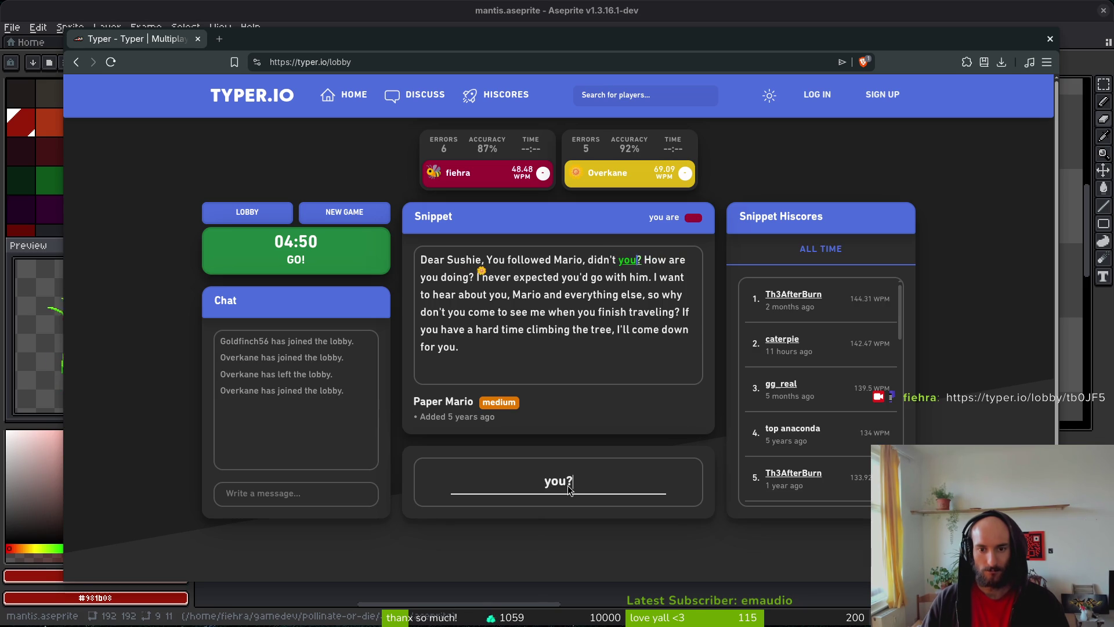
text( How are you doing? I )
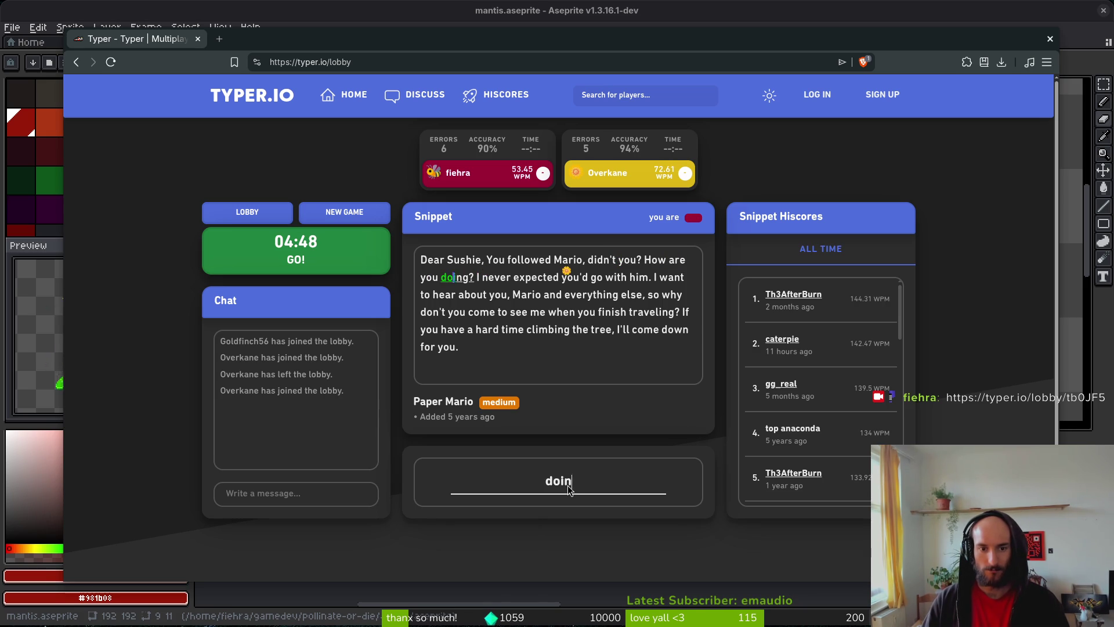
text(nev)
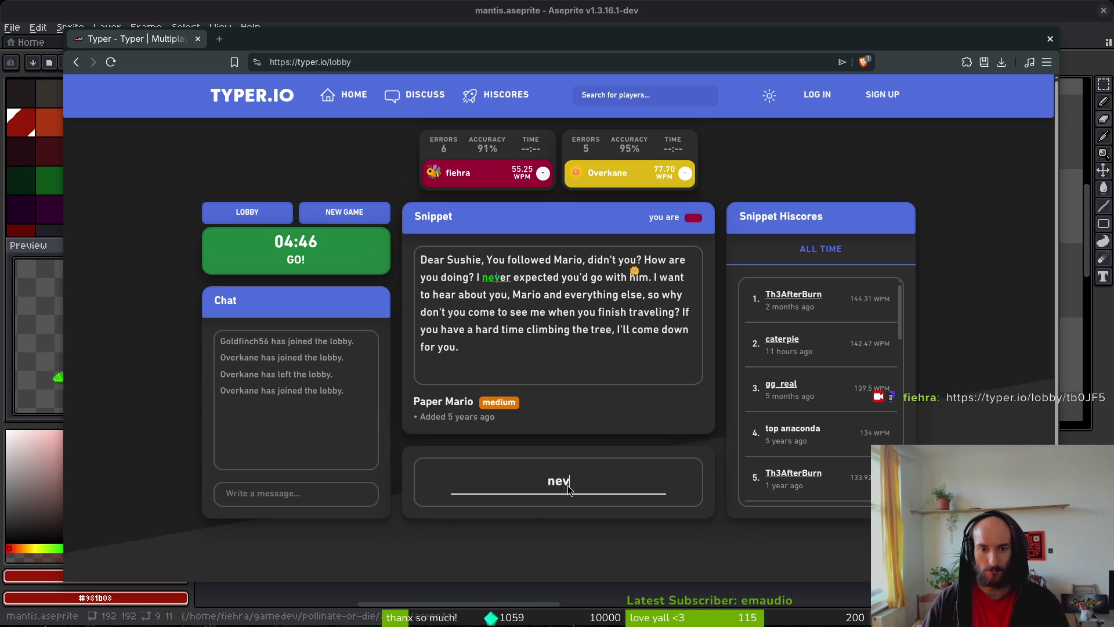
text(er expected you'd go wi)
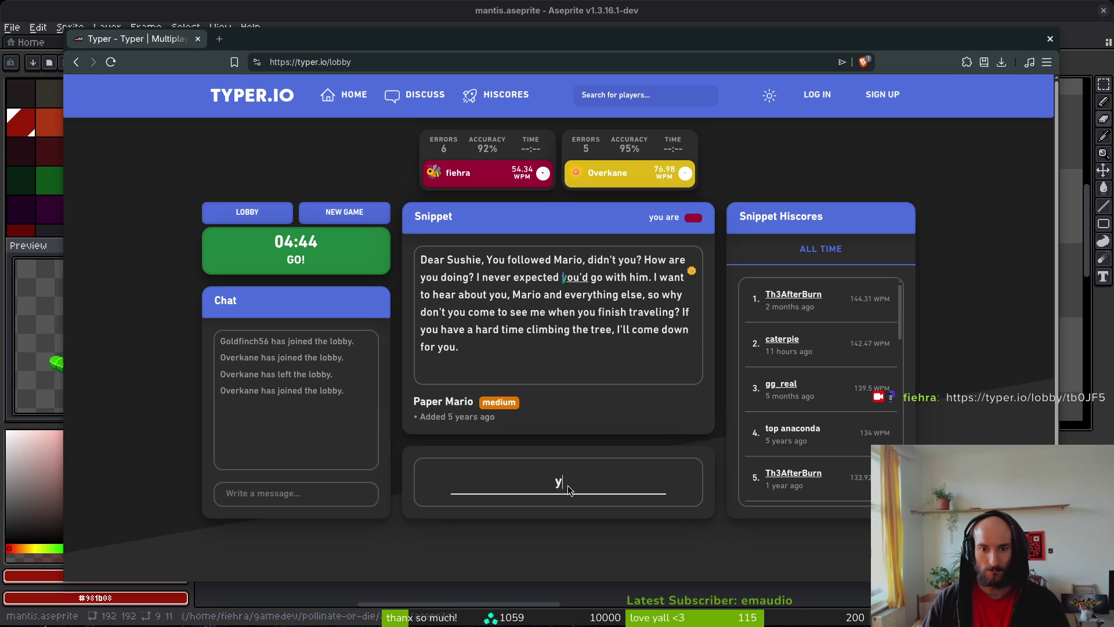
text(th him. I want)
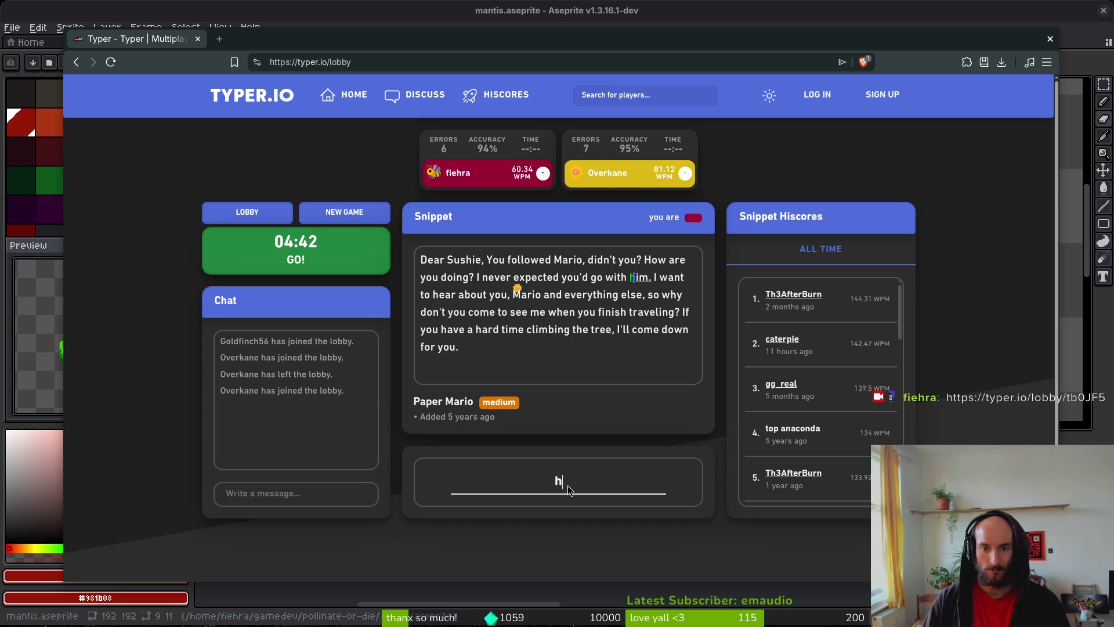
text( to hear a)
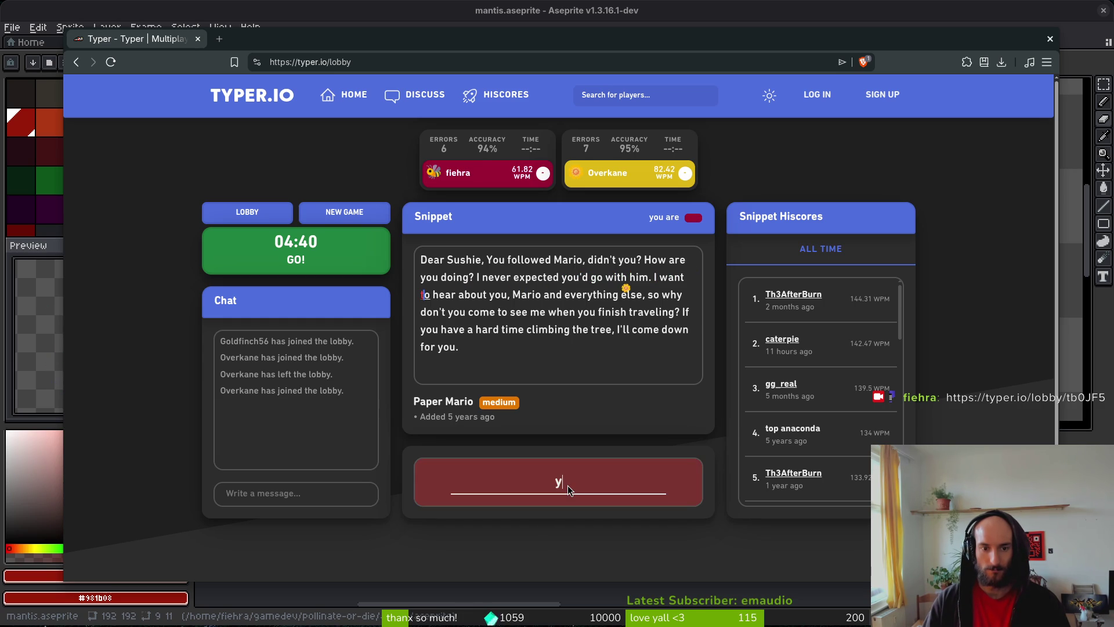
text(bout you, M)
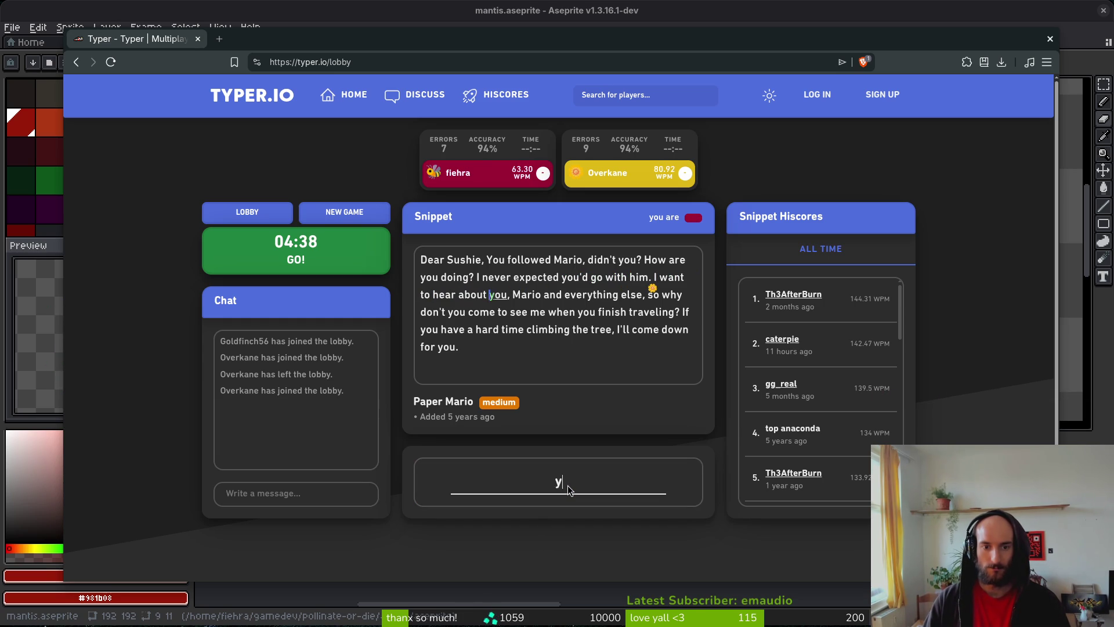
text(ario and everything e)
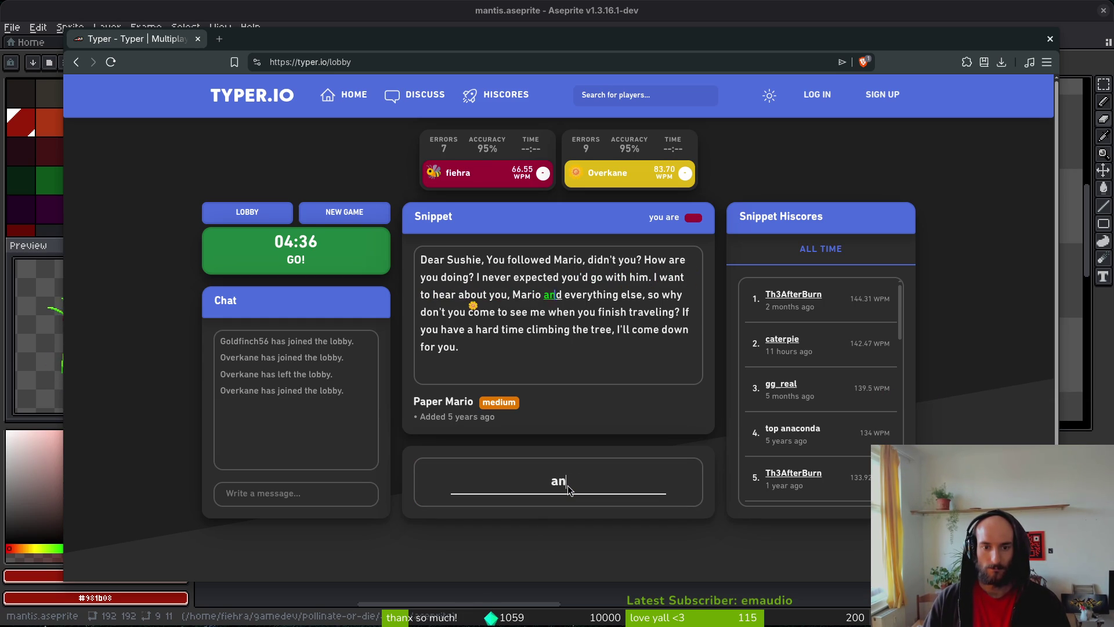
text(lse, so )
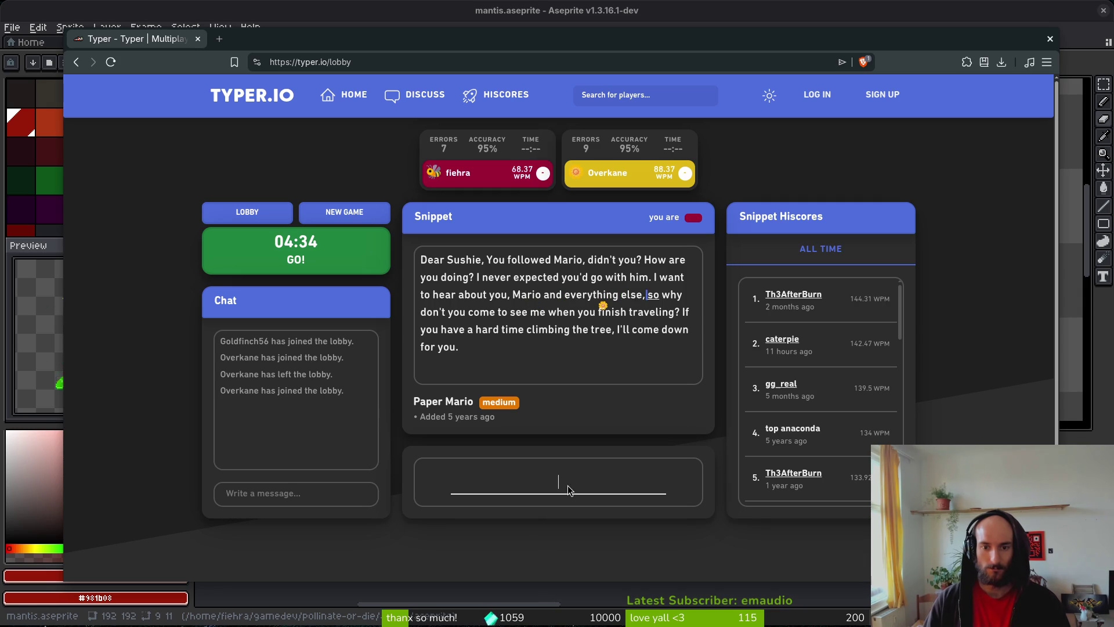
text(why don't you )
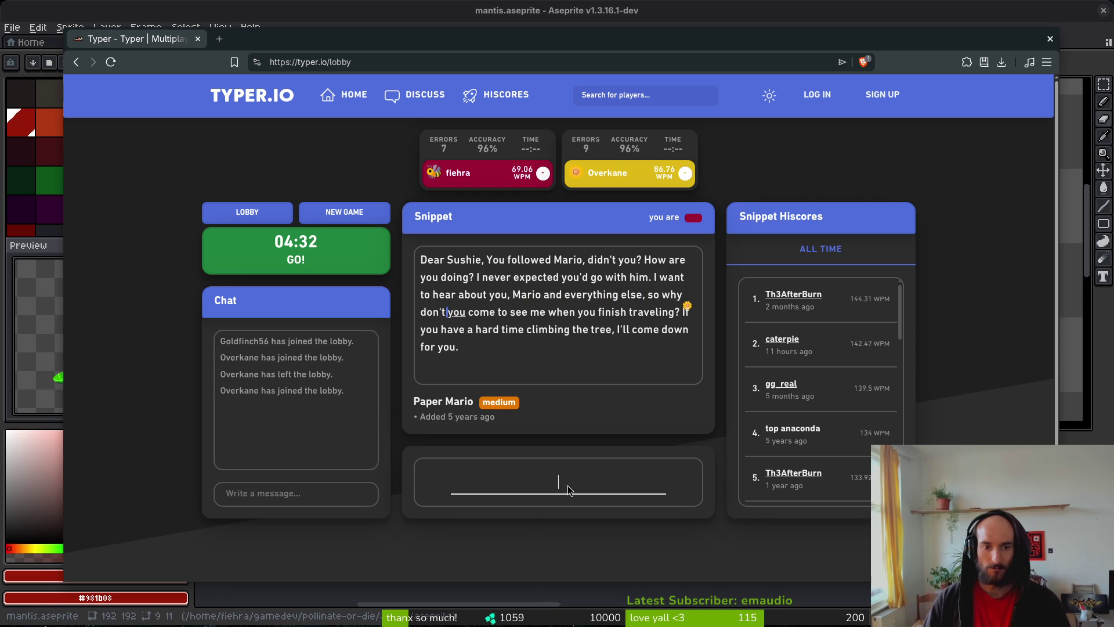
text(come to see me when)
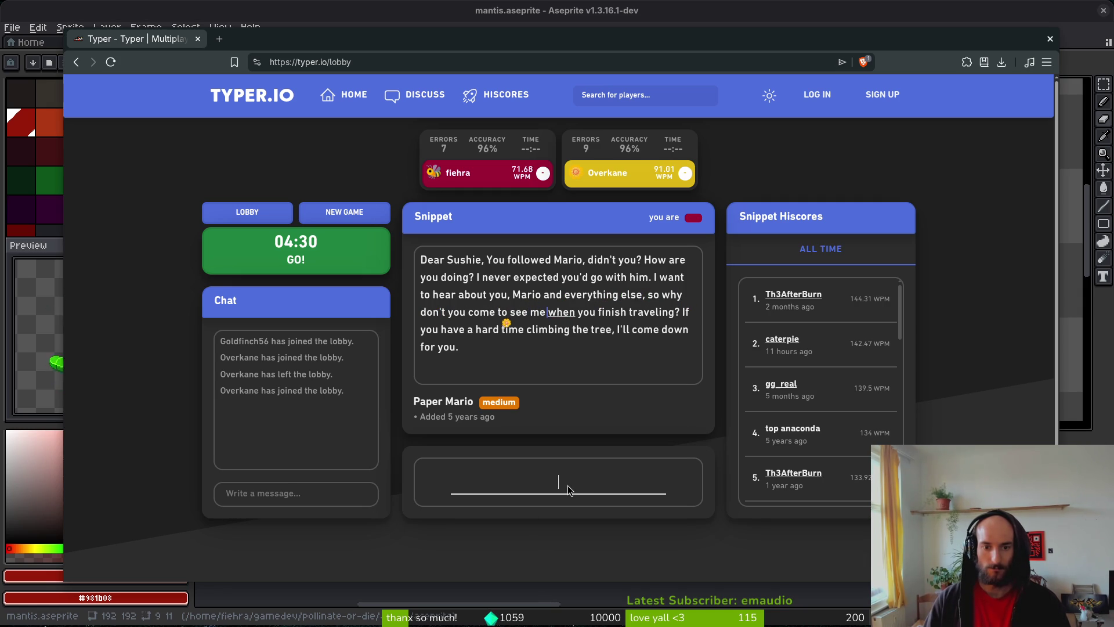
text( you finish trave)
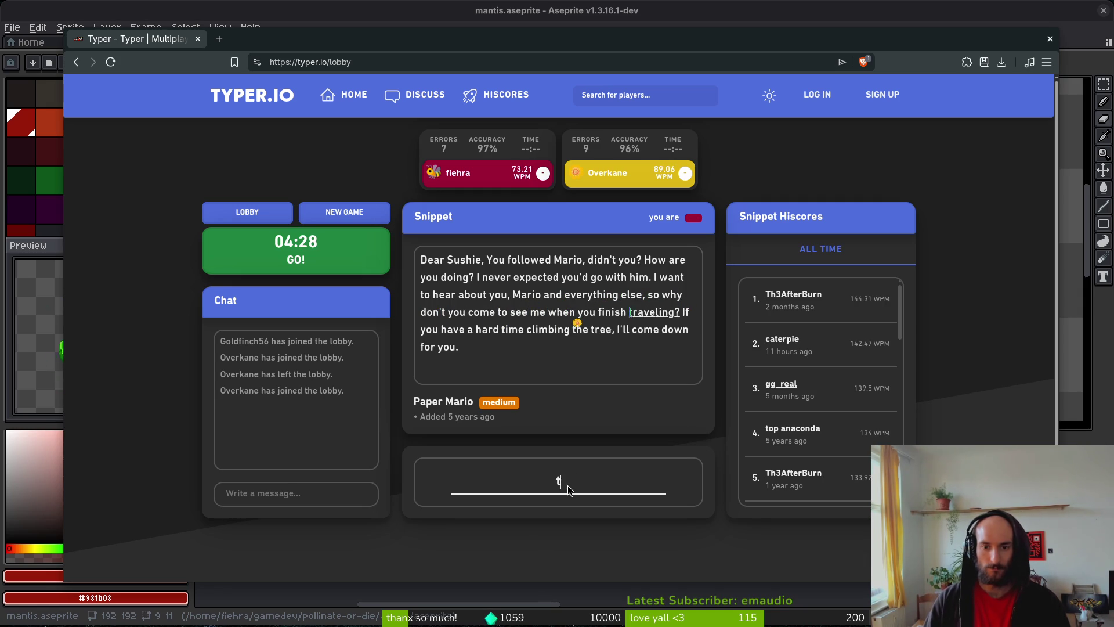
text(ling? If )
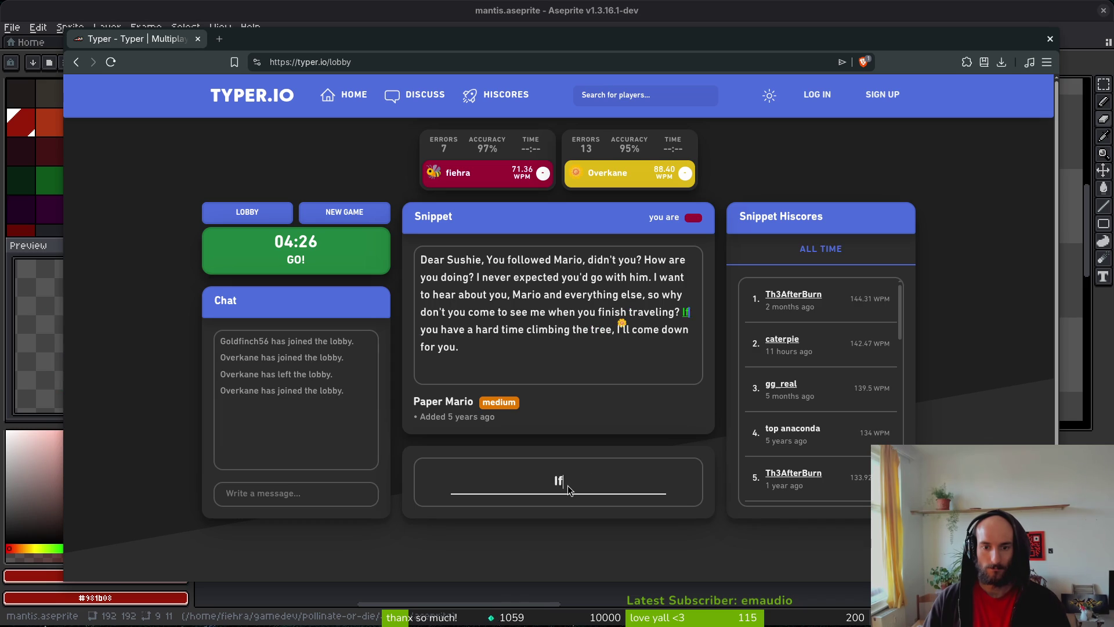
text(you have a ha)
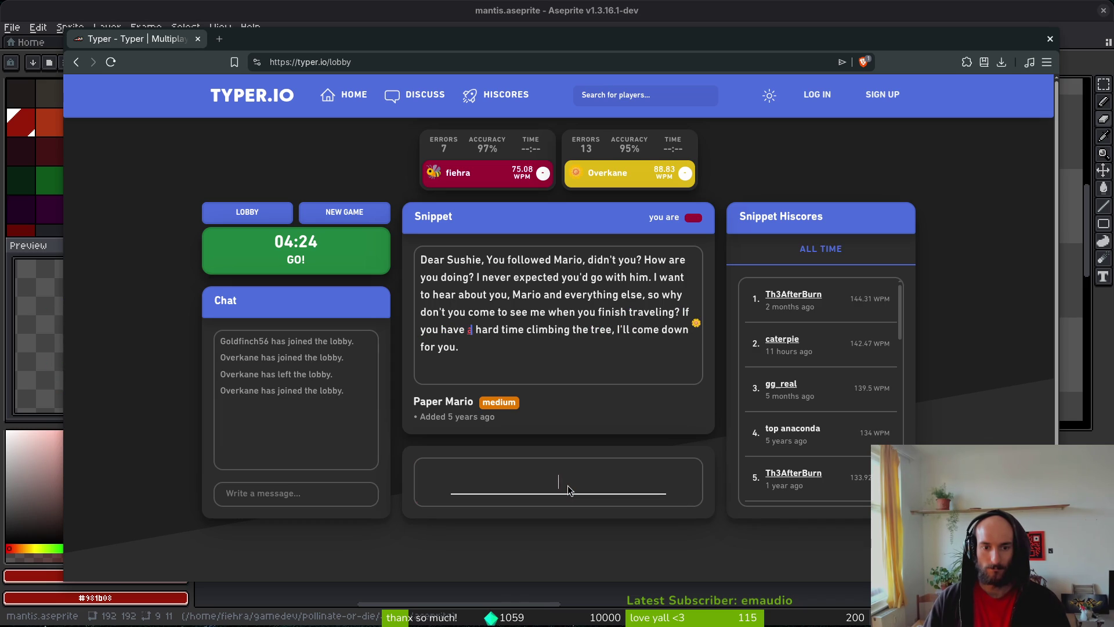
text(rd time climbi)
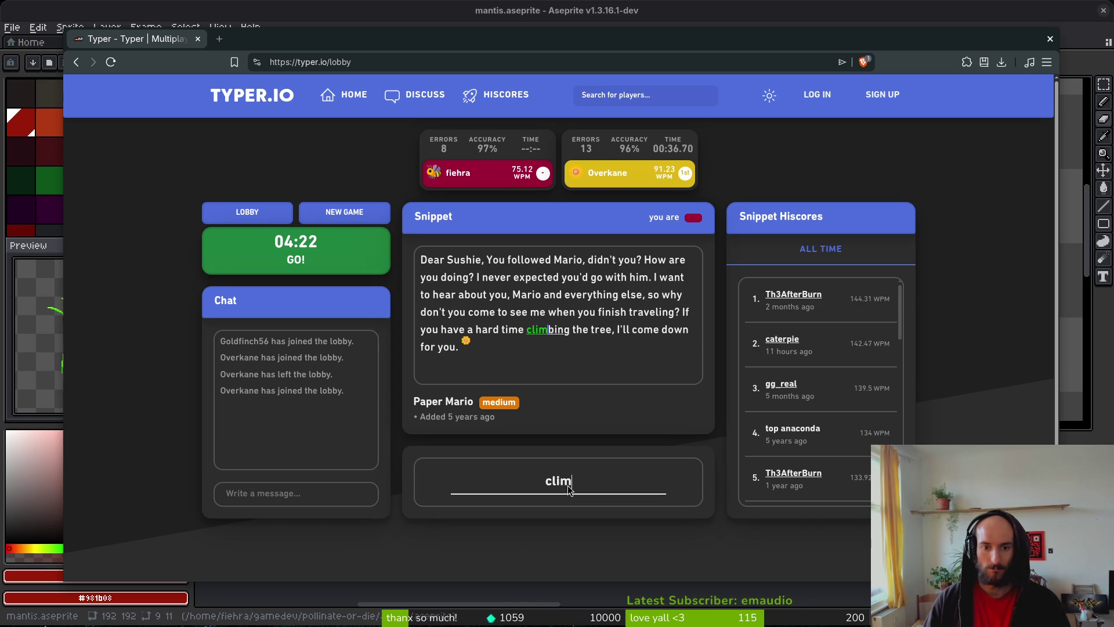
text(ng the tree, )
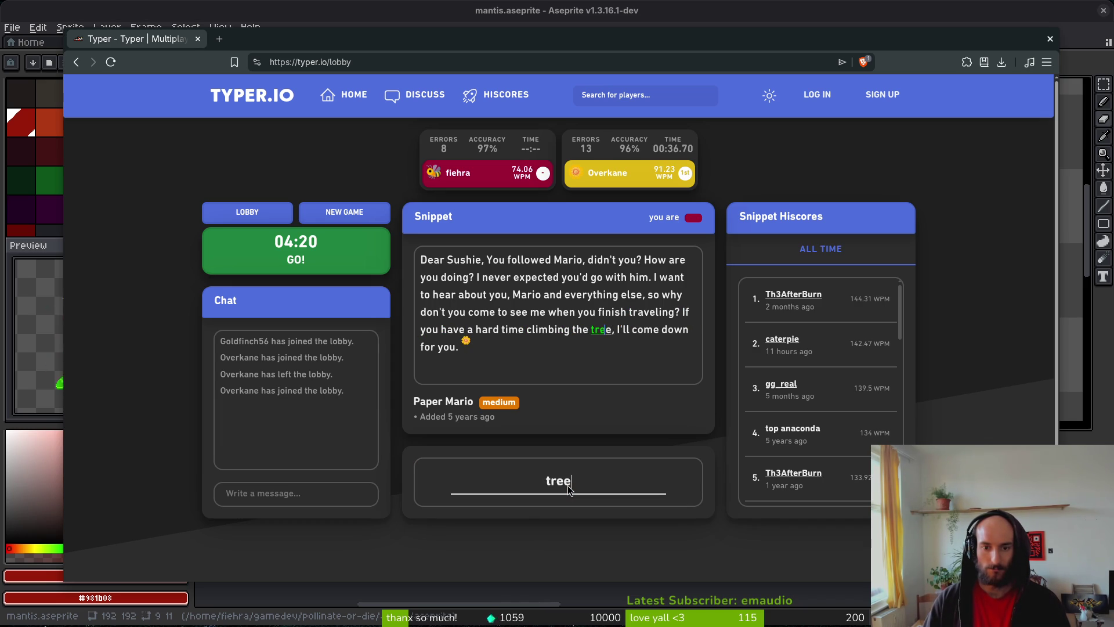
text(I'll come dow)
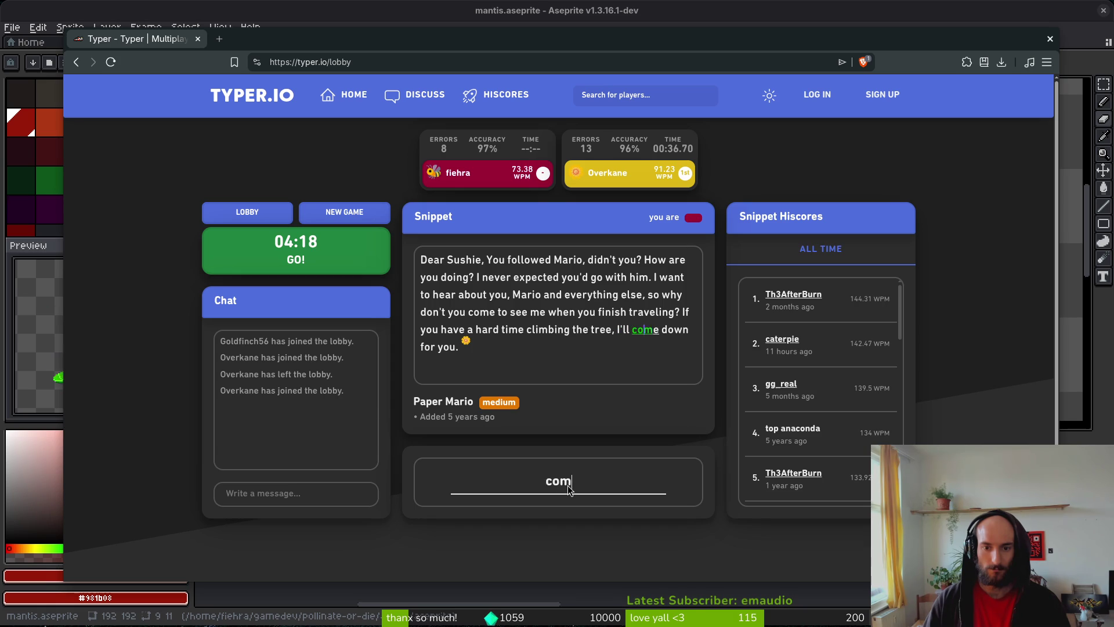
text(n for you.)
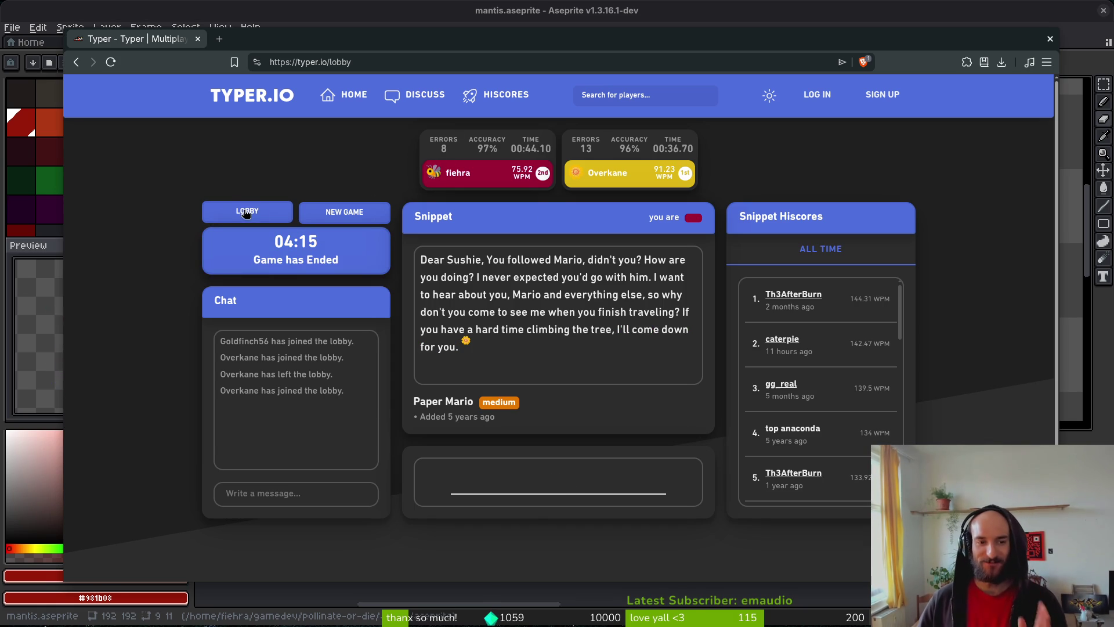
click(333, 212)
- Type the Battlesong snippet through 'galactic embassy.', fixing typos, to win first at 76.88 WPM
click(578, 469)
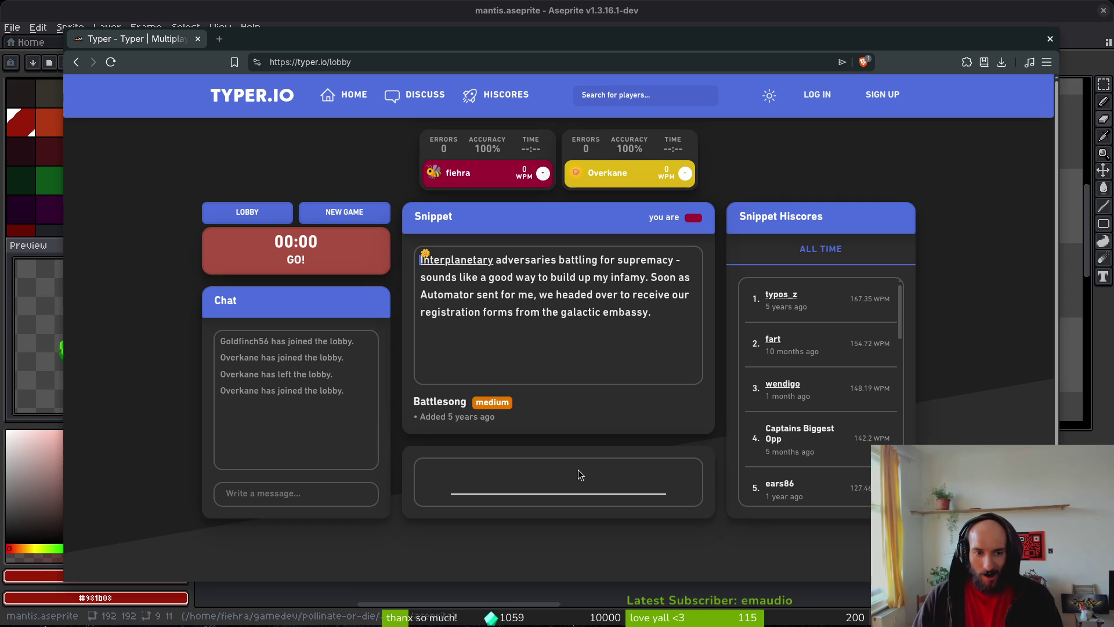
text(Interpla)
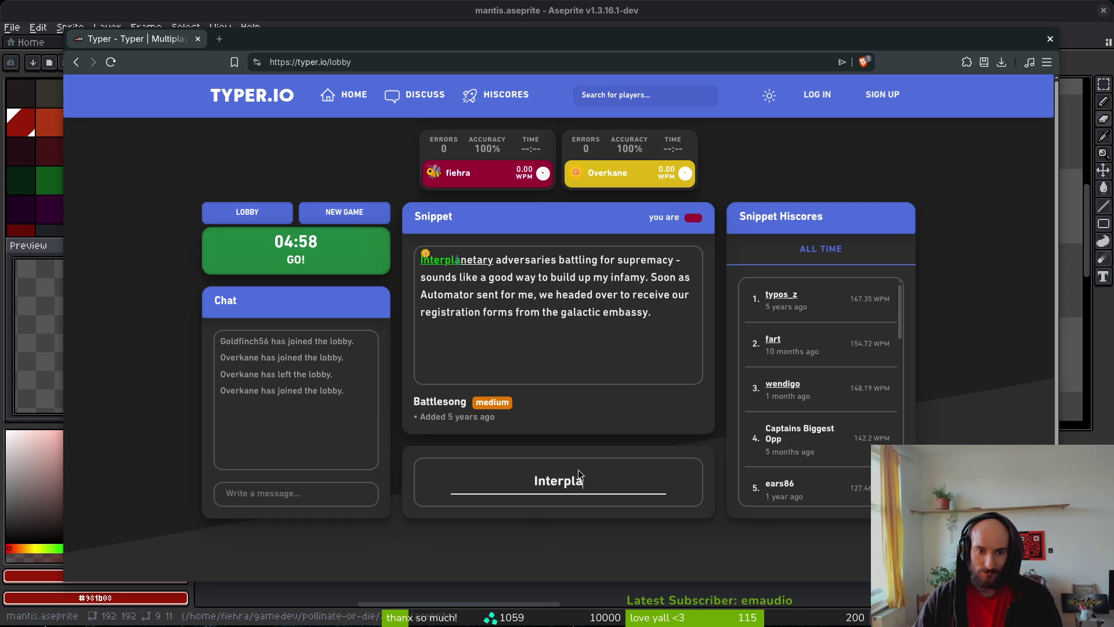
text(netary ad)
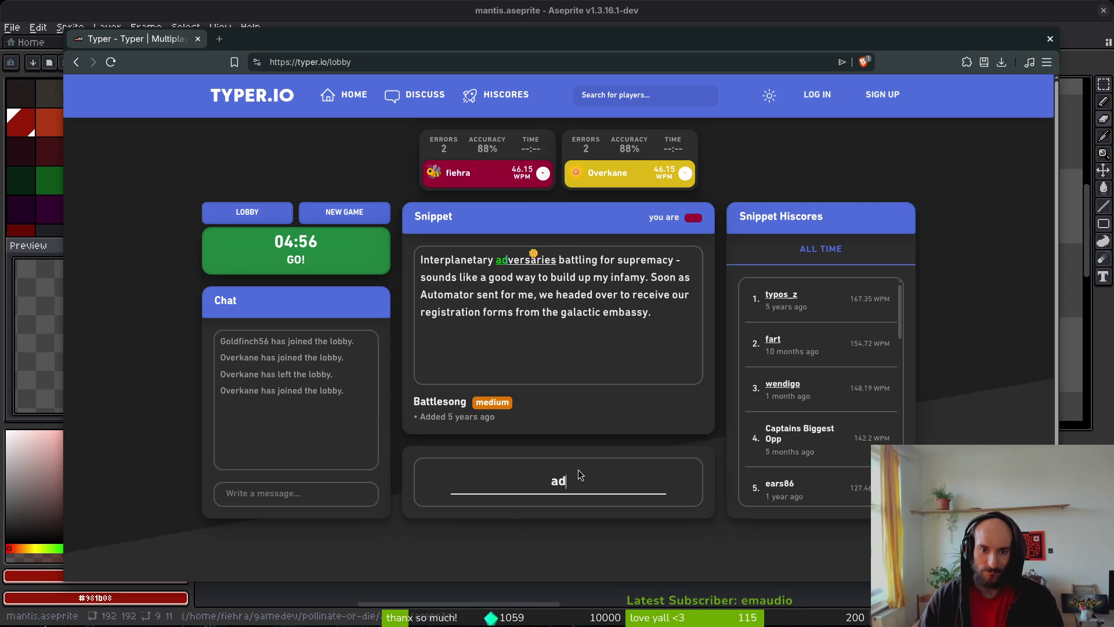
text(versaries bat)
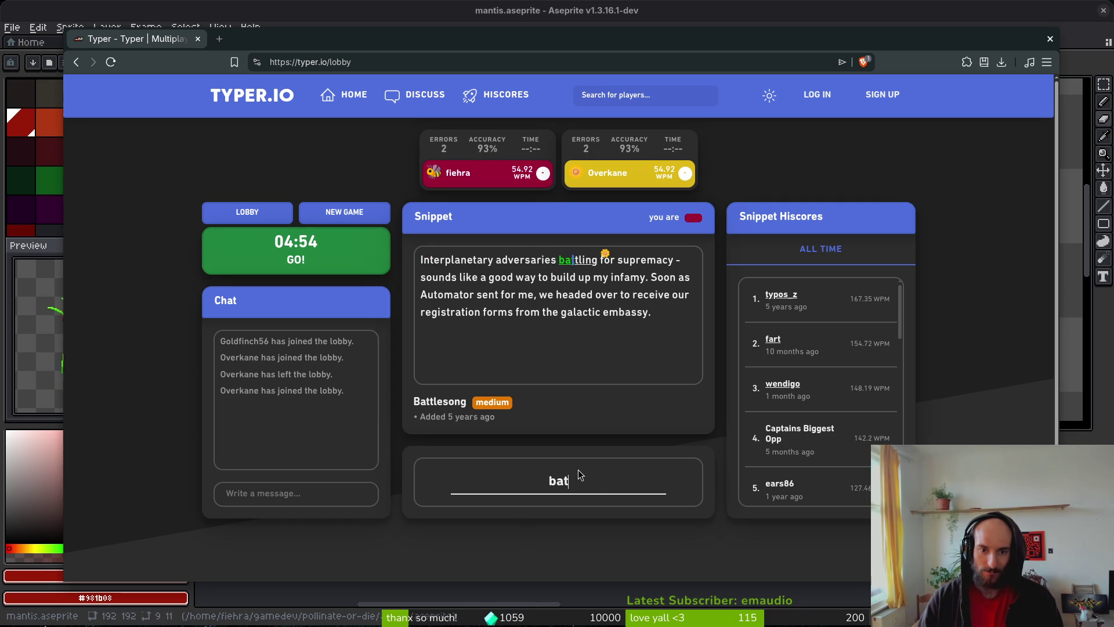
text(tling for emac)
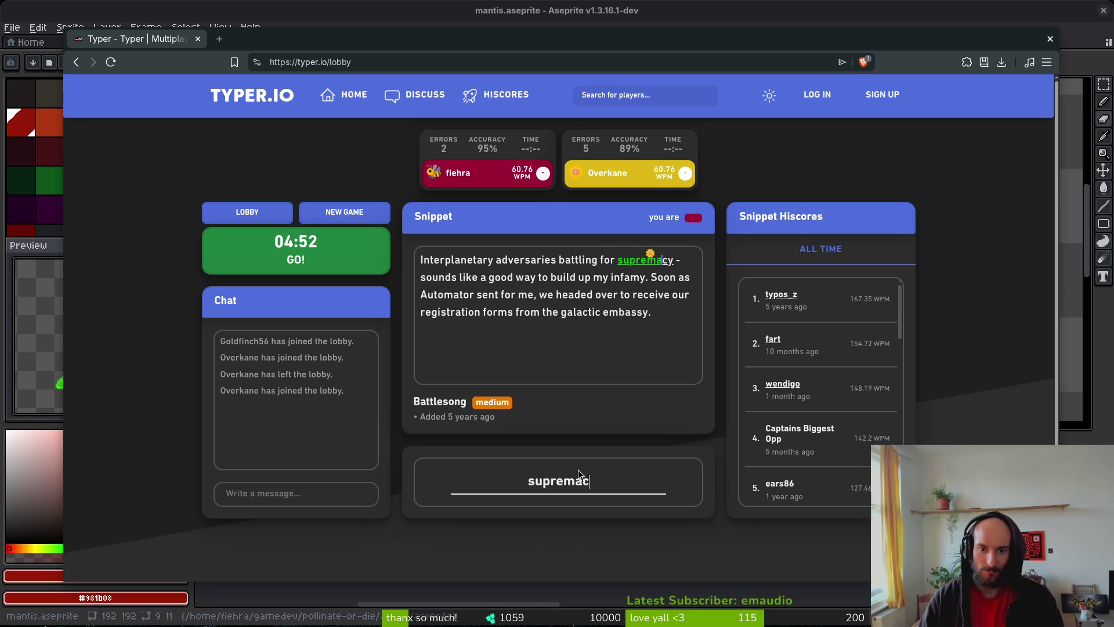
text(y - nd)
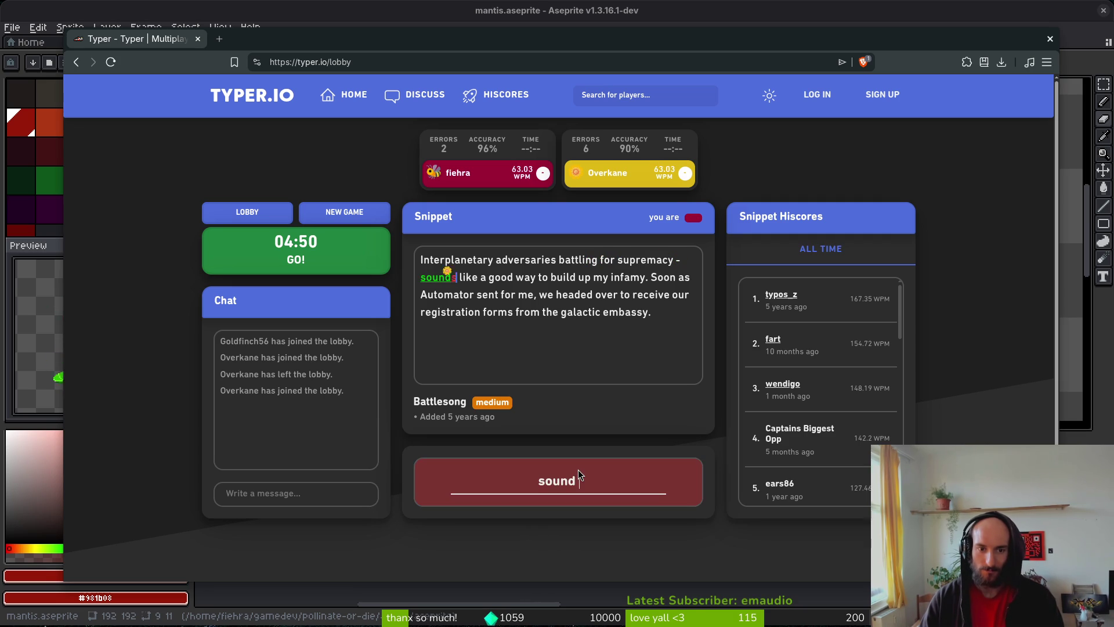
text(s liood way to build )
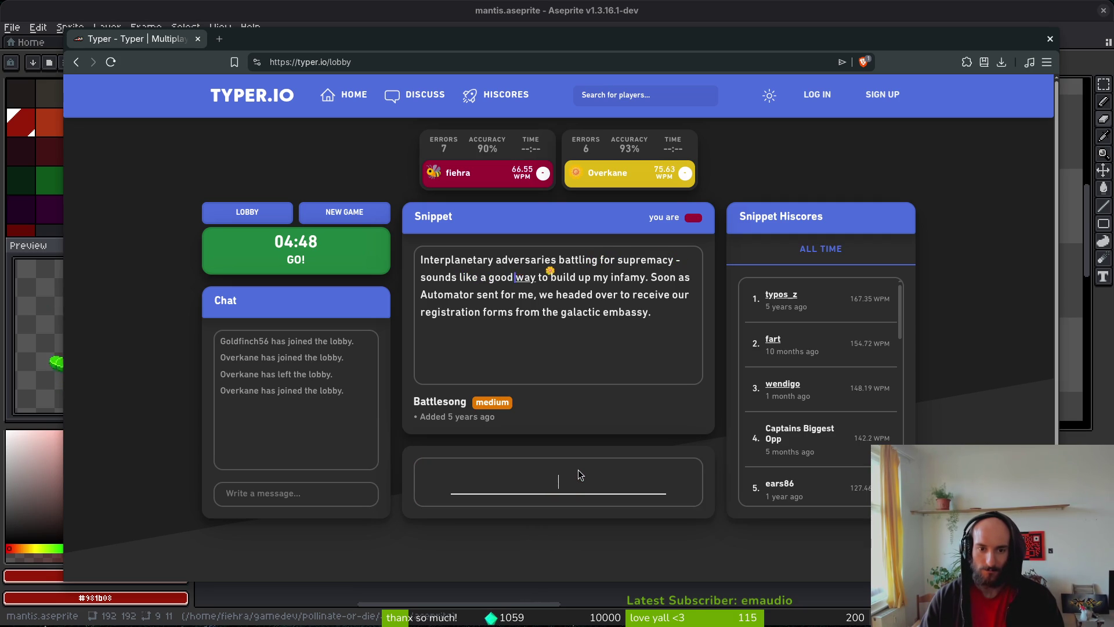
text(up my infamy)
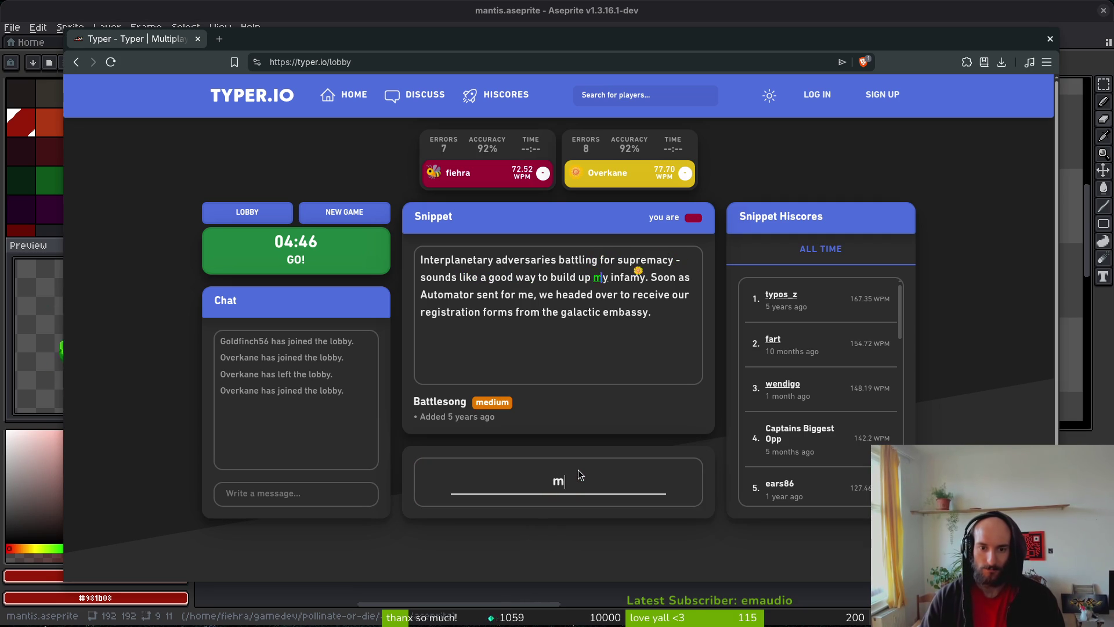
text(. Soon as )
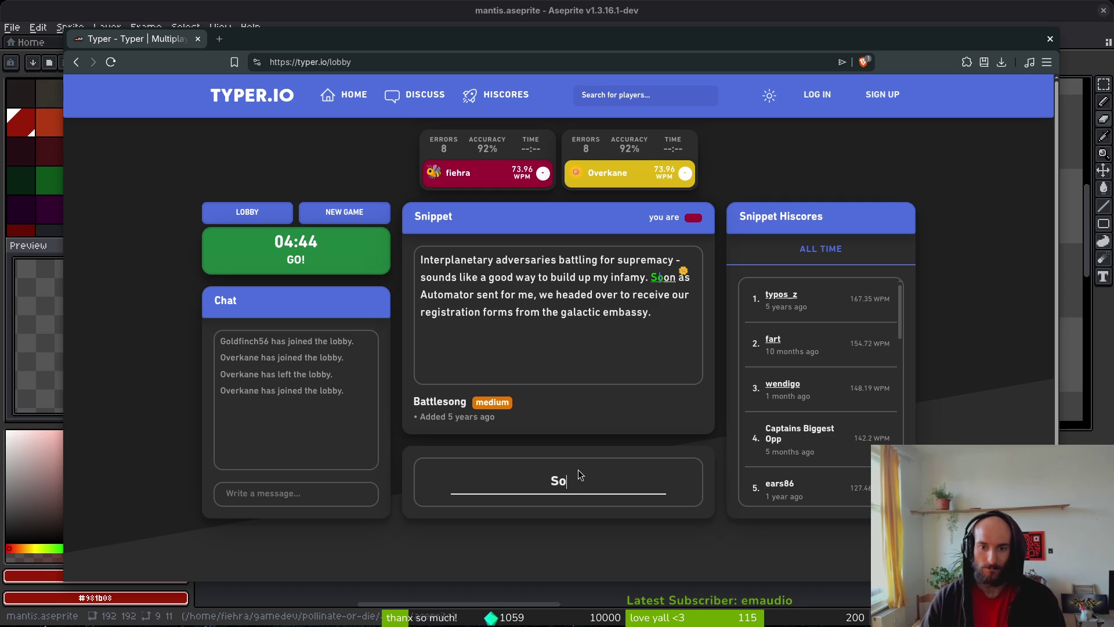
text(Auto)
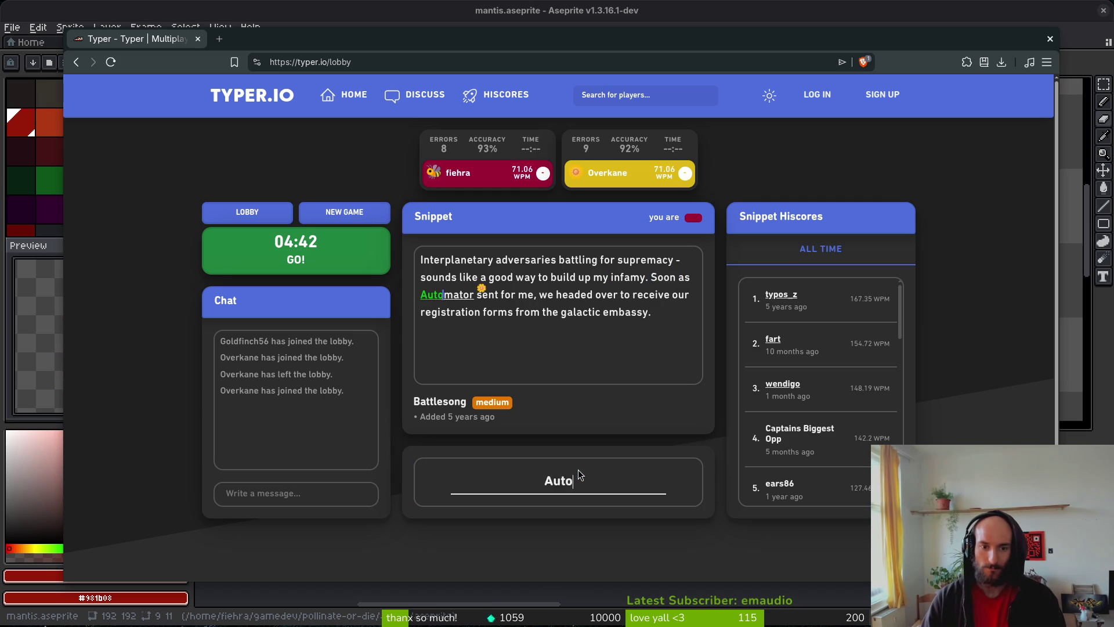
text(mator sfor me, We)
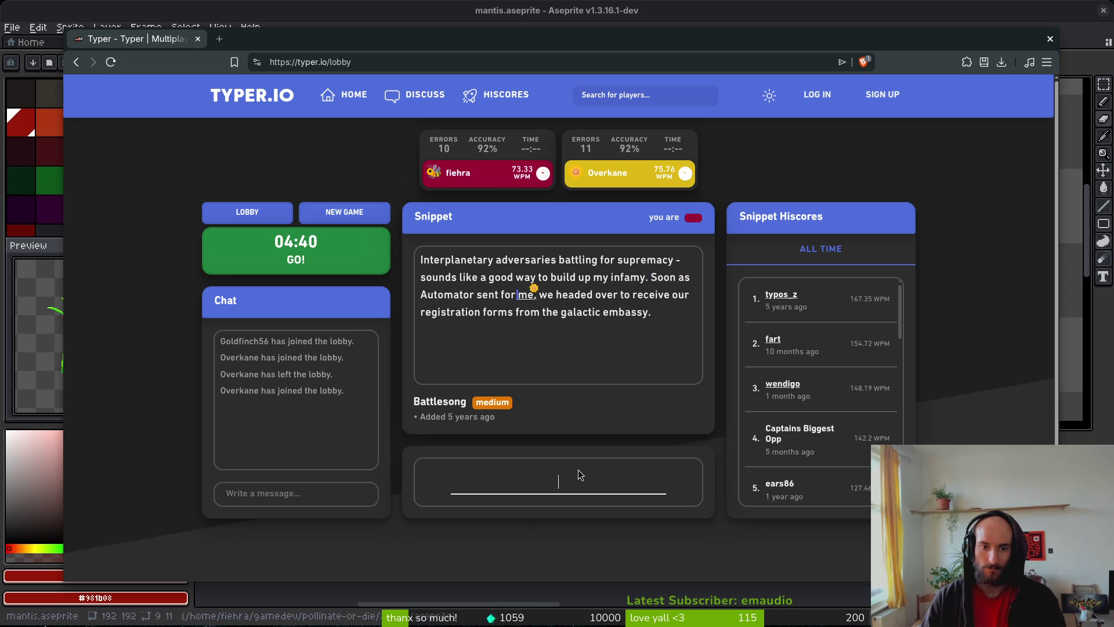
key(BackSpace)
key(BackSpace)
text(we headed over t)
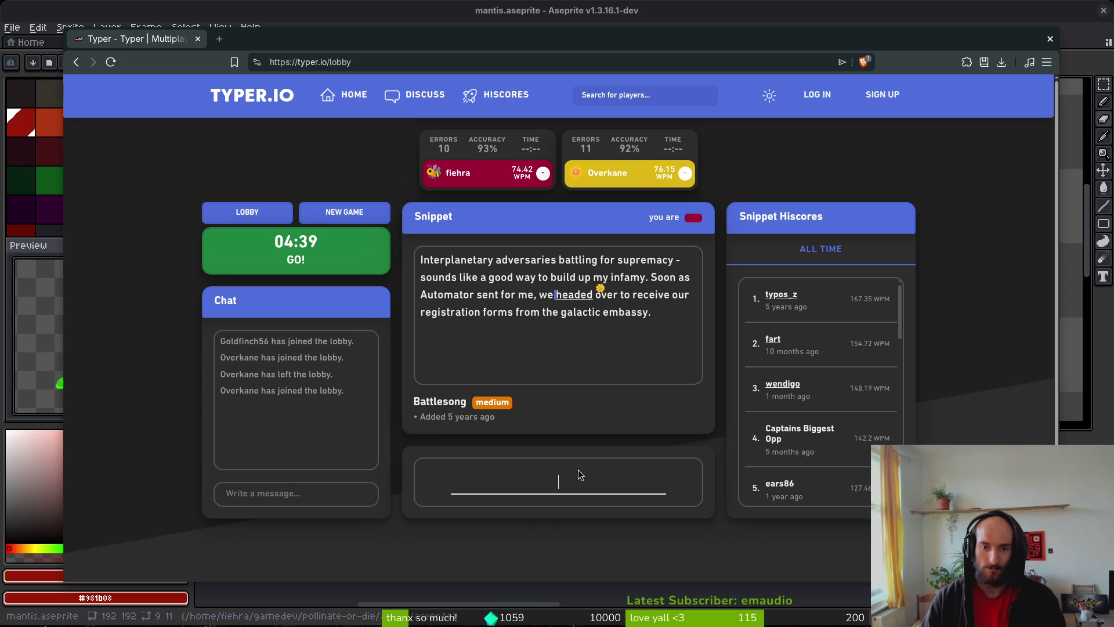
text(o rec)
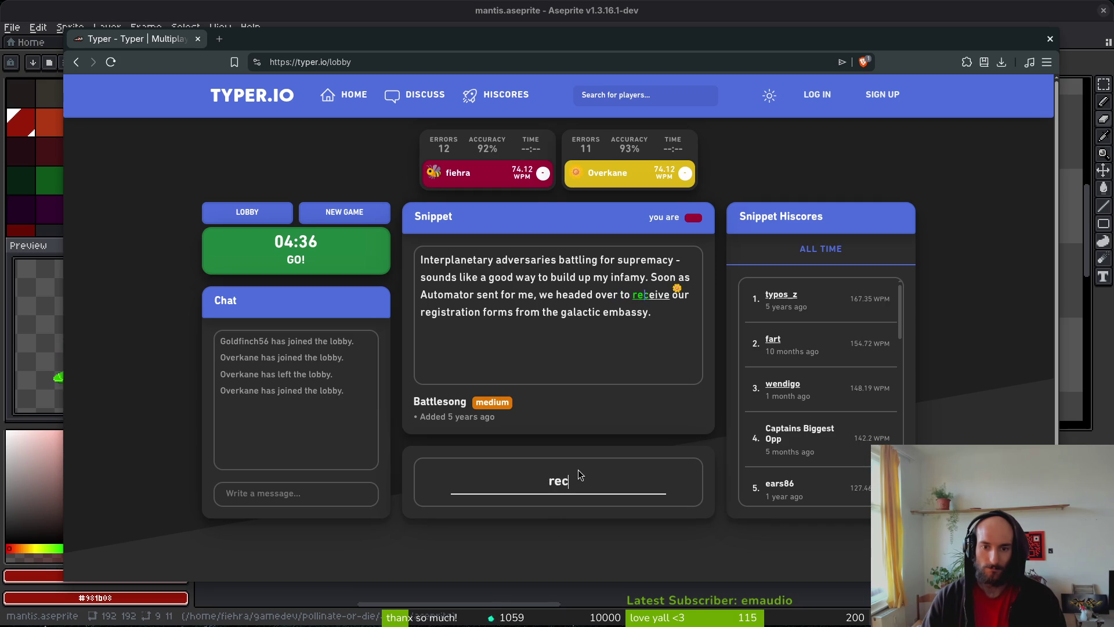
text(e our registration)
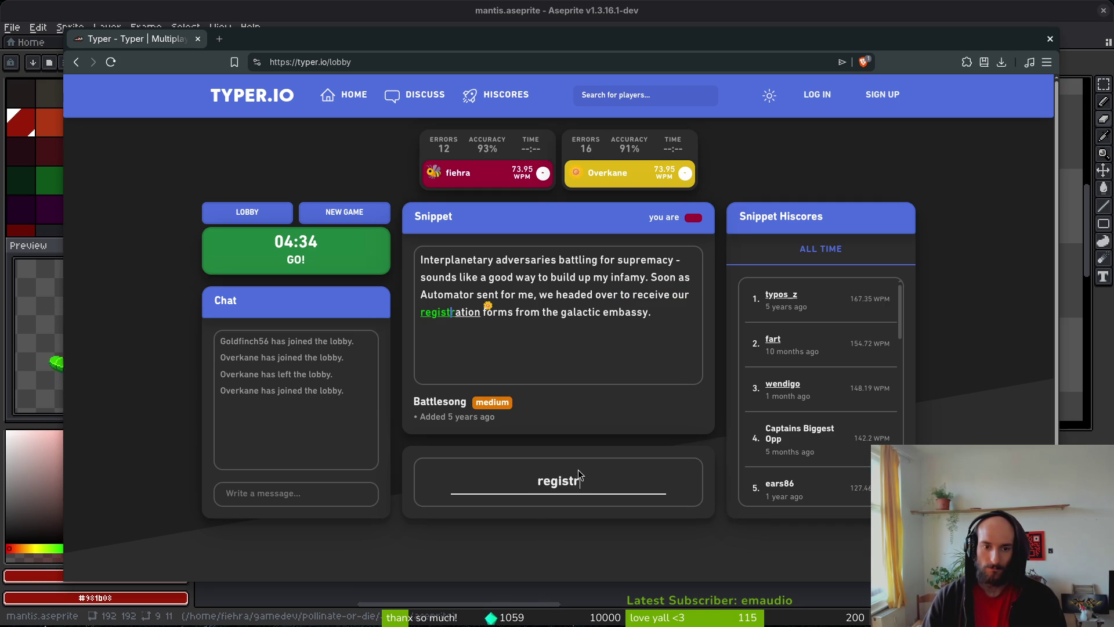
text( forms)
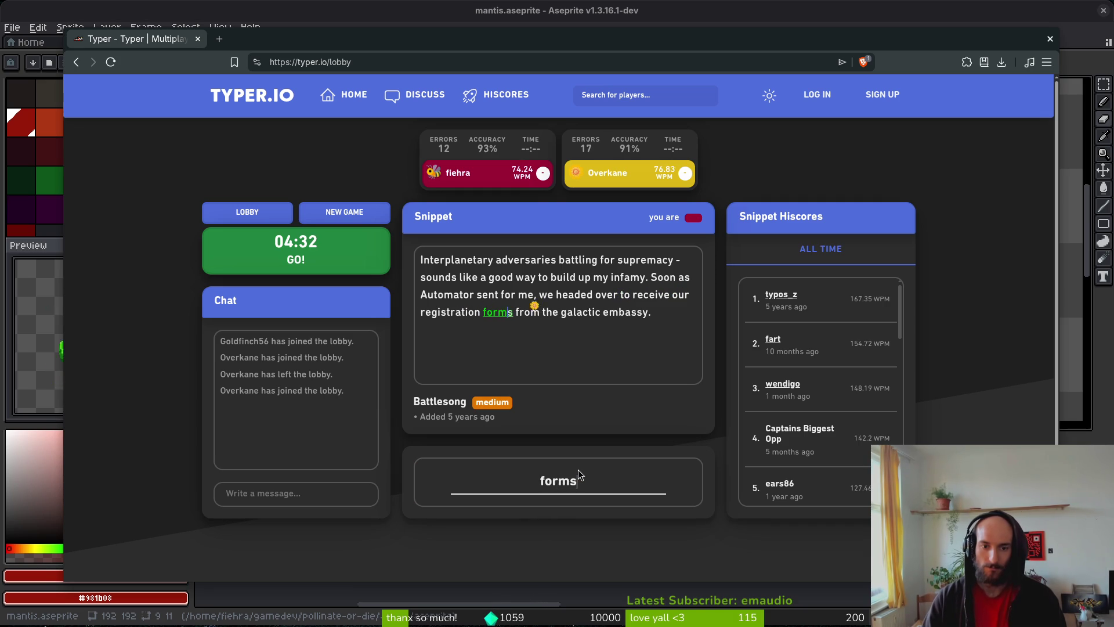
text( from the galactic emab)
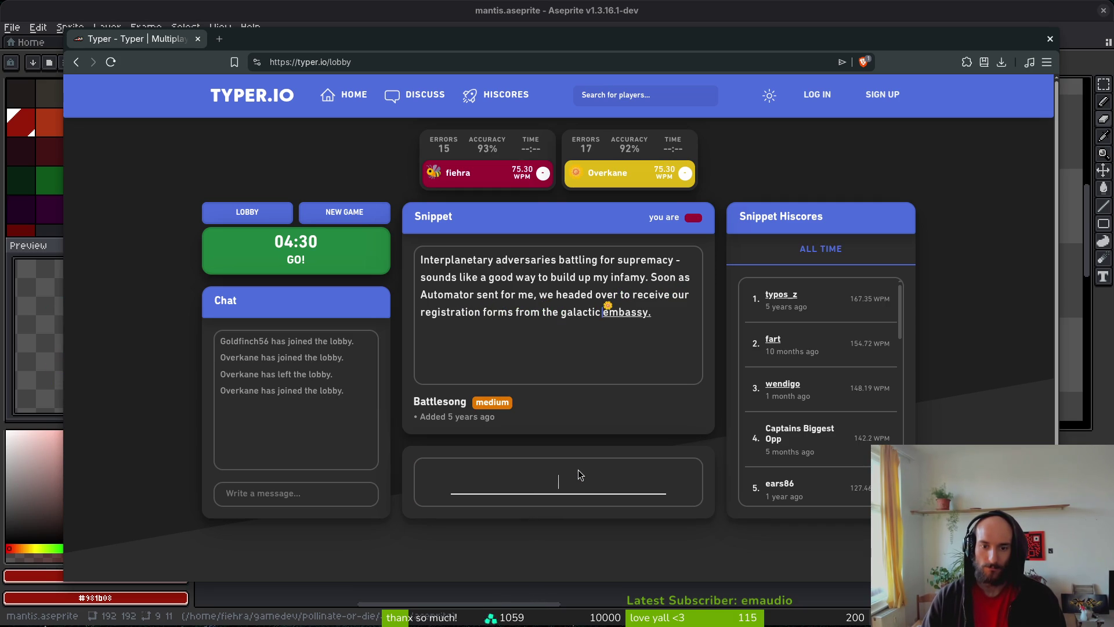
key(BackSpace)
key(BackSpace)
text(bassy.)
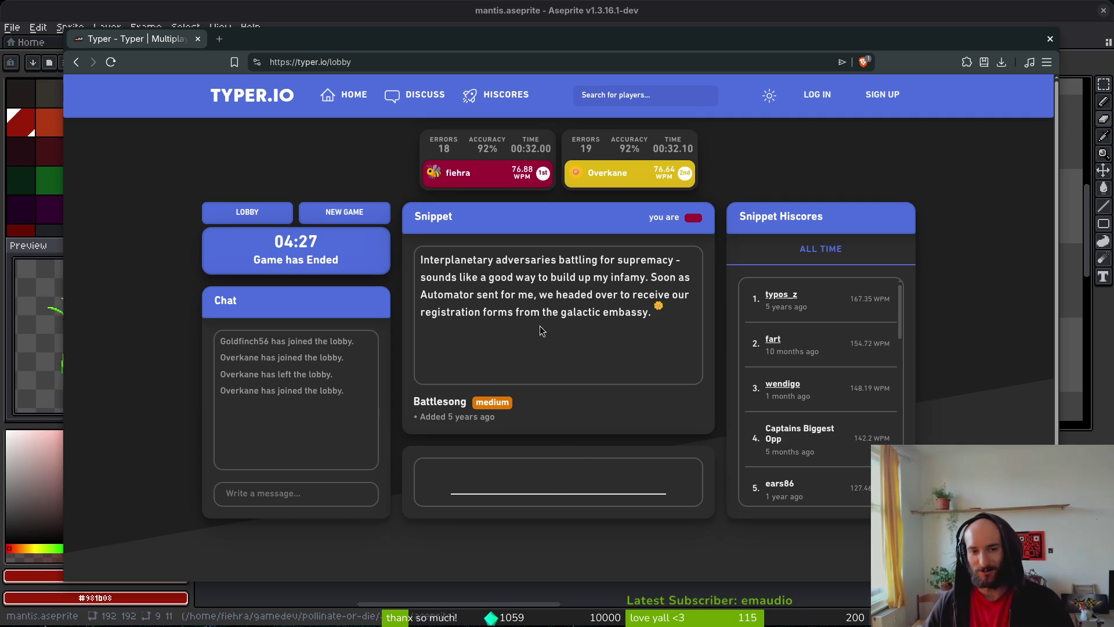
click(255, 213)
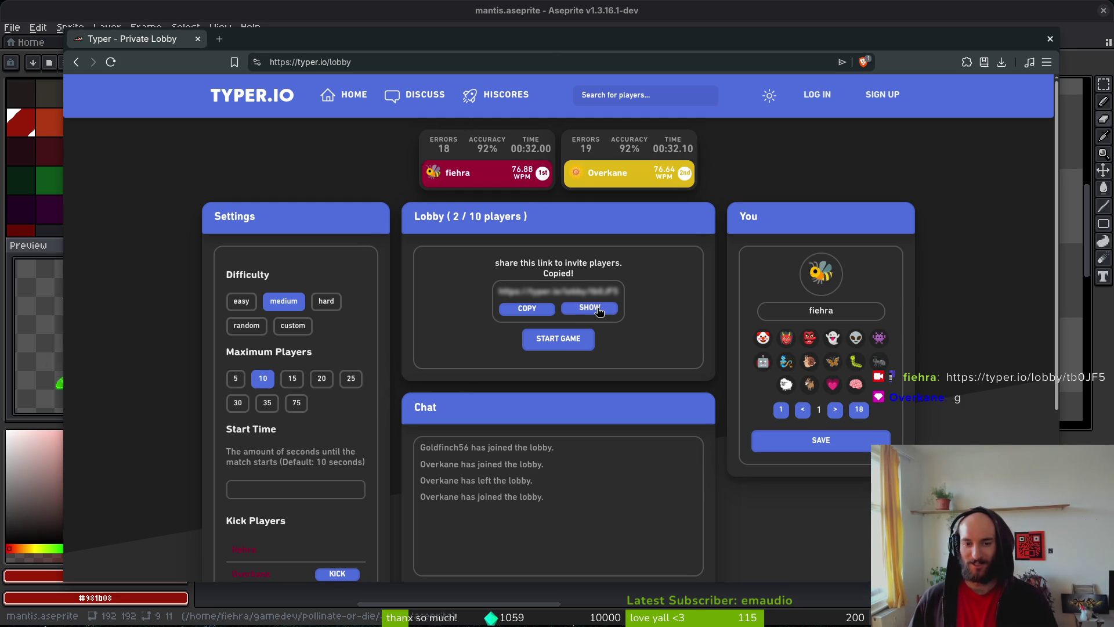
- Launch the next lobby race, which loads the White Collar snippet countdown
click(573, 339)
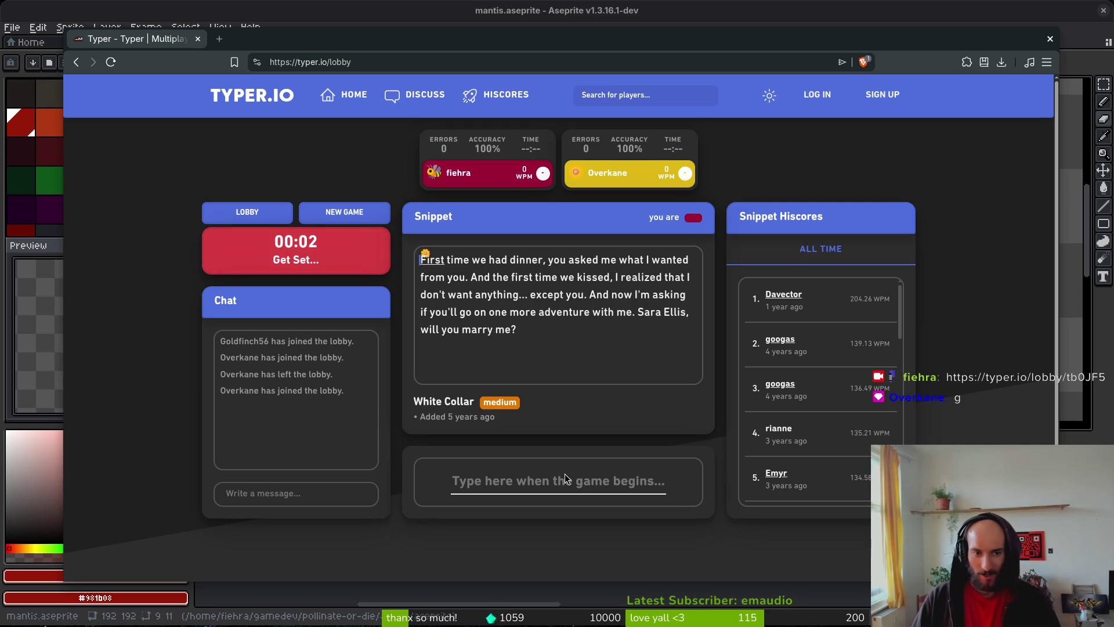
- Type the White Collar proposal through 'one more adventure with me', correcting 'kissed', 'realized' and 'anything'
text(First t had d)
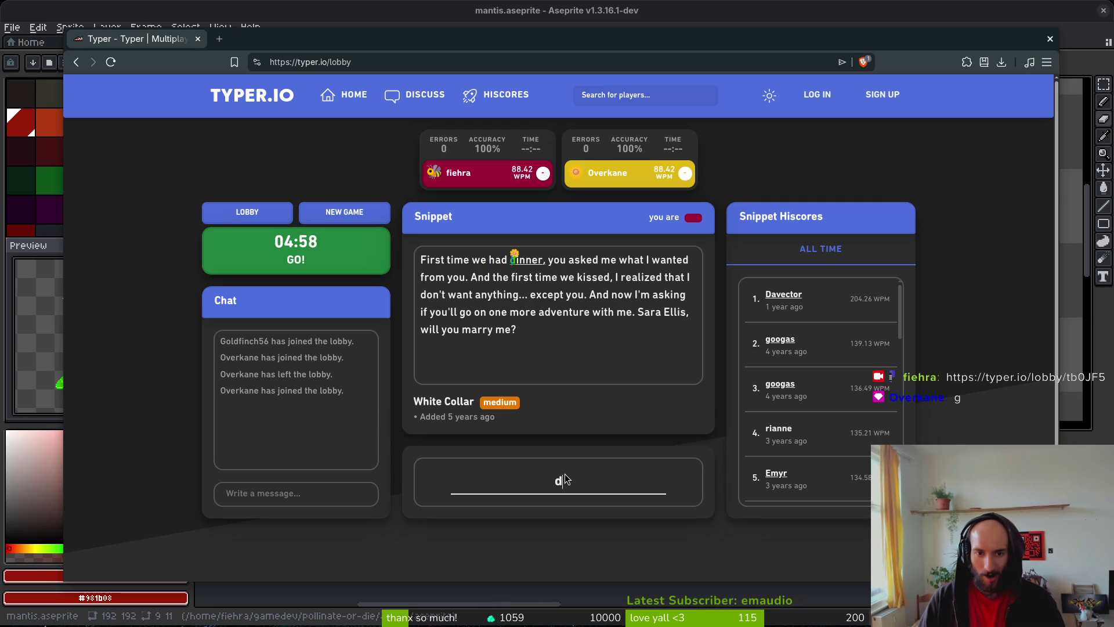
text(, you asked me )
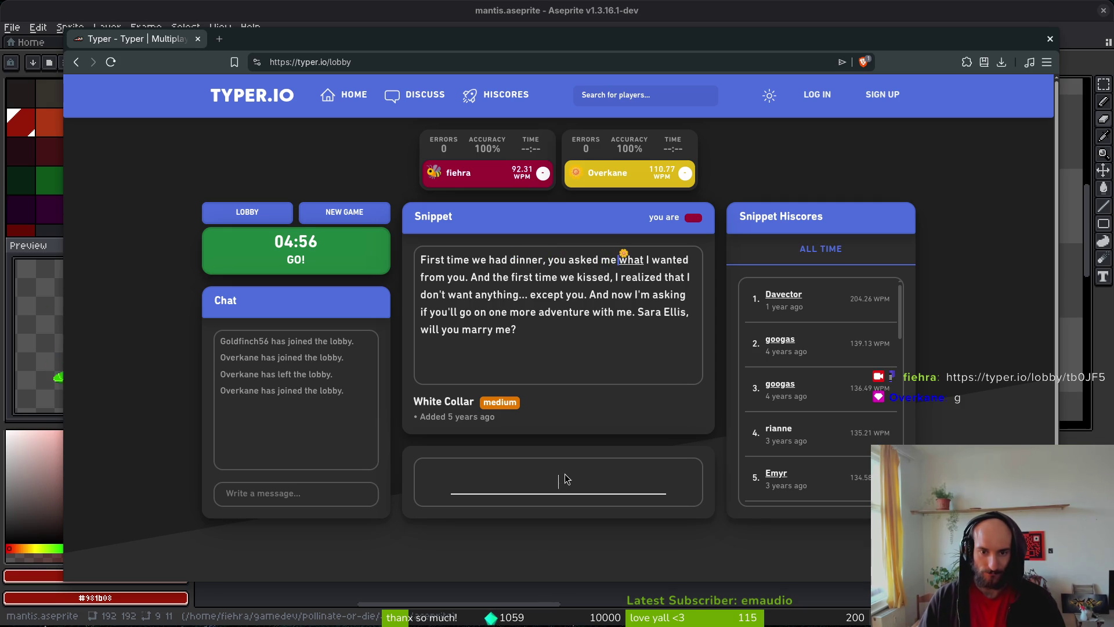
text(hat I wanted )
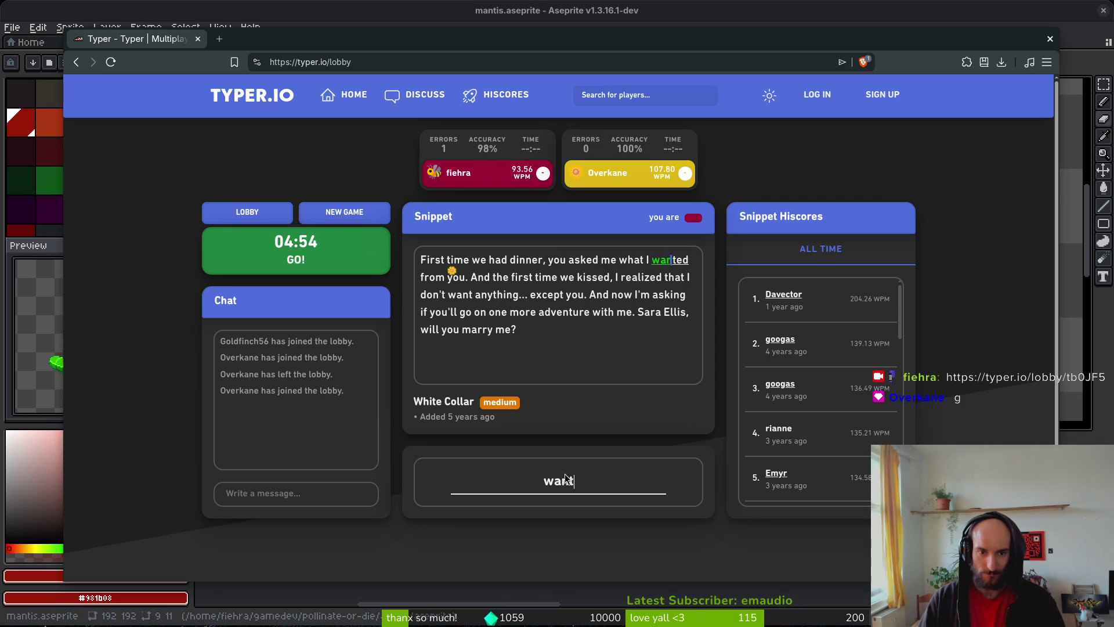
text(from you. A)
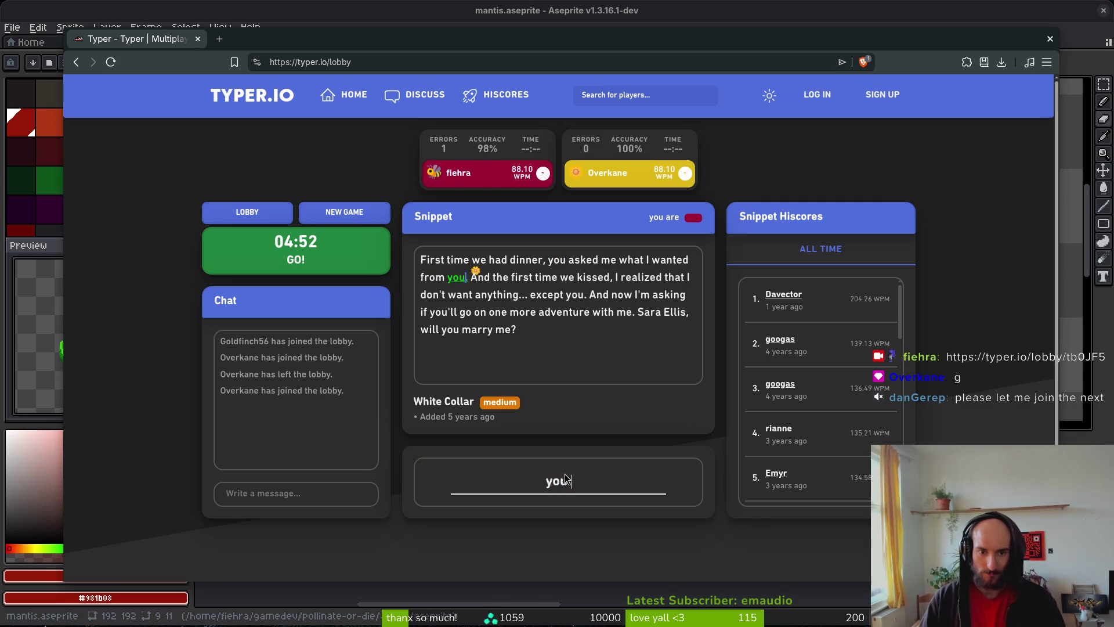
text(nd the first time )
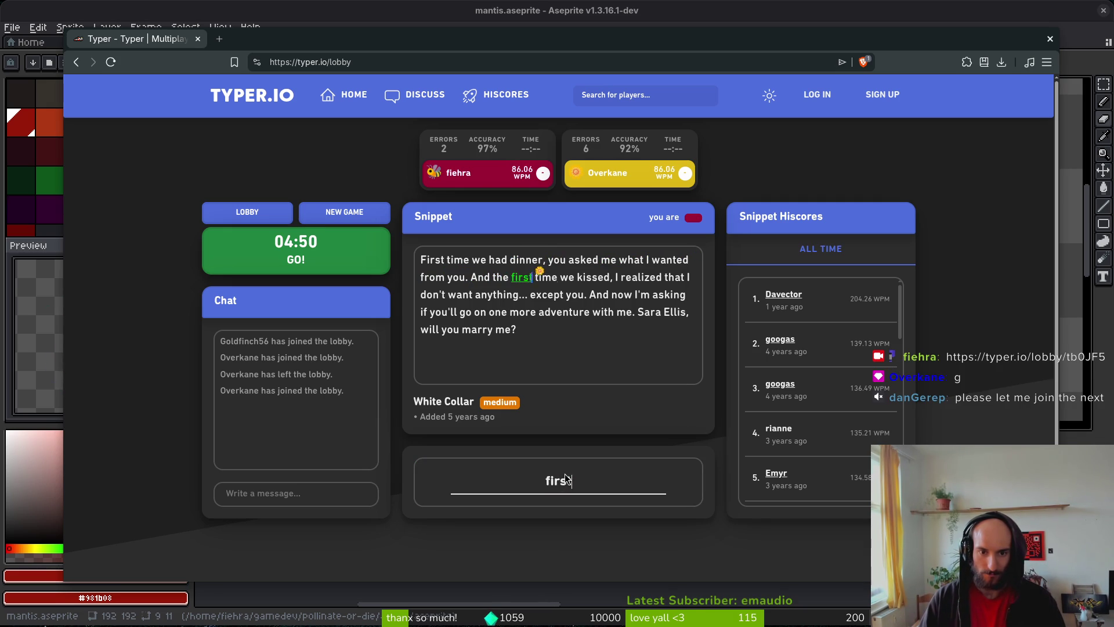
text(we ks)
key(BackSpace)
text(issd)
key(BackSpace)
text(ed, )
text(I reals)
key(BackSpace)
text(ized that I don't want any)
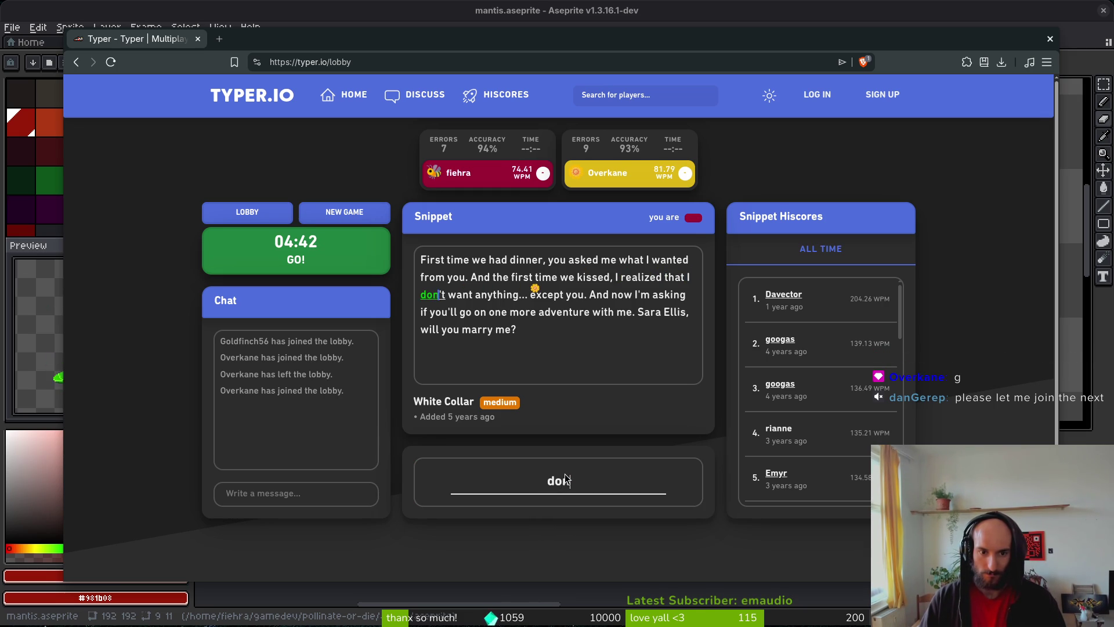
text(thing)
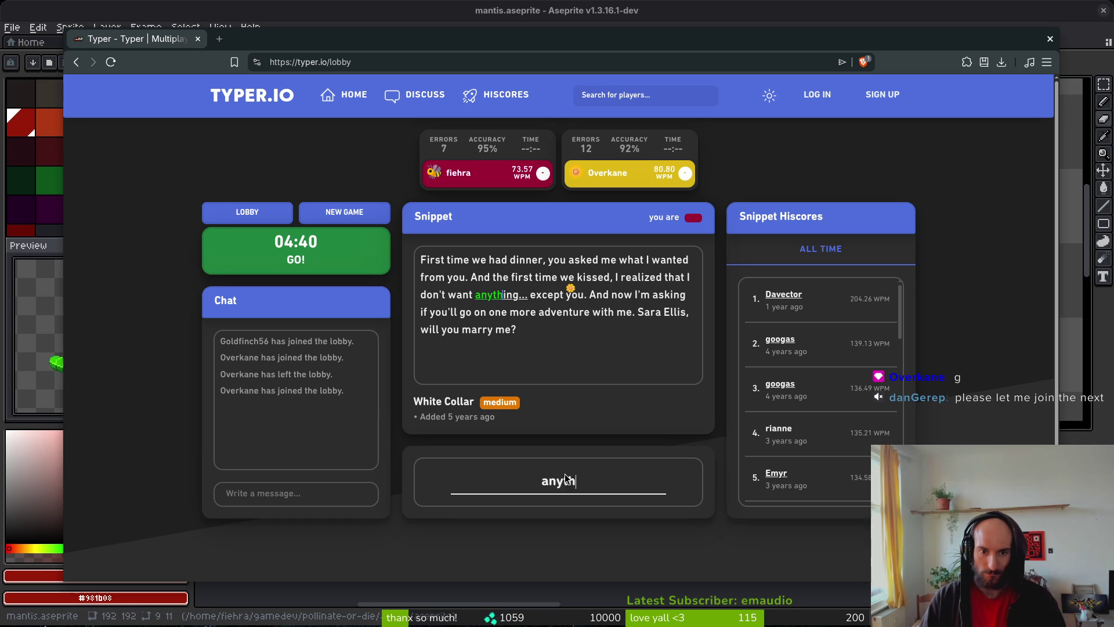
key(BackSpace)
text(... except you. )
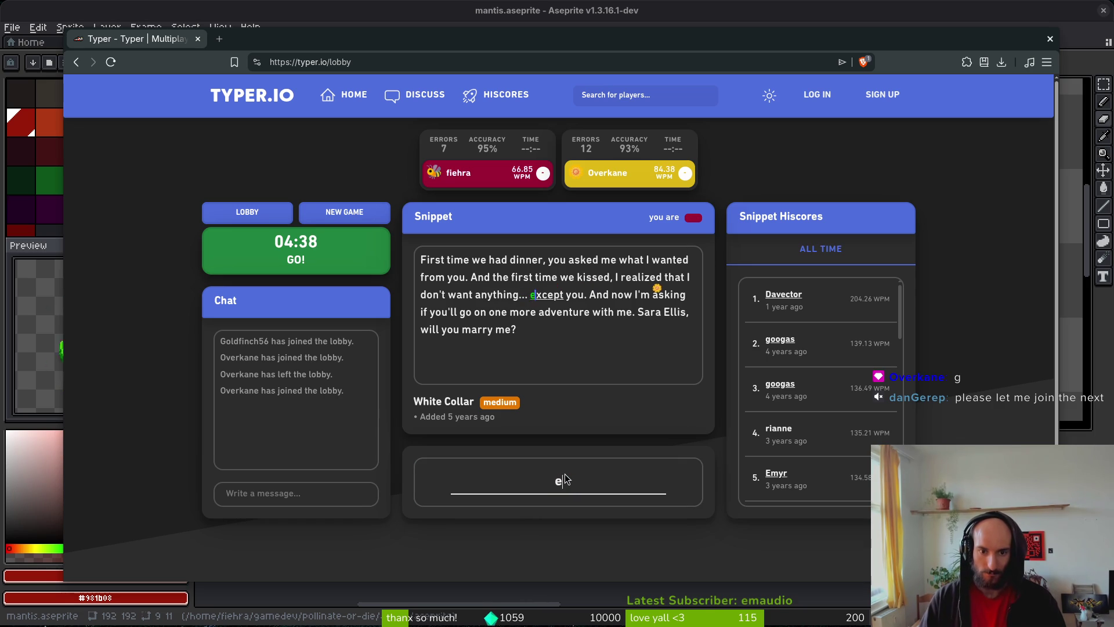
text(A)
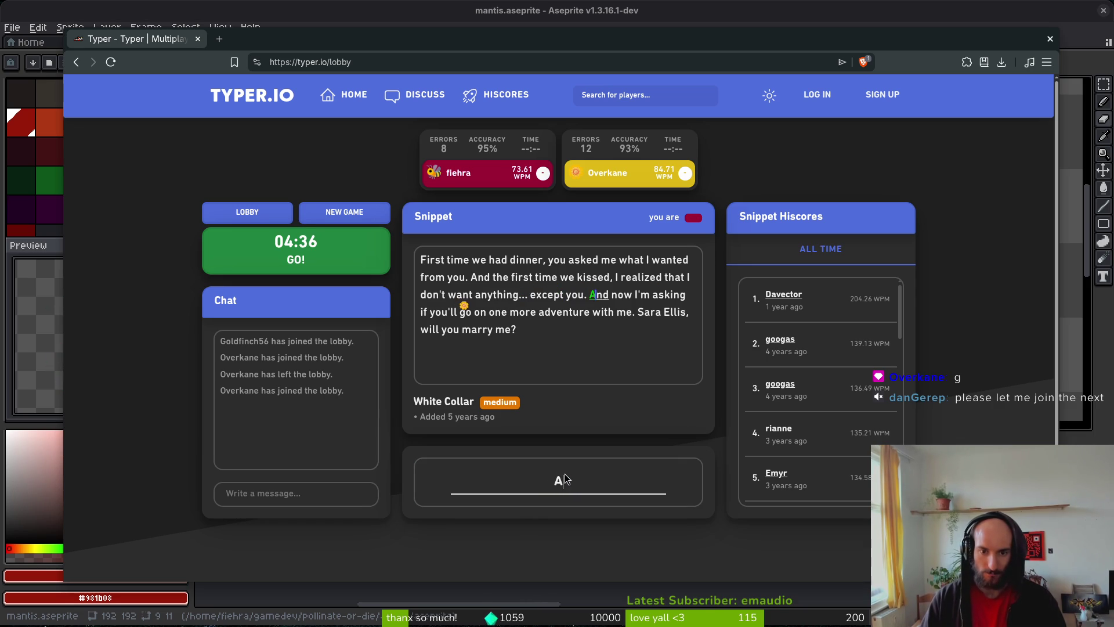
text(nd now I'm a)
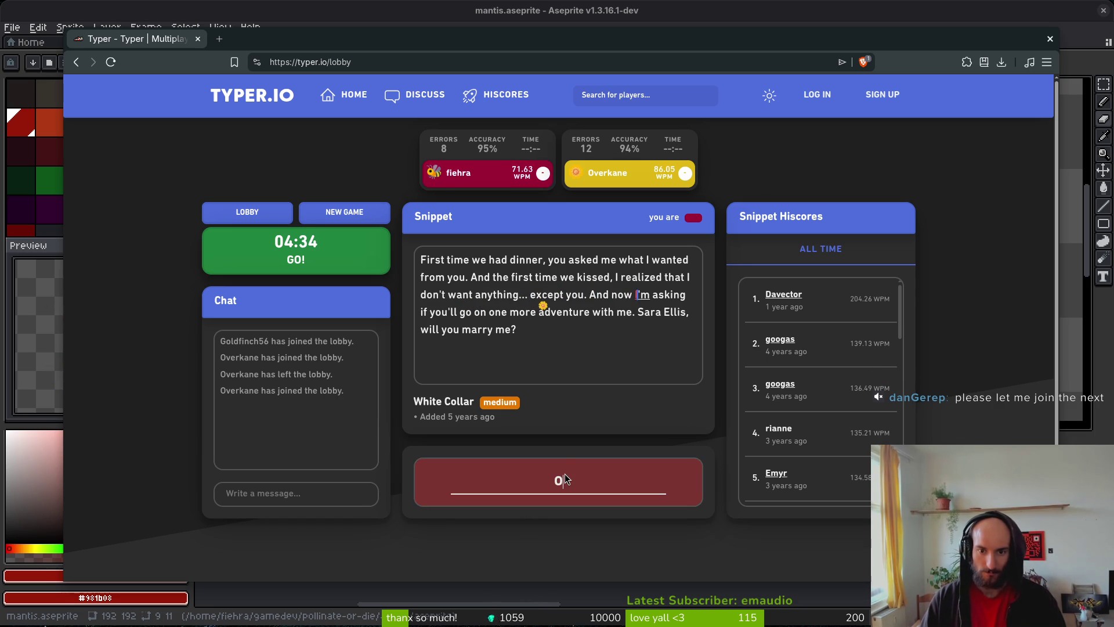
text(sking)
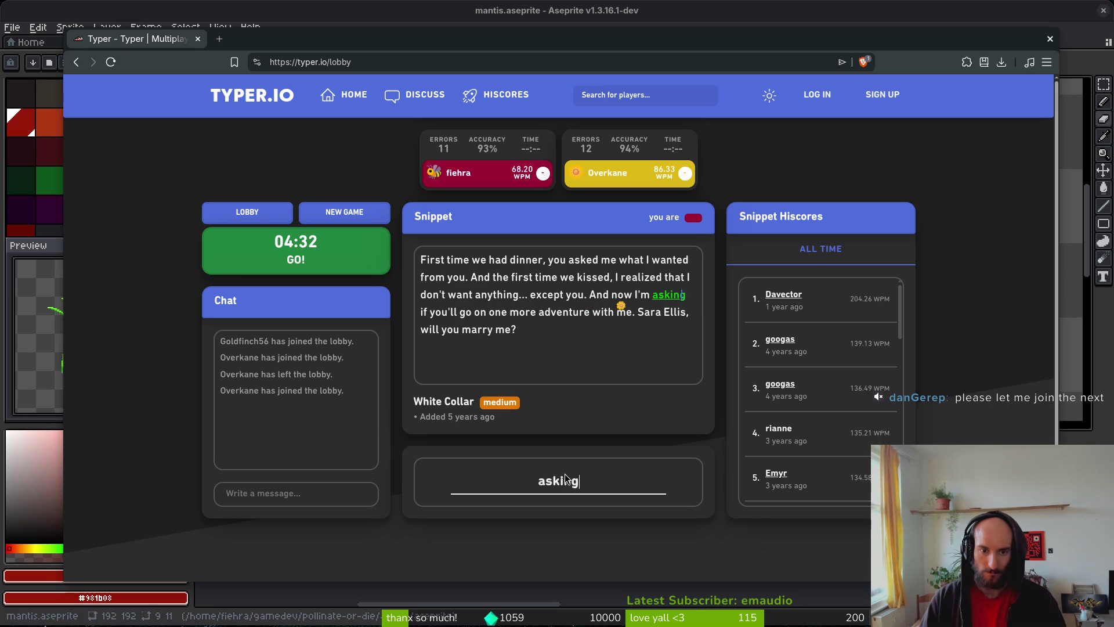
text( if you'll go on on)
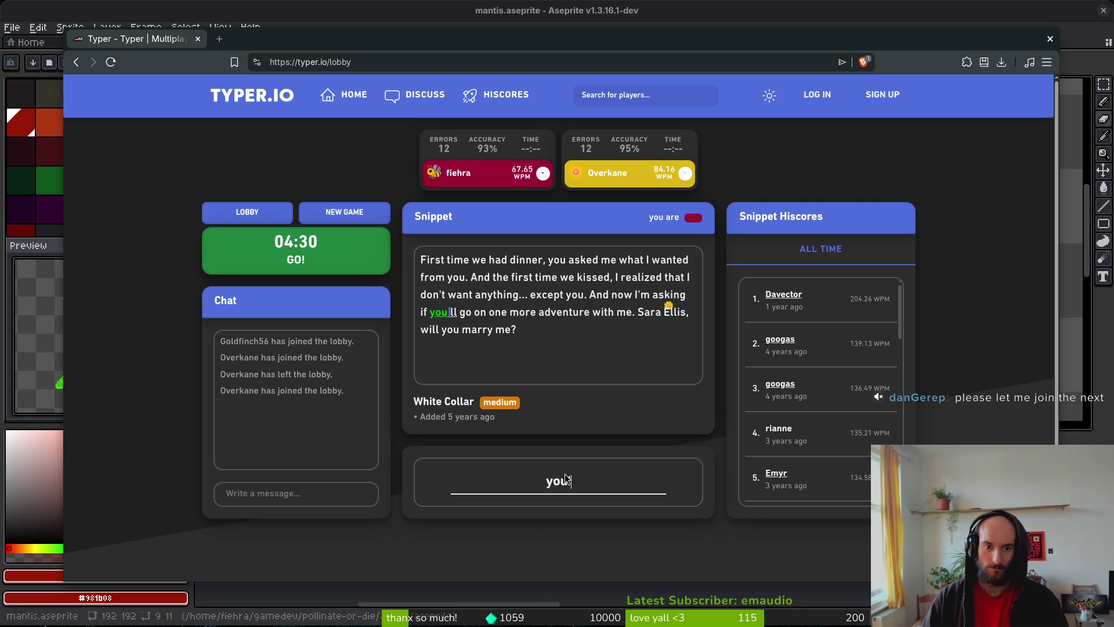
text(e more adventure wi)
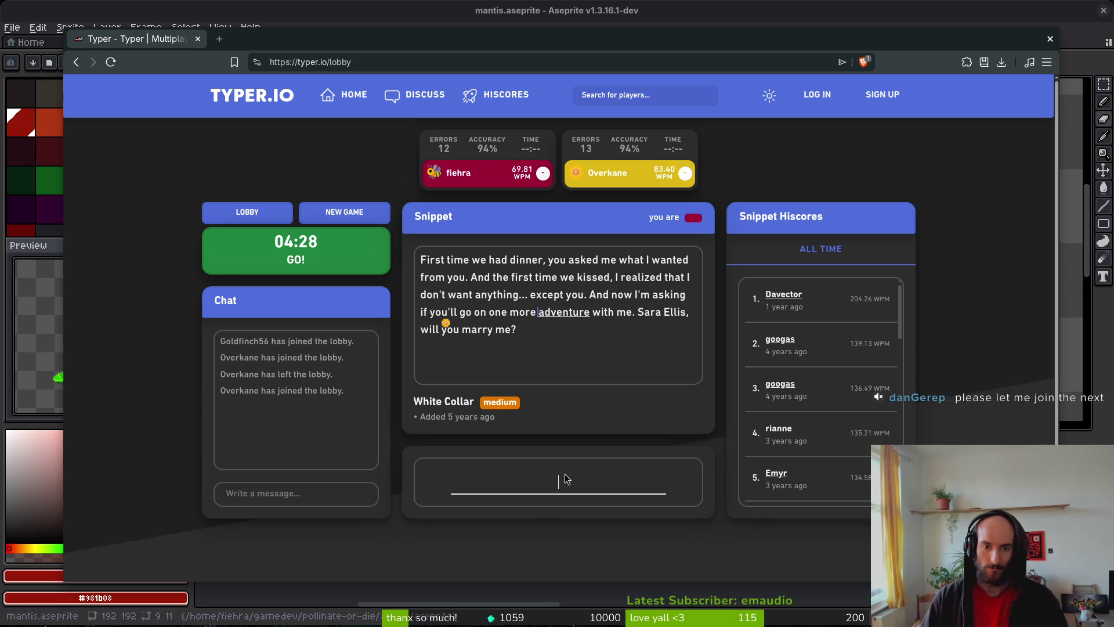
text(th me. Sara )
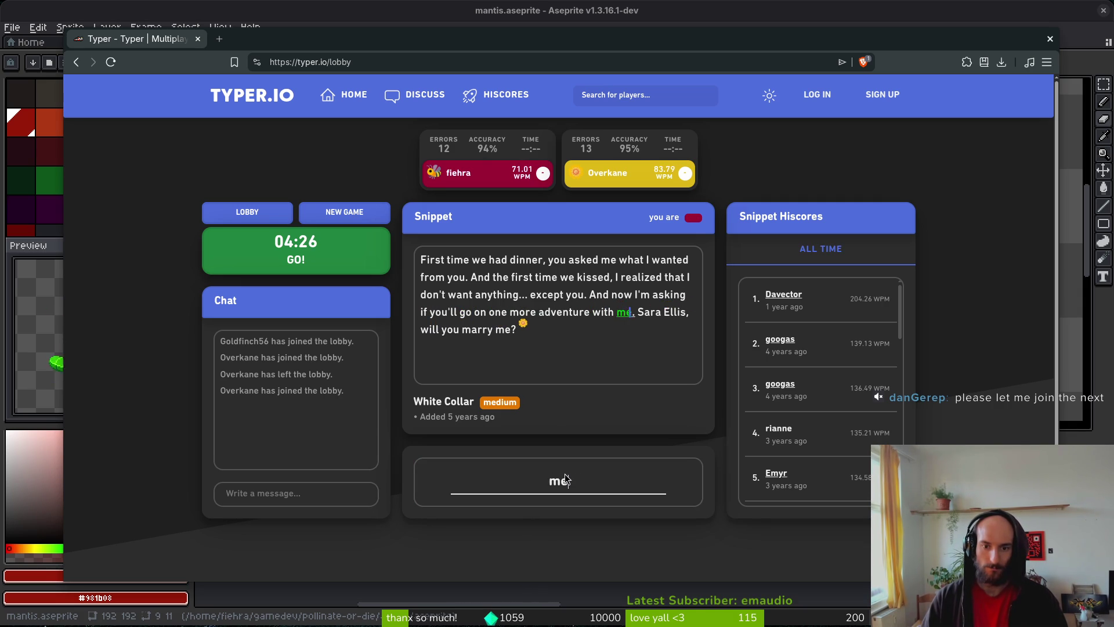
text(El)
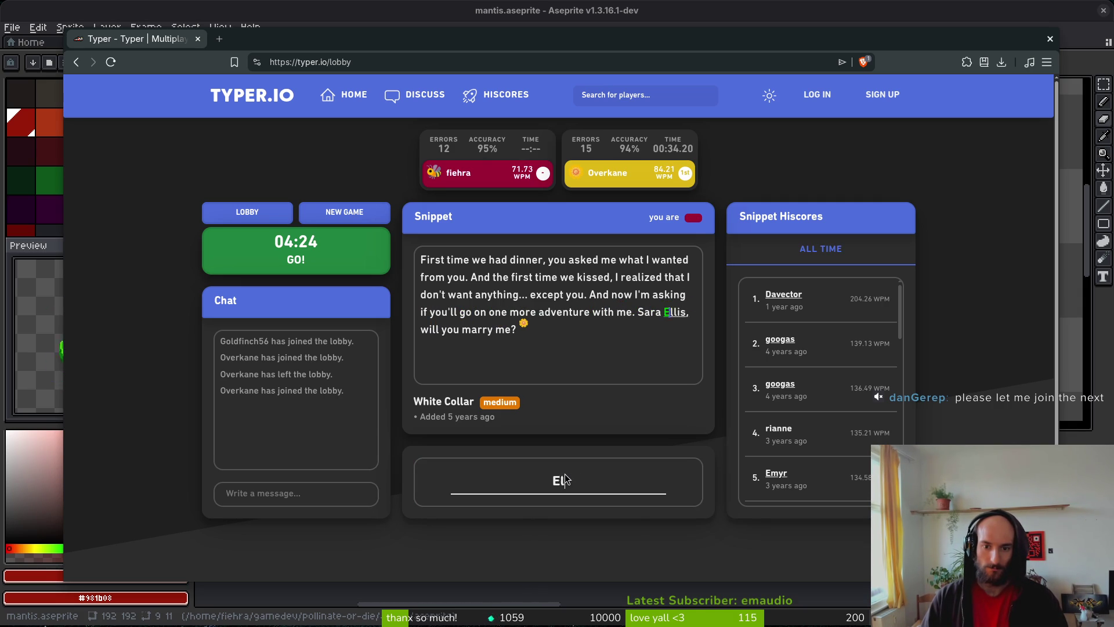
text(lis, will you marry m)
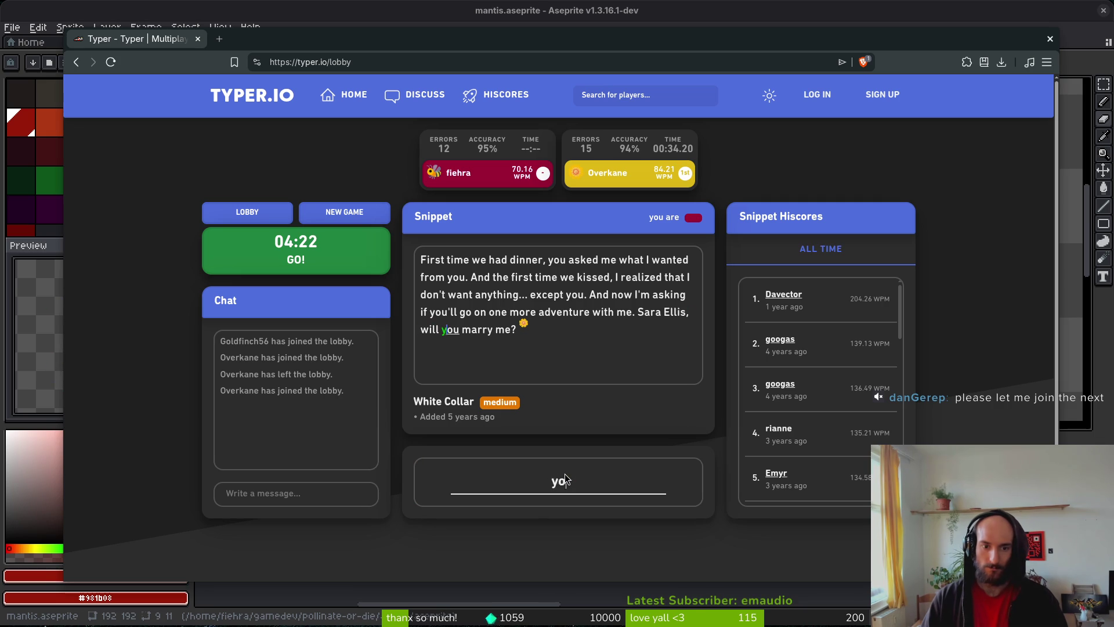
text(e?)
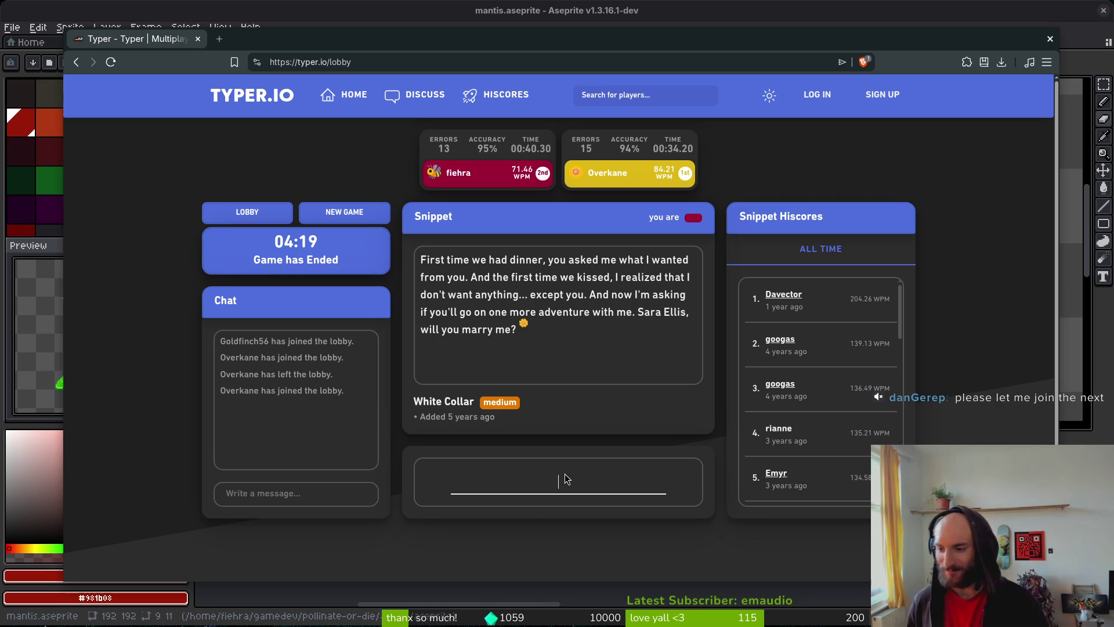
- Return to the lobby, copy the invite link, and start The Princess Bride race with three players
click(273, 215)
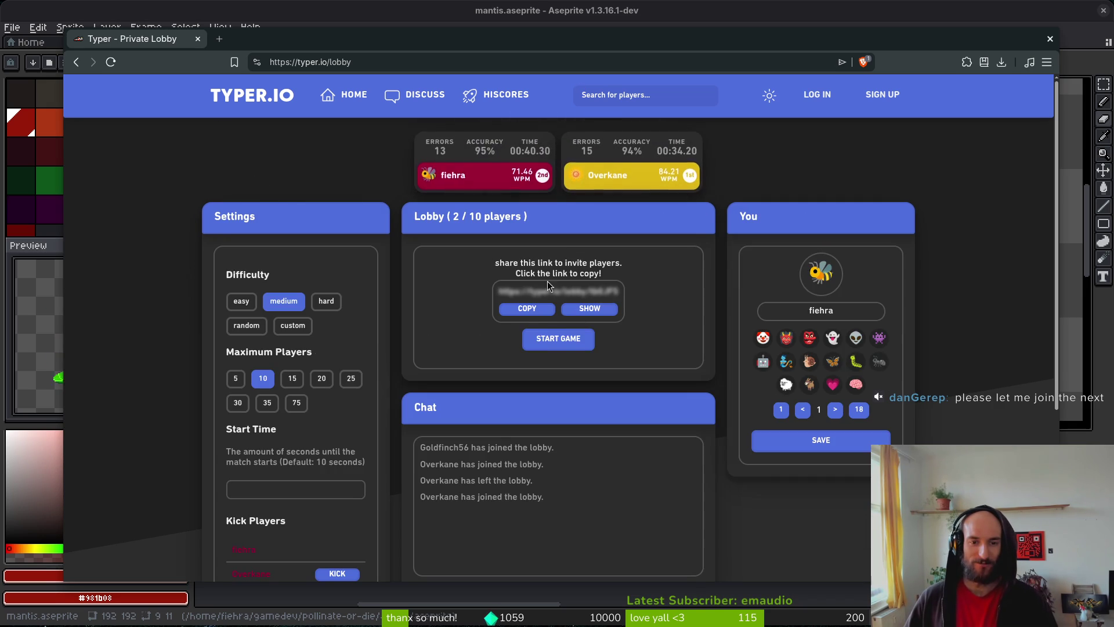
click(526, 308)
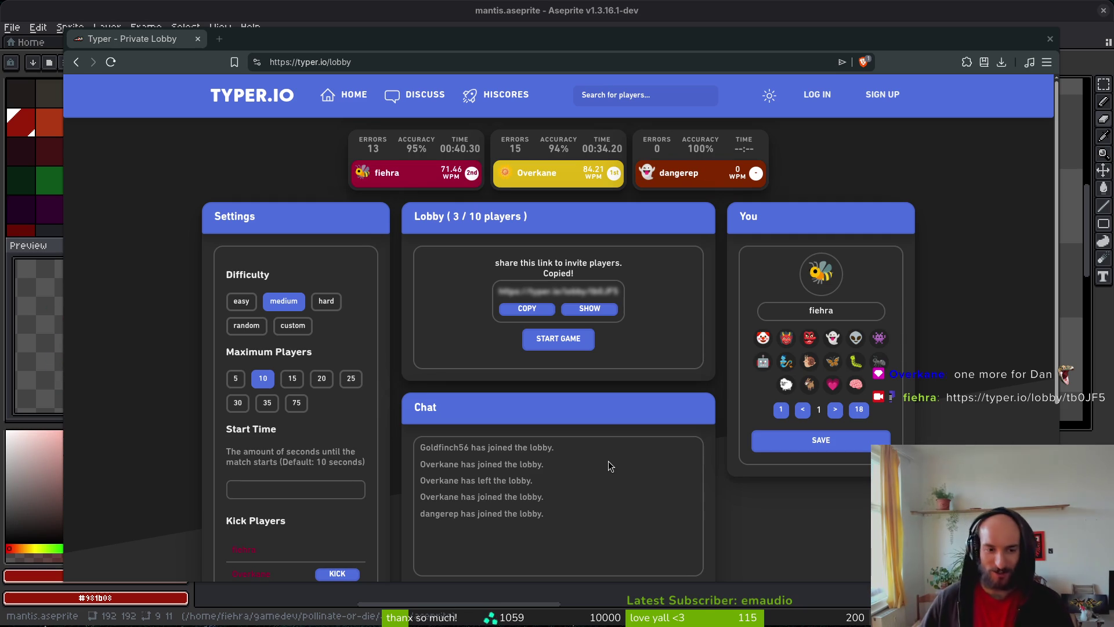
click(558, 337)
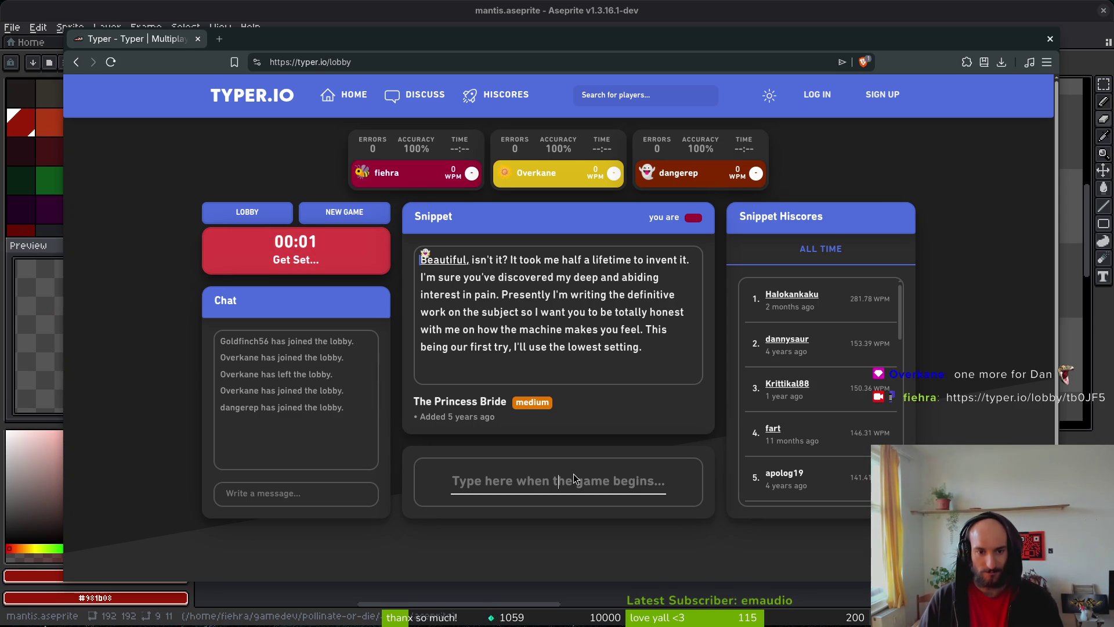
- Type The Princess Bride snippet's opening through 'Presently I'm writing', correcting 'abiding' and 'Presently'
text(GeBeautiful, i)
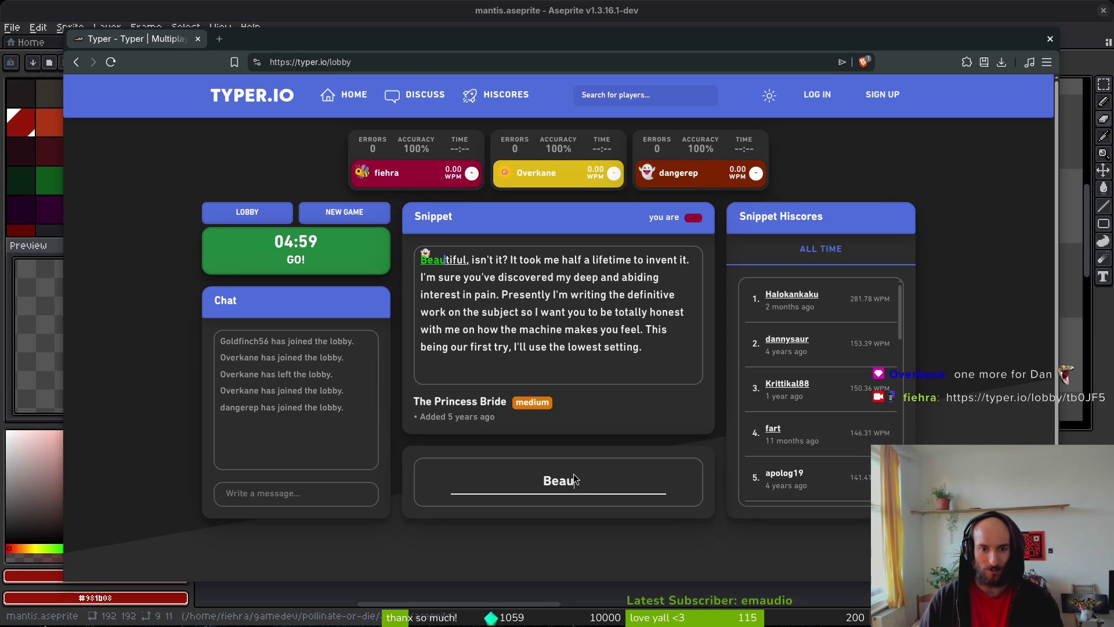
text('t? It to)
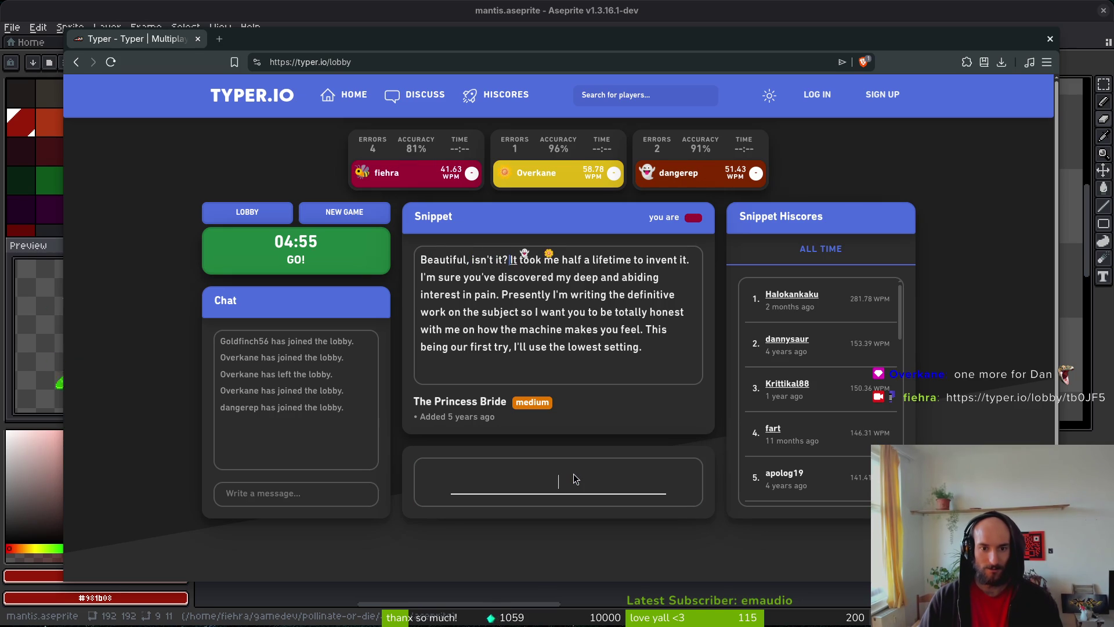
text( me a lifetime to invt. I'myoue discovered my dee abvid)
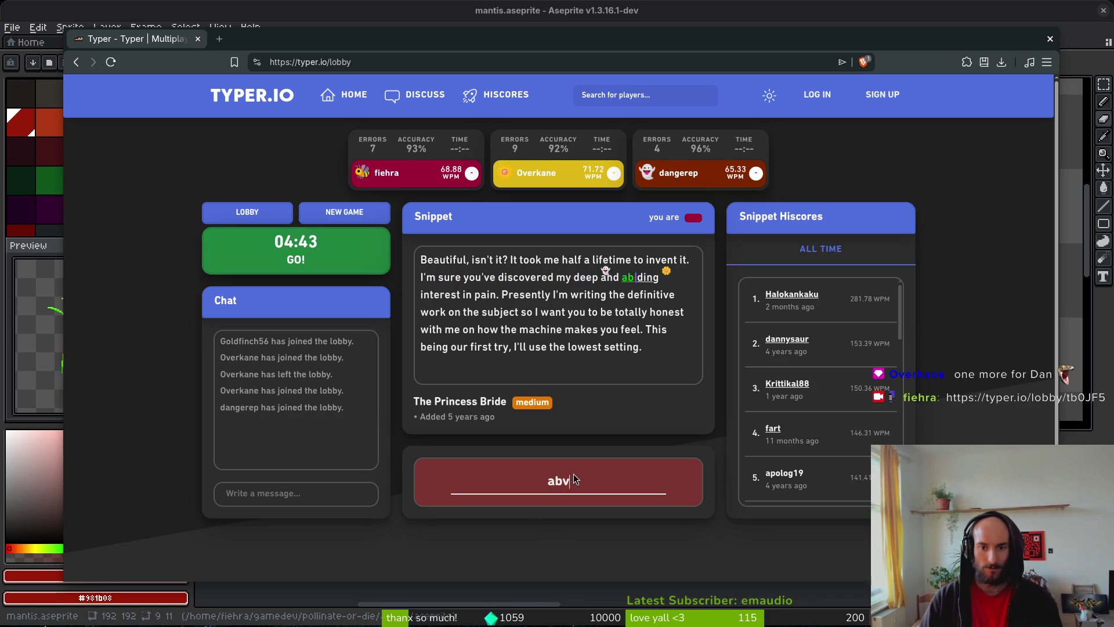
key(BackSpace)
text(iding in)
text(. Presenty)
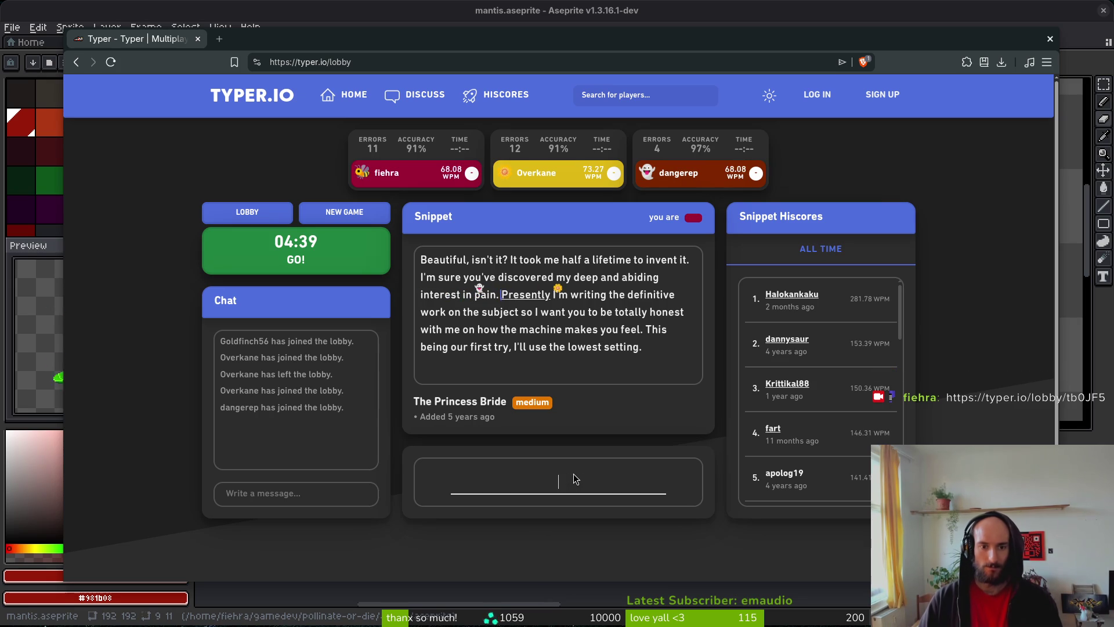
key(BackSpace)
text(l)
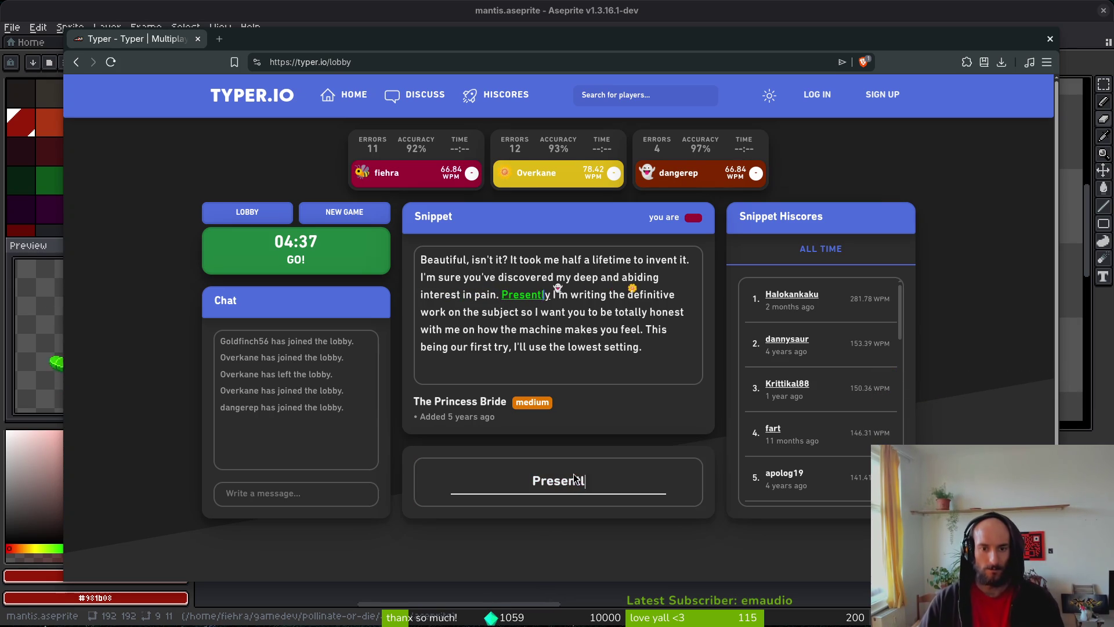
text(y I'm writing fe)
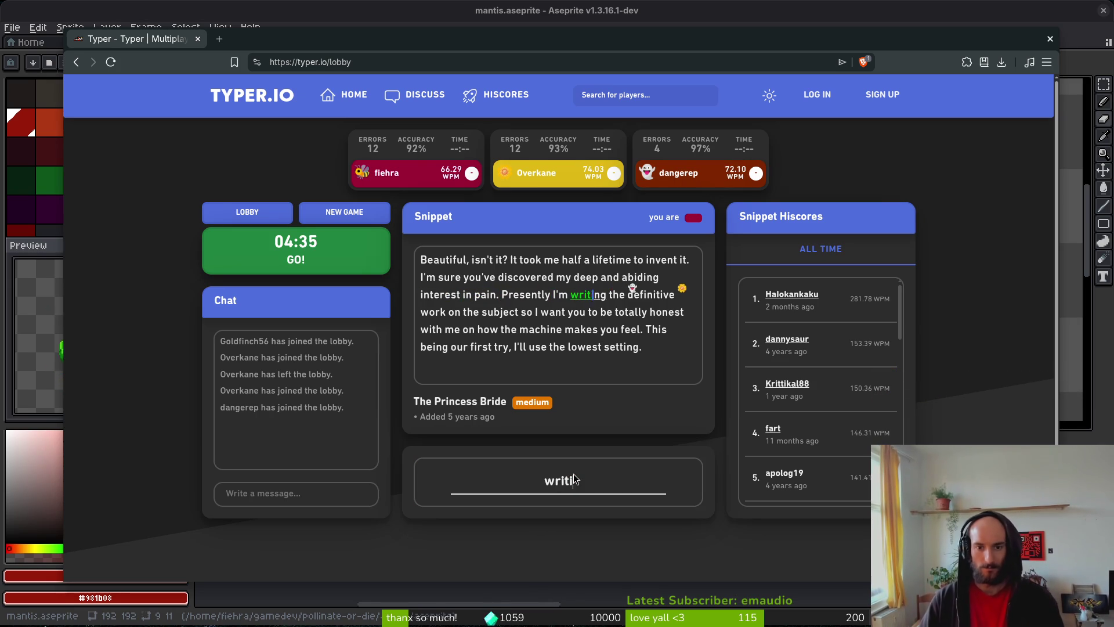
- Finish the snippet through 'I'll use the lowest setting.', taking second place at 77.32 WPM
key(BackSpace)
key(BackSpace)
text(d)
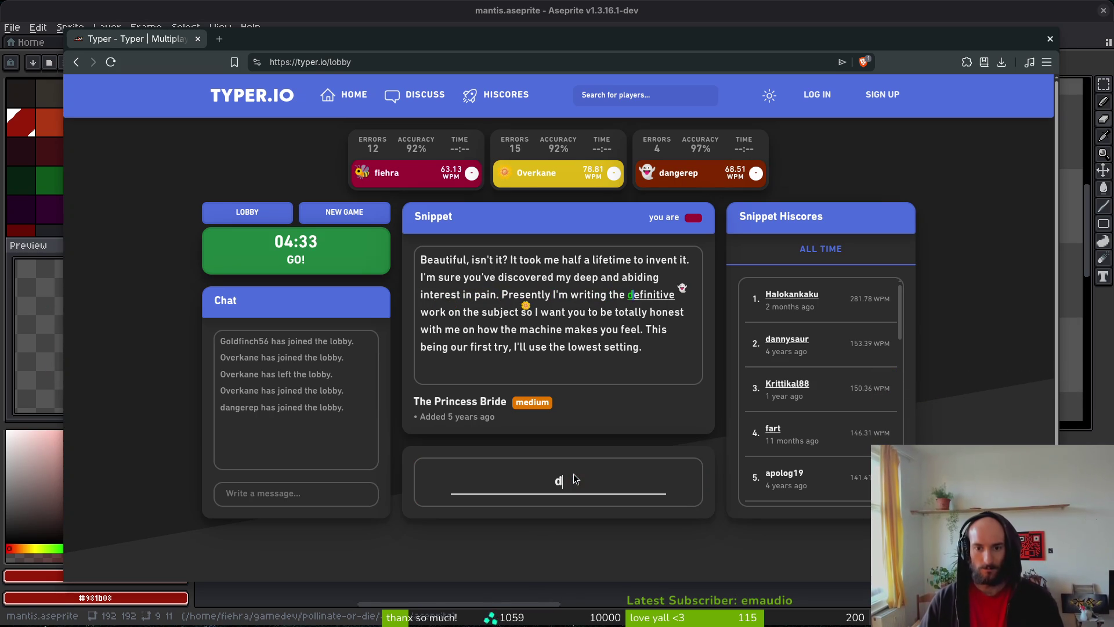
text(efinitive work)
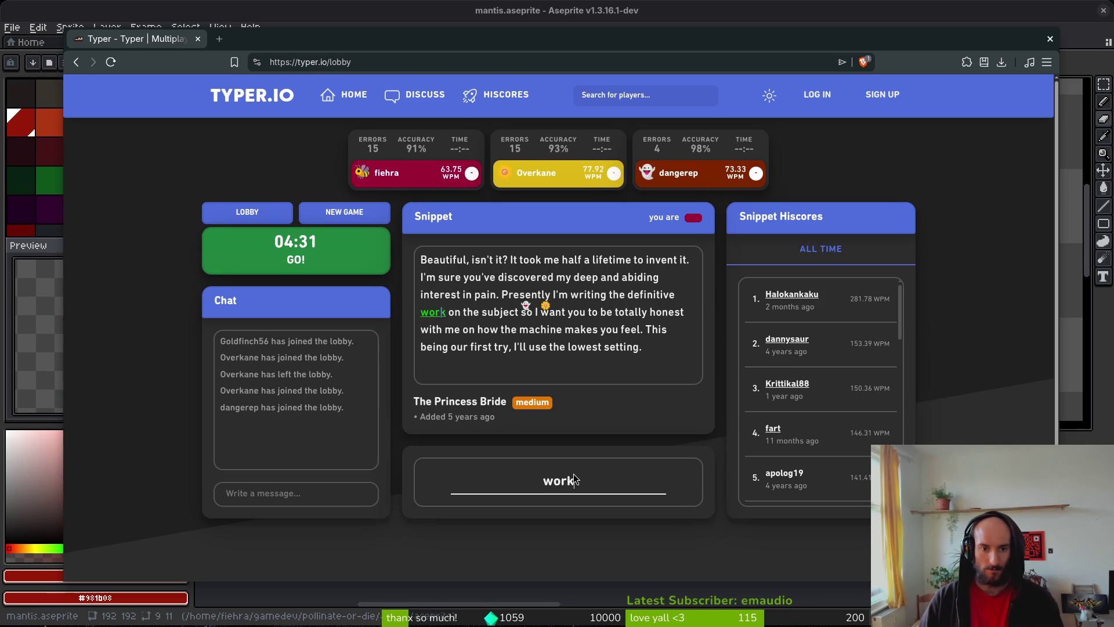
text( on the subject so I want y)
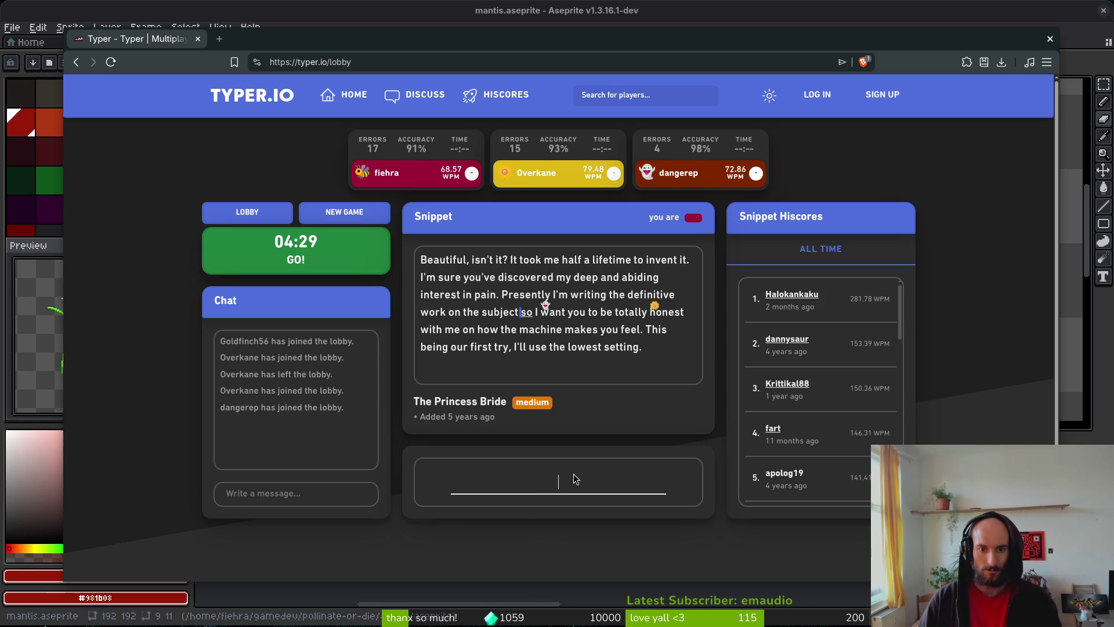
text(ou to be totally h)
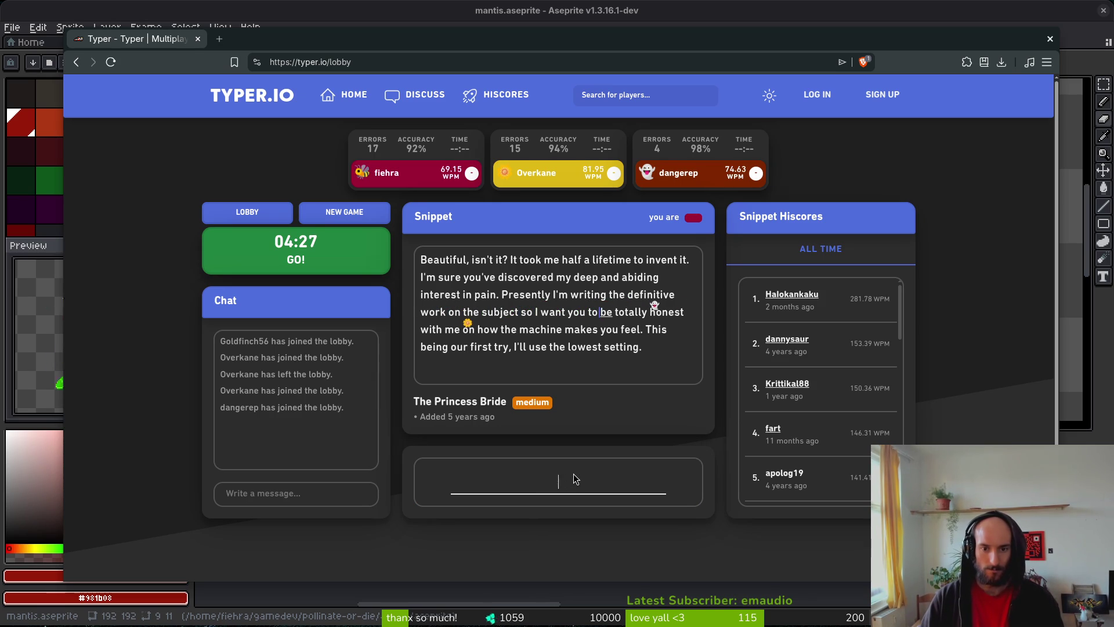
text(ones)
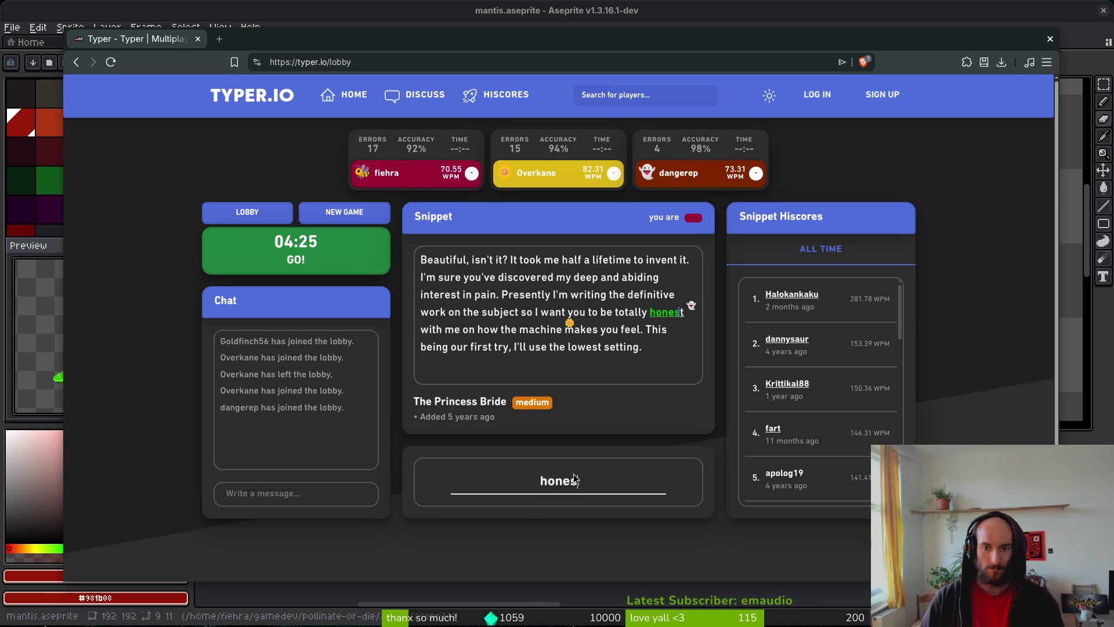
text(t with me on h)
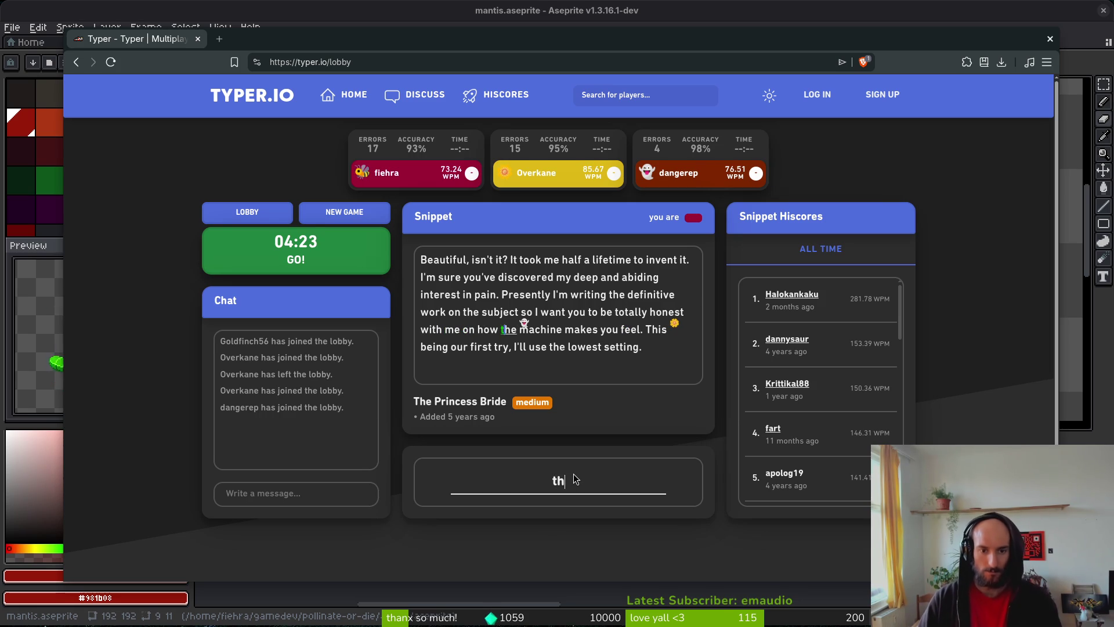
text(ow the machine makes you feel. I)
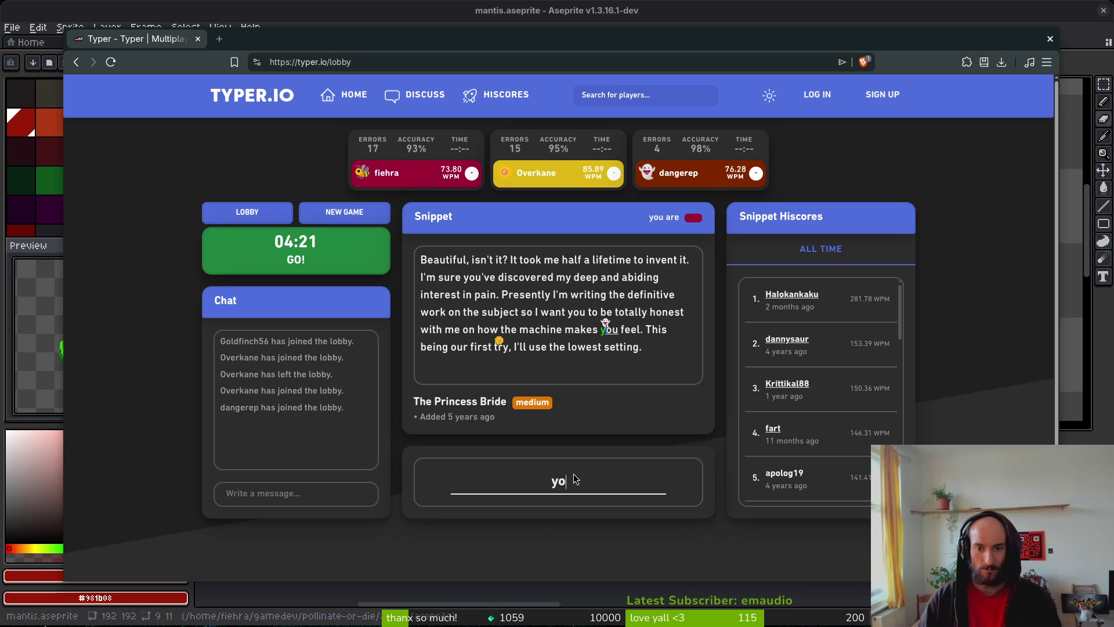
key(BackSpace)
text(This being )
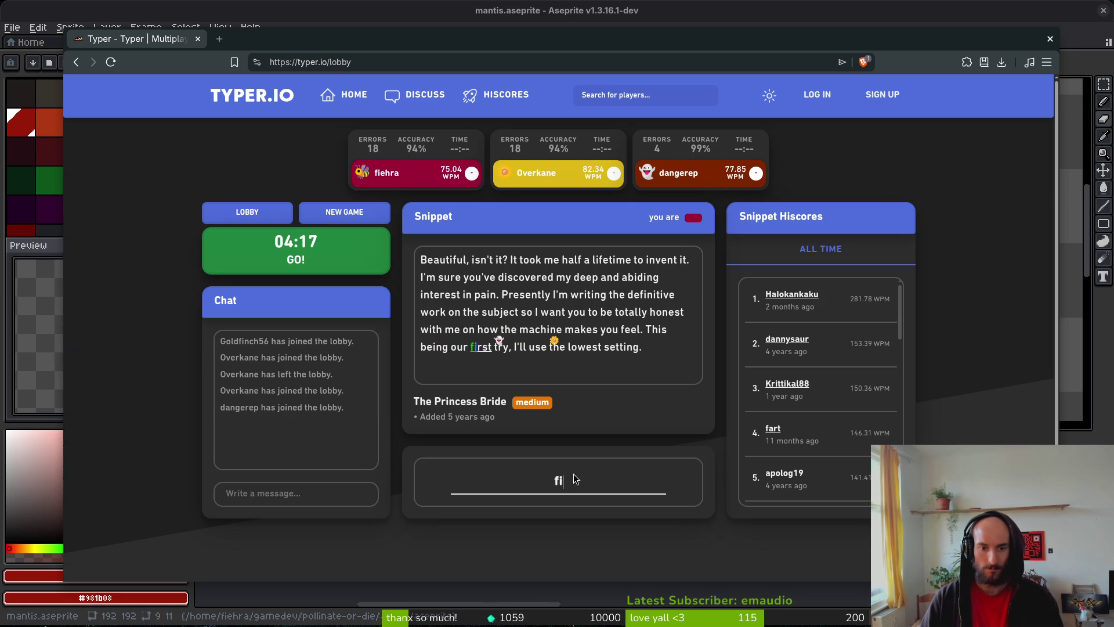
text(ry, I;)
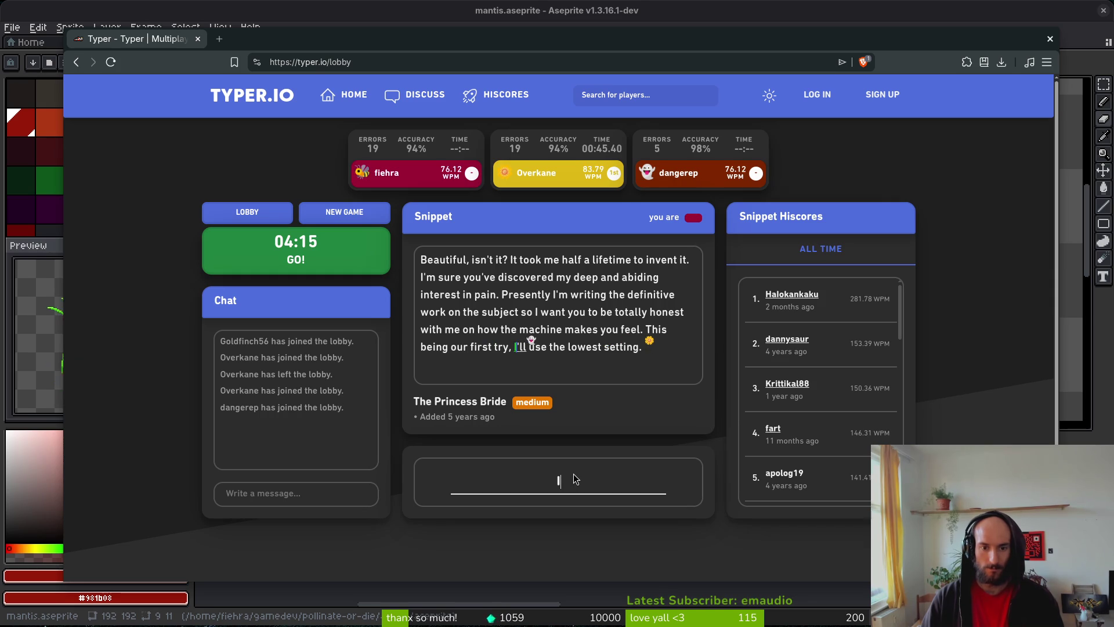
key(BackSpace)
text('ll use the lowe)
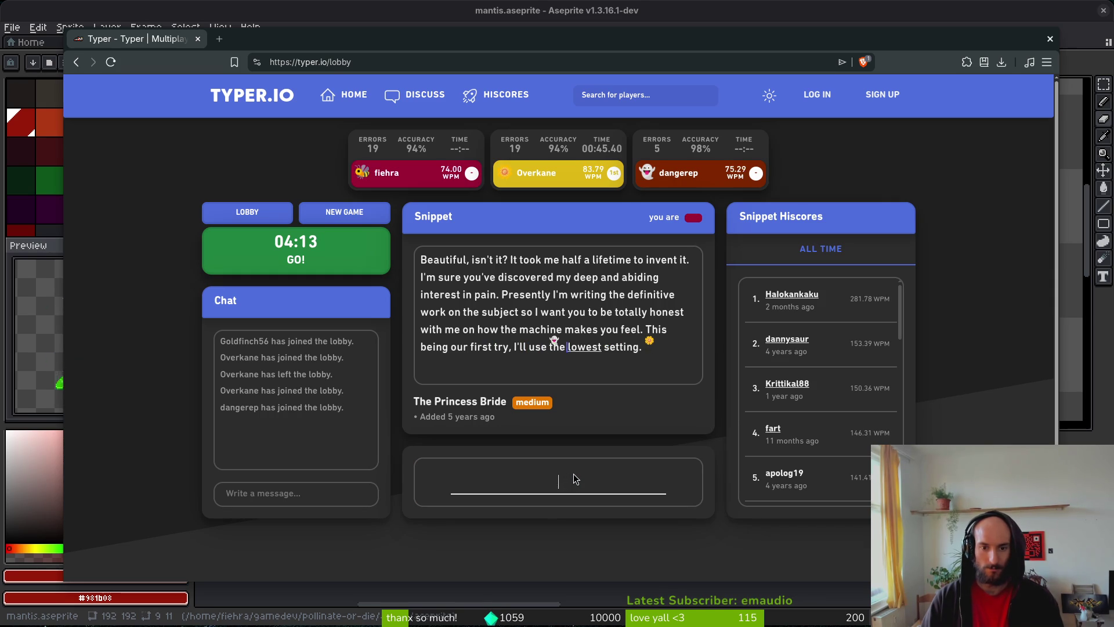
text(st setting.)
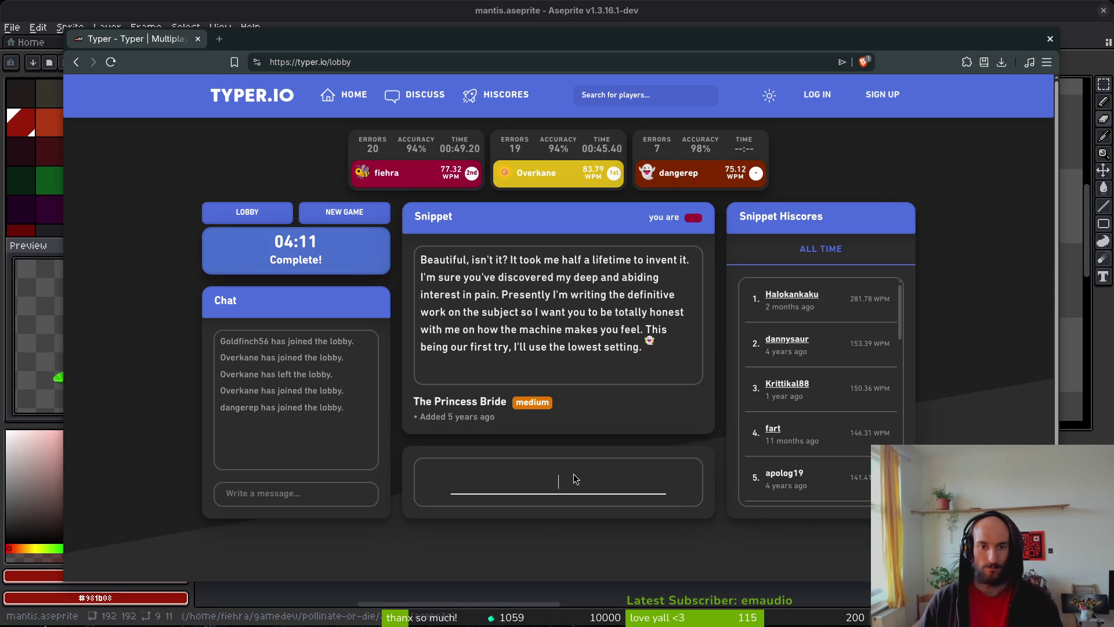
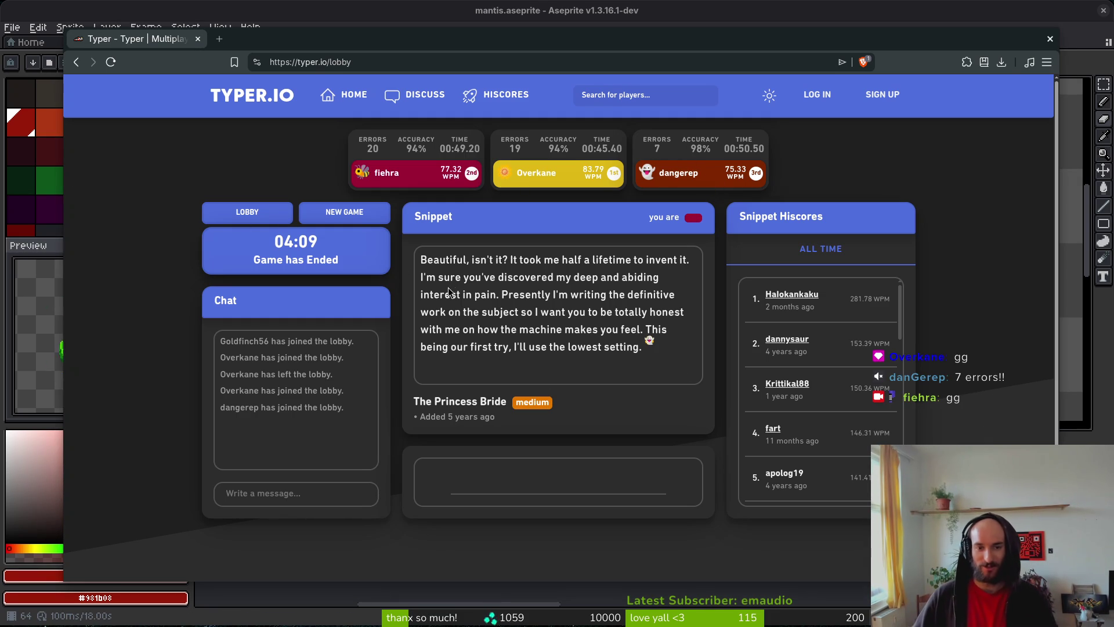
- Close the typing race browser window, save the mantis sprite, and compare frames 34 and 35
click(198, 38)
key(ctrl+s)
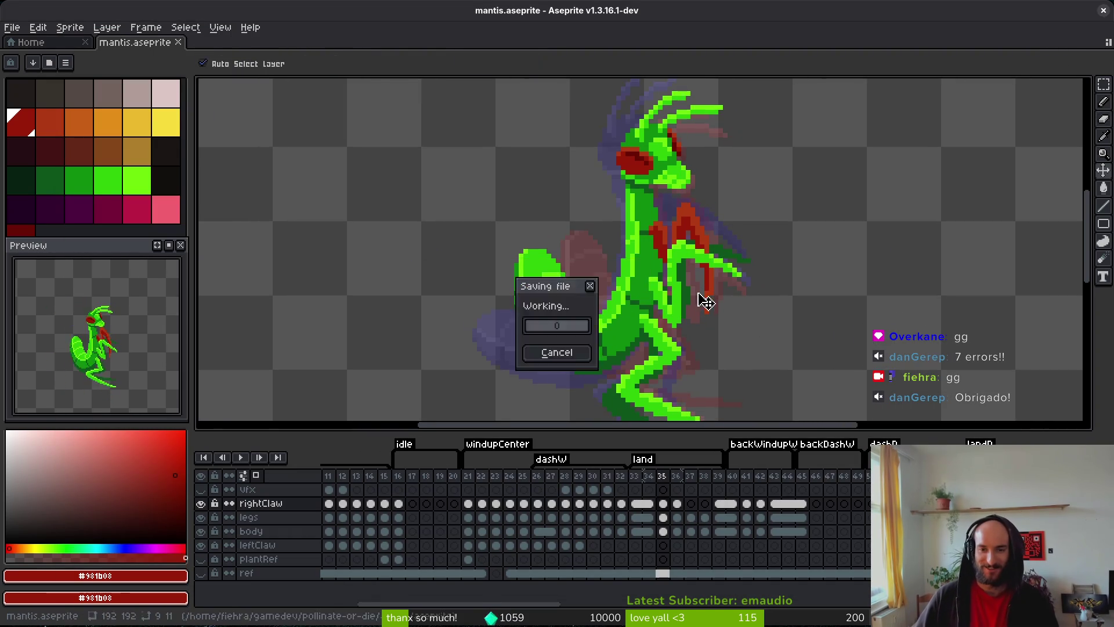
scroll(705, 300, down, 1)
key(Left)
key(Right)
key(Left)
key(Right)
scroll(730, 272, up, 3)
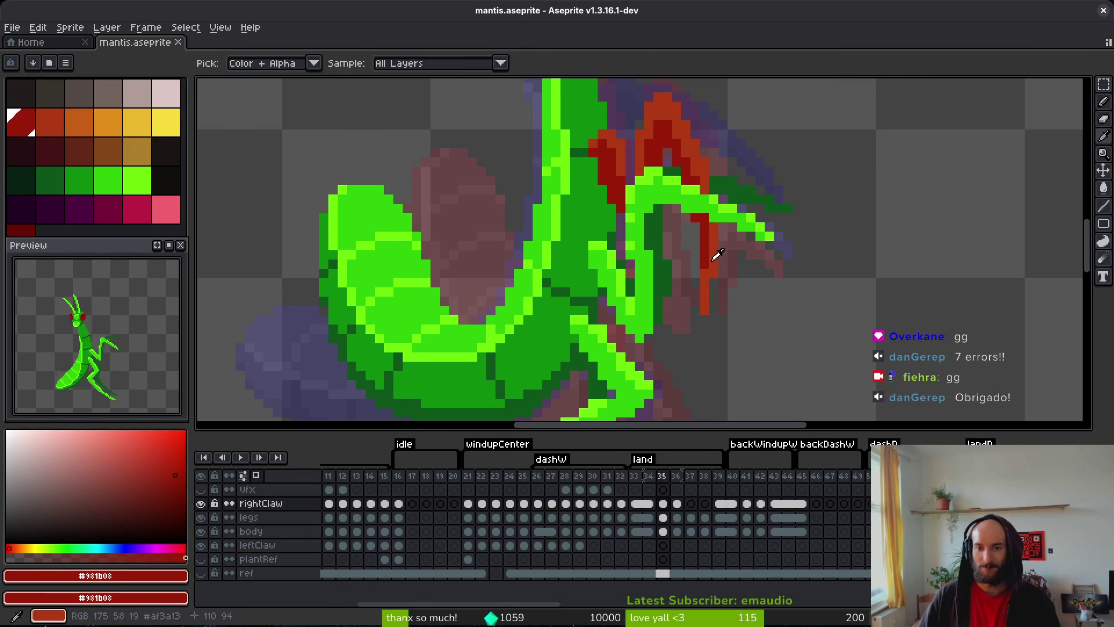
- Eyedrop the lighter red #af3a13 and paint it onto the claw tip on frame 35
drag(704, 271, 706, 238)
alt+click(719, 257)
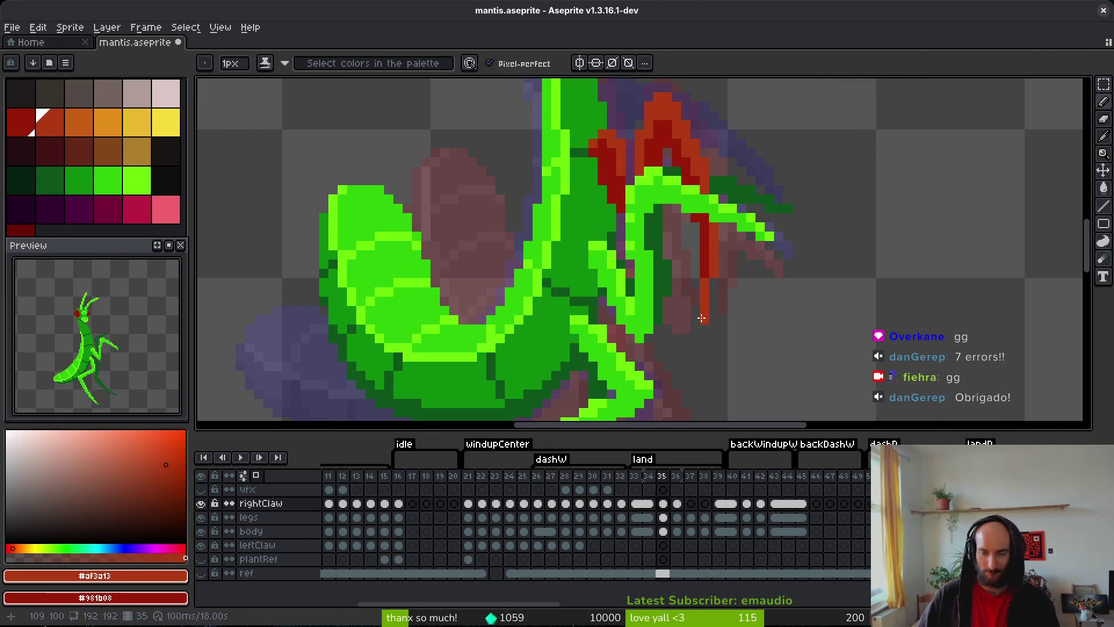
key(ctrl+z)
- Step through frames 34 to 36 and pan to centre the mantis
scroll(754, 296, down, 2)
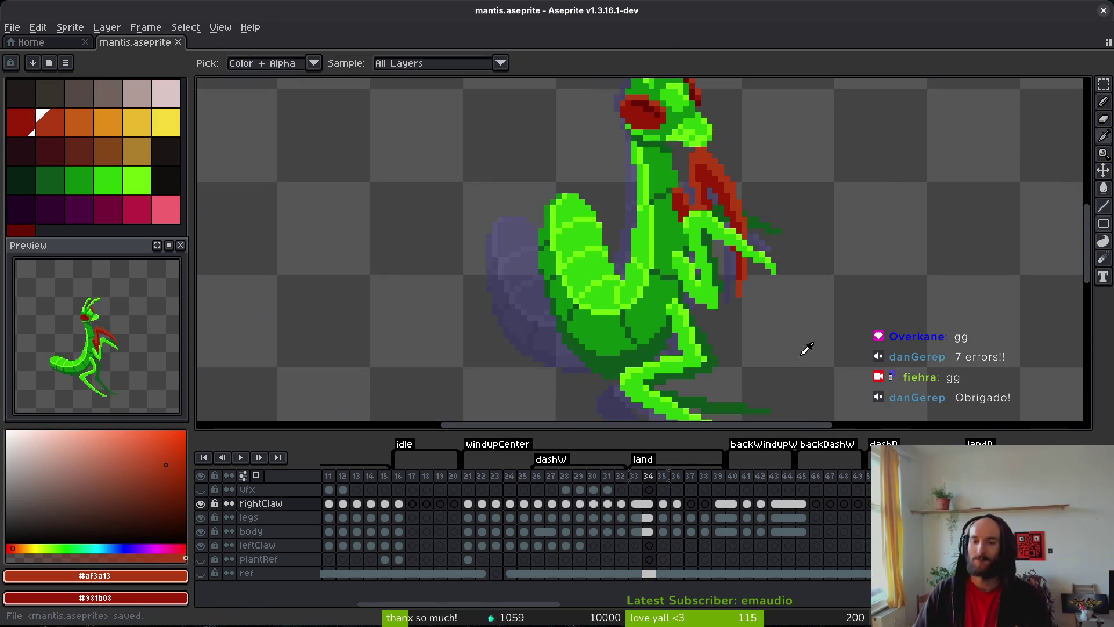
key(Left)
key(Right)
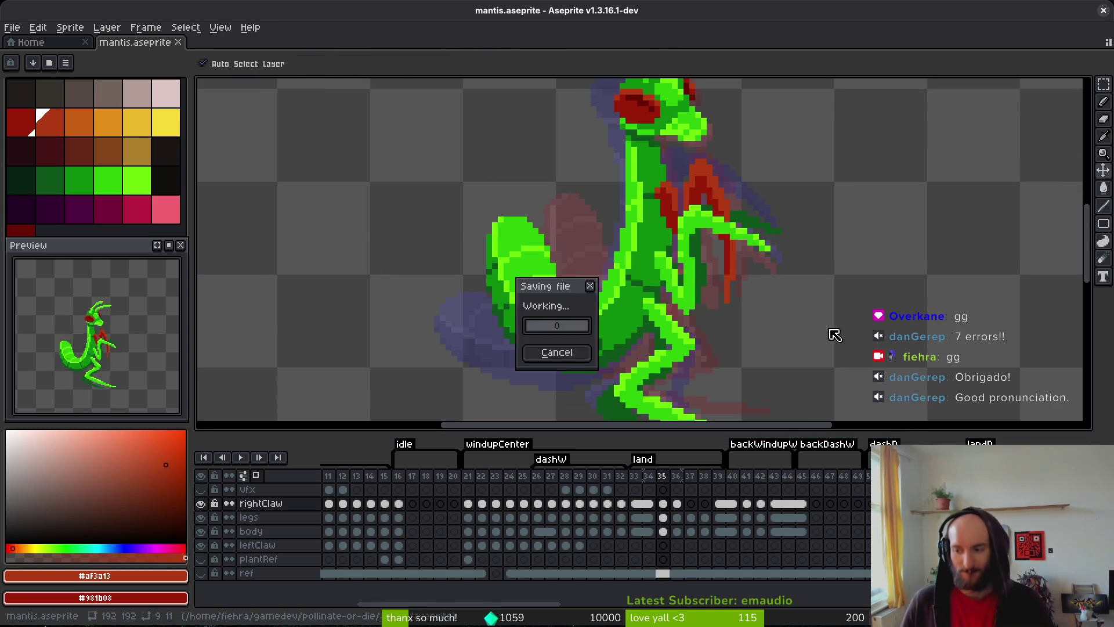
key(Right)
drag(790, 416, 669, 351)
scroll(669, 351, down, 3)
- Flip between frames 36 and 37 to compare the poses, settling on frame 37
key(Right)
key(Left)
key(Right)
key(Left)
key(Right)
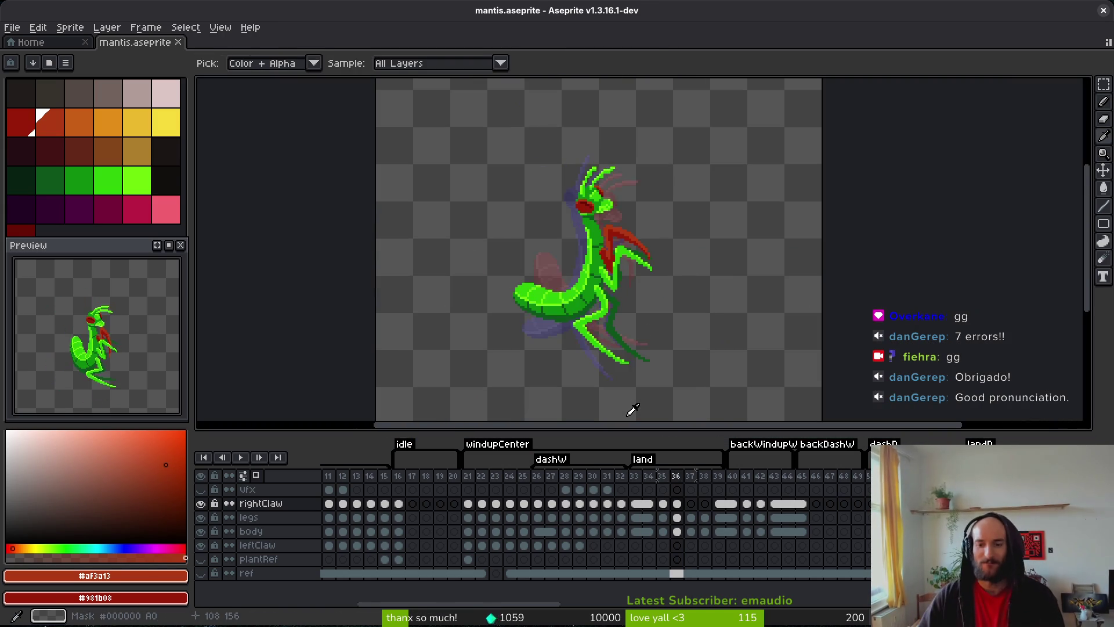
key(Left)
key(Right)
key(Left)
key(Right)
key(Left)
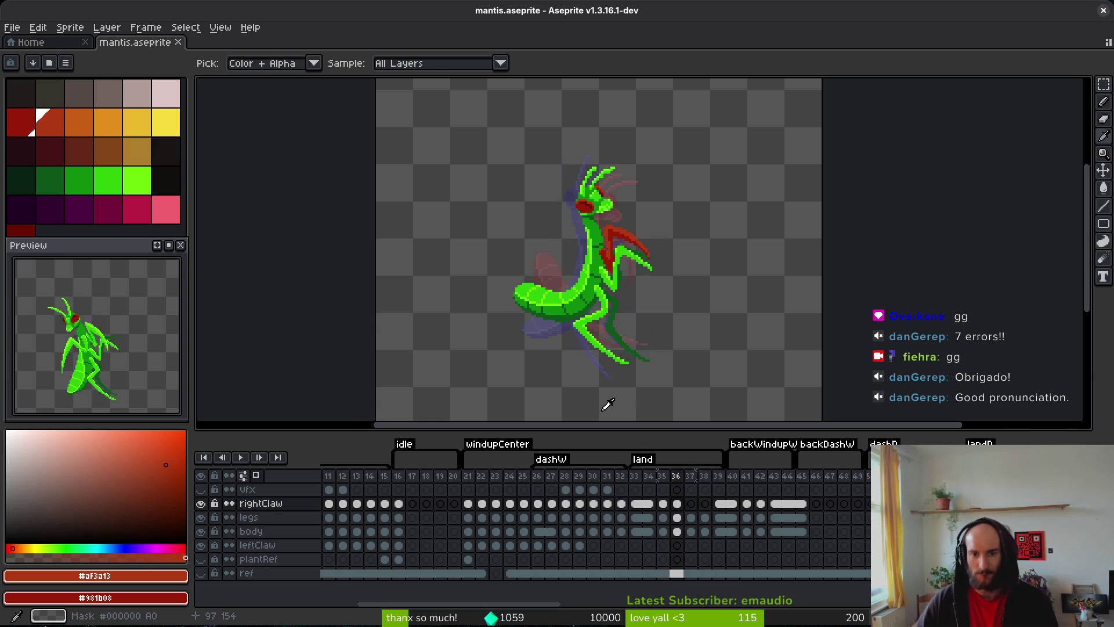
scroll(620, 254, up, 3)
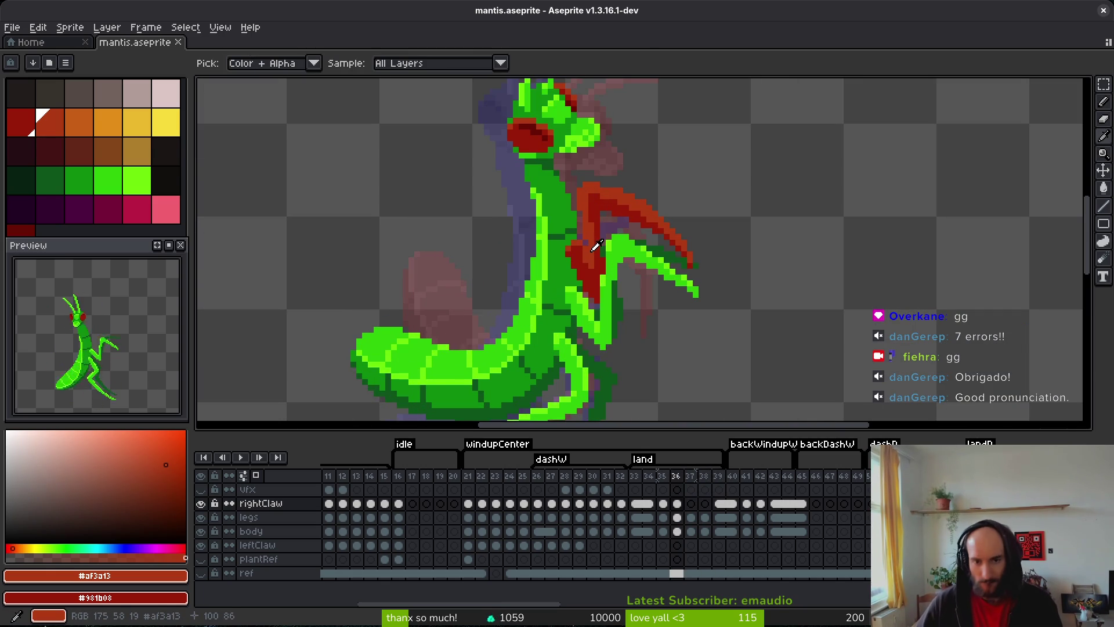
key(Right)
key(Left)
key(Right)
key(Left)
key(Right)
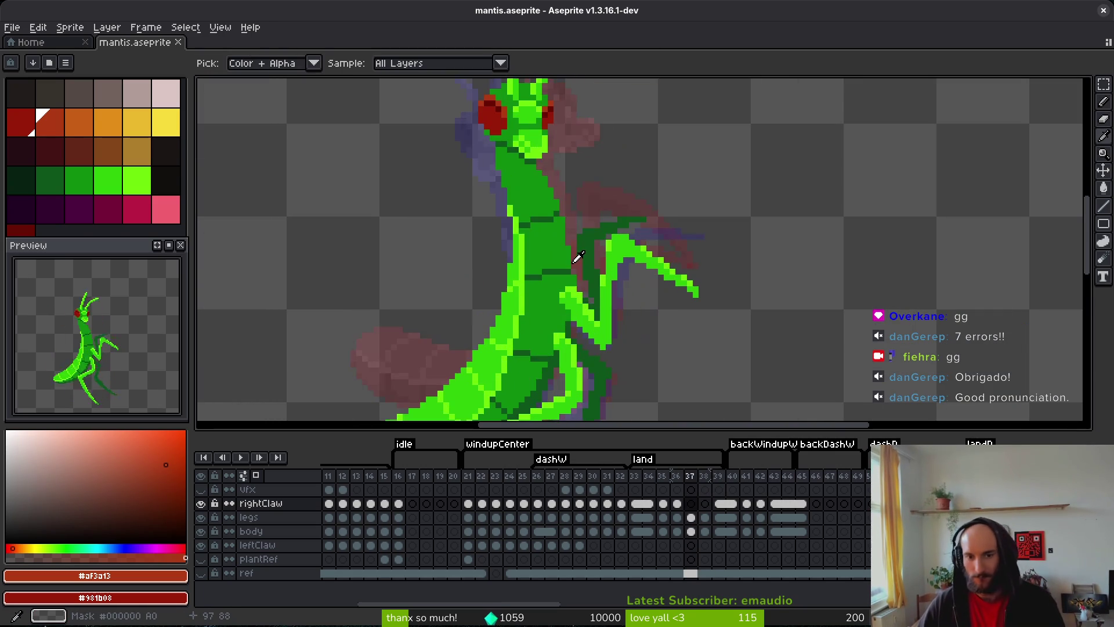
scroll(579, 256, up, 2)
scroll(666, 215, down, 3)
key(Left)
key(Right)
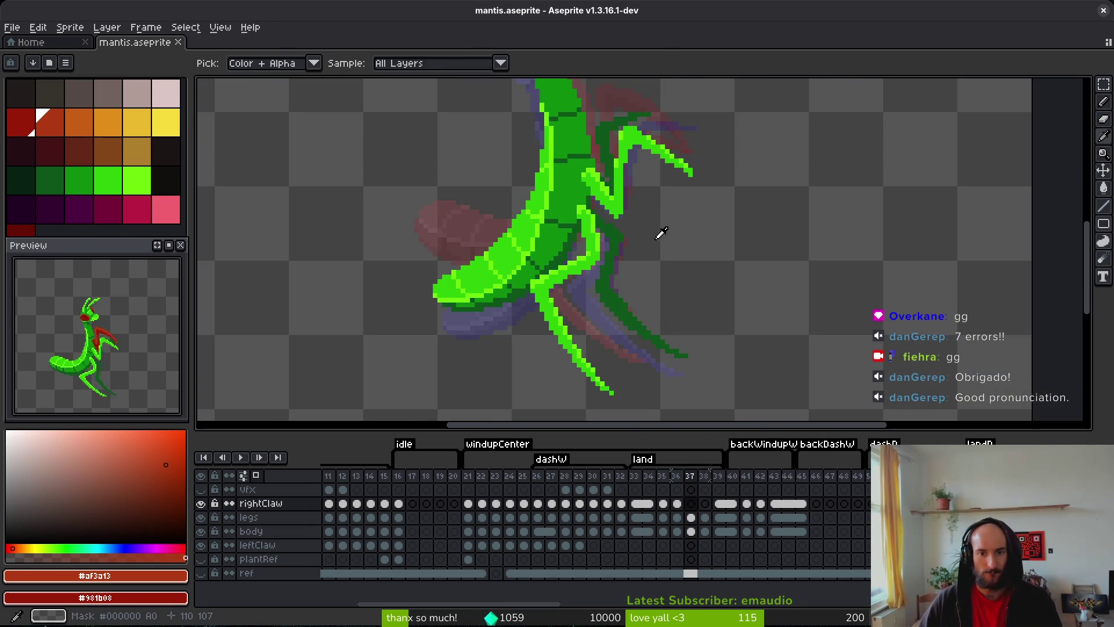
scroll(662, 232, down, 2)
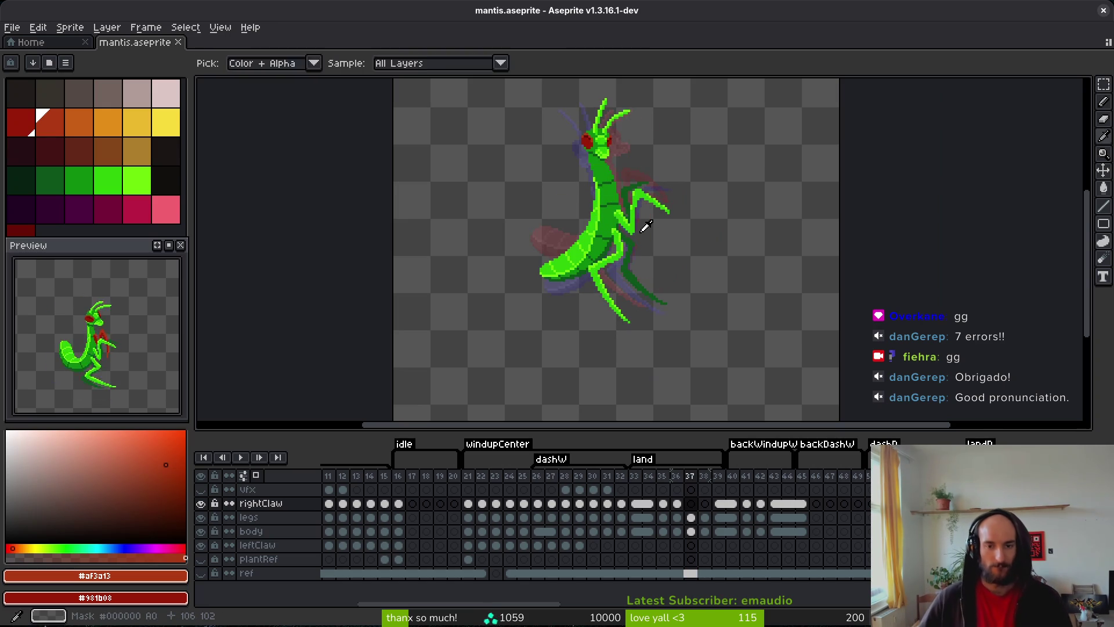
key(shift+w)
scroll(626, 218, up, 4)
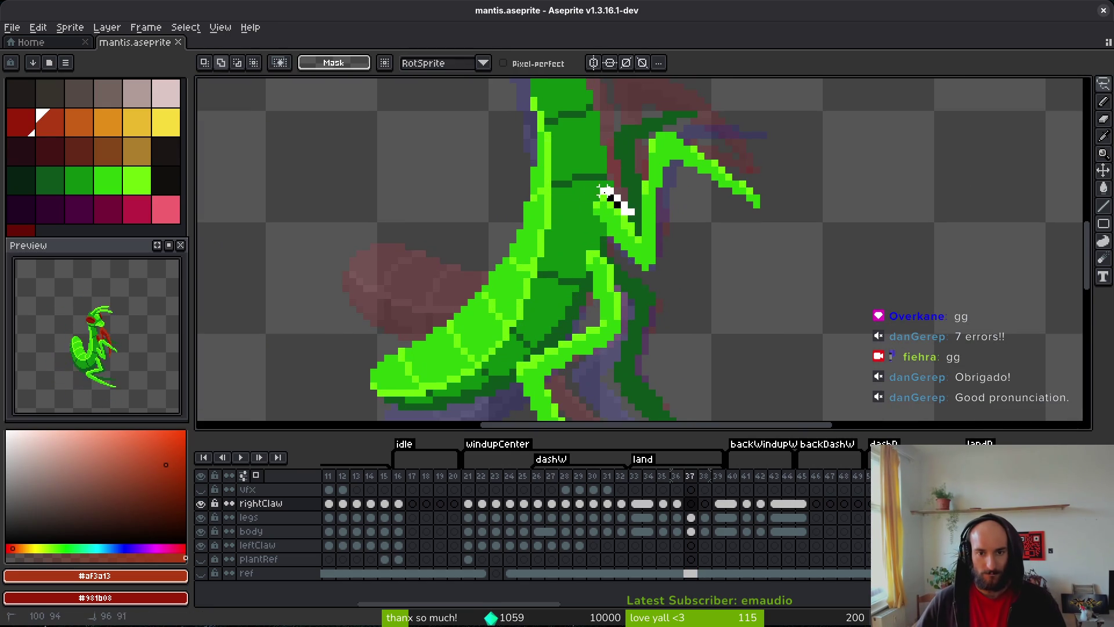
- Lasso the green foreleg claw on frame 37 and nudge it down one pixel
mouse_move(604, 246)
mouse_down()
mouse_move(665, 279)
mouse_move(618, 192)
mouse_move(603, 224)
mouse_move(616, 228)
mouse_move(618, 209)
mouse_move(580, 197)
mouse_move(631, 255)
mouse_move(646, 247)
mouse_up()
click(691, 516)
click(666, 266)
click(615, 223)
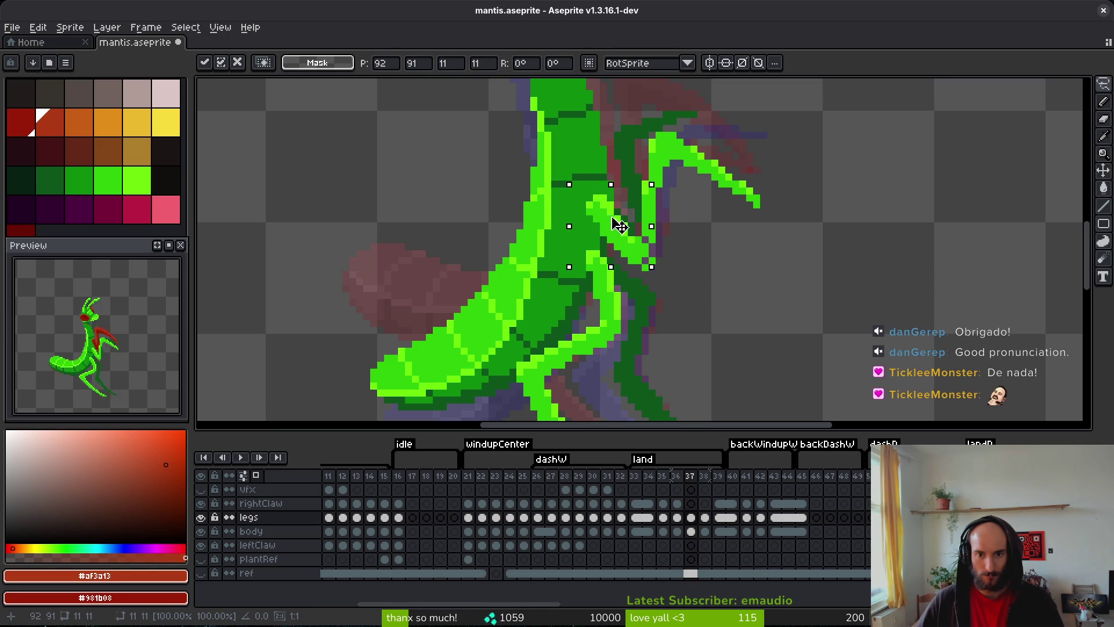
key(Down)
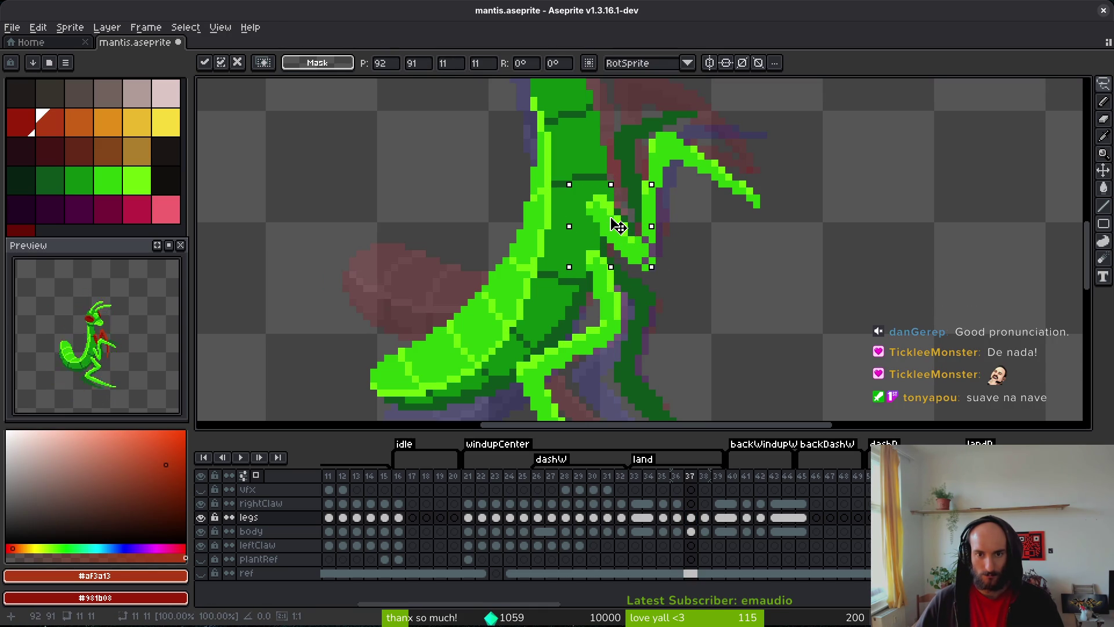
- Patch around the moved claw with bright green #2fc809 and save
scroll(654, 261, up, 3)
alt+click(644, 232)
drag(673, 244, 654, 210)
key(ctrl+s)
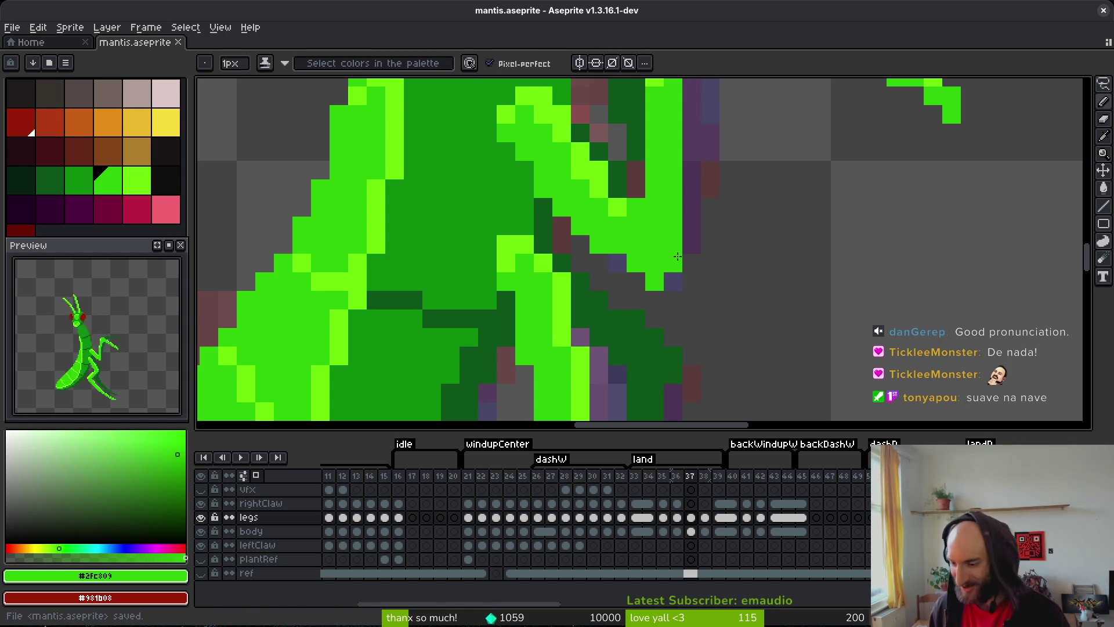
- Paint stray gap pixels green, add a dark green #0d541b leg-edge pixel, and save
click(618, 263)
click(673, 281)
scroll(686, 280, up, 2)
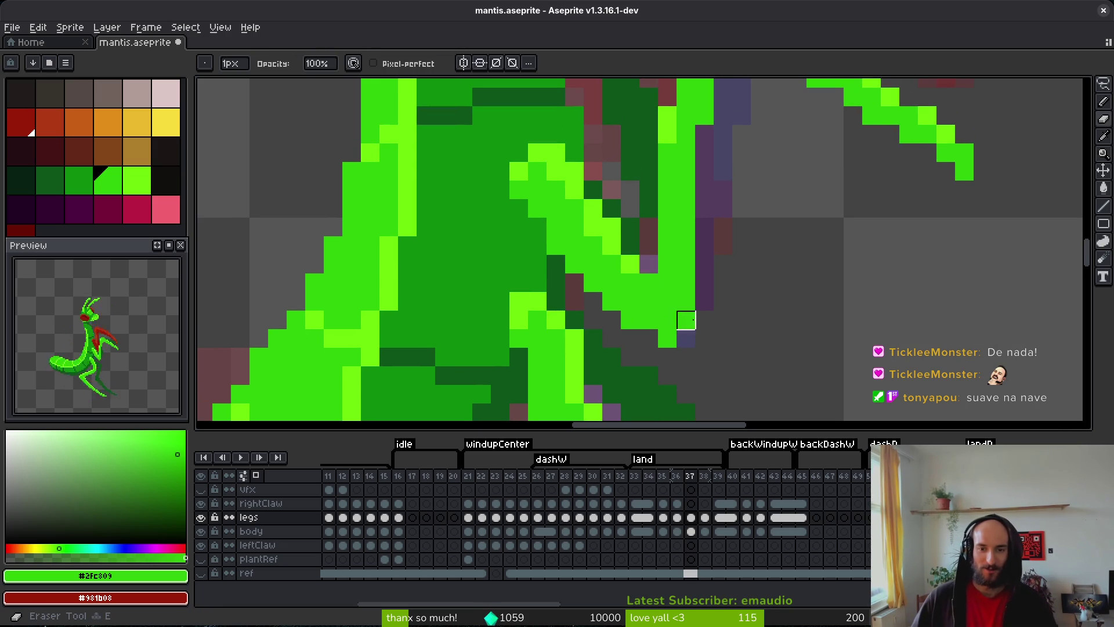
alt+click(621, 224)
click(670, 221)
scroll(670, 221, down, 2)
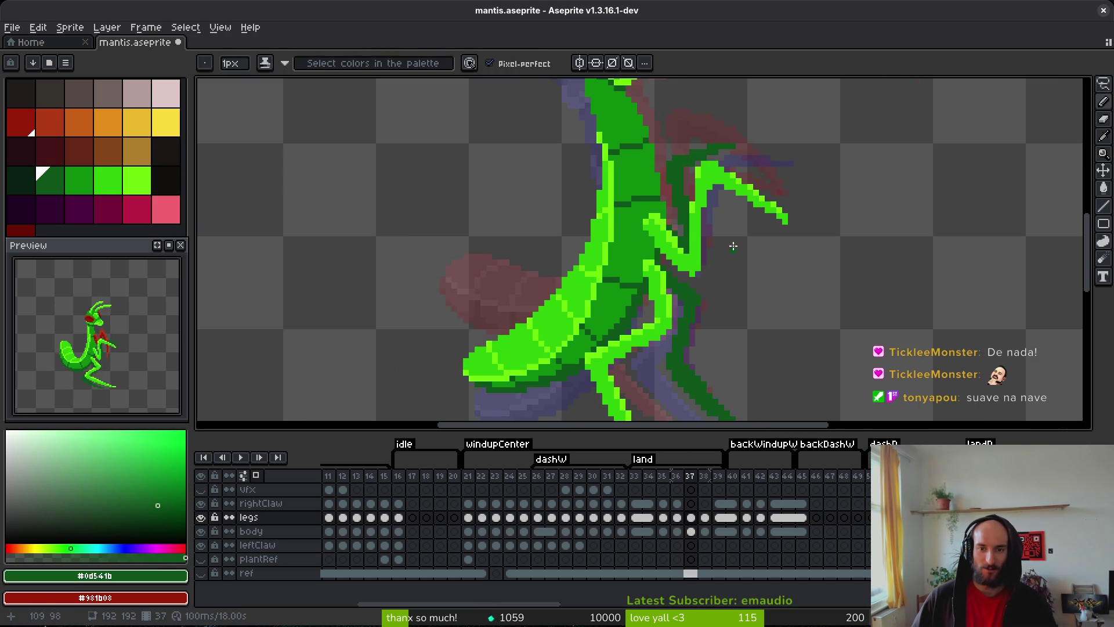
scroll(712, 253, down, 2)
key(ctrl+s)
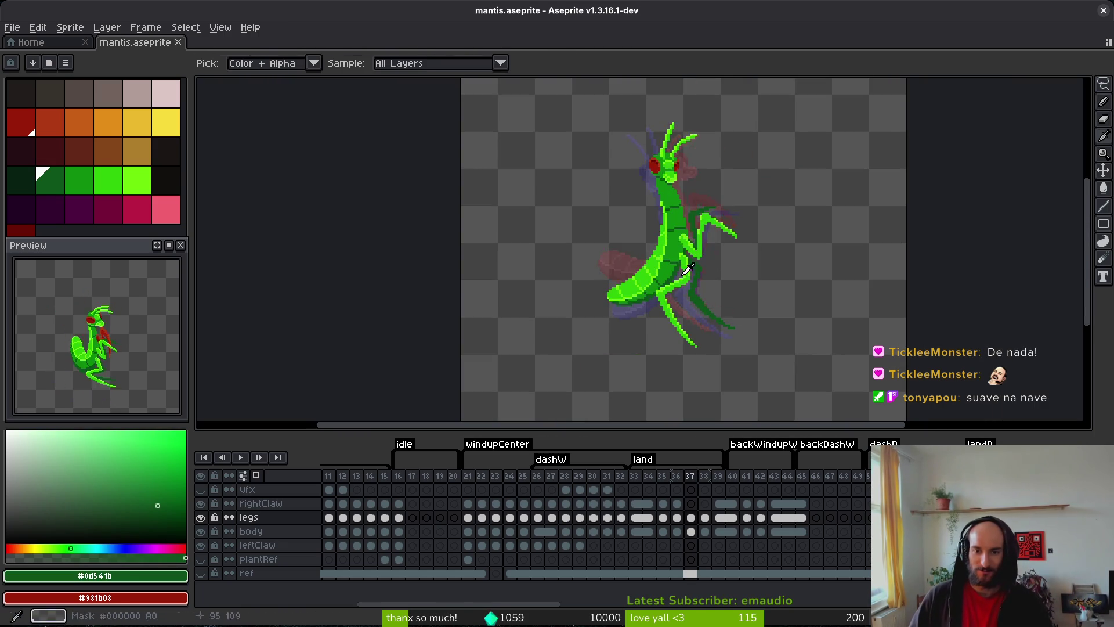
- Touch up the leg with greens #6cff0a, #2fc809 and #0d541b, then save
scroll(709, 262, up, 2)
alt+click(649, 227)
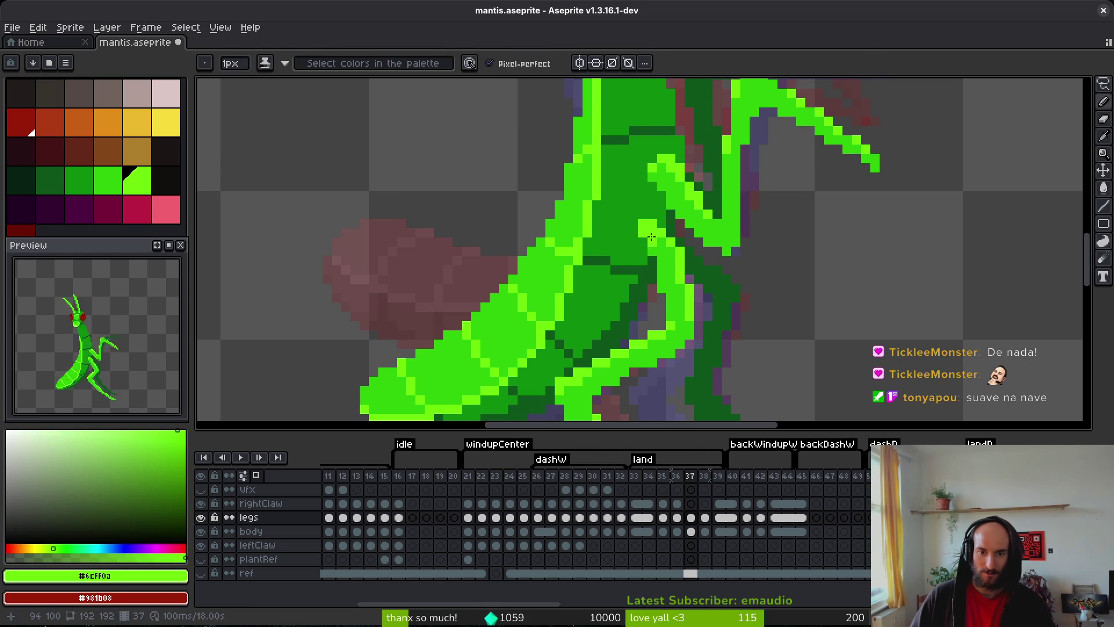
alt+click(652, 246)
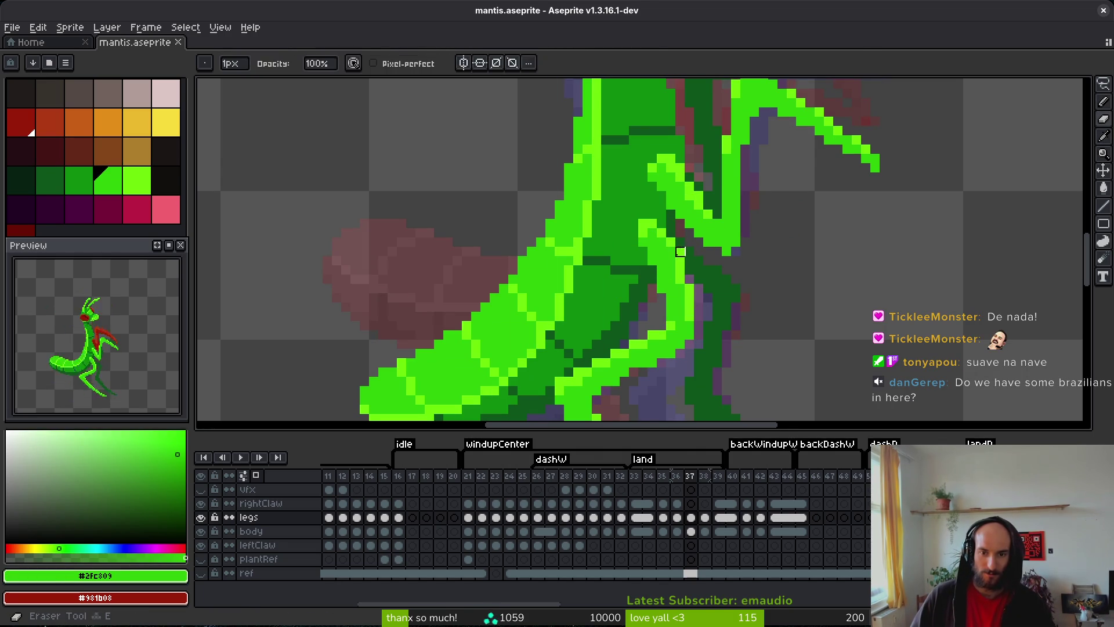
alt+click(680, 257)
alt+click(695, 259)
key(ctrl+s)
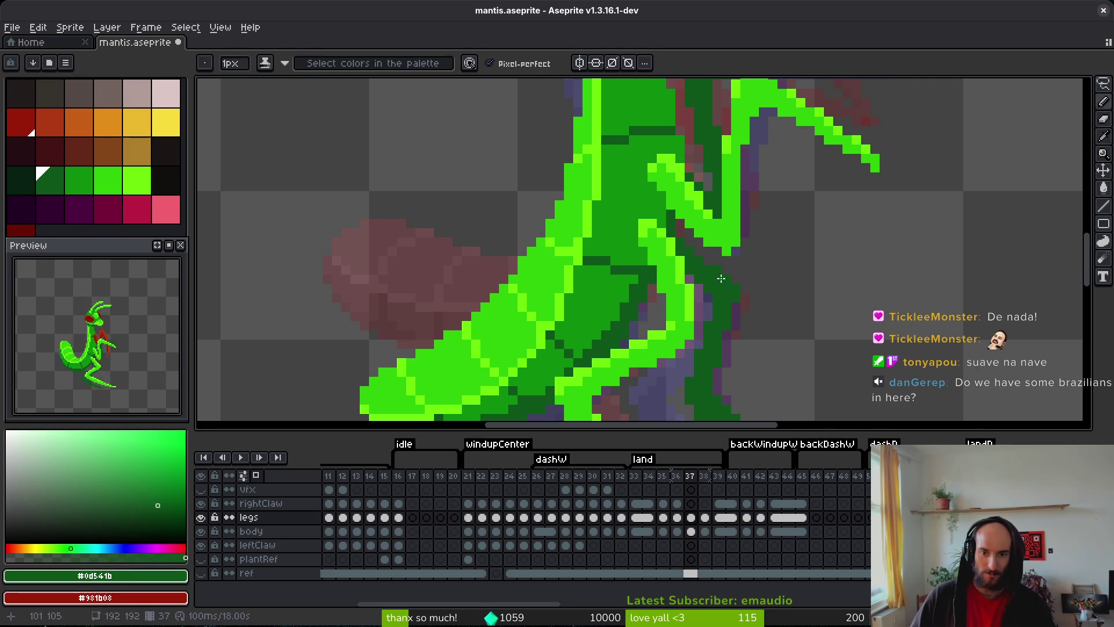
- Flip between frames 36, 37 and 38 to check the claw's motion
scroll(749, 277, down, 4)
key(Left)
key(Right)
key(Right)
key(Left)
key(Right)
key(Left)
key(Right)
key(ctrl+s)
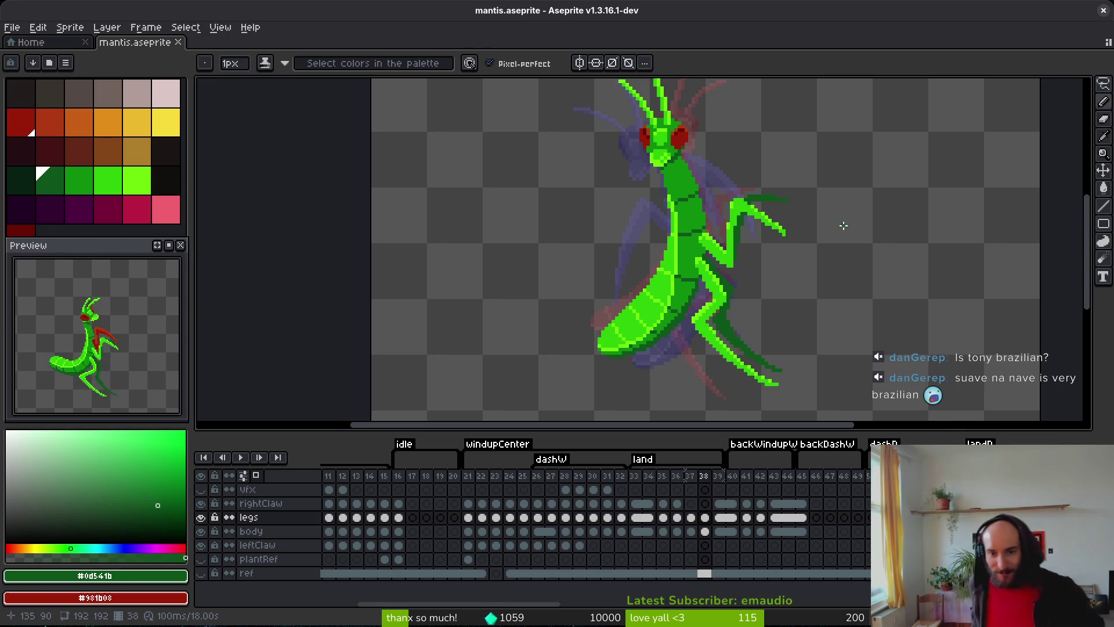
- Flip between frames 37, 38 and 39 to compare the mantis poses
key(Left)
key(i)
key(Right)
key(Right)
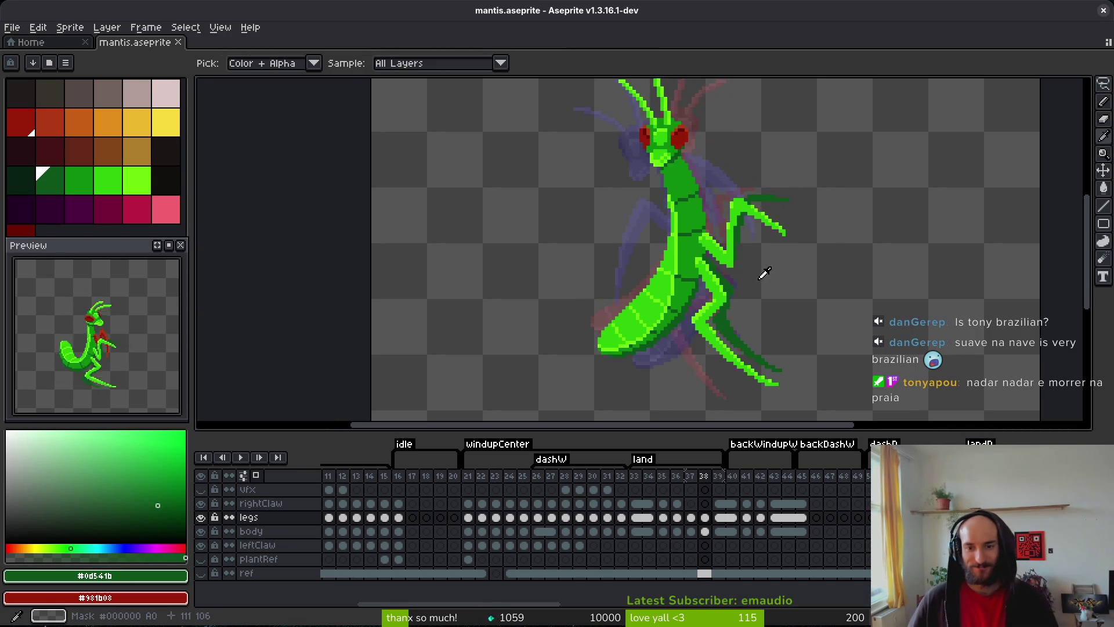
key(Left)
key(Left)
key(Right)
key(Right)
key(Left)
key(Right)
key(Left)
key(Right)
key(Left)
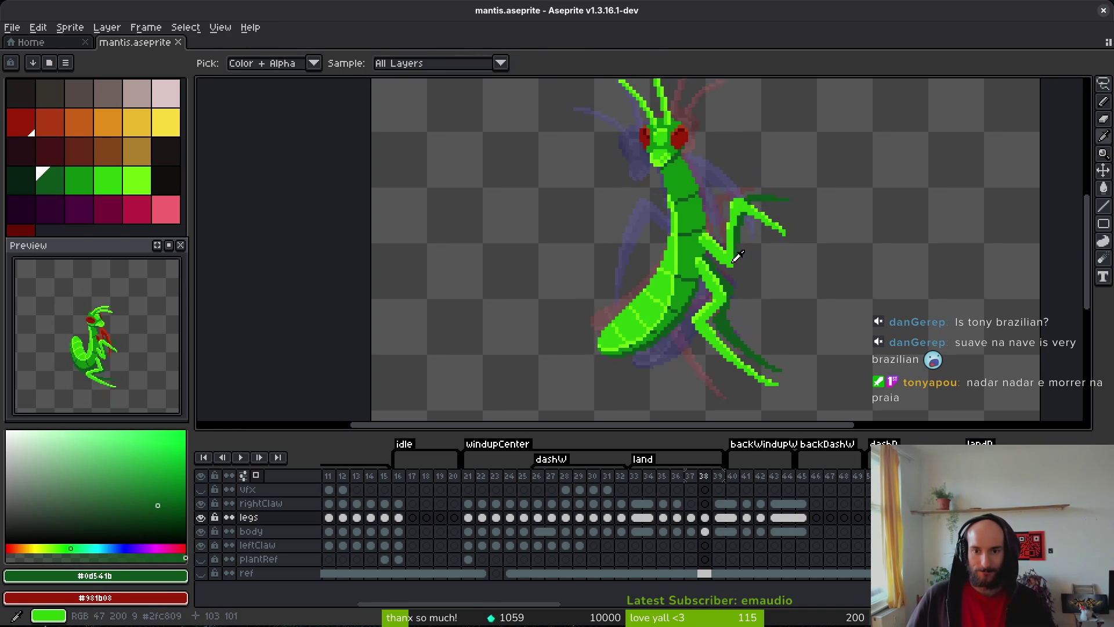
key(Right)
key(Left)
scroll(748, 290, up, 1)
key(Left)
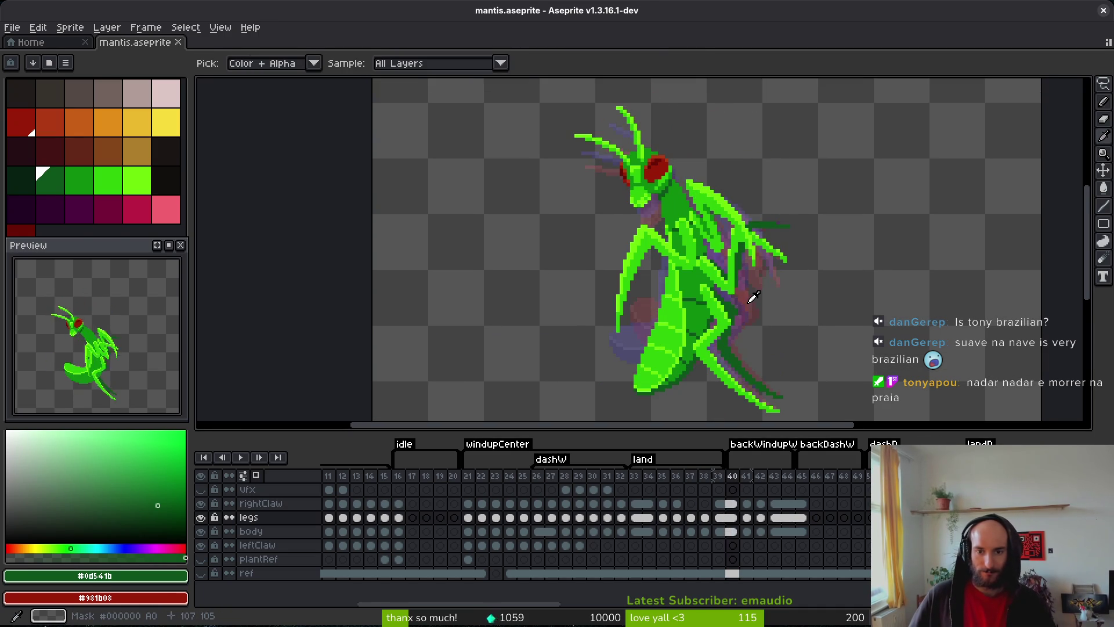
key(Right)
key(Left)
key(Right)
key(Right)
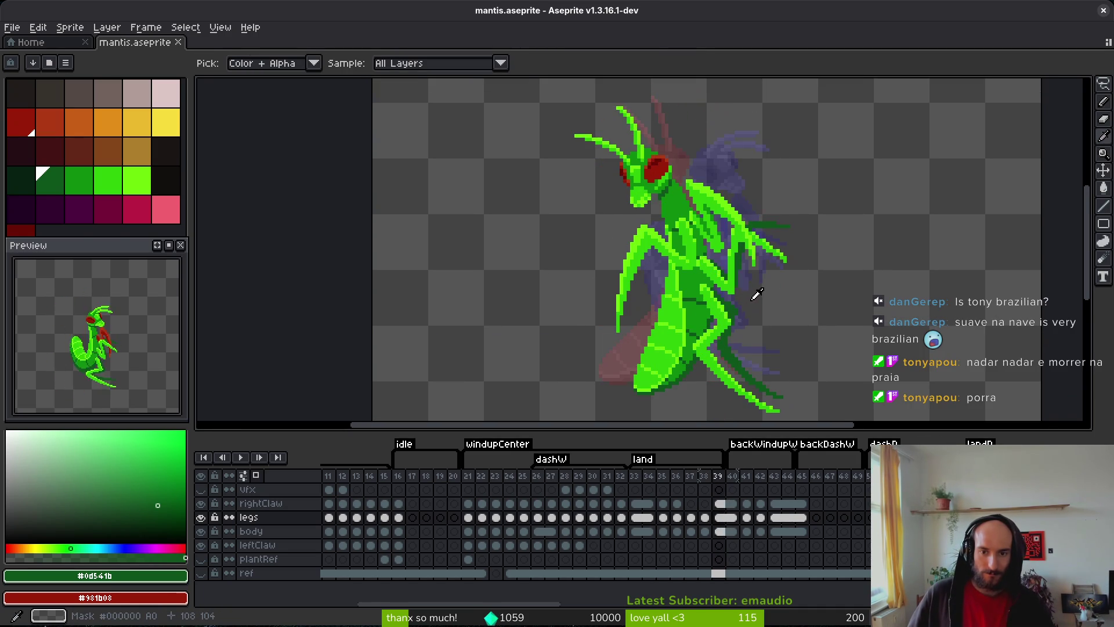
key(Left)
key(Left)
key(Right)
key(Left)
scroll(761, 301, up, 4)
- Paint green pixels along the leg edge and erase leftover stray green pixels
alt+click(677, 306)
click(676, 315)
click(675, 259)
mouse_move(675, 245)
mouse_down()
mouse_move(675, 232)
mouse_move(703, 273)
mouse_move(703, 308)
mouse_up()
key(e)
click(689, 315)
scroll(743, 298, down, 3)
- Step through frames 36 to 39 to compare poses, settling on frame 39
key(Left)
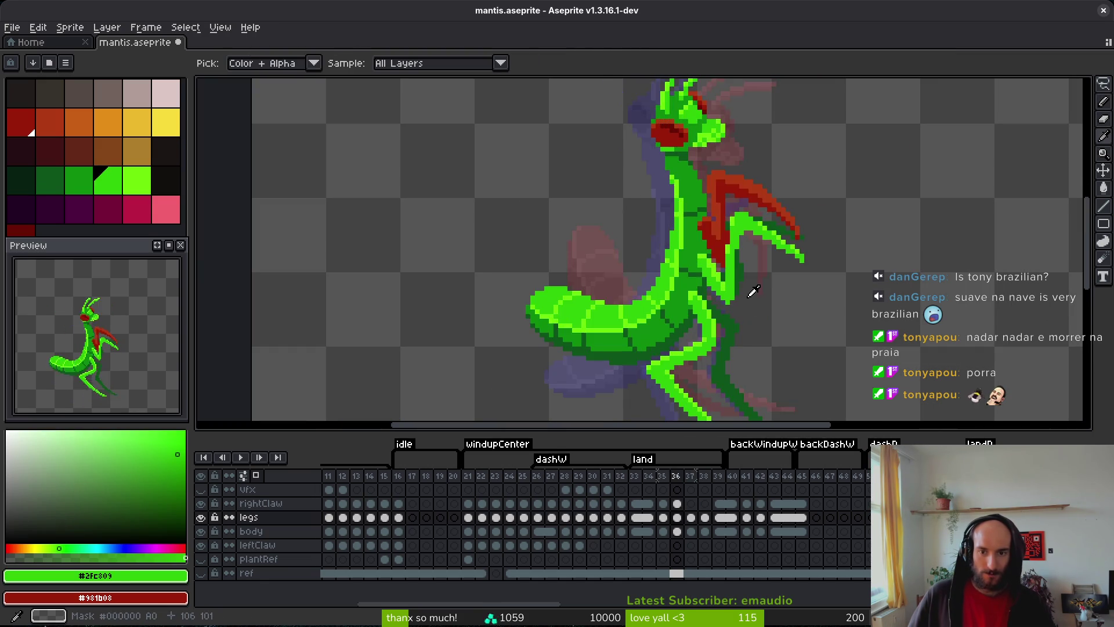
key(Right)
key(Right)
key(Left)
key(Right)
key(Right)
key(Left)
key(Right)
- Draw a short dark red stroke down the claw and lighten dark pixels along the leg
key(b)
scroll(730, 297, up, 3)
drag(730, 269, 730, 301)
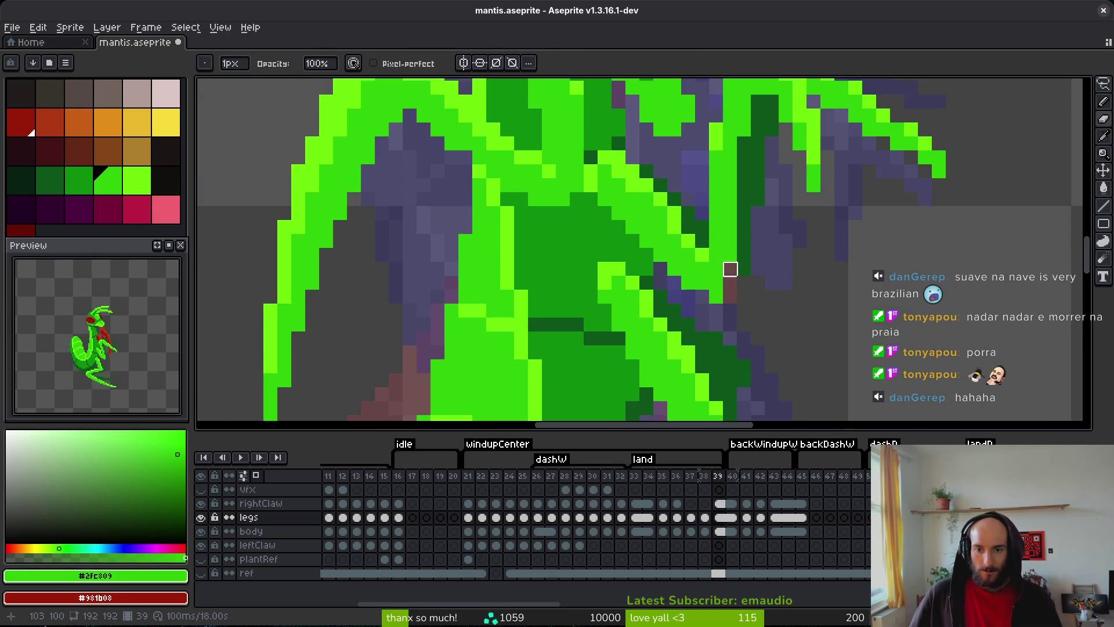
key(b)
click(701, 296)
click(679, 283)
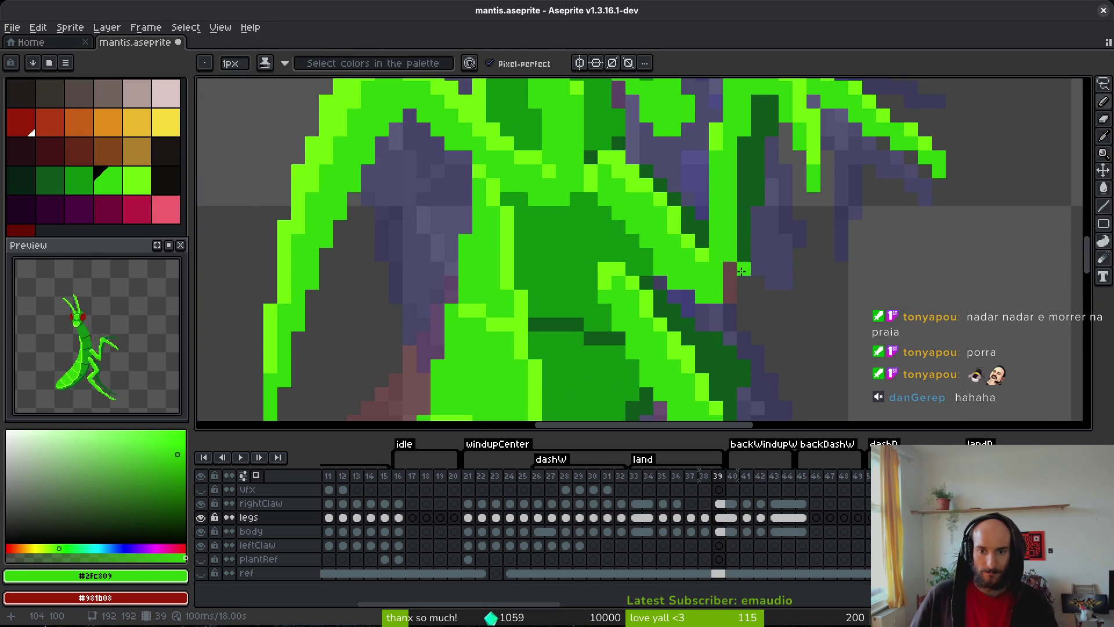
drag(692, 225, 700, 231)
scroll(705, 231, down, 3)
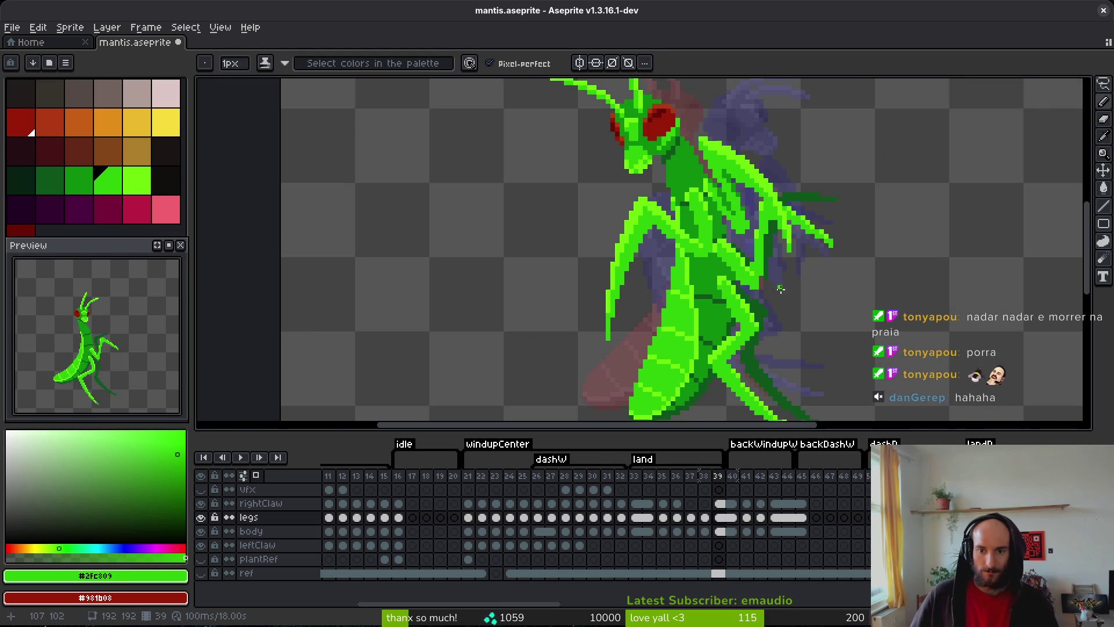
scroll(812, 299, down, 1)
- Eyedrop the dark green #0d541b from the mantis leg, return to the Pencil, and save
key(i)
scroll(806, 301, up, 4)
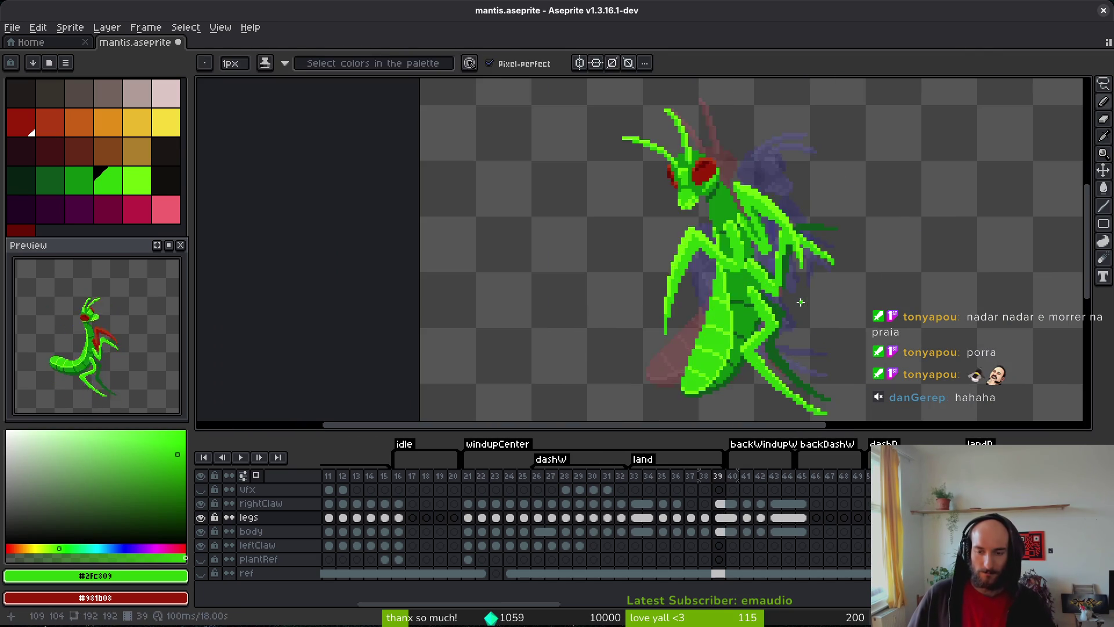
scroll(789, 299, up, 5)
click(763, 234)
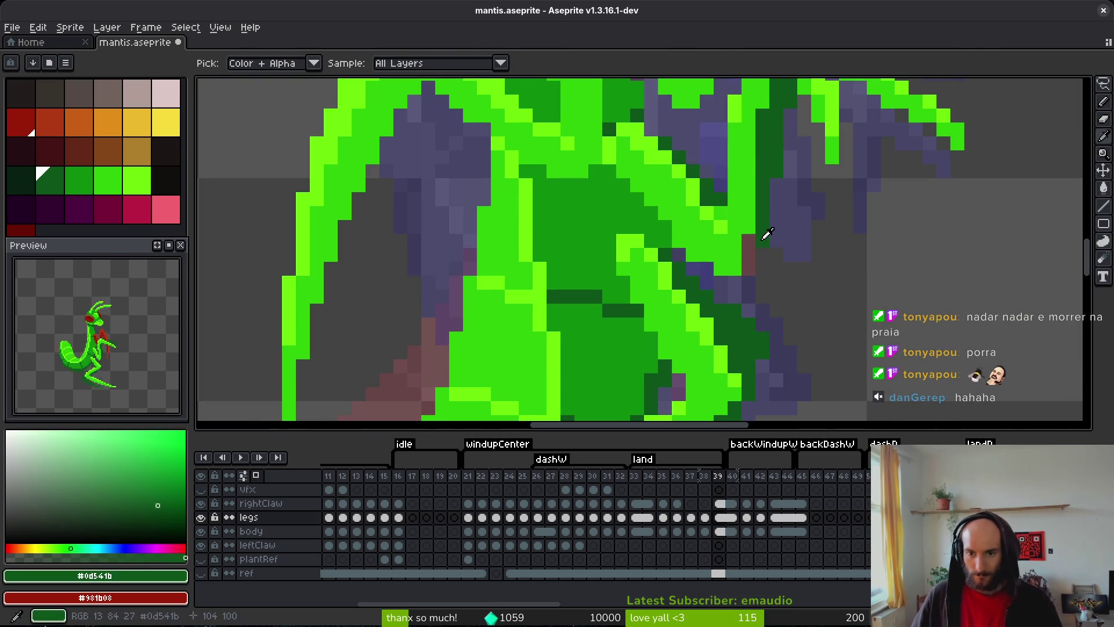
key(b)
key(ctrl+s)
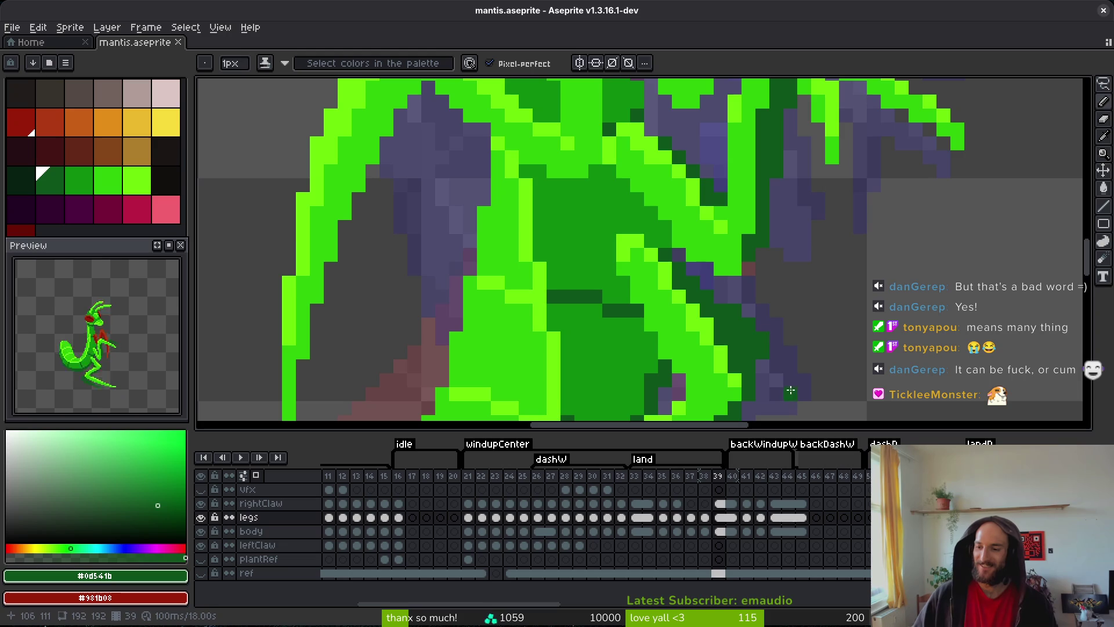
- Pick the bright green from the mantis and save the sprite
scroll(799, 297, left, 1)
scroll(798, 297, down, 4)
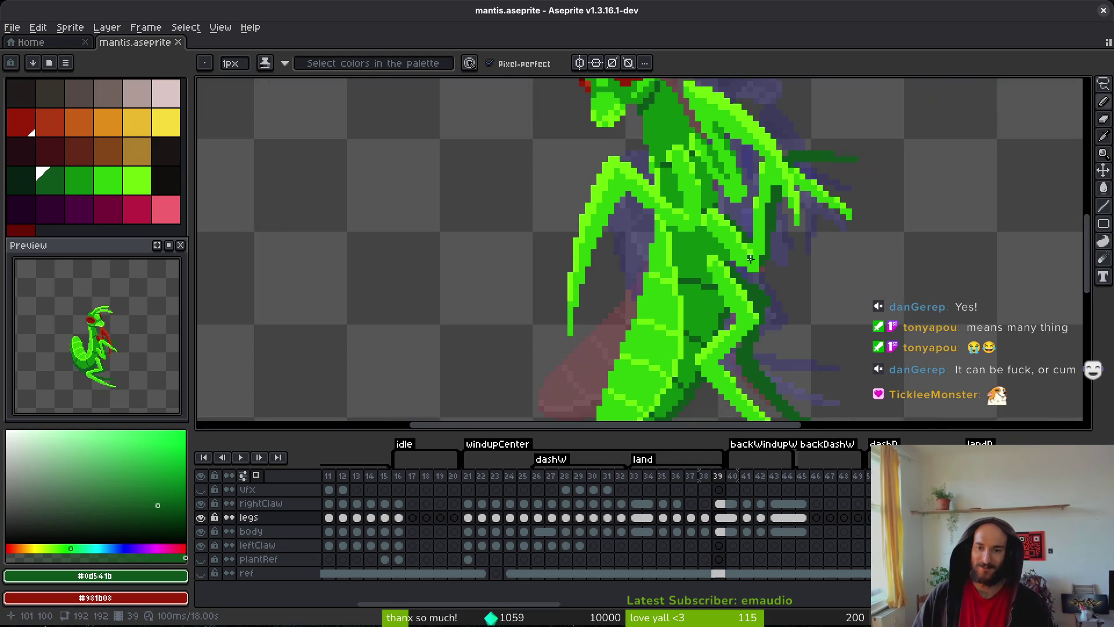
scroll(786, 266, up, 3)
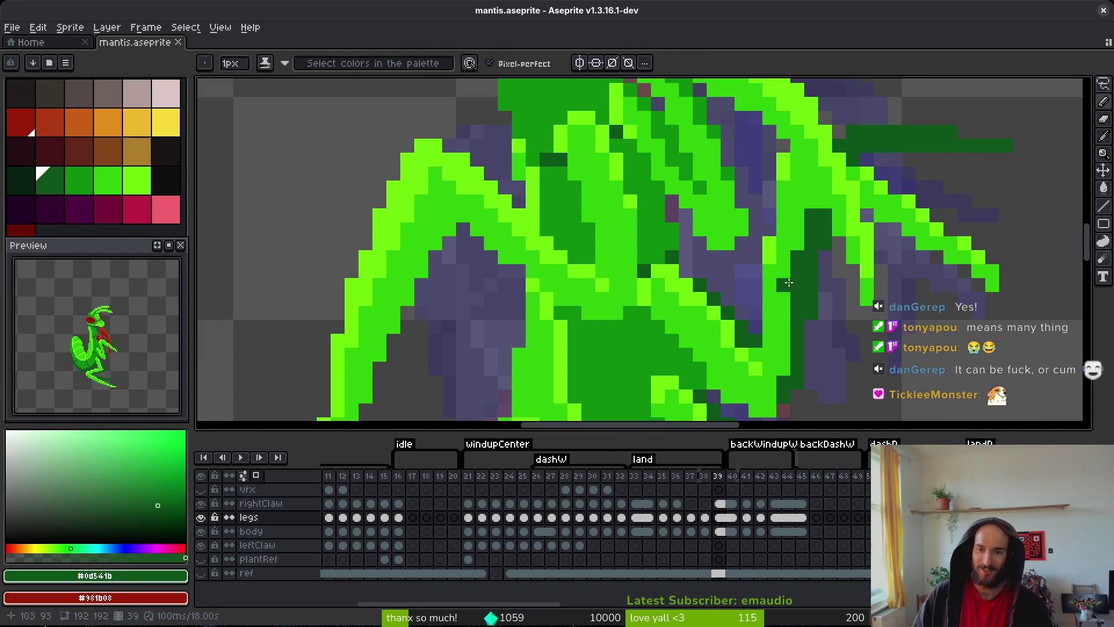
alt+click(793, 261)
key(ctrl+s)
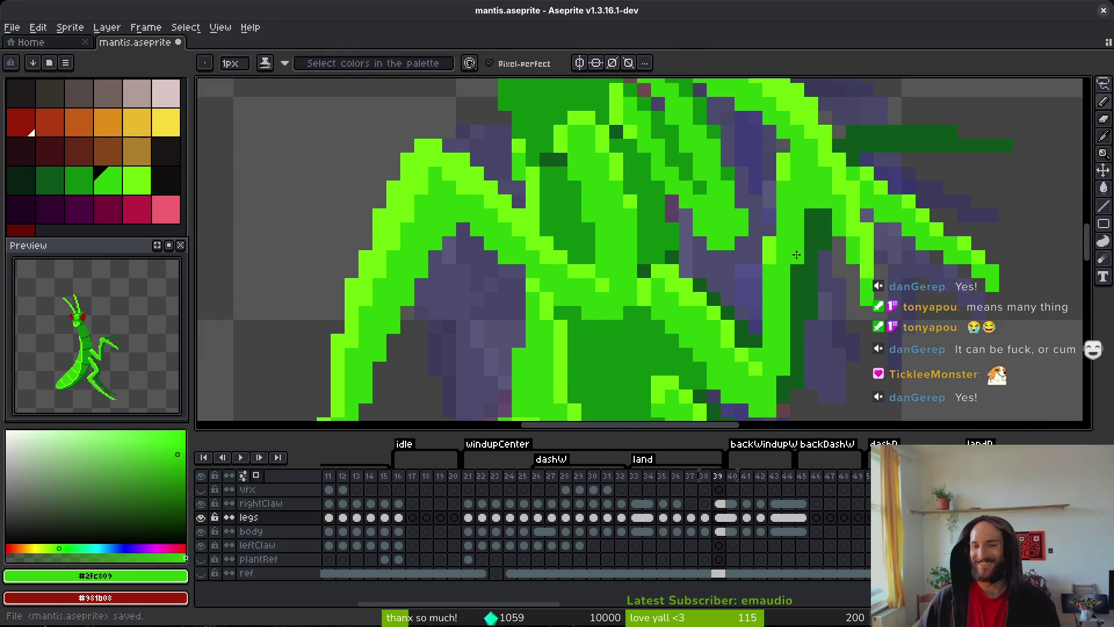
- Compare frames 38 and 39, then add a bright green pixel to the leg on frame 39
scroll(793, 261, down, 3)
scroll(845, 286, down, 1)
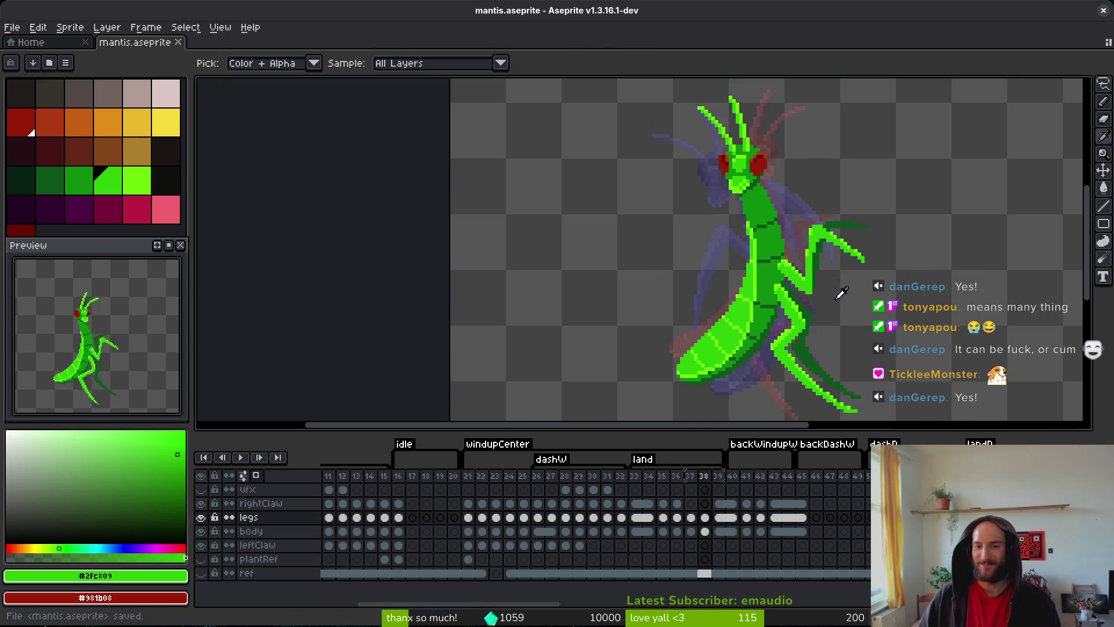
key(comma)
key(period)
key(comma)
key(period)
key(comma)
key(period)
scroll(806, 271, up, 2)
scroll(806, 271, up, 1)
key(comma)
key(period)
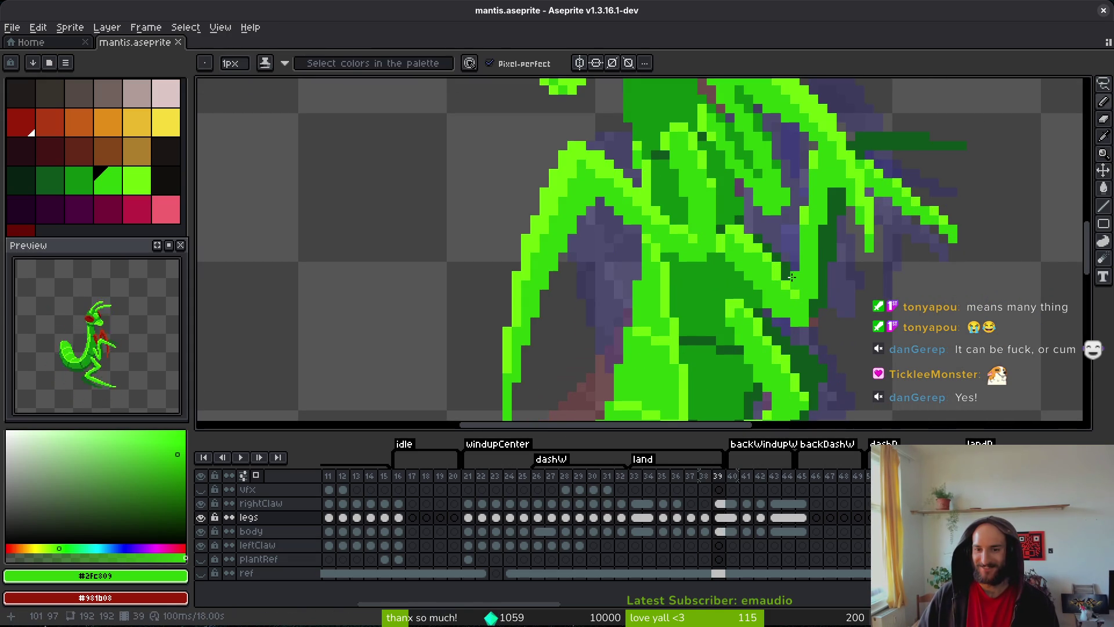
click(823, 294)
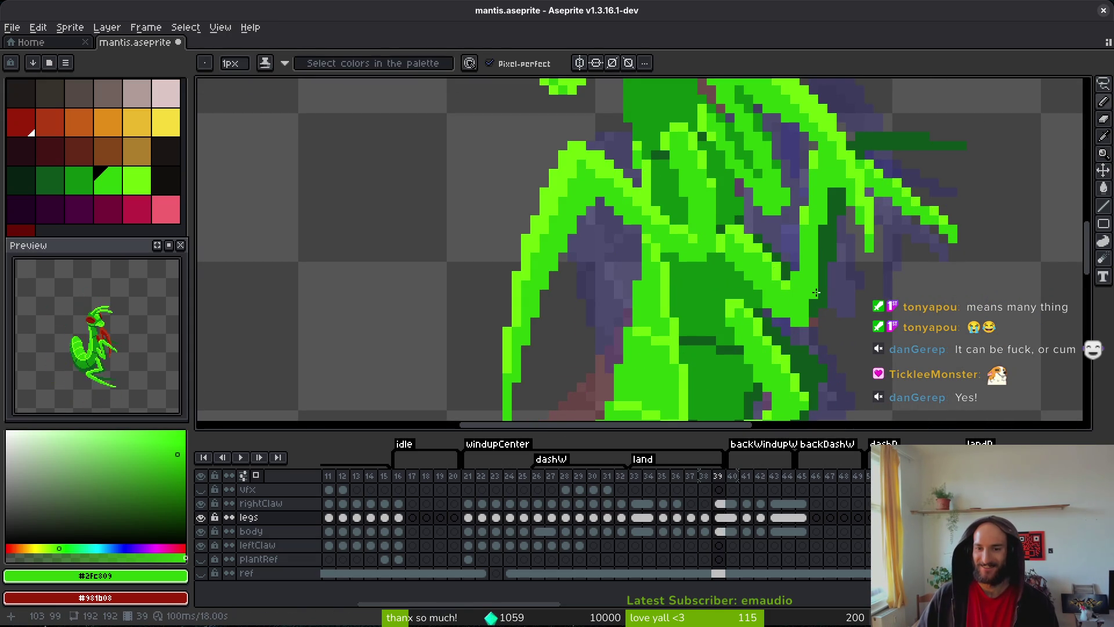
- Compare the frames again, make dark green the drawing colour, and save
scroll(847, 315, down, 2)
key(comma)
key(period)
key(comma)
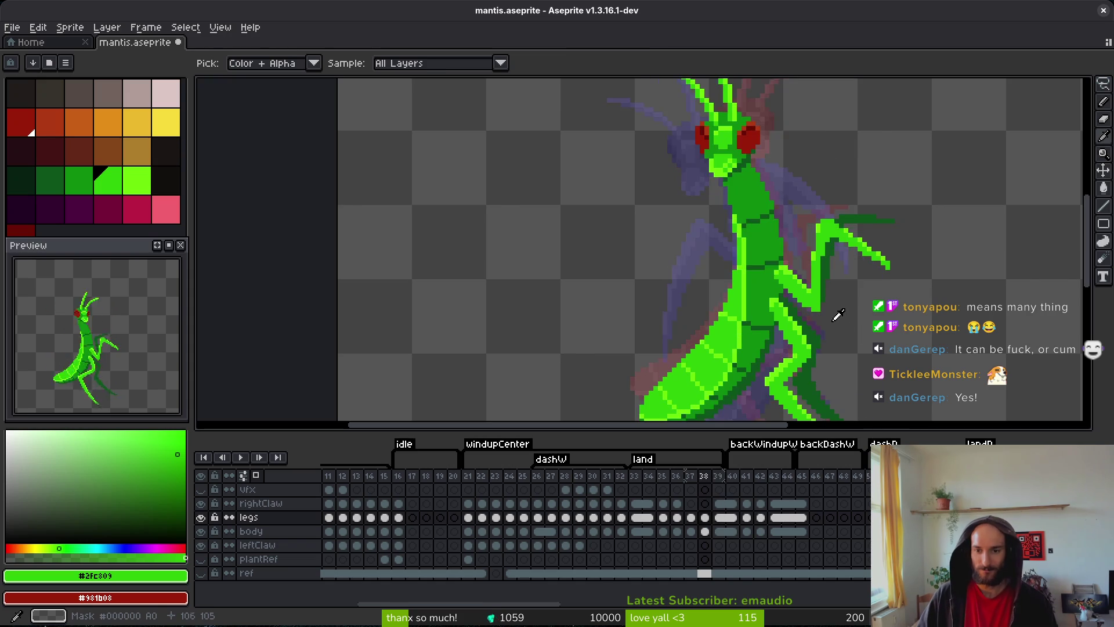
key(period)
scroll(795, 297, up, 2)
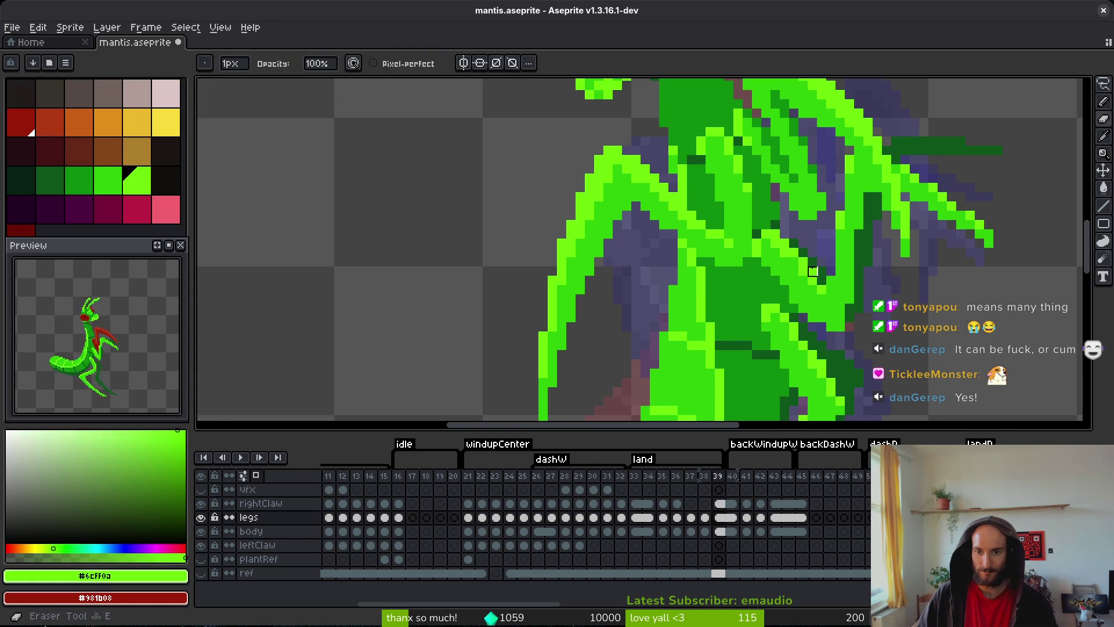
alt+click(812, 270)
key(ctrl+s)
- Flip between frames 38 and 39 to check the leg pose, then return to the Pencil
scroll(910, 323, down, 2)
key(comma)
key(period)
key(comma)
key(period)
key(comma)
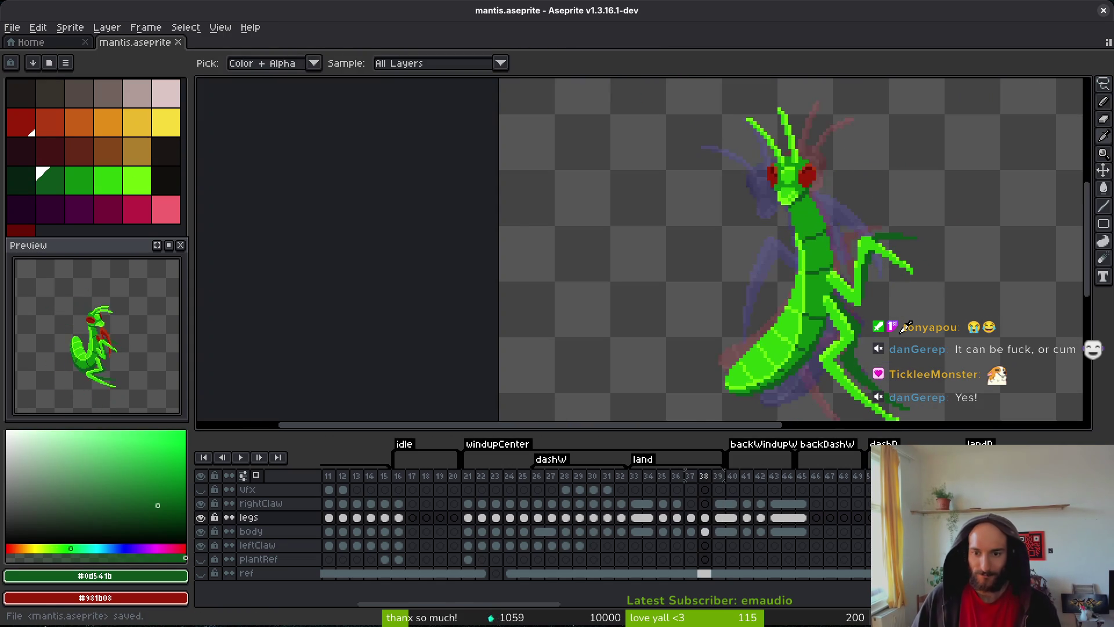
key(period)
key(comma)
key(period)
key(comma)
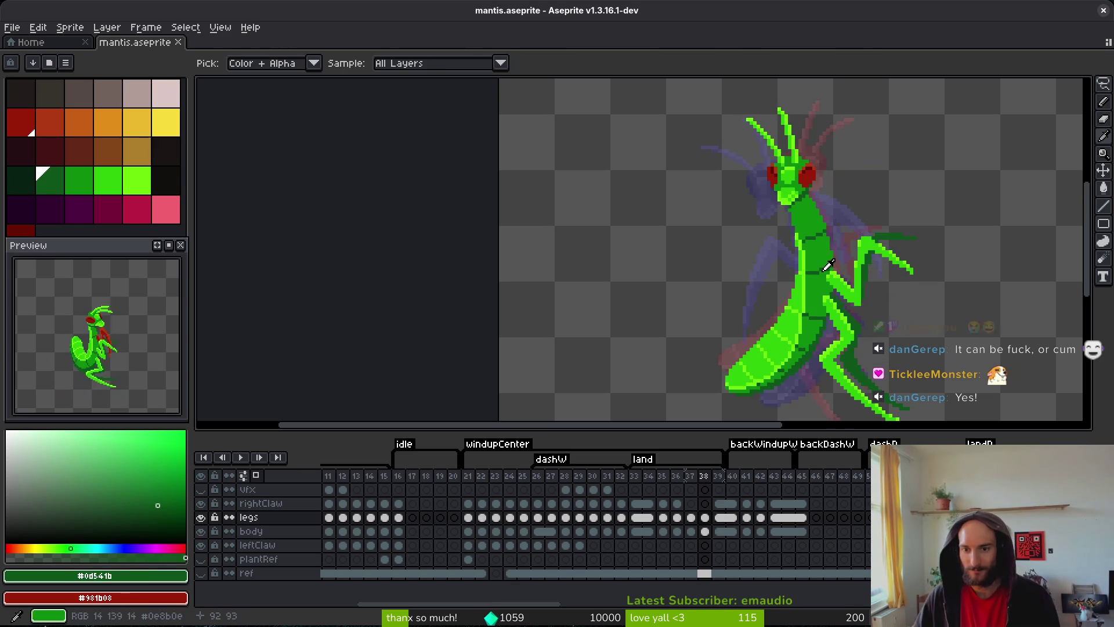
key(period)
key(b)
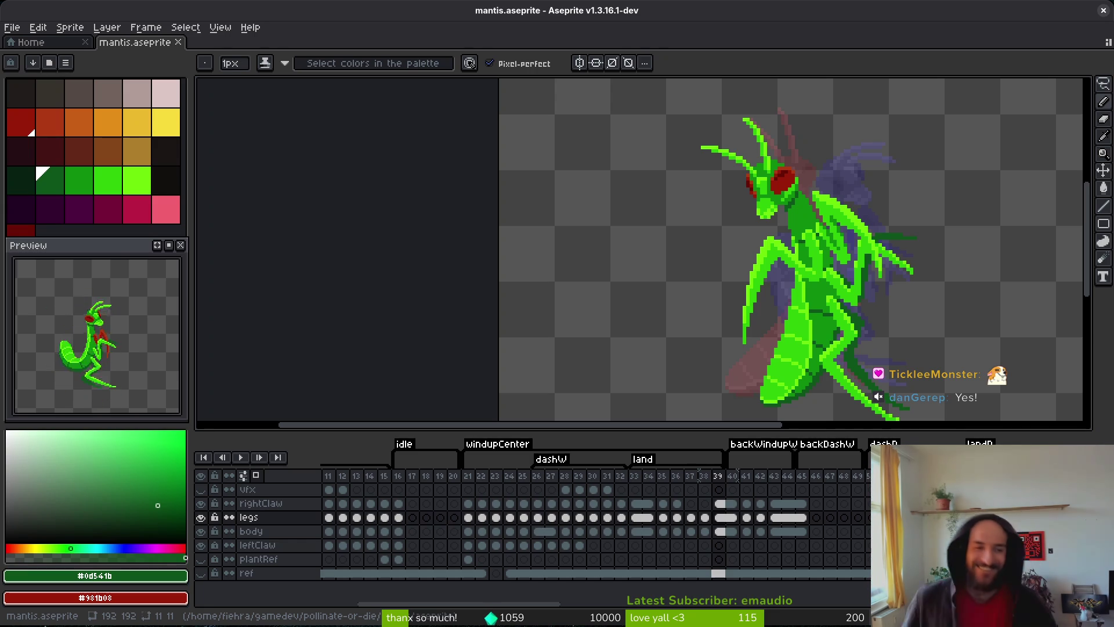
- On frame 36, pick the claw red #af3a13 and switch editing to the rightClaw layer
key(Left)
key(Left)
key(Left)
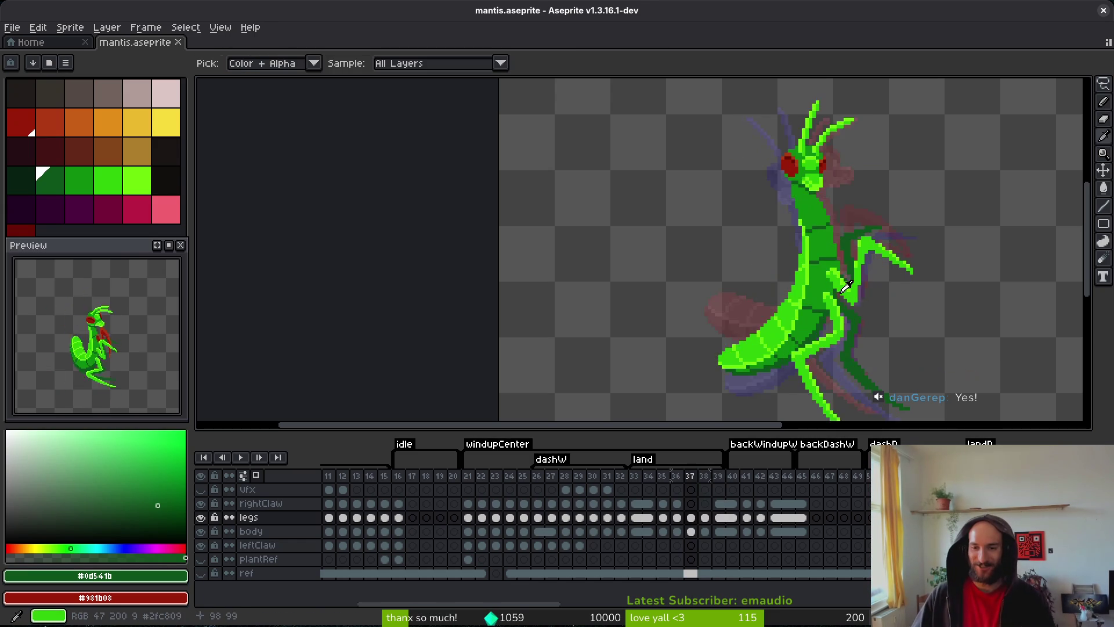
scroll(874, 280, up, 2)
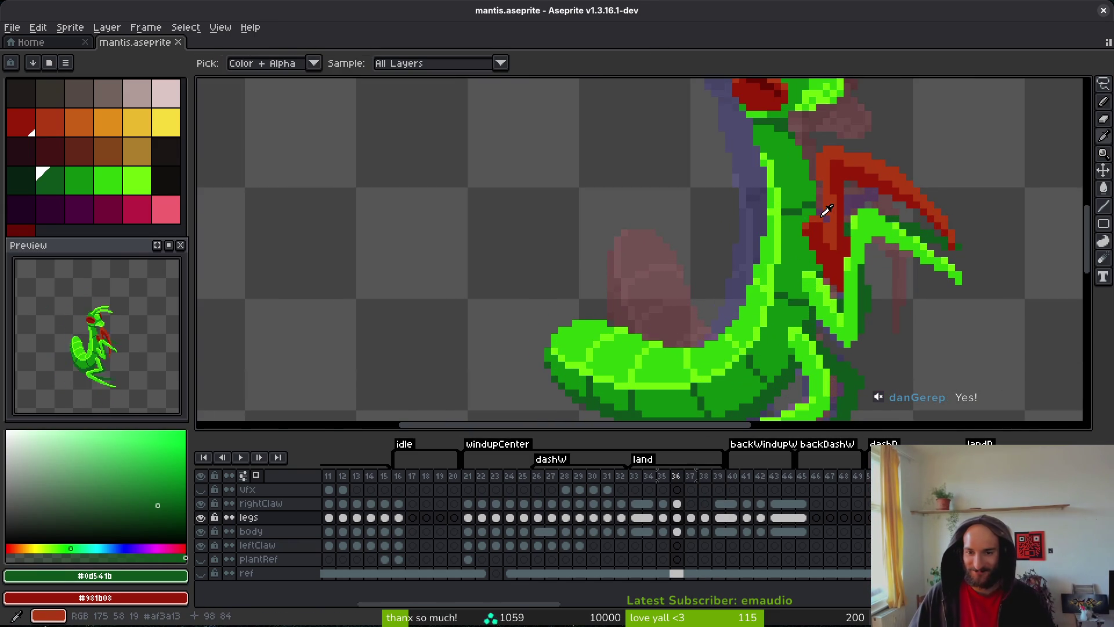
alt+click(820, 223)
key(Right)
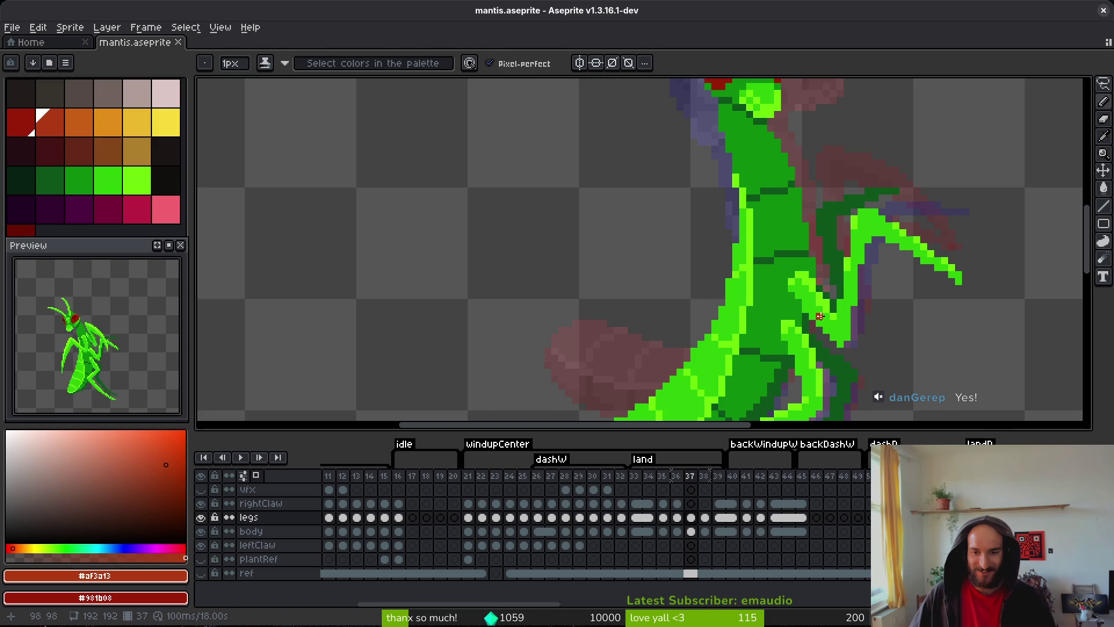
key(alt)
ctrl+click(830, 250)
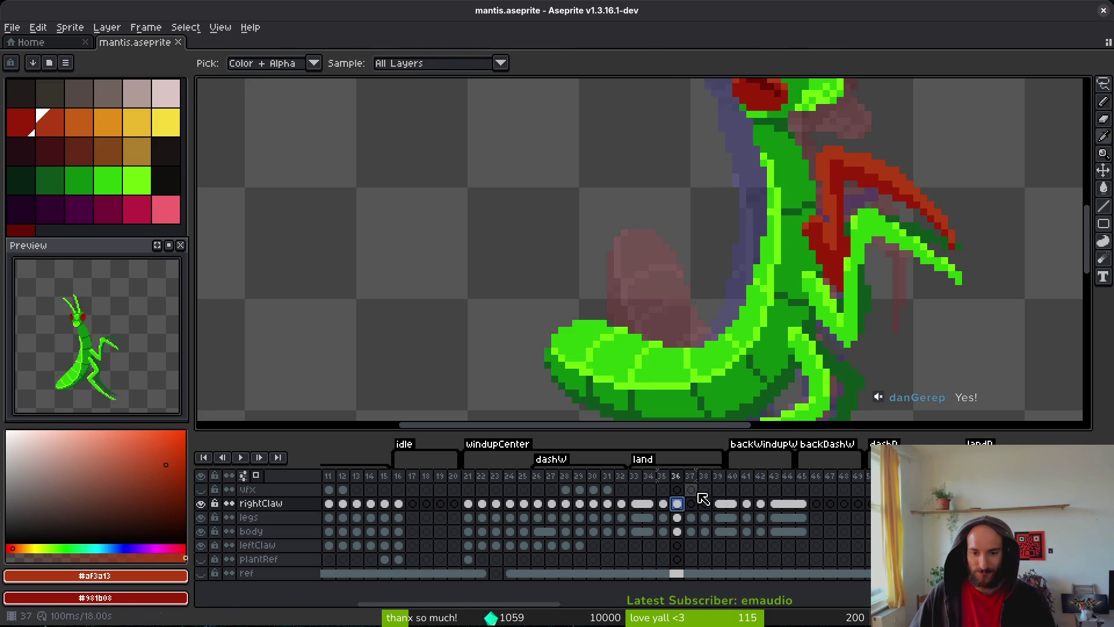
- On frame 36, paint the right claw's stray green and purple pixels red, then save
key(Left)
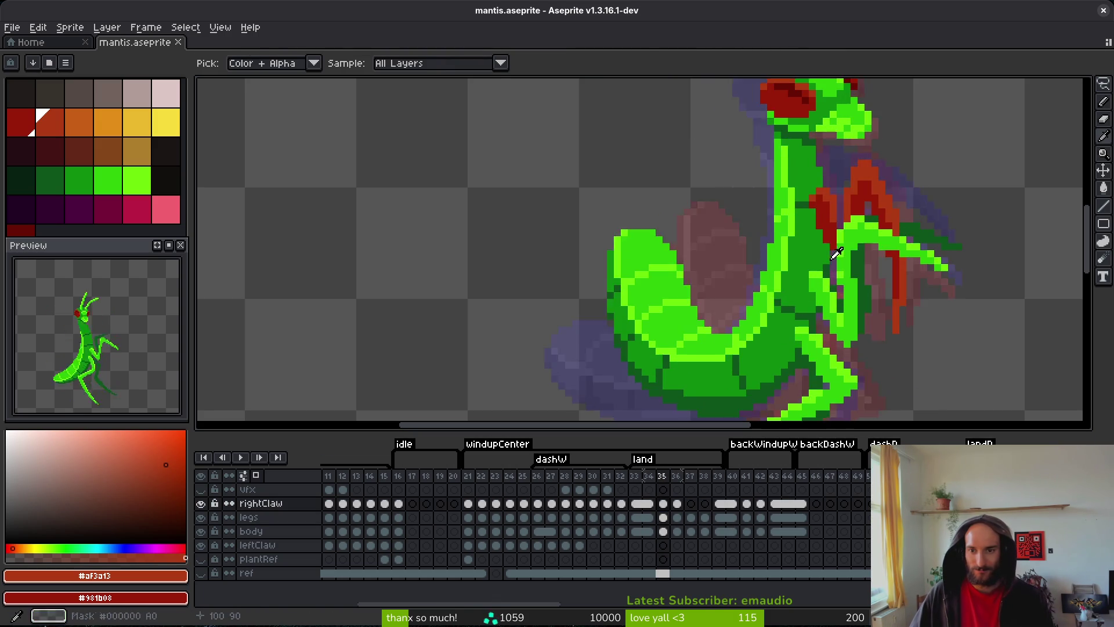
scroll(848, 249, up, 2)
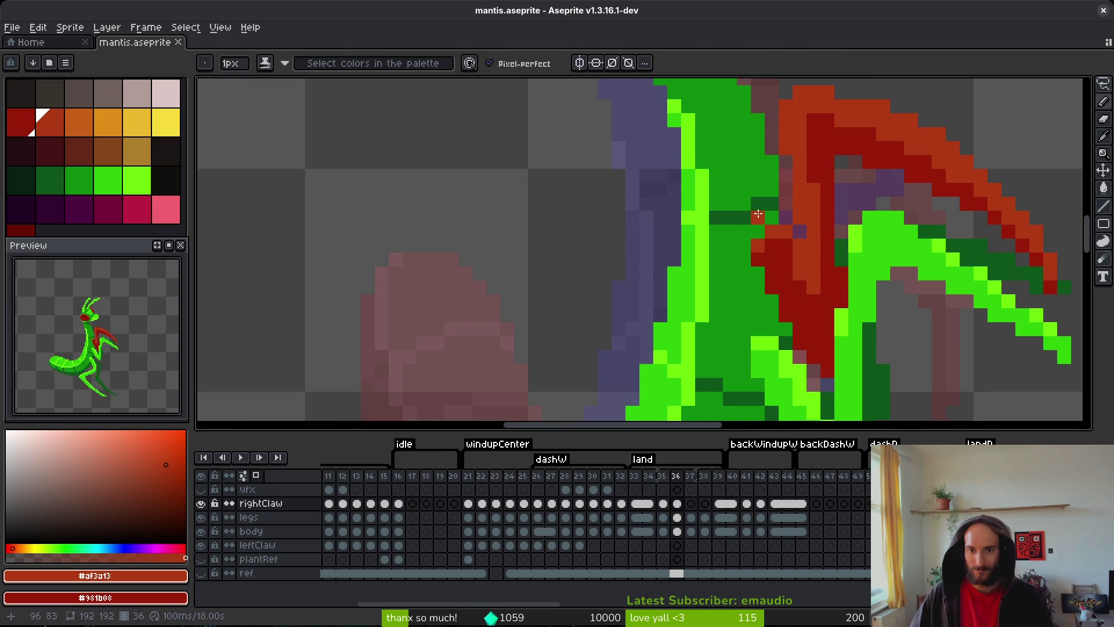
click(765, 204)
click(744, 218)
click(758, 219)
click(783, 219)
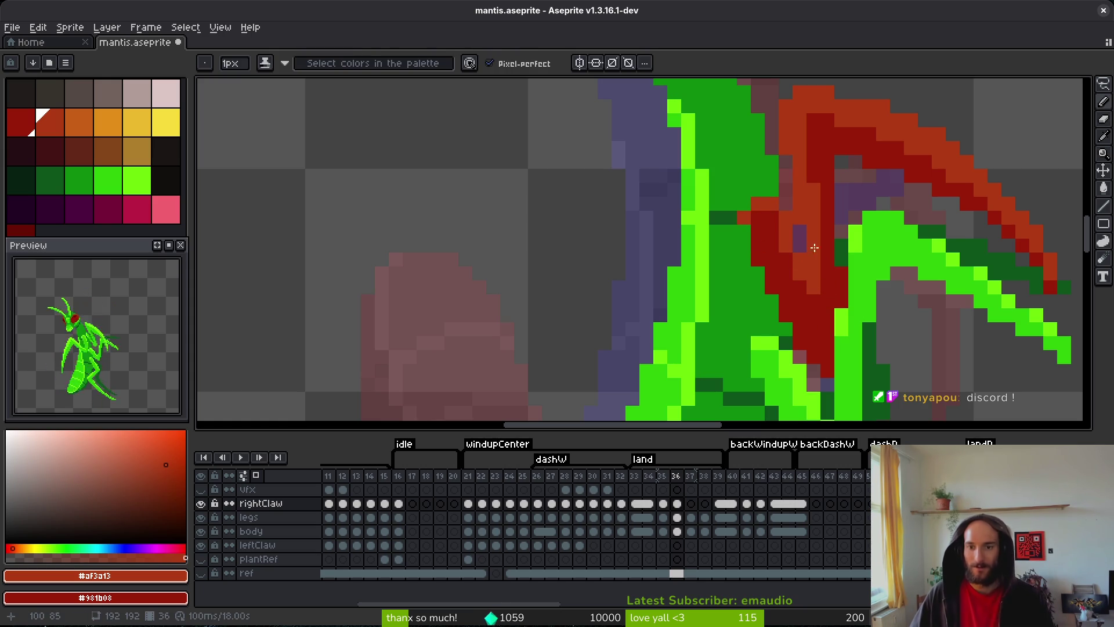
key(ctrl+s)
scroll(832, 288, down, 1)
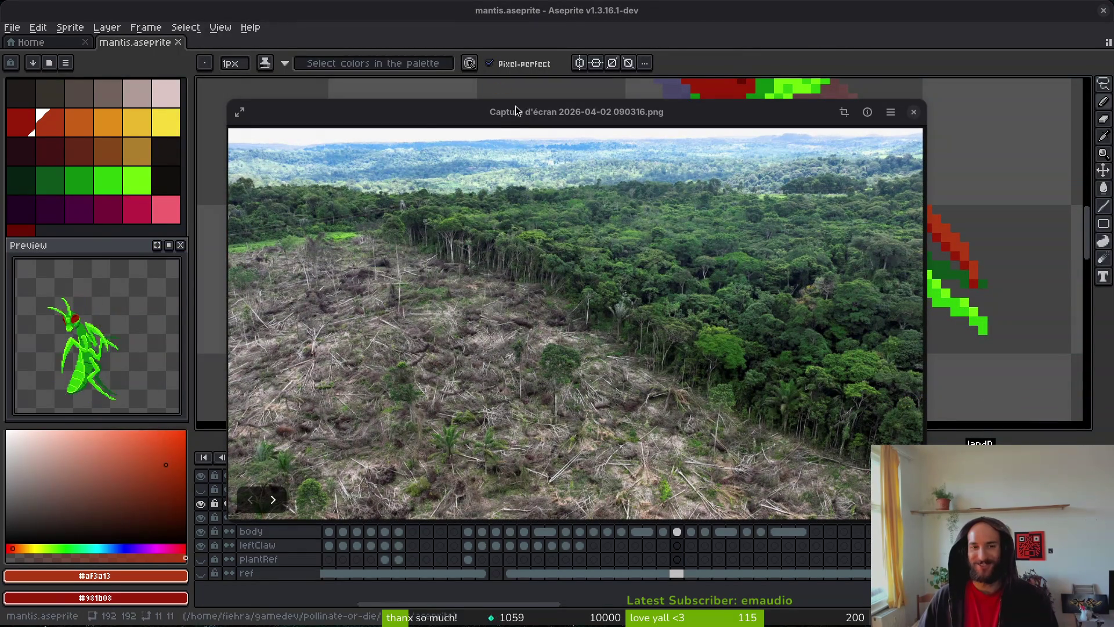
- Open the 090335 screenshot and page through the field, burning field and log pile photos
drag(513, 113, 357, 116)
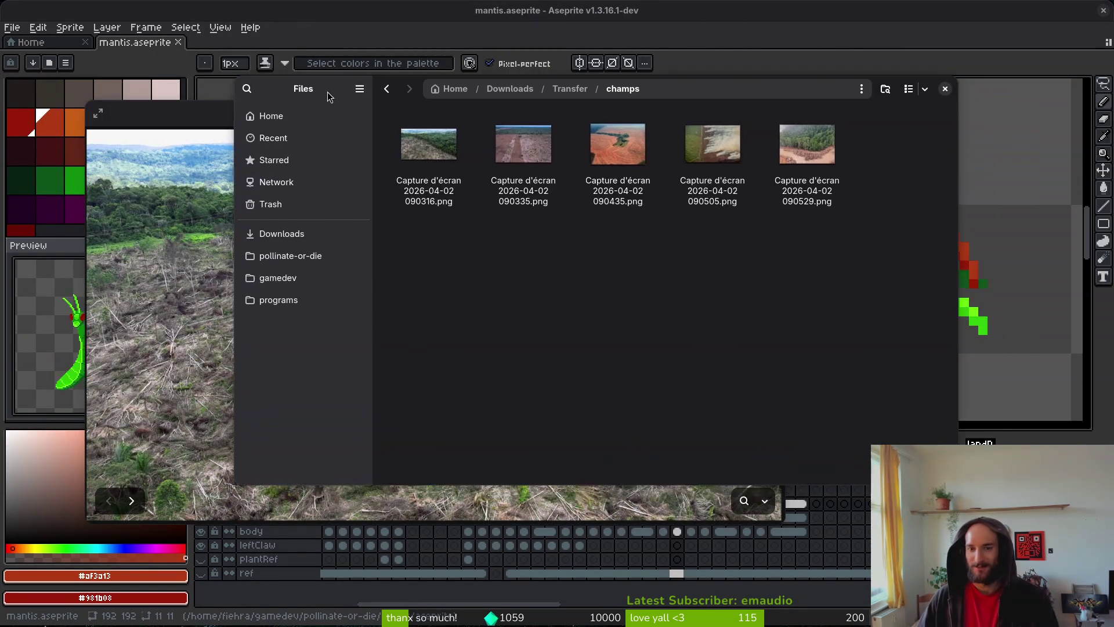
double_click(663, 167)
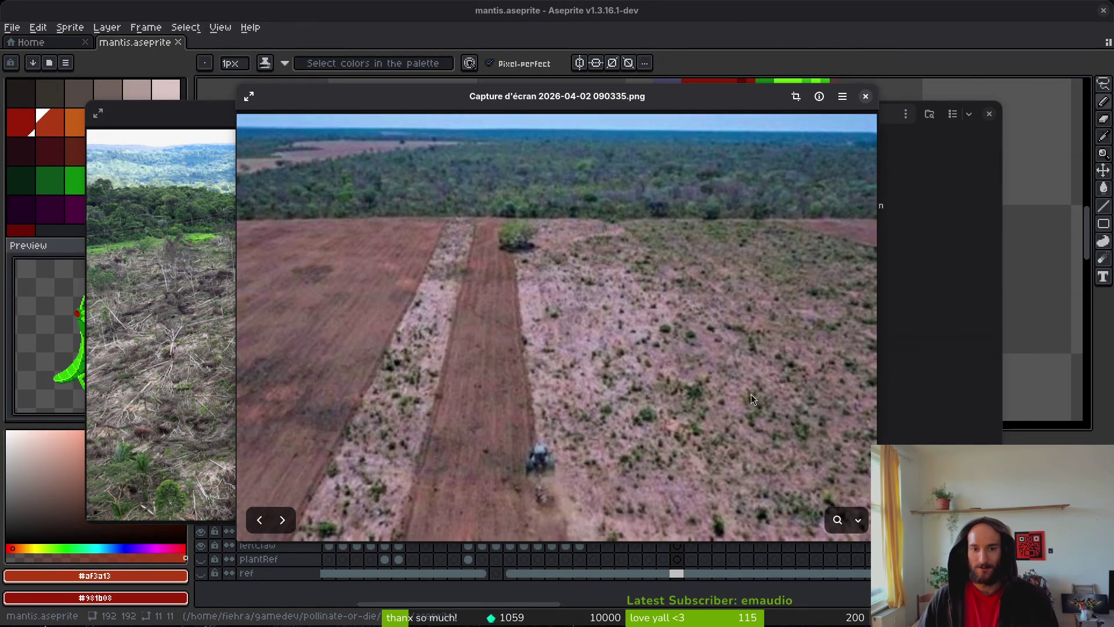
click(282, 520)
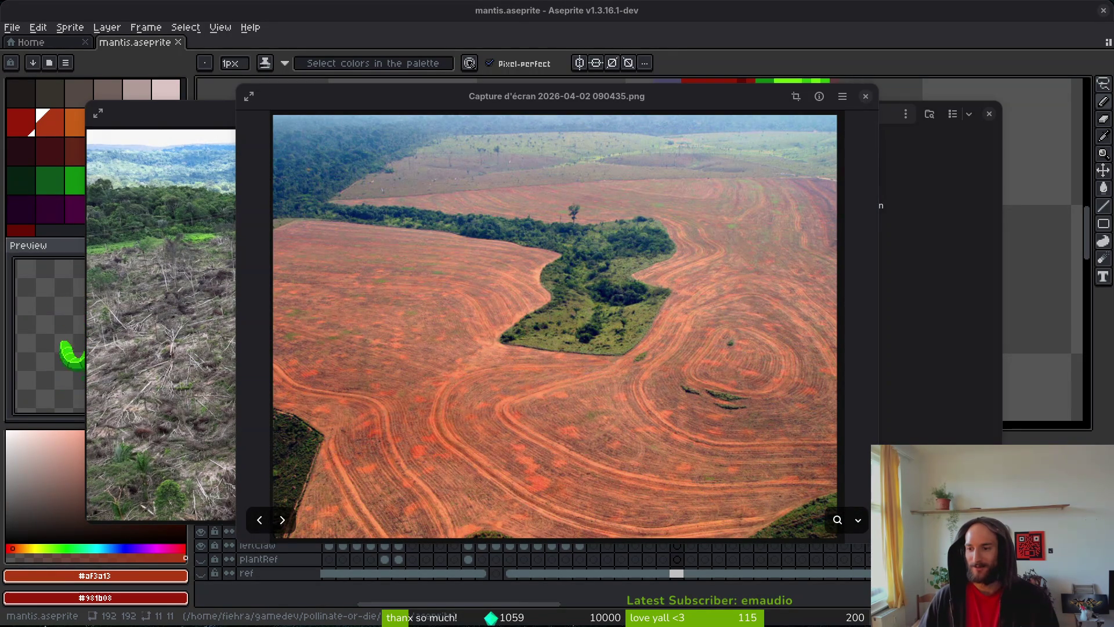
click(291, 524)
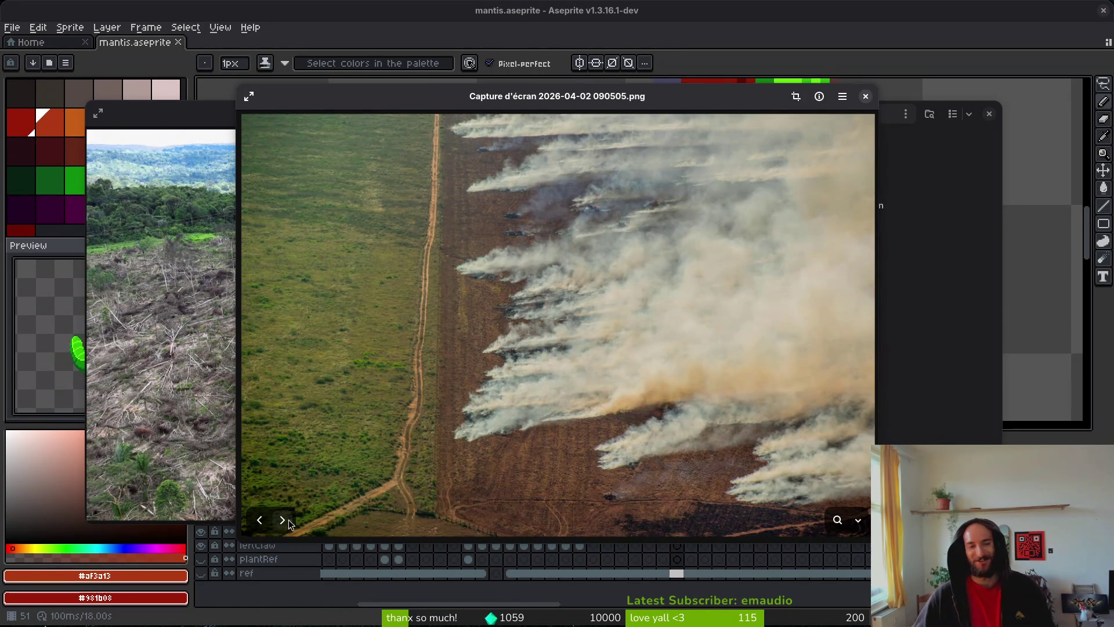
click(285, 520)
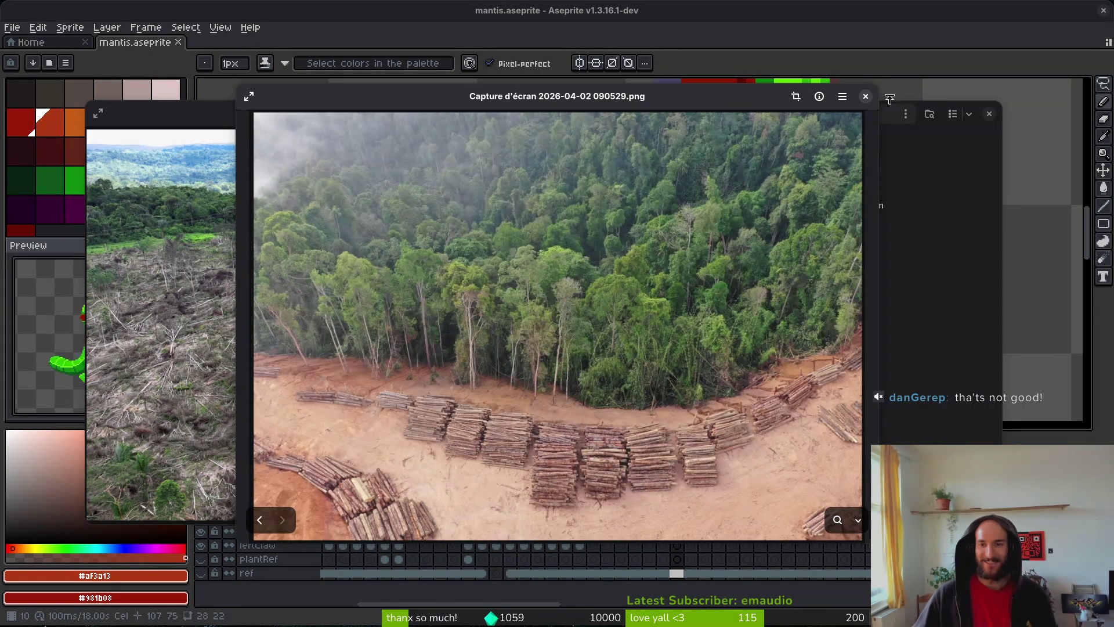
- Close both photo viewer windows
click(866, 97)
click(298, 152)
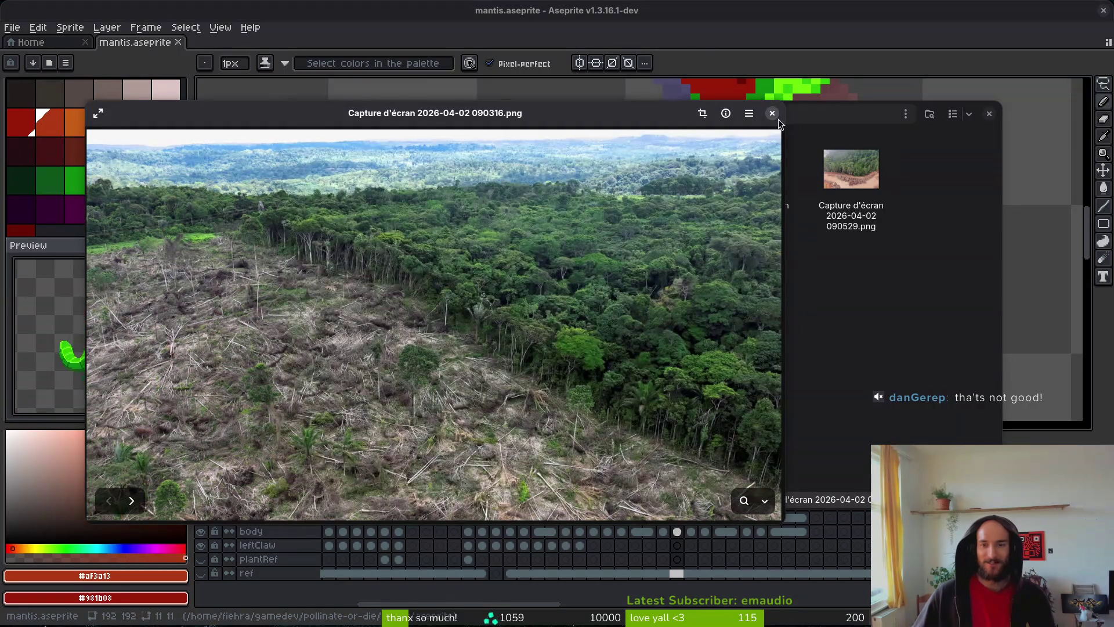
click(781, 119)
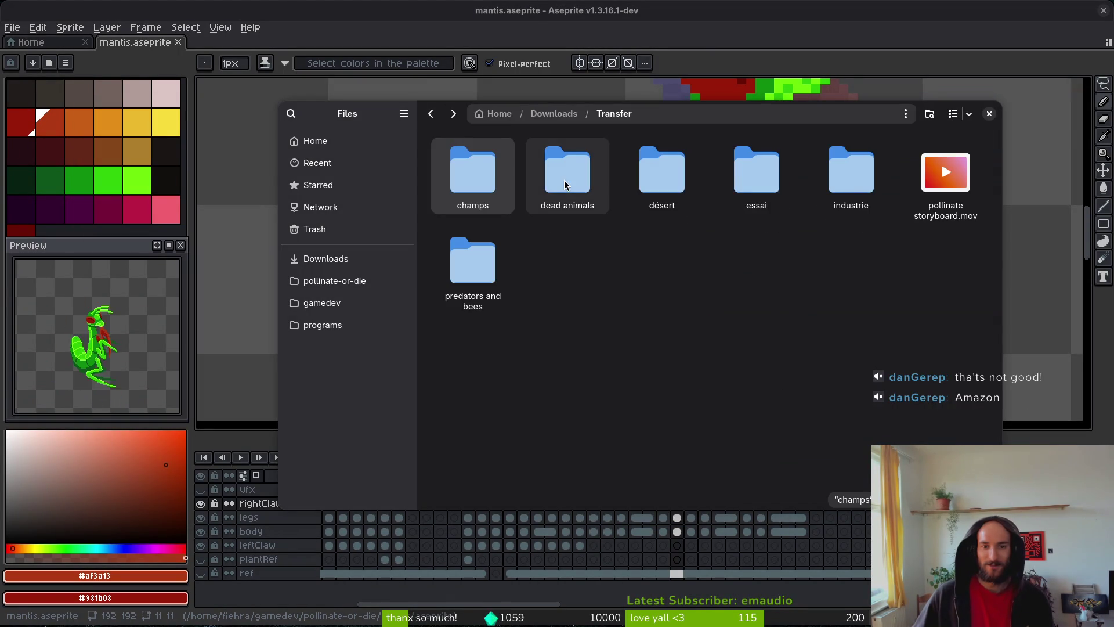
- Browse the dead animals screenshots, from skeleton and turtle carcass to tigers and cow, then close
double_click(582, 193)
double_click(488, 183)
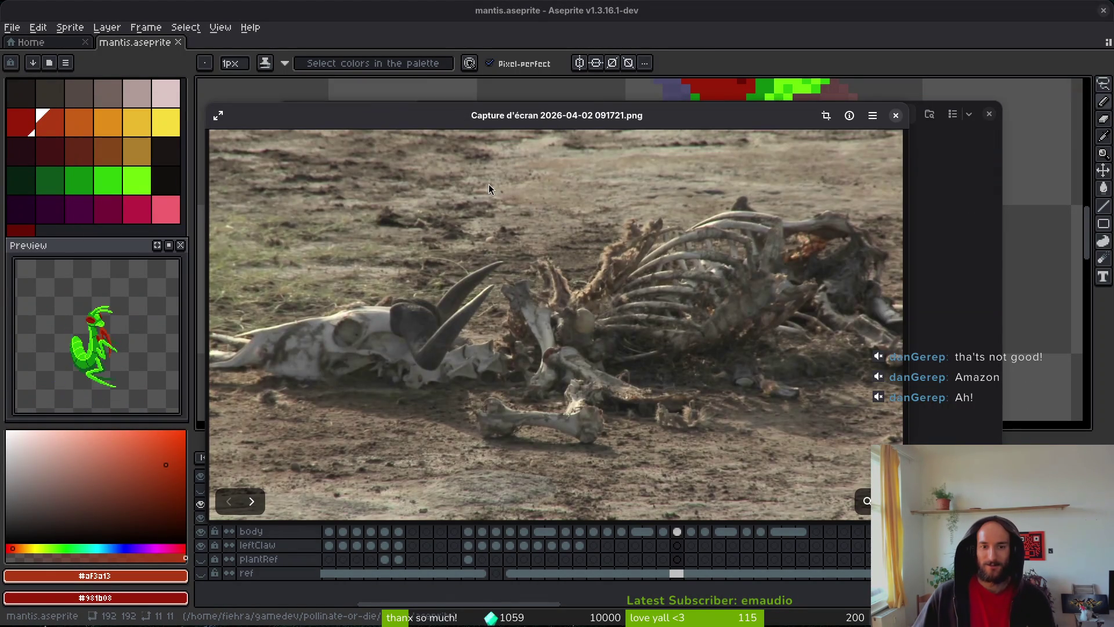
click(251, 501)
click(229, 501)
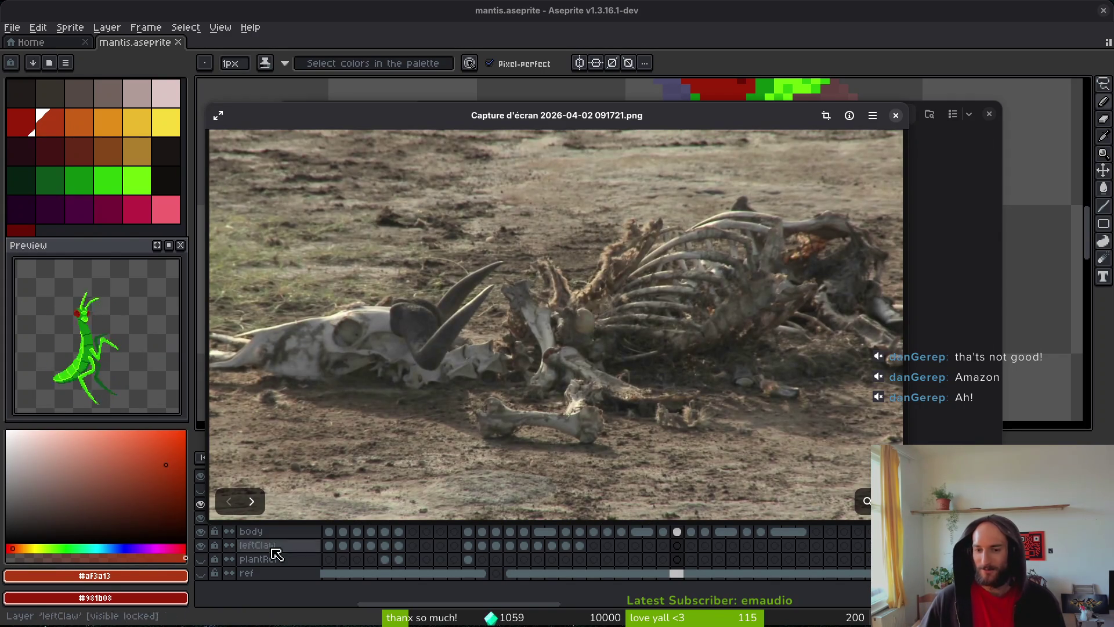
click(254, 501)
click(256, 504)
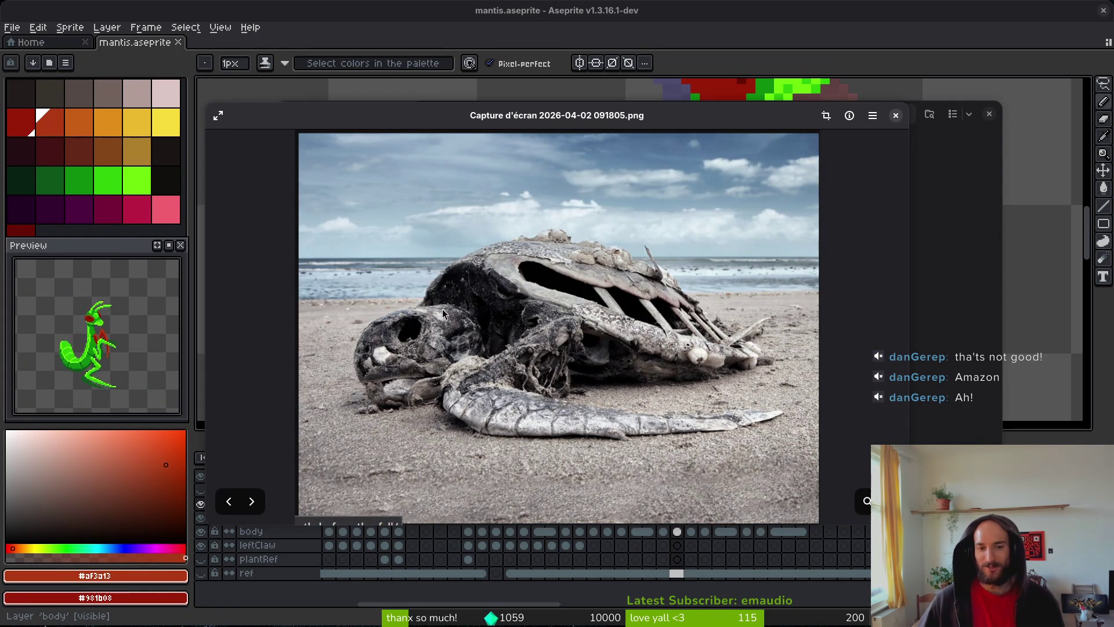
click(250, 503)
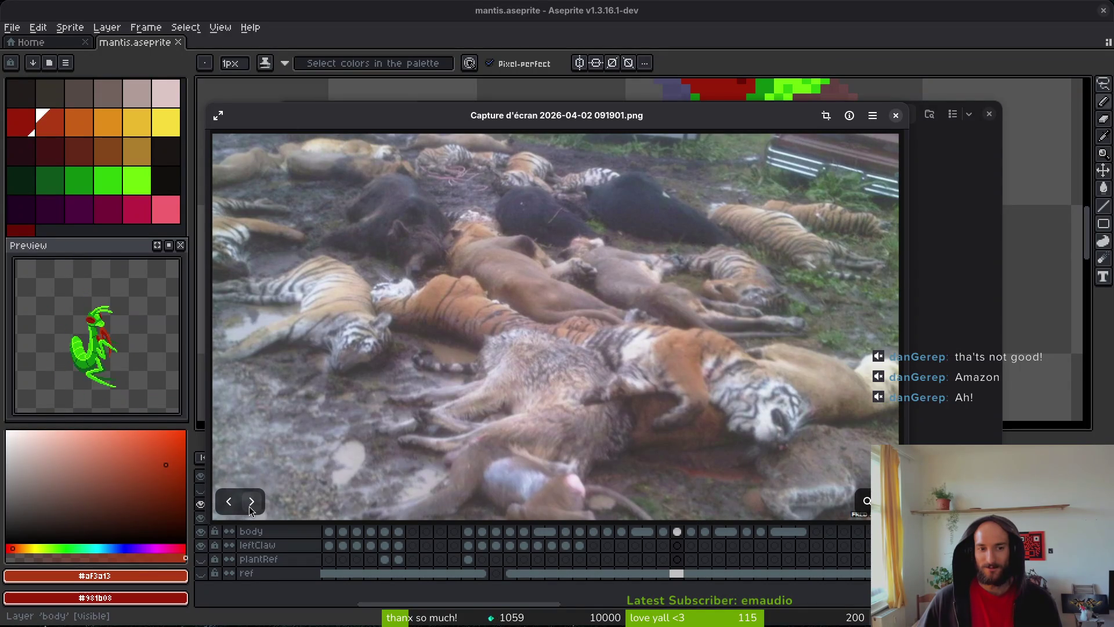
click(250, 502)
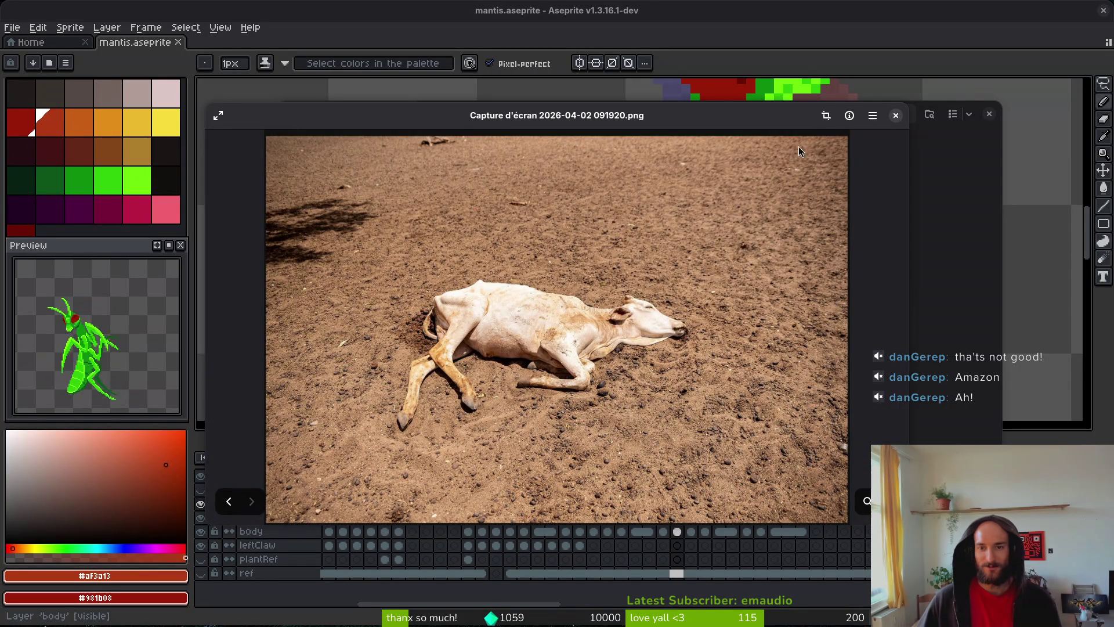
click(895, 116)
- Open the désert folder, page through its cracked earth and dune photos, then close
key(alt+Up)
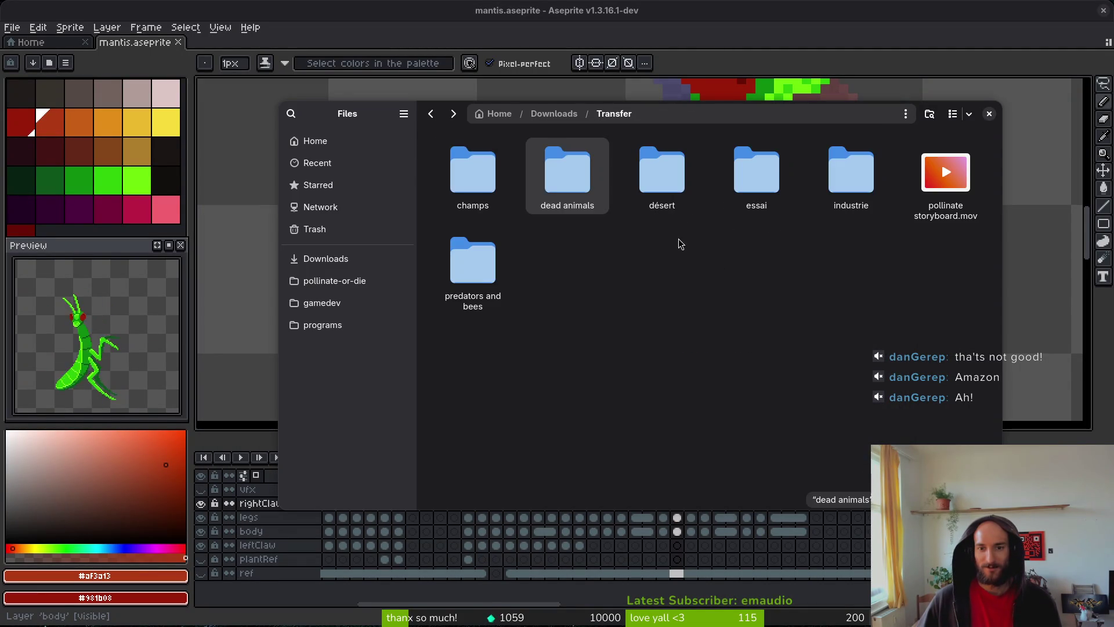
double_click(675, 200)
double_click(486, 197)
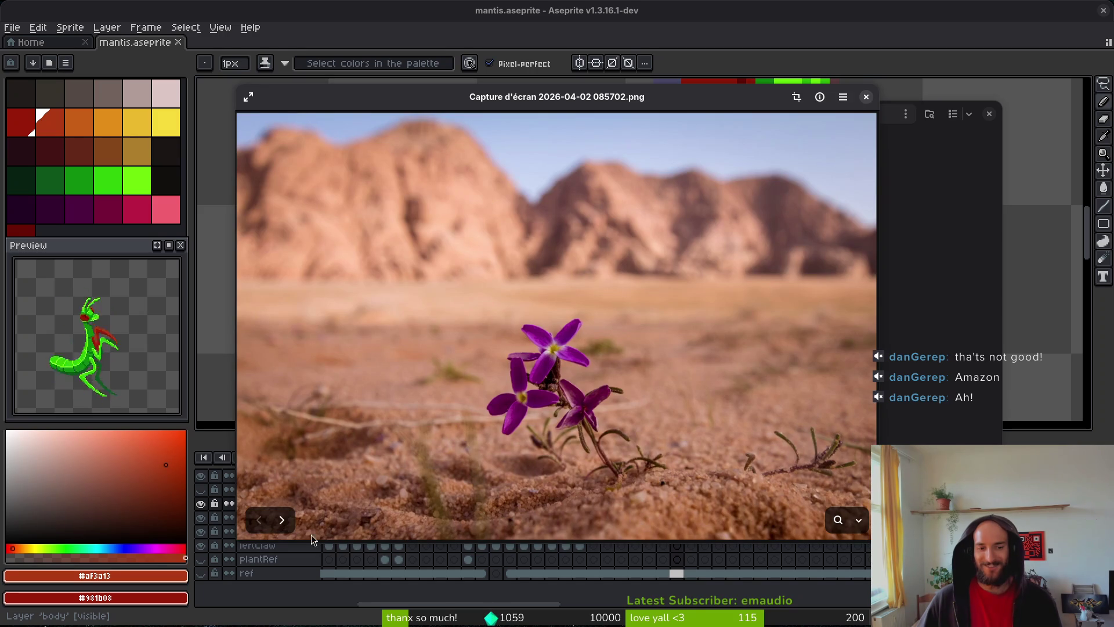
click(282, 520)
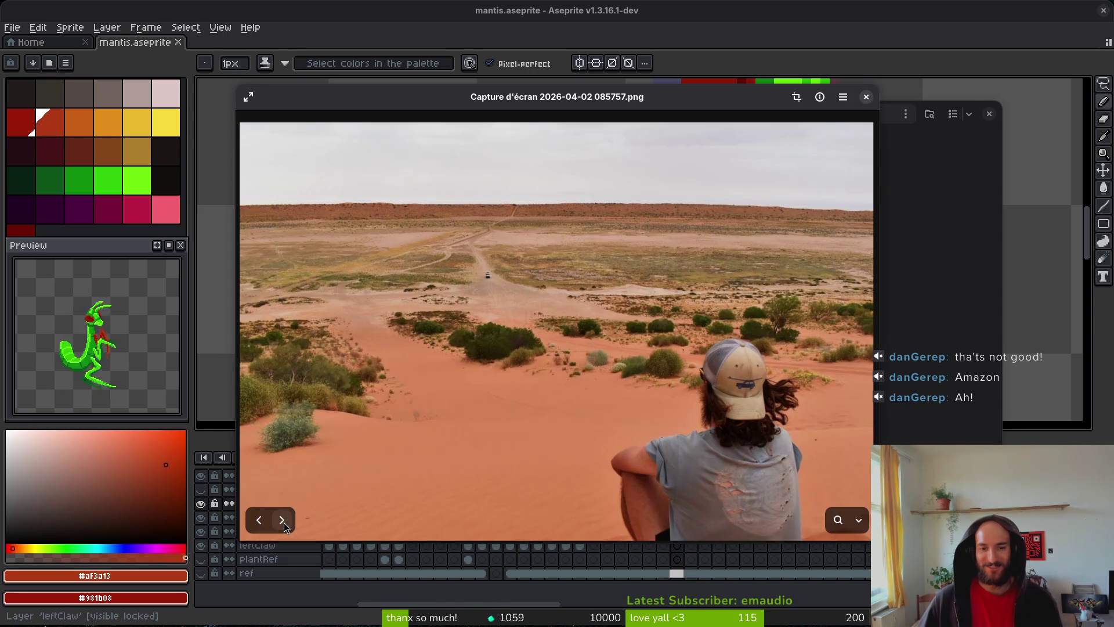
click(282, 520)
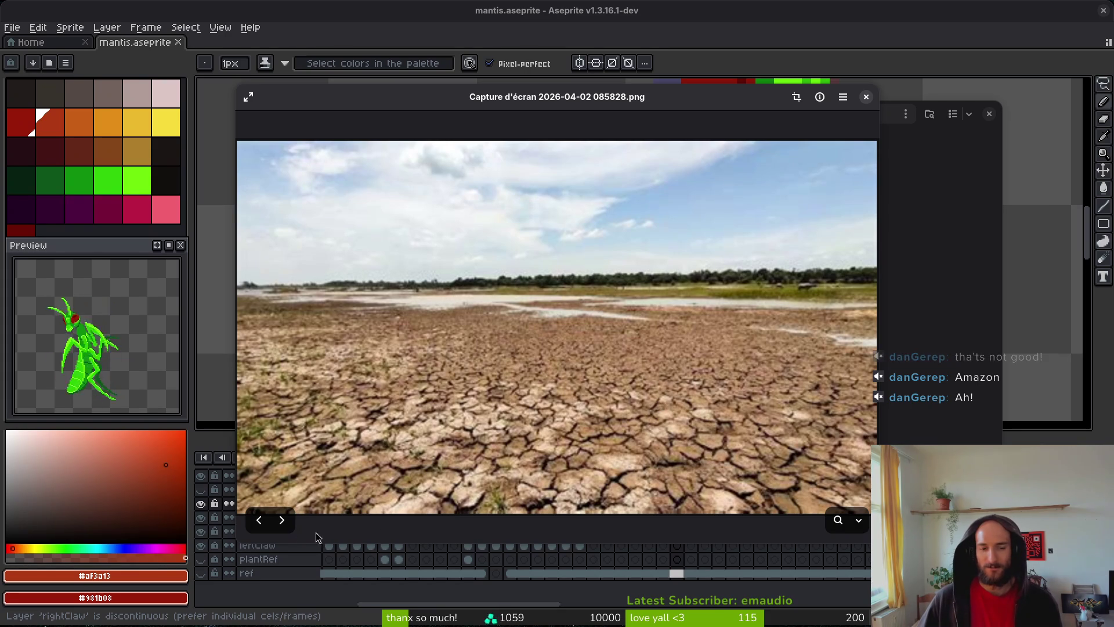
click(282, 521)
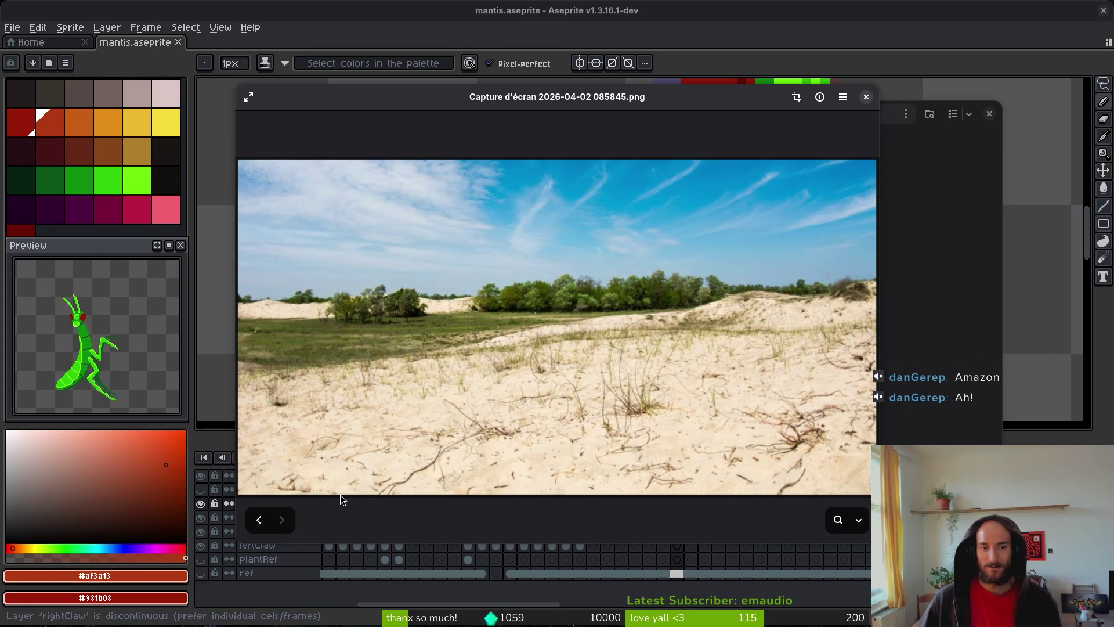
click(866, 97)
- Peek into the essai folder, then open the industrie folder from Transfer
click(431, 113)
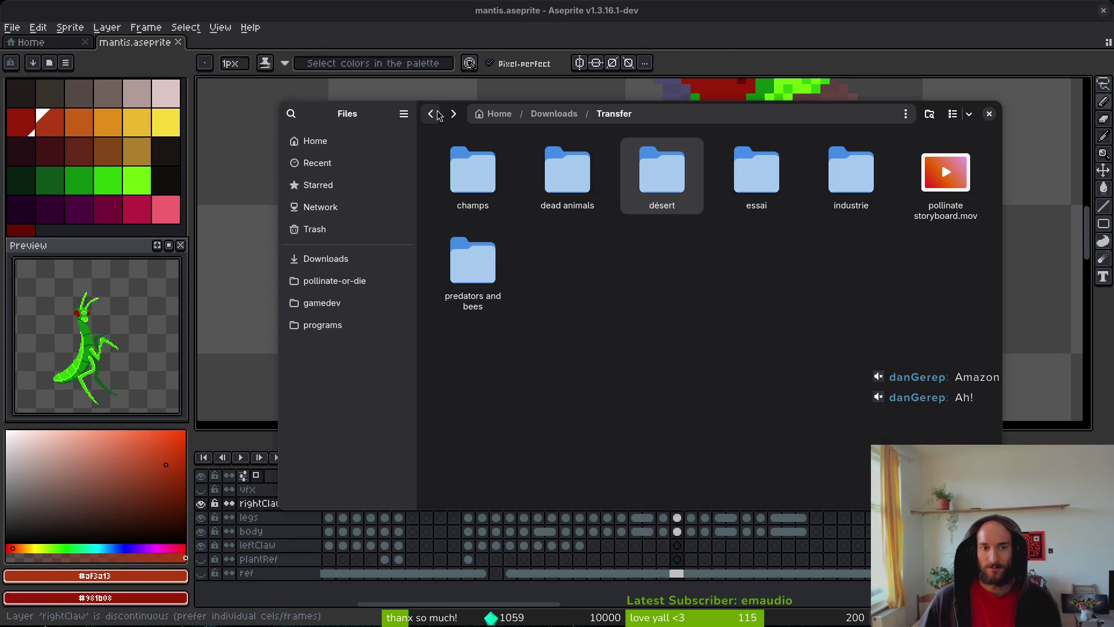
double_click(796, 187)
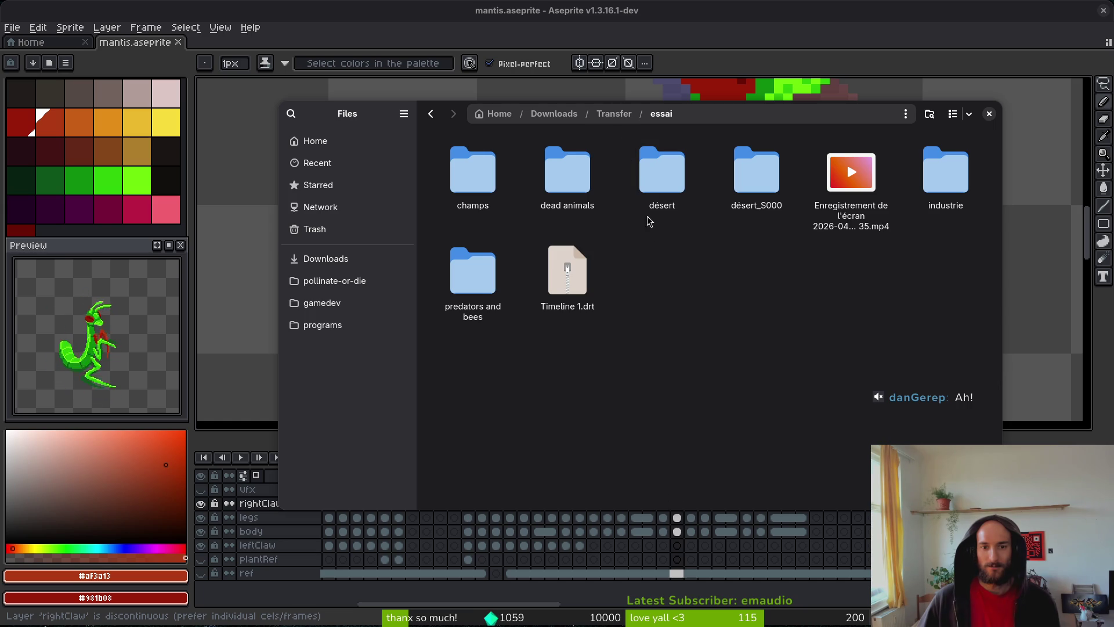
click(613, 113)
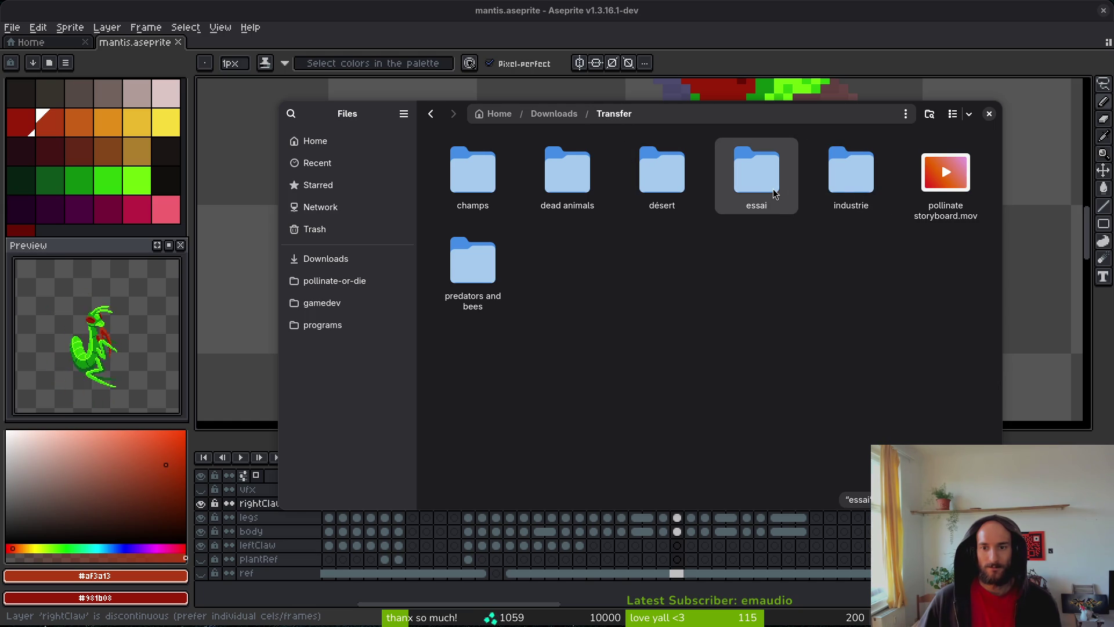
double_click(851, 174)
- View the smoking factory, refinery, factory yard, overgrown hall and steel silos screenshots one by one
double_click(498, 173)
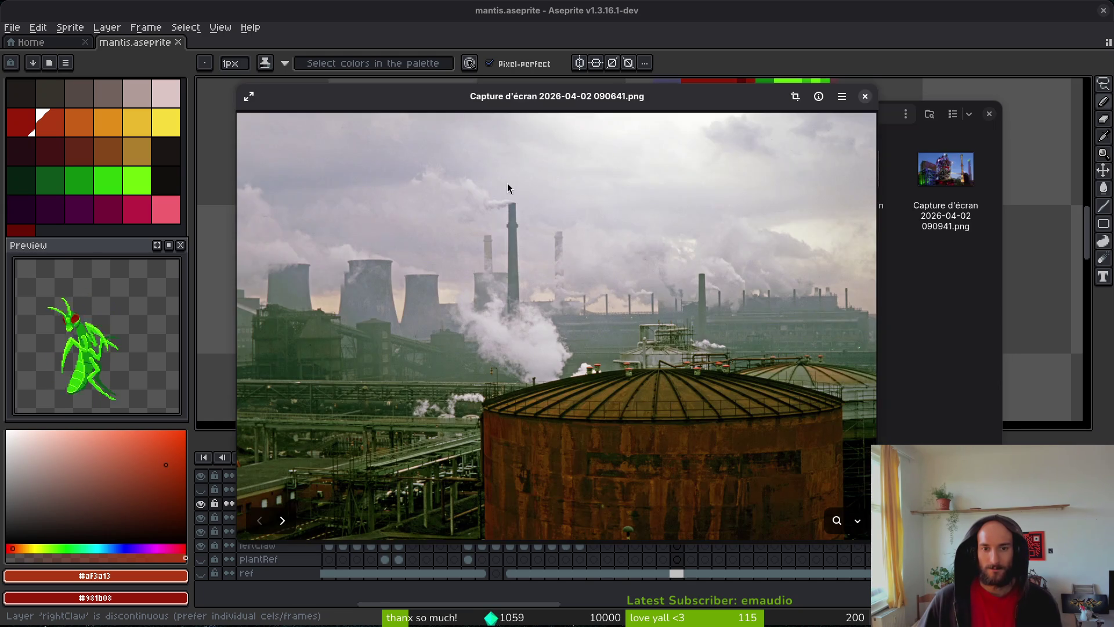
click(865, 96)
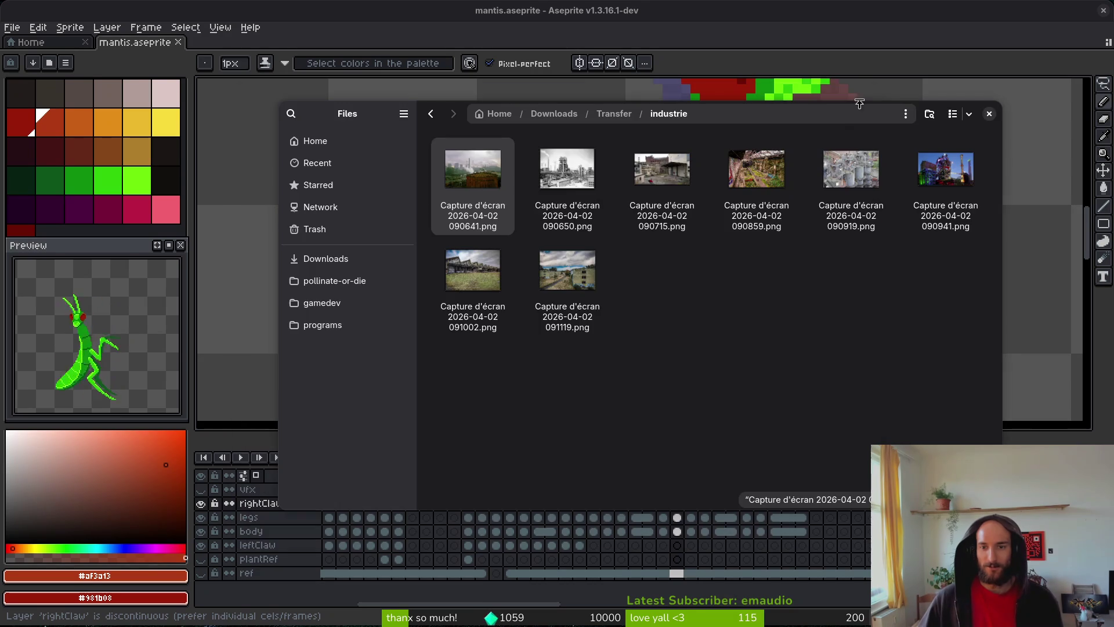
double_click(538, 170)
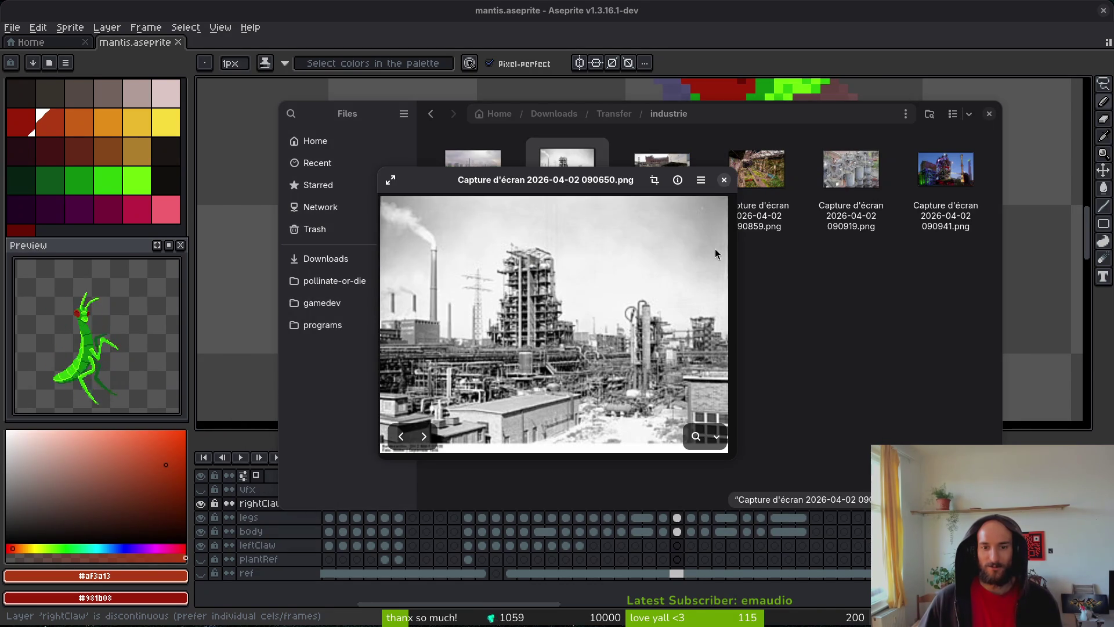
click(726, 182)
double_click(672, 149)
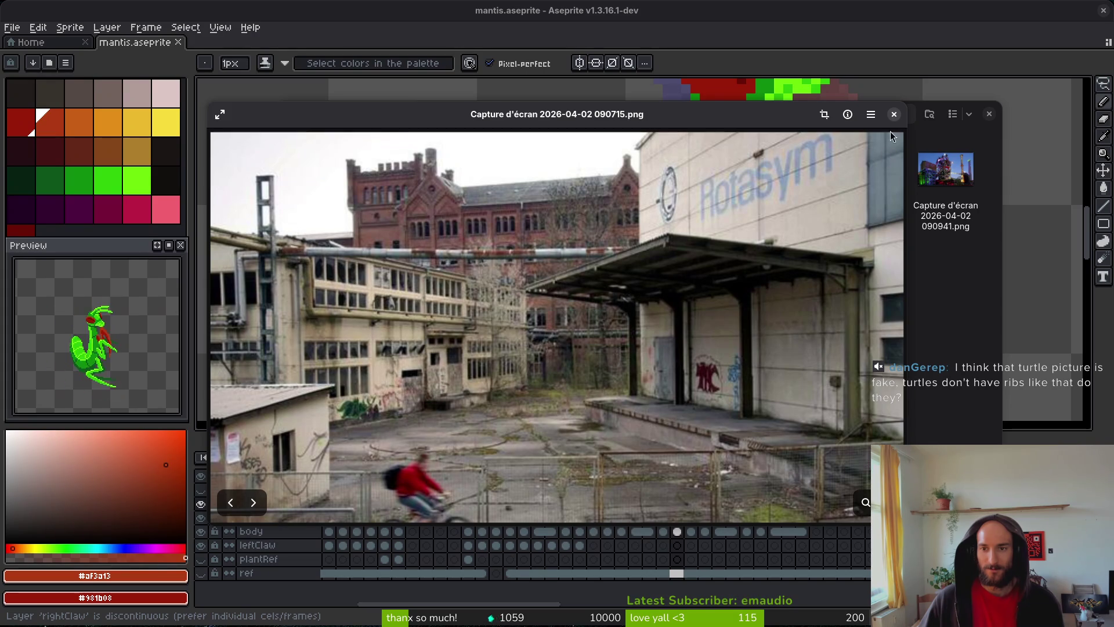
click(893, 115)
double_click(755, 168)
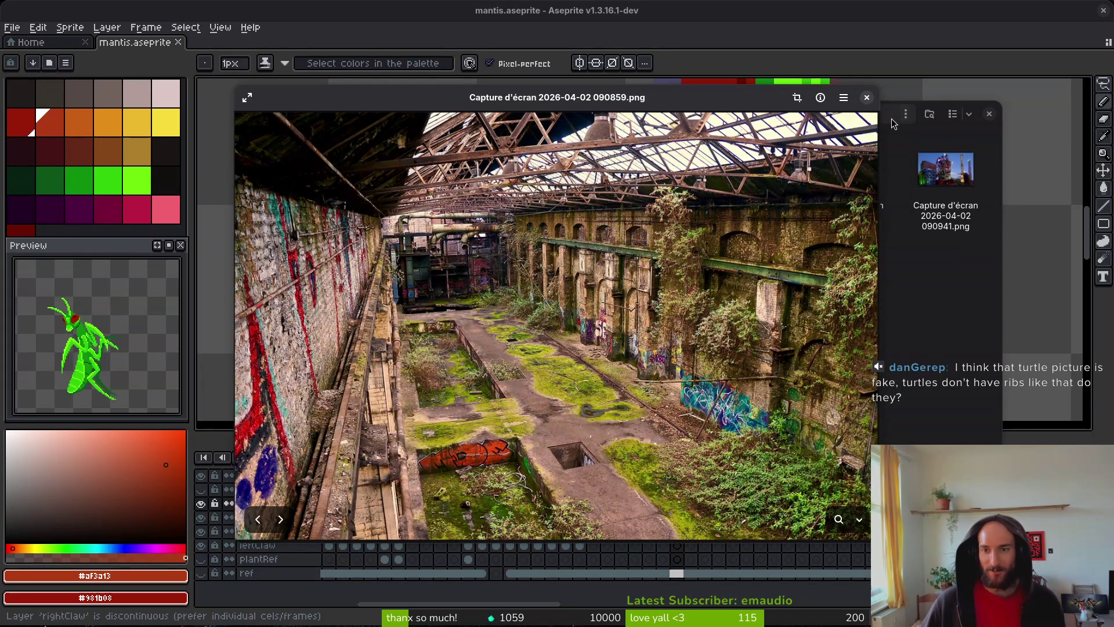
click(867, 97)
double_click(837, 180)
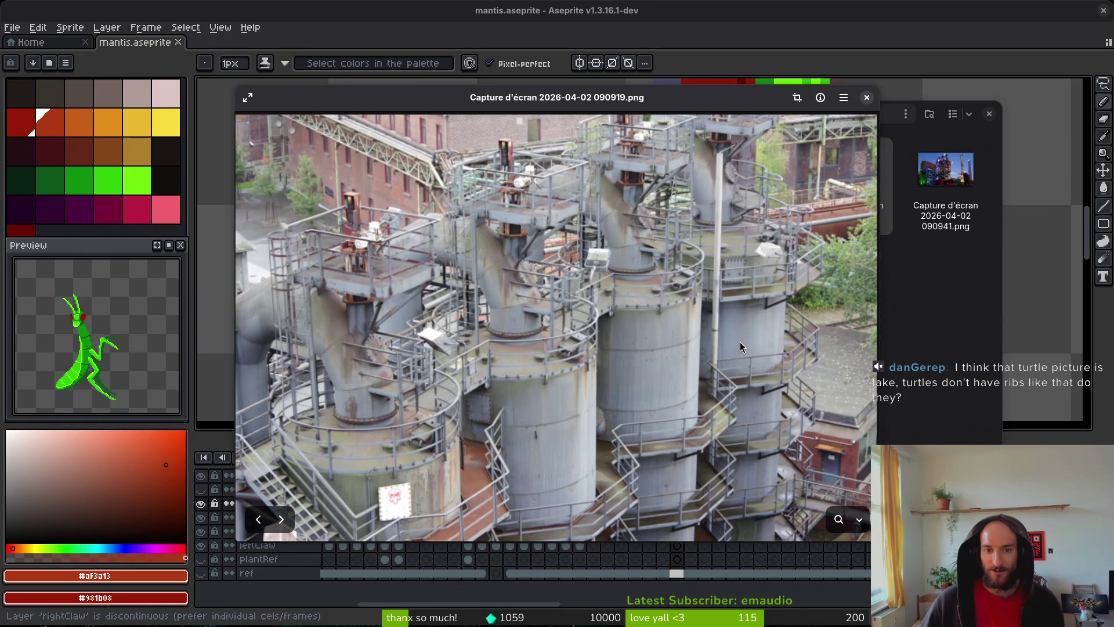
click(867, 97)
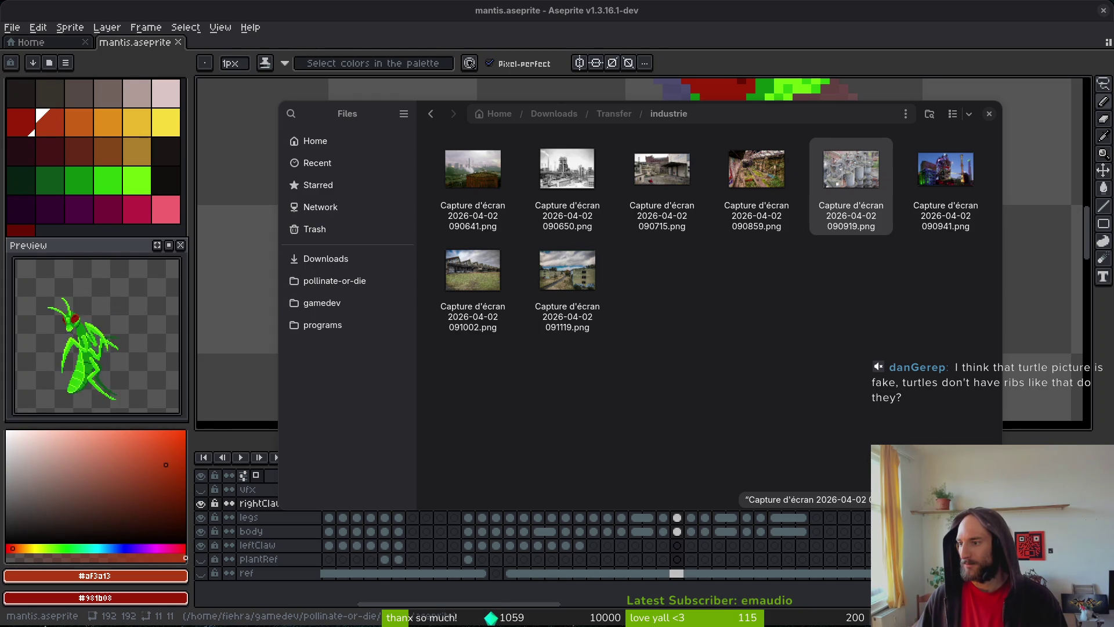
key(alt+Tab)
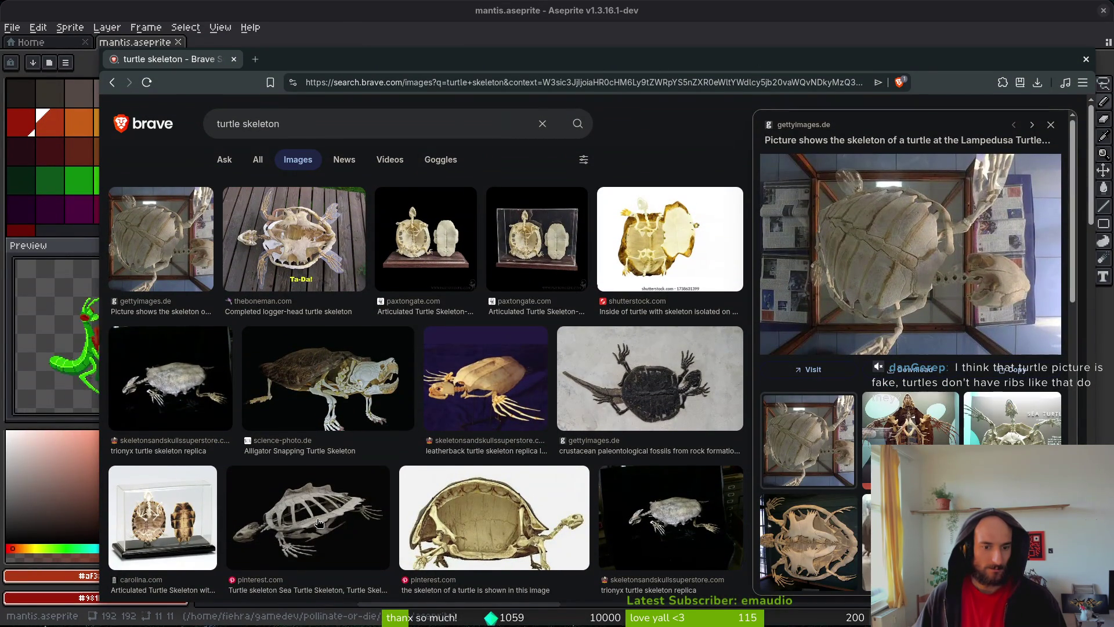
- Scroll the turtle skeleton image results and preview the leatherback turtle skeleton replica
scroll(303, 516, down, 3)
scroll(343, 408, down, 3)
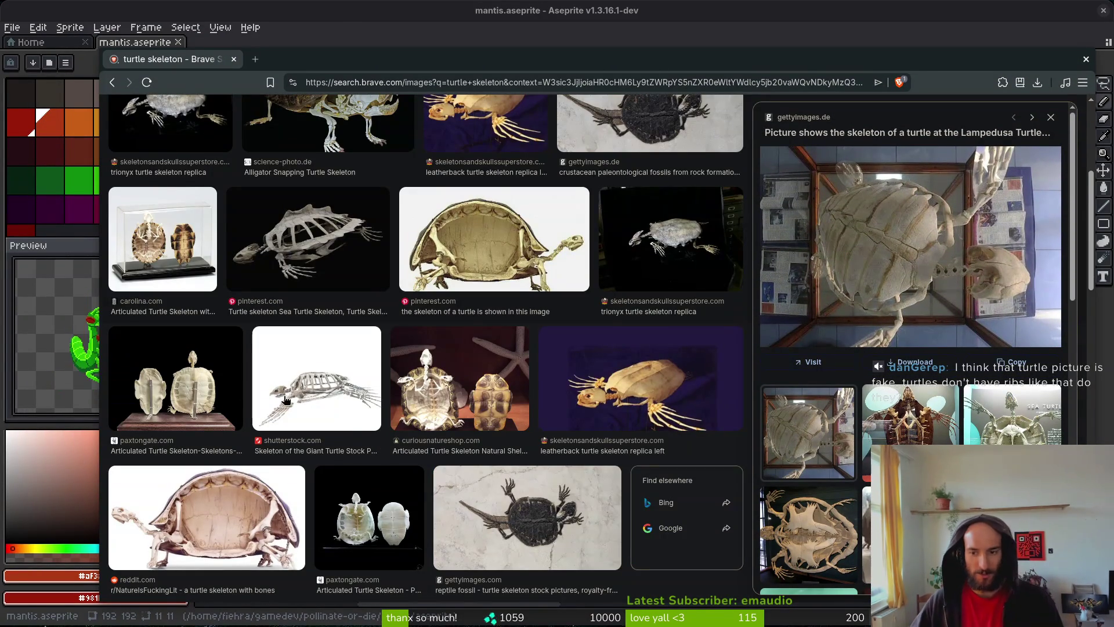
scroll(293, 319, down, 3)
scroll(311, 318, down, 2)
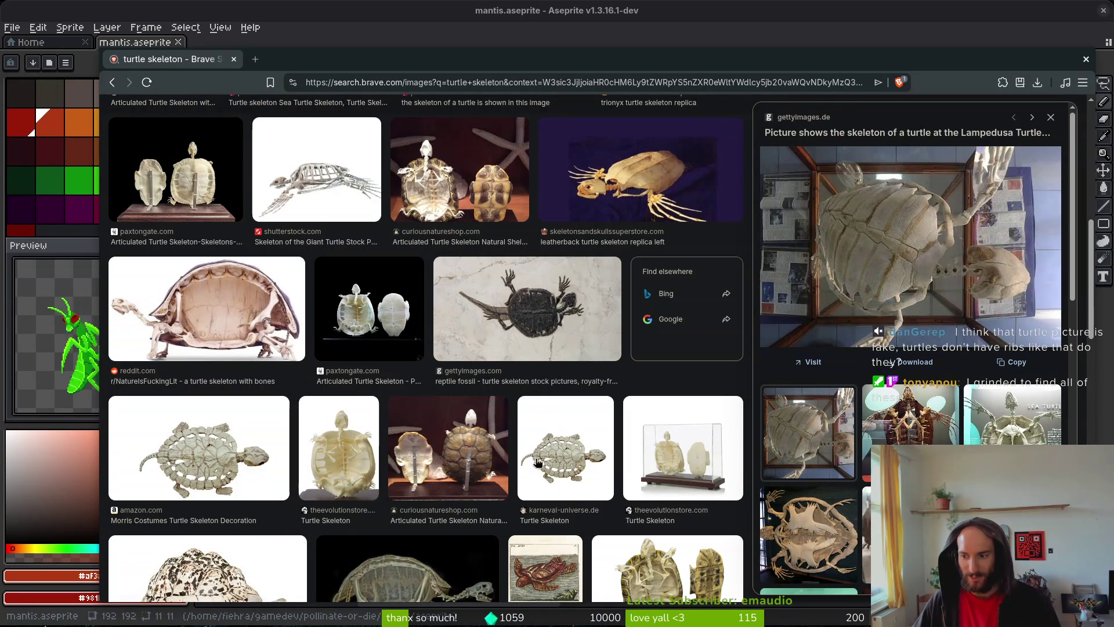
drag(415, 46, 402, 27)
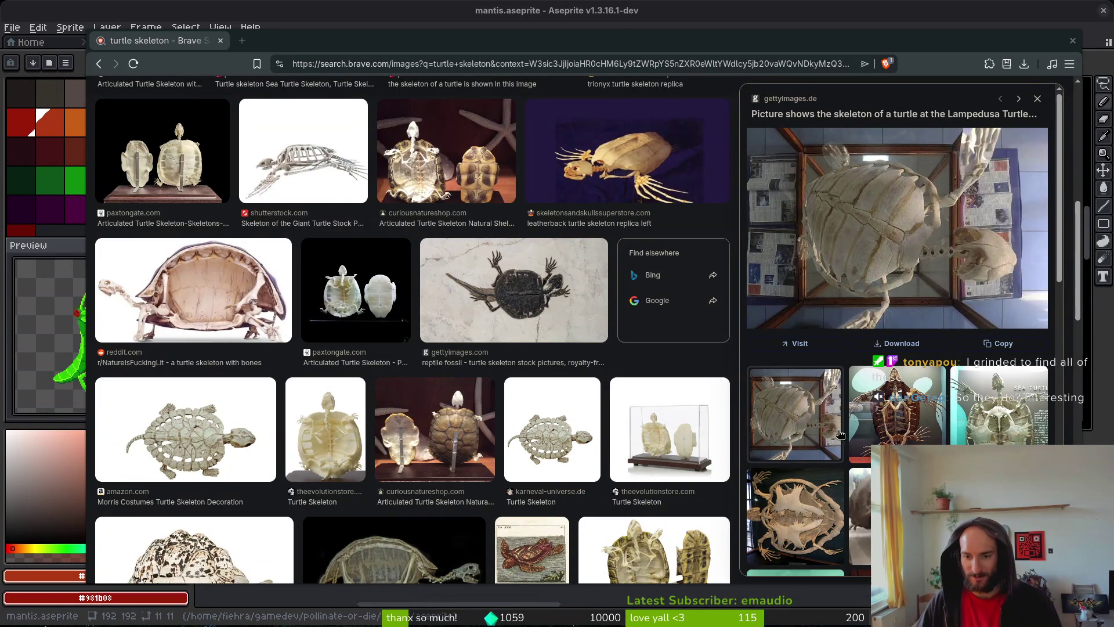
click(621, 162)
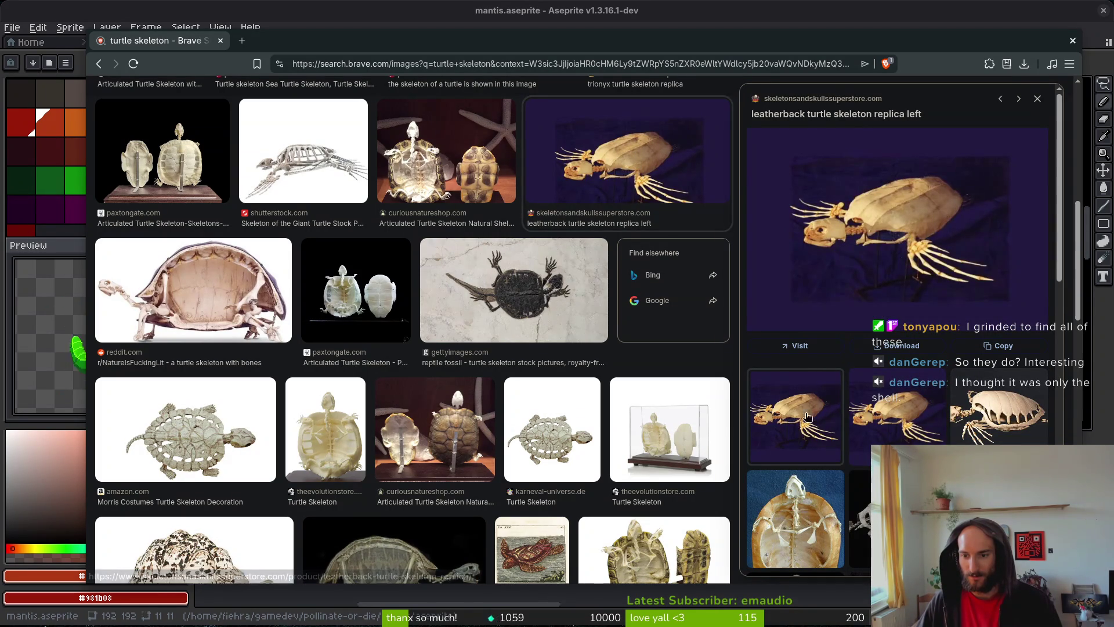
- Preview the frog skeleton and reddit turtle skeleton images, then open the reddit post
scroll(850, 459, down, 5)
click(809, 255)
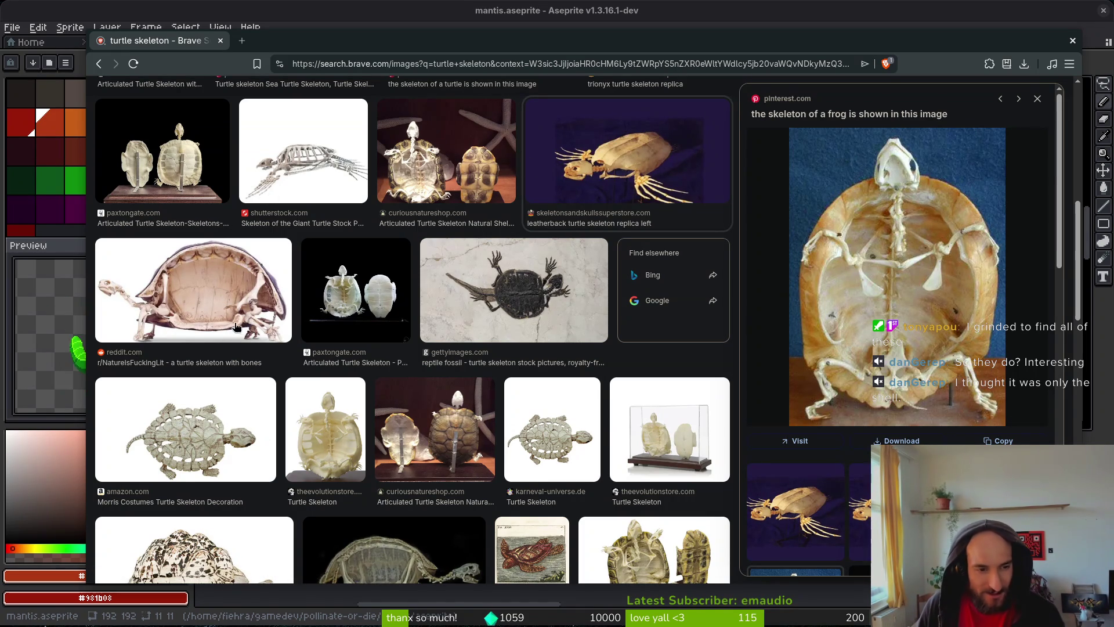
click(272, 316)
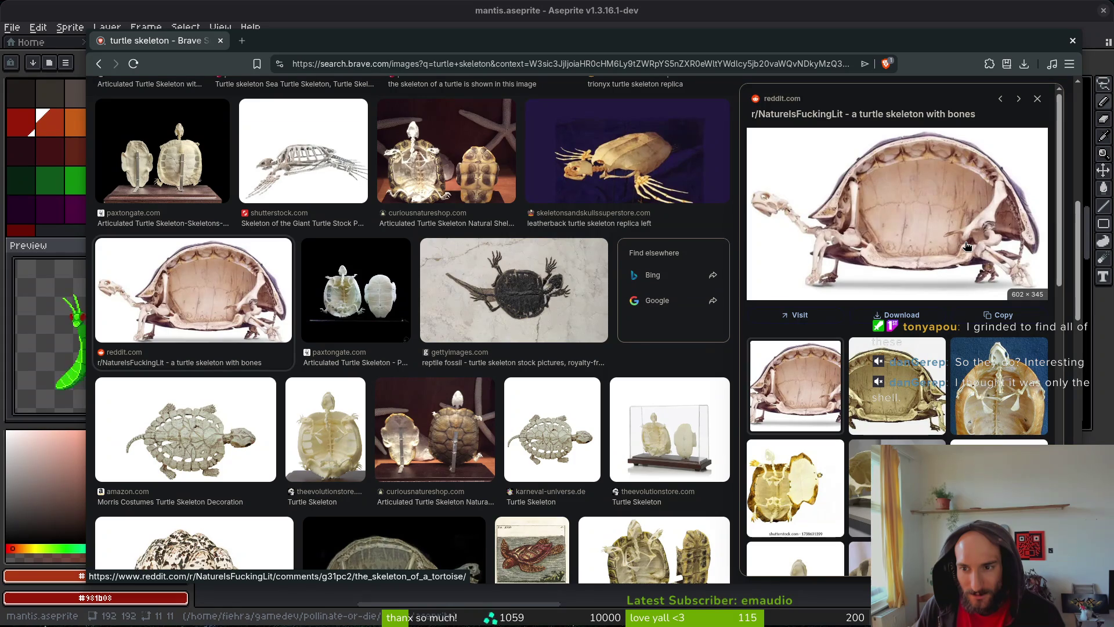
click(934, 205)
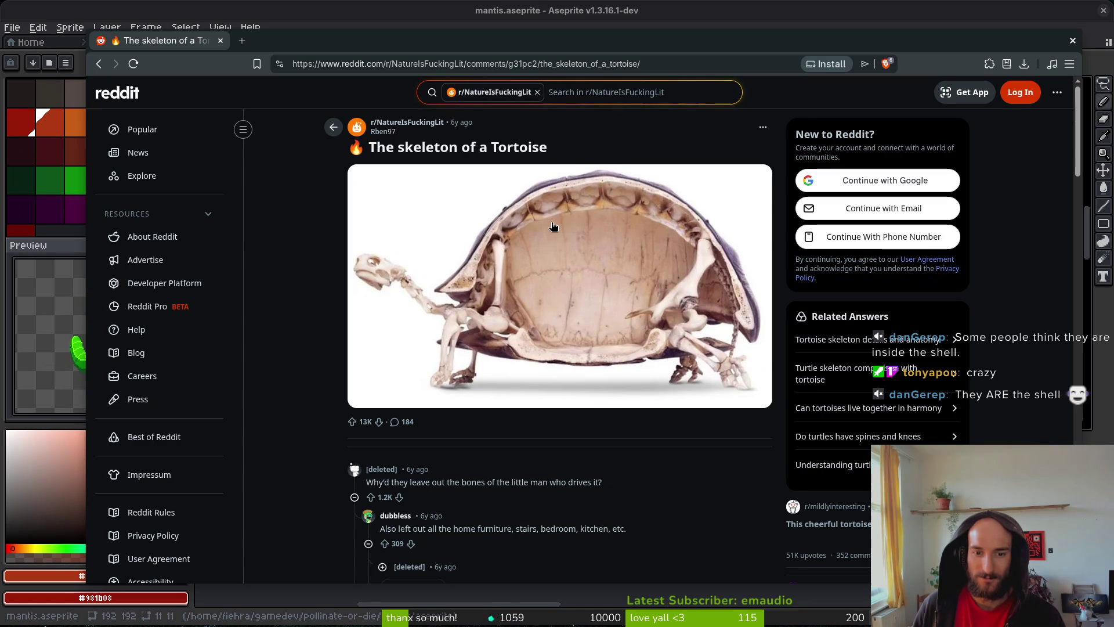
- Return to the turtle skeleton results and preview the gettyimages sea turtle and green turtle skeletons
key(alt+Left)
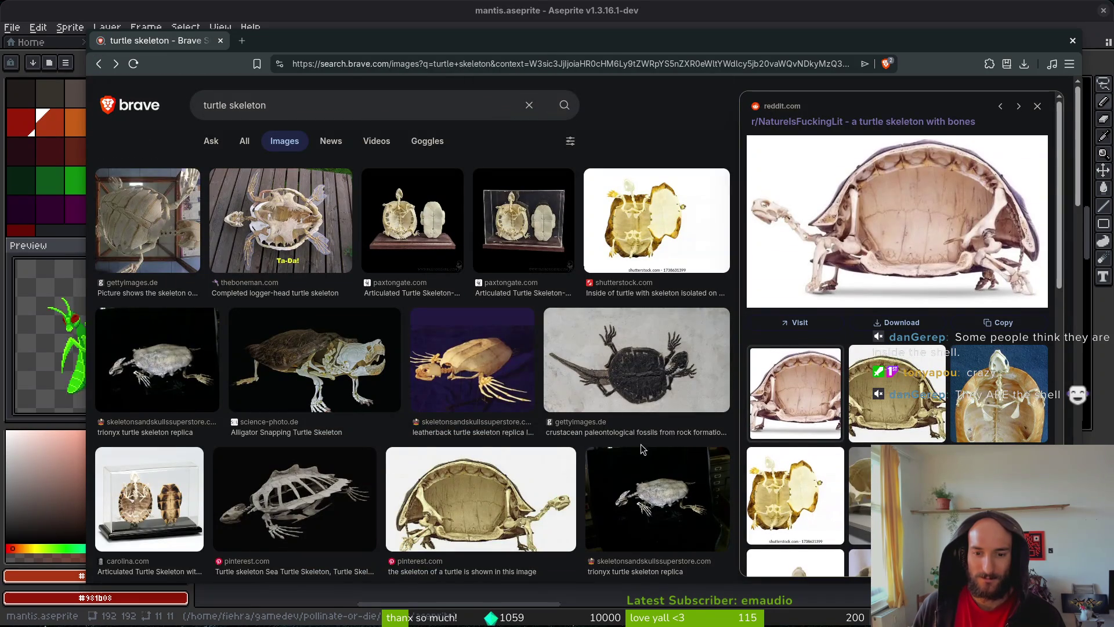
scroll(643, 441, down, 8)
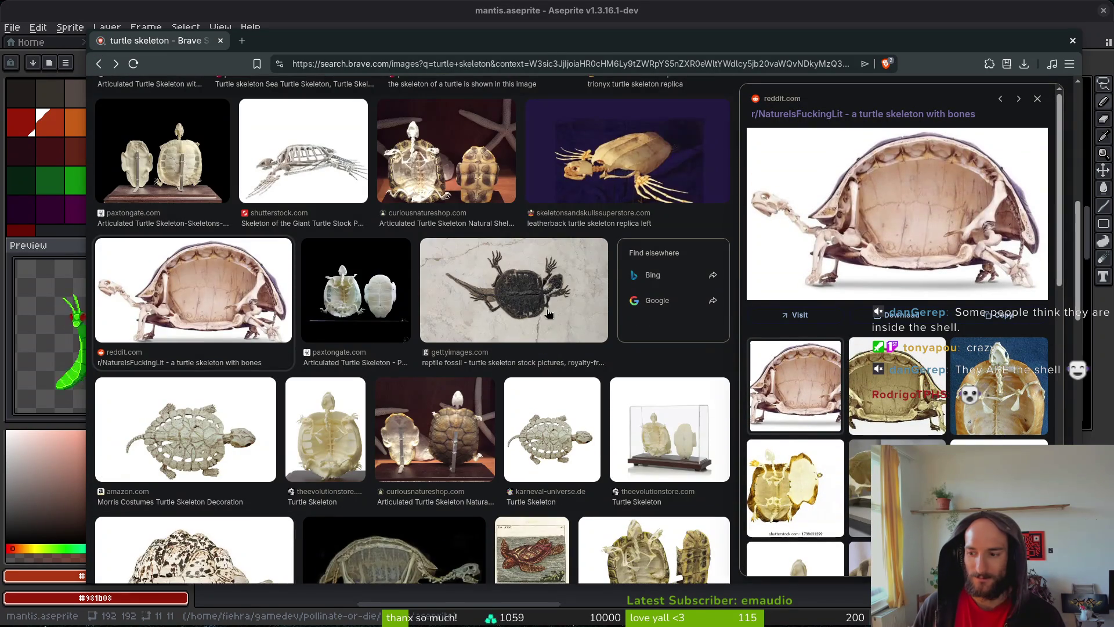
scroll(550, 307, down, 4)
scroll(552, 304, down, 3)
click(625, 374)
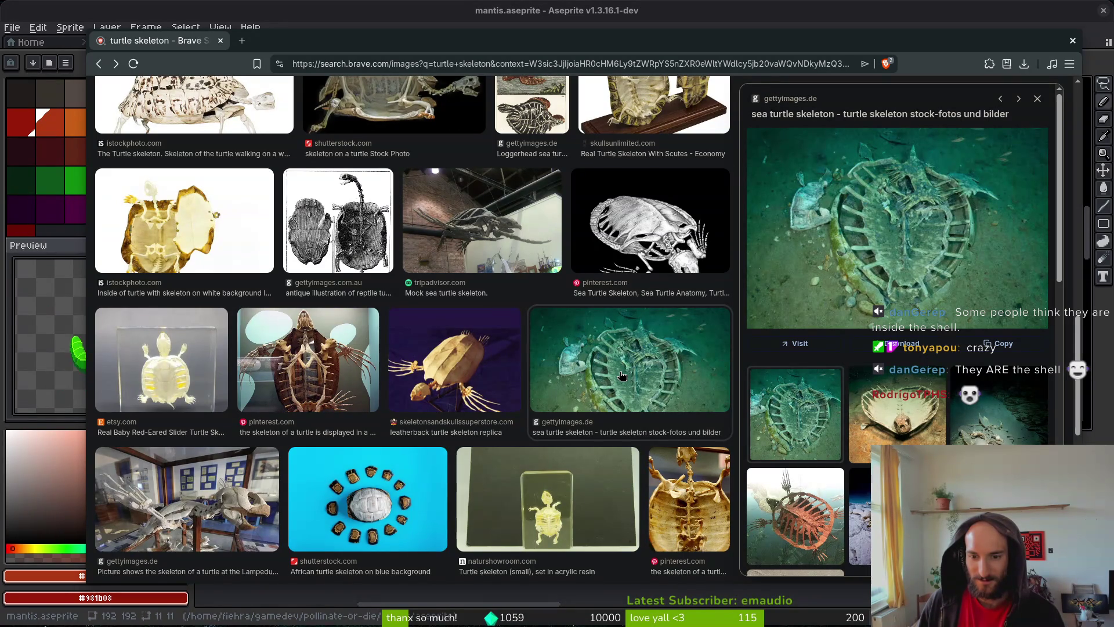
click(907, 436)
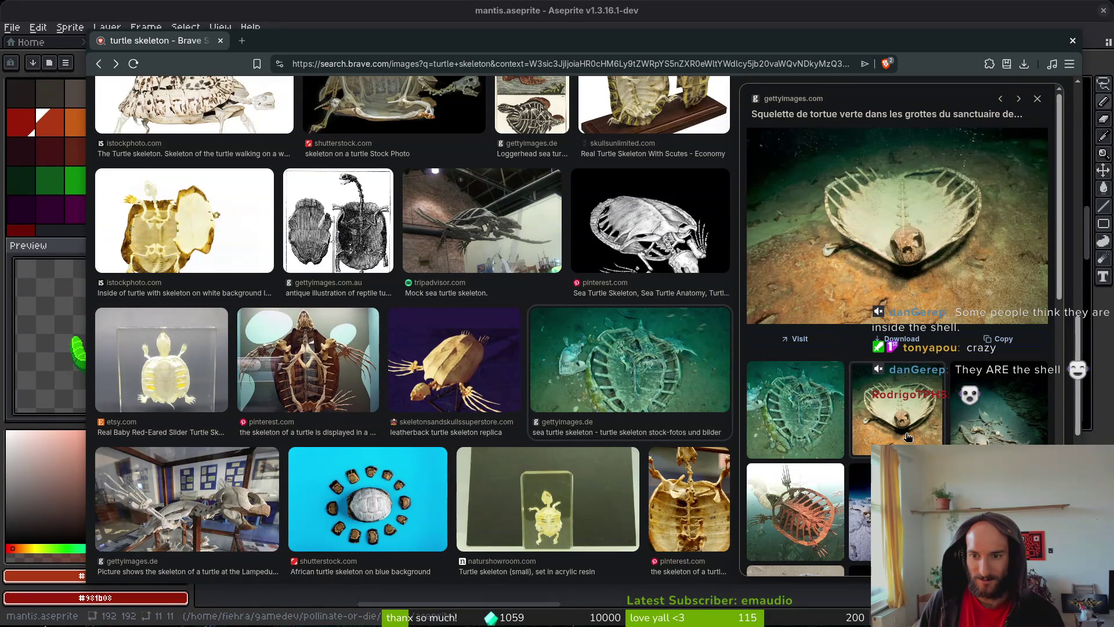
- Preview the cave, museum and mock sea turtle skeleton images, then close Brave
click(1029, 428)
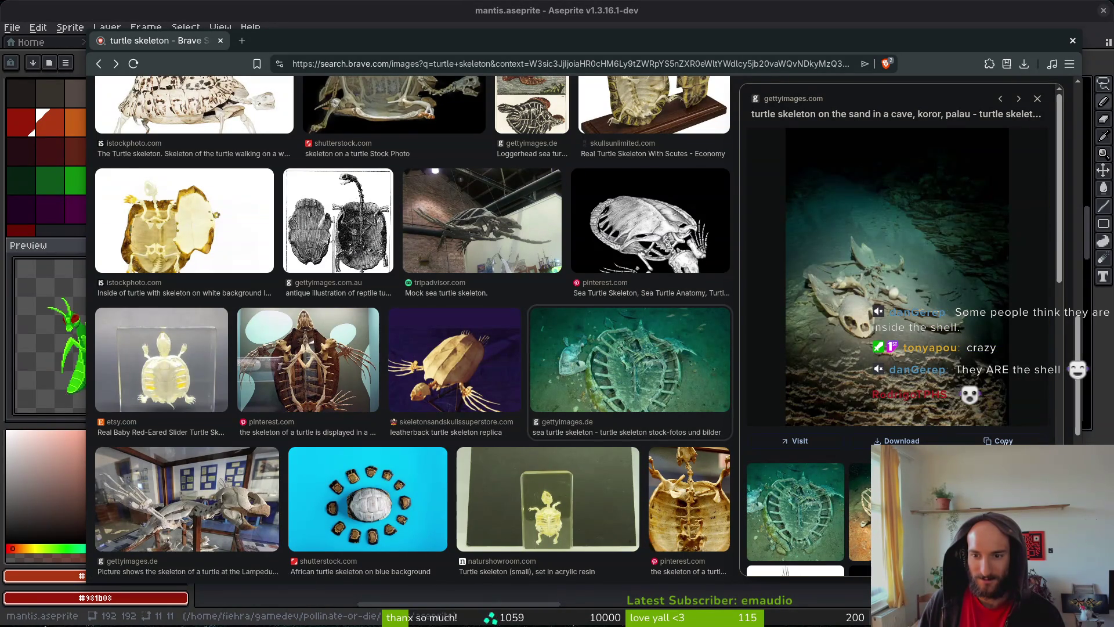
click(826, 506)
click(683, 513)
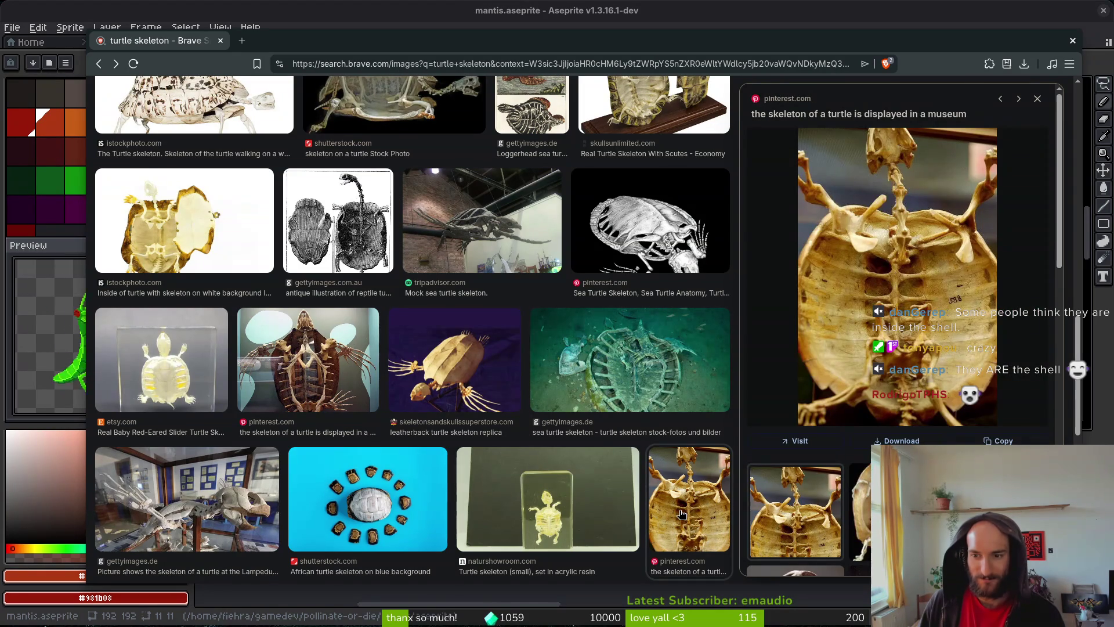
click(496, 245)
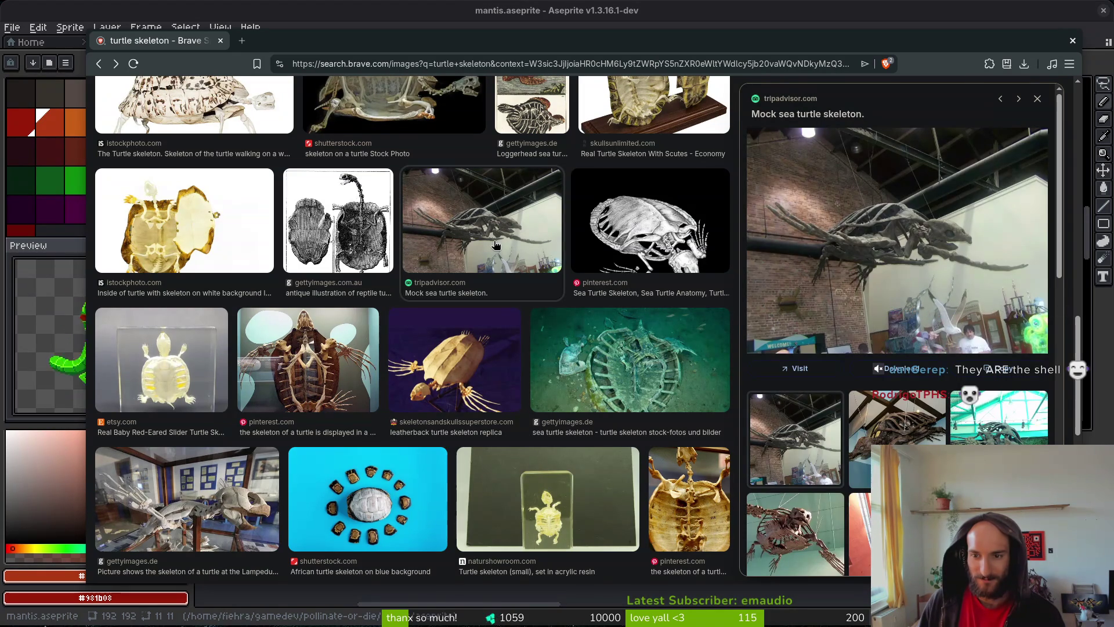
click(221, 41)
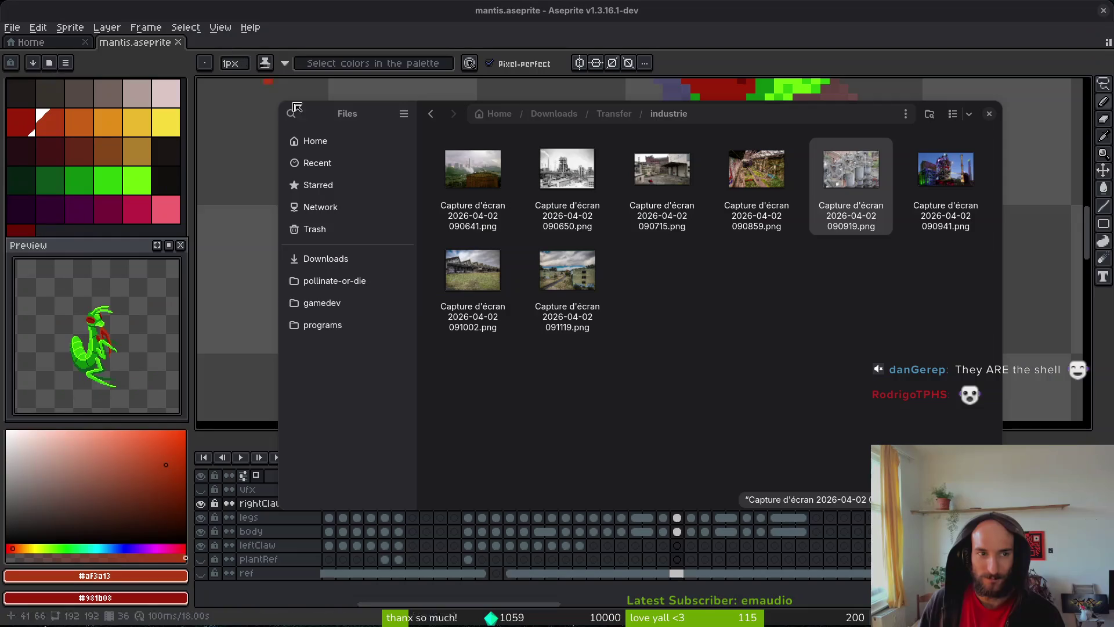
- View the industrie screenshots 090941, 091002 and 091119, then return to Transfer
key(space)
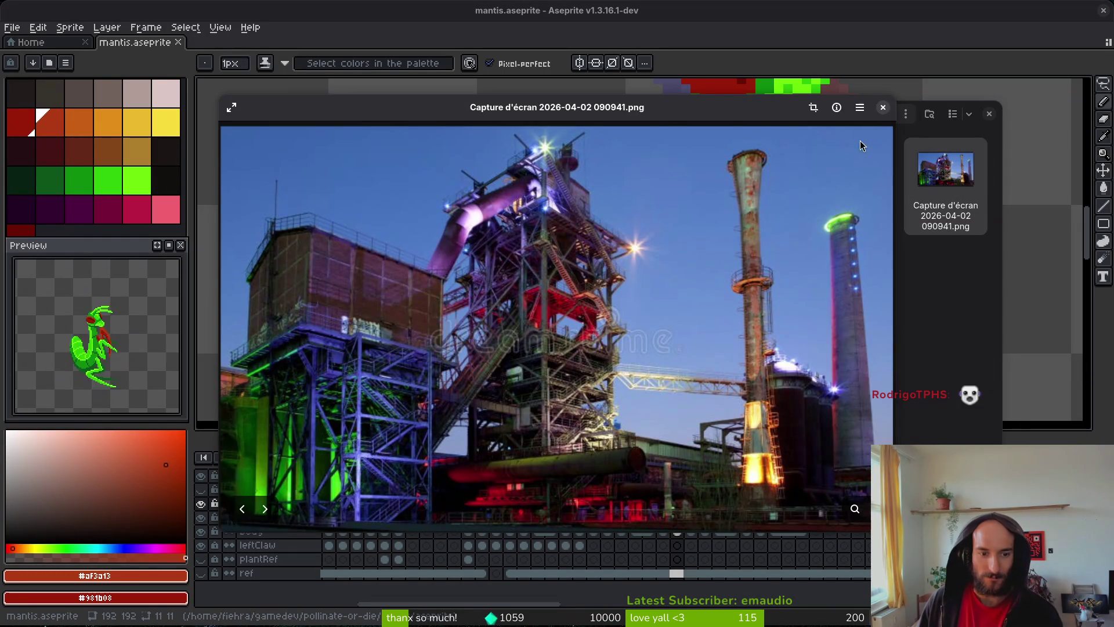
key(Escape)
double_click(471, 256)
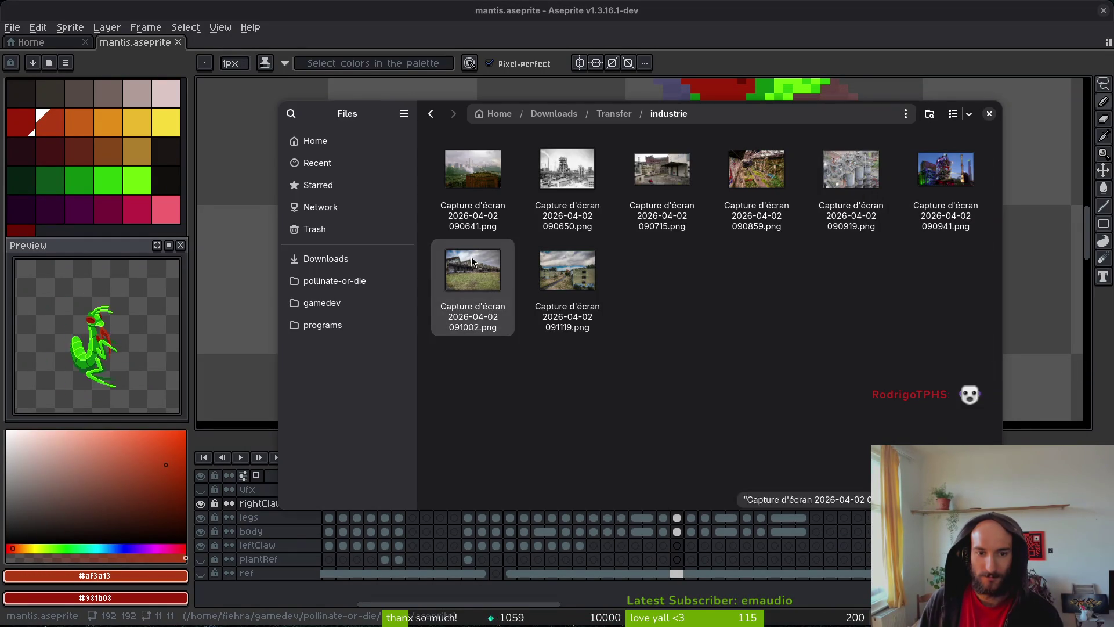
click(304, 539)
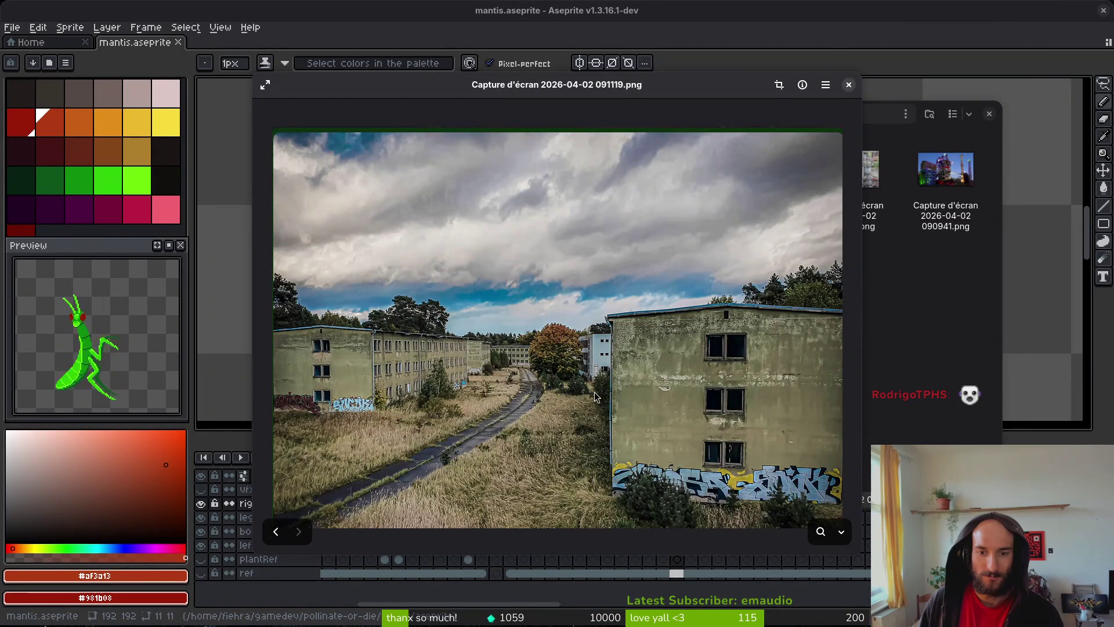
click(850, 87)
click(430, 113)
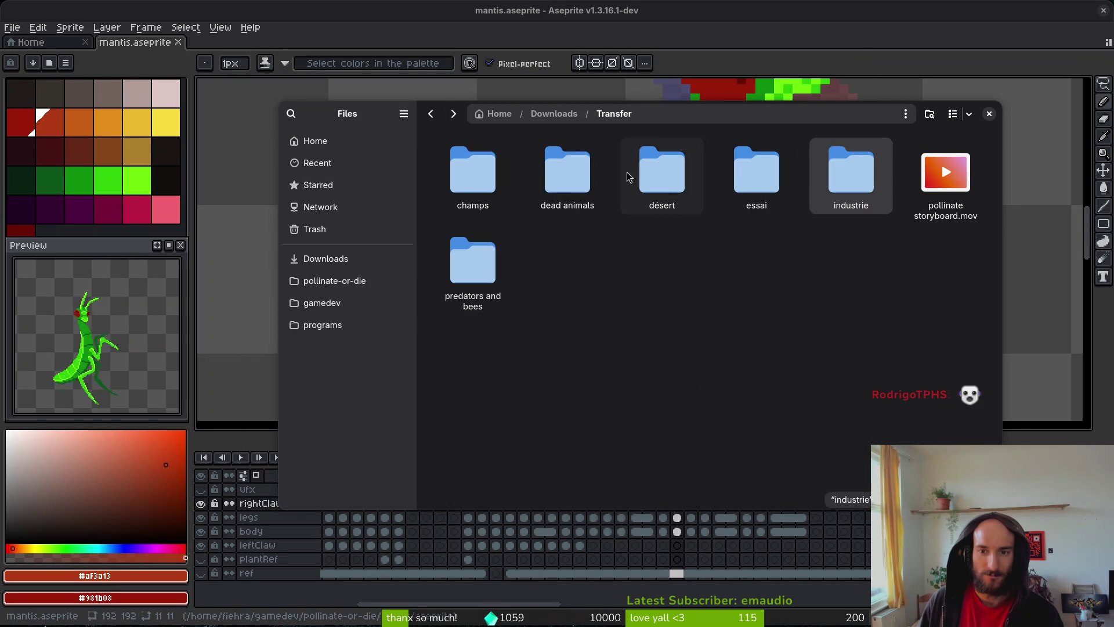
- Page through the predators and bees images, from bumblebee nest to bee-eater, then return to Transfer
double_click(498, 292)
double_click(488, 196)
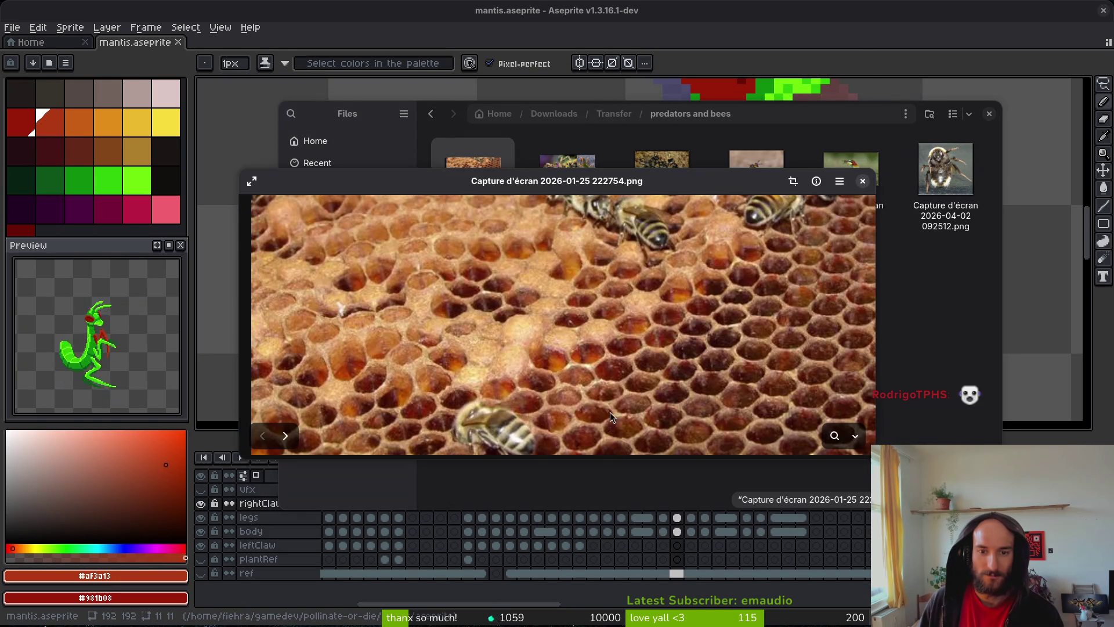
click(287, 440)
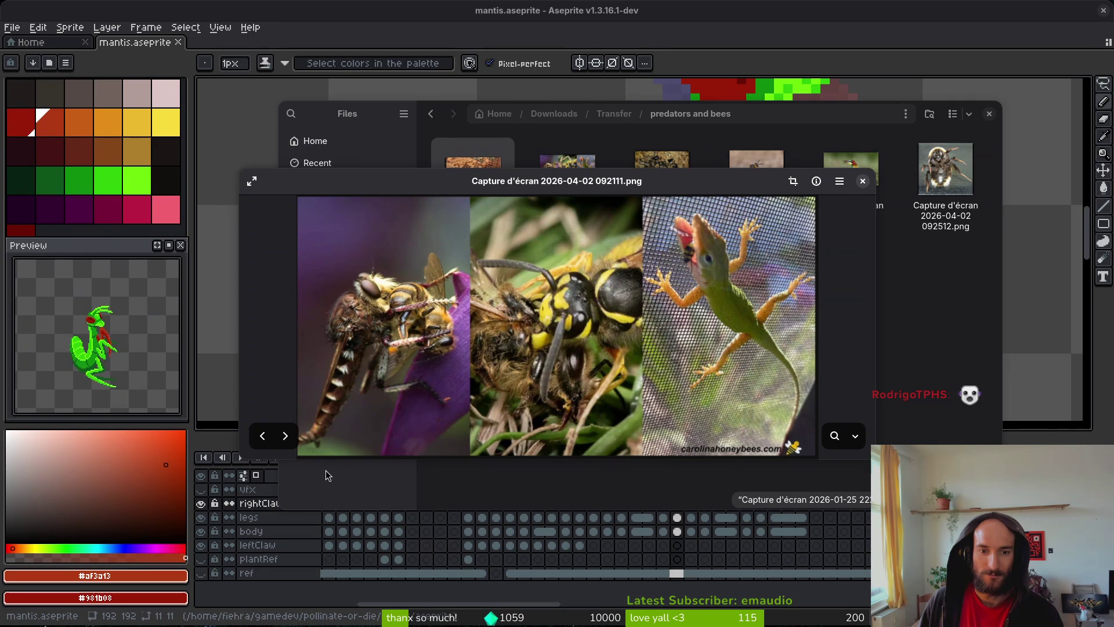
click(284, 438)
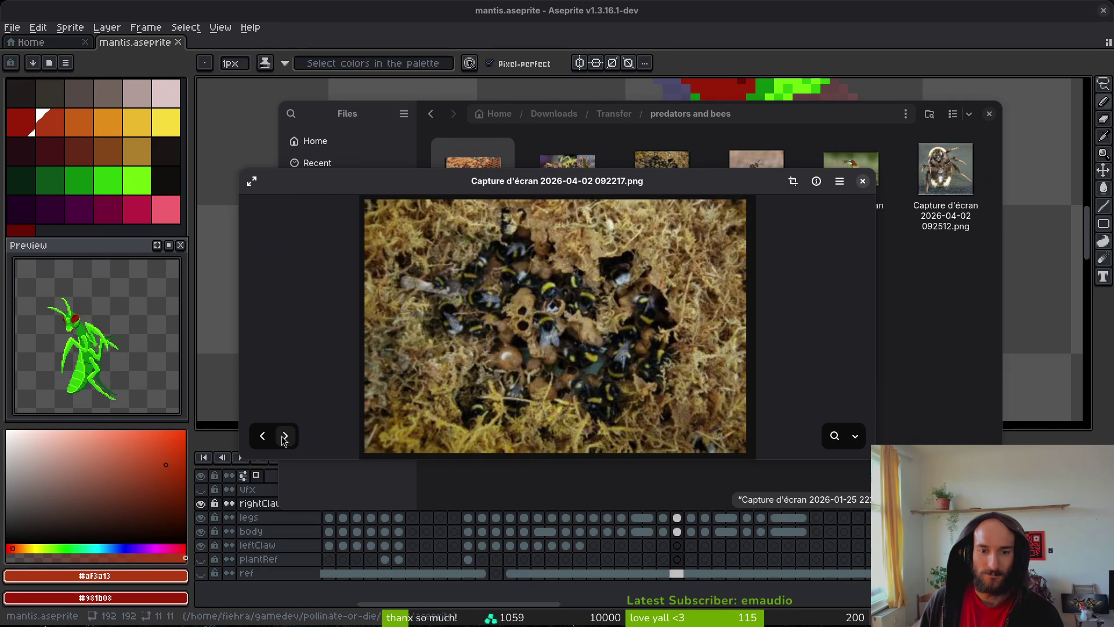
click(284, 438)
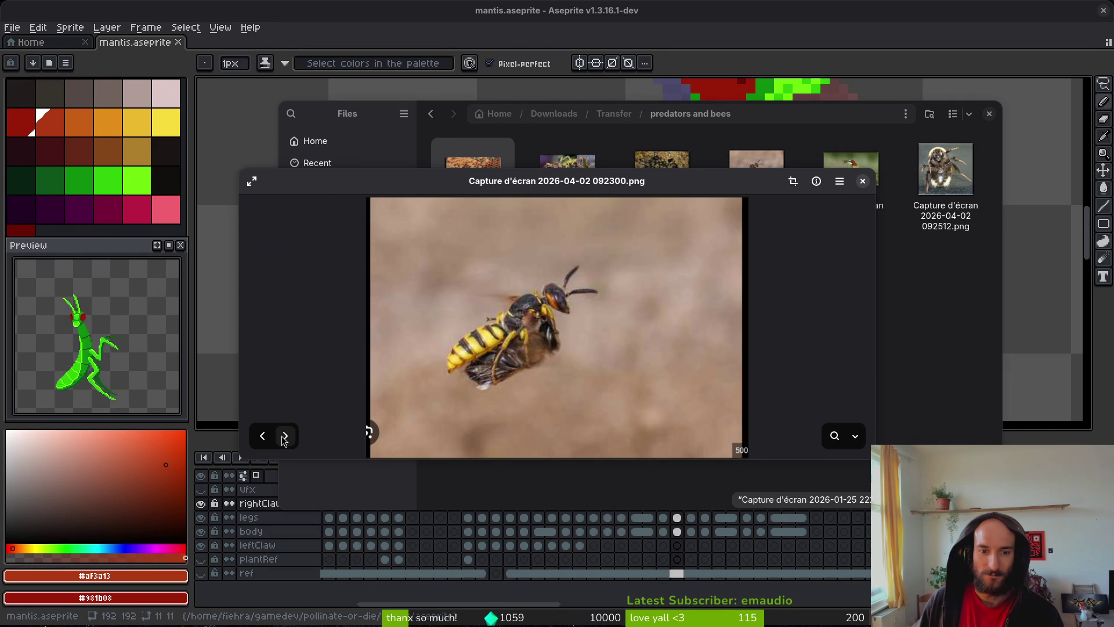
click(284, 438)
click(284, 438)
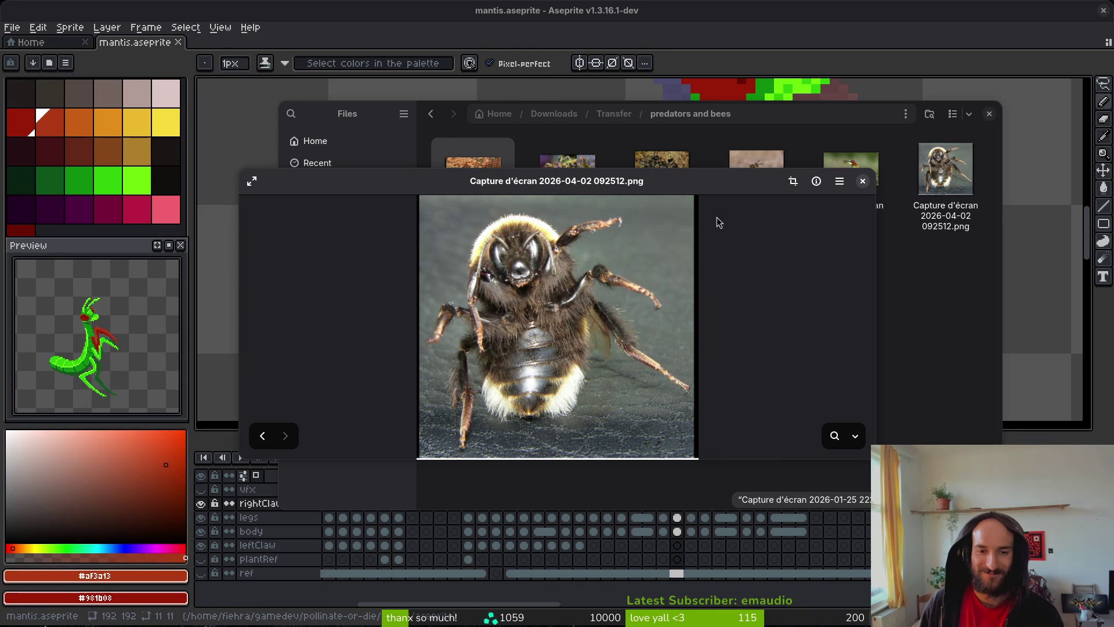
key(Escape)
click(430, 113)
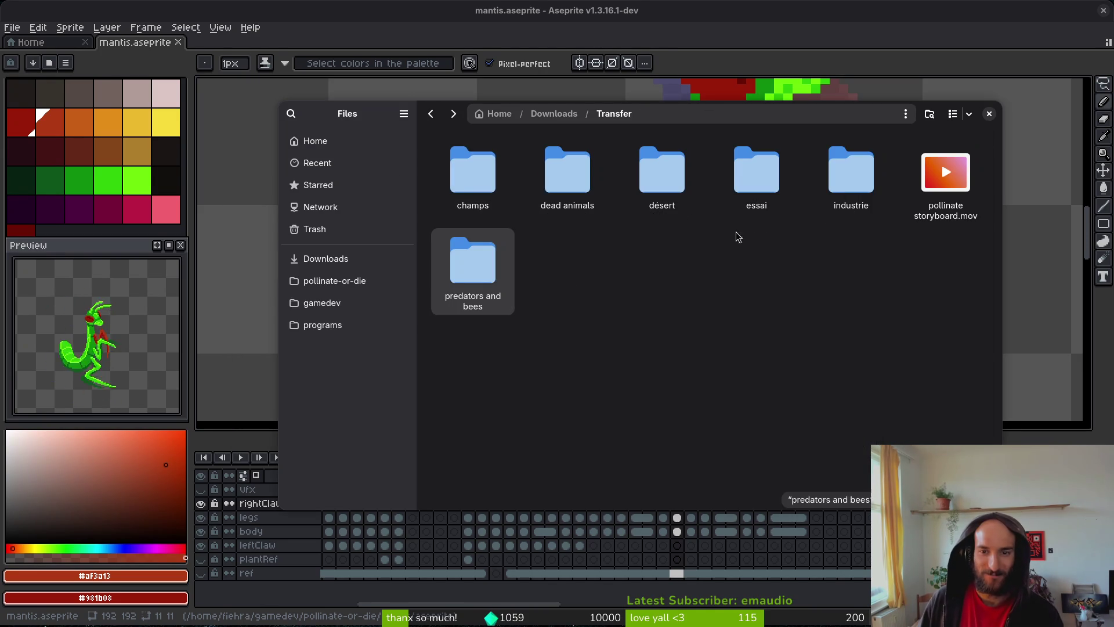
- Check the essai, désert and champs folders, then play 'pollinate storyboard.mov'
double_click(758, 174)
double_click(673, 186)
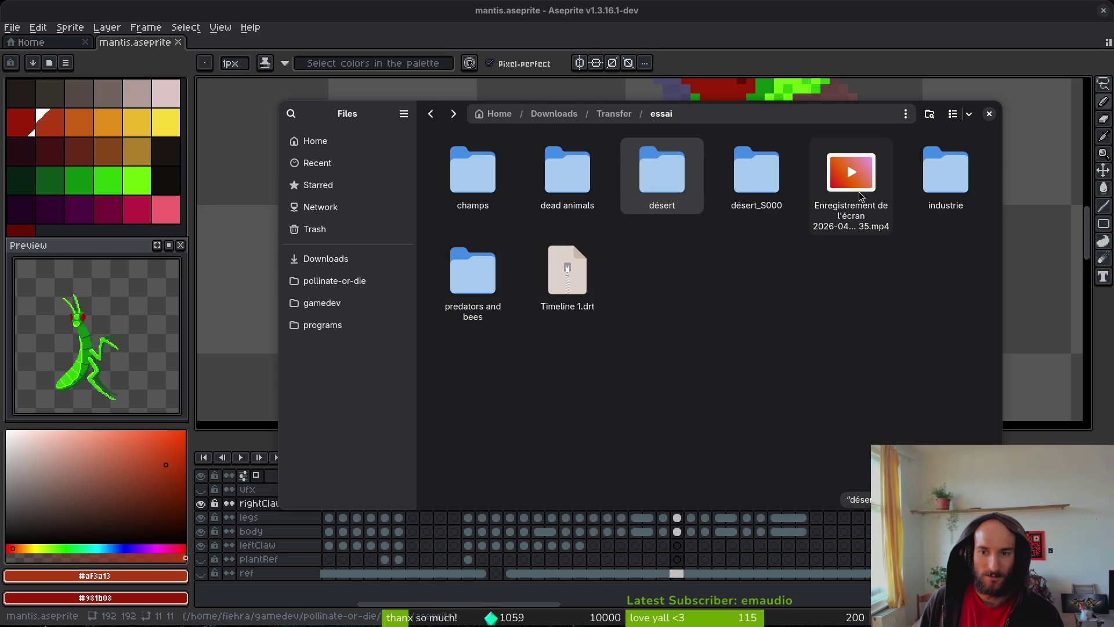
click(861, 313)
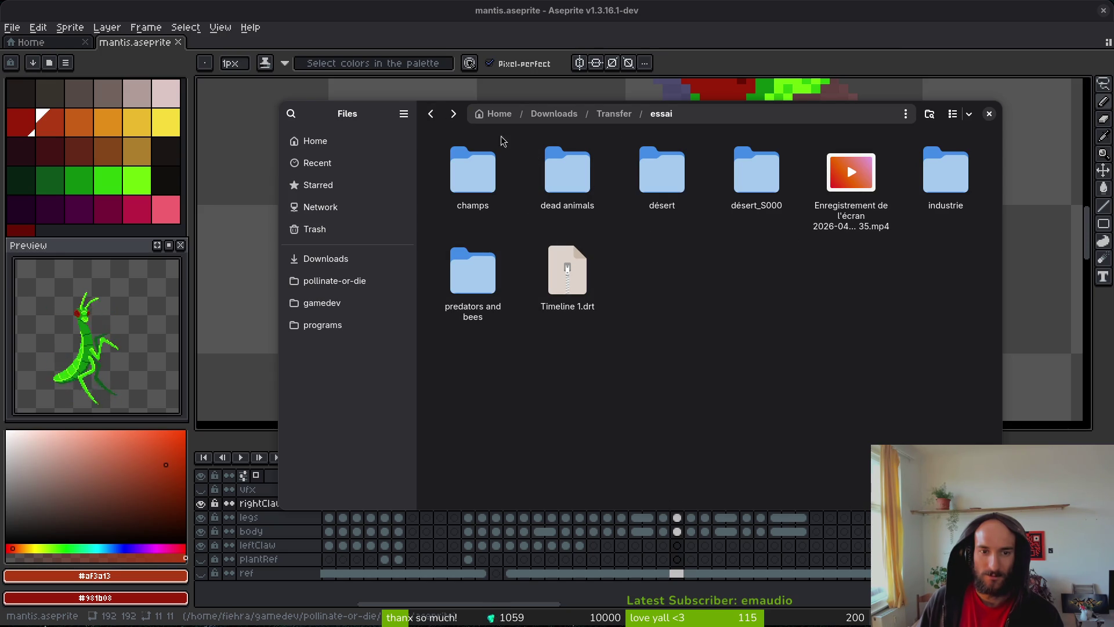
click(426, 115)
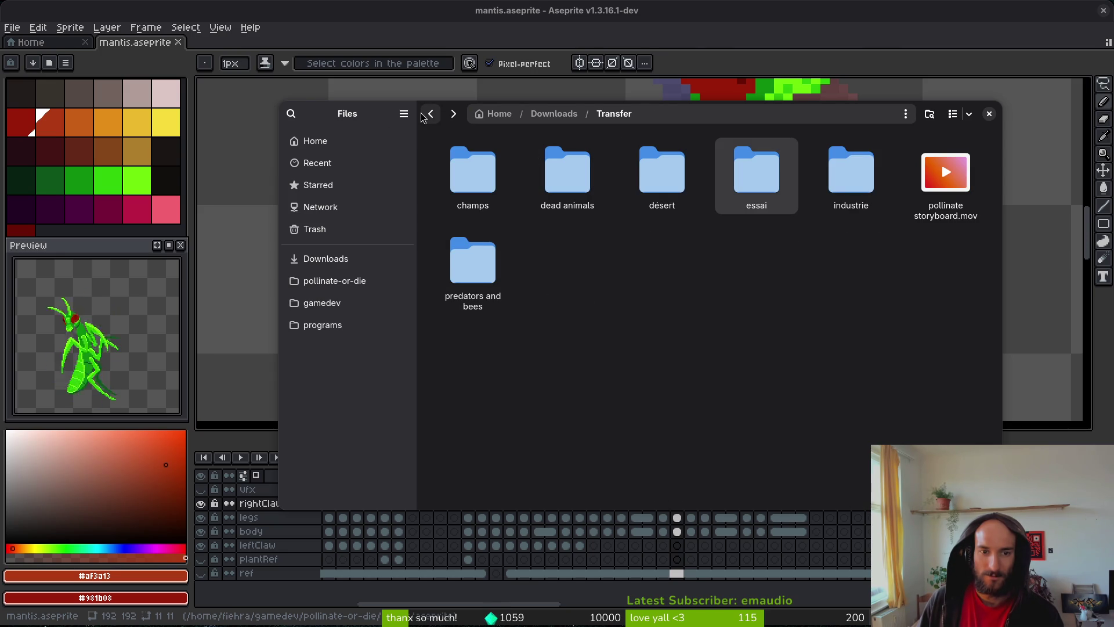
double_click(471, 161)
click(430, 114)
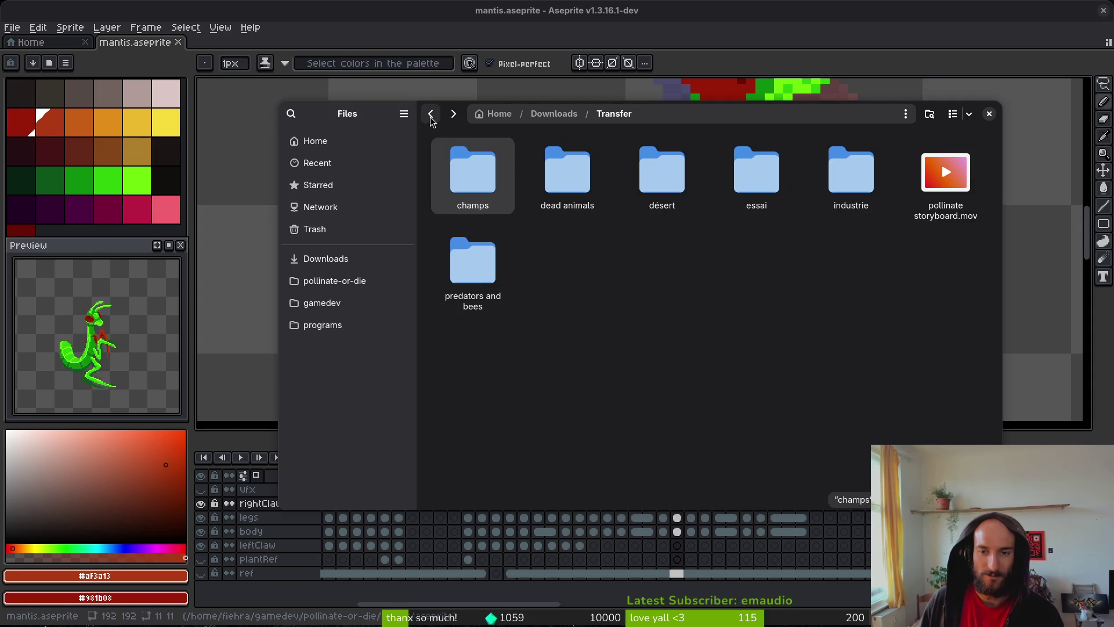
double_click(941, 189)
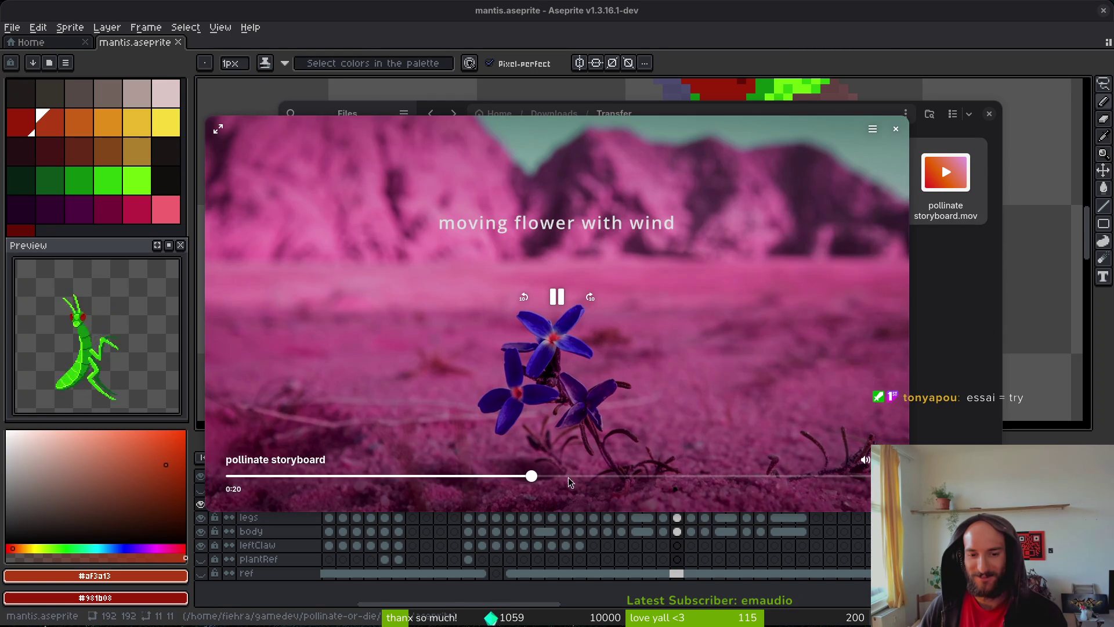
click(617, 479)
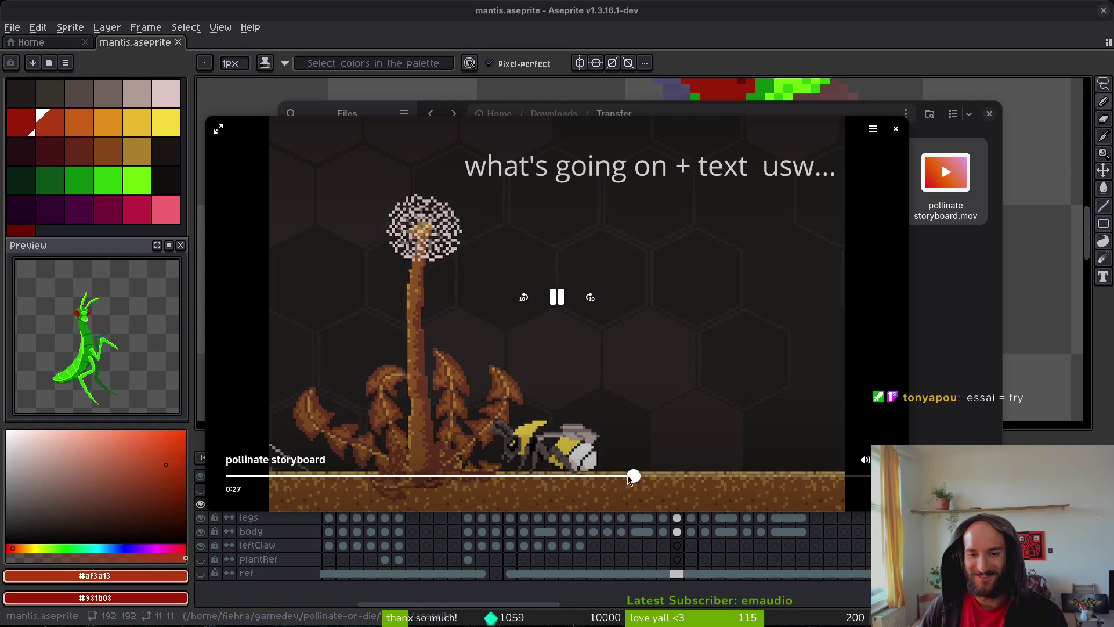
drag(630, 479, 604, 477)
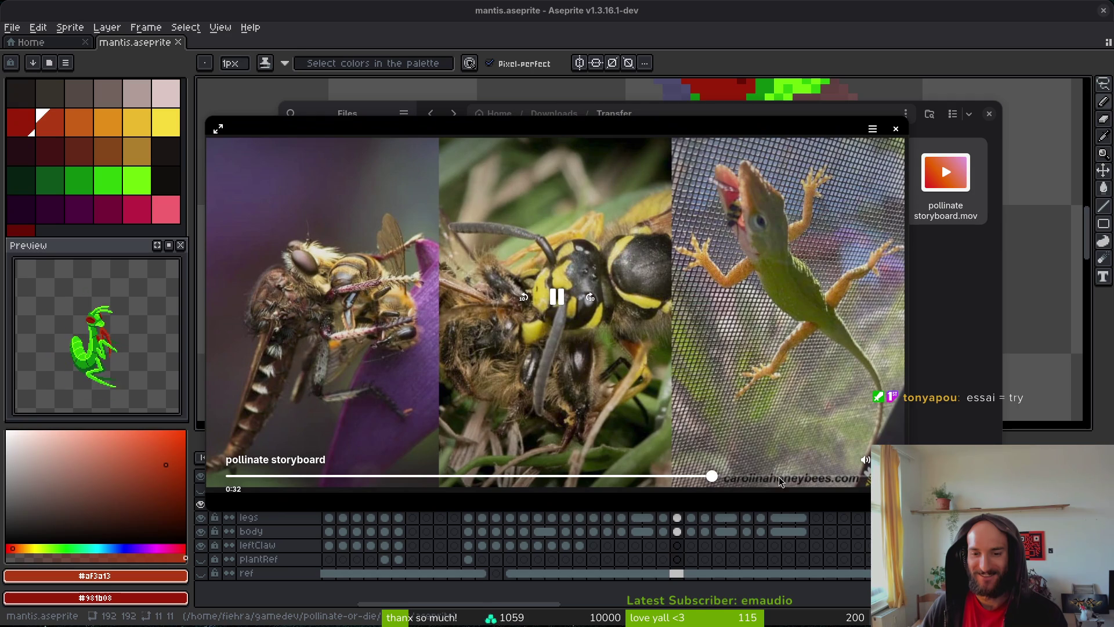
drag(763, 481, 833, 477)
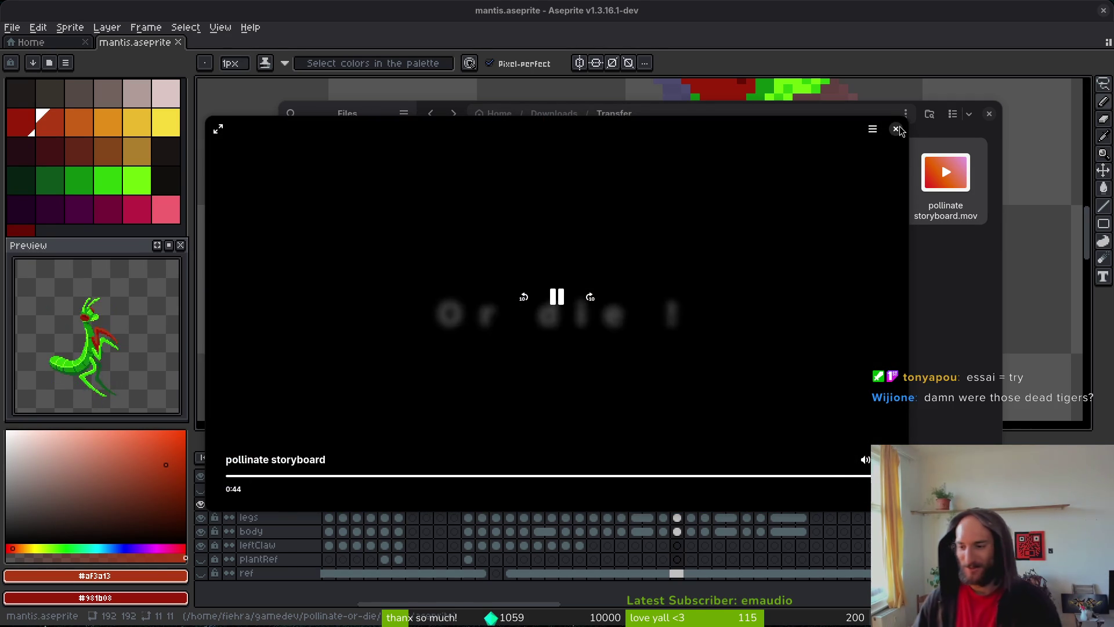
click(895, 130)
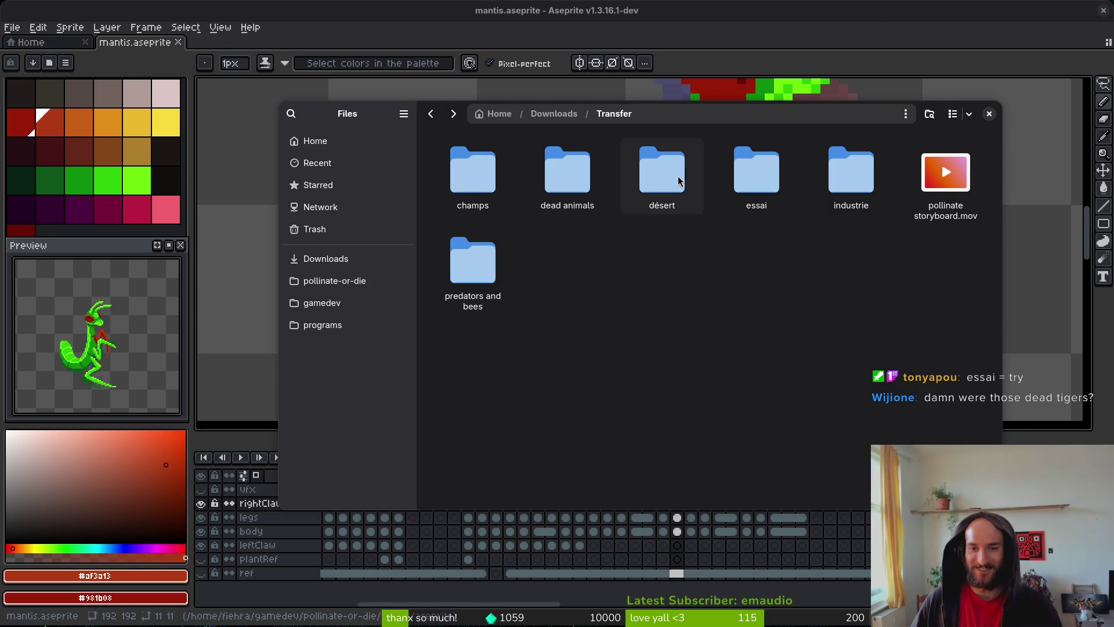
double_click(580, 175)
double_click(761, 237)
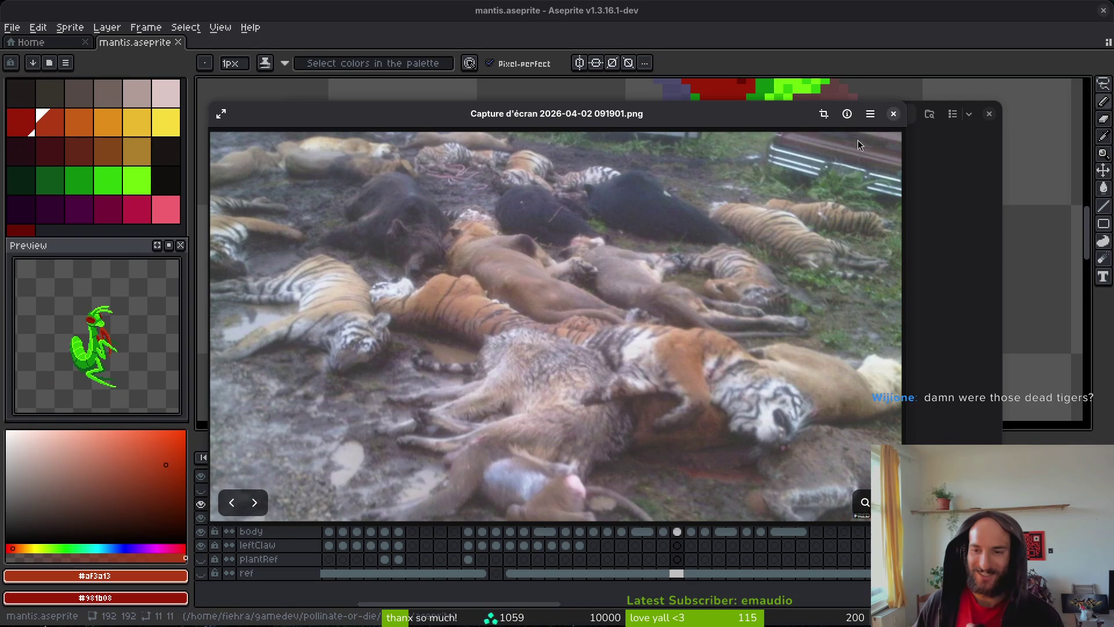
click(896, 114)
key(alt+Left)
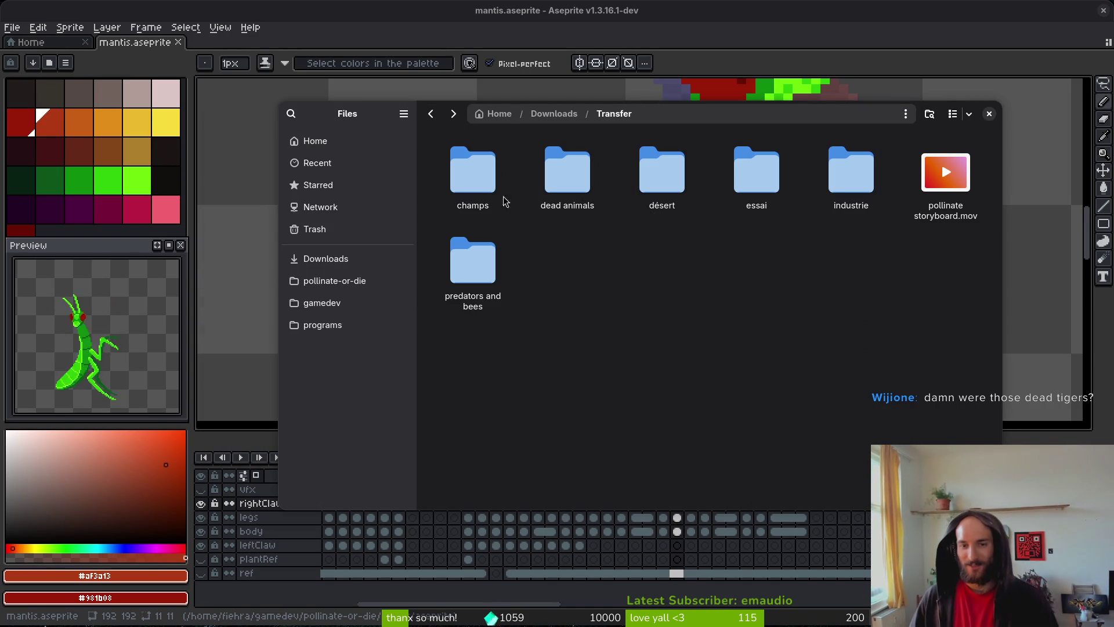
click(432, 114)
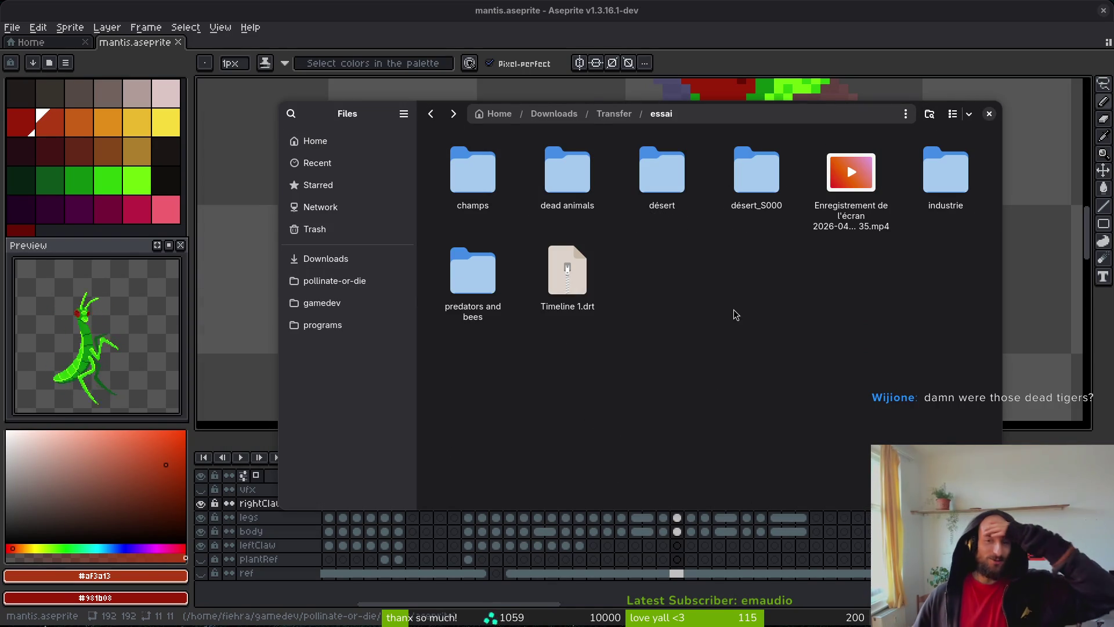
double_click(755, 174)
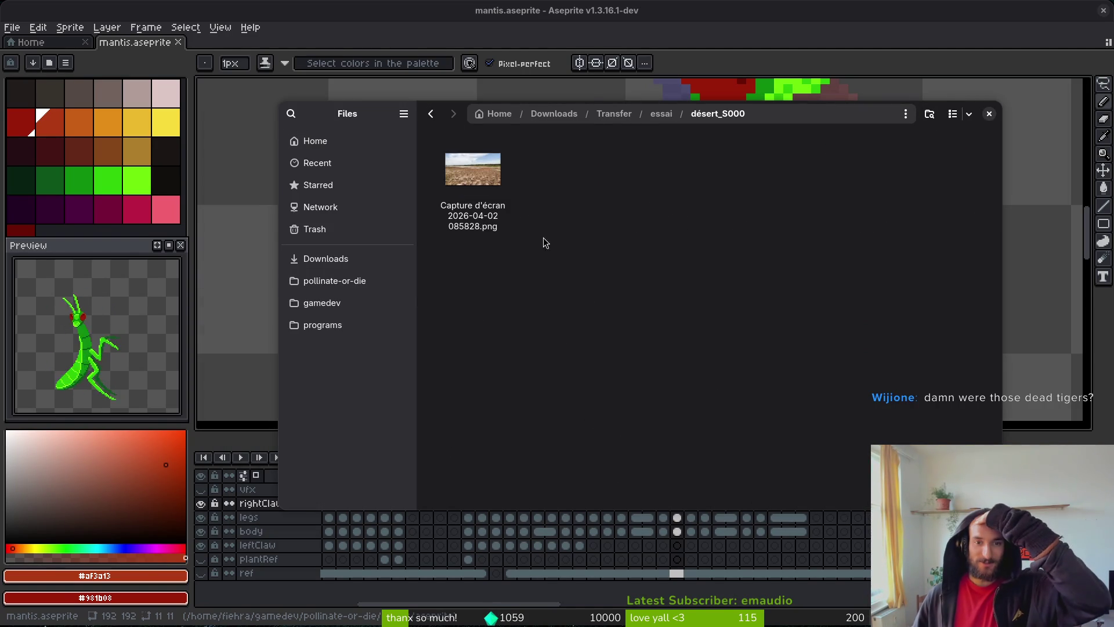
double_click(468, 162)
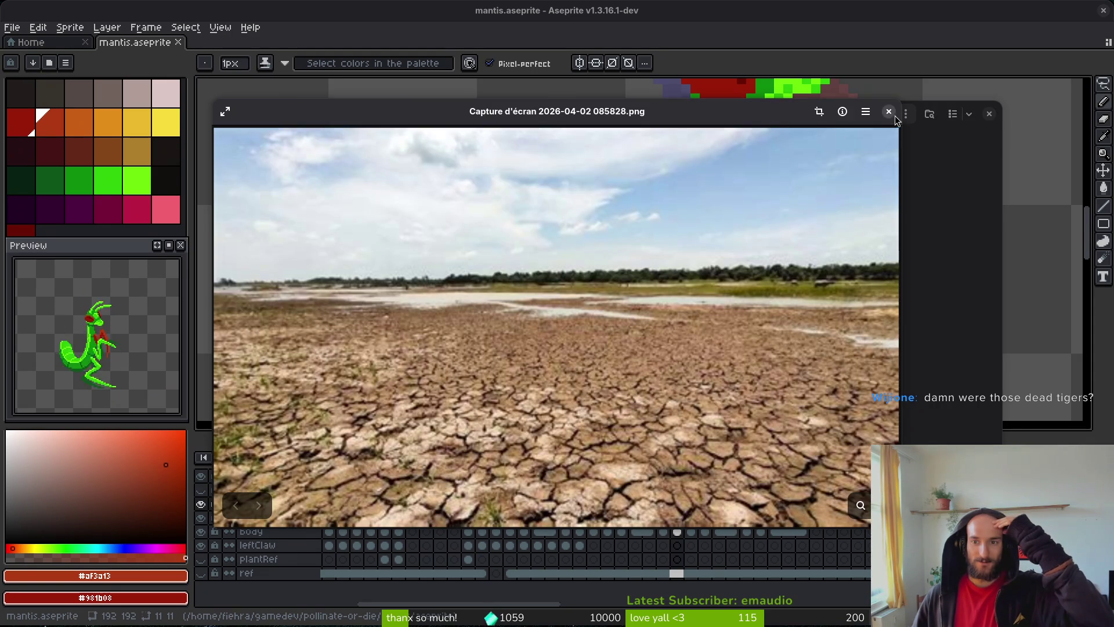
click(893, 115)
click(432, 115)
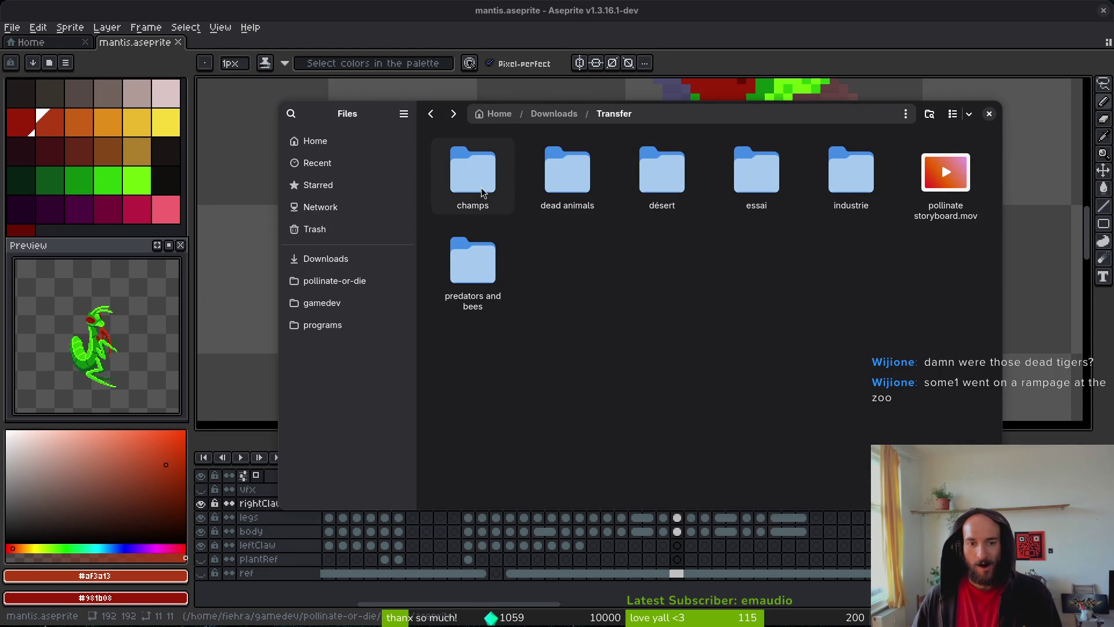
double_click(637, 196)
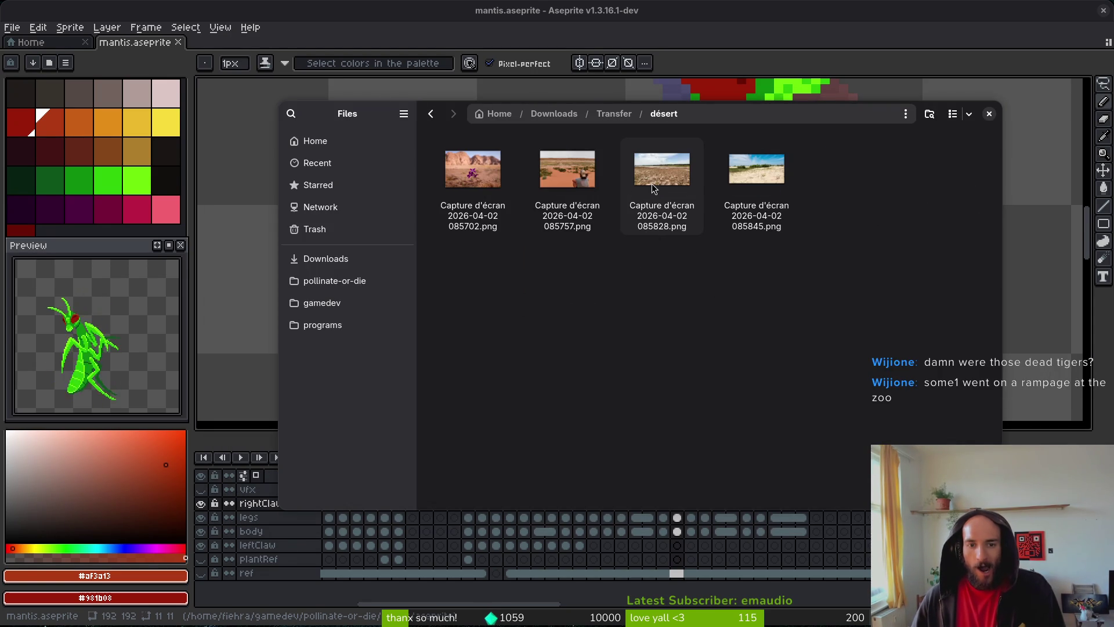
- Open champs screenshot 090316.png and zoom and pan across the cleared hillside
key(alt+Left)
double_click(464, 174)
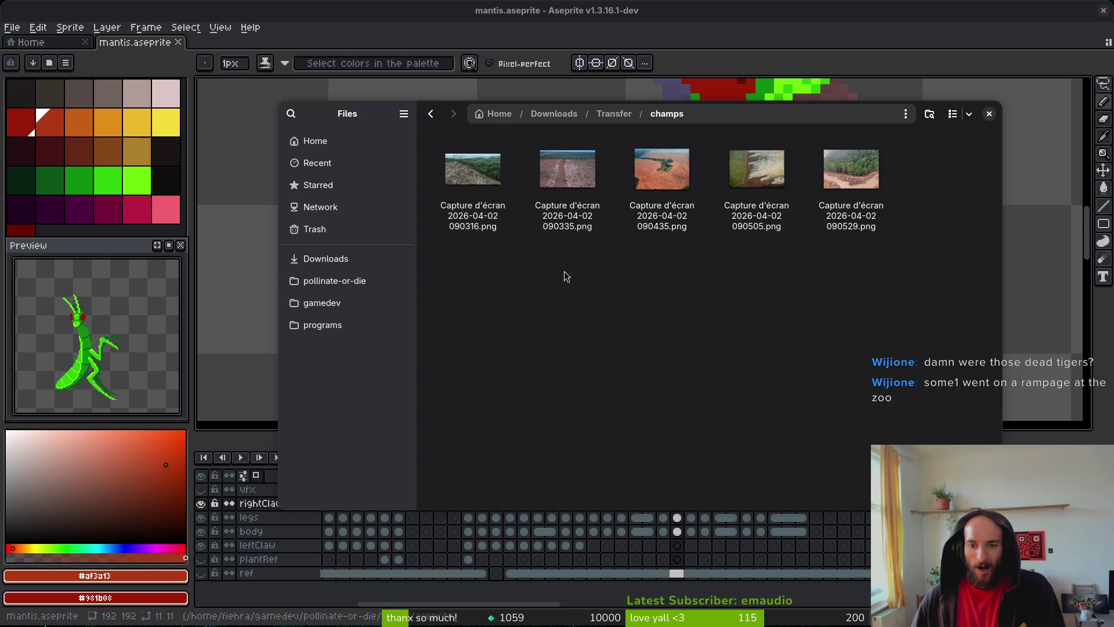
double_click(465, 171)
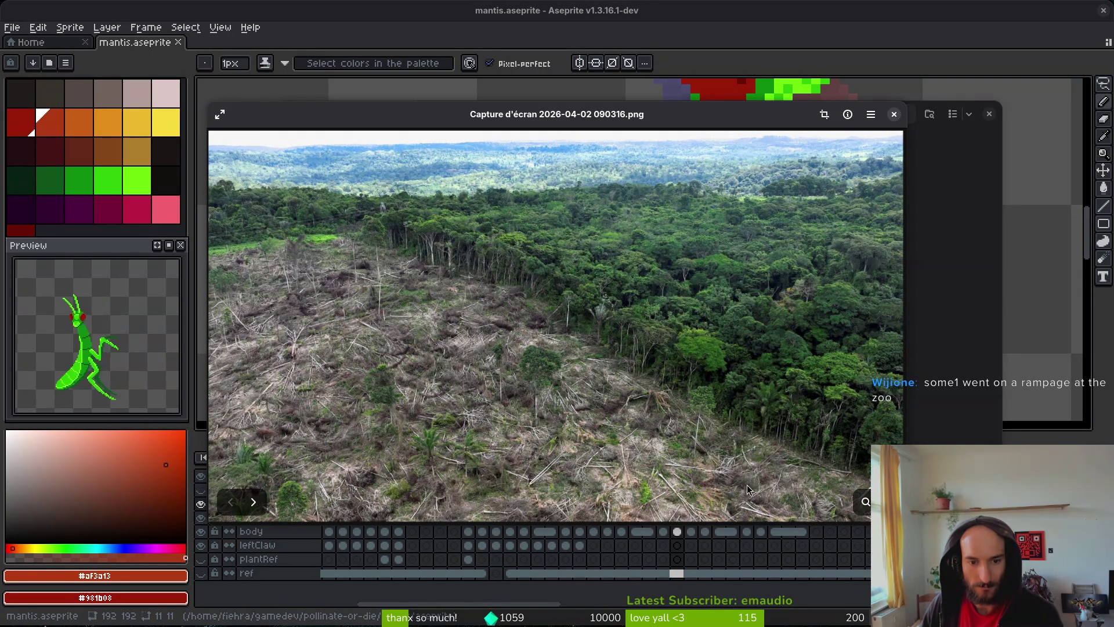
scroll(652, 410, up, 2)
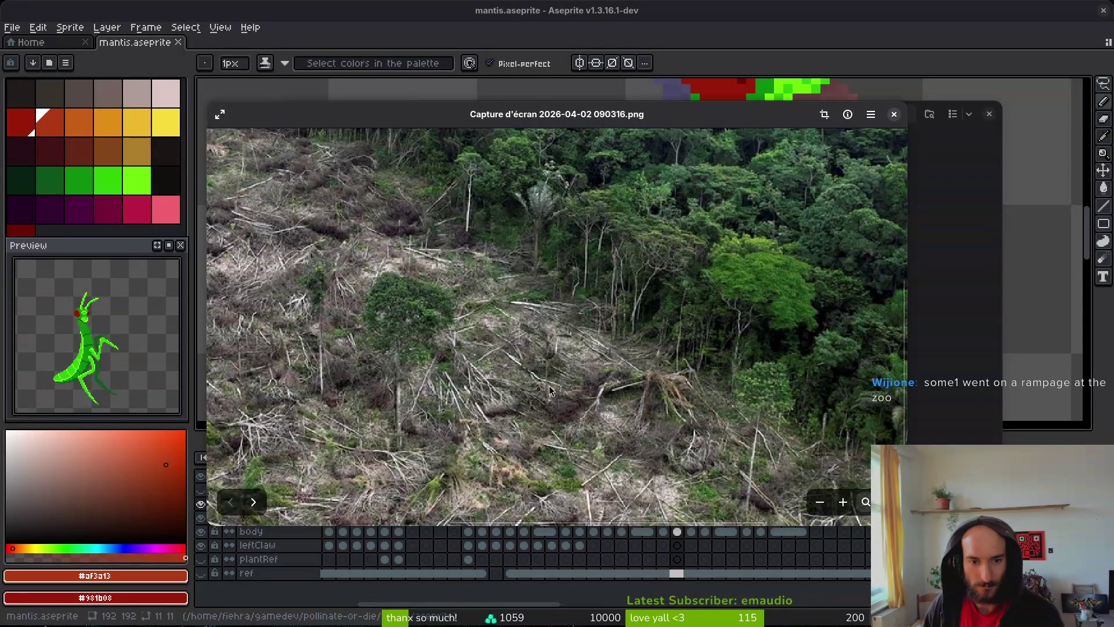
scroll(552, 389, down, 2)
scroll(557, 388, up, 3)
drag(708, 394, 541, 358)
scroll(647, 384, down, 3)
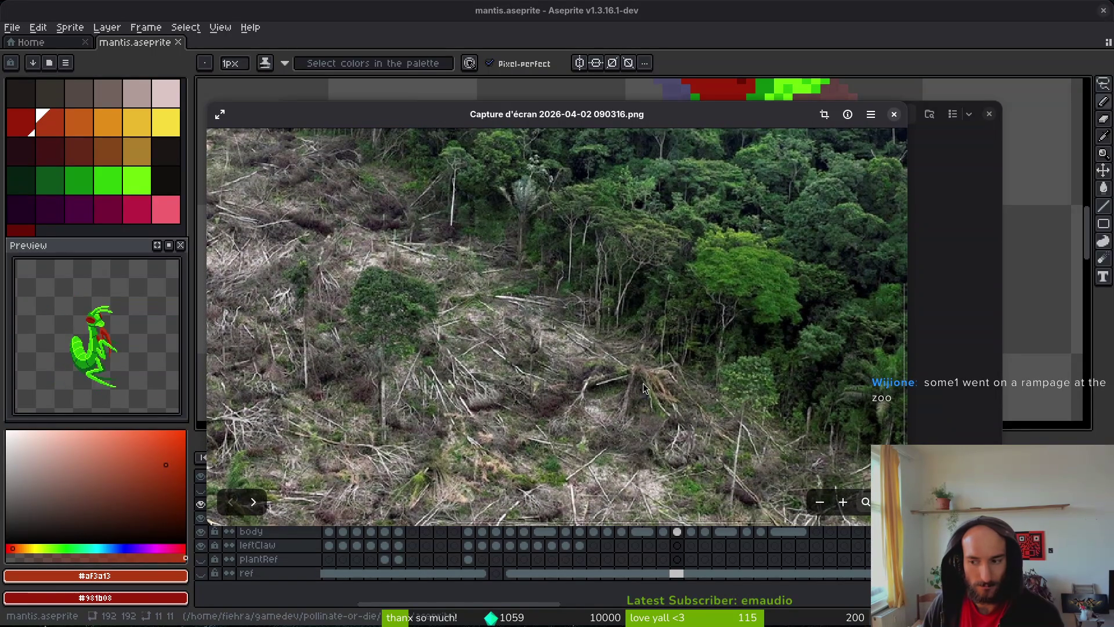
scroll(677, 381, down, 4)
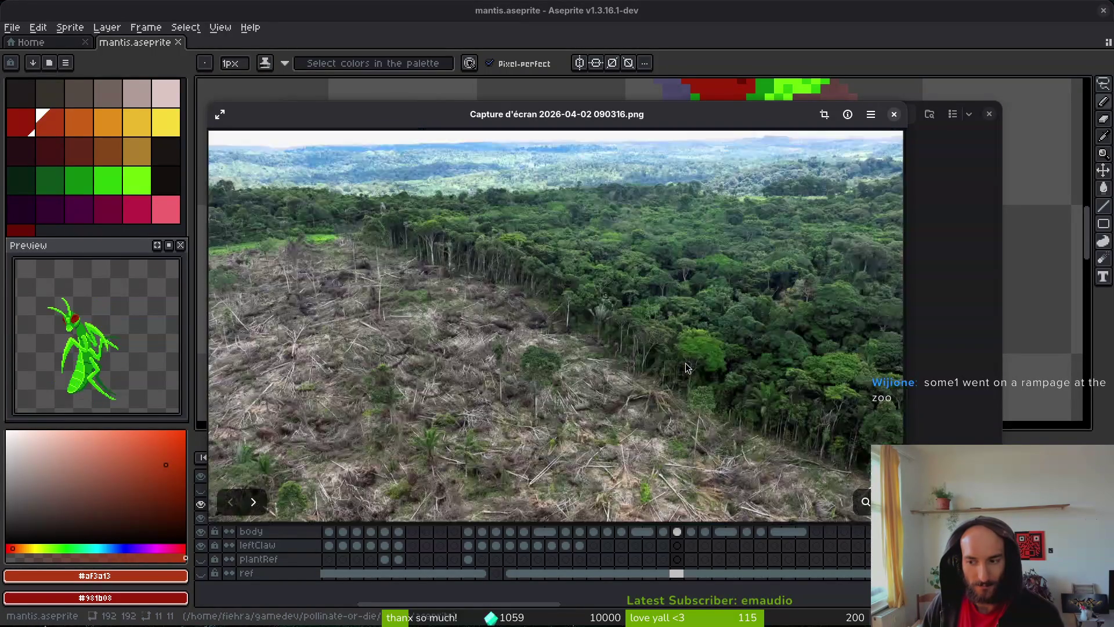
- Page through the drone-field, red-field, smoke-field and logged-forest screenshots, then back to 090316
click(253, 501)
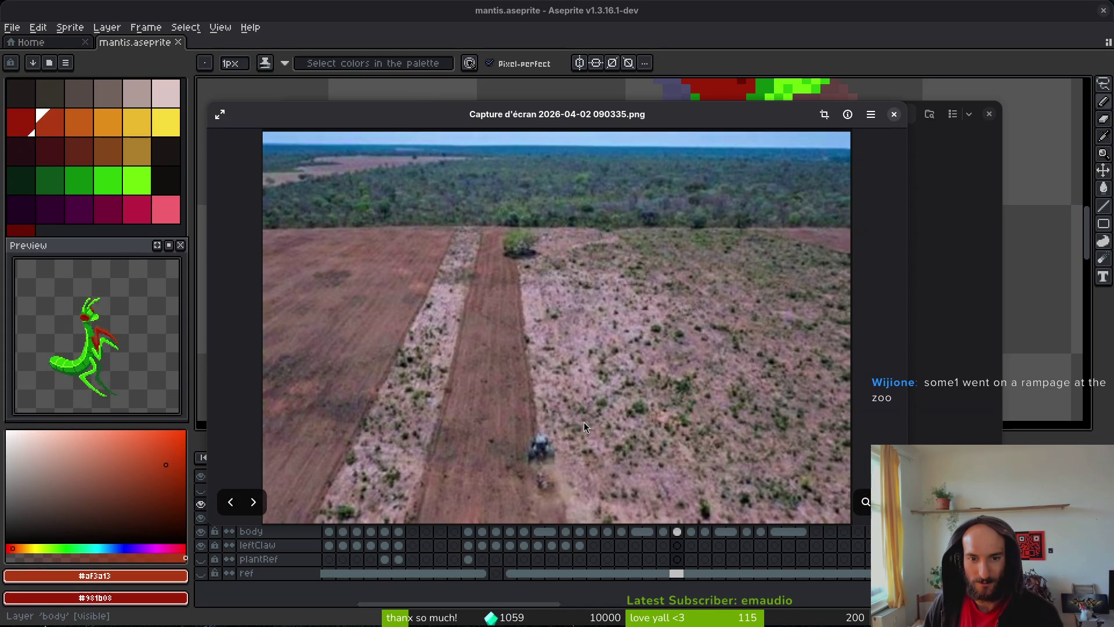
click(253, 503)
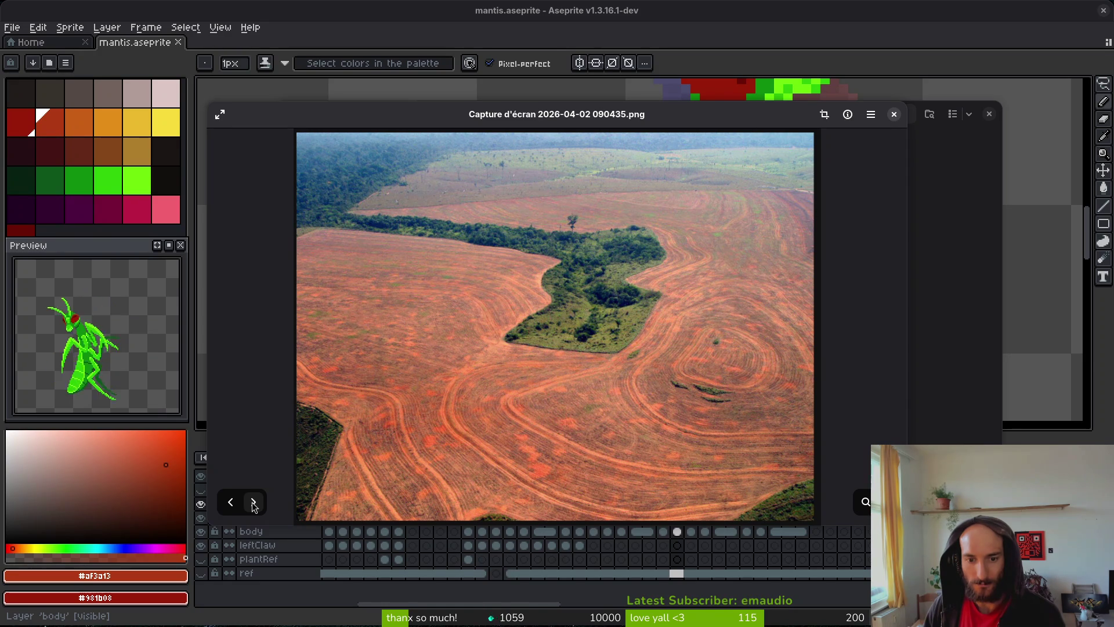
click(254, 502)
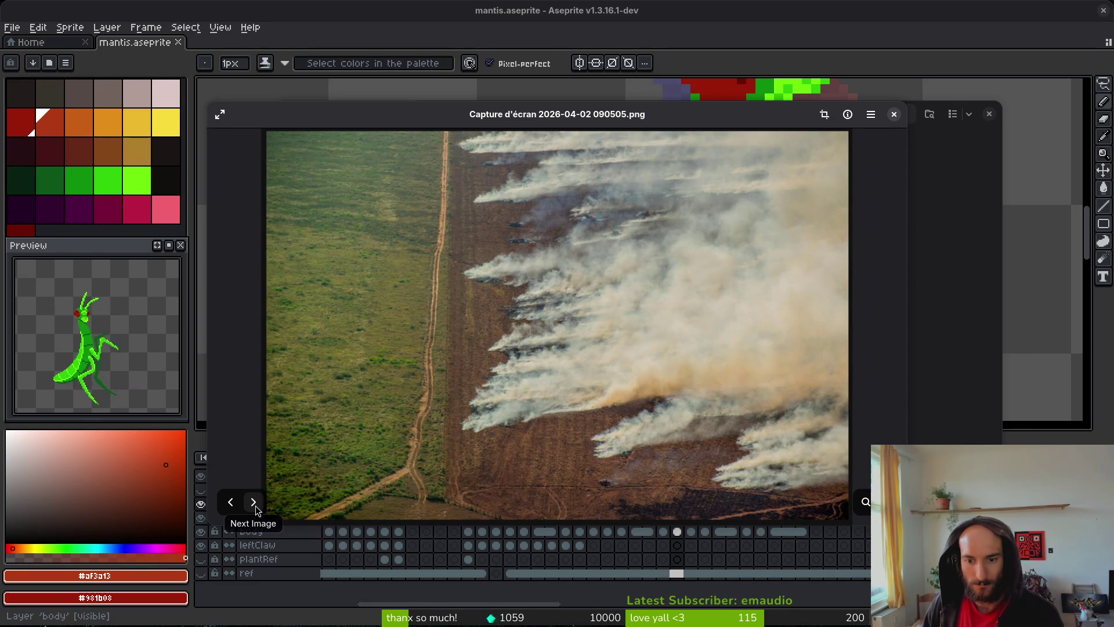
click(256, 506)
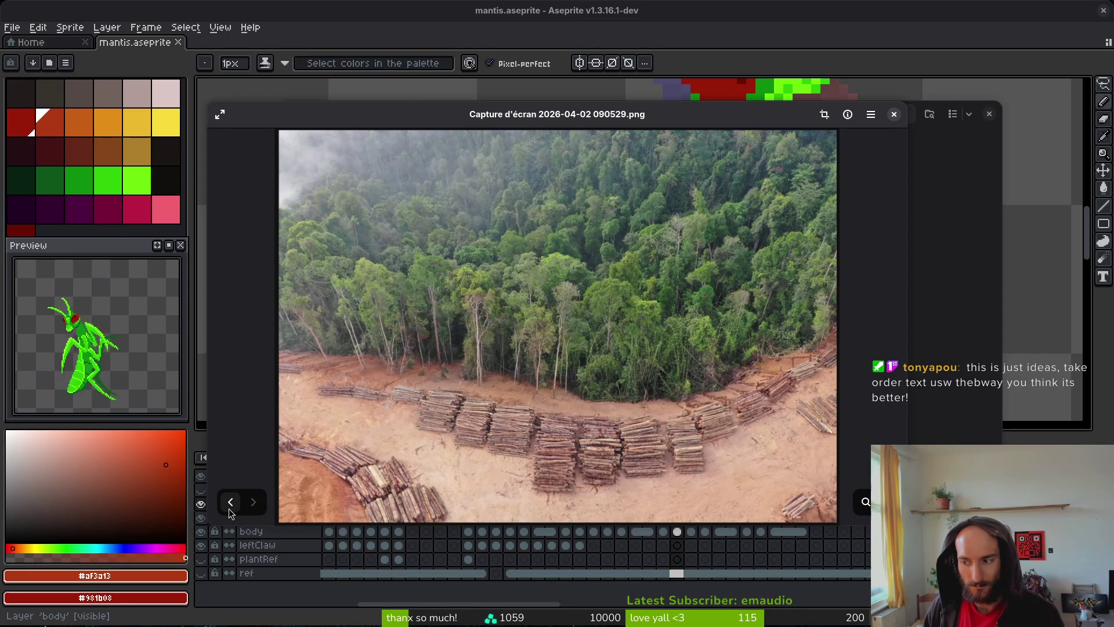
click(229, 508)
click(230, 502)
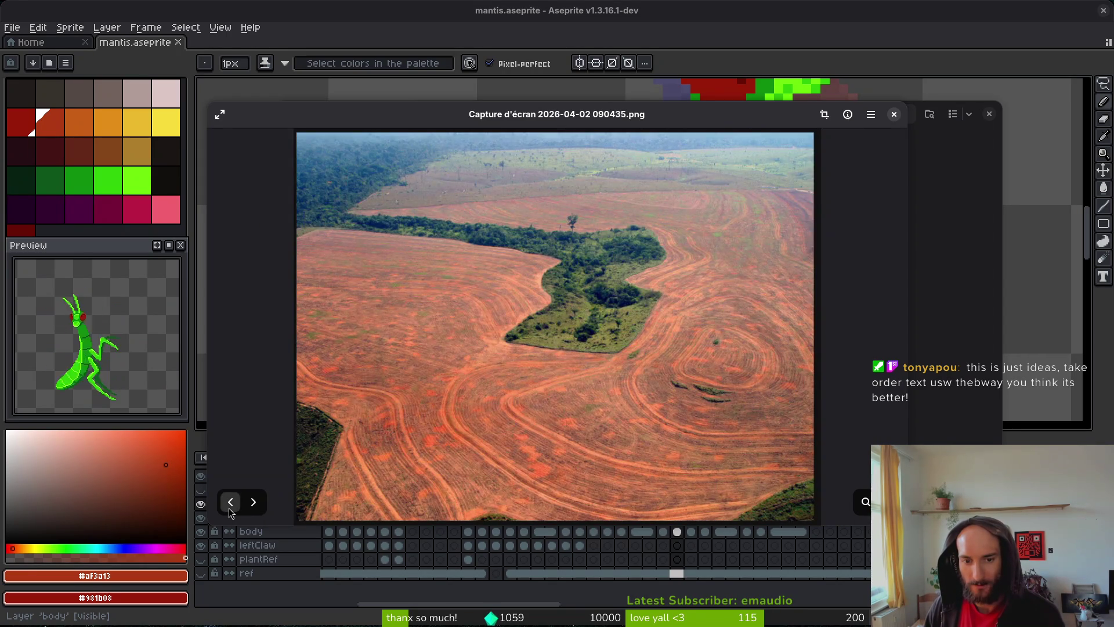
click(229, 503)
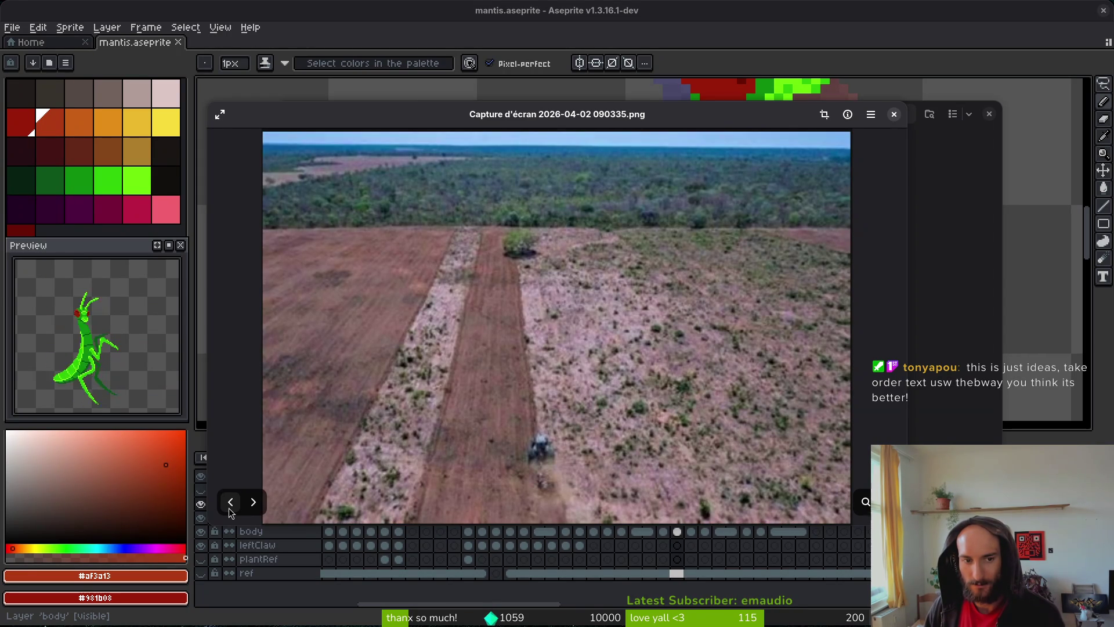
click(229, 507)
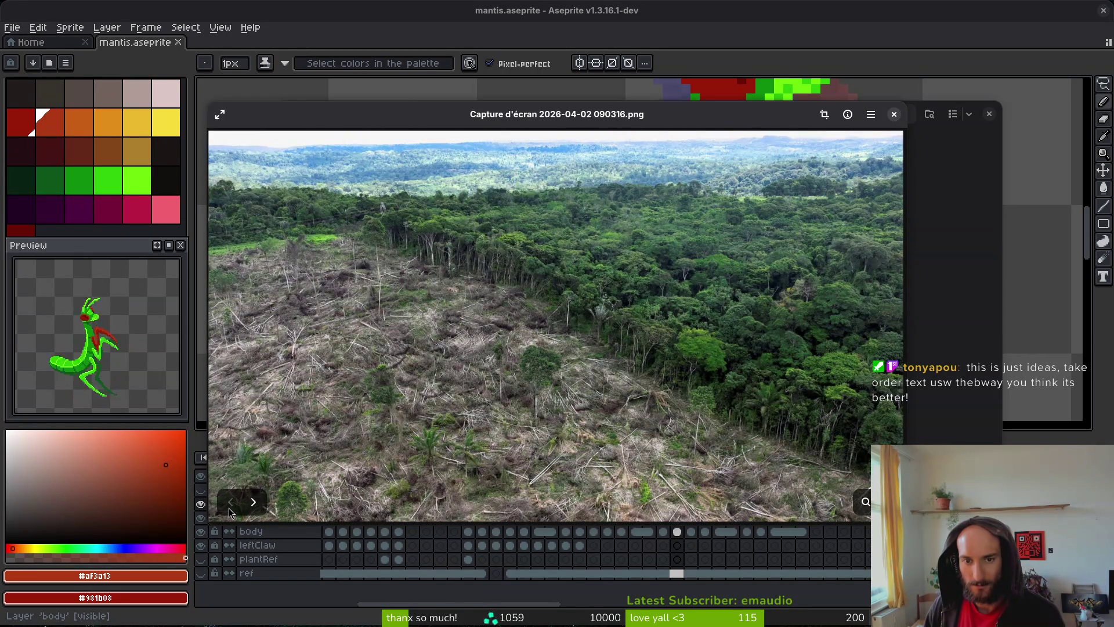
click(253, 503)
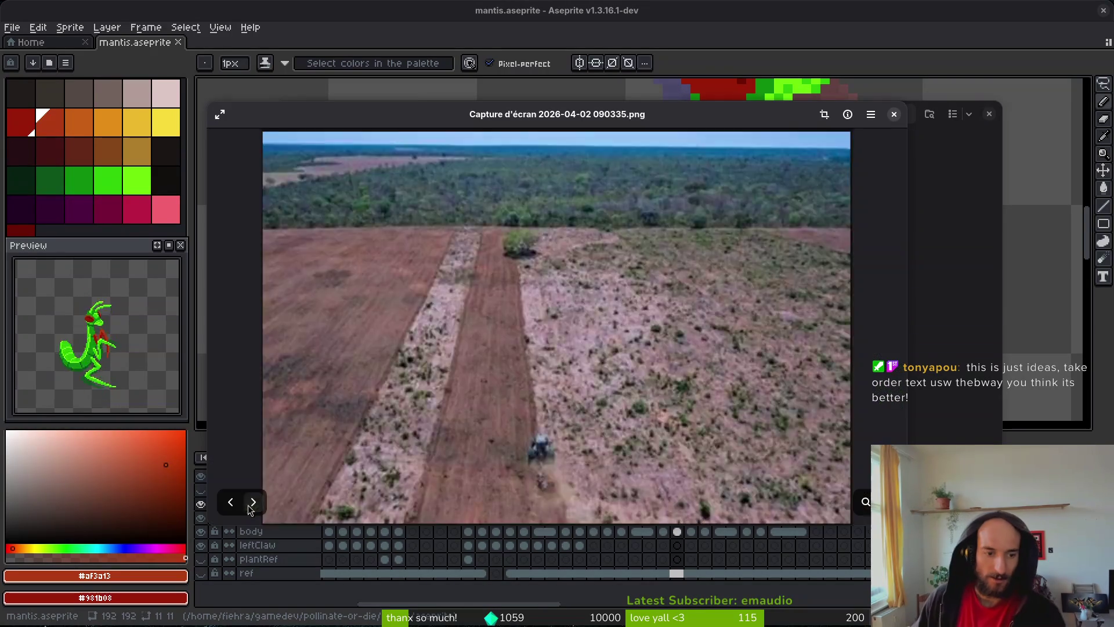
click(232, 505)
click(250, 504)
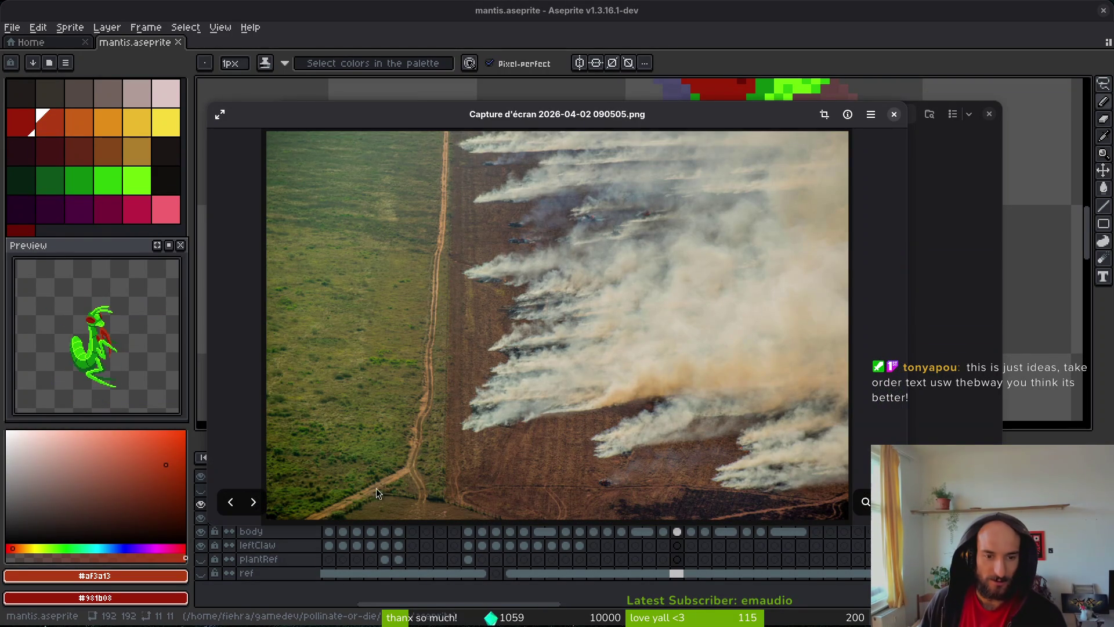
click(231, 503)
click(231, 502)
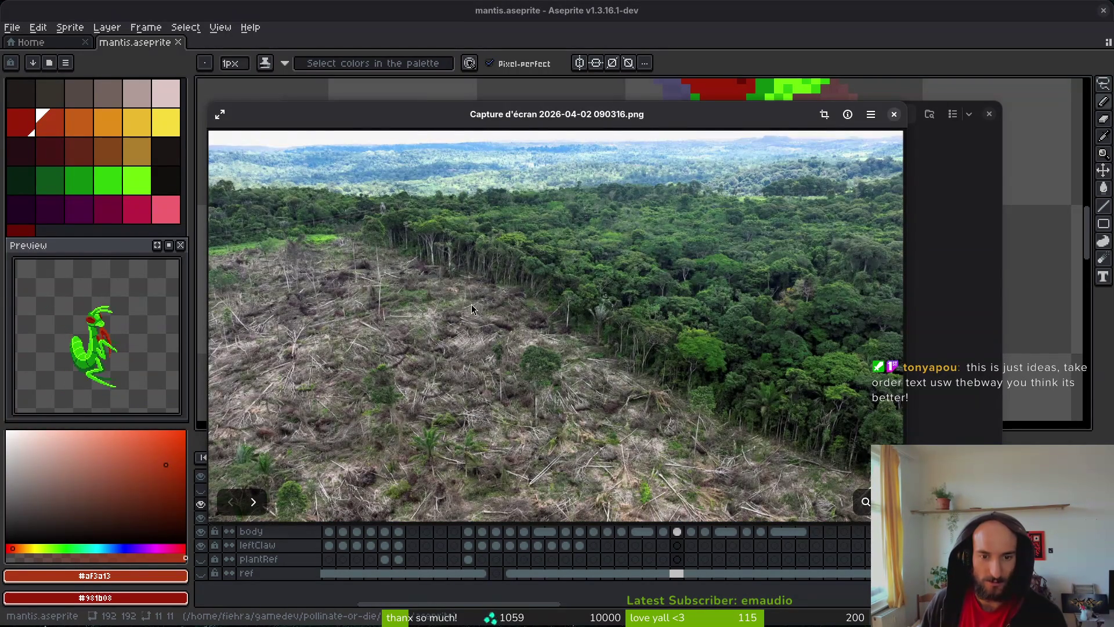
- Zoom in and out on the 090316 forest-clearing screenshot
scroll(471, 305, up, 5)
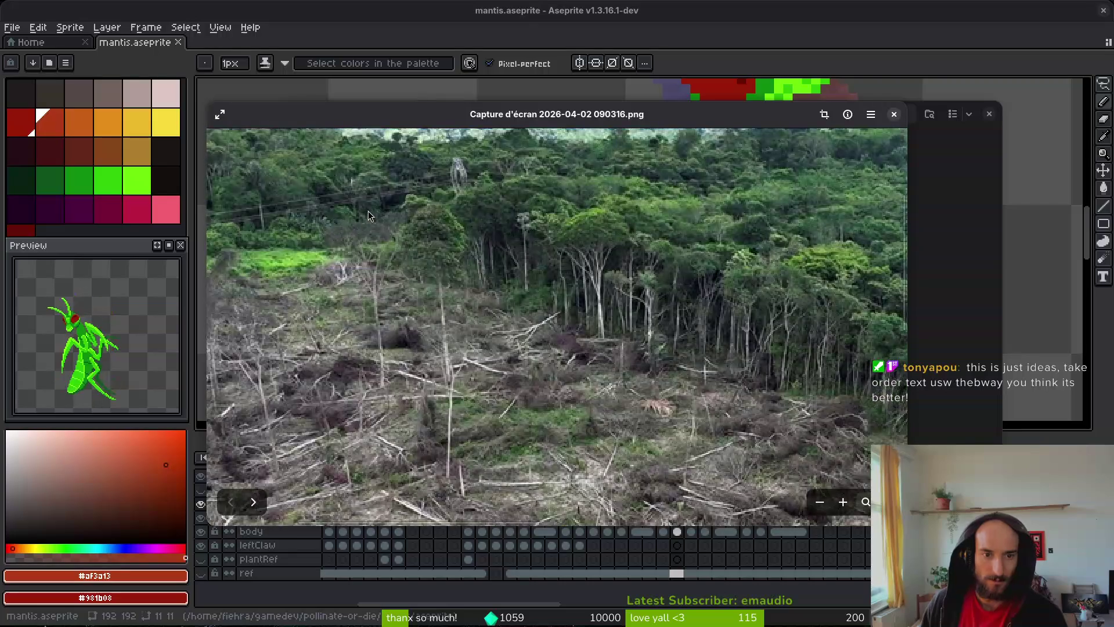
scroll(490, 356, down, 5)
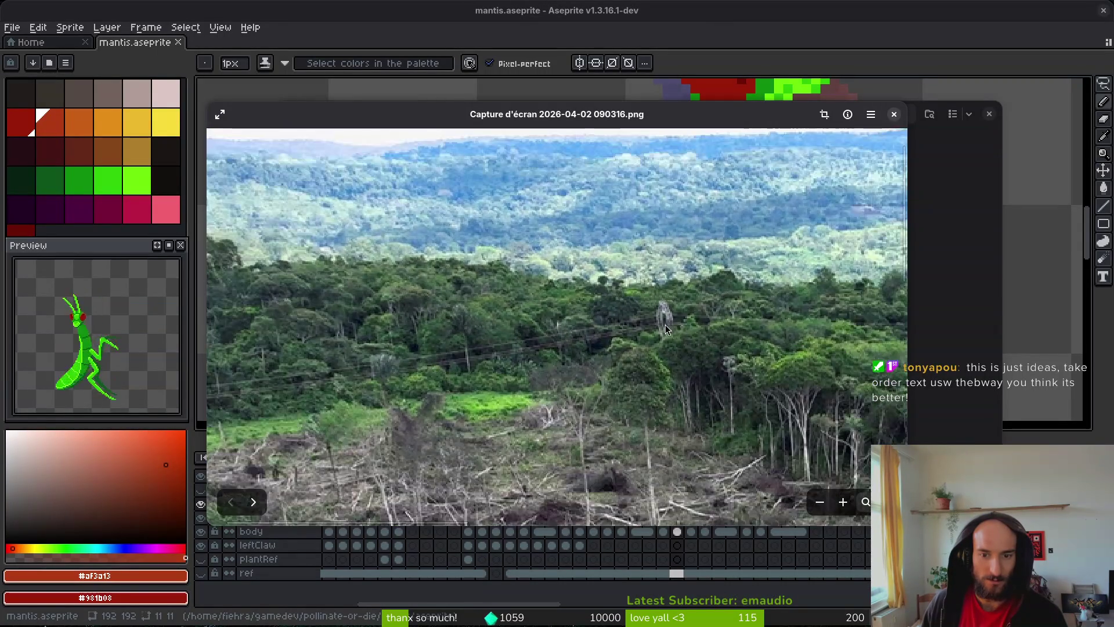
scroll(491, 356, down, 5)
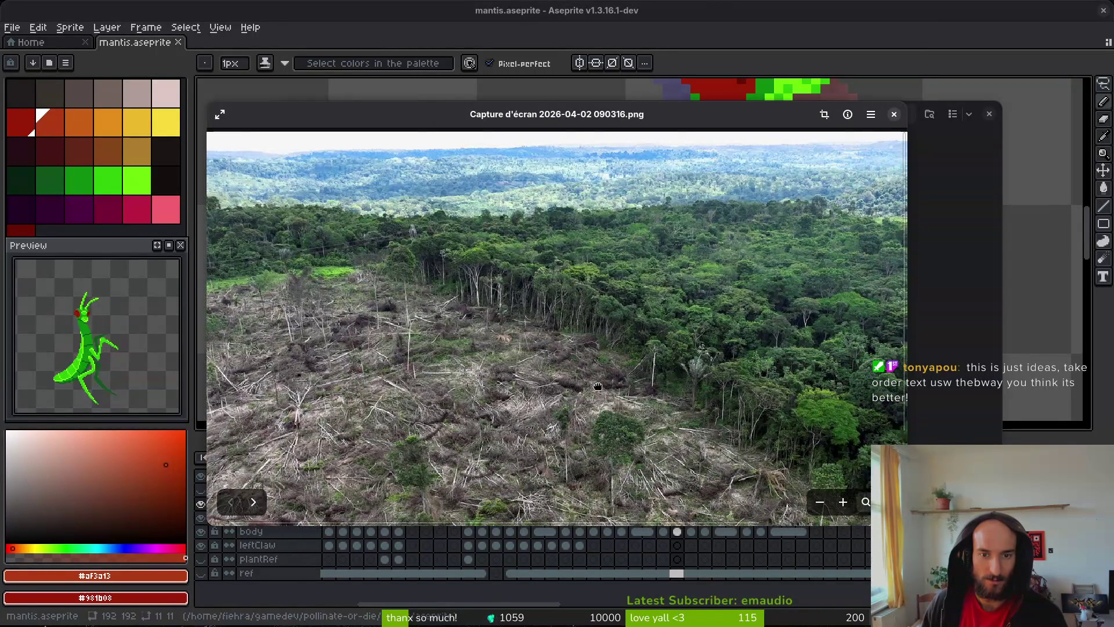
scroll(508, 213, up, 5)
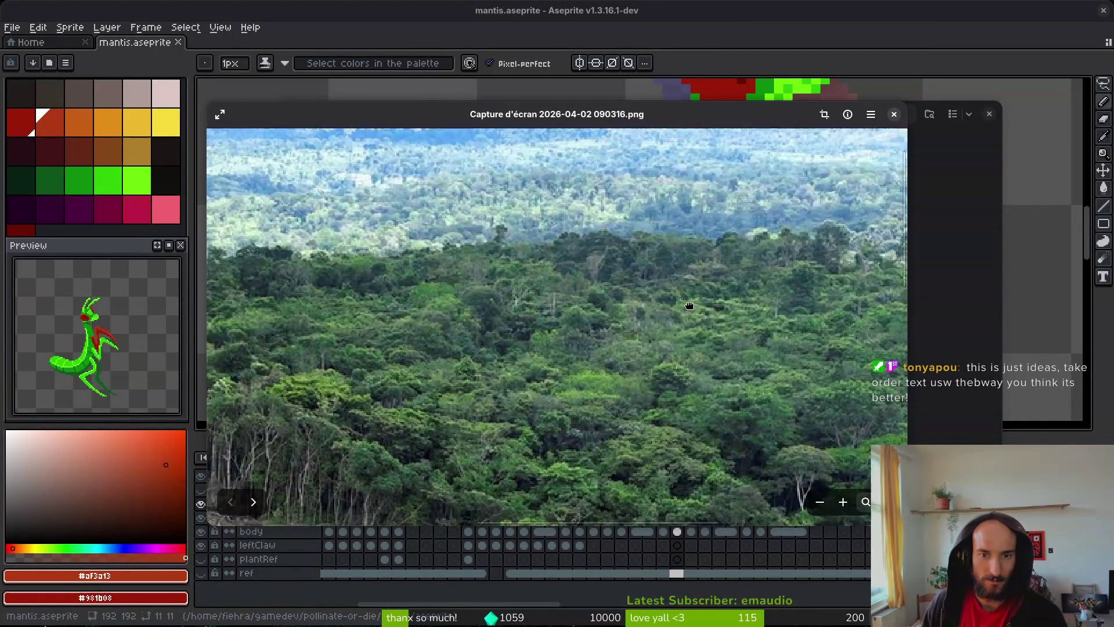
scroll(396, 313, down, 5)
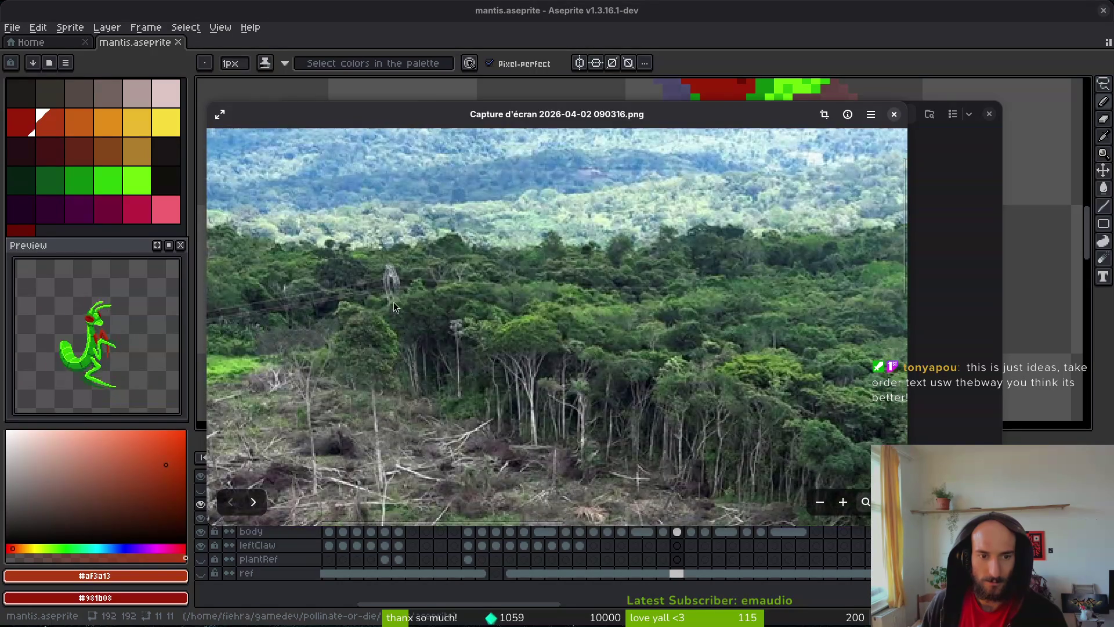
scroll(634, 290, up, 3)
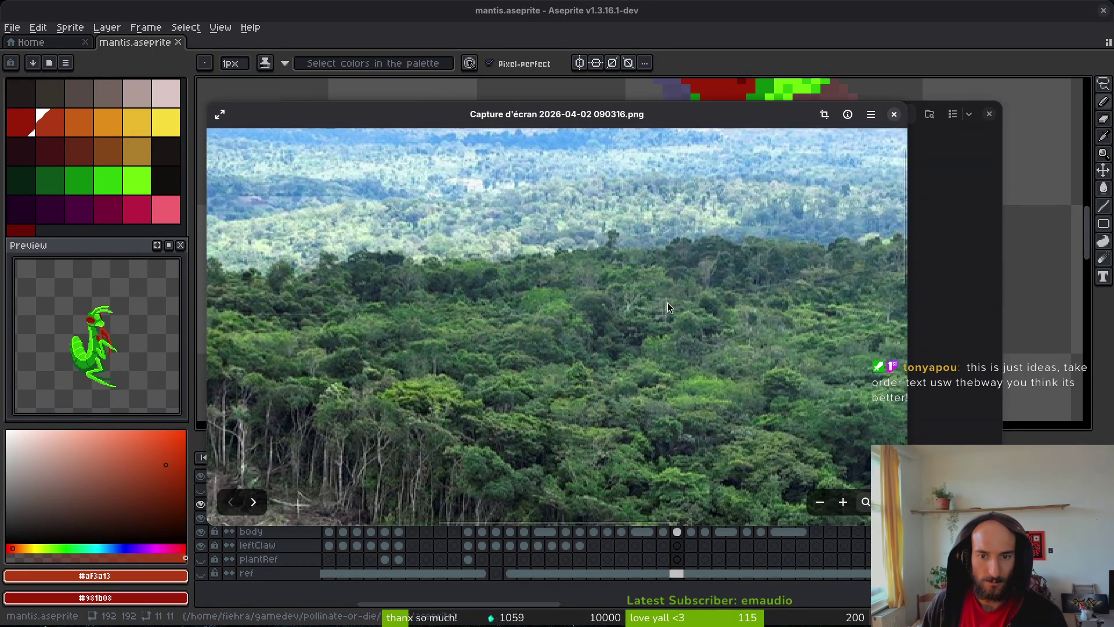
scroll(499, 297, up, 2)
scroll(610, 274, up, 2)
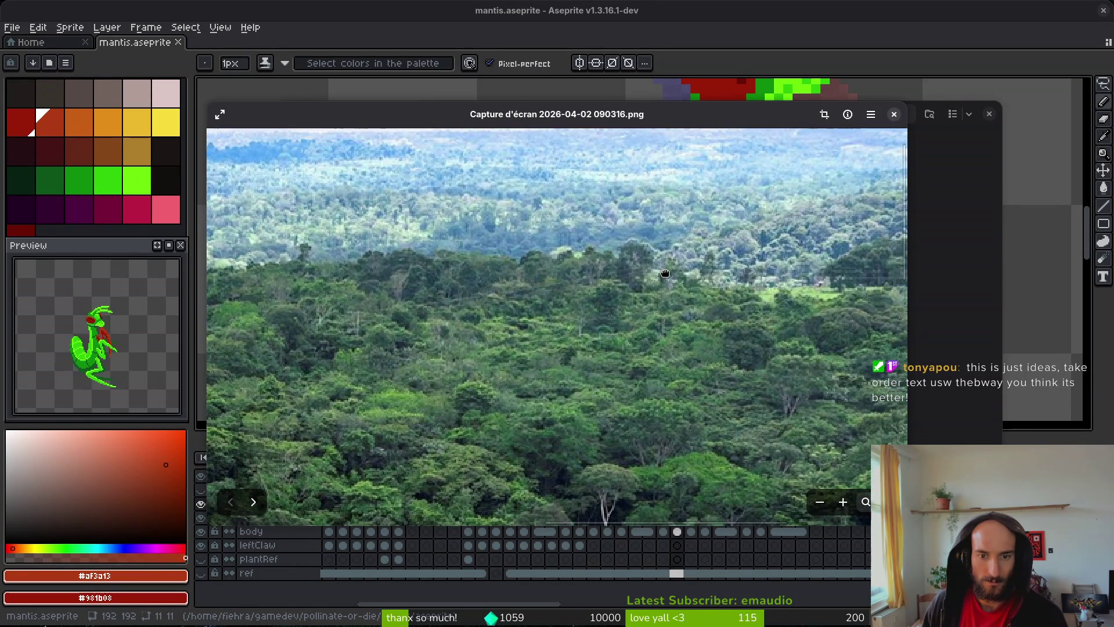
scroll(598, 286, down, 2)
scroll(766, 261, up, 3)
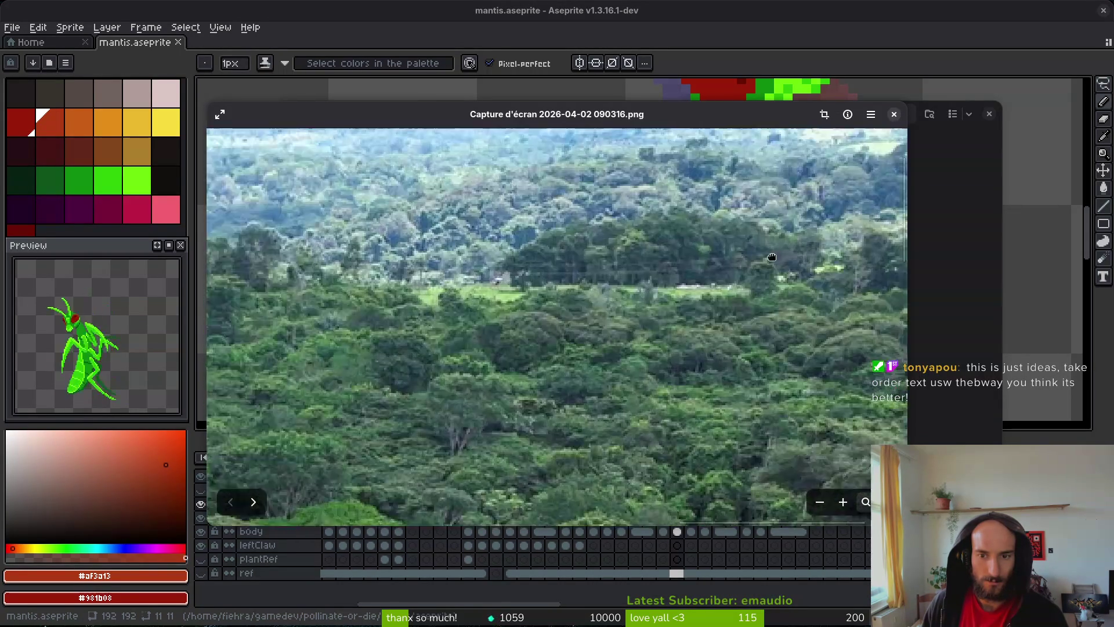
scroll(705, 339, down, 5)
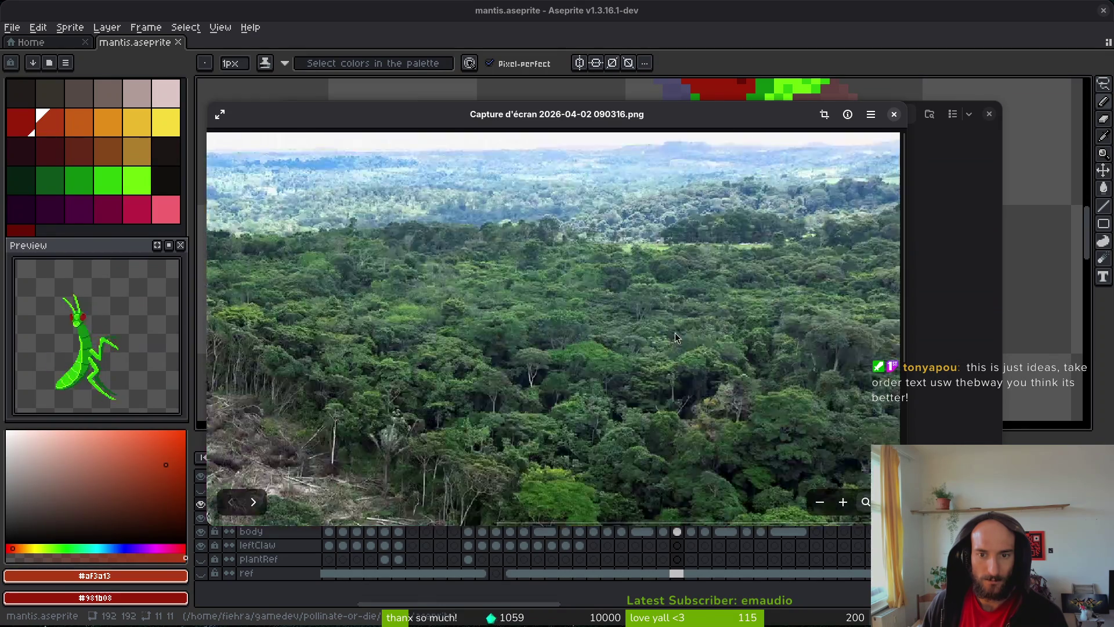
- Advance to screenshots 090335 and 090435, then close the image viewer
key(Right)
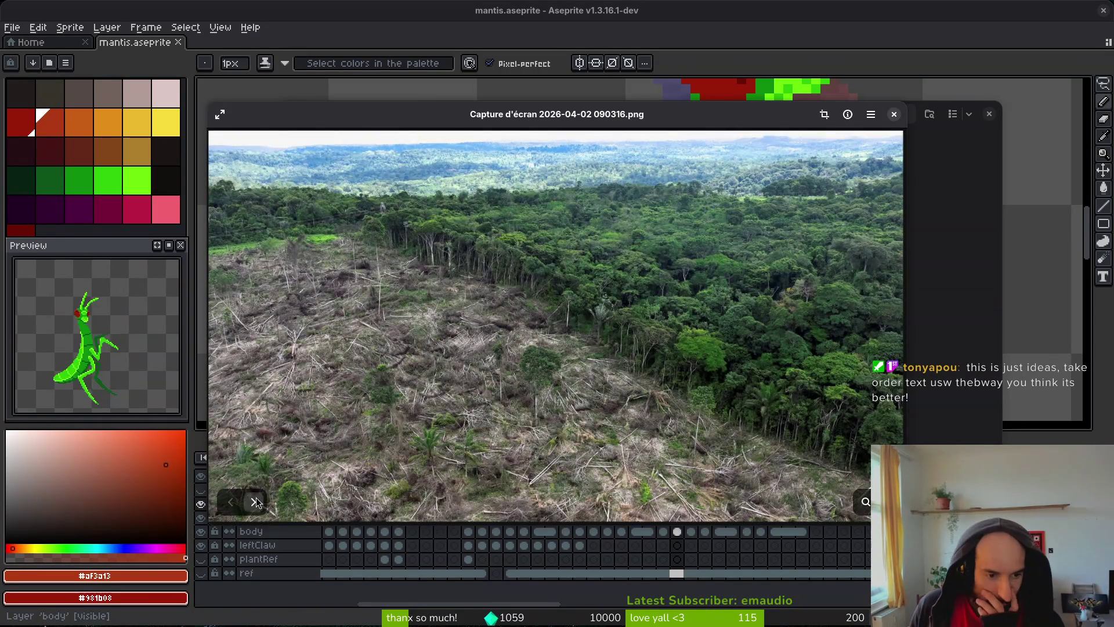
click(253, 501)
click(253, 502)
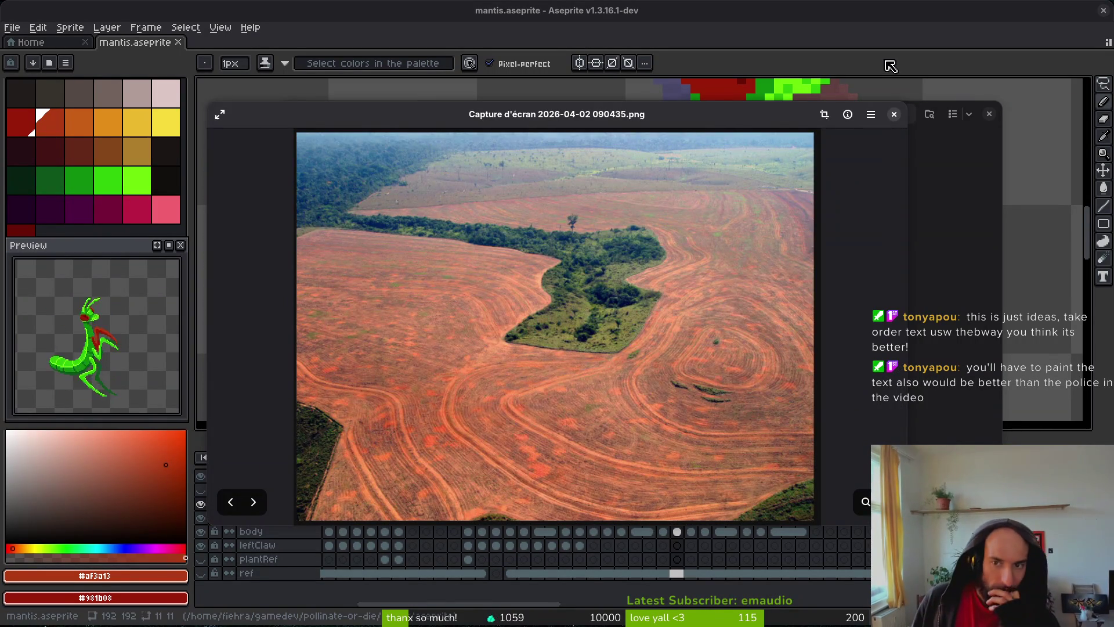
click(893, 114)
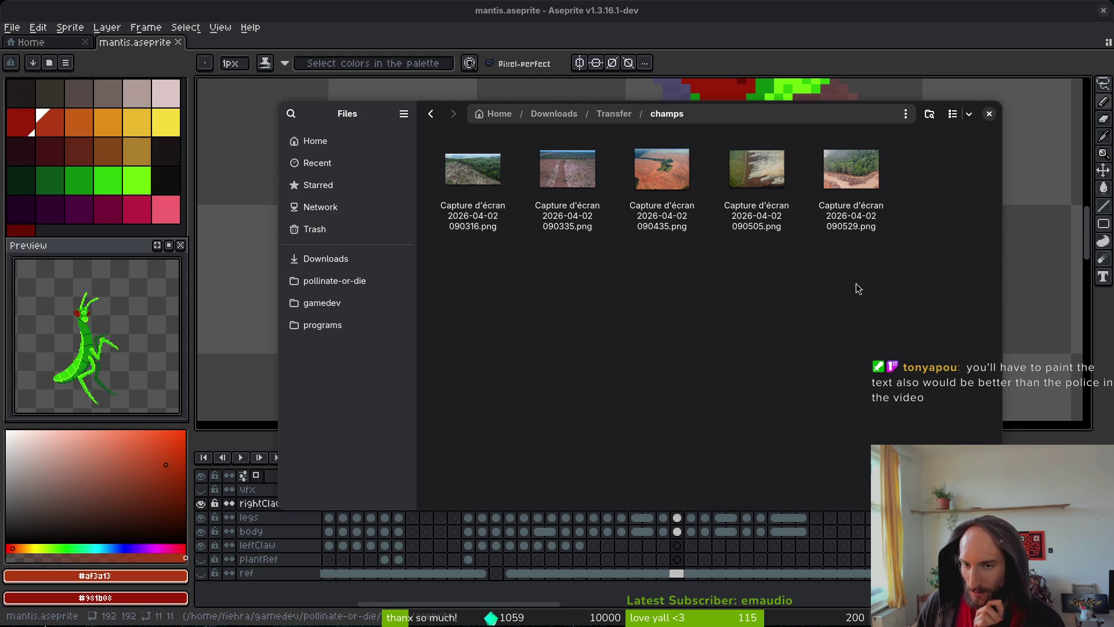
- Back in Aseprite, add a red claw pixel beside the mantis body and save
click(990, 116)
scroll(826, 284, down, 2)
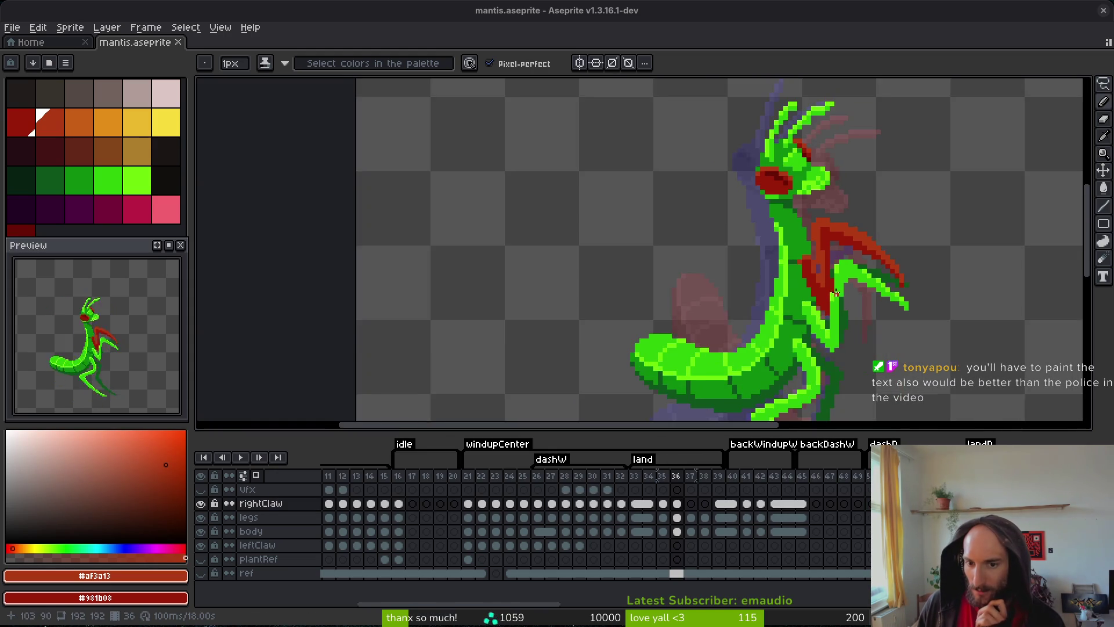
scroll(826, 284, up, 3)
click(705, 351)
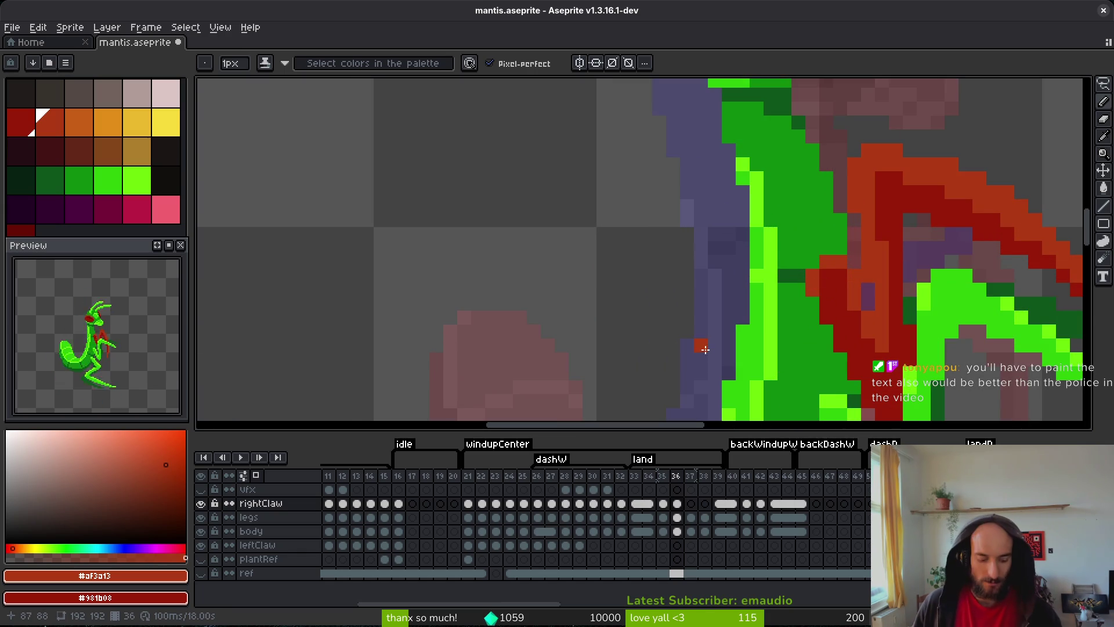
key(ctrl+s)
- Sample the dark red claw colour and save mantis.aseprite again
alt+click(839, 297)
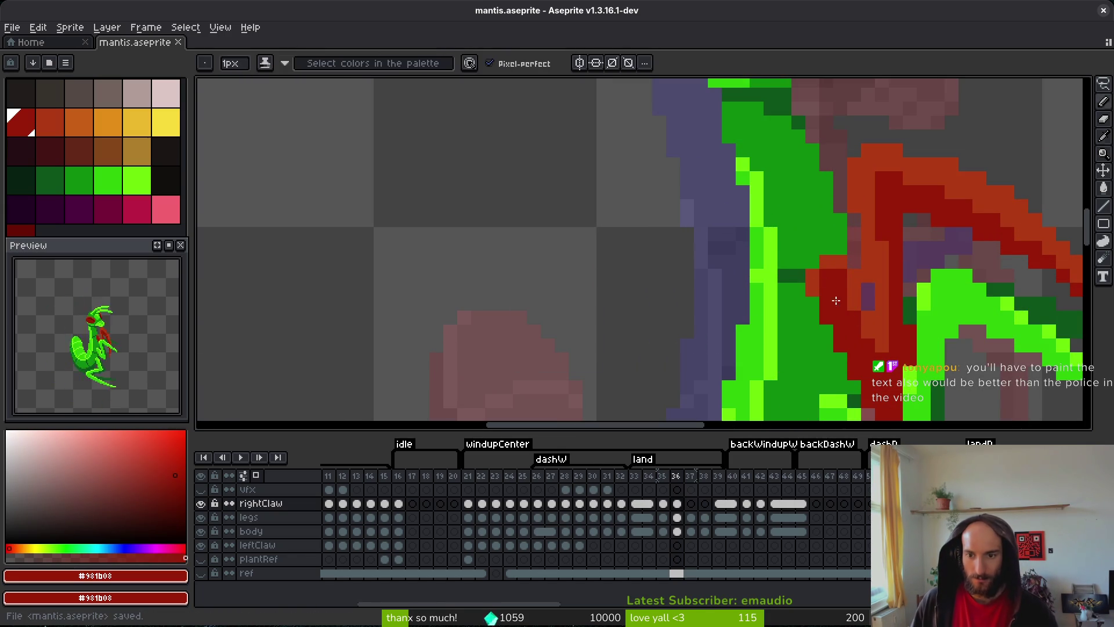
scroll(806, 278, down, 3)
scroll(809, 285, up, 4)
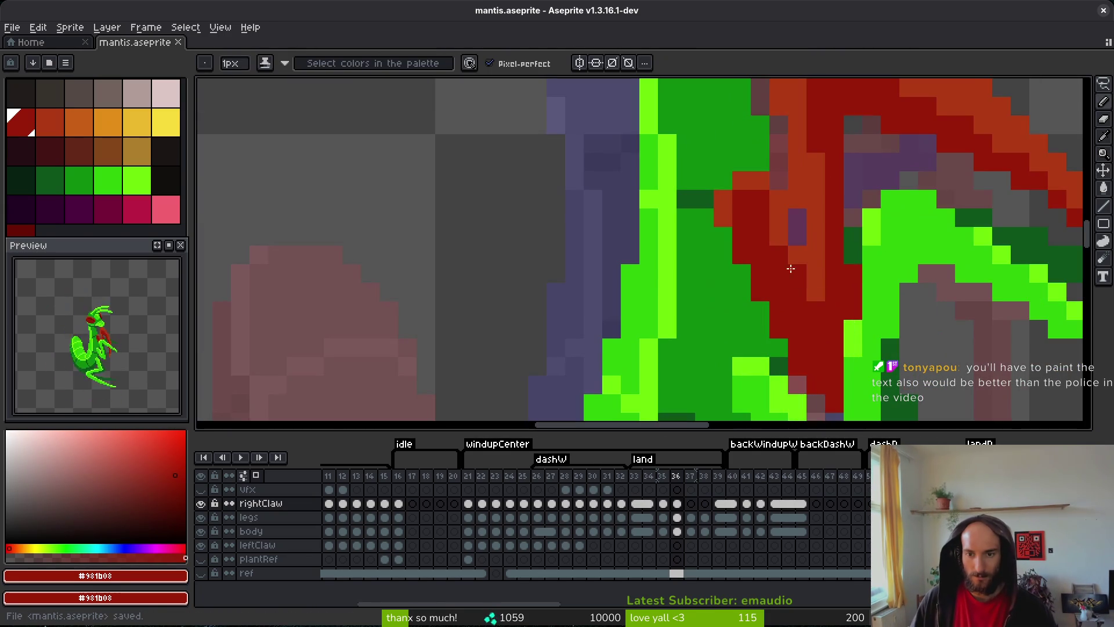
scroll(813, 297, down, 3)
scroll(801, 281, up, 4)
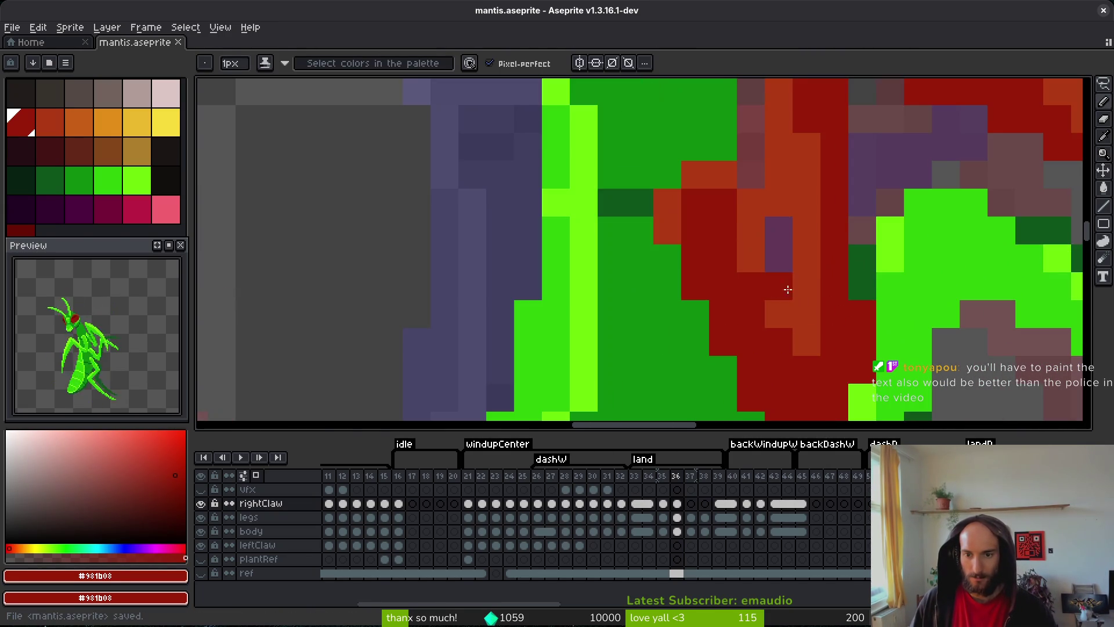
scroll(784, 283, down, 3)
key(ctrl+s)
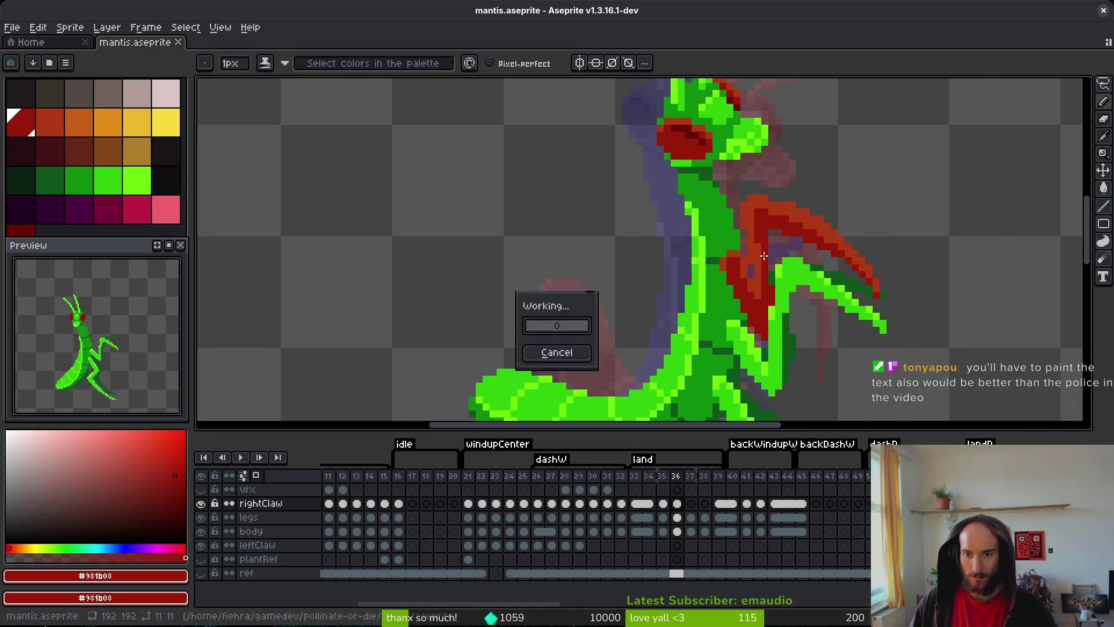
scroll(766, 255, up, 2)
key(ctrl+s)
scroll(803, 266, down, 3)
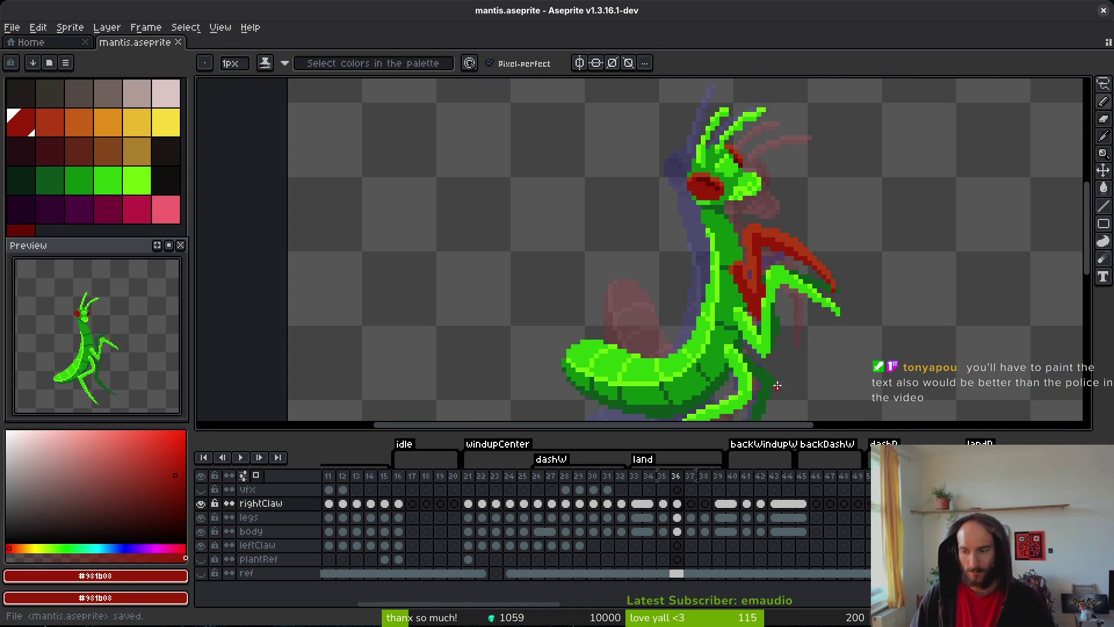
key(ctrl+s)
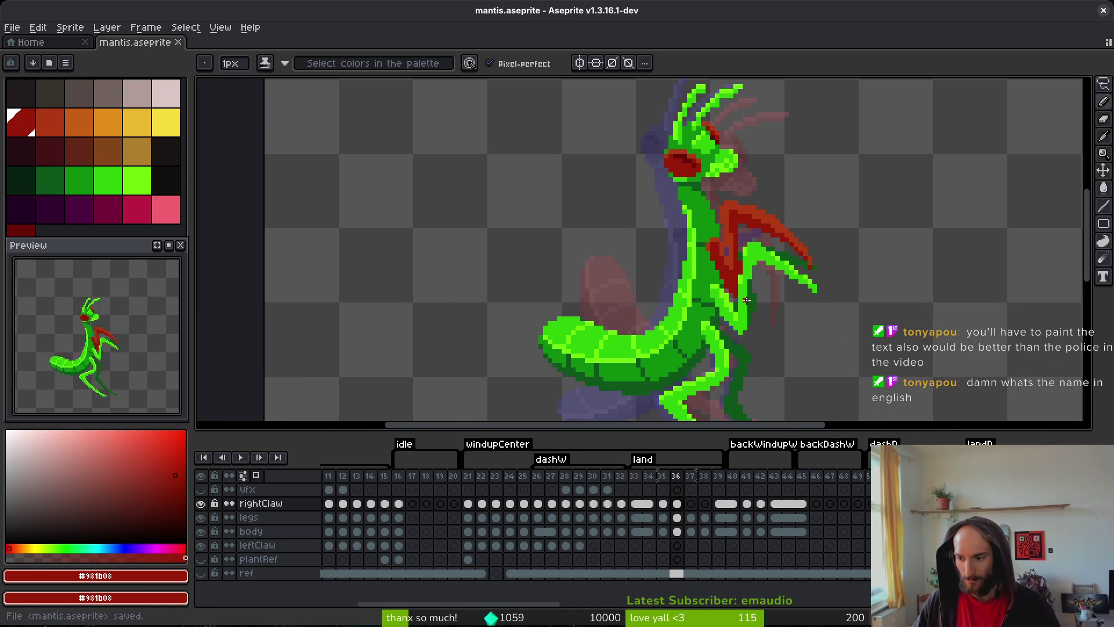
key(alt)
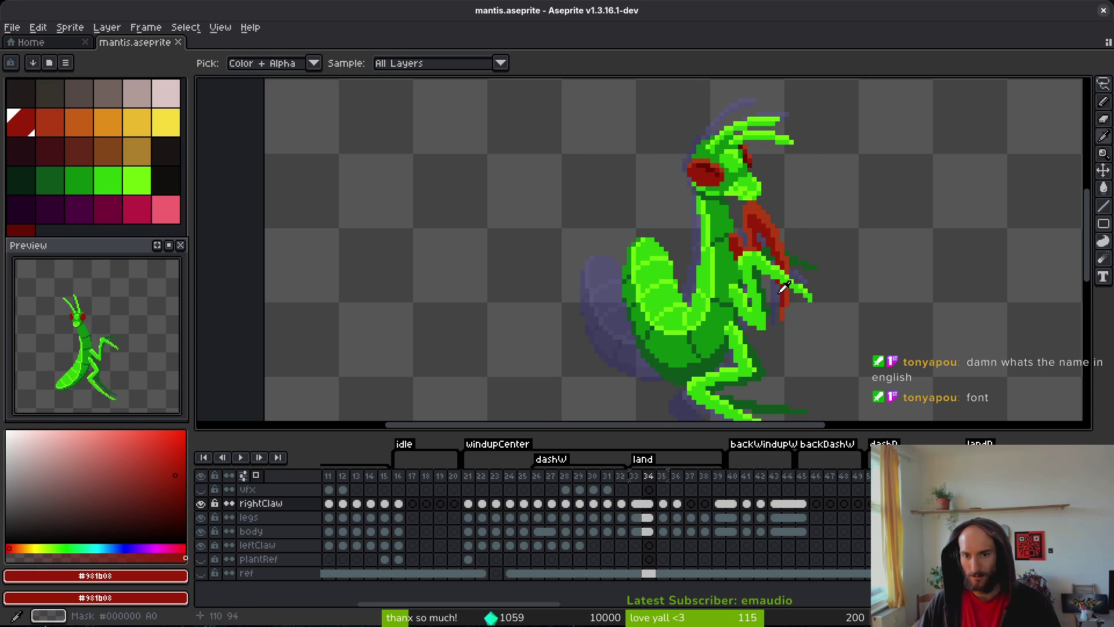
key(shift+w)
scroll(783, 278, up, 3)
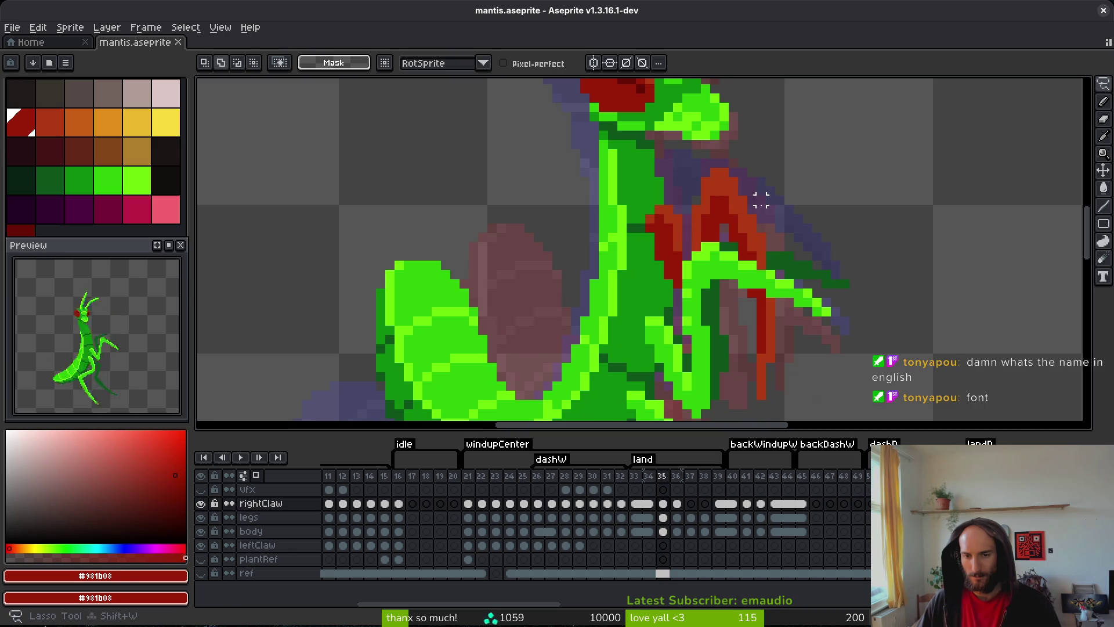
- Lasso part of the red claw on frame 35 and move it upward
drag(782, 203, 699, 153)
mouse_move(748, 264)
mouse_down()
mouse_move(749, 228)
mouse_move(763, 209)
mouse_up()
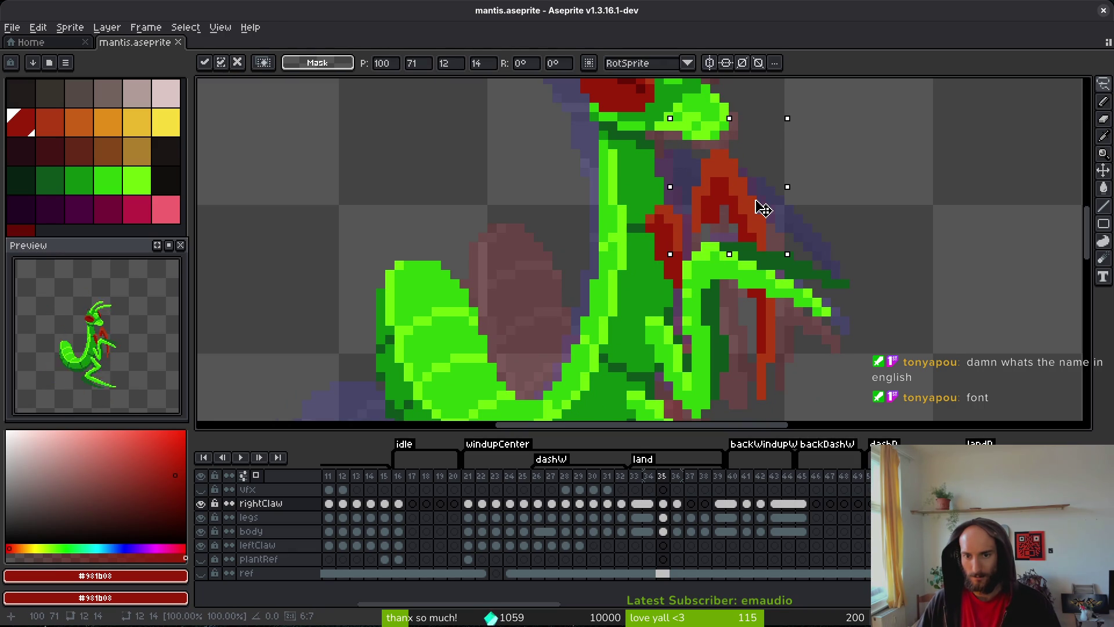
key(b)
alt+click(698, 211)
- Repaint the claw with dark-red and red pixels, then save
scroll(698, 232, up, 1)
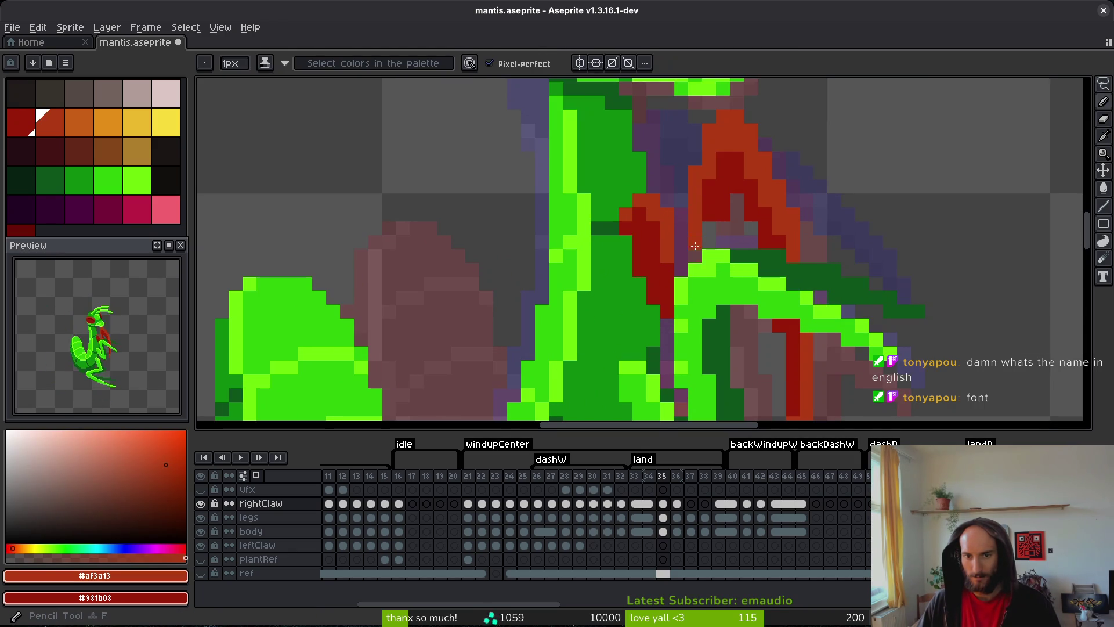
alt+click(709, 215)
mouse_move(709, 246)
mouse_down()
mouse_move(709, 223)
mouse_move(719, 232)
mouse_up()
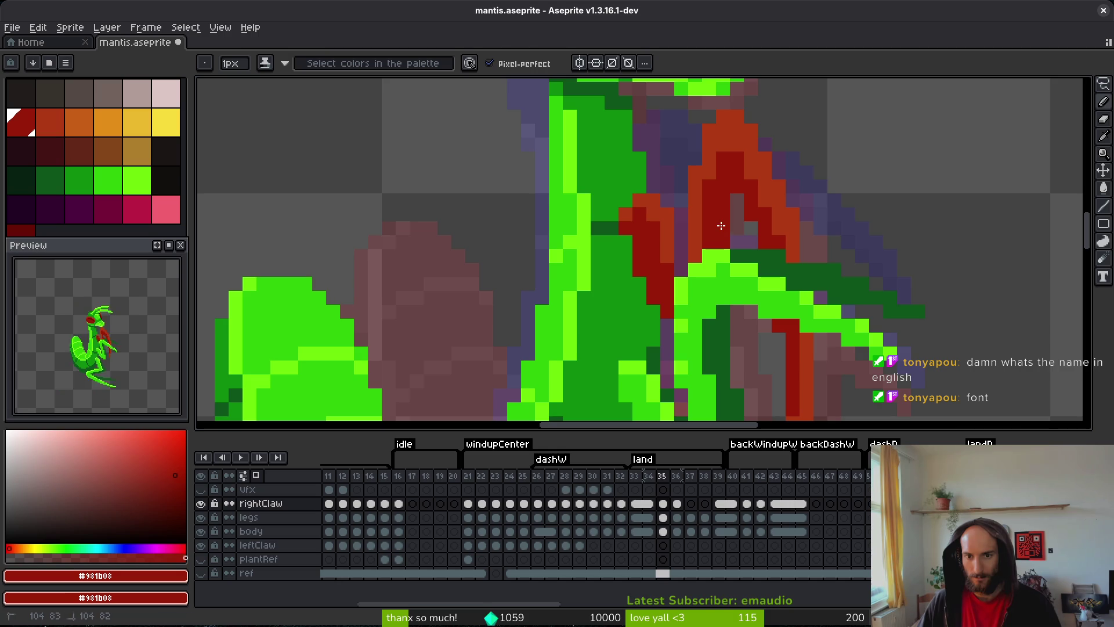
key(ctrl+z)
click(778, 270)
alt+click(797, 279)
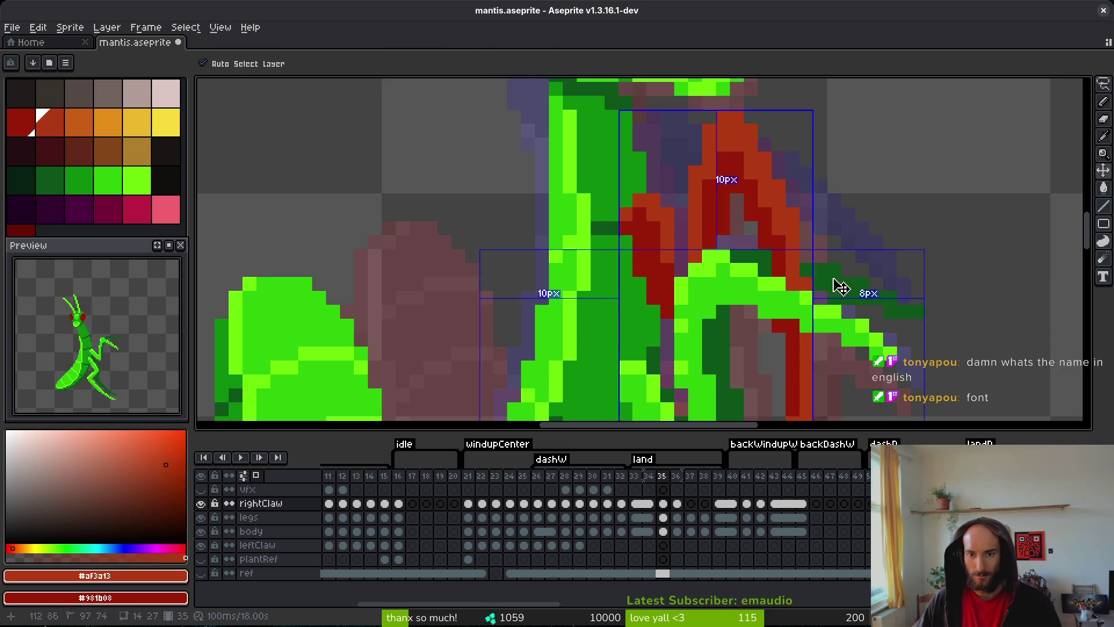
key(ctrl+s)
- Remove stray red pixels, select the claw rectangle, nudge it up one pixel, and save
scroll(831, 245, down, 4)
scroll(830, 245, up, 4)
key(m)
key(ctrl+z)
key(e)
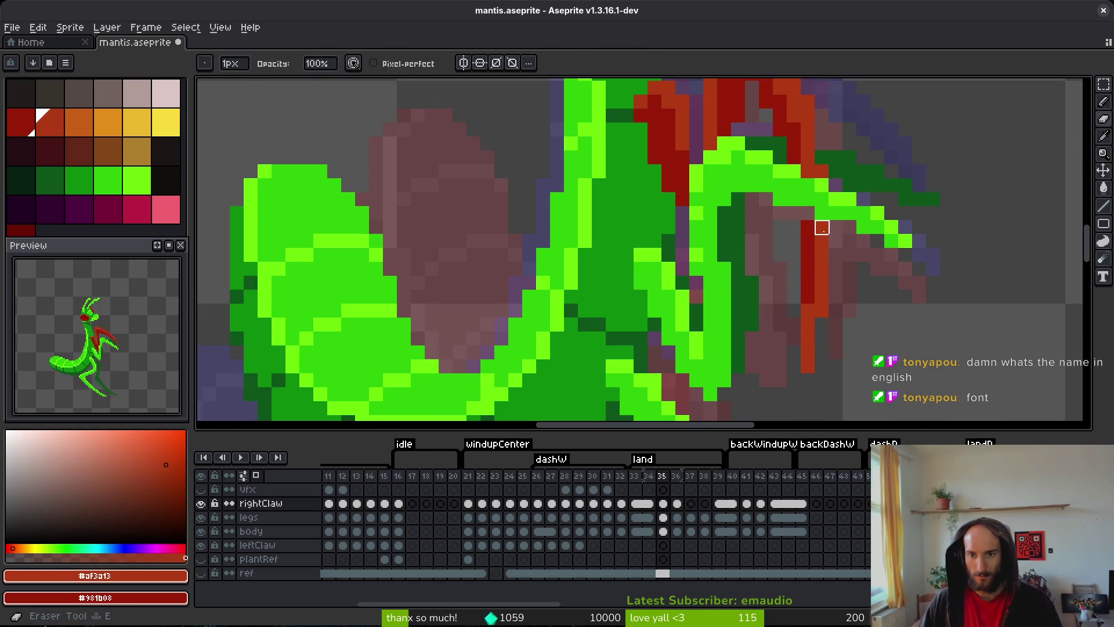
key(b)
key(m)
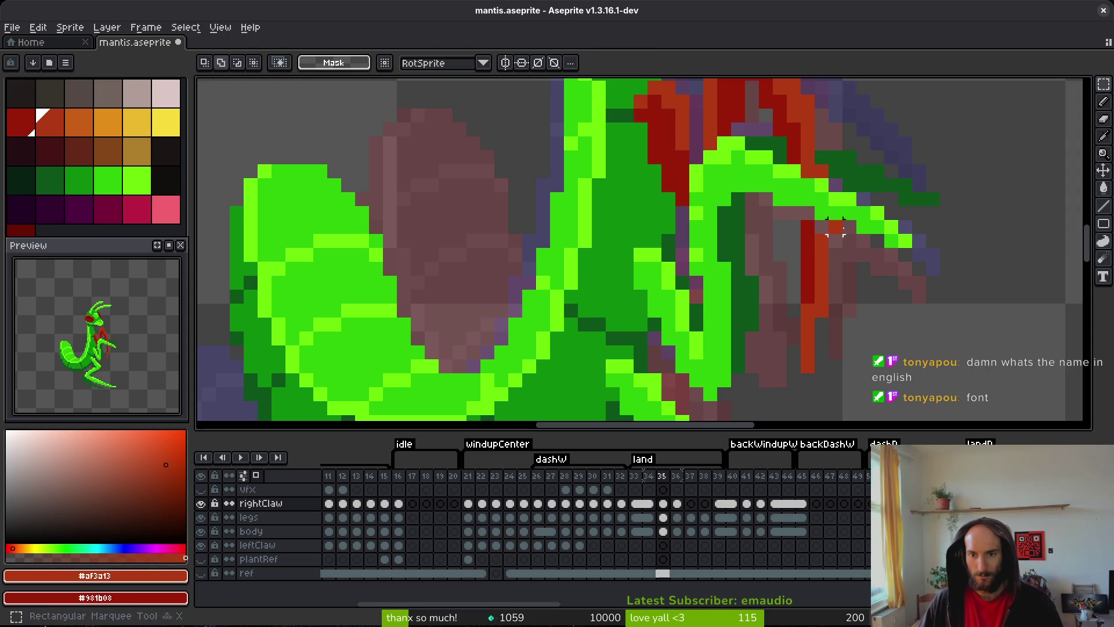
drag(769, 217, 845, 390)
drag(817, 328, 817, 313)
key(ctrl+s)
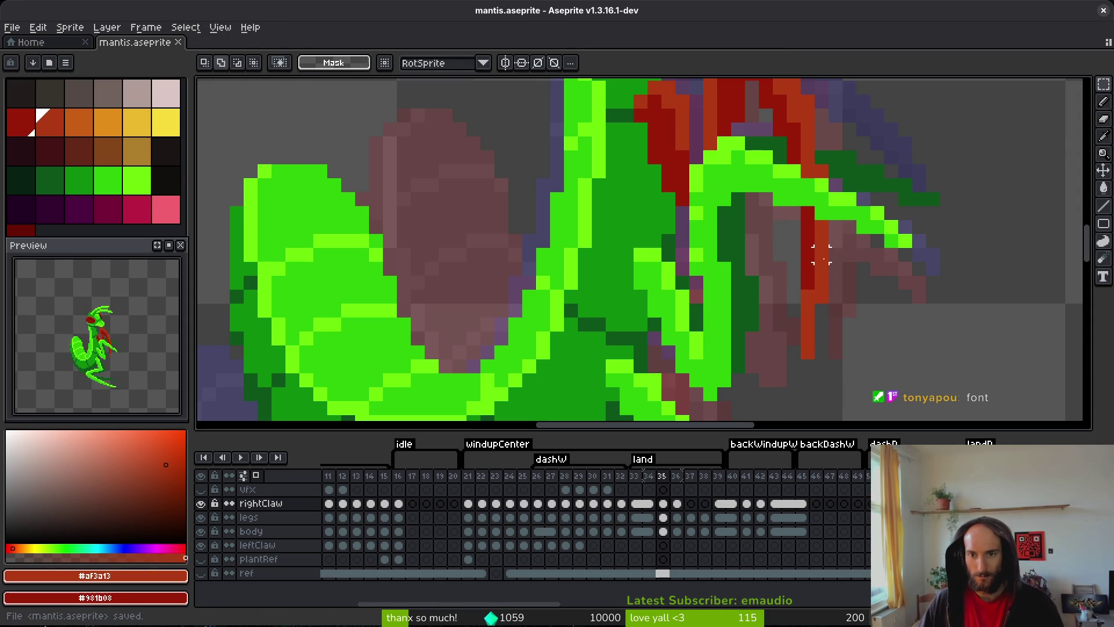
- Compare frames 34 to 36 of the land animation, ending on frame 35
scroll(832, 311, down, 3)
scroll(820, 294, up, 4)
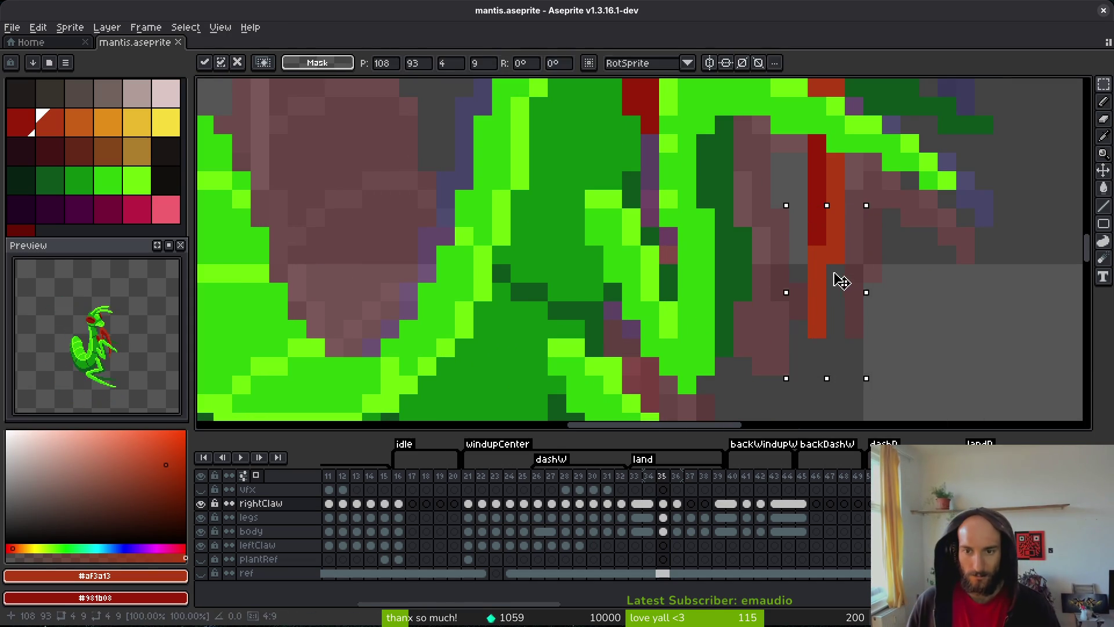
scroll(838, 261, down, 3)
key(i)
key(Left)
key(Right)
key(Left)
key(Right)
key(Right)
key(Left)
key(Right)
key(Left)
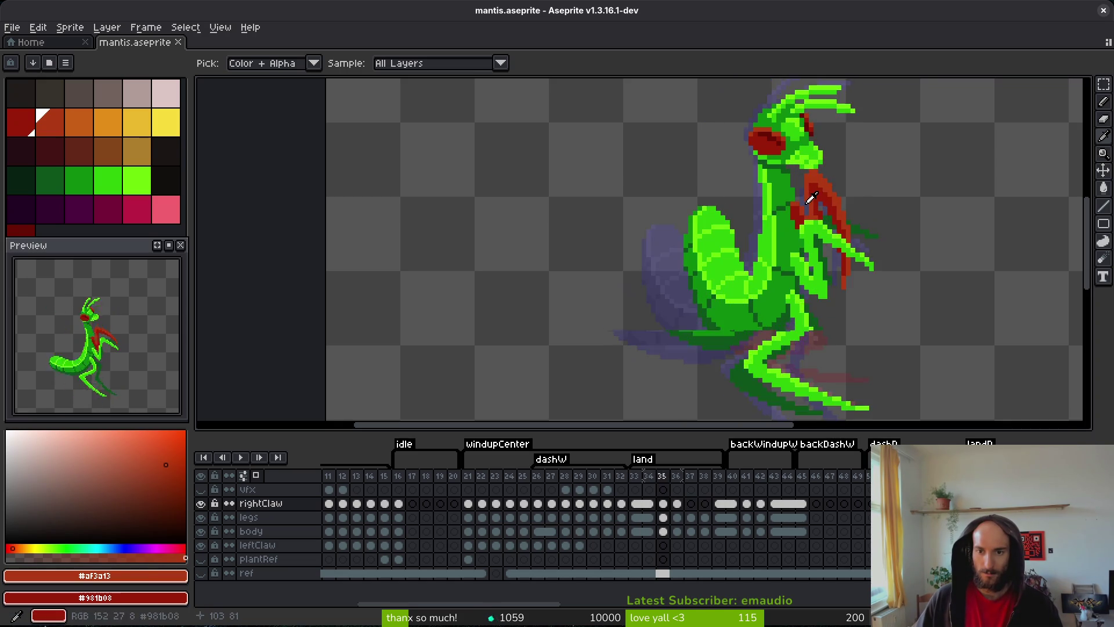
- Nudge the red claw tip down one pixel with a freehand selection, then save
scroll(794, 199, up, 2)
key(shift+w)
mouse_move(787, 199)
mouse_down()
mouse_move(737, 200)
mouse_move(785, 228)
mouse_up()
key(Down)
key(ctrl+d)
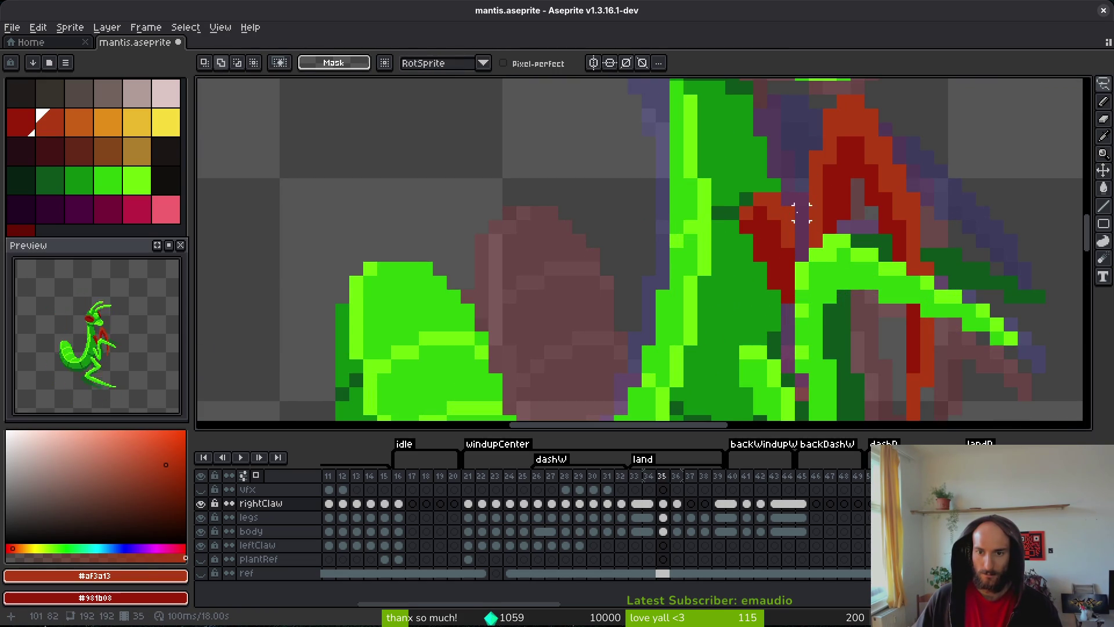
key(i)
key(ctrl+s)
- Save again and flip back and forth between frames 34 and 35 to compare the claw
scroll(816, 229, down, 2)
scroll(796, 195, up, 2)
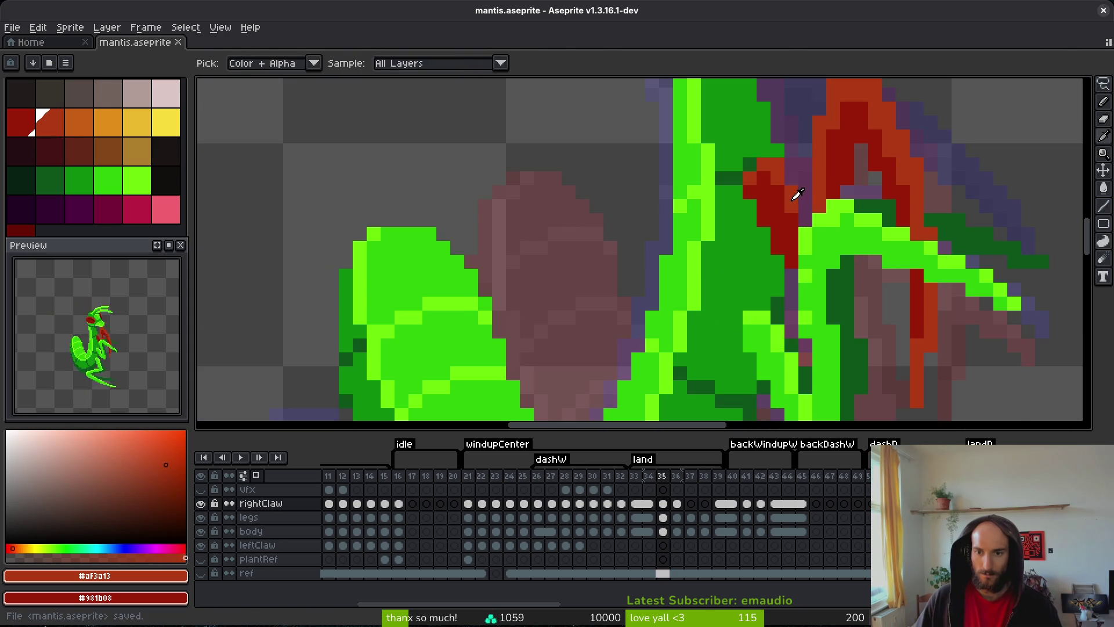
key(f)
key(ctrl+s)
scroll(823, 295, down, 4)
key(i)
key(Left)
key(Right)
key(Right)
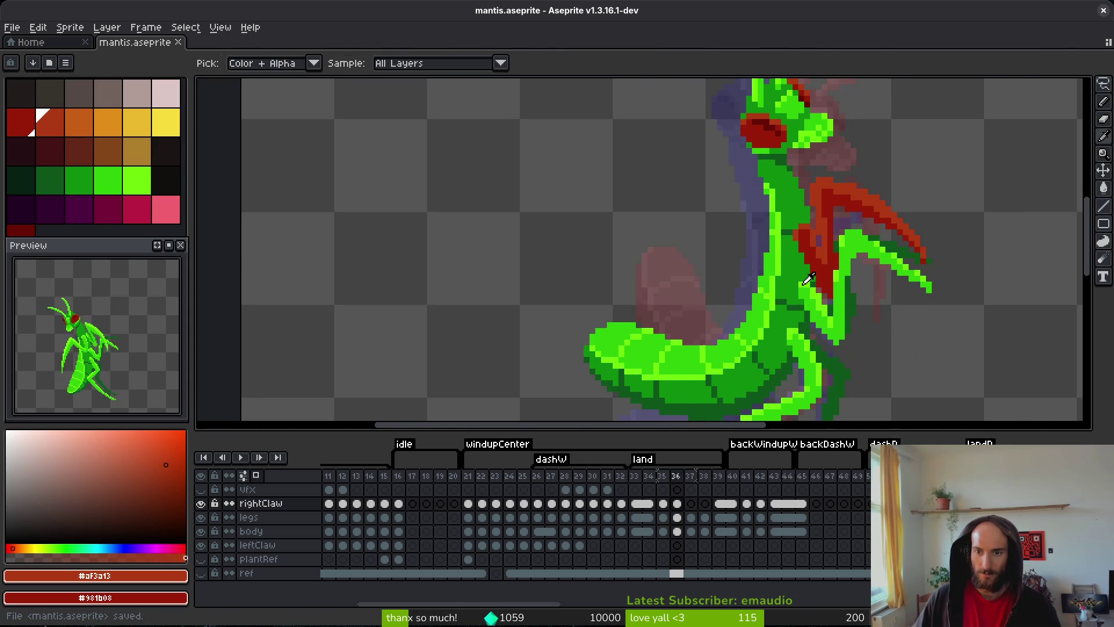
key(Left)
key(Left)
key(Right)
key(Left)
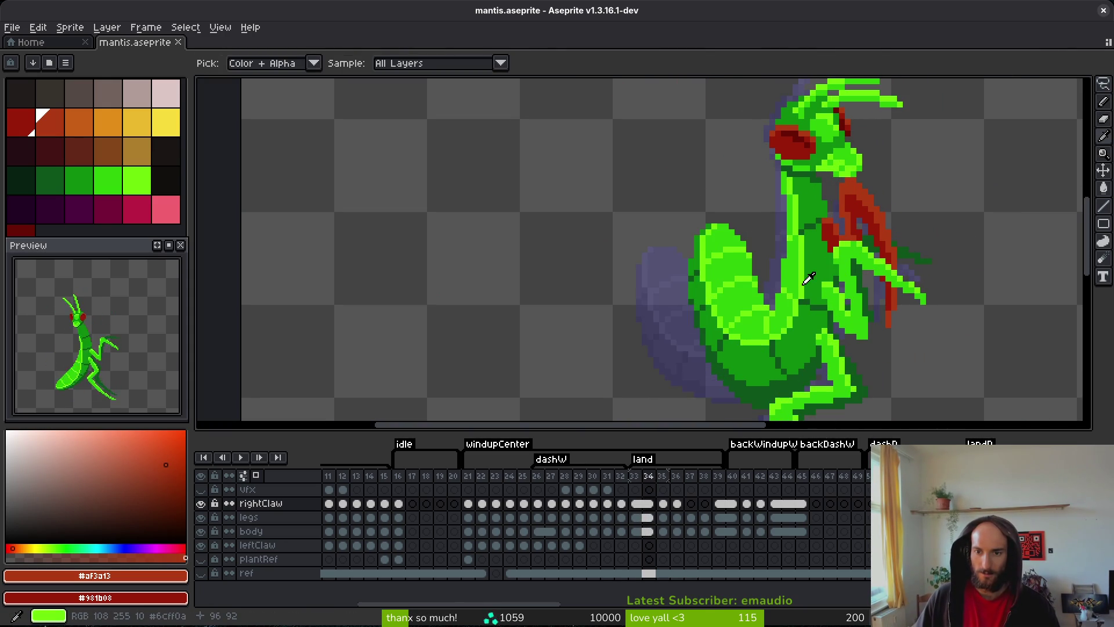
key(Right)
key(Left)
key(Right)
key(Left)
key(Right)
key(b)
- On frame 34, sample the dark claw red, paint a dark-red claw pixel, and save
scroll(806, 235, up, 2)
scroll(806, 235, up, 1)
key(Left)
click(838, 226)
alt+click(837, 225)
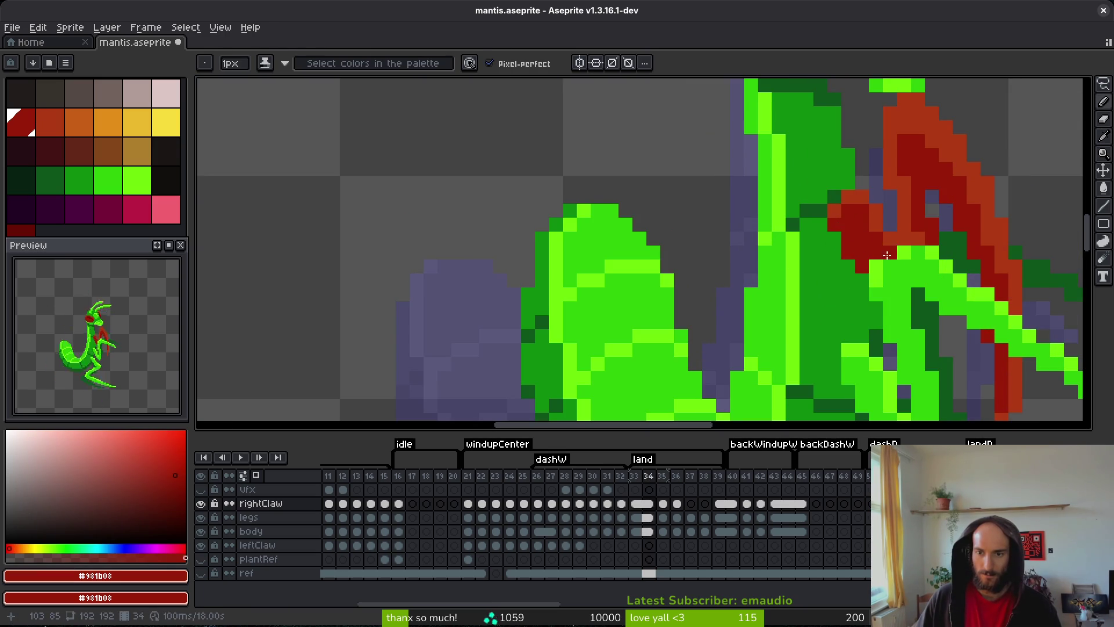
scroll(885, 255, down, 3)
key(ctrl)
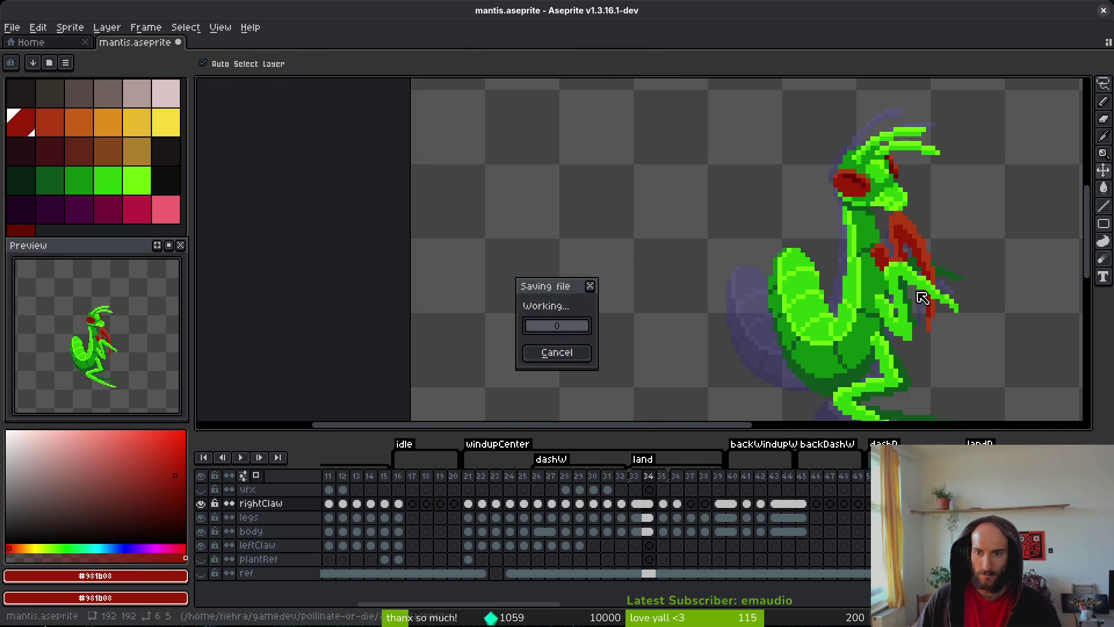
key(ctrl+s)
- Review the land frames from 33 through 39 in sequence, settling back on frame 36
key(Left)
key(Left)
key(Right)
scroll(905, 287, up, 1)
key(Right)
key(Right)
key(Right)
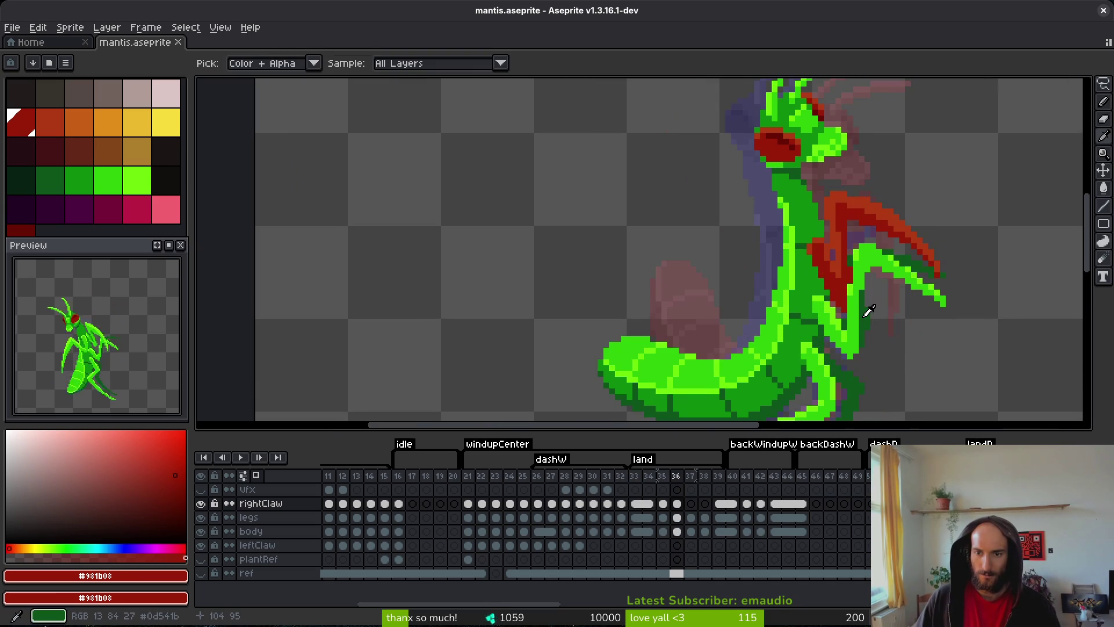
key(Return)
key(Return)
key(Right)
key(Left)
key(Right)
click(862, 312)
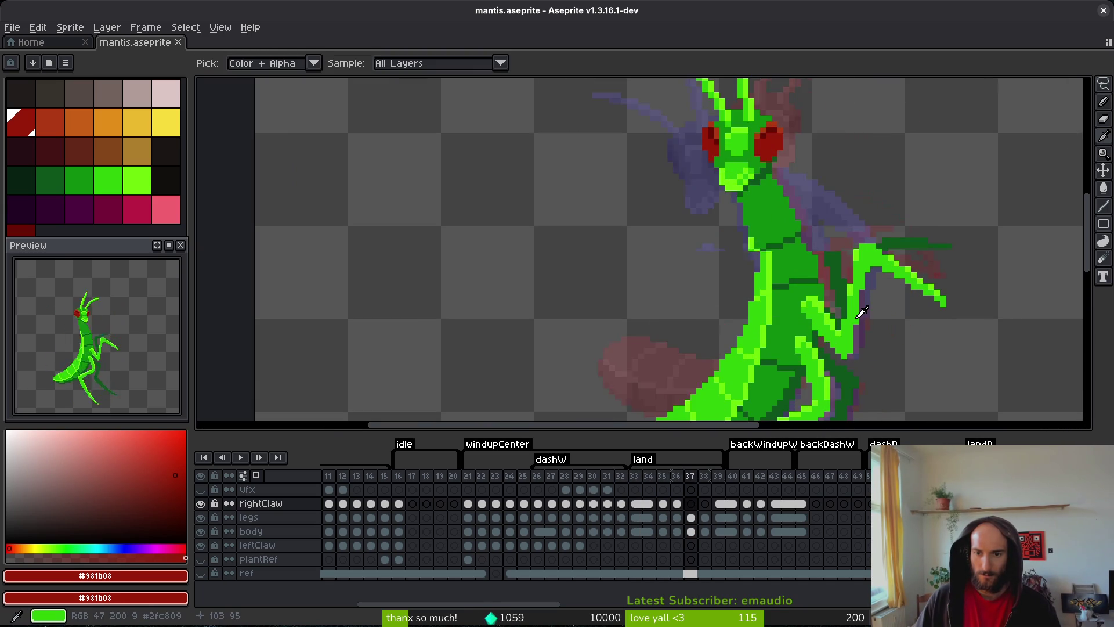
key(Right)
key(Right)
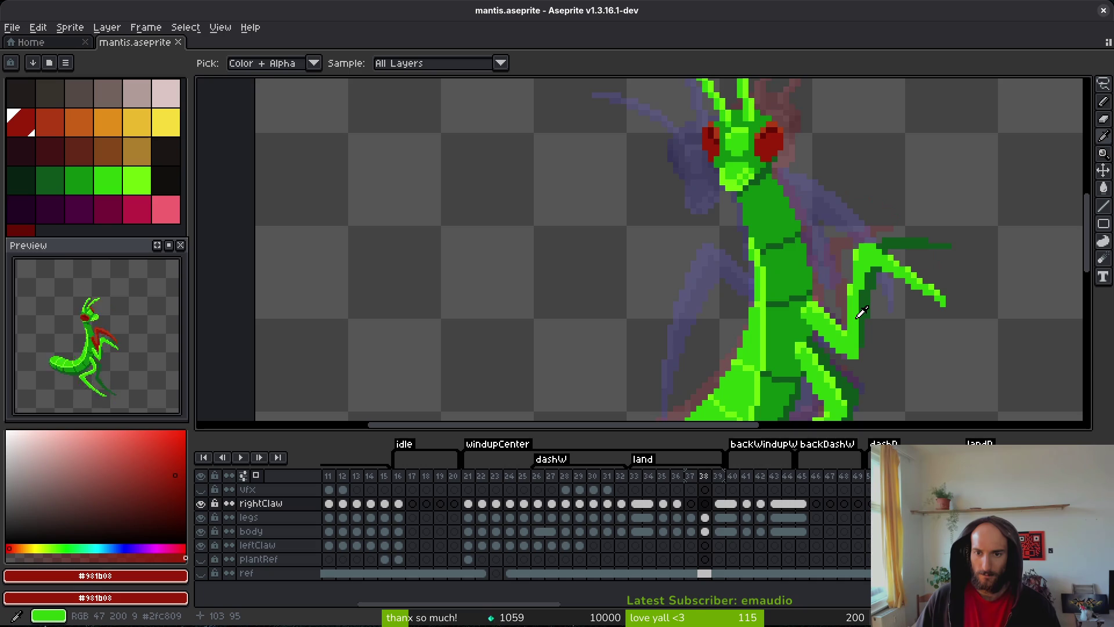
key(Left)
key(Left)
key(Left)
key(Right)
key(Left)
- Paint two orange-red claw pixels on frame 36
key(b)
scroll(824, 248, up, 2)
alt+right_click(826, 251)
right_click(829, 253)
scroll(845, 269, down, 2)
- Swap the two claw reds and advance from frame 35 to frame 37
key(Left)
key(i)
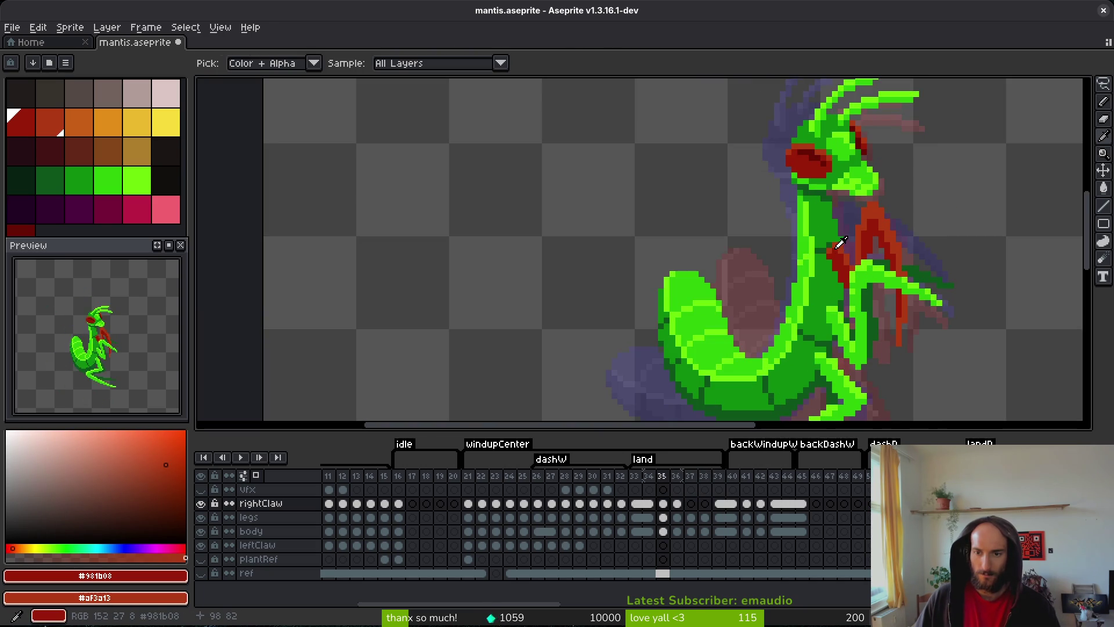
key(x)
key(Right)
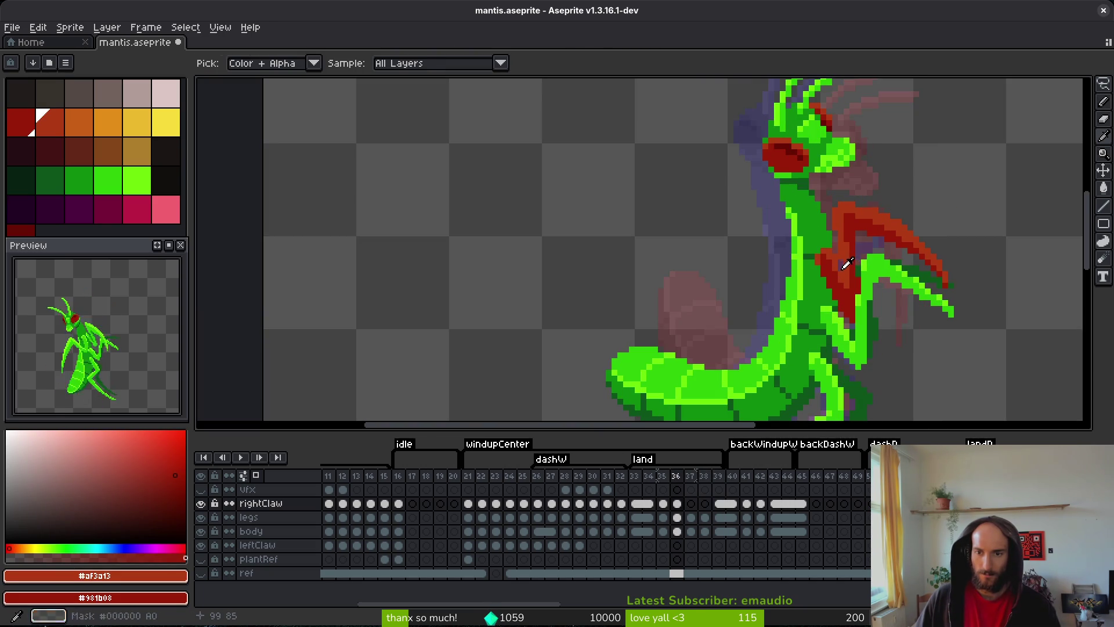
key(Right)
- Paint vertical runs of dark-red claw pixels beside the mantis body on frame 37
key(b)
scroll(799, 240, up, 3)
mouse_move(793, 230)
mouse_down()
mouse_move(808, 244)
mouse_move(821, 301)
mouse_up()
drag(801, 255, 808, 289)
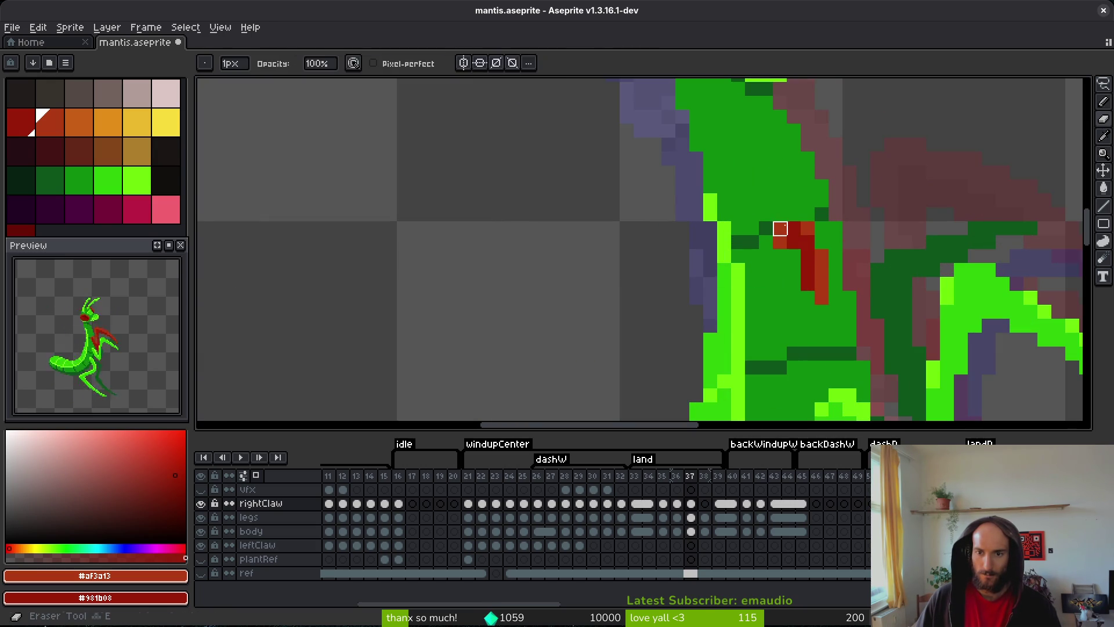
drag(794, 229, 791, 252)
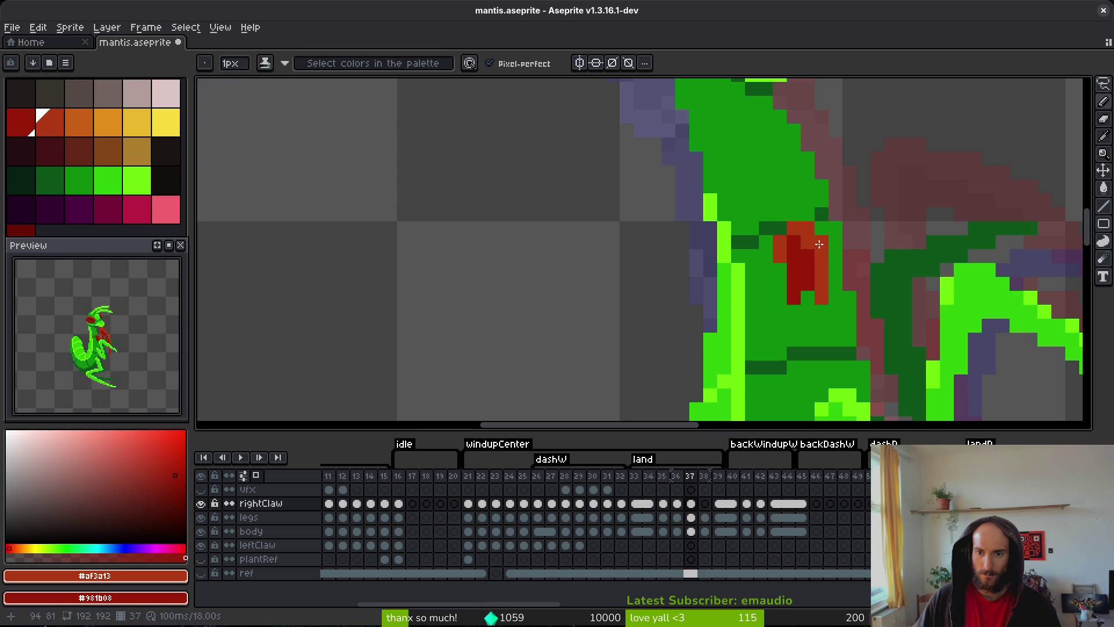
scroll(818, 244, down, 3)
scroll(789, 264, up, 3)
drag(791, 301, 793, 290)
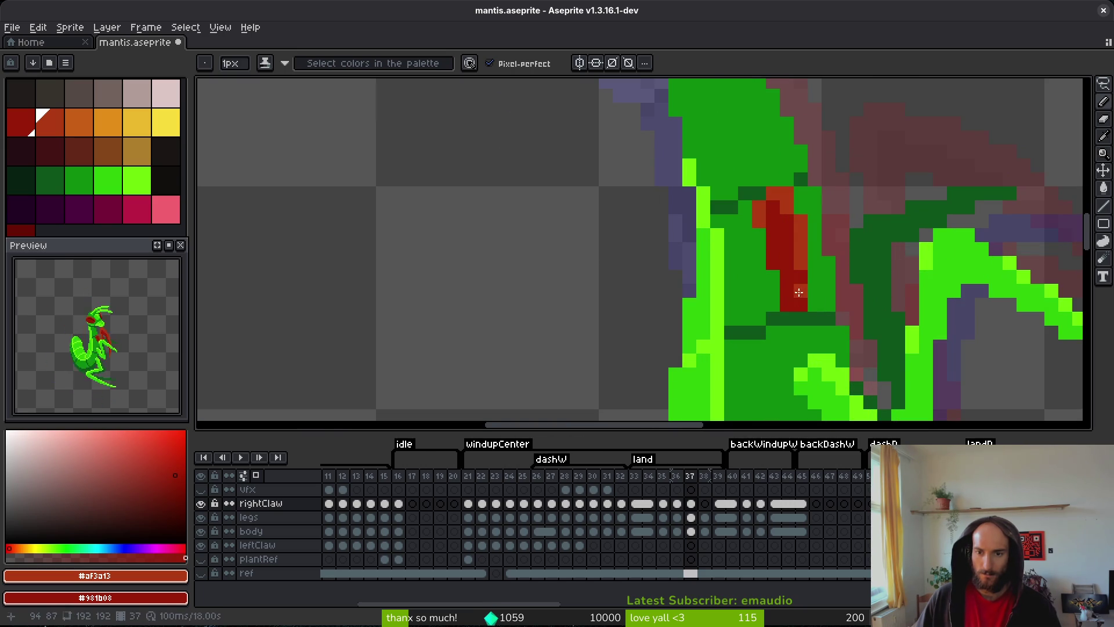
scroll(793, 290, down, 3)
- Flip between frame 37 and its neighbouring frames to compare, settling on the previous land frame
key(alt)
key(Left)
key(Left)
key(Right)
key(Right)
key(Left)
key(Left)
key(Right)
key(Right)
key(Left)
key(Left)
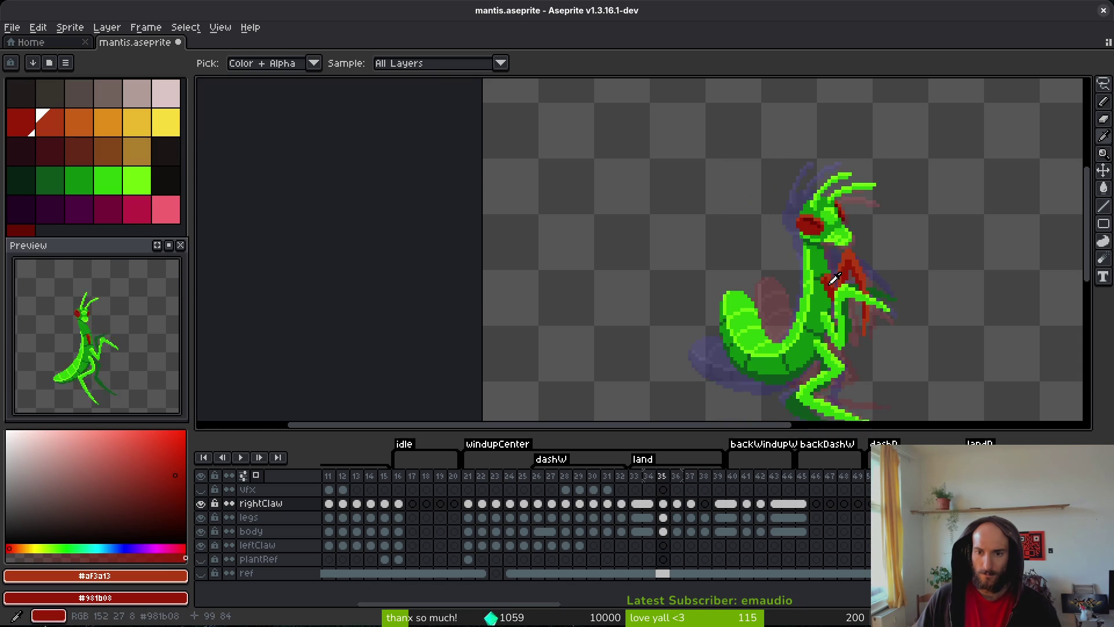
key(Right)
key(Right)
- Paint a short dark-red stroke and a stripe down the claw on frame 37
scroll(838, 276, up, 2)
scroll(839, 277, up, 2)
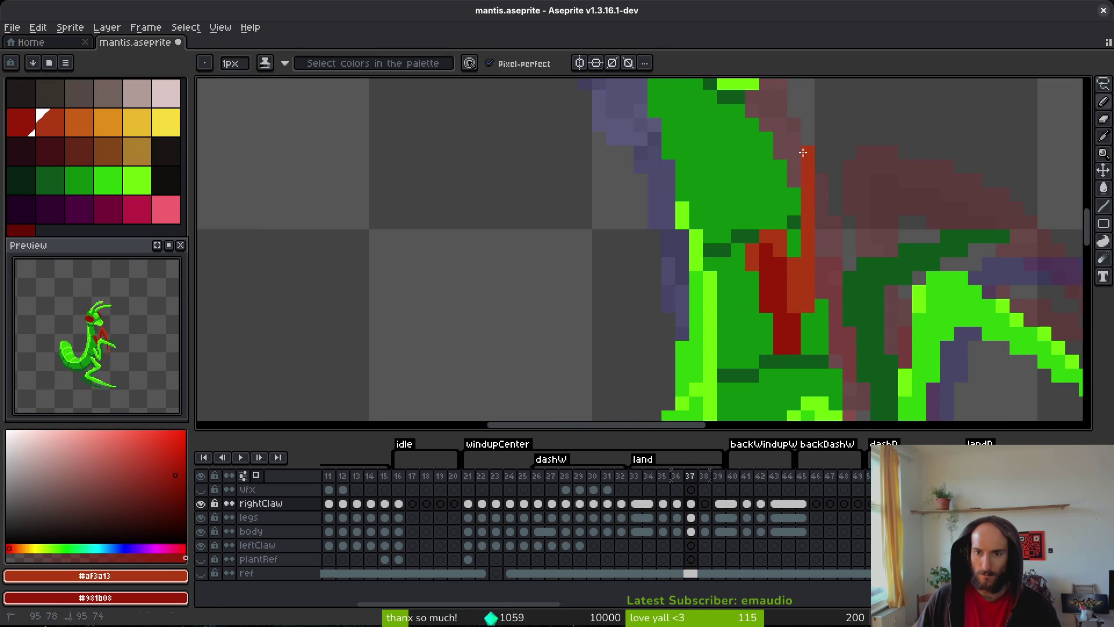
scroll(833, 170, down, 2)
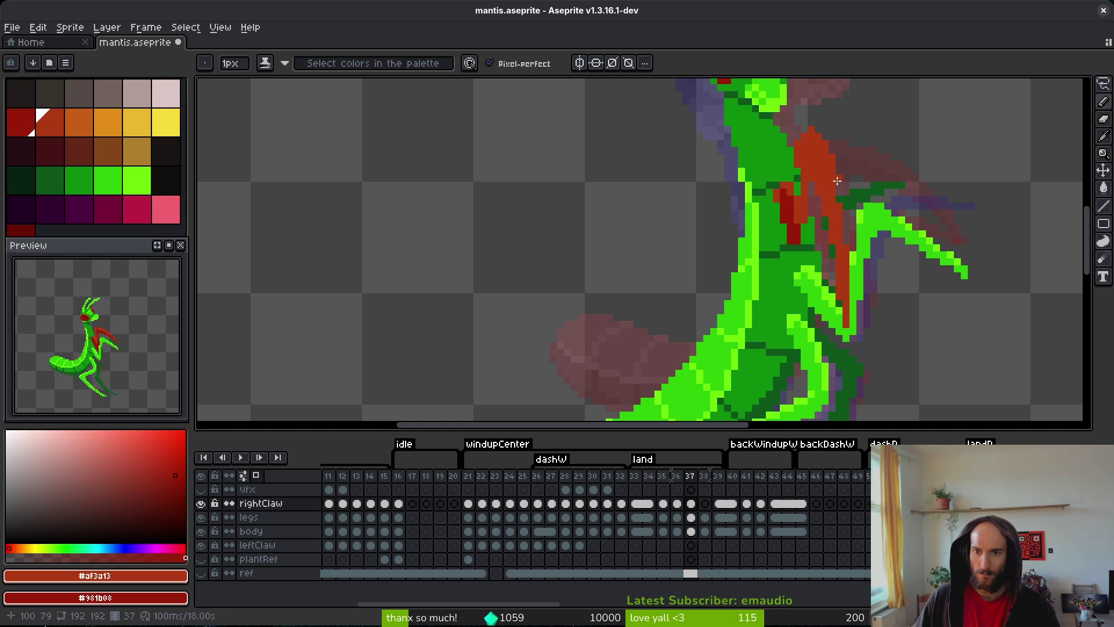
key(e)
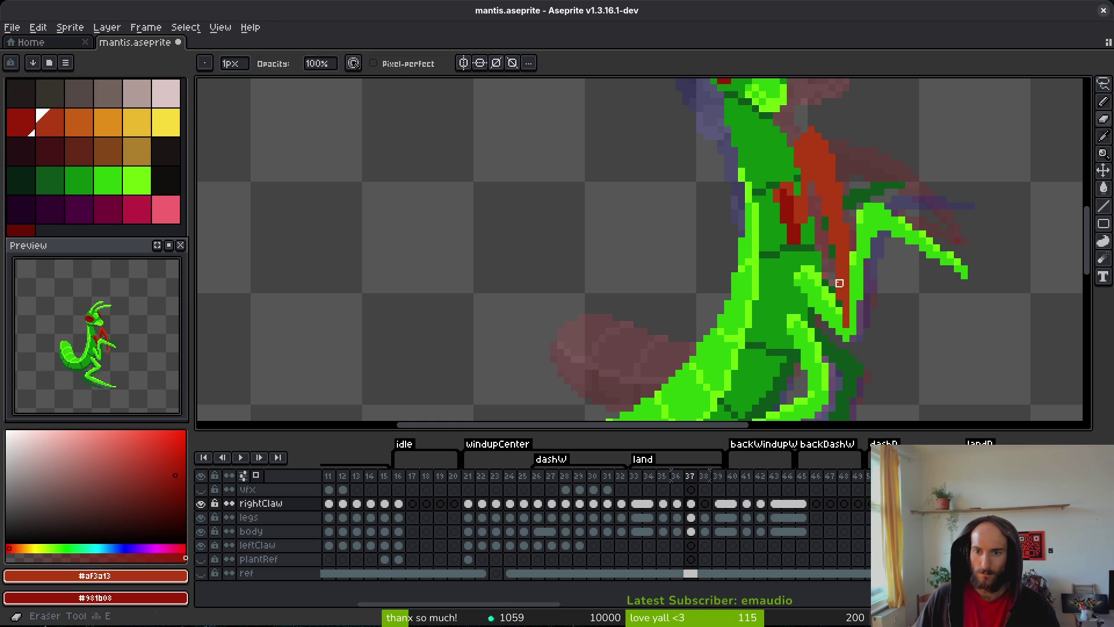
key(f)
scroll(847, 311, up, 2)
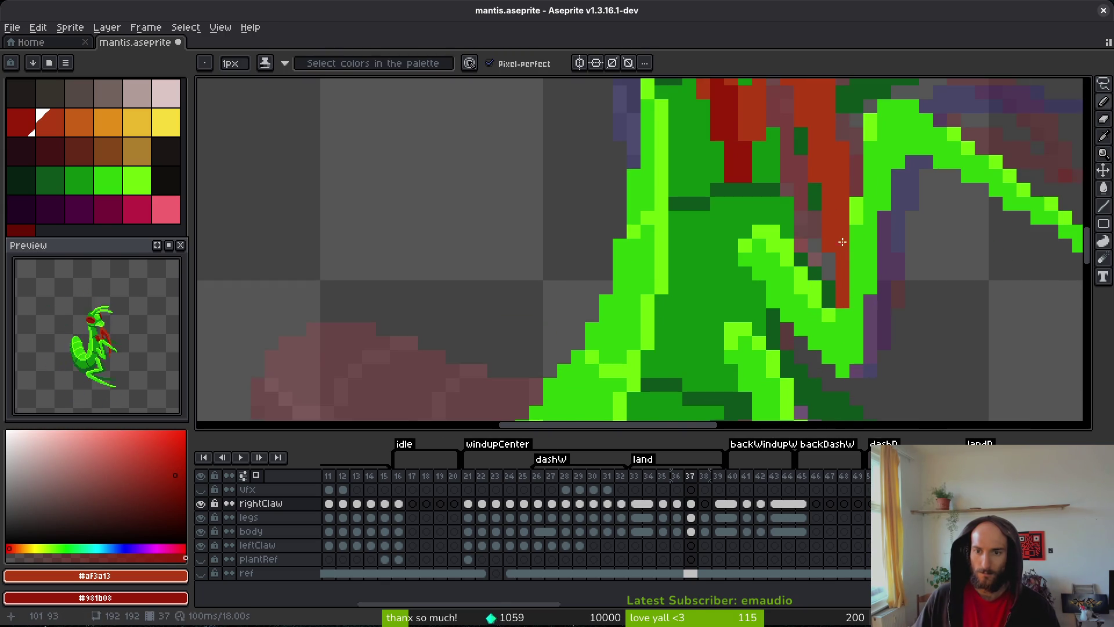
scroll(847, 256, down, 3)
scroll(774, 226, up, 3)
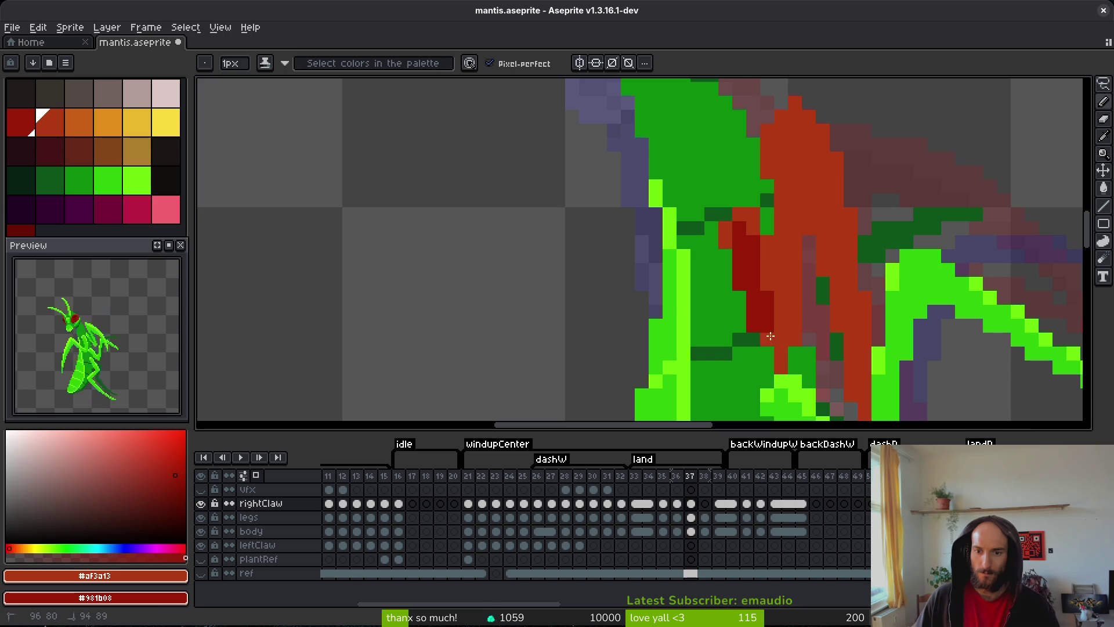
drag(767, 328, 771, 357)
click(795, 353)
drag(802, 208, 799, 312)
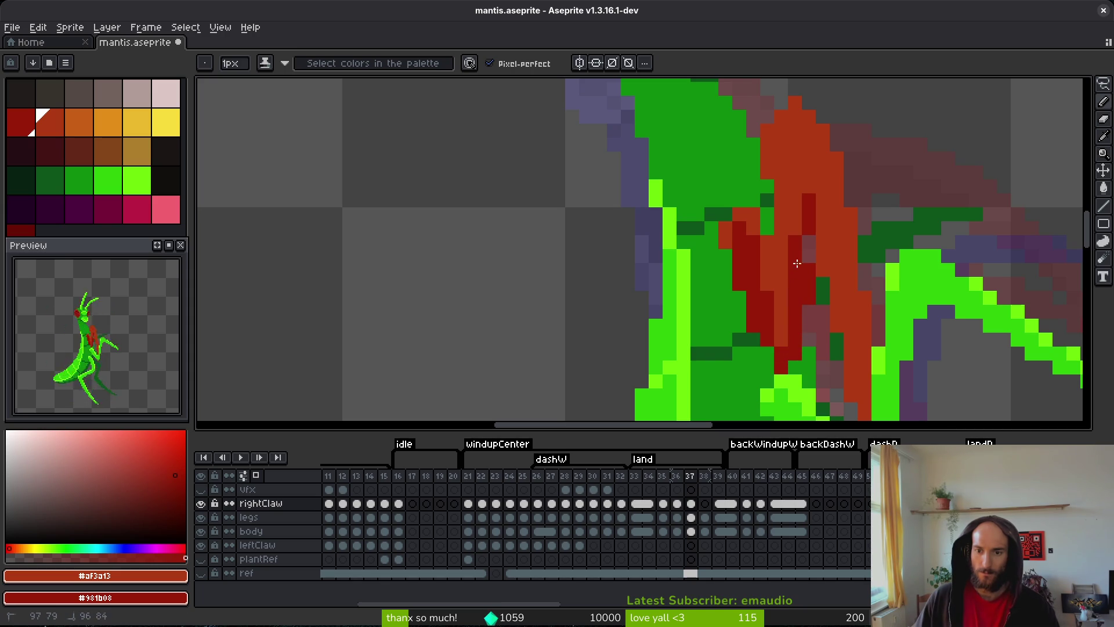
drag(782, 256, 782, 244)
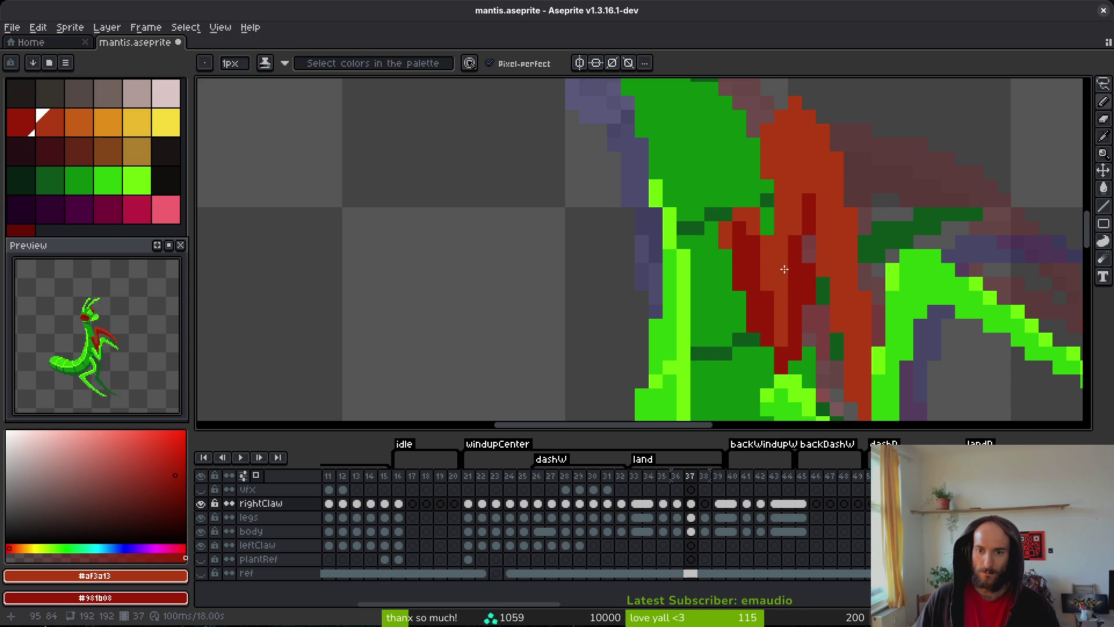
- Extend the dark-red stripe further down the claw and touch up single claw pixels
scroll(845, 281, down, 1)
scroll(845, 280, up, 1)
click(815, 261)
drag(811, 216, 811, 164)
click(814, 226)
click(818, 198)
click(801, 157)
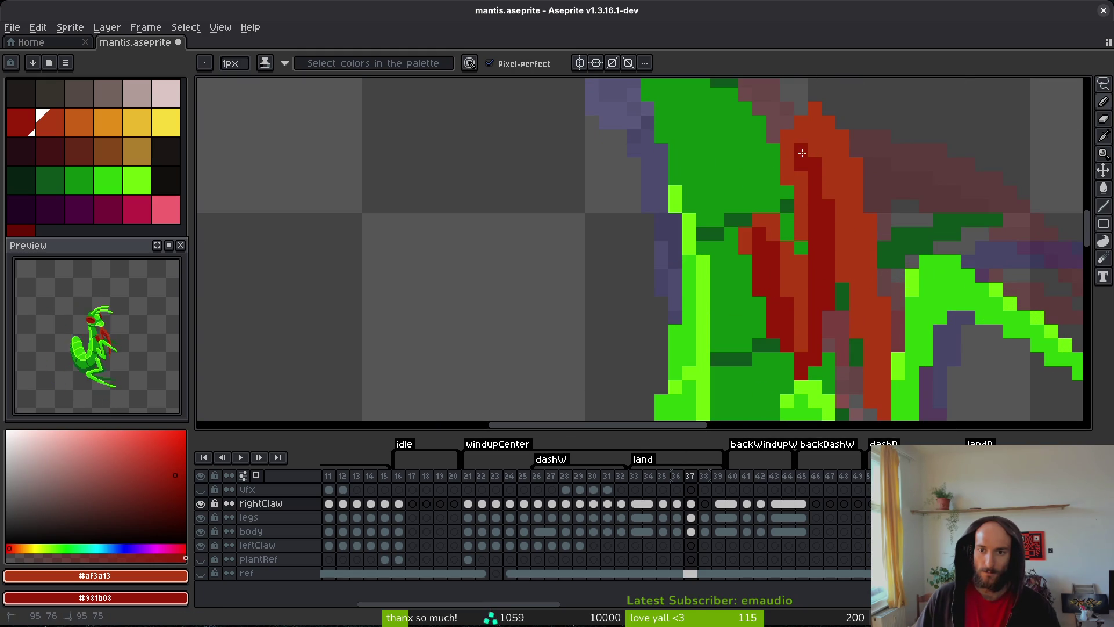
drag(827, 174, 837, 300)
scroll(830, 273, down, 3)
drag(821, 236, 841, 322)
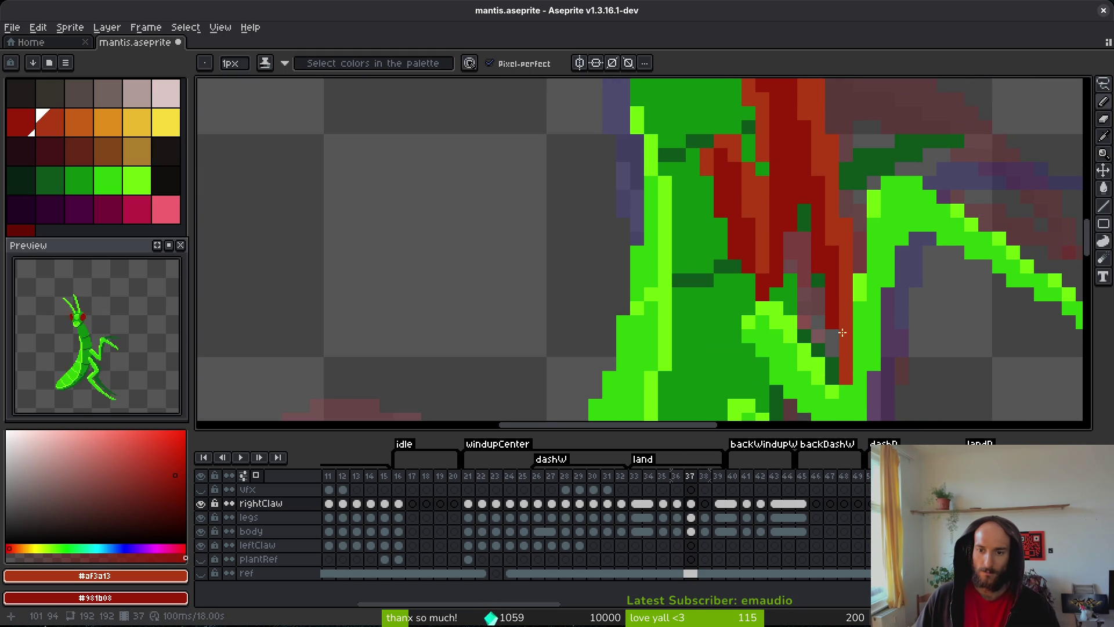
- Finish cleaning stray claw pixels and save the mantis sprite
scroll(793, 227, up, 2)
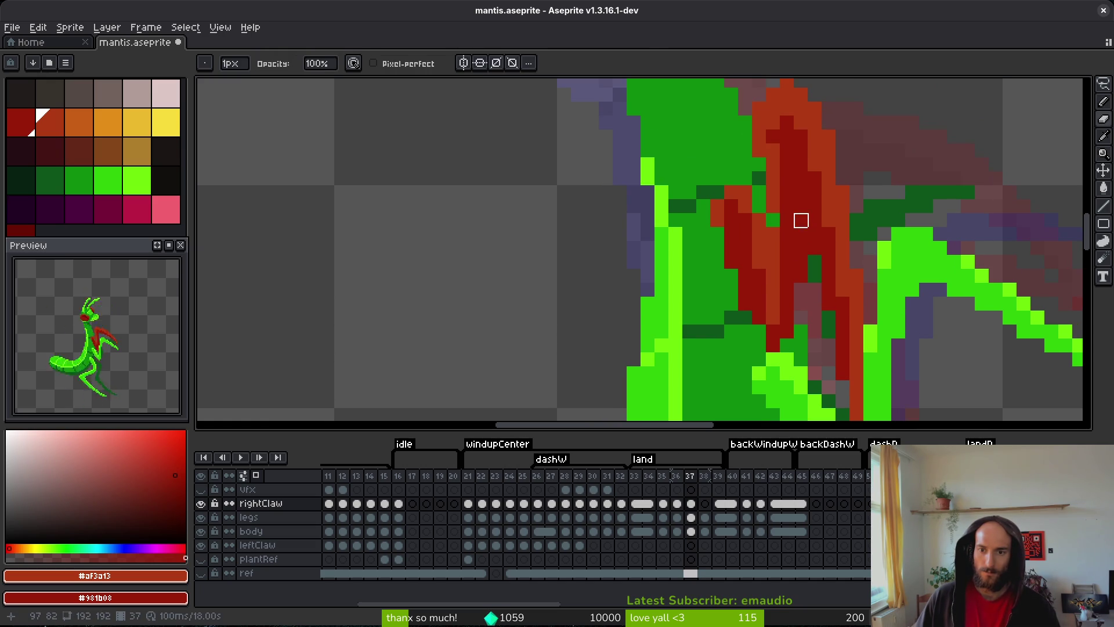
key(b)
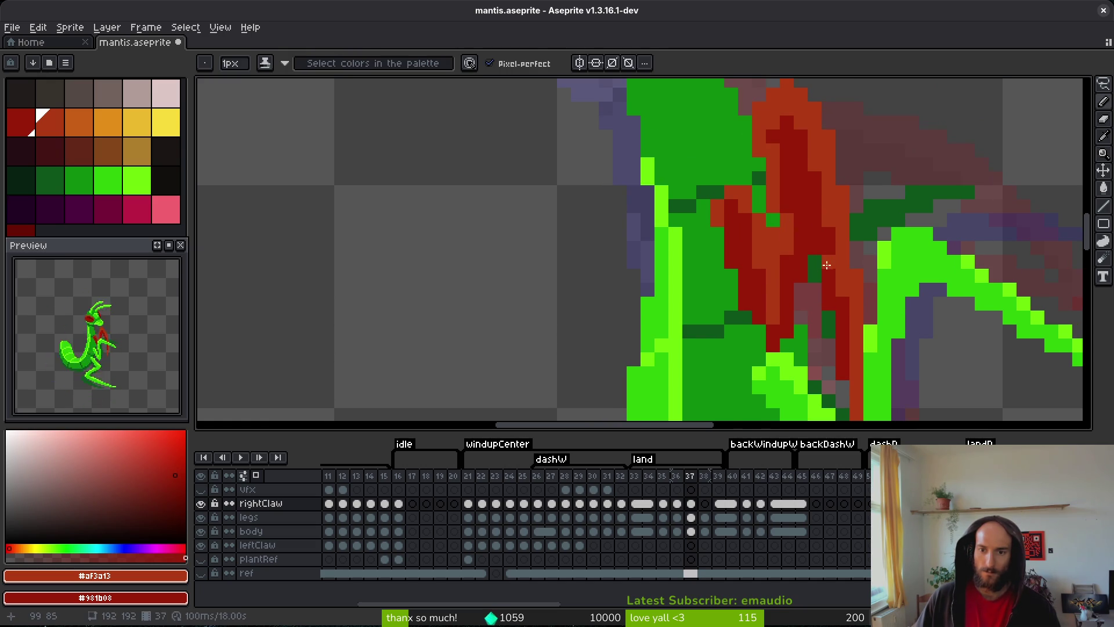
scroll(825, 268, left, 2)
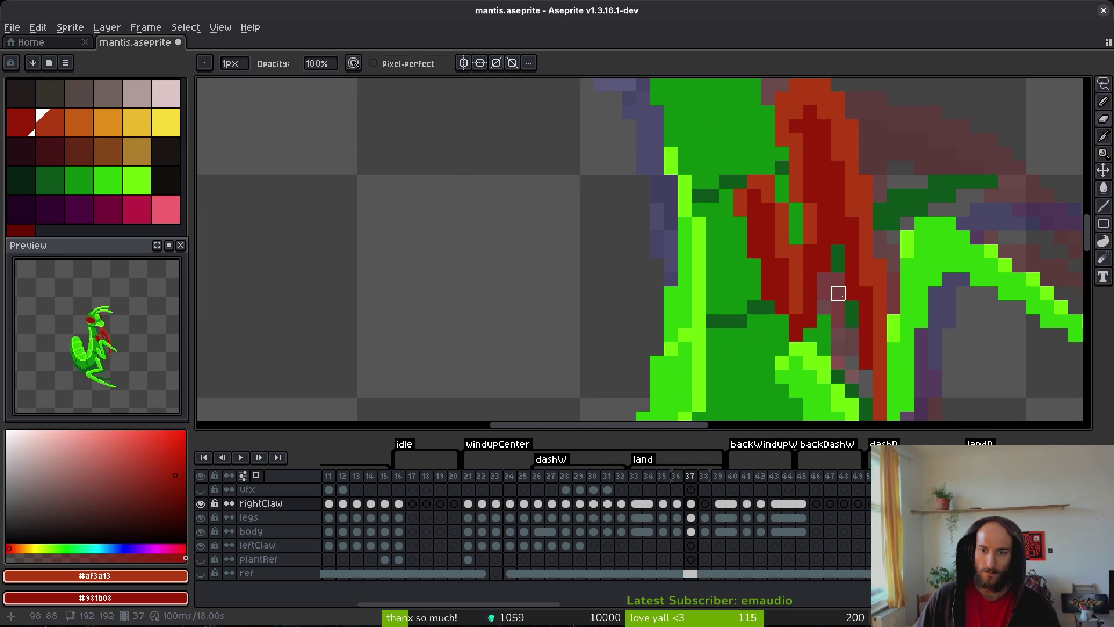
key(b)
key(f)
key(f)
key(f)
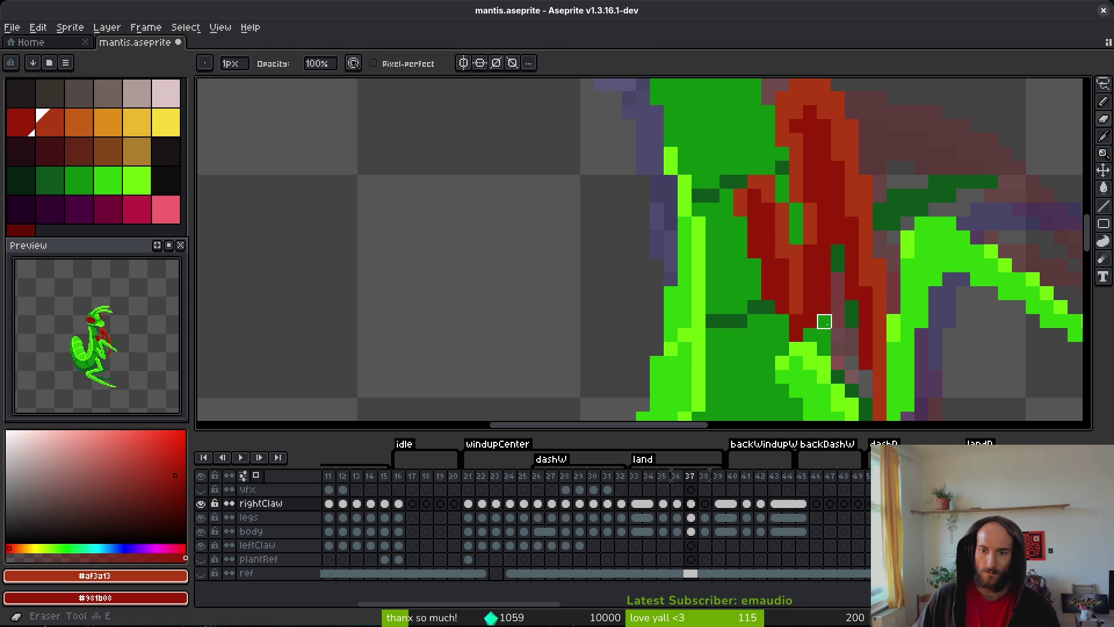
scroll(780, 316, down, 5)
scroll(805, 299, up, 5)
key(ctrl+s)
- Flip between frames 36 and 37 to compare the claw, ending on frame 37
scroll(821, 273, down, 3)
key(i)
key(Left)
key(Right)
key(Left)
key(b)
scroll(853, 295, up, 4)
key(Right)
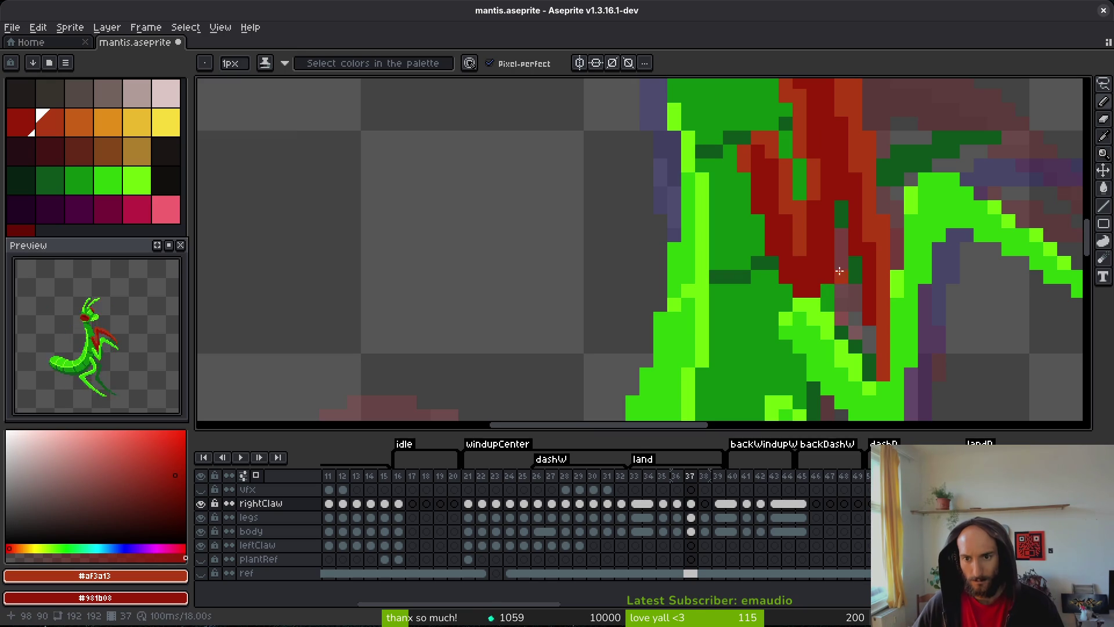
scroll(839, 211, down, 4)
key(i)
key(Left)
key(Right)
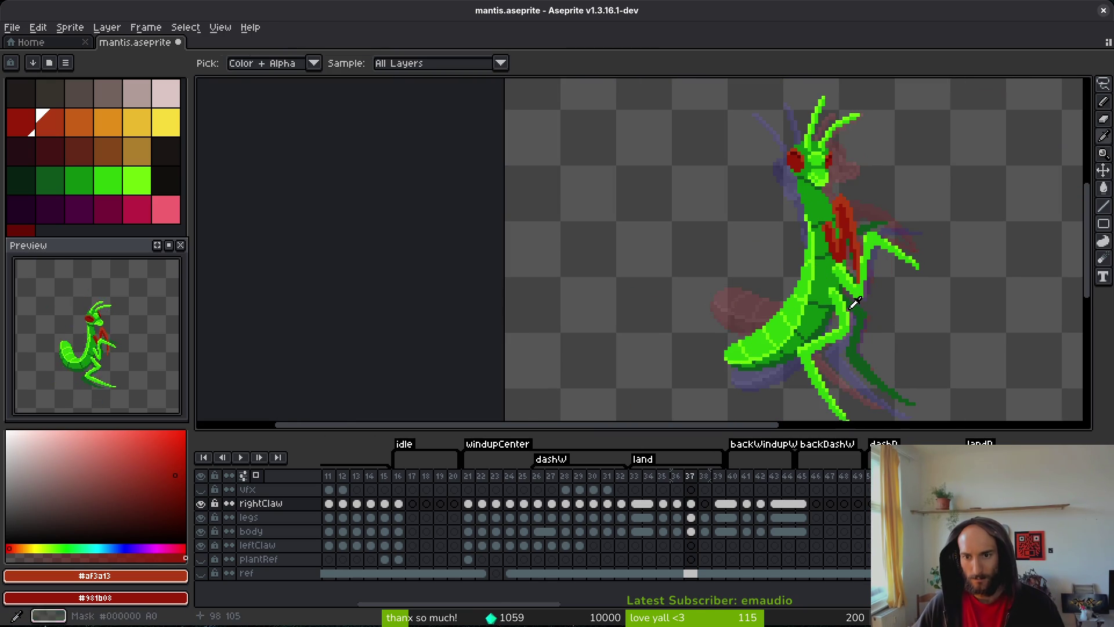
key(Right)
key(Left)
key(Left)
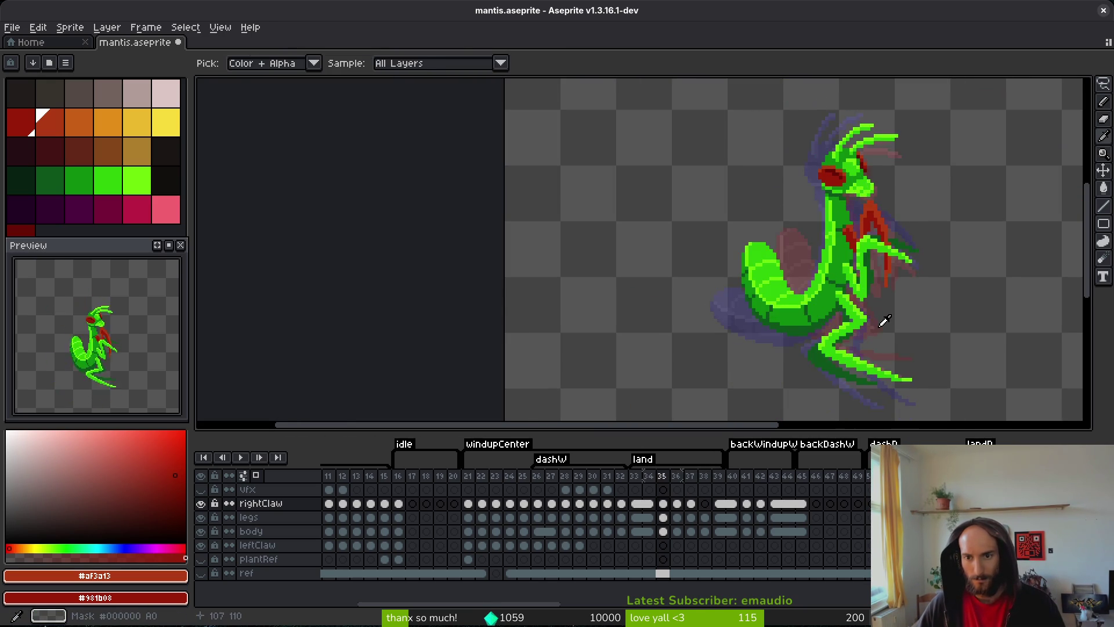
key(b)
key(i)
key(Left)
key(Left)
key(Right)
key(Right)
key(Right)
key(Left)
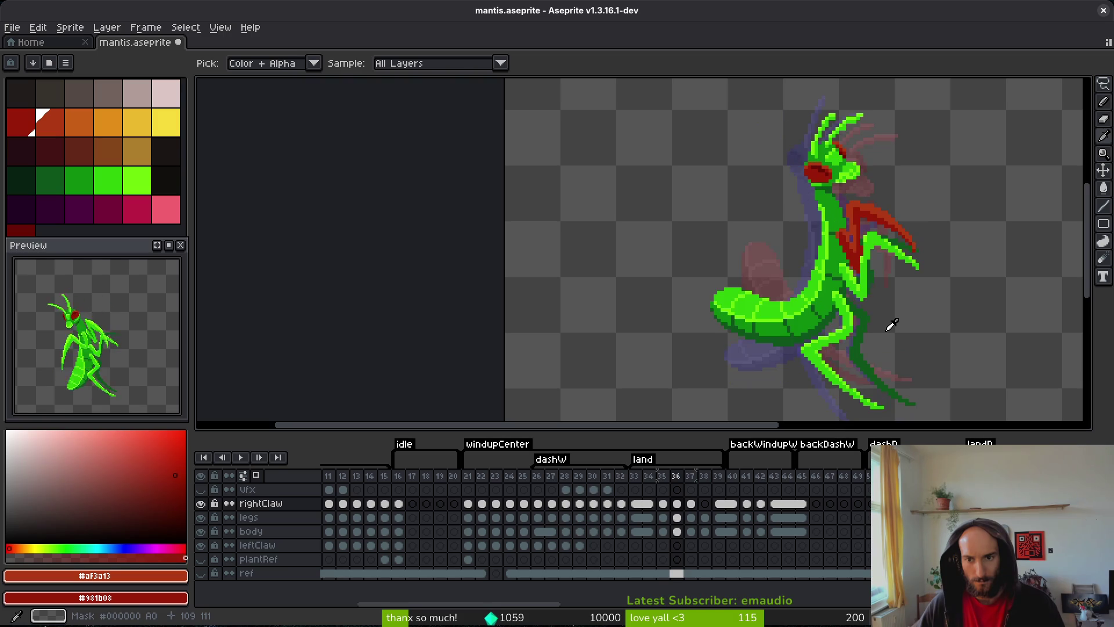
key(Right)
key(Left)
key(Left)
key(Right)
key(Right)
key(Left)
key(Left)
key(Right)
key(Right)
key(Left)
key(Left)
key(Right)
key(Left)
key(Right)
key(Left)
key(Right)
key(Right)
key(Left)
key(Right)
key(Right)
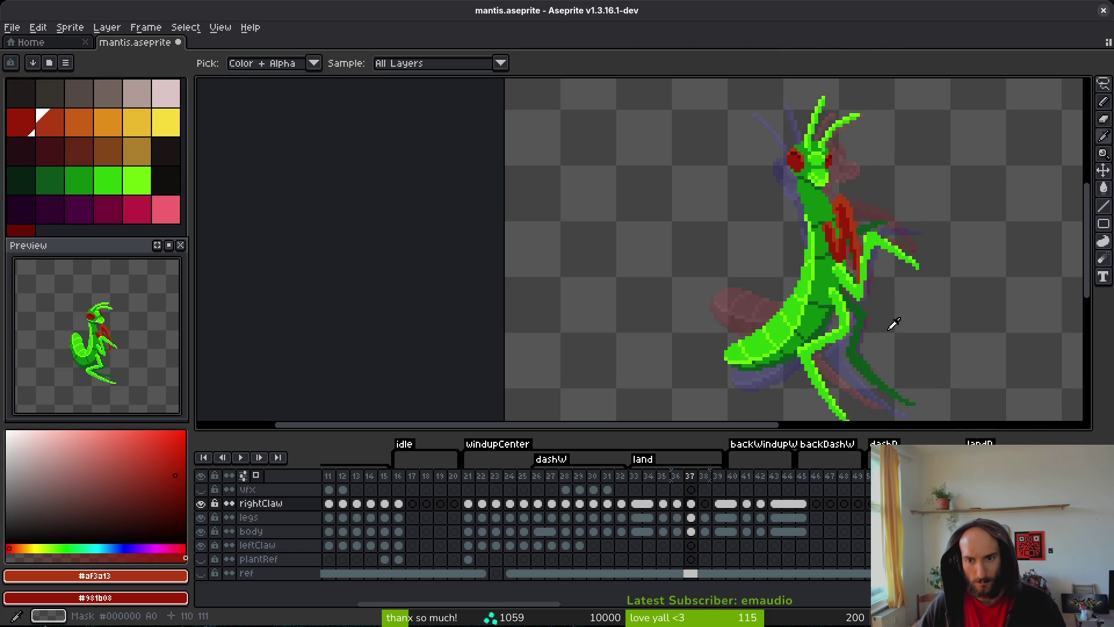
key(Left)
key(Right)
key(Left)
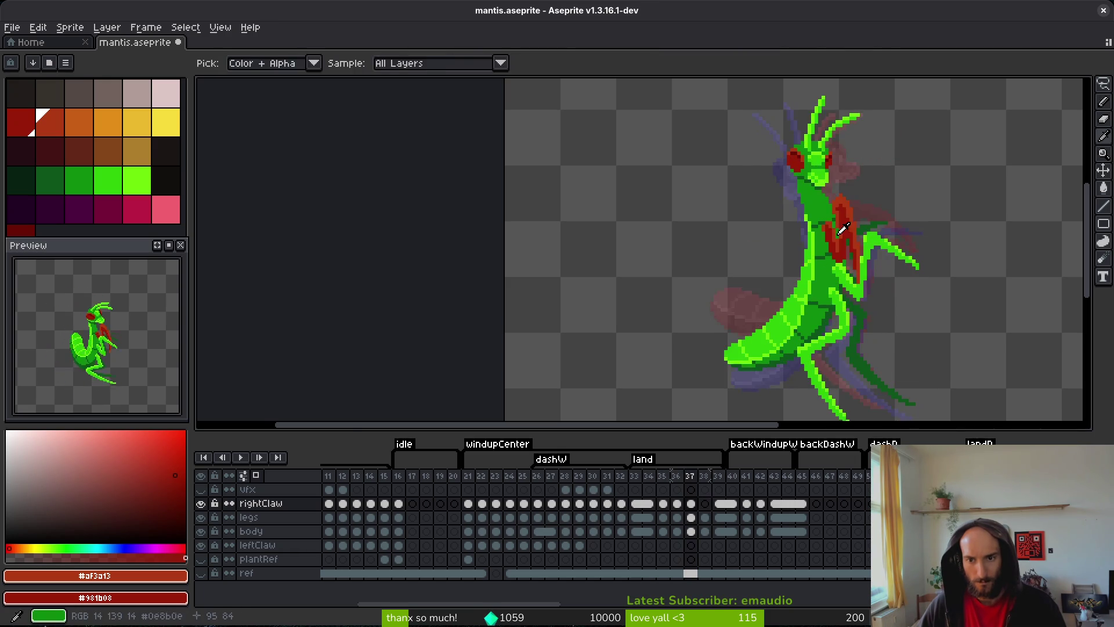
scroll(825, 231, up, 2)
- On frame 38, pencil red claw strokes over the mantis chest and down the body's left edge
key(Right)
scroll(818, 231, up, 2)
key(b)
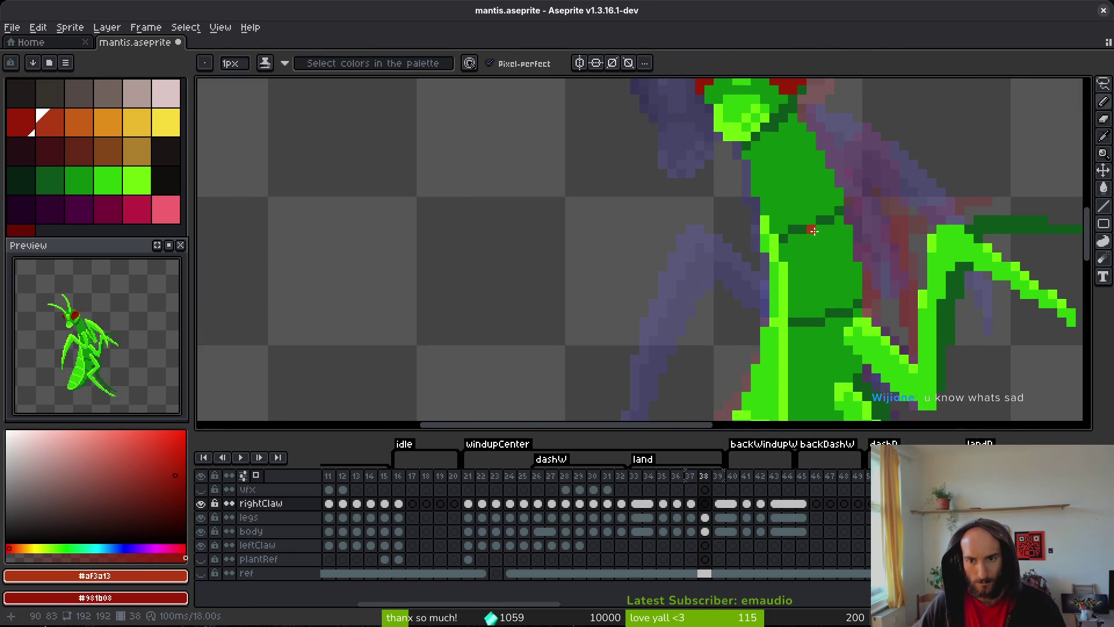
drag(812, 229, 831, 296)
drag(810, 226, 820, 287)
drag(811, 241, 811, 268)
click(827, 294)
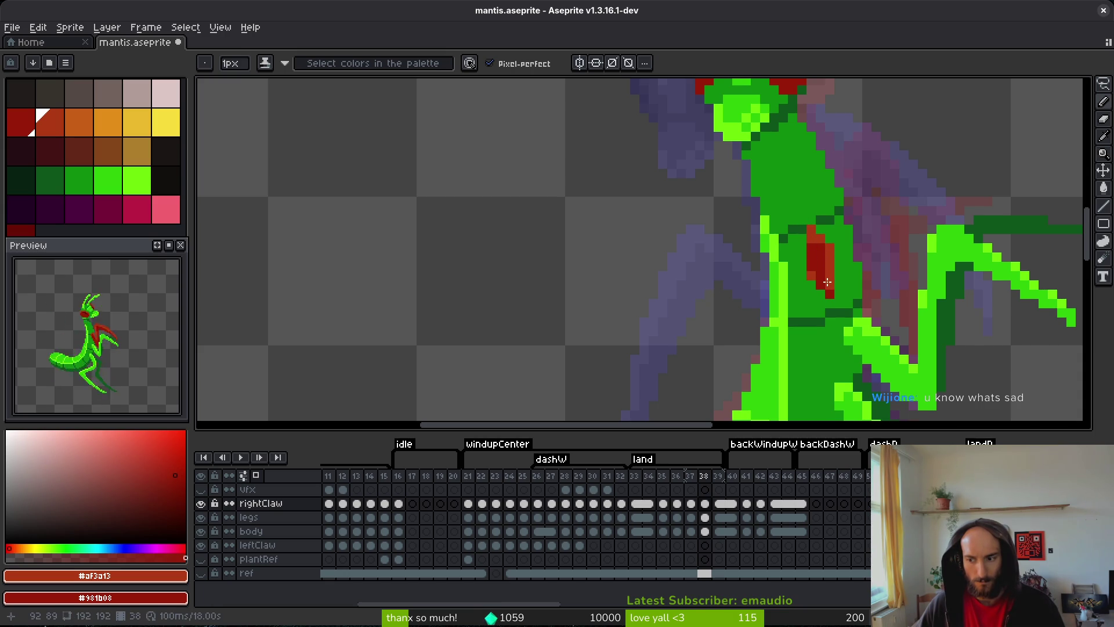
drag(804, 235, 818, 281)
click(800, 223)
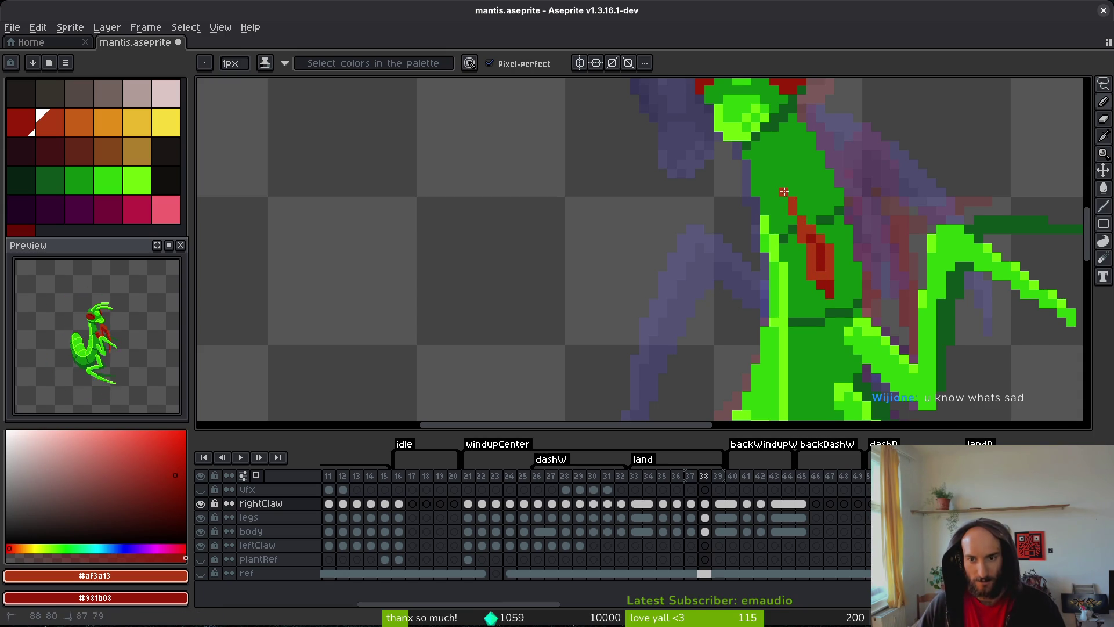
drag(779, 203, 765, 238)
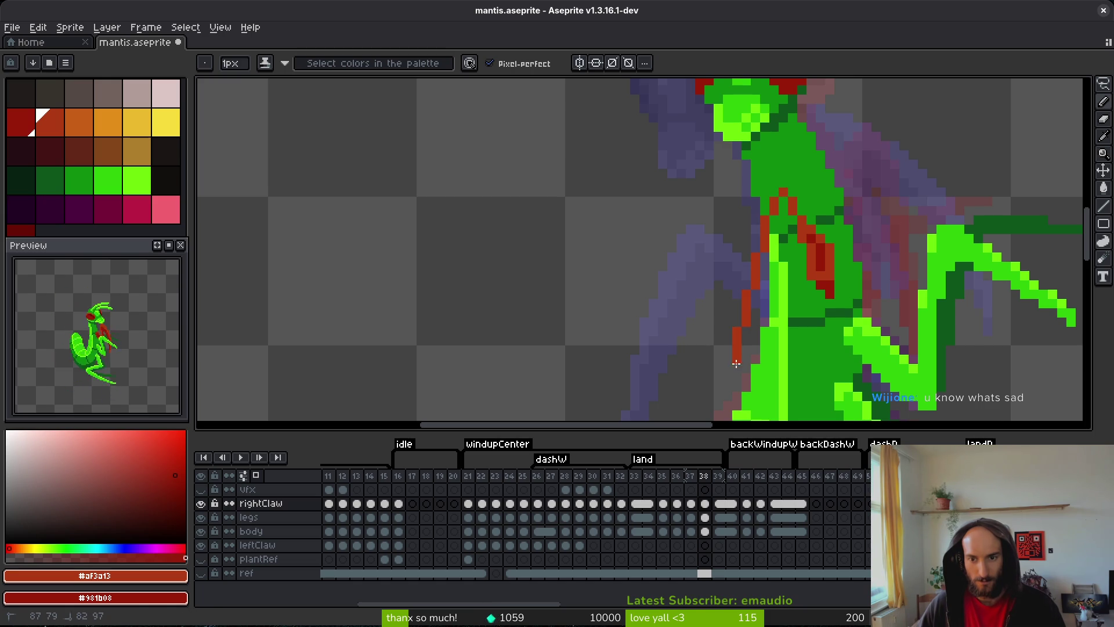
drag(751, 318, 767, 195)
drag(735, 335, 740, 368)
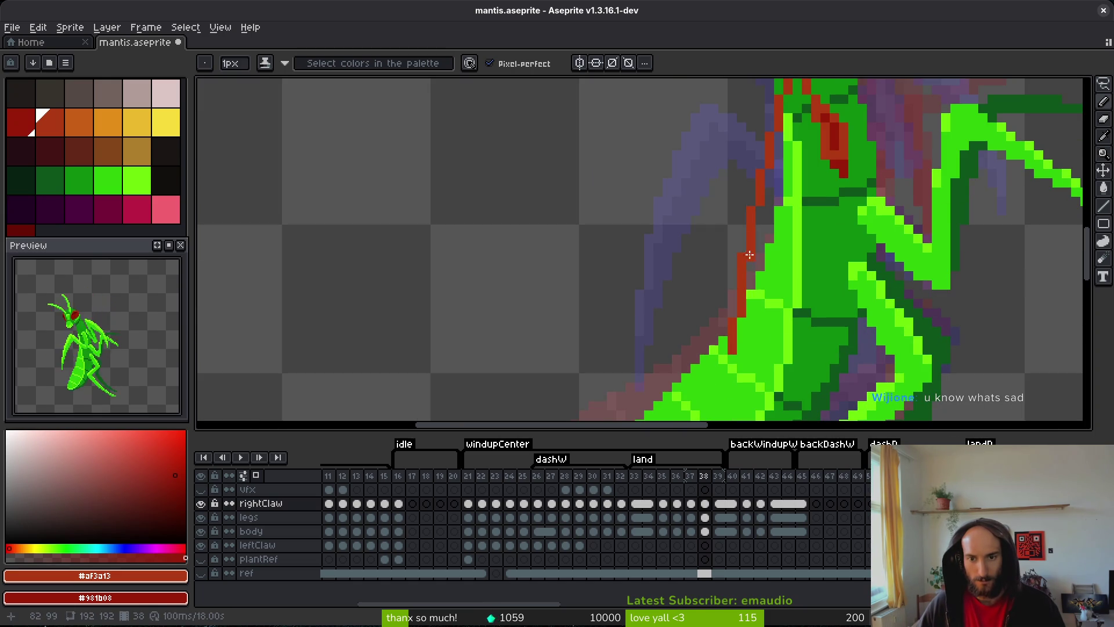
drag(804, 123, 755, 262)
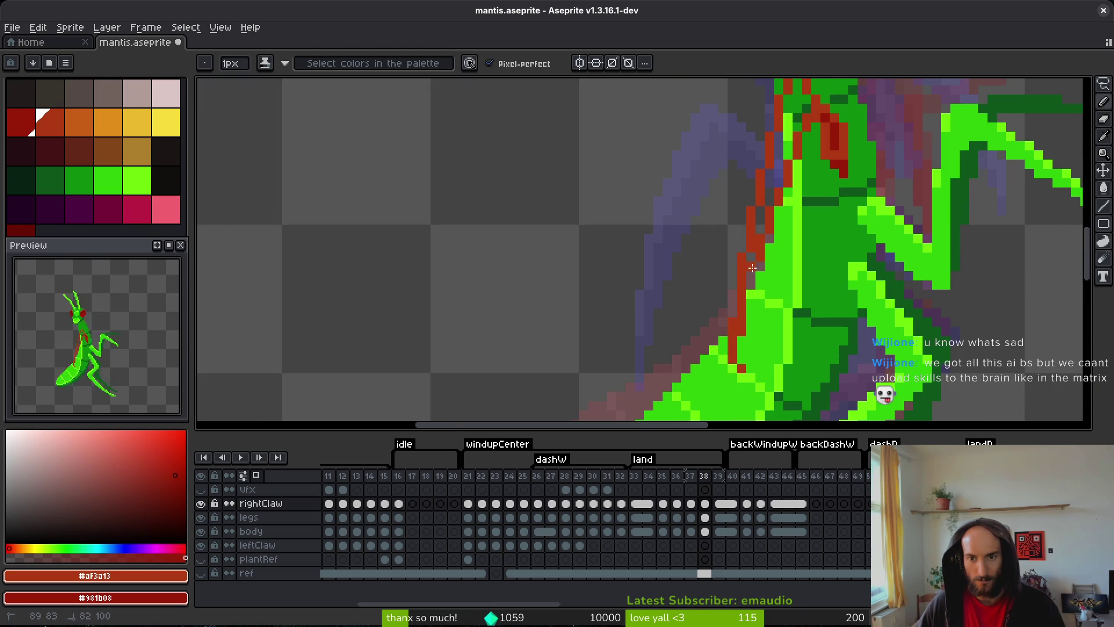
- Erase stray red pixels along the edge, paint over the light-green strip in red, and save
key(e)
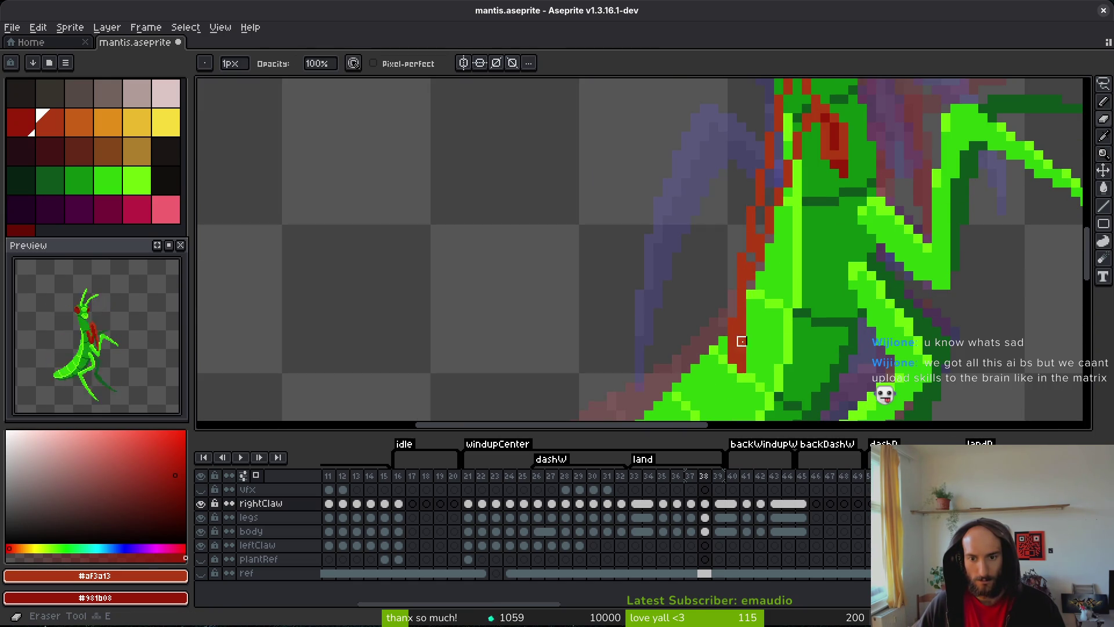
click(733, 322)
key(b)
mouse_move(752, 269)
mouse_down()
mouse_move(743, 345)
mouse_move(732, 336)
mouse_up()
key(e)
key(b)
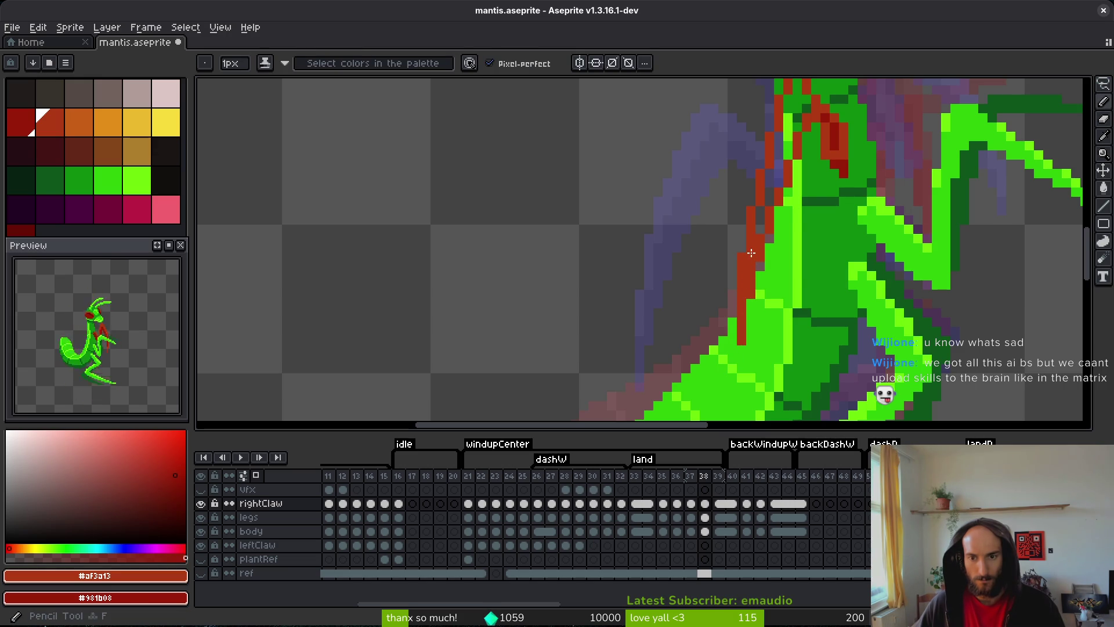
scroll(776, 160, up, 2)
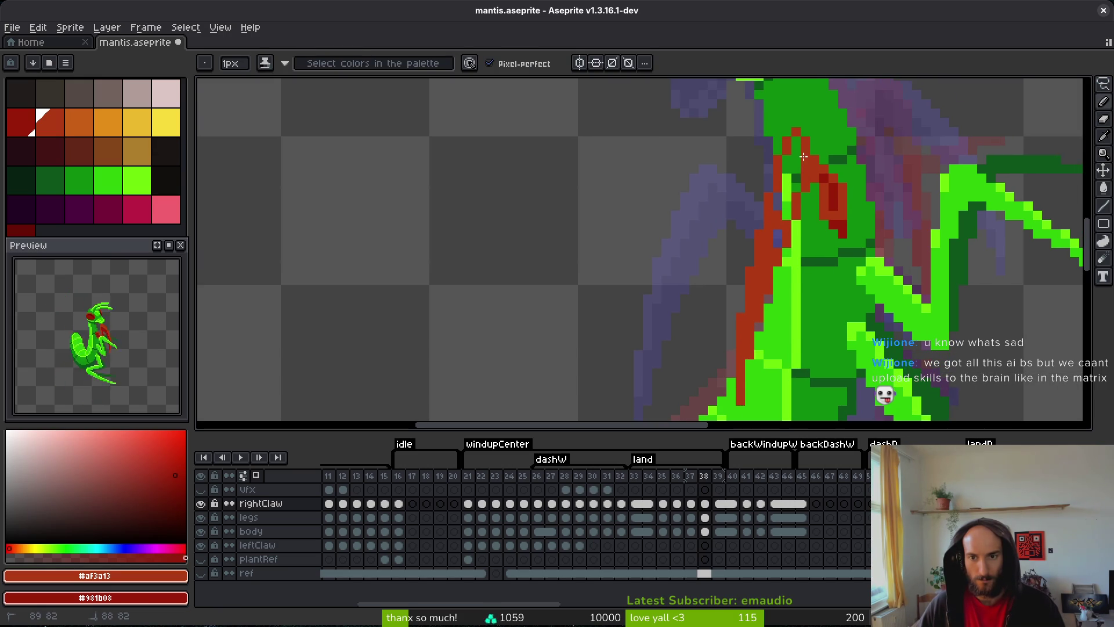
drag(791, 186, 780, 207)
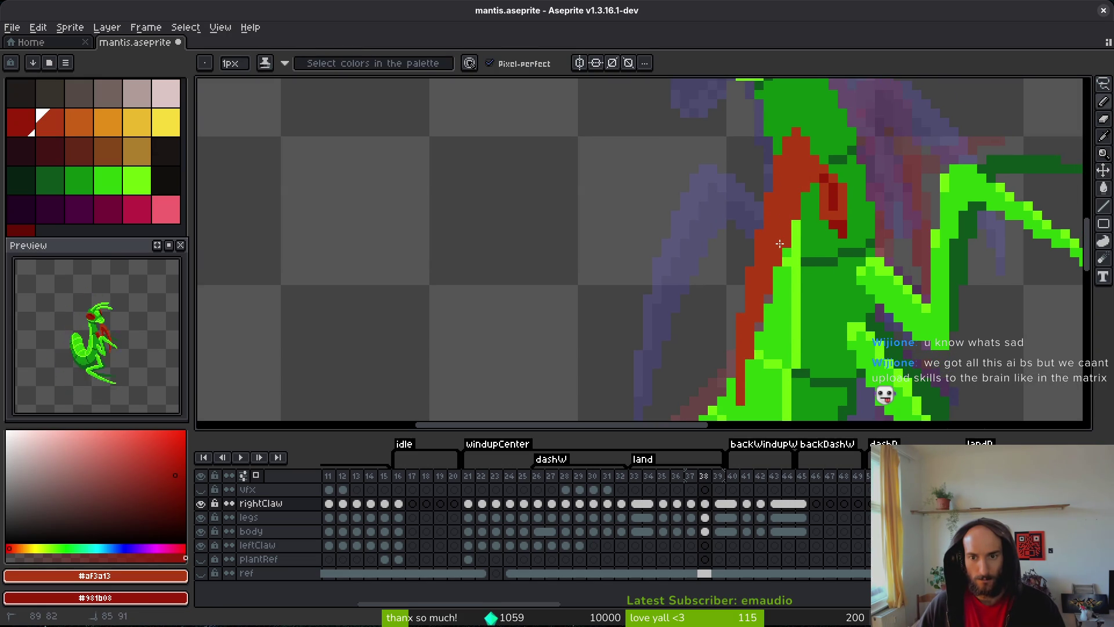
key(ctrl+s)
- Touch up a claw pixel in lighter red, shade the claw's edge in darker red, and save
scroll(827, 237, down, 2)
scroll(827, 238, right, 2)
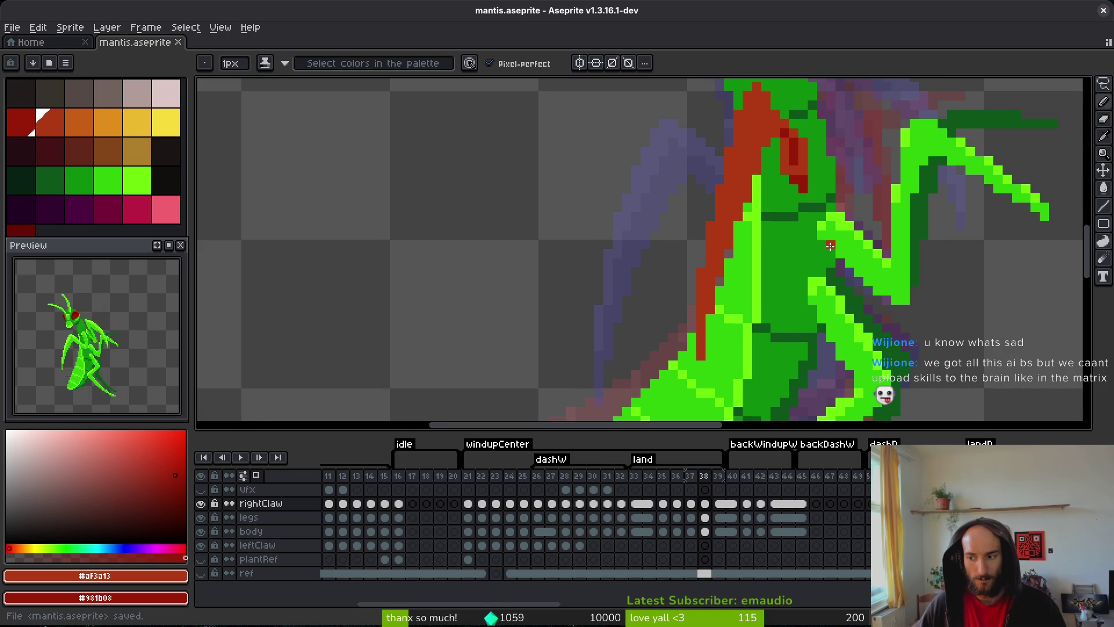
scroll(798, 241, down, 1)
scroll(798, 242, right, 2)
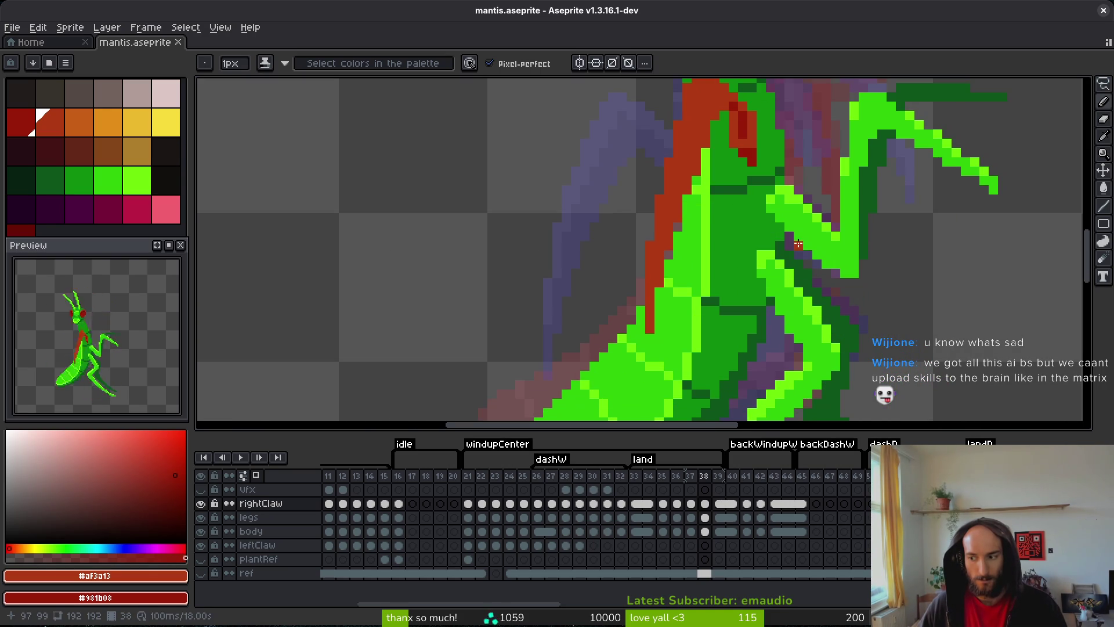
scroll(768, 263, up, 2)
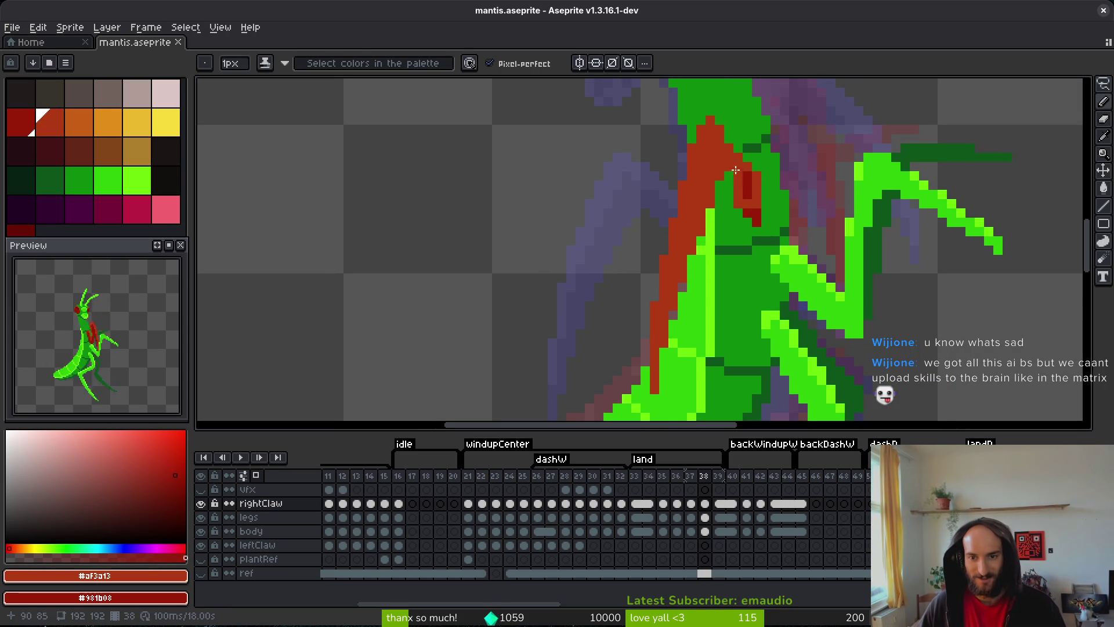
click(738, 167)
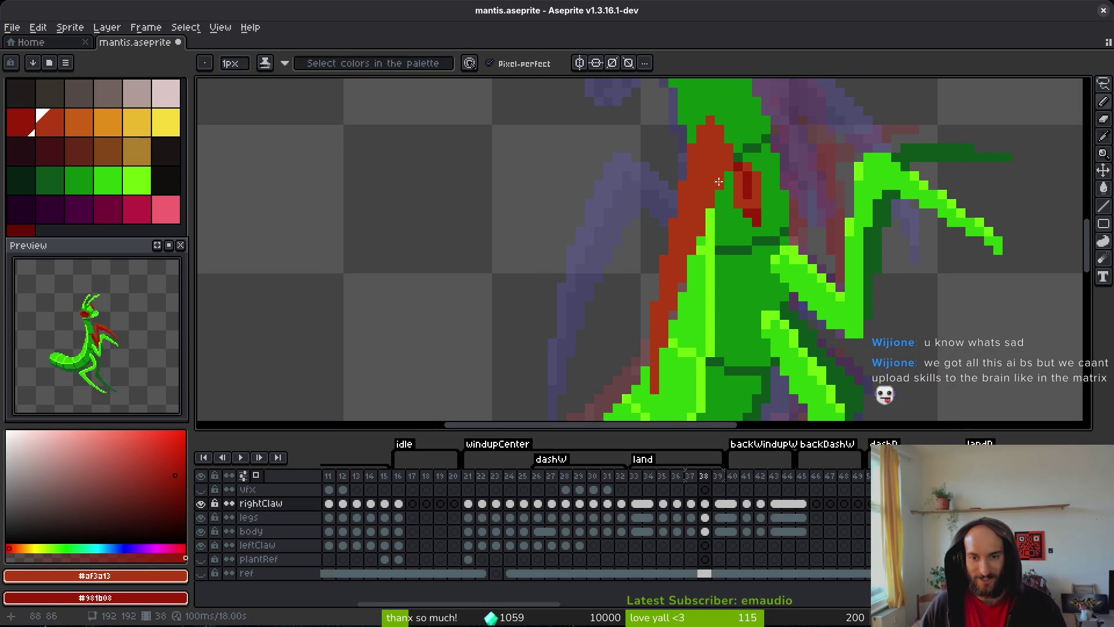
drag(714, 173, 701, 211)
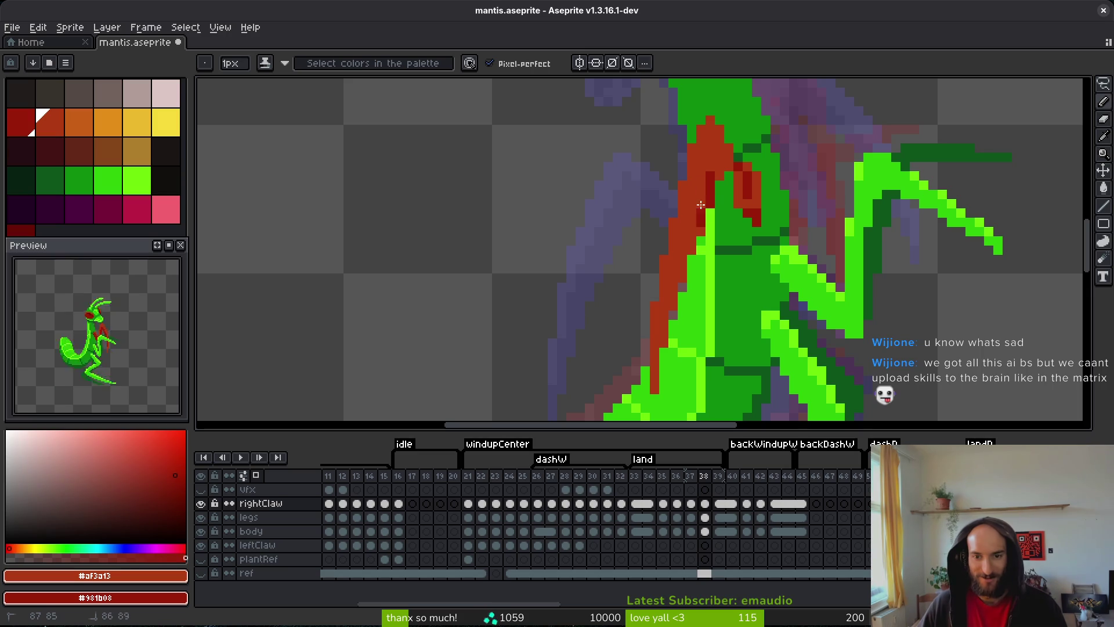
mouse_move(673, 297)
mouse_down()
mouse_move(663, 338)
mouse_move(676, 328)
mouse_up()
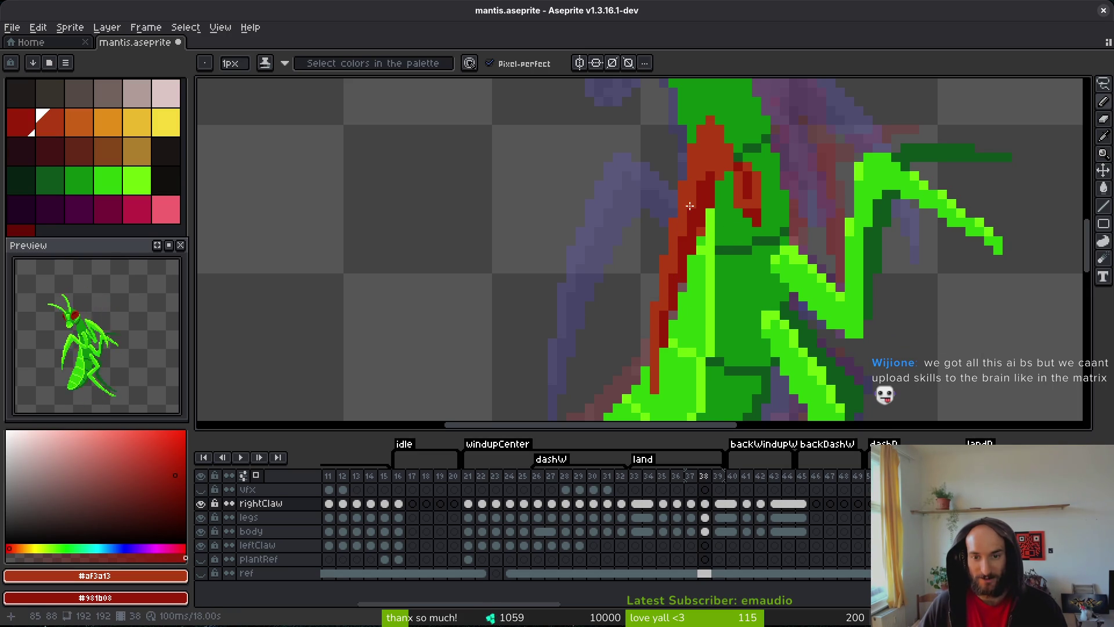
key(ctrl+s)
- Draw dark-red lines down the claw and dot three more dark-red pixels onto it
scroll(719, 206, up, 3)
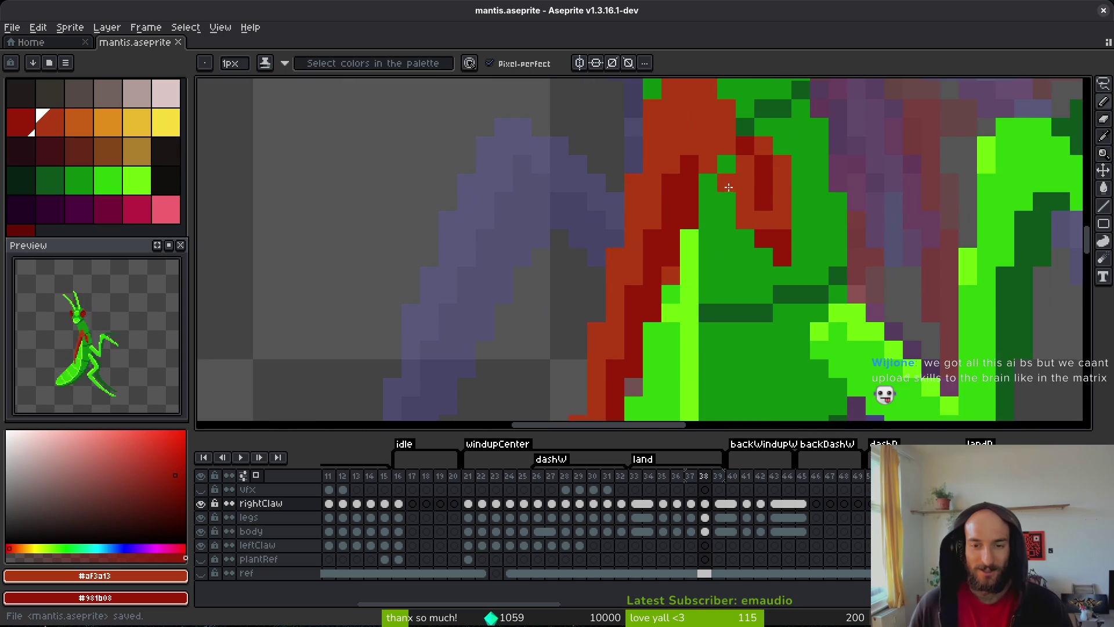
drag(706, 153, 757, 284)
click(763, 293)
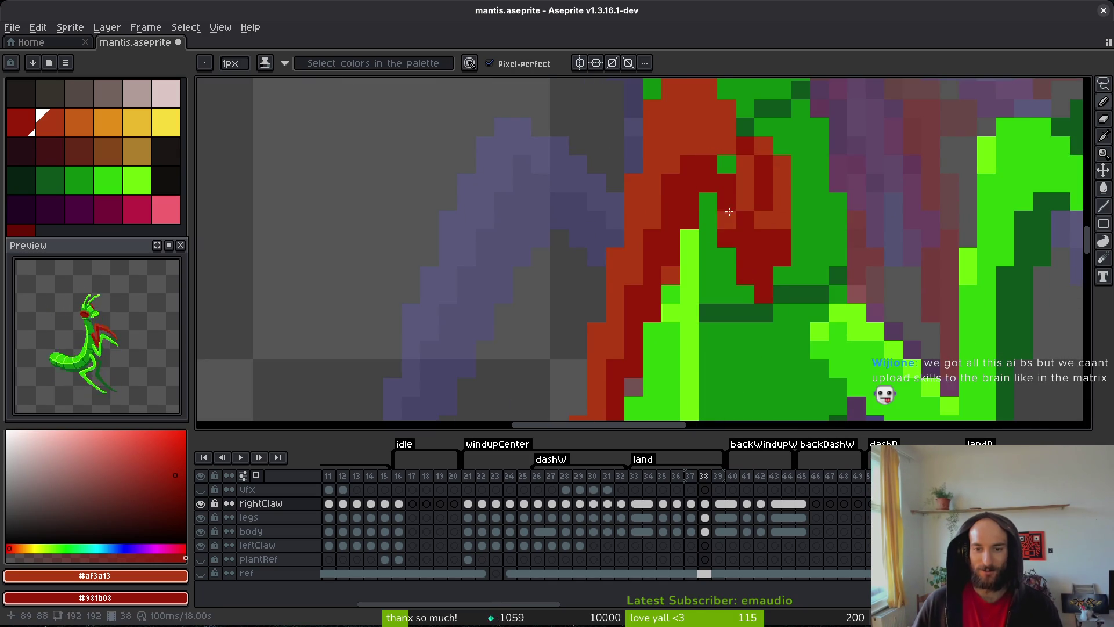
mouse_move(725, 164)
mouse_down()
mouse_move(762, 221)
mouse_move(780, 284)
mouse_move(800, 258)
mouse_move(809, 319)
mouse_move(809, 281)
mouse_up()
scroll(809, 268, down, 2)
scroll(808, 268, up, 2)
click(809, 231)
click(811, 246)
click(808, 262)
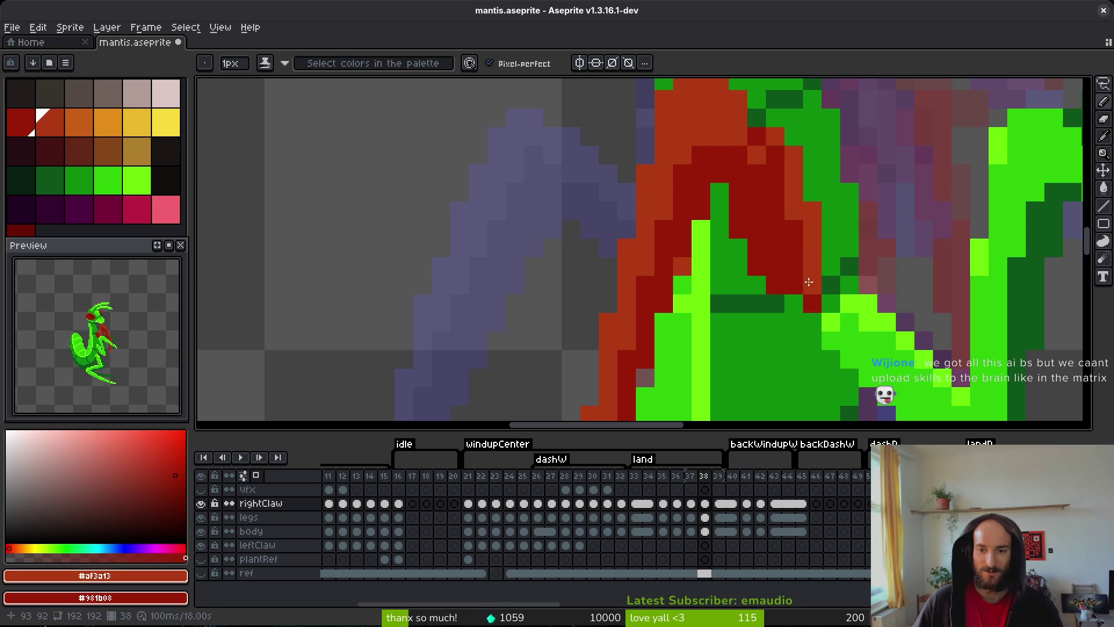
- Repaint the claw's lower pixels dark red, turn a green base pixel red, and save
click(809, 302)
click(804, 304)
click(792, 303)
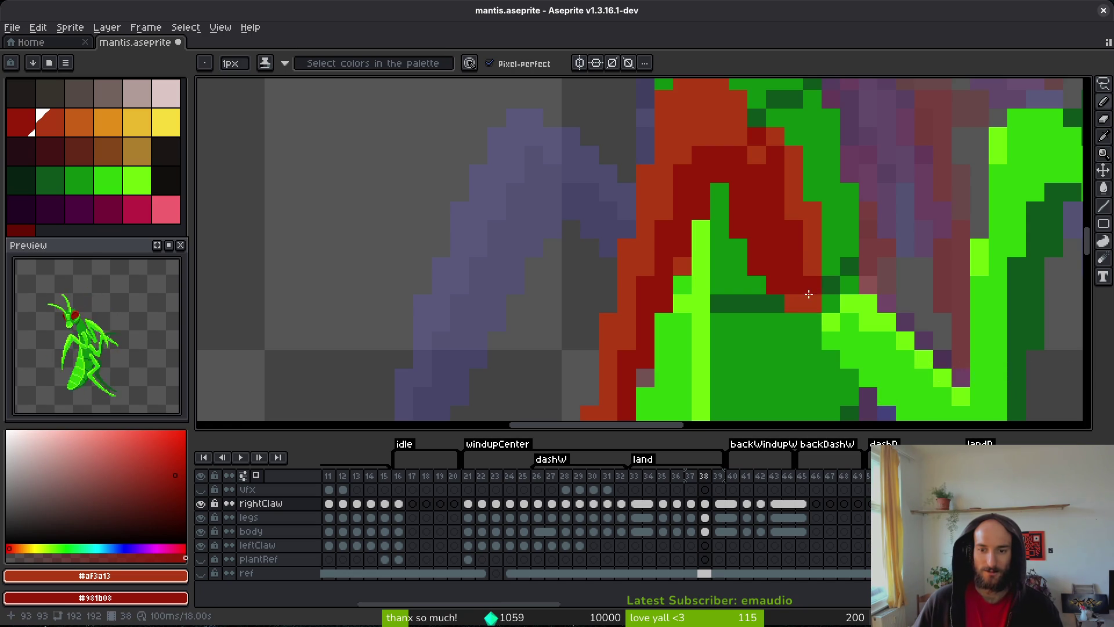
scroll(840, 303, down, 2)
scroll(840, 302, down, 1)
scroll(841, 302, up, 3)
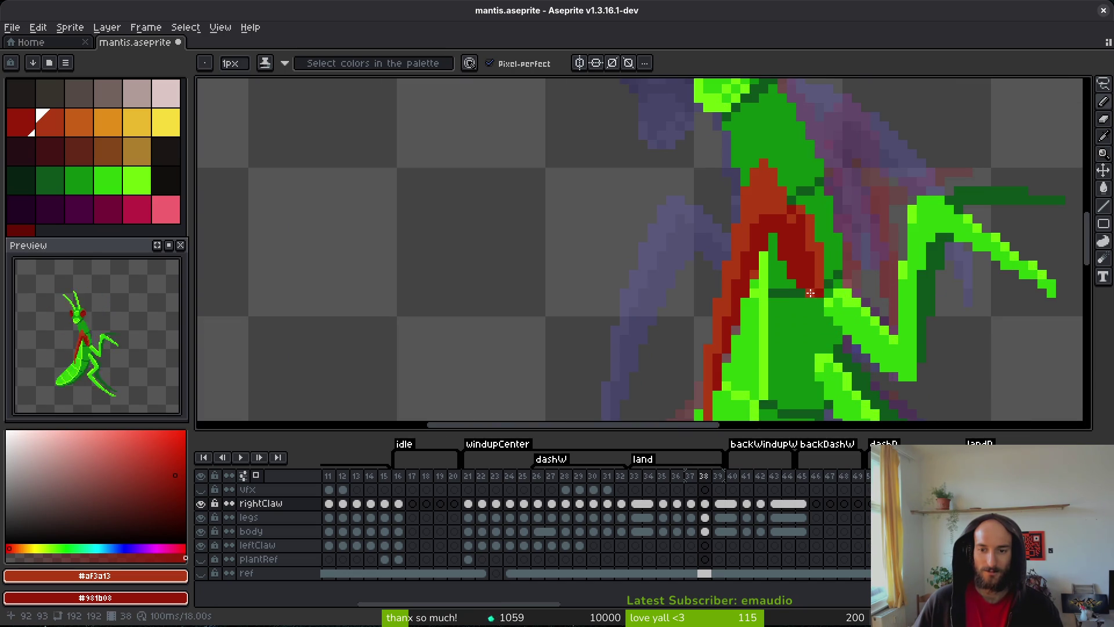
scroll(834, 290, down, 1)
scroll(834, 290, up, 3)
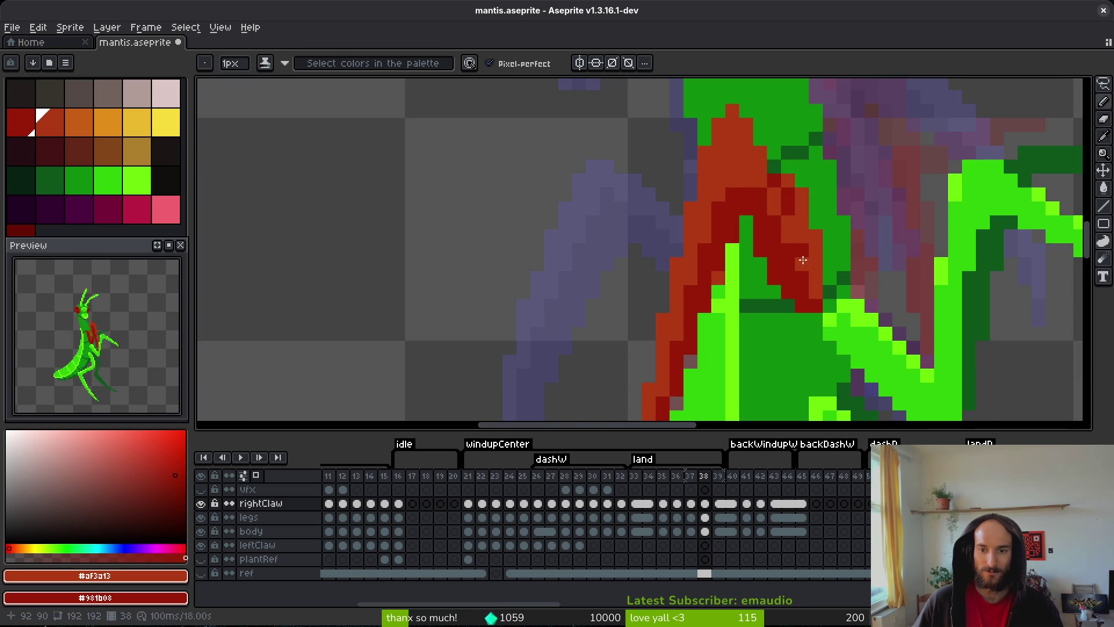
click(802, 236)
click(842, 279)
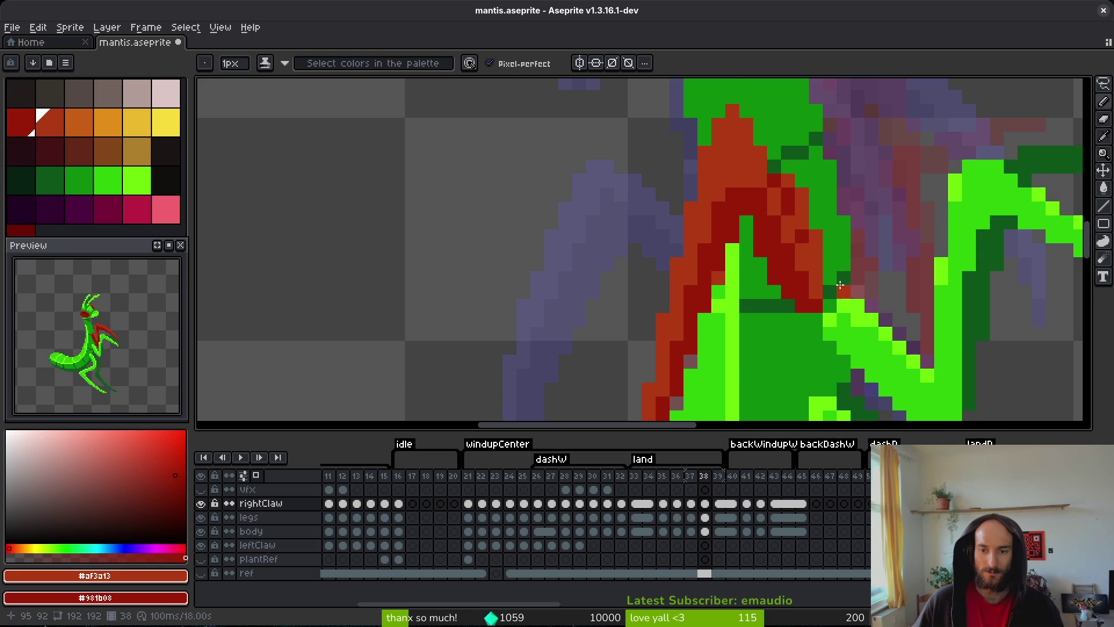
key(ctrl+s)
- Add a short dark-red stroke on the claw and save the sprite
scroll(840, 284, down, 3)
scroll(818, 261, up, 2)
scroll(812, 251, up, 1)
drag(794, 189, 792, 212)
scroll(810, 223, down, 4)
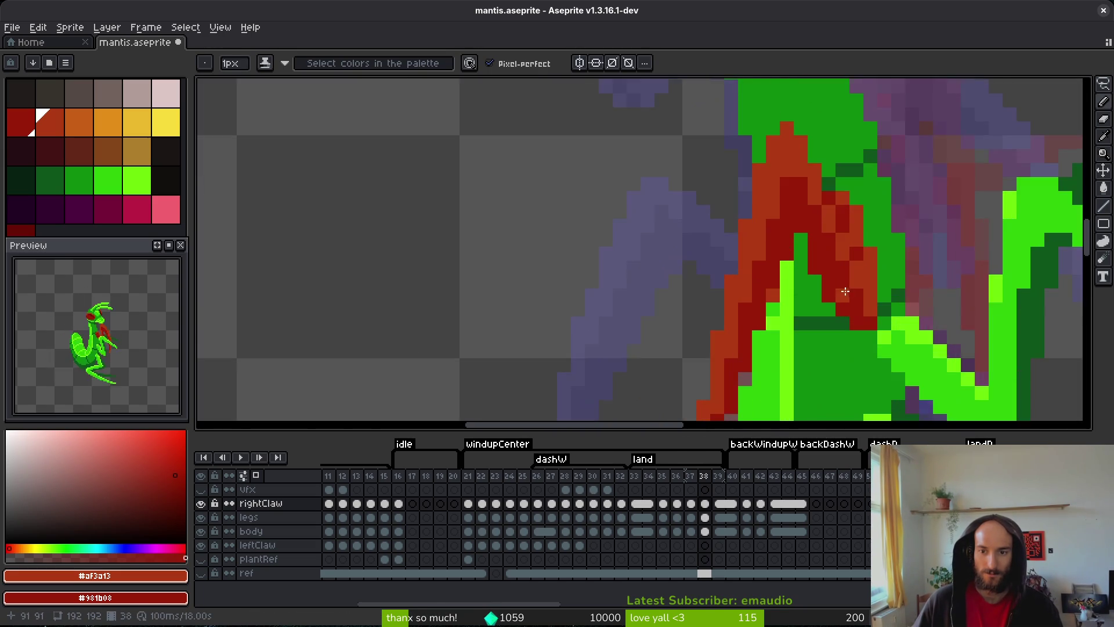
key(ctrl+s)
- Step back to frame 37 and pick the dark green #0d541b from the canvas
scroll(838, 266, up, 4)
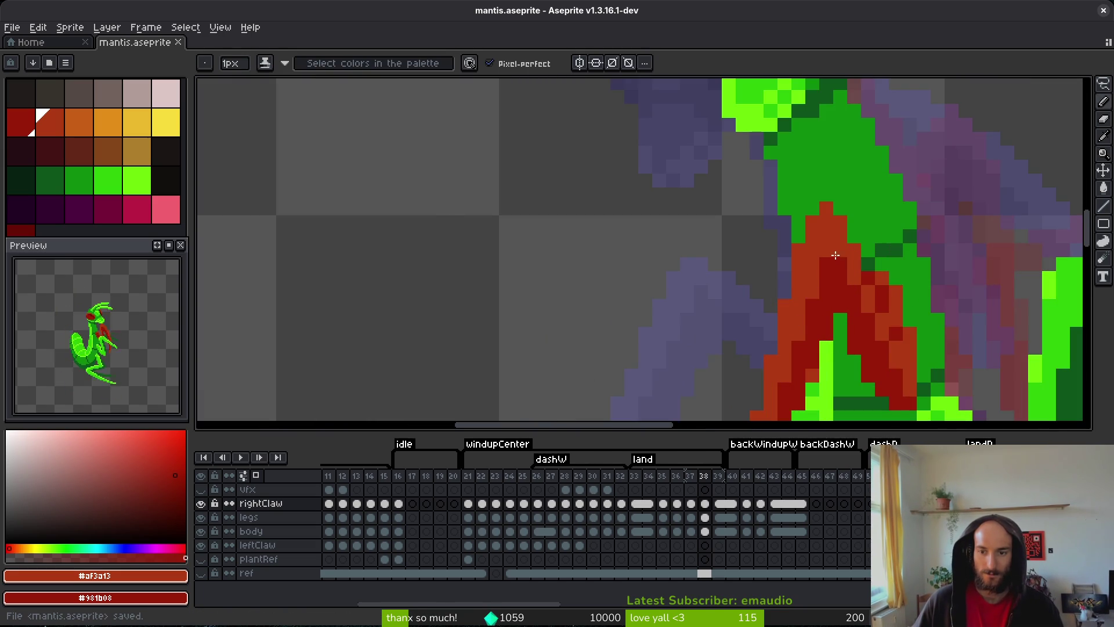
scroll(823, 264, down, 3)
scroll(870, 302, down, 2)
key(alt)
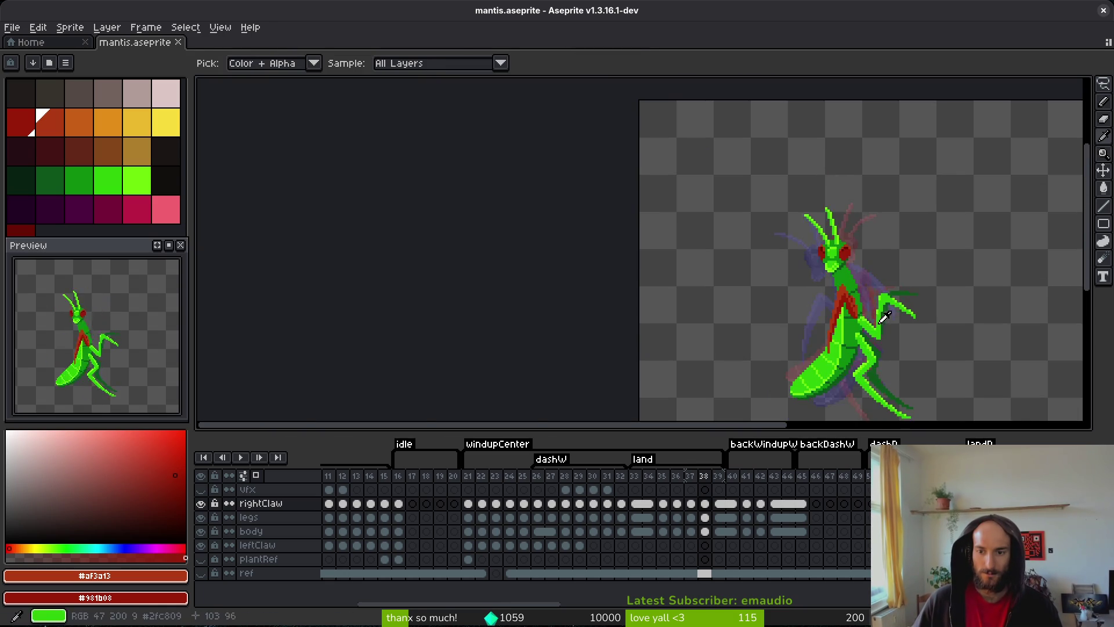
scroll(824, 261, up, 4)
key(Left)
key(Left)
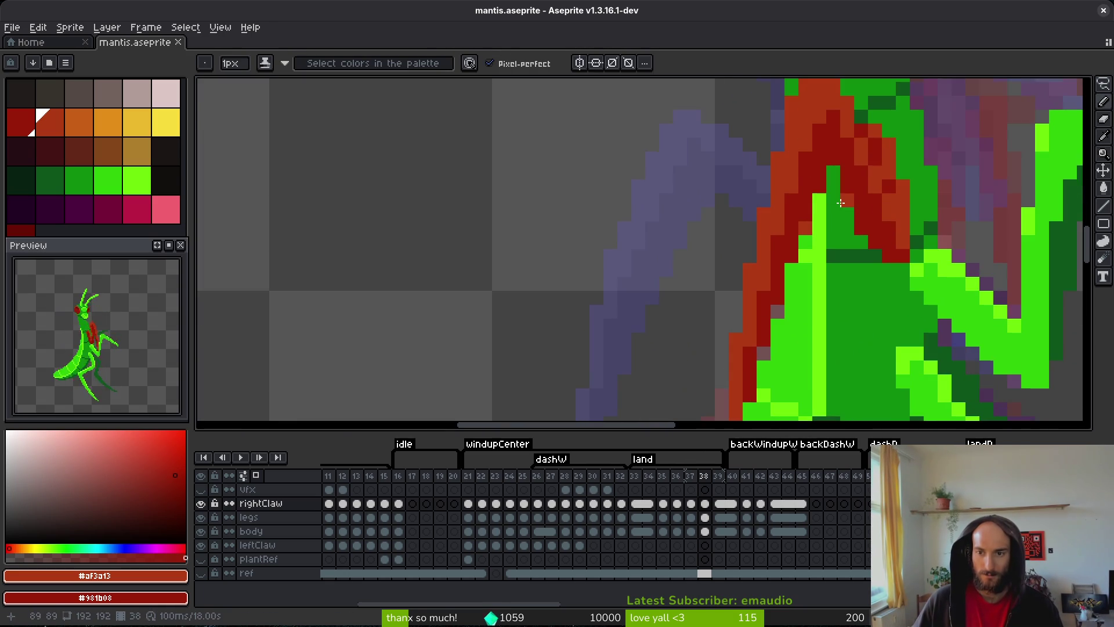
key(alt)
scroll(899, 302, down, 3)
- On frame 37, lasso the red claw and nudge it slightly left
key(Right)
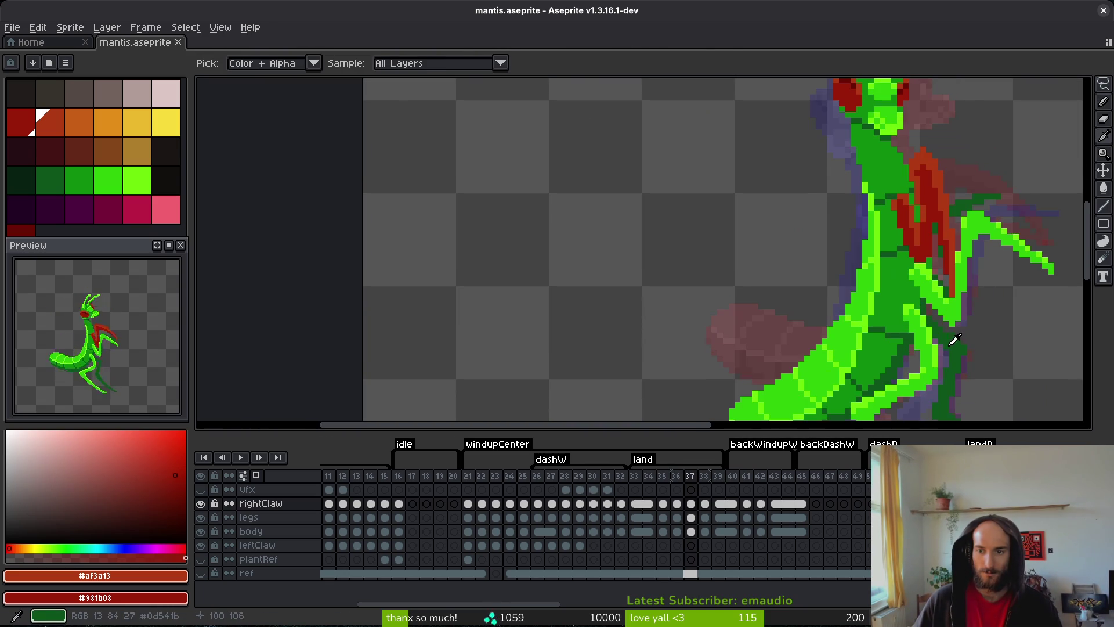
scroll(910, 221, up, 3)
key(q)
mouse_move(893, 119)
mouse_down()
mouse_move(858, 107)
mouse_move(823, 143)
mouse_move(877, 302)
mouse_move(887, 409)
mouse_move(885, 400)
mouse_up()
scroll(887, 409, down, 1)
click(886, 321)
drag(886, 321, 879, 322)
key(b)
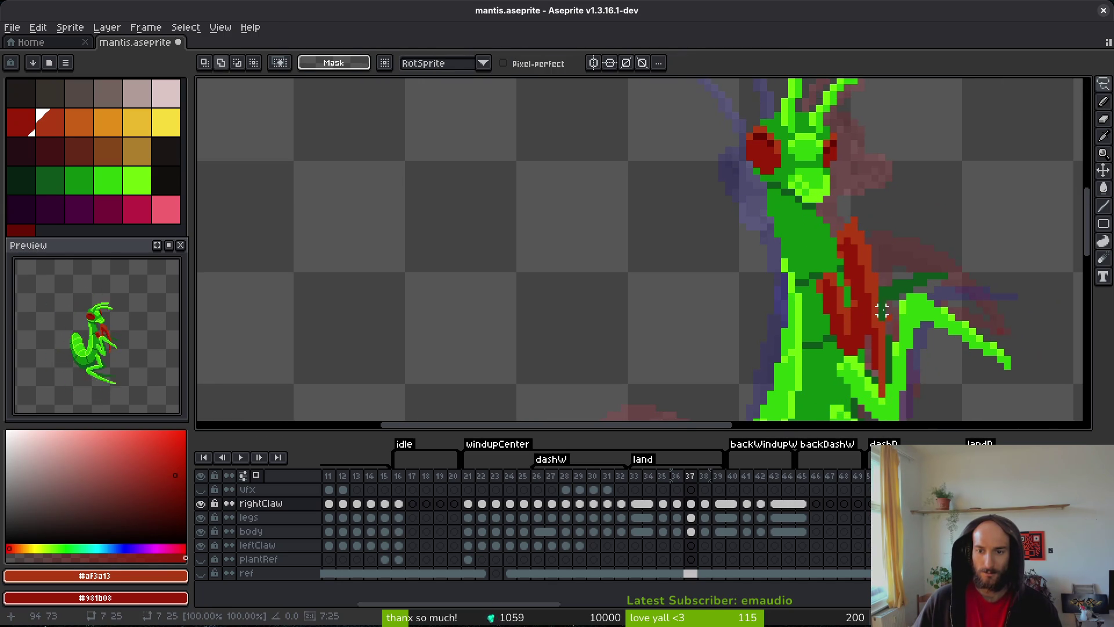
- Add an orange pixel at the claw tip and save the sprite
scroll(829, 174, up, 3)
click(865, 139)
scroll(864, 142, down, 3)
scroll(877, 203, up, 1)
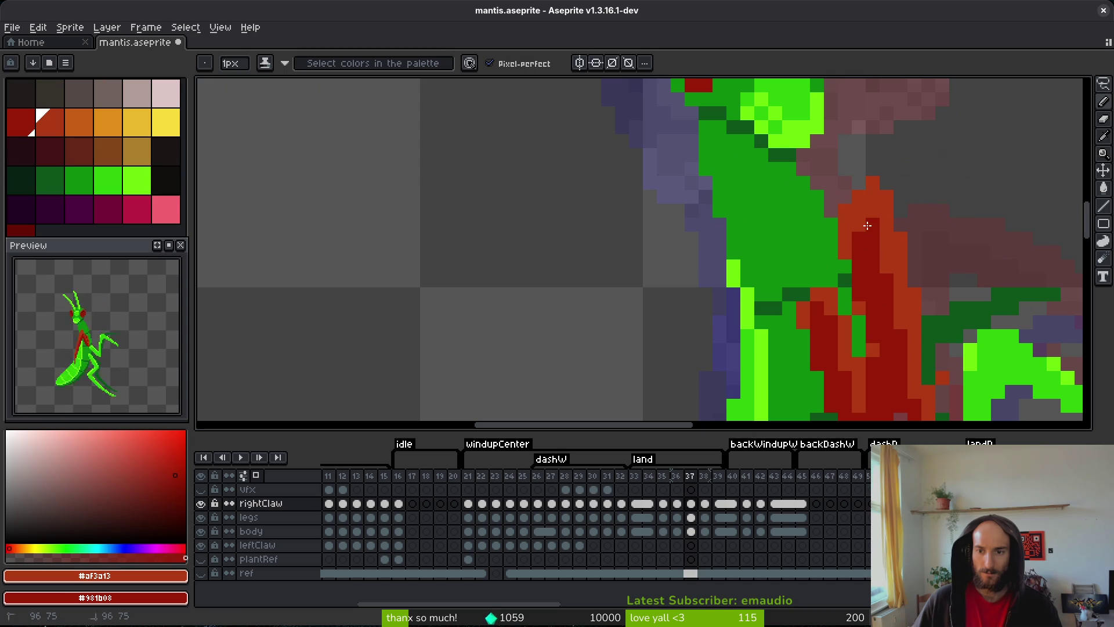
scroll(867, 249, down, 2)
scroll(865, 257, up, 2)
key(e)
key(ctrl+s)
scroll(863, 232, down, 3)
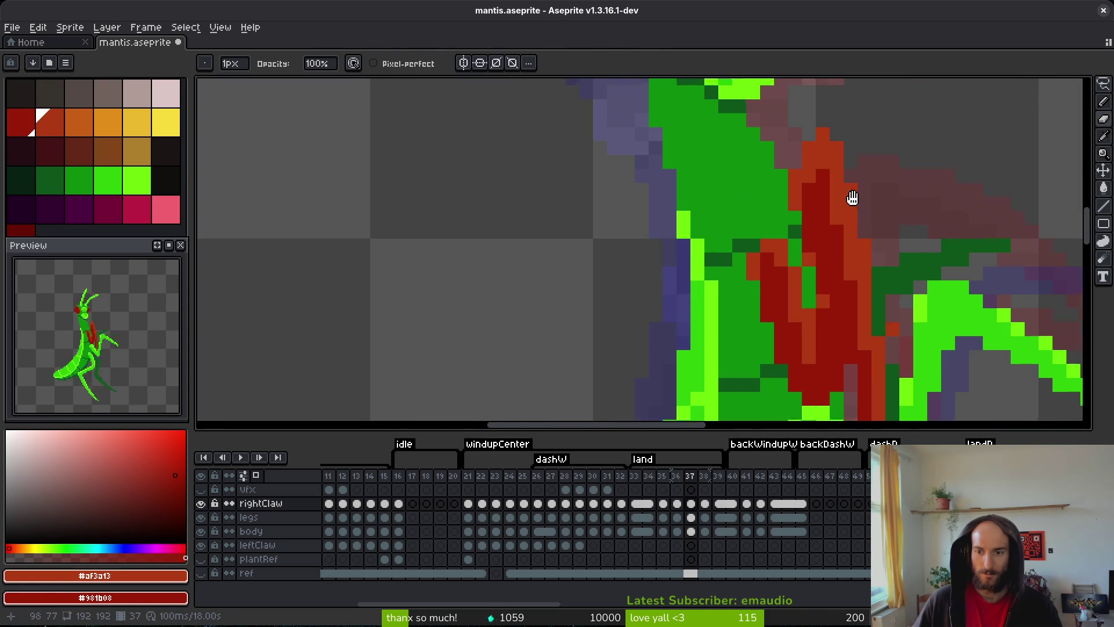
scroll(851, 285, up, 4)
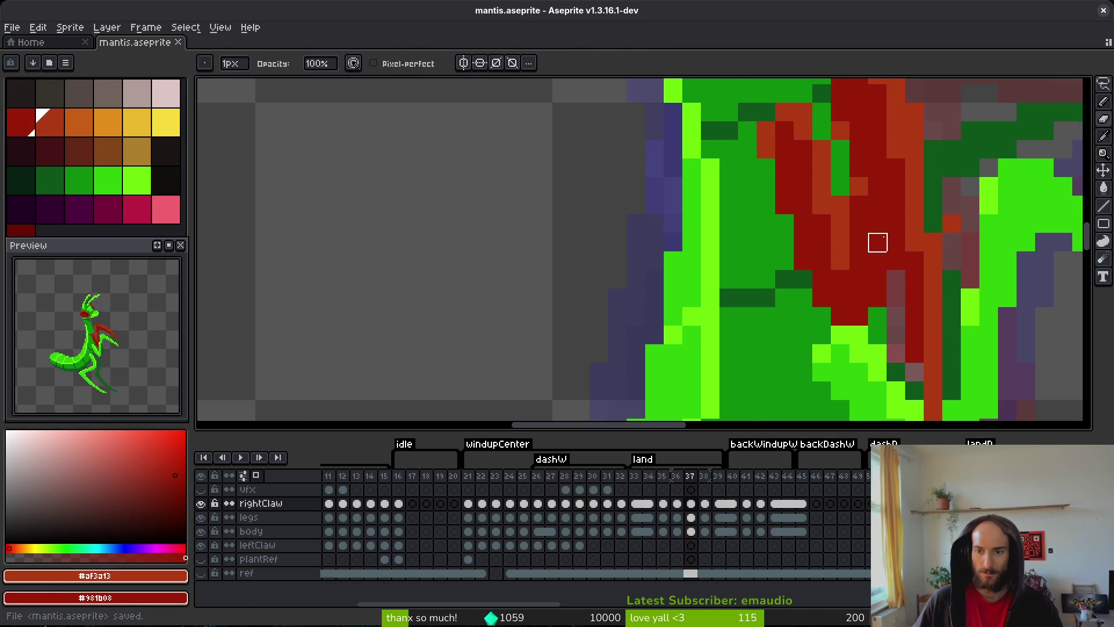
key(b)
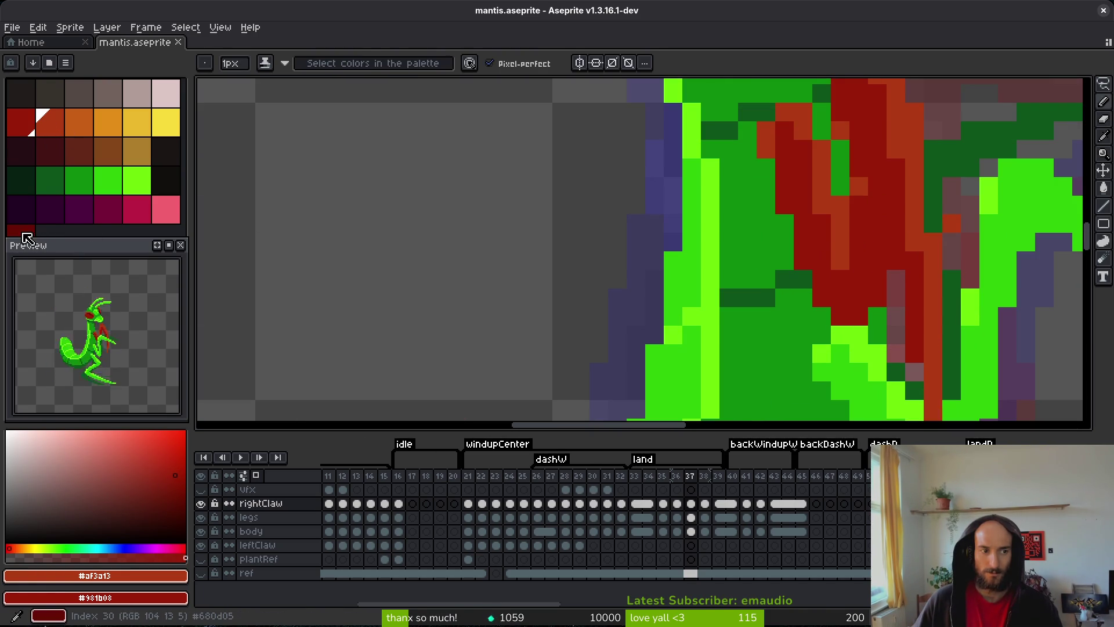
- Paint a deep-red #680d05 column and scattered dark cells onto the claw
click(22, 230)
click(865, 197)
drag(877, 220, 877, 264)
click(859, 168)
mouse_move(877, 208)
mouse_down()
mouse_move(854, 162)
mouse_move(886, 127)
mouse_move(881, 142)
mouse_up()
click(858, 187)
alt+click(863, 150)
click(858, 168)
alt+click(863, 183)
- Darken a few more cells on the claw's left side and save the sprite
scroll(885, 127, down, 2)
scroll(892, 151, up, 2)
click(863, 160)
scroll(943, 217, down, 3)
key(ctrl+s)
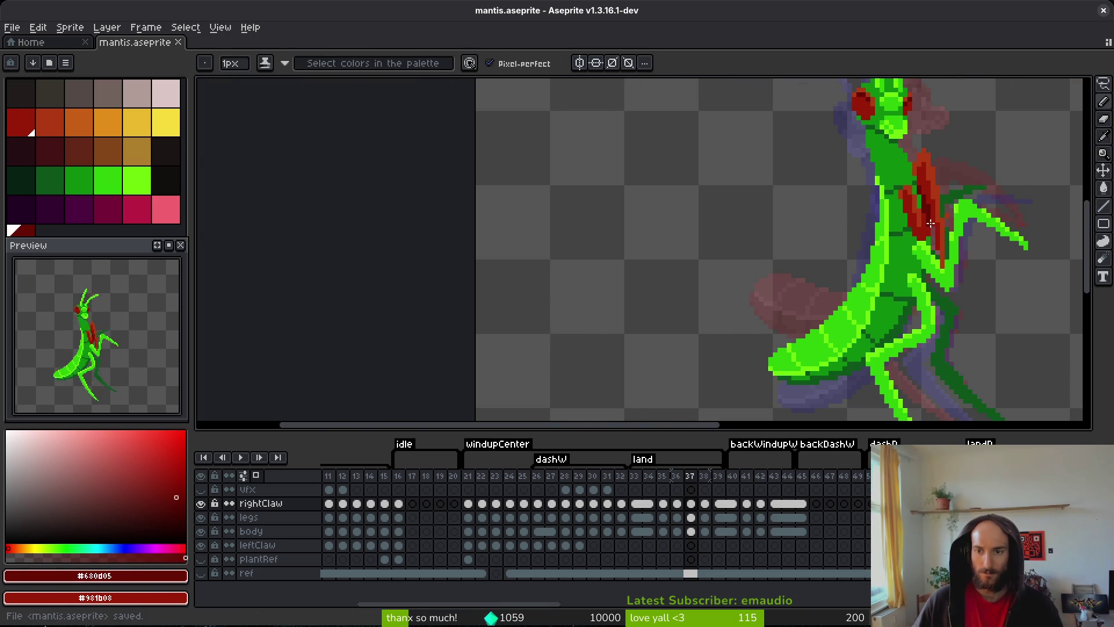
scroll(951, 238, up, 2)
scroll(967, 241, down, 2)
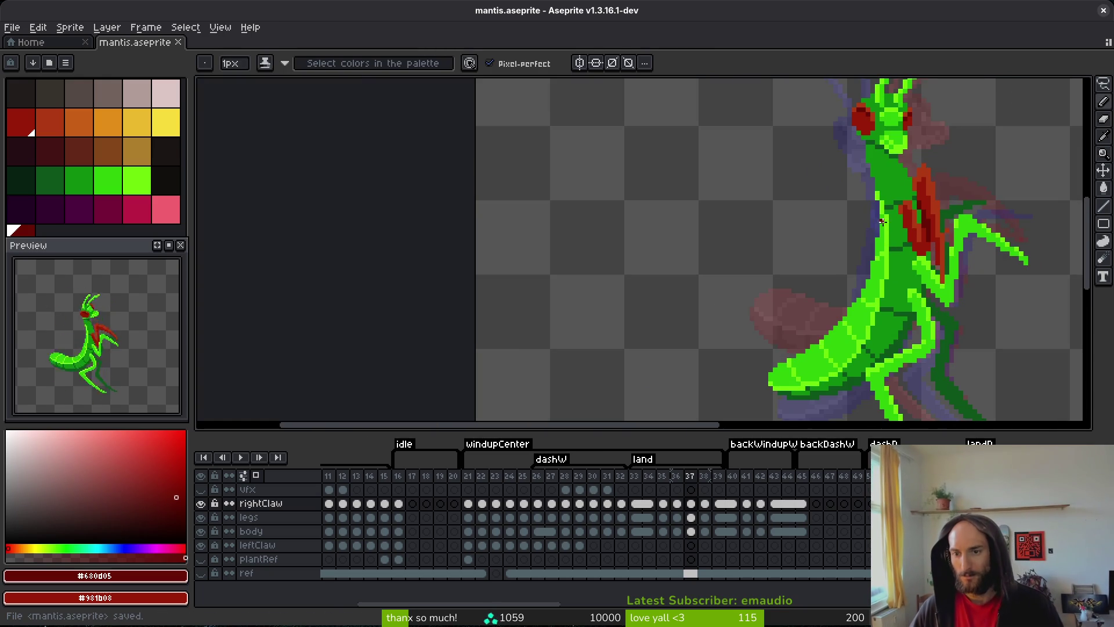
scroll(934, 267, up, 3)
scroll(916, 274, down, 3)
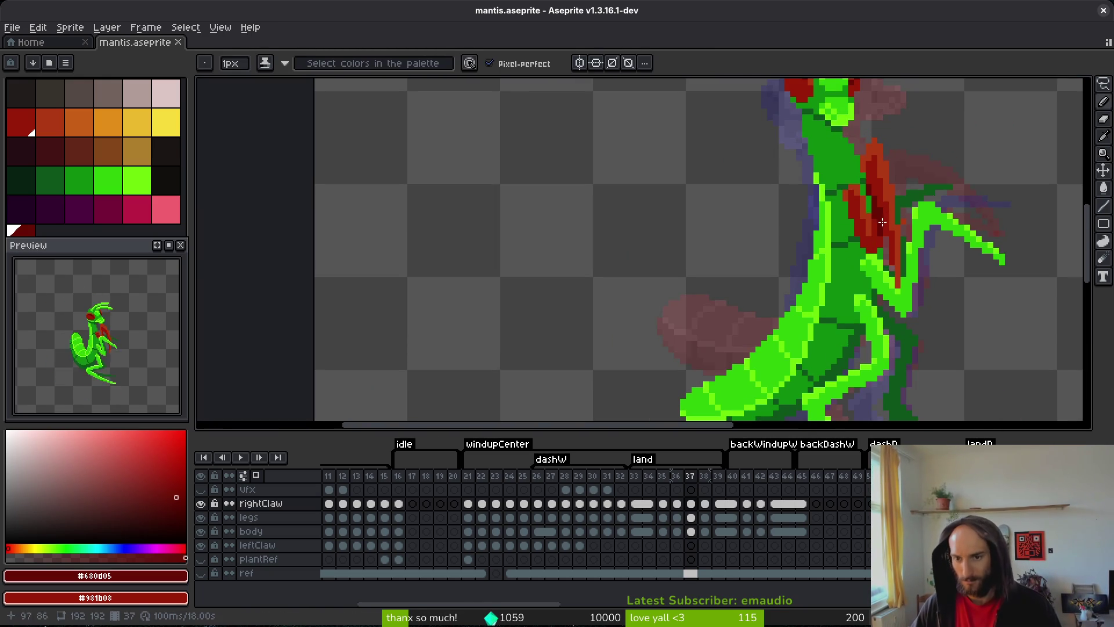
key(Right)
- On frame 38, paint three wing pixels dark maroon and erase stray red pixels off the body
scroll(819, 198, up, 2)
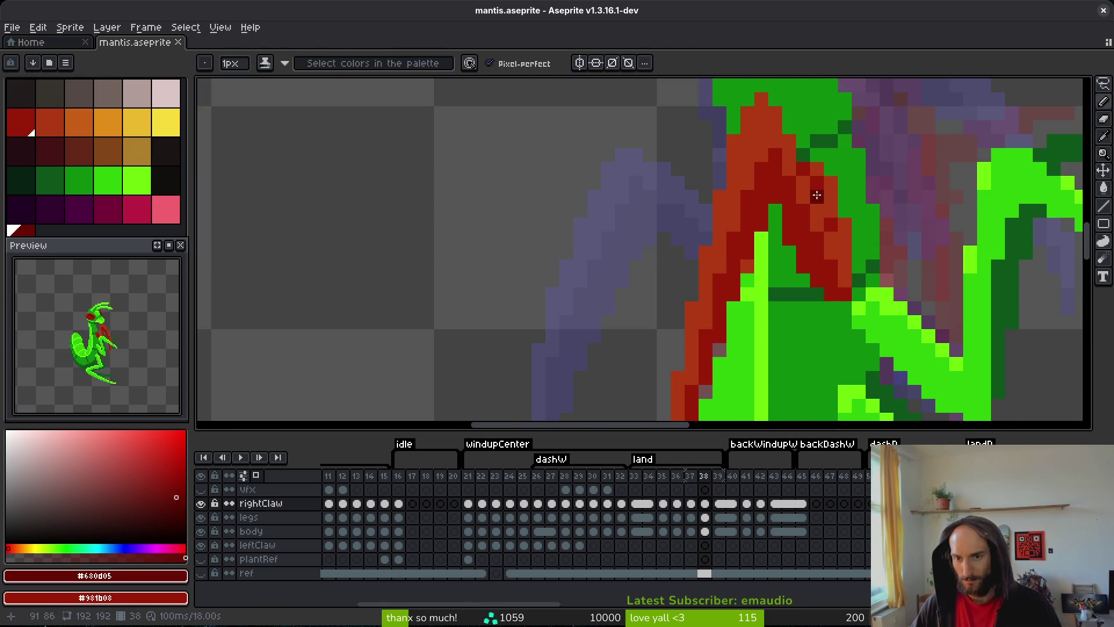
click(774, 197)
click(788, 168)
click(775, 183)
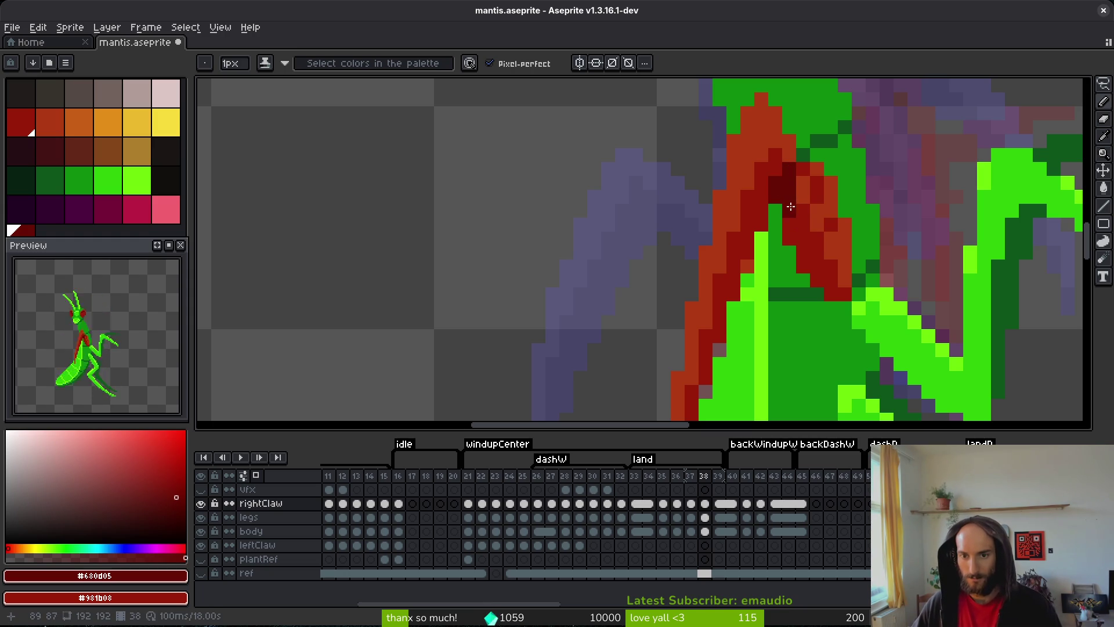
scroll(813, 243, down, 2)
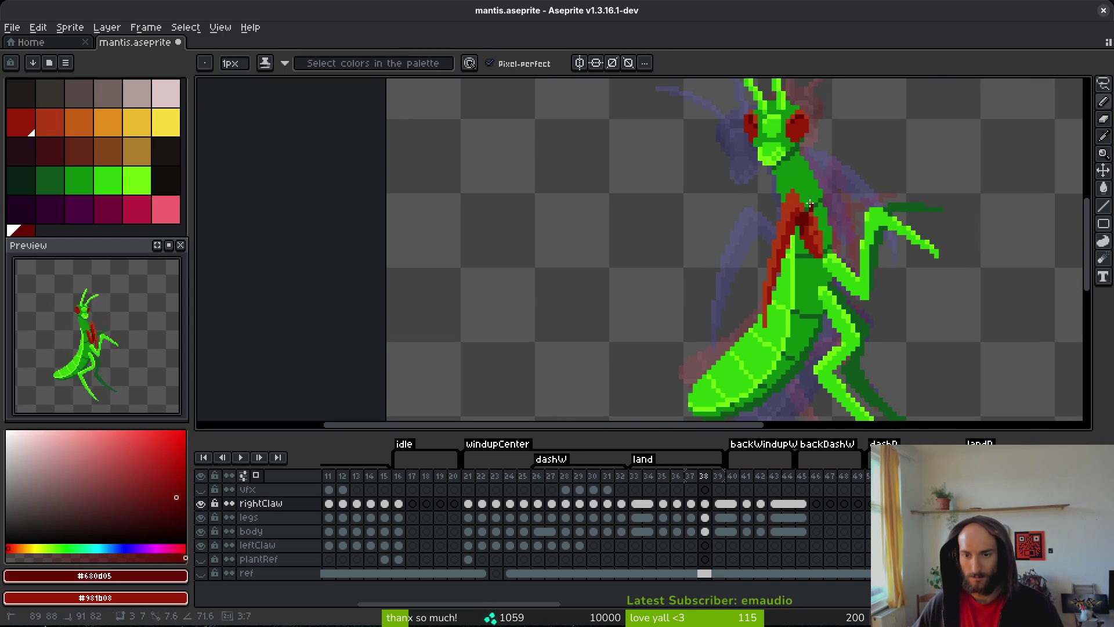
key(e)
scroll(812, 208, up, 1)
mouse_move(813, 207)
mouse_down()
mouse_move(786, 168)
mouse_move(758, 316)
mouse_move(791, 199)
mouse_up()
- Sample orange-red #af3a13 from the claw and redraw red claw strokes down the chest and torso
key(i)
click(820, 242)
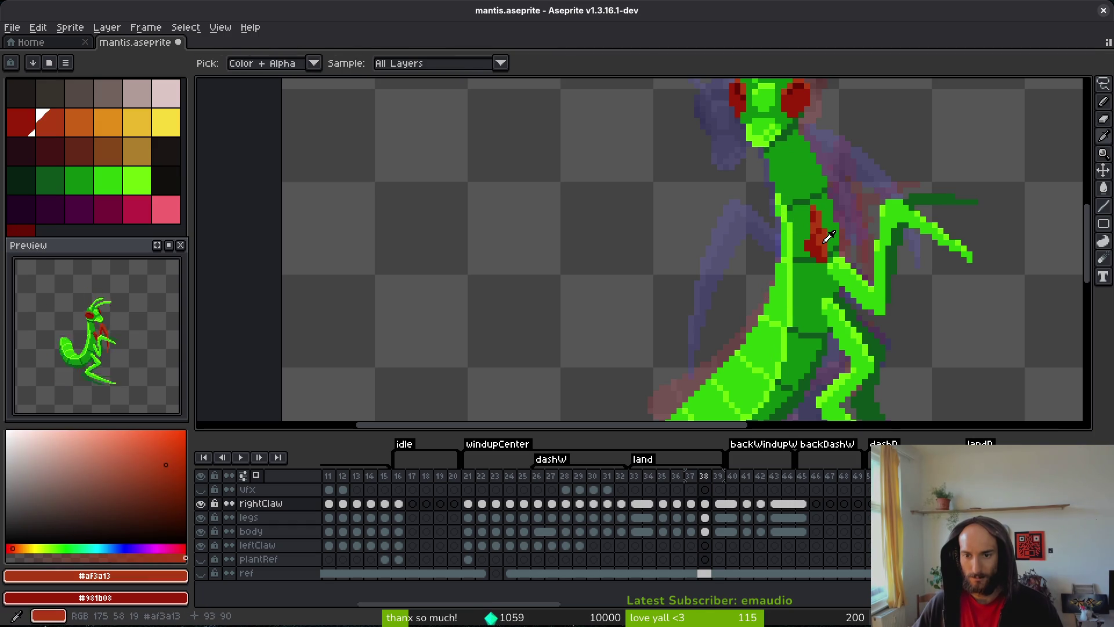
key(f)
drag(795, 189, 776, 253)
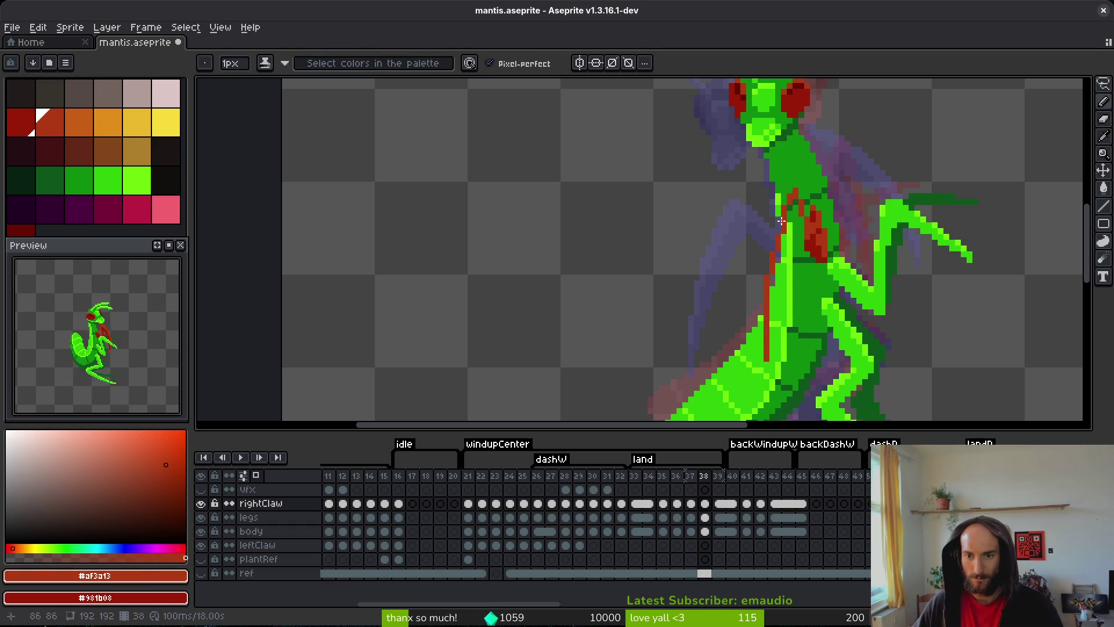
scroll(793, 202, up, 1)
drag(802, 226, 783, 268)
drag(765, 375, 783, 260)
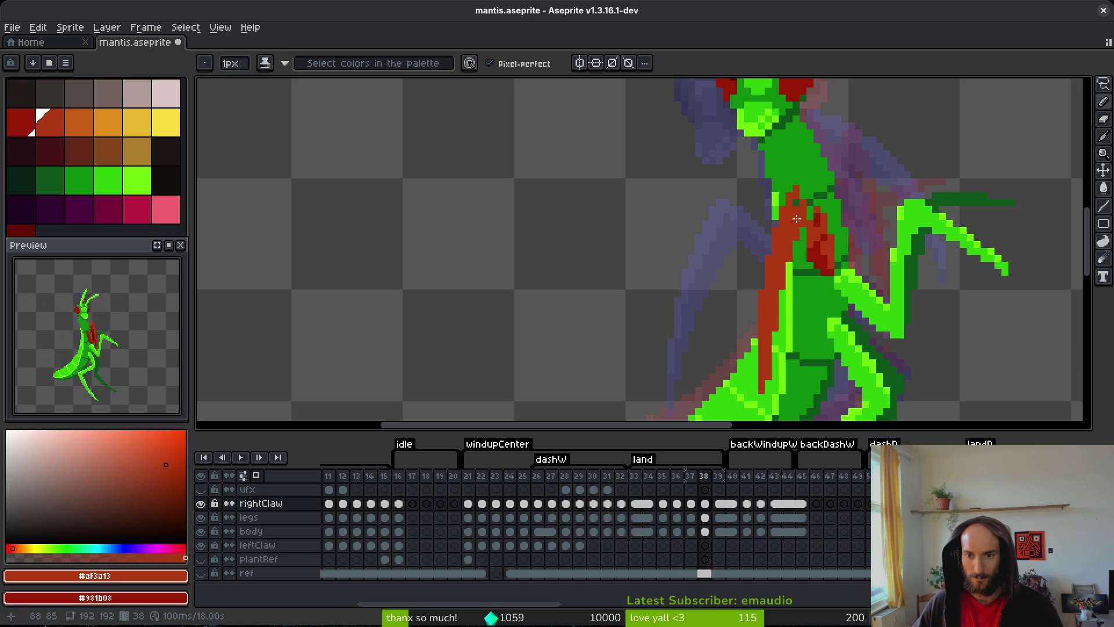
scroll(793, 197, up, 4)
drag(786, 272, 787, 232)
mouse_move(801, 325)
mouse_down()
mouse_move(801, 242)
mouse_move(824, 290)
mouse_move(818, 303)
mouse_up()
- Erase stray torso pixels and repaint torso and claw pixels dark red
key(e)
mouse_move(818, 303)
mouse_down()
mouse_move(808, 323)
mouse_move(809, 301)
mouse_up()
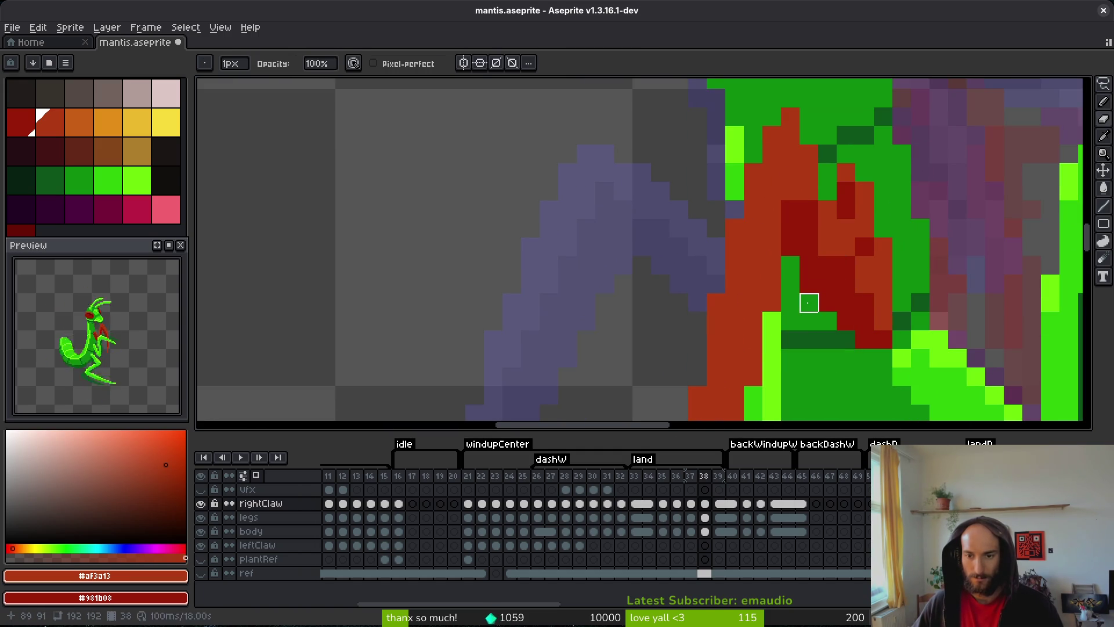
key(b)
drag(787, 261, 778, 284)
click(776, 264)
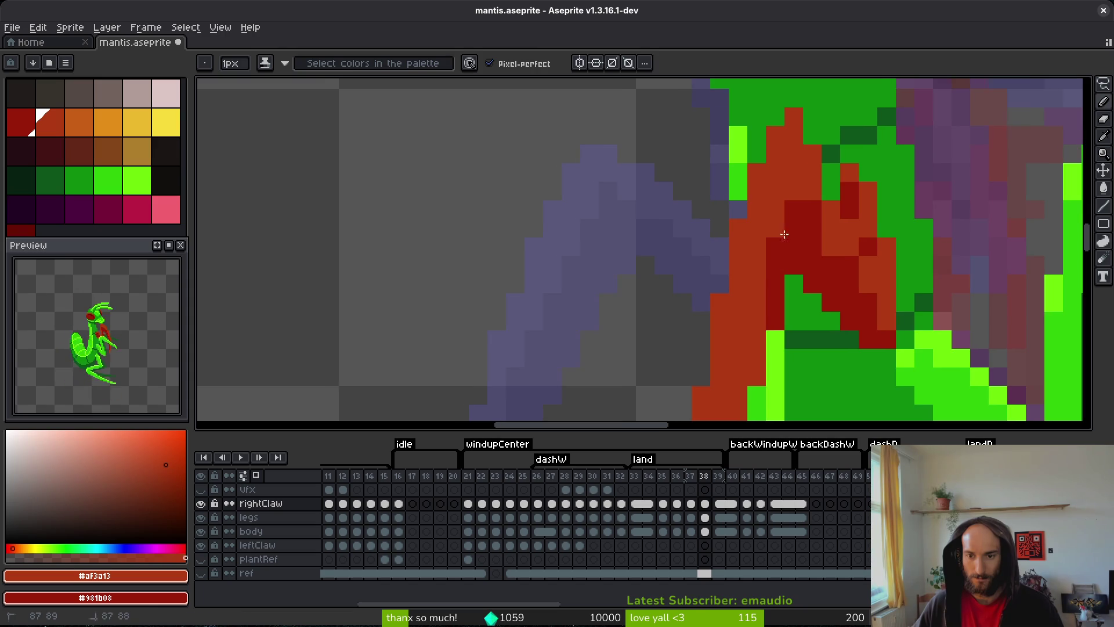
drag(794, 154, 793, 191)
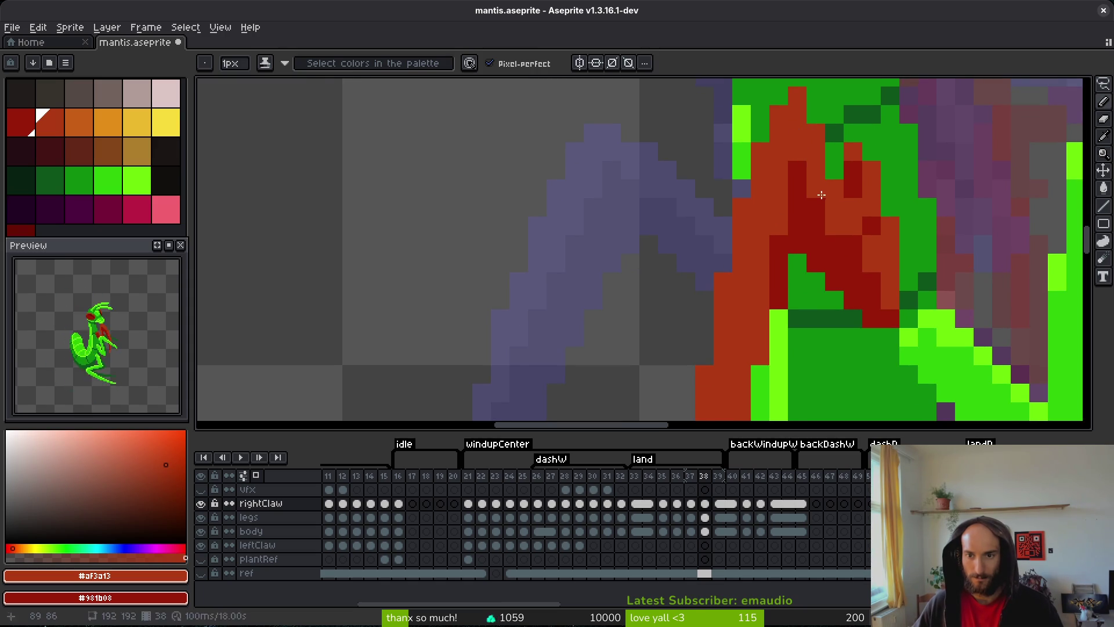
scroll(839, 223, down, 3)
- Turn one green pixel orange-red, darken runs down the red claw column, and save
click(800, 180)
click(755, 330)
drag(755, 311, 756, 348)
click(774, 218)
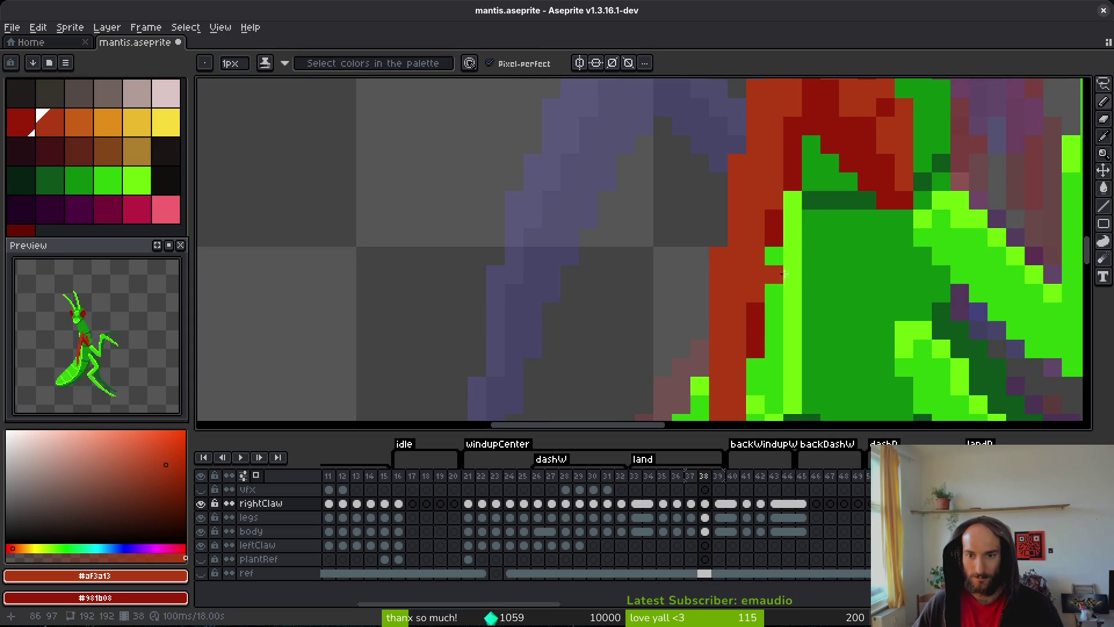
scroll(775, 267, down, 3)
drag(779, 306, 776, 362)
key(ctrl+s)
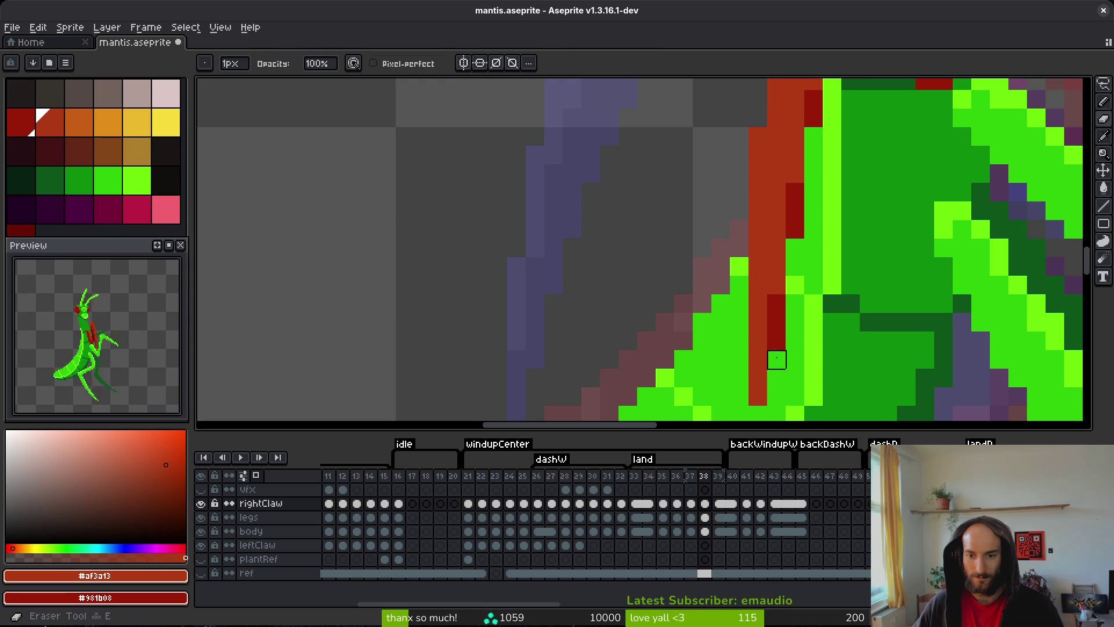
- Return to frame 37 and sample dark red #981b08 from its claw
scroll(838, 297, down, 2)
scroll(838, 297, up, 2)
key(comma)
alt+click(807, 238)
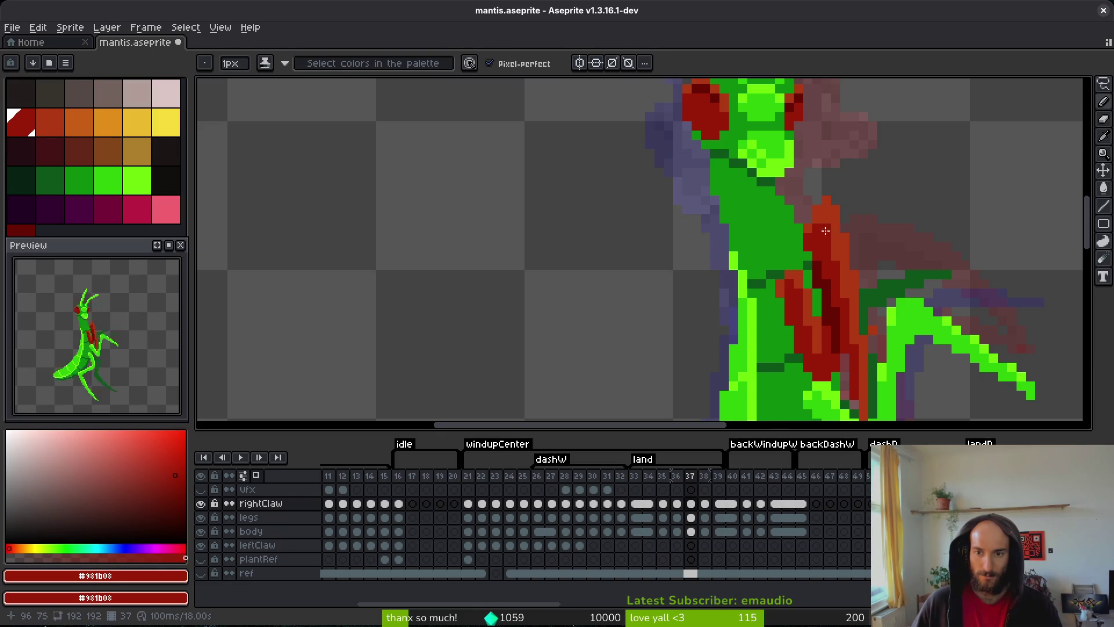
- Touch up a claw pixel in the orange-red colour and save the sprite
scroll(850, 247, down, 2)
key(ctrl+s)
alt+click(853, 251)
scroll(846, 243, up, 2)
click(847, 243)
scroll(847, 243, down, 2)
scroll(818, 229, up, 4)
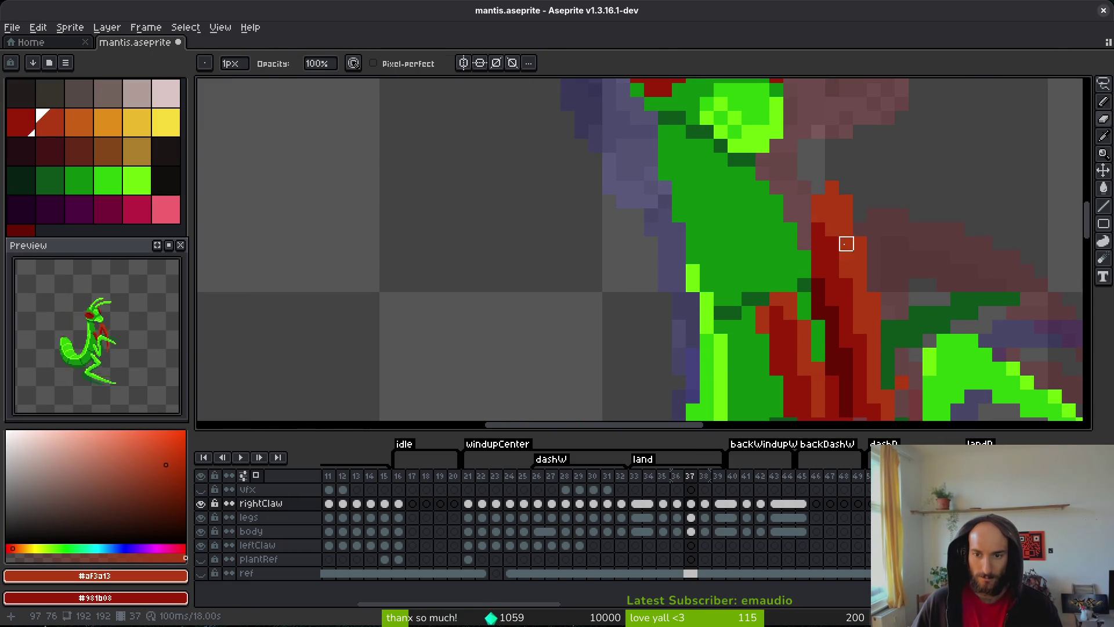
scroll(898, 287, down, 3)
scroll(880, 287, up, 3)
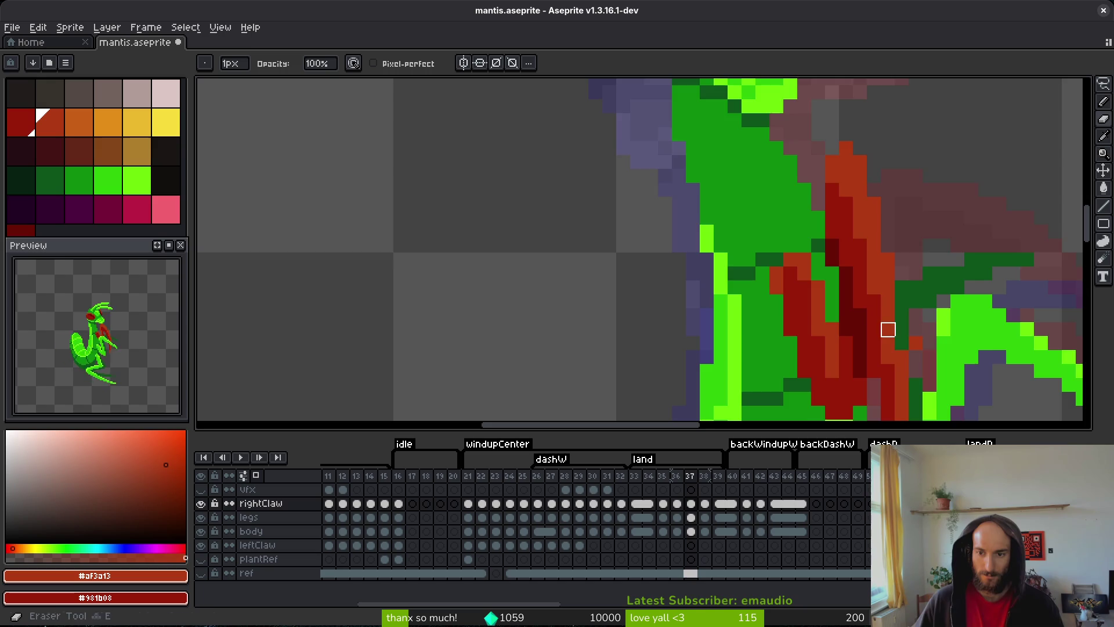
scroll(885, 326, down, 3)
key(ctrl+s)
- Shade frame 37's claw pixels with the darkest red #680d05 and save
scroll(898, 330, down, 2)
scroll(841, 302, up, 5)
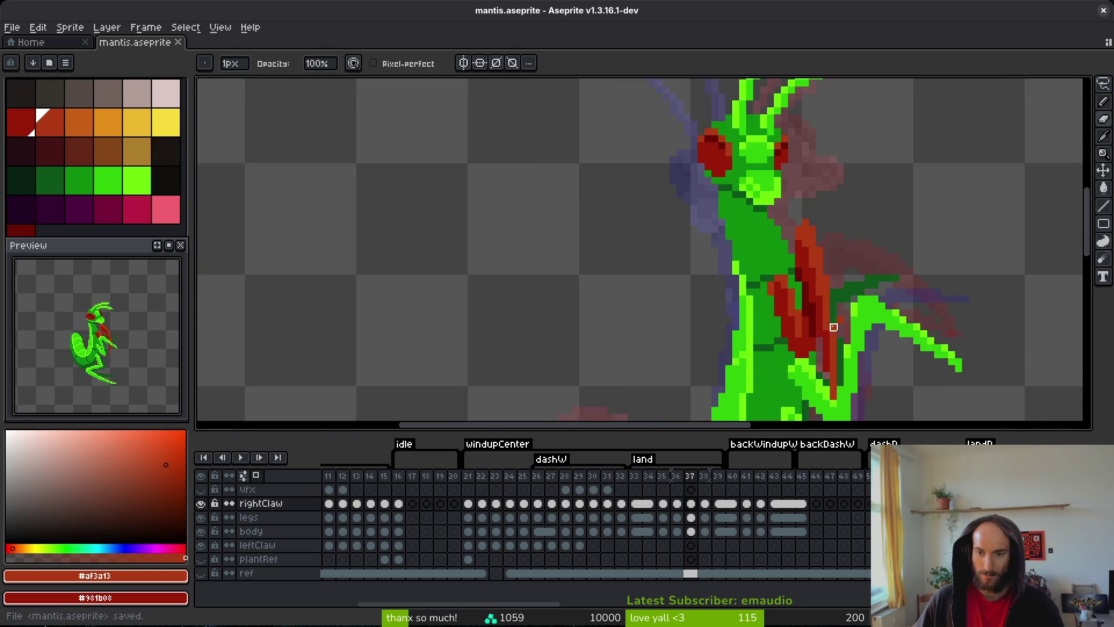
alt+click(796, 227)
drag(796, 229, 782, 213)
scroll(865, 258, down, 3)
key(ctrl+s)
- On frame 38, paint a dark-red pixel on the claw with the Pencil
key(Left)
scroll(873, 270, up, 1)
key(Right)
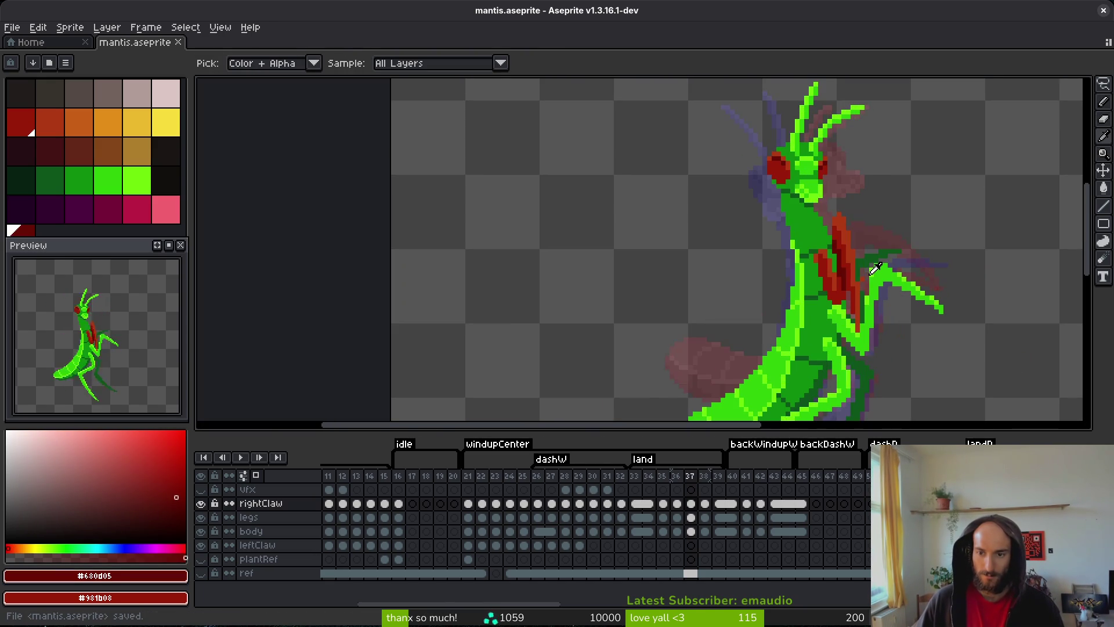
key(Right)
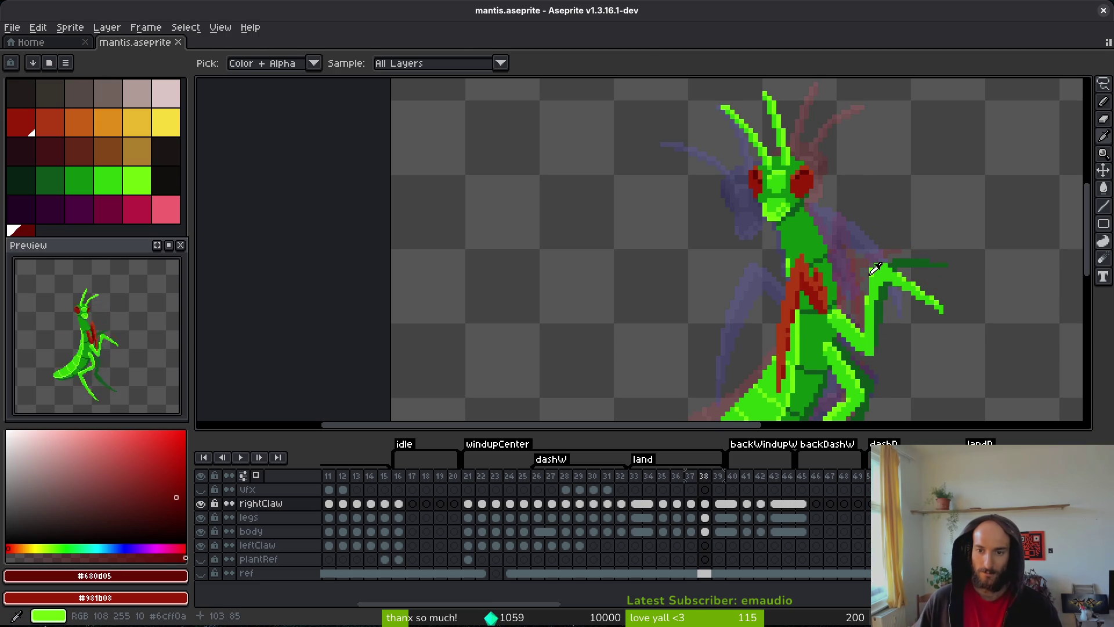
key(b)
scroll(807, 249, up, 4)
click(783, 225)
mouse_move(783, 225)
mouse_down()
mouse_move(799, 208)
mouse_move(808, 256)
mouse_move(800, 199)
mouse_move(820, 275)
mouse_move(852, 301)
mouse_up()
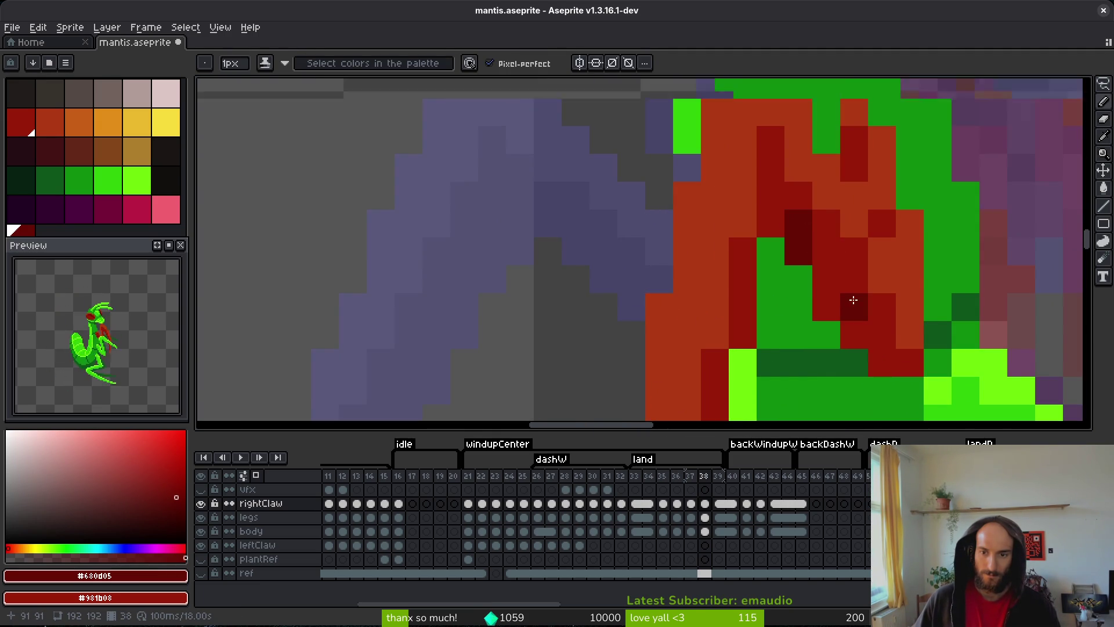
- Shift the claw pixel left and repaint it in the lighter red #981b08, saving
key(ctrl+s)
scroll(853, 301, down, 3)
scroll(845, 237, up, 2)
drag(845, 236, 836, 244)
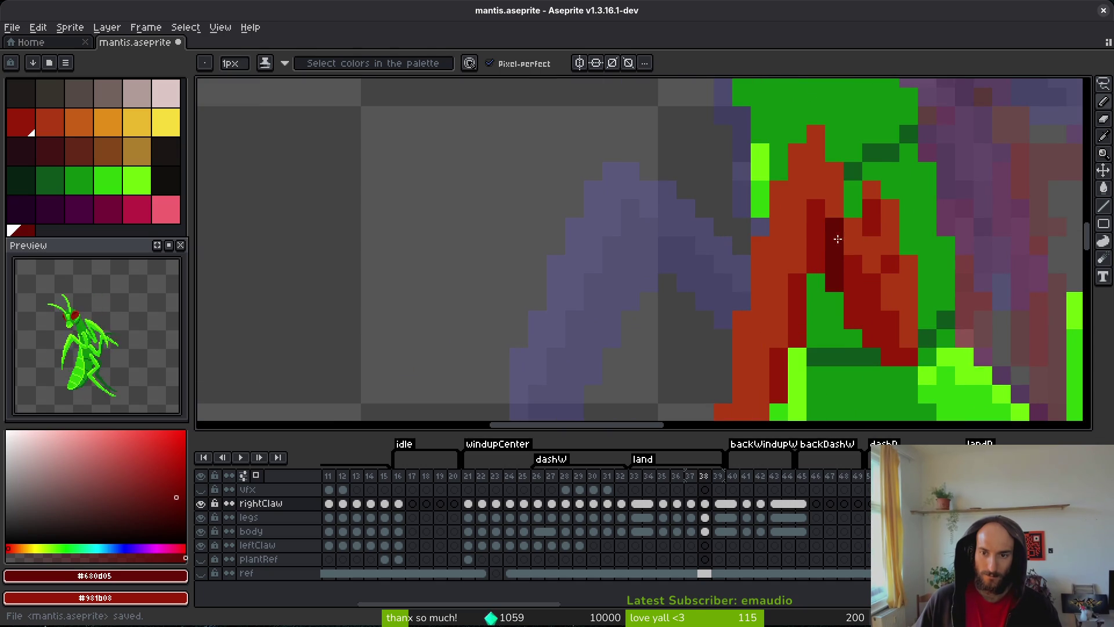
alt+click(818, 219)
click(833, 226)
key(ctrl+s)
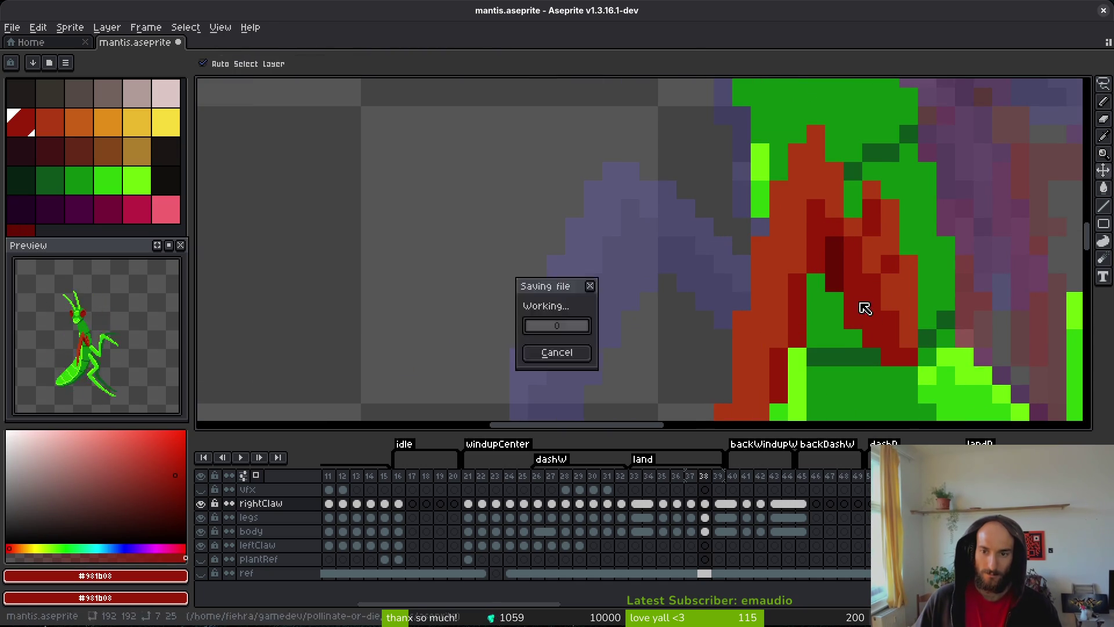
- Add more dark-red pixels down frame 38's inner claw stripe and save mantis.aseprite
scroll(863, 337, down, 3)
click(860, 330)
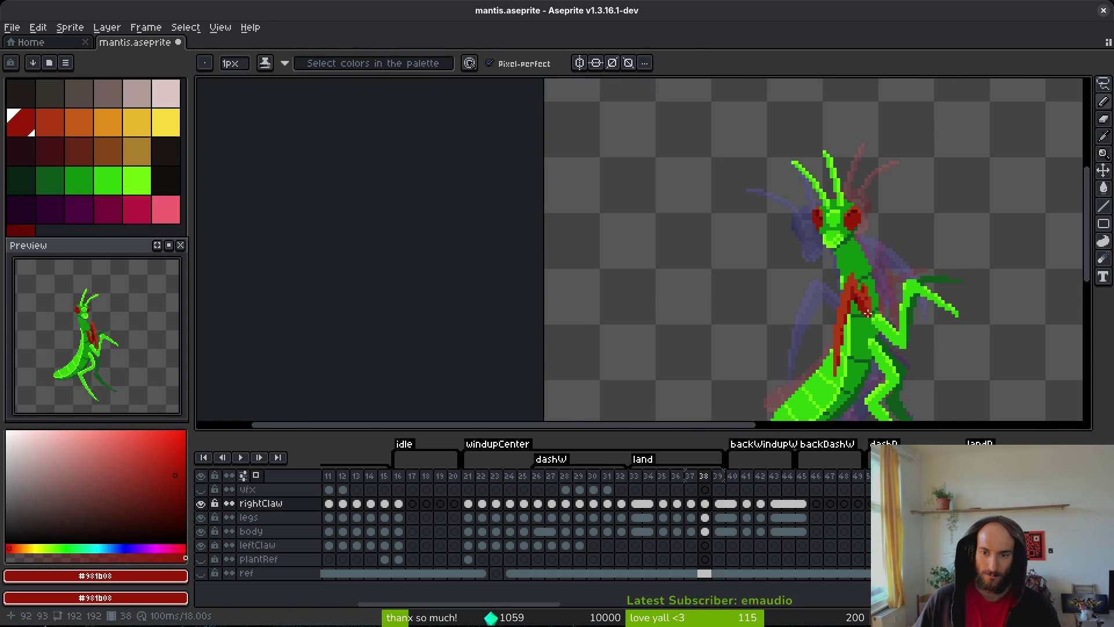
scroll(857, 301, up, 3)
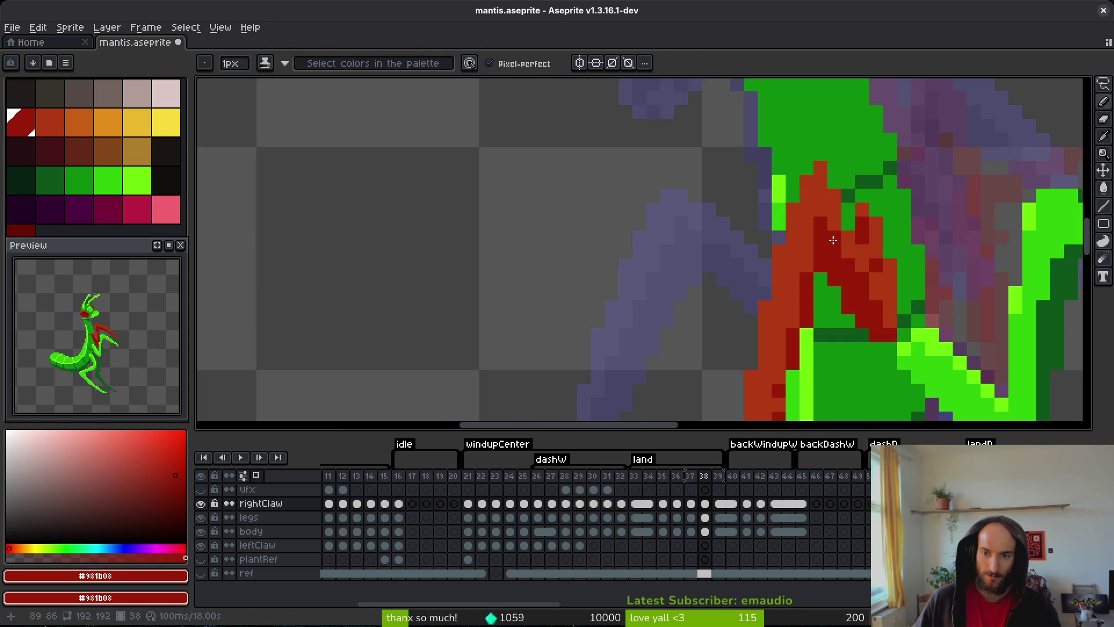
key(alt)
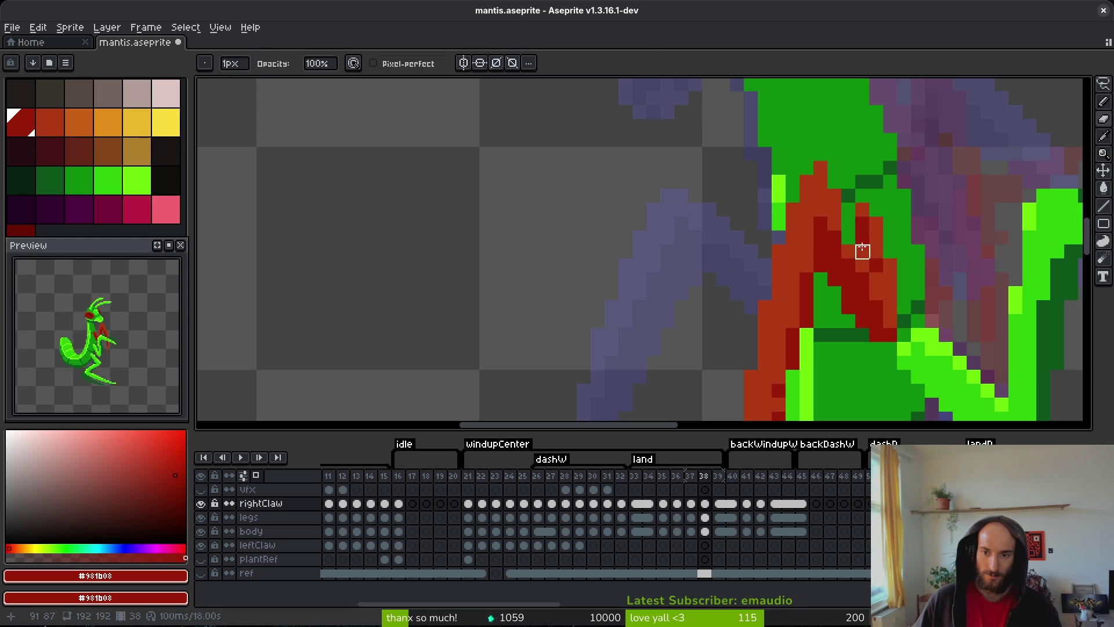
alt+click(870, 277)
alt+click(876, 261)
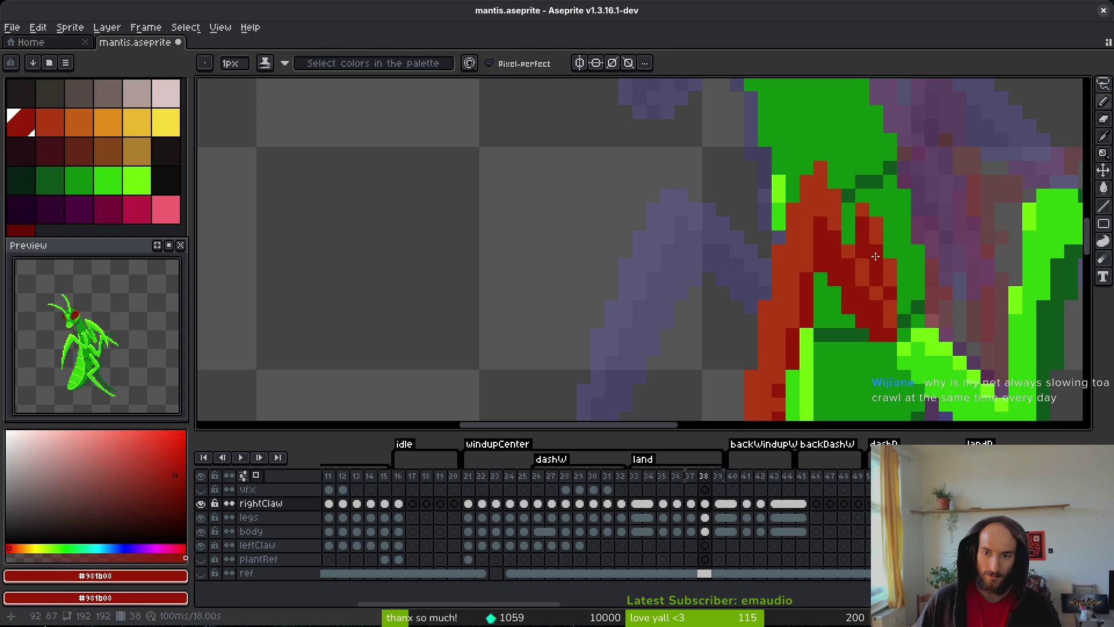
key(ctrl+s)
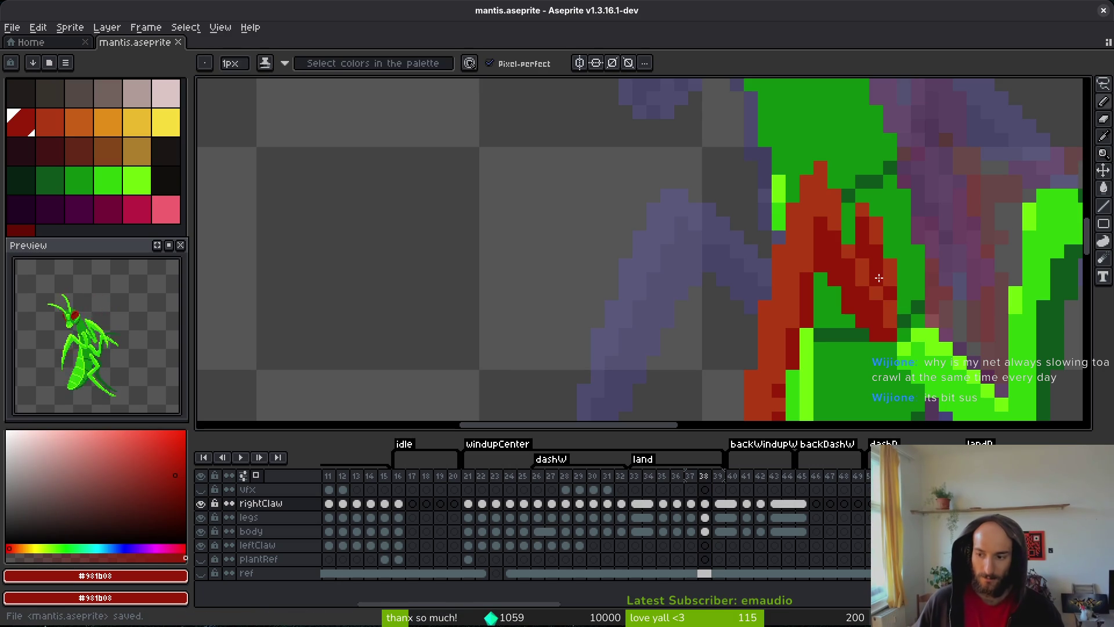
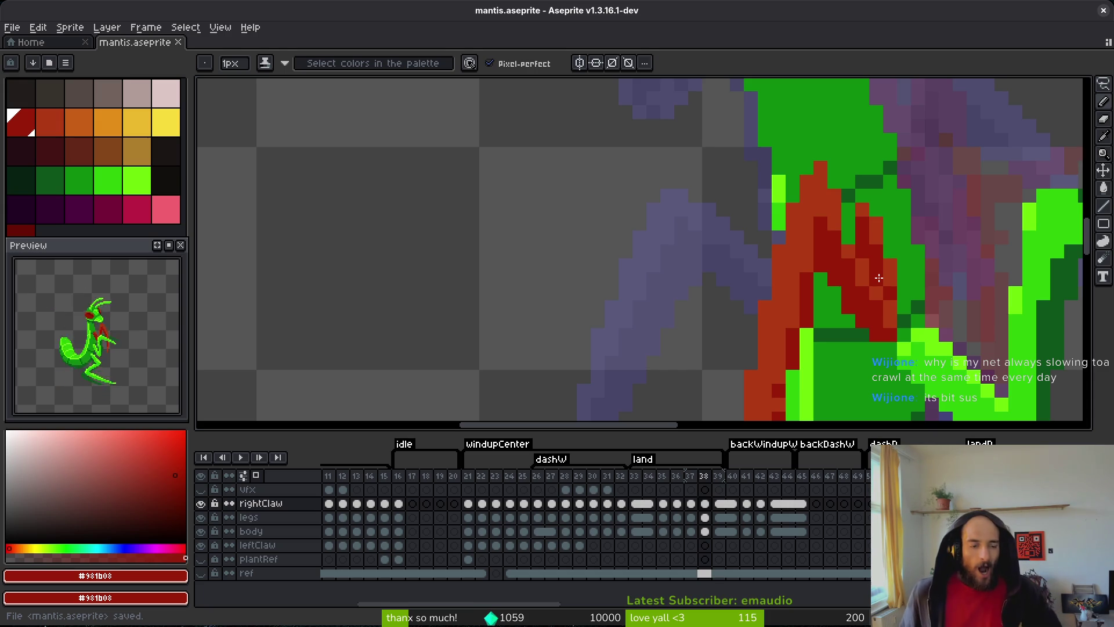
- Compare the claw across frames 38 and 39 and bring the mantis body into view
key(Left)
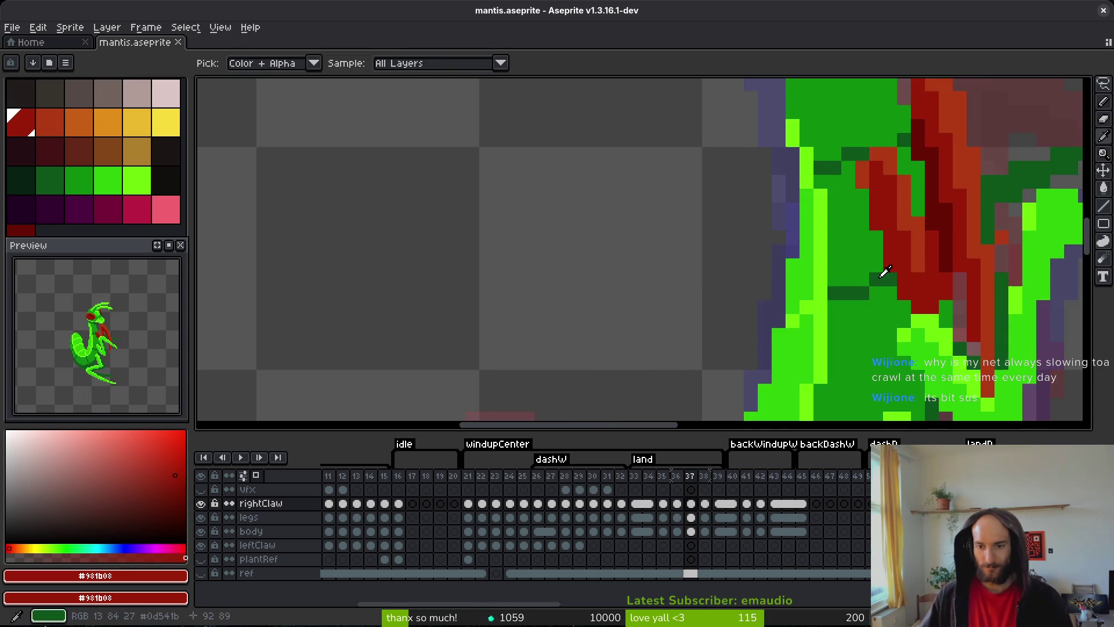
scroll(878, 274, down, 5)
key(i)
key(Right)
key(Left)
key(Right)
key(Right)
key(Left)
key(Left)
key(Right)
key(Right)
key(b)
drag(899, 324, 897, 313)
scroll(897, 313, up, 6)
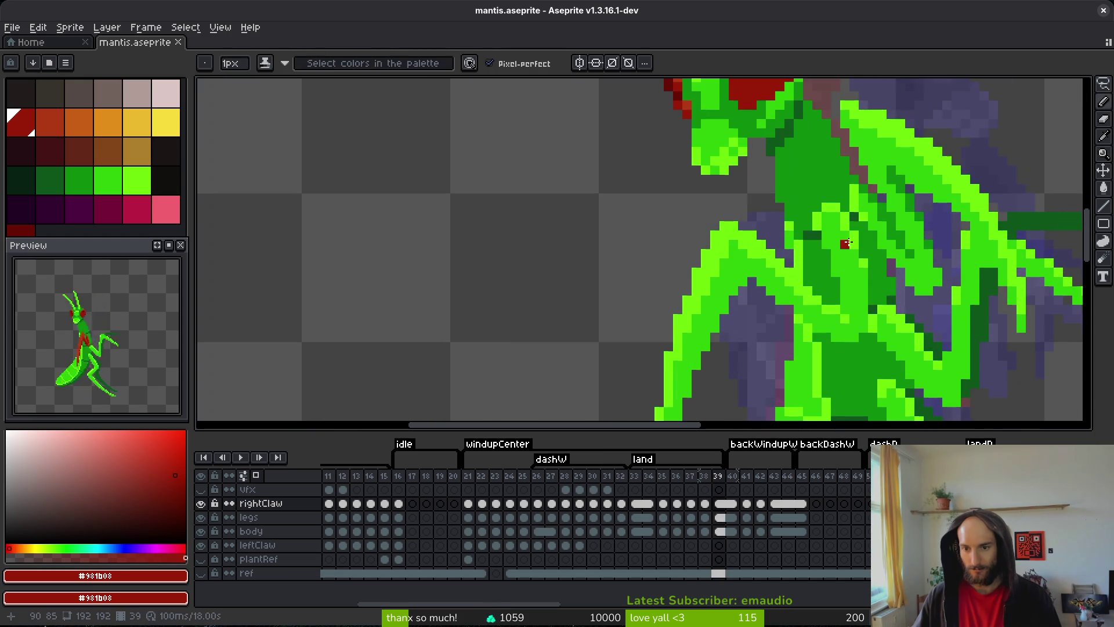
- Select and delete the stray red pixels on the mantis body in frame 39
key(m)
drag(753, 181, 871, 316)
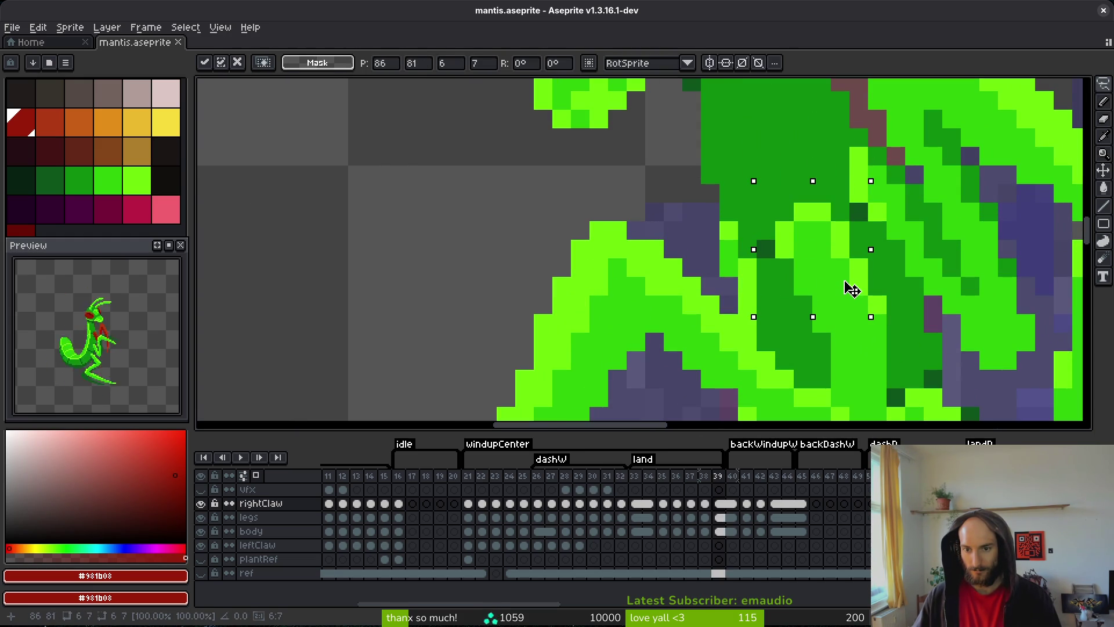
key(ctrl+d)
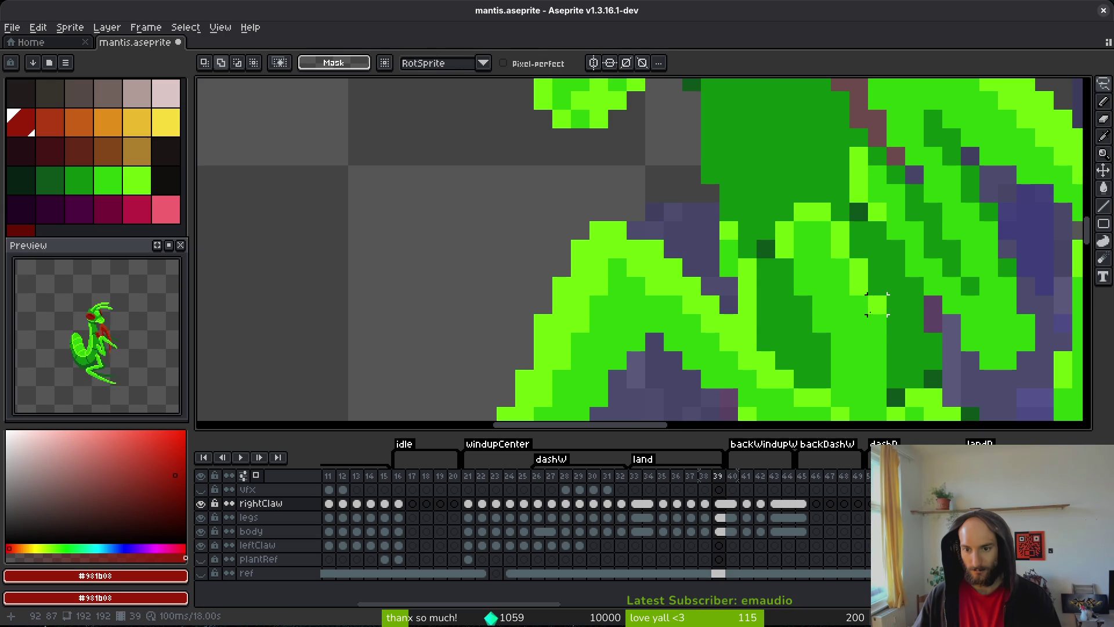
- Repaint the cleared spot with the body's bright and darker greens, then save
key(b)
alt+click(875, 298)
scroll(873, 325, down, 3)
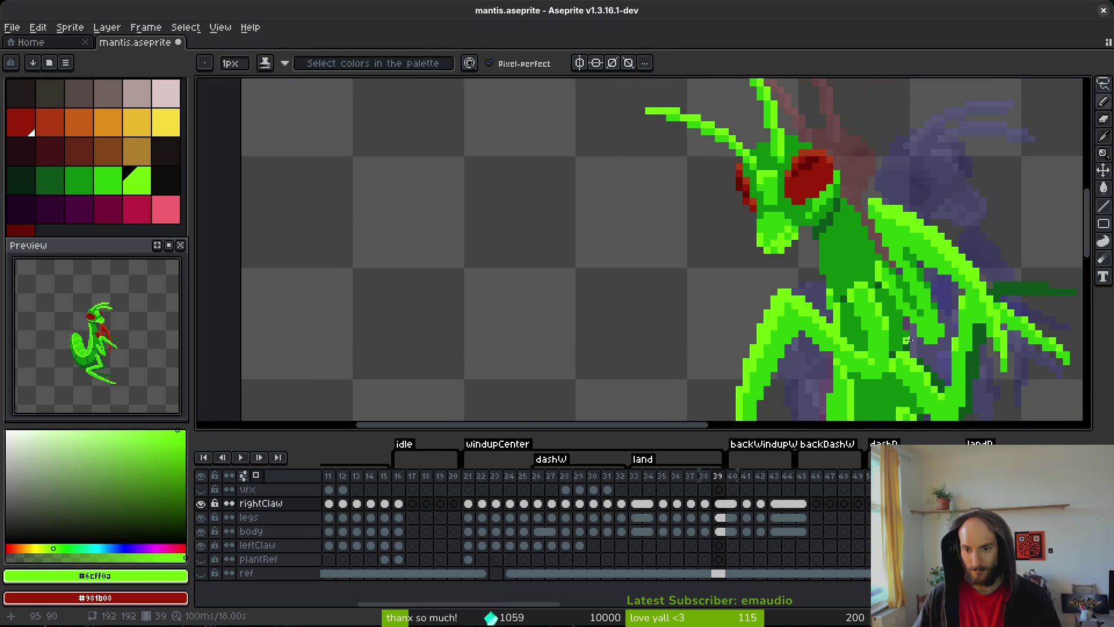
scroll(867, 333, up, 3)
alt+click(867, 333)
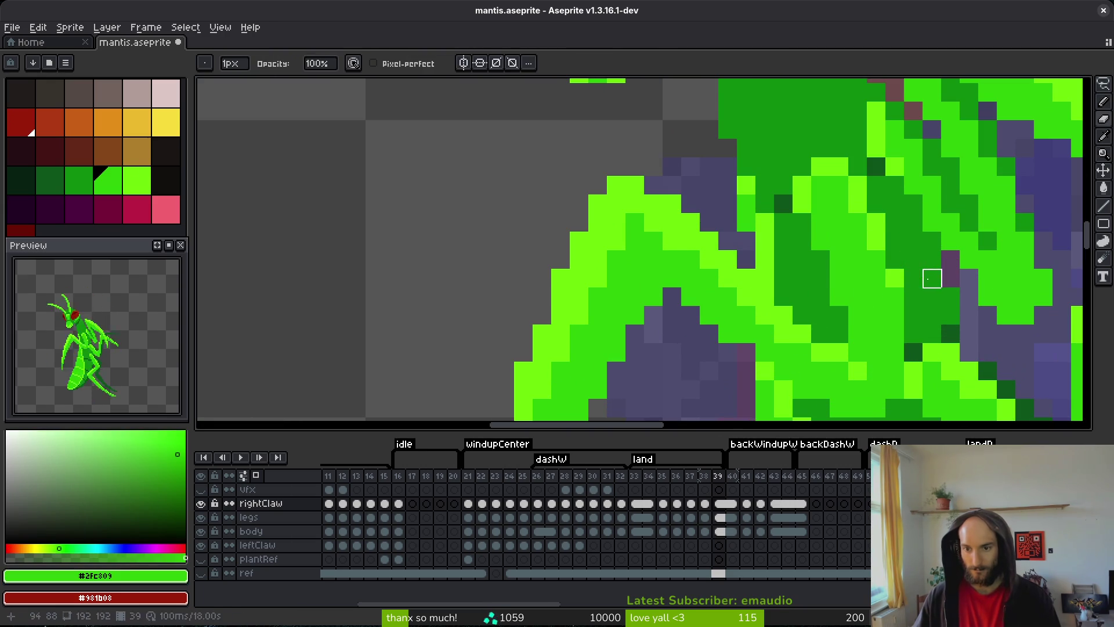
key(ctrl+s)
scroll(916, 280, down, 3)
scroll(915, 280, up, 5)
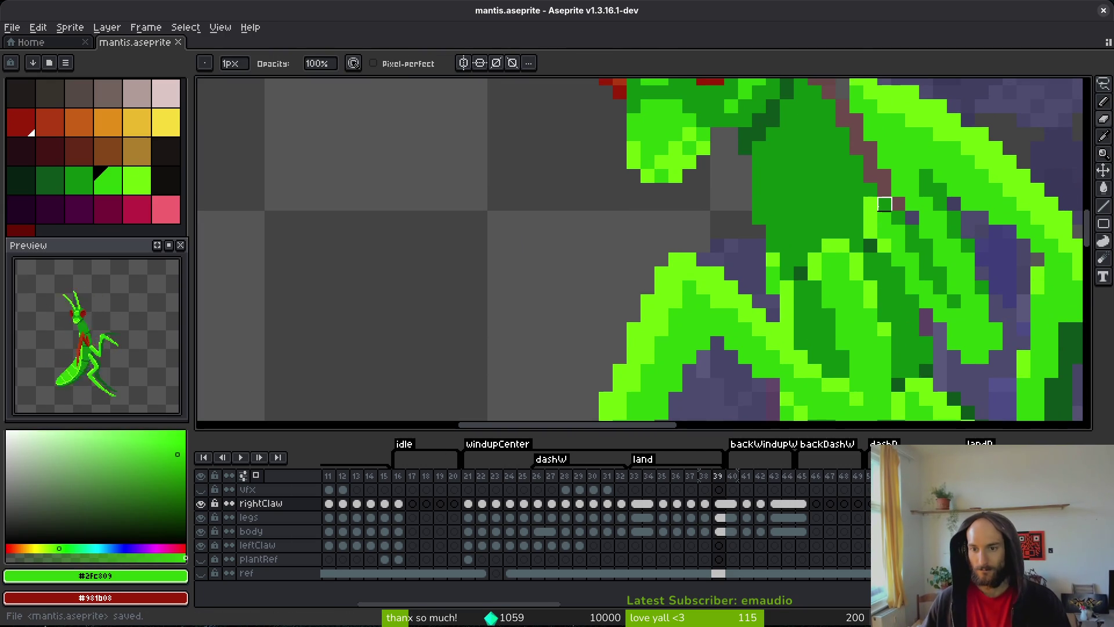
key(ctrl+s)
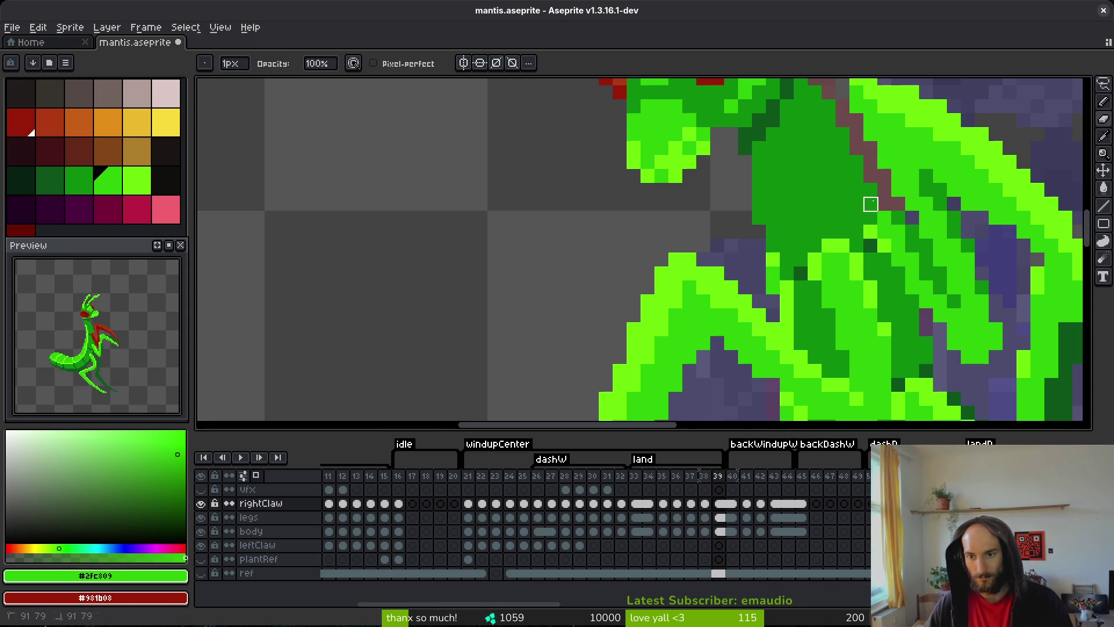
- Touch up the body with the eyedropped bright green and save again
alt+click(875, 219)
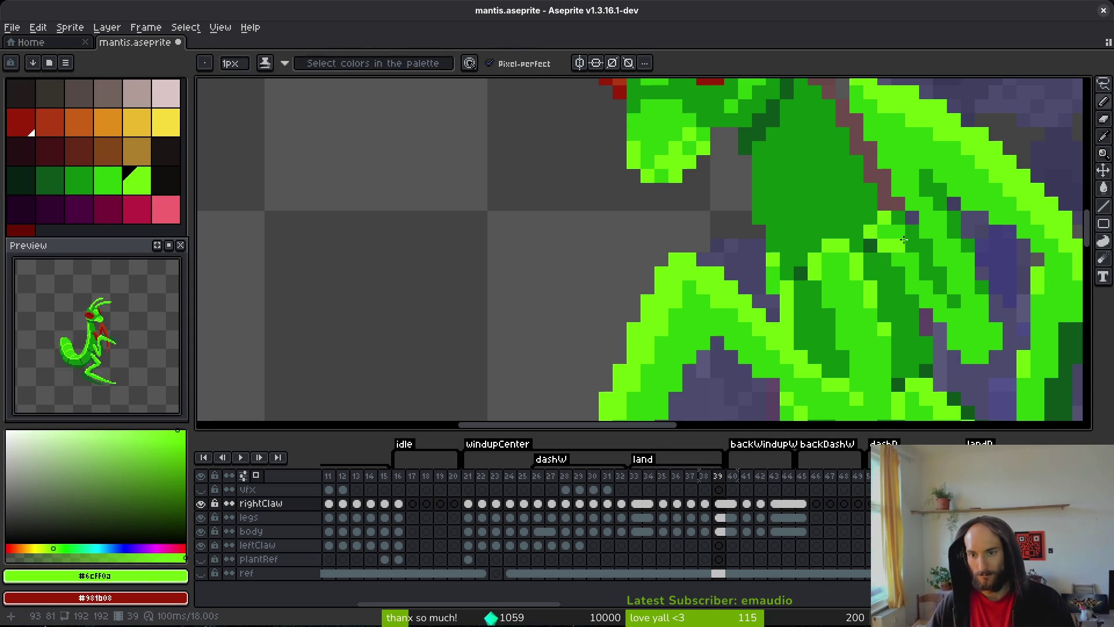
scroll(893, 220, down, 4)
scroll(936, 285, up, 4)
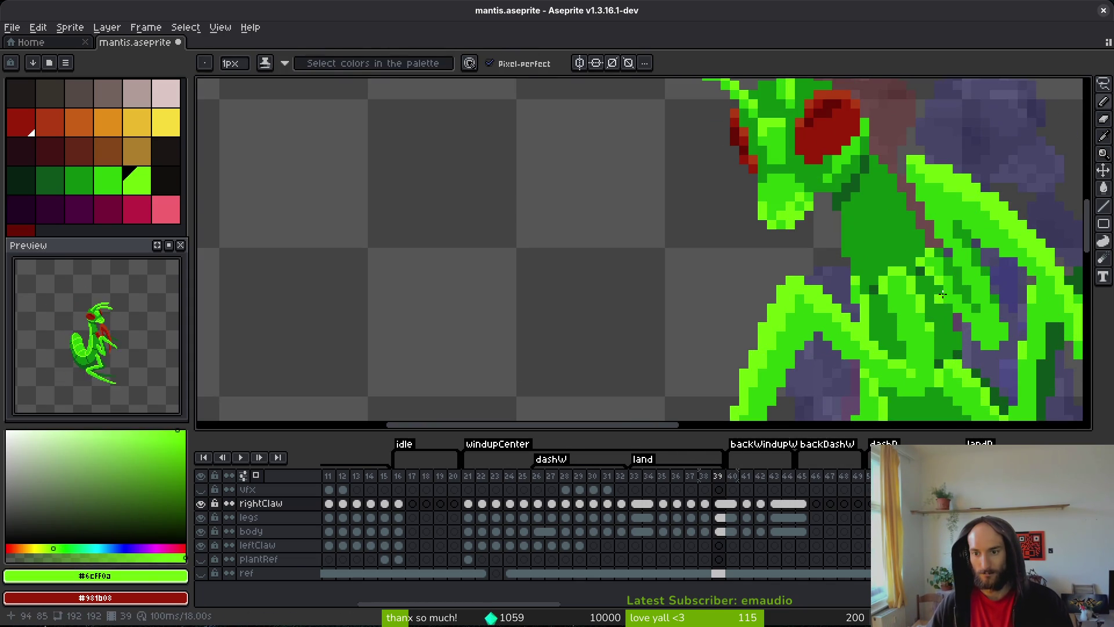
scroll(949, 300, down, 3)
key(ctrl+s)
scroll(949, 297, up, 2)
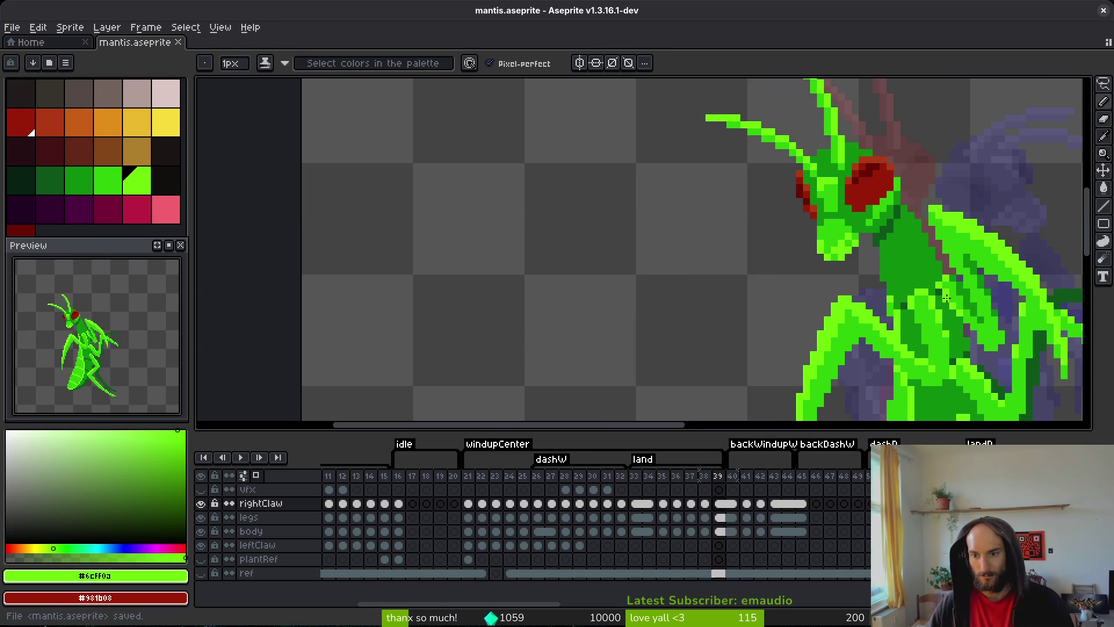
- Finish the patch with the darker body green and save the sprite
scroll(973, 313, down, 2)
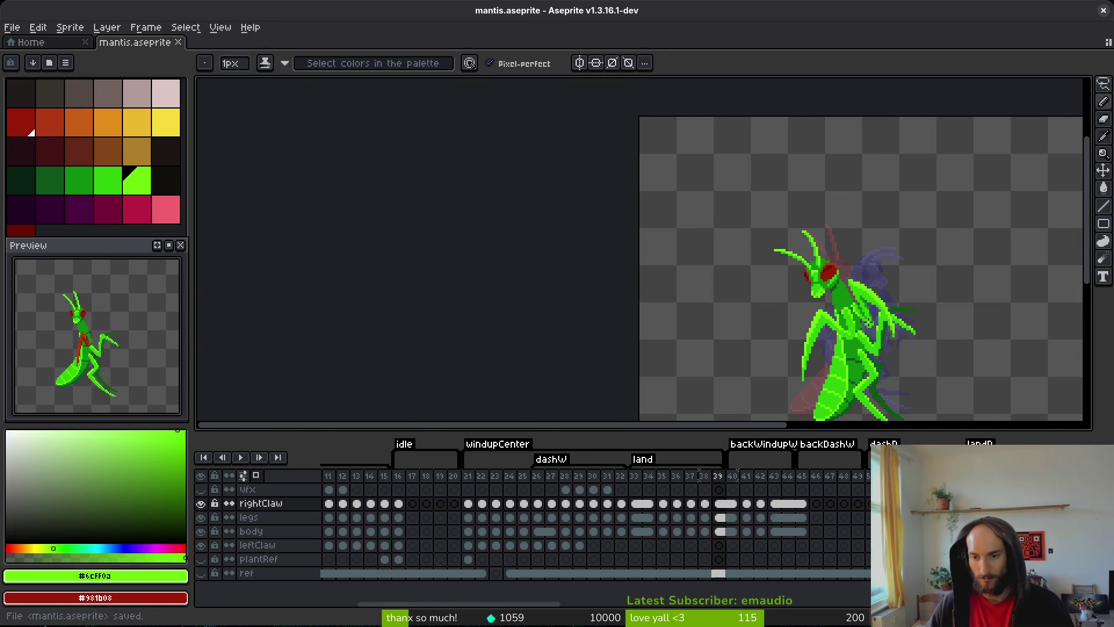
scroll(868, 320, up, 4)
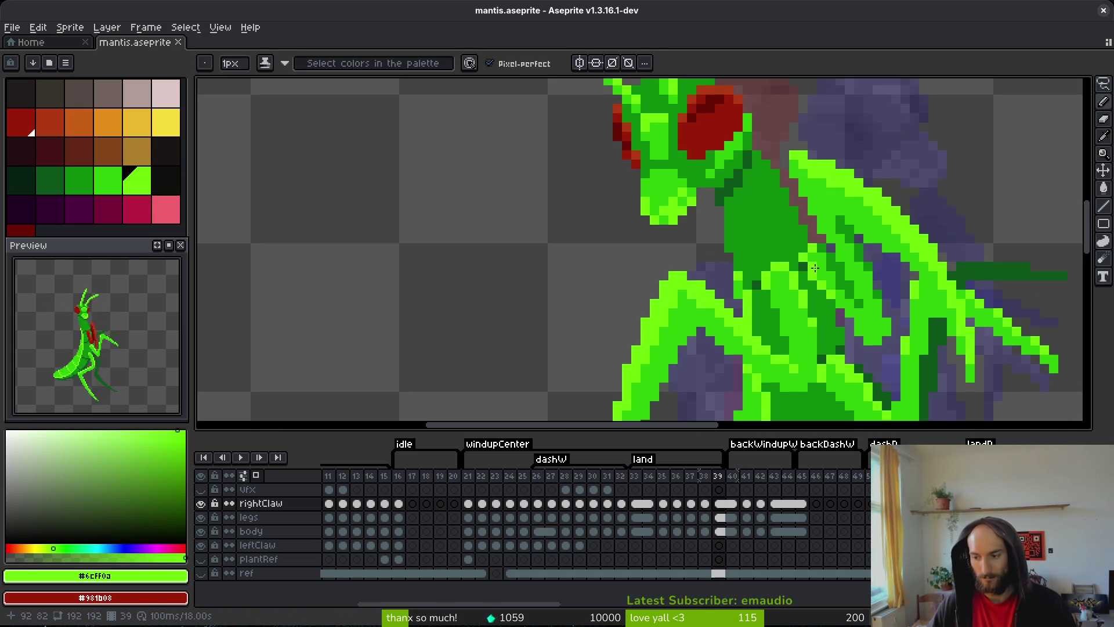
scroll(868, 274, down, 3)
scroll(847, 286, up, 3)
key(ctrl+s)
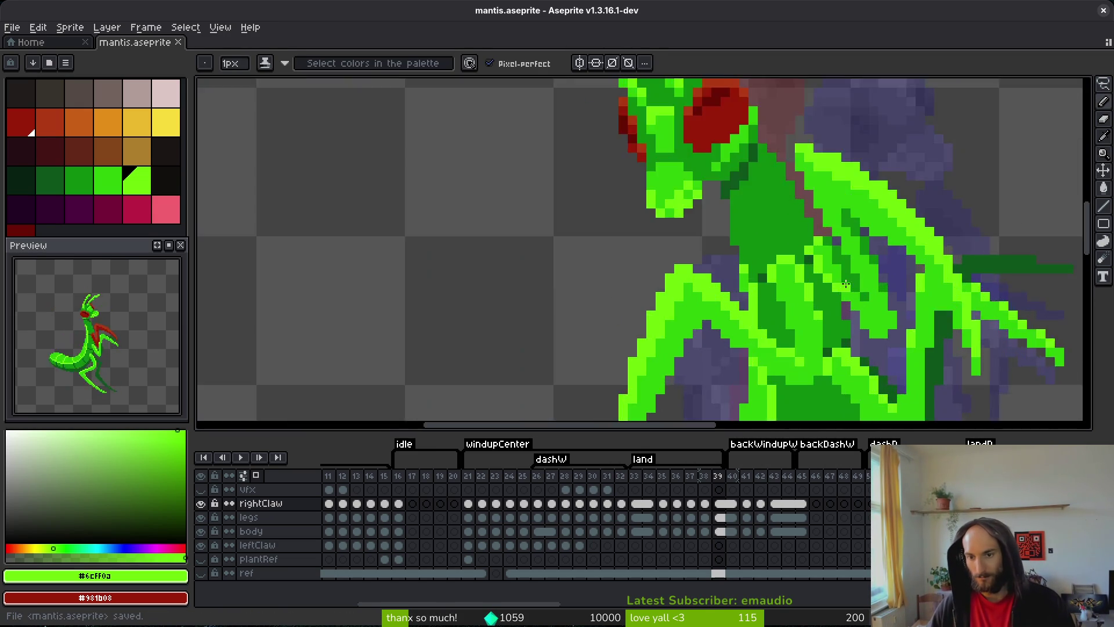
alt+click(806, 243)
scroll(823, 286, down, 3)
key(ctrl+s)
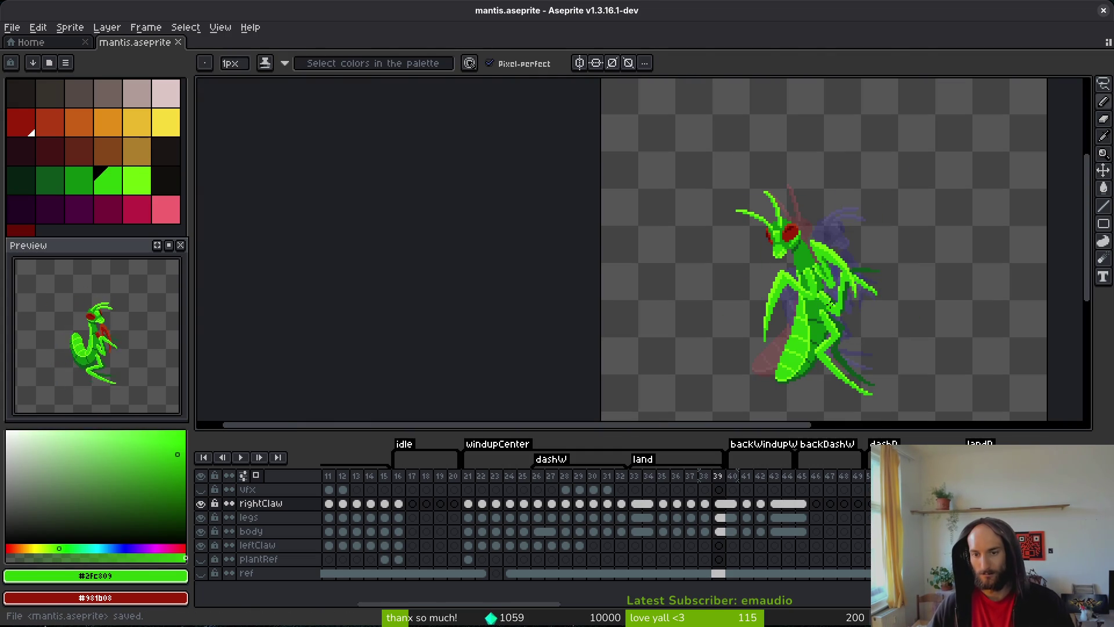
- Flip between frames 38 and 39 to compare, ending on frame 38
key(Left)
key(Right)
key(Left)
scroll(813, 295, up, 5)
- Repaint the claw-body overlap on frame 38 with claw reds and body green, then save
click(812, 295)
alt+click(748, 266)
drag(748, 238, 772, 251)
click(772, 254)
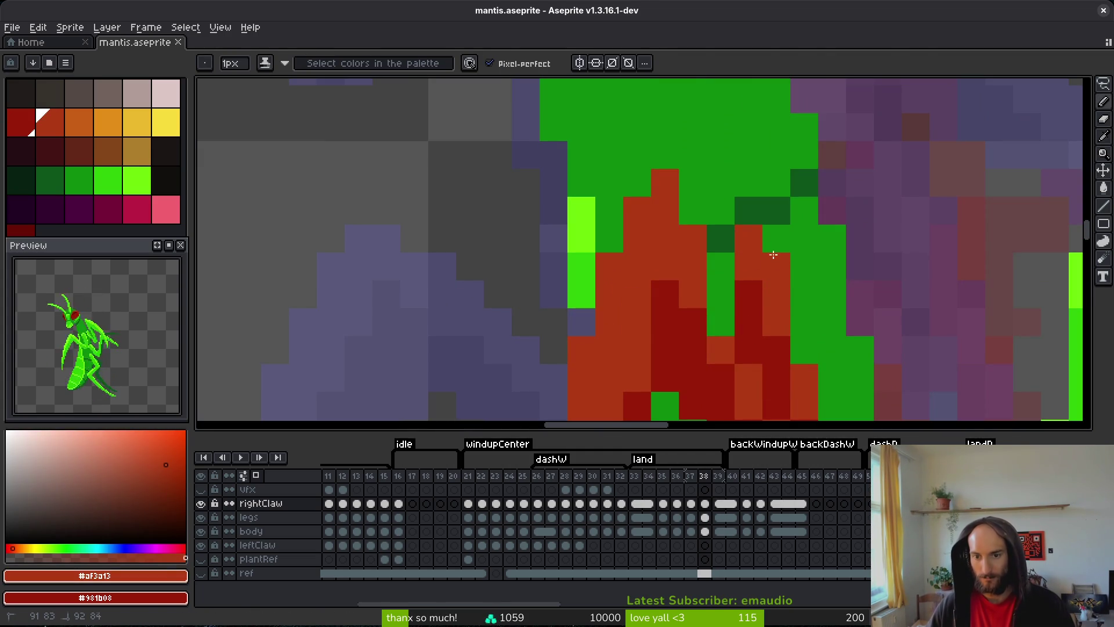
alt+click(746, 303)
click(724, 263)
click(721, 322)
scroll(731, 313, down, 5)
key(ctrl+s)
scroll(760, 292, up, 3)
- Pick the lighter claw red, save, and select the darkest red #981b08 for shading
alt+click(756, 295)
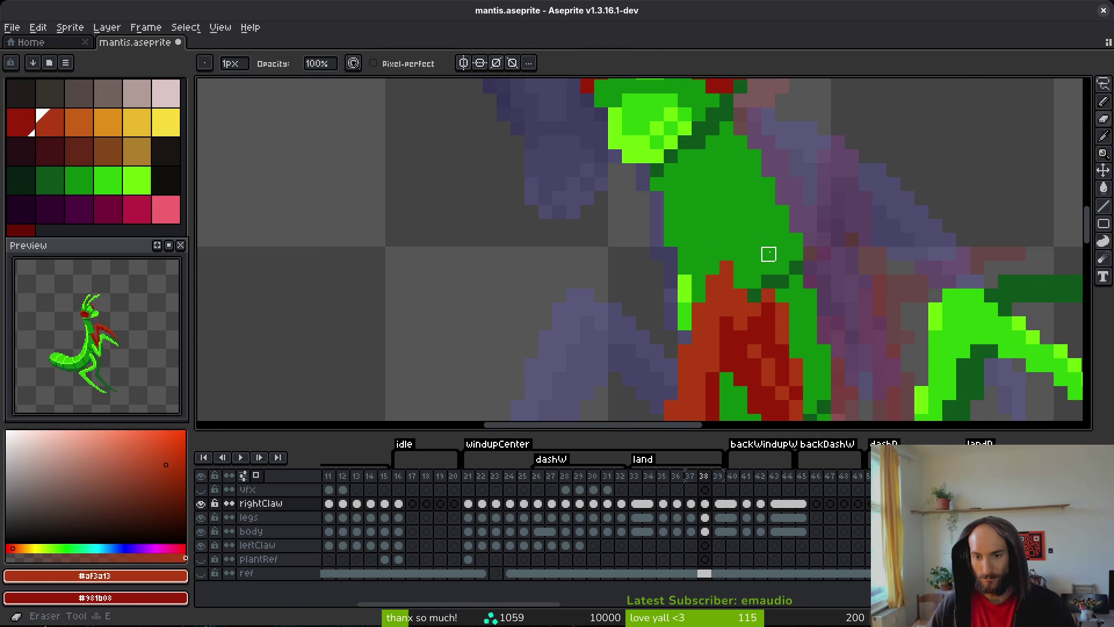
scroll(768, 254, down, 4)
key(ctrl+s)
scroll(775, 291, up, 4)
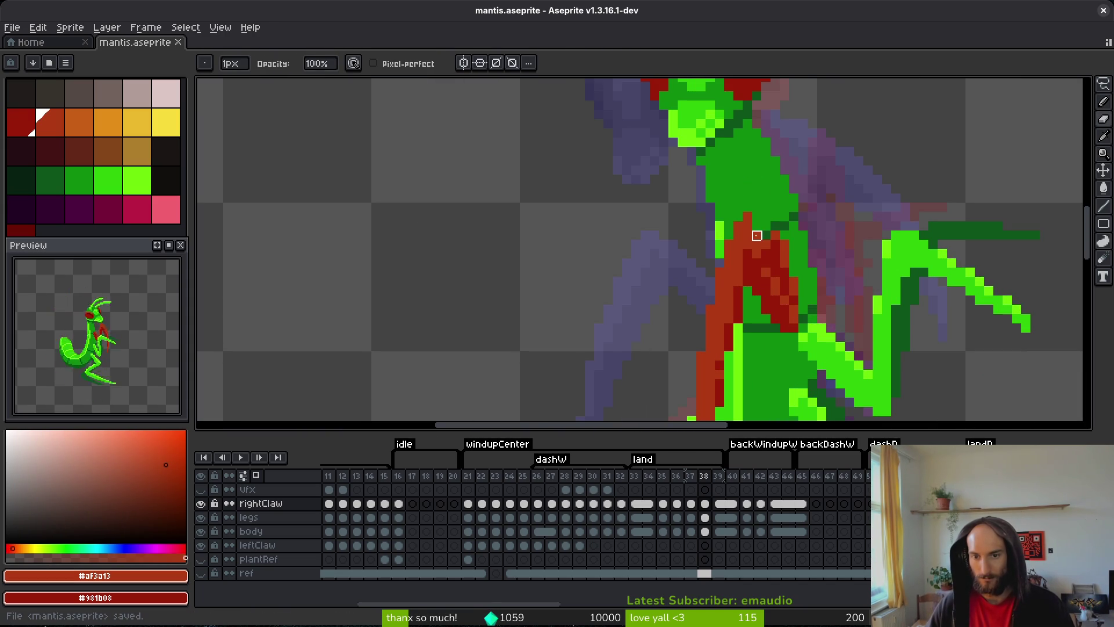
scroll(763, 272, down, 2)
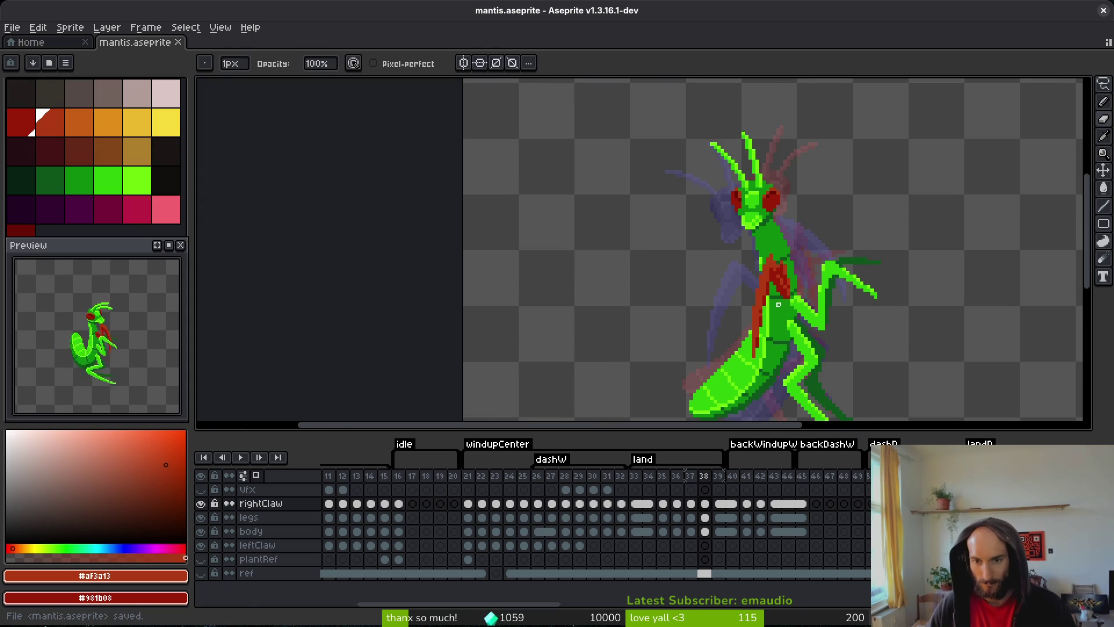
scroll(778, 308, up, 3)
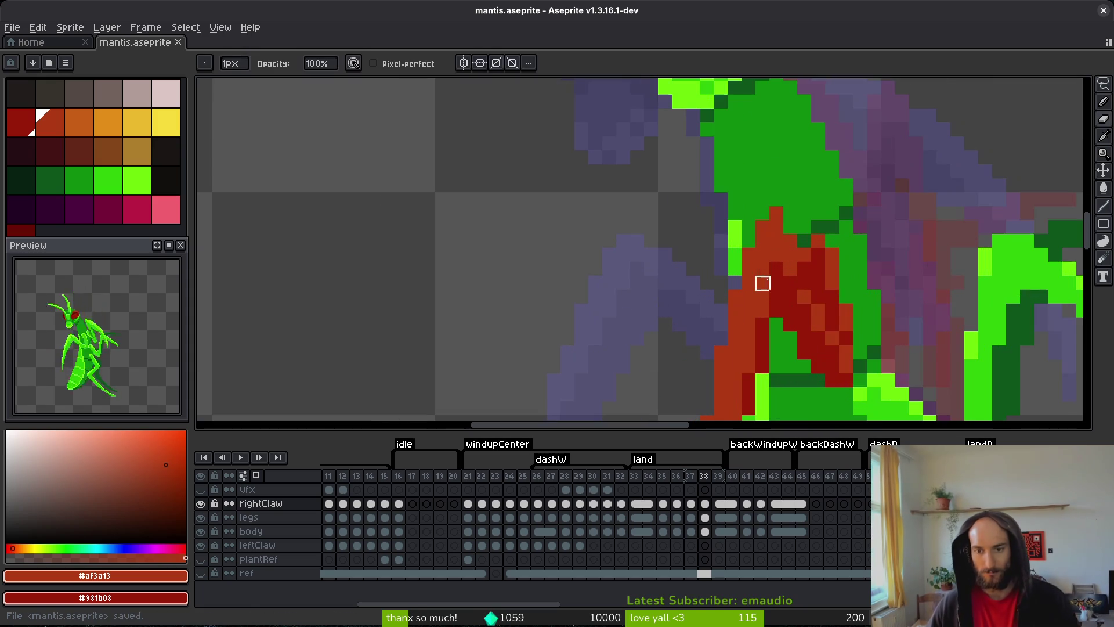
click(21, 230)
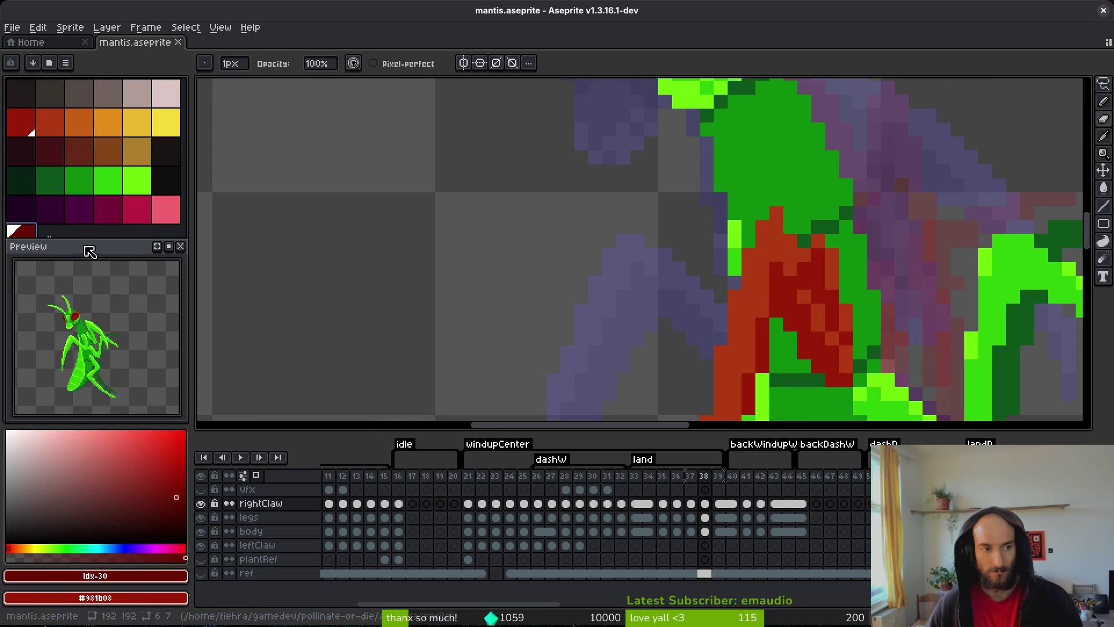
drag(88, 250, 88, 260)
key(g)
key(b)
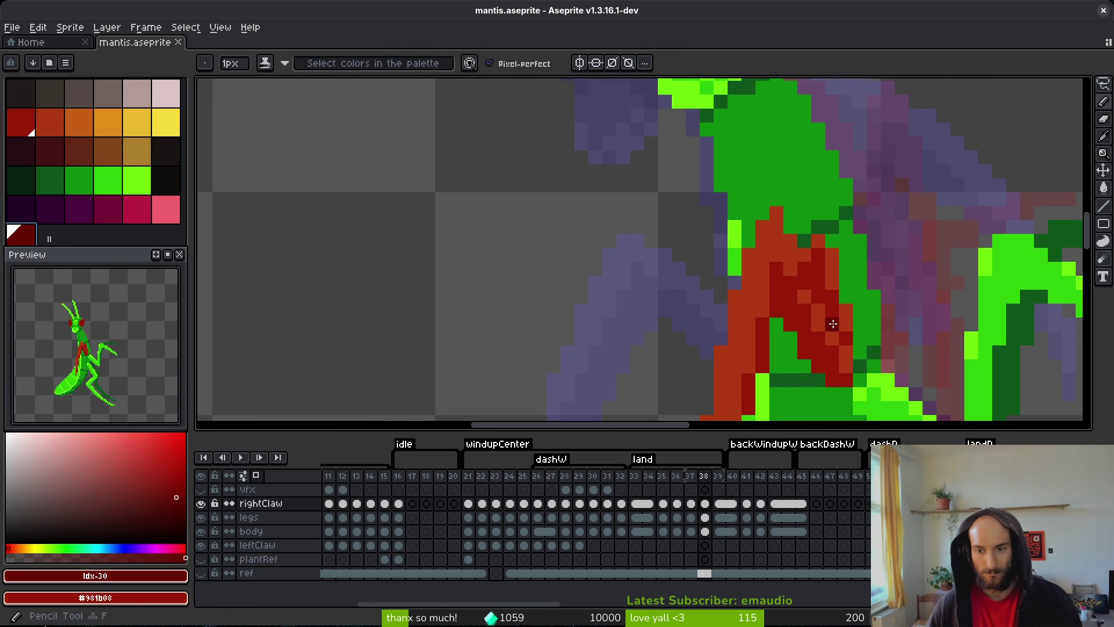
- Shade two claw pixels darker and save the sprite
click(832, 324)
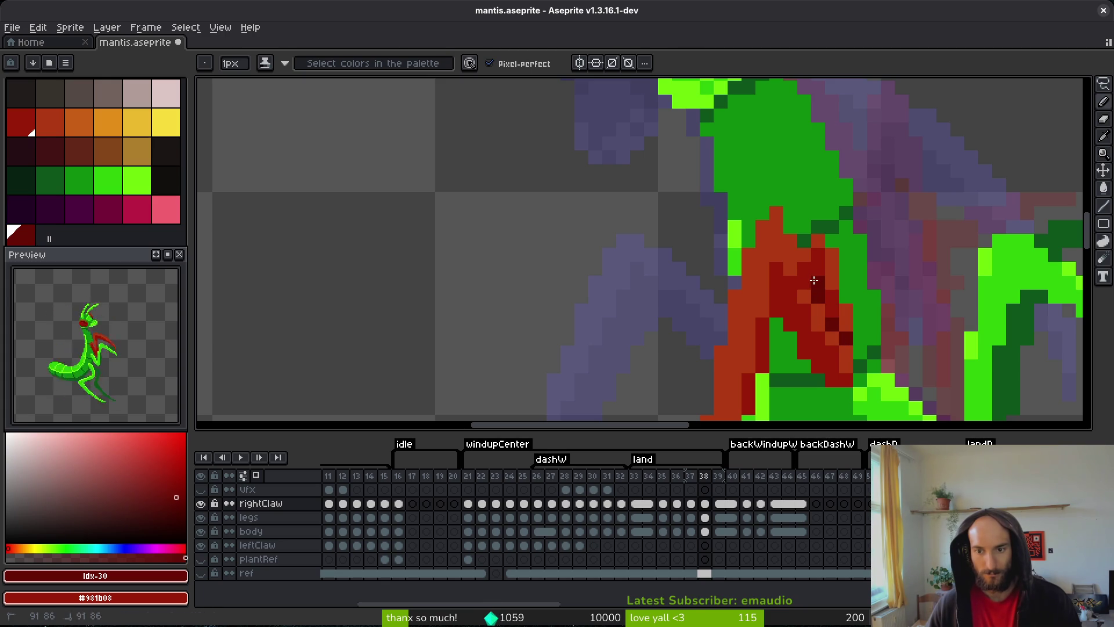
click(804, 270)
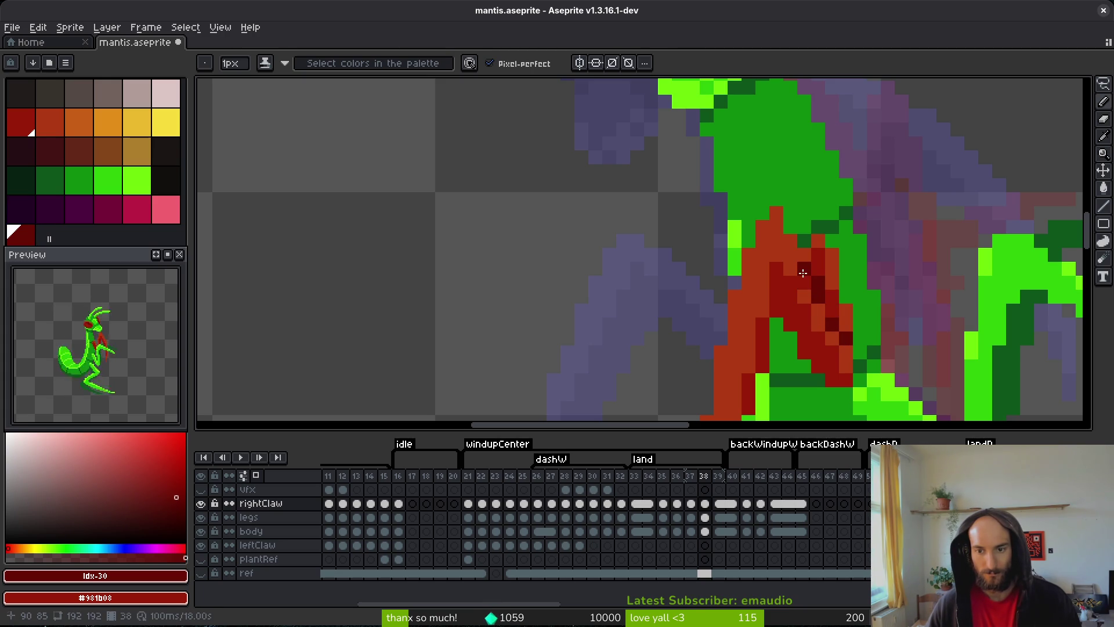
scroll(841, 336, down, 2)
scroll(829, 316, up, 2)
alt+click(826, 309)
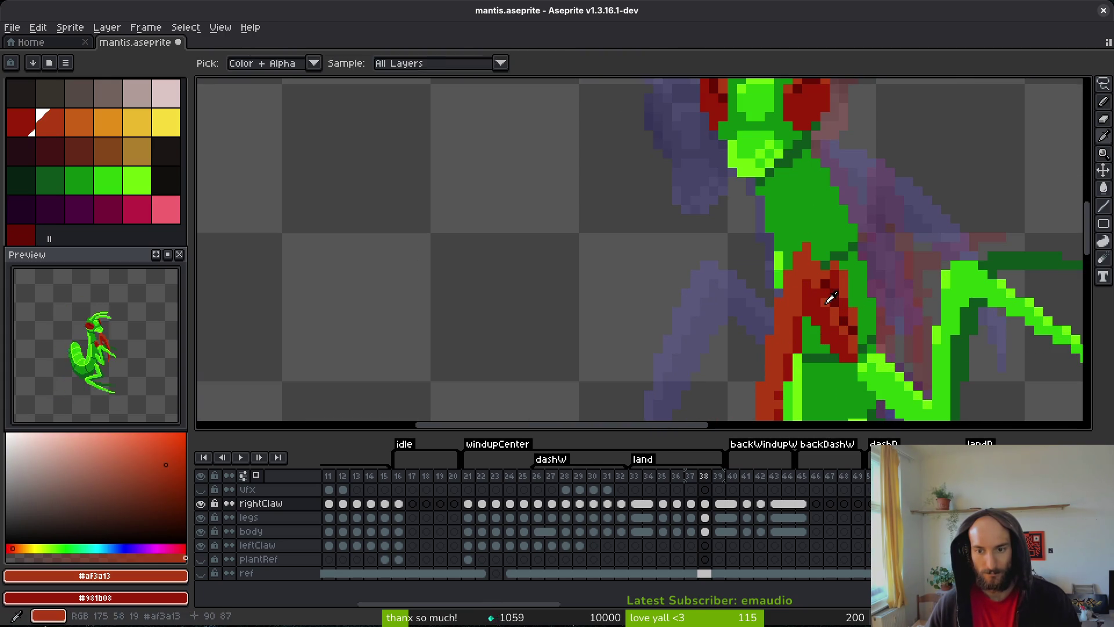
key(ctrl+s)
scroll(812, 340, down, 3)
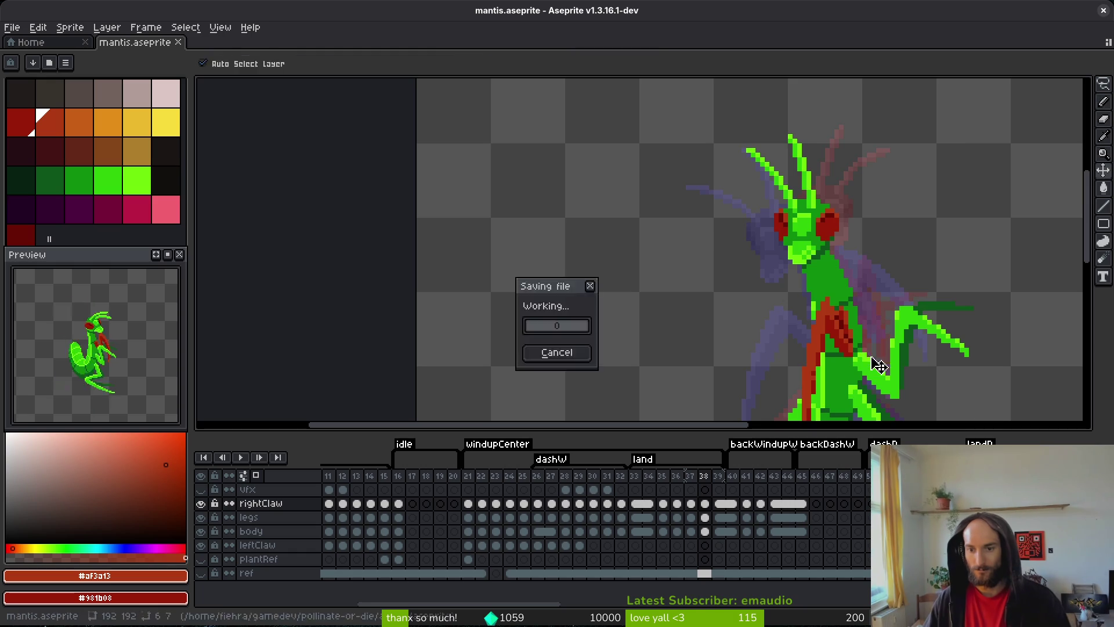
scroll(808, 341, up, 3)
- Repaint the two darkest claw pixels in the claw's dark red and save
alt+click(811, 292)
click(827, 325)
click(799, 283)
scroll(789, 261, down, 4)
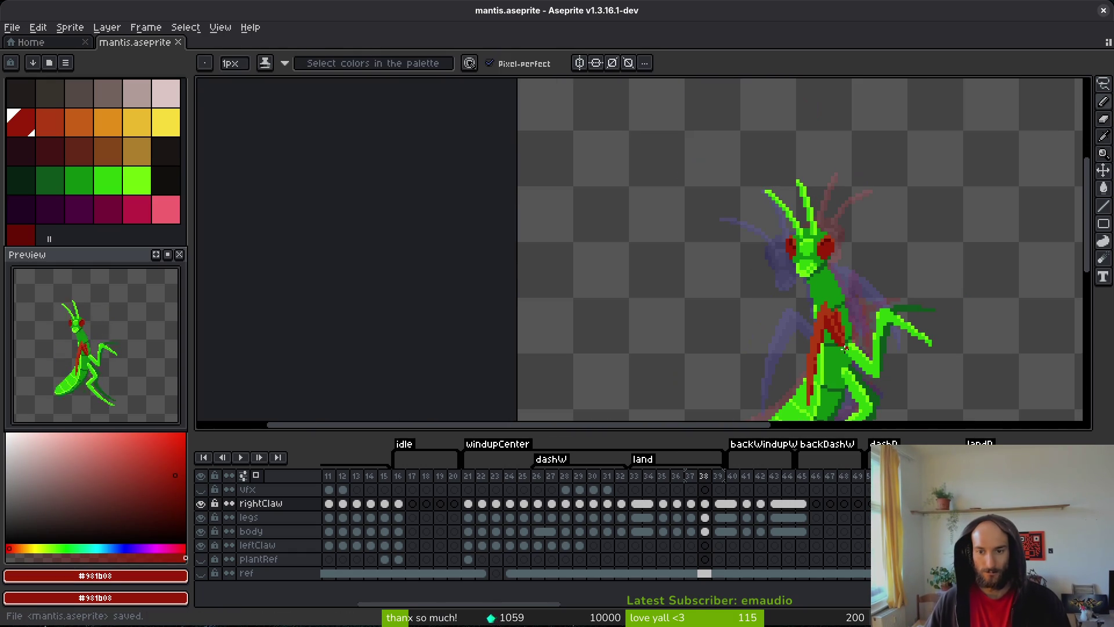
key(ctrl+s)
scroll(850, 355, up, 4)
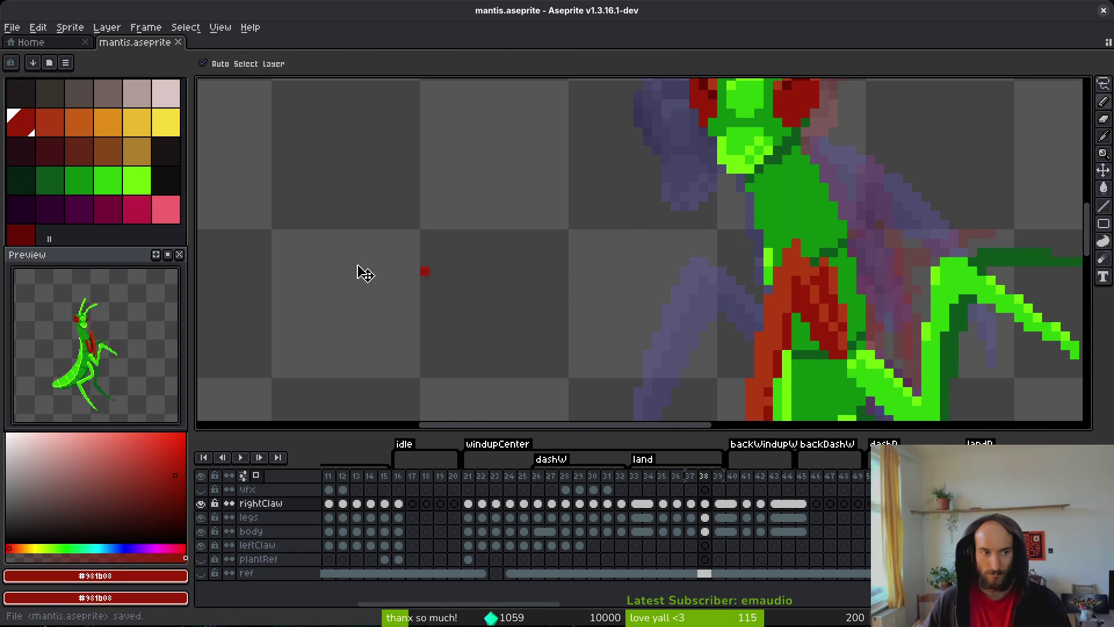
scroll(713, 270, down, 1)
key(ctrl+s)
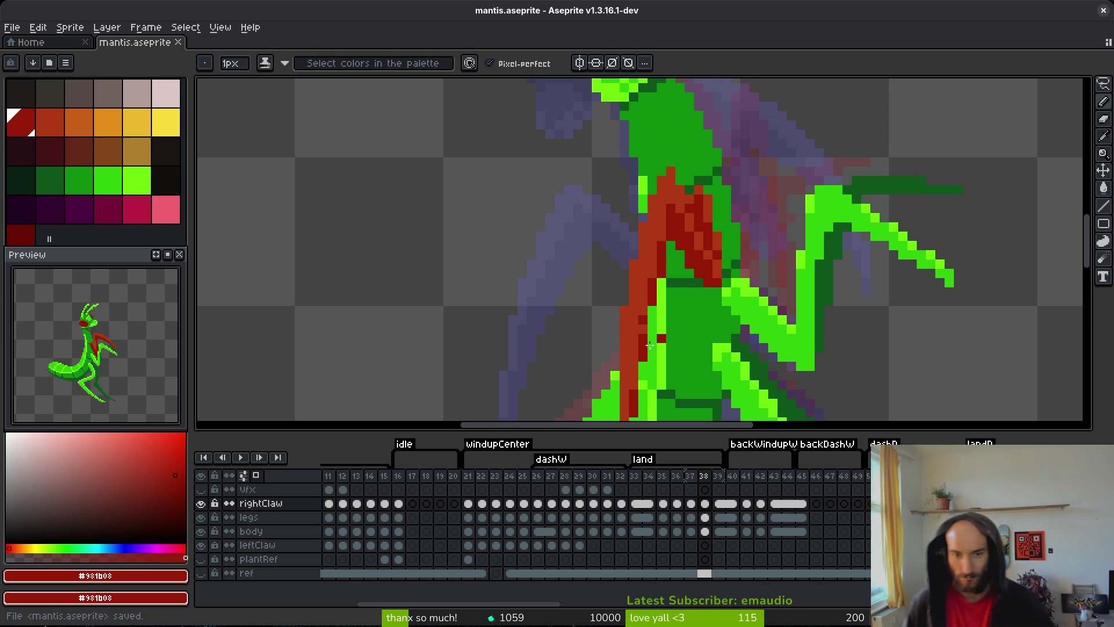
key(ctrl+s)
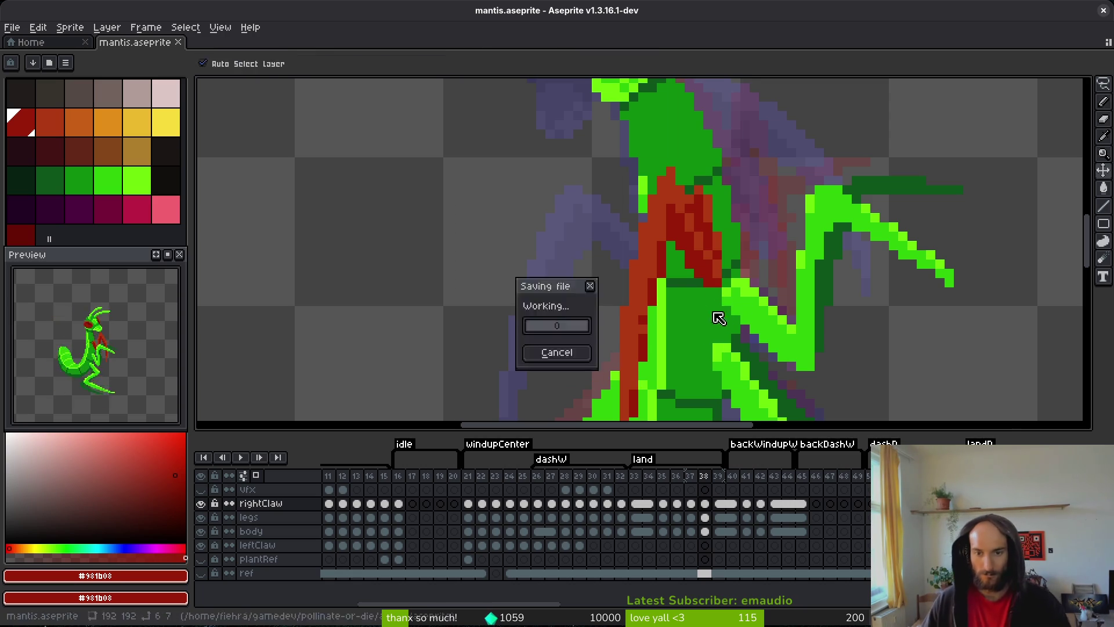
- Review the shaded claw on frame 38 and save mantis.aseprite again
scroll(722, 313, down, 3)
scroll(718, 313, up, 2)
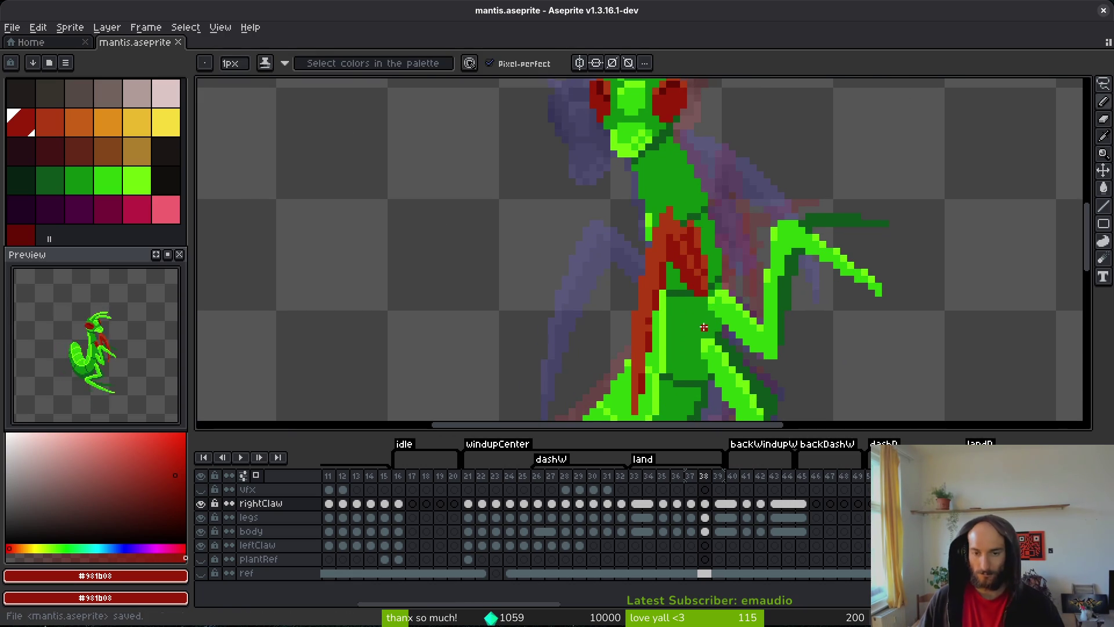
scroll(718, 313, down, 2)
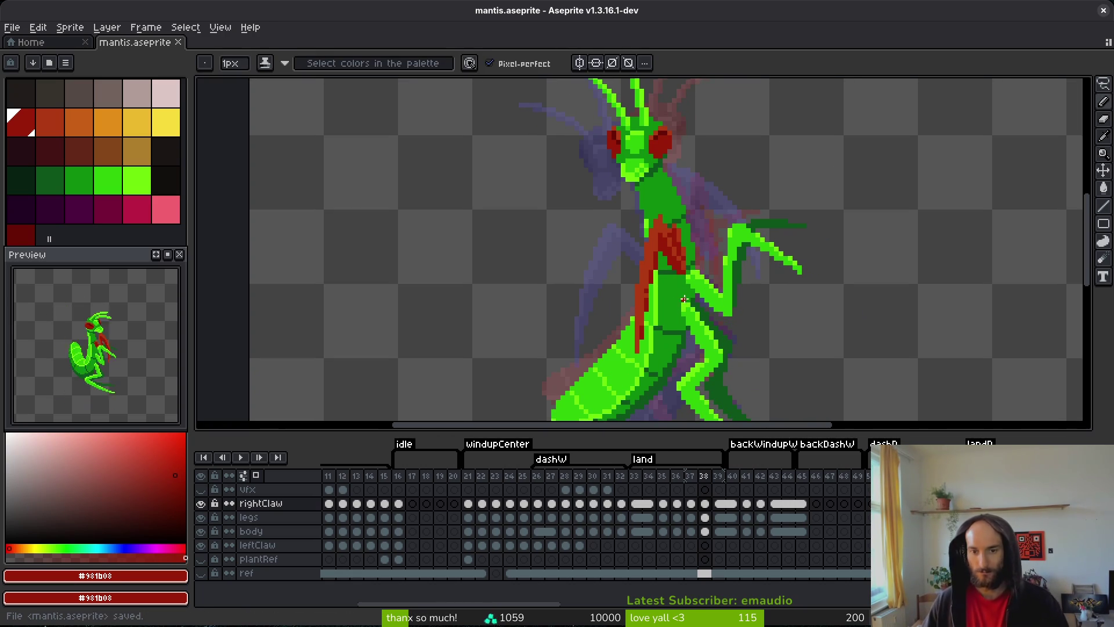
scroll(686, 299, up, 3)
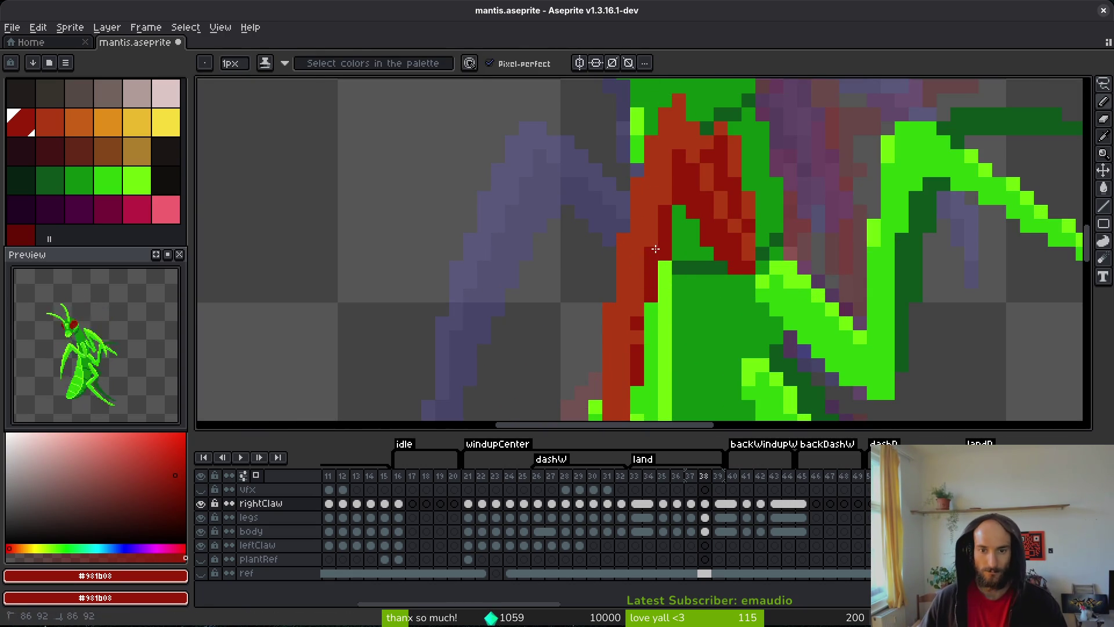
key(ctrl+s)
scroll(704, 299, down, 3)
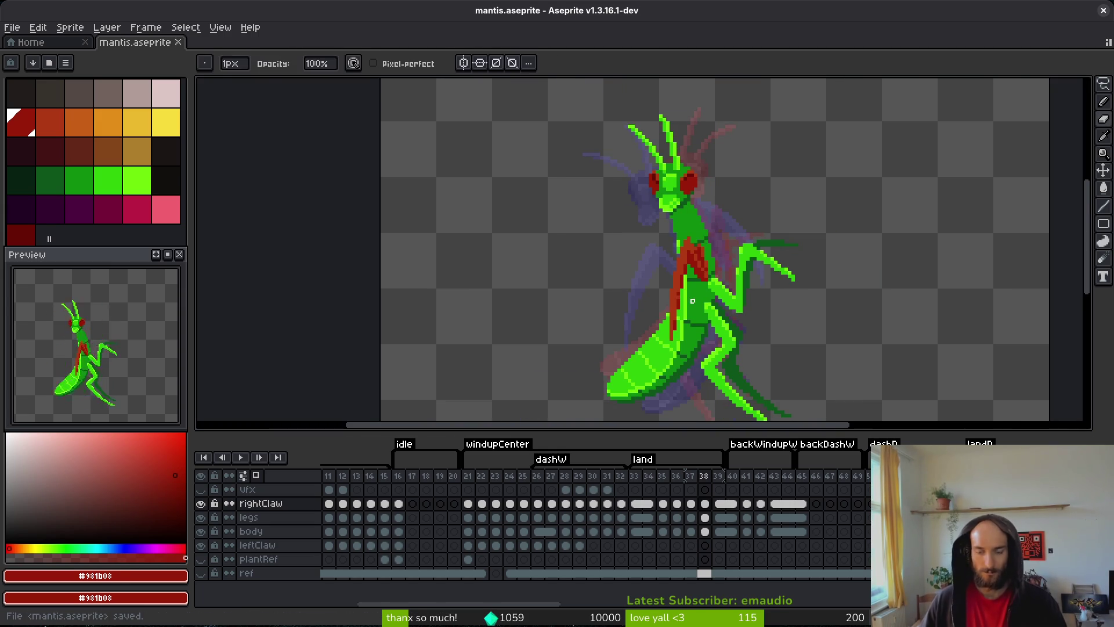
scroll(690, 290, up, 2)
- Go to frame 37 and undo an accidental red flood fill on the claw
scroll(690, 287, down, 3)
key(comma)
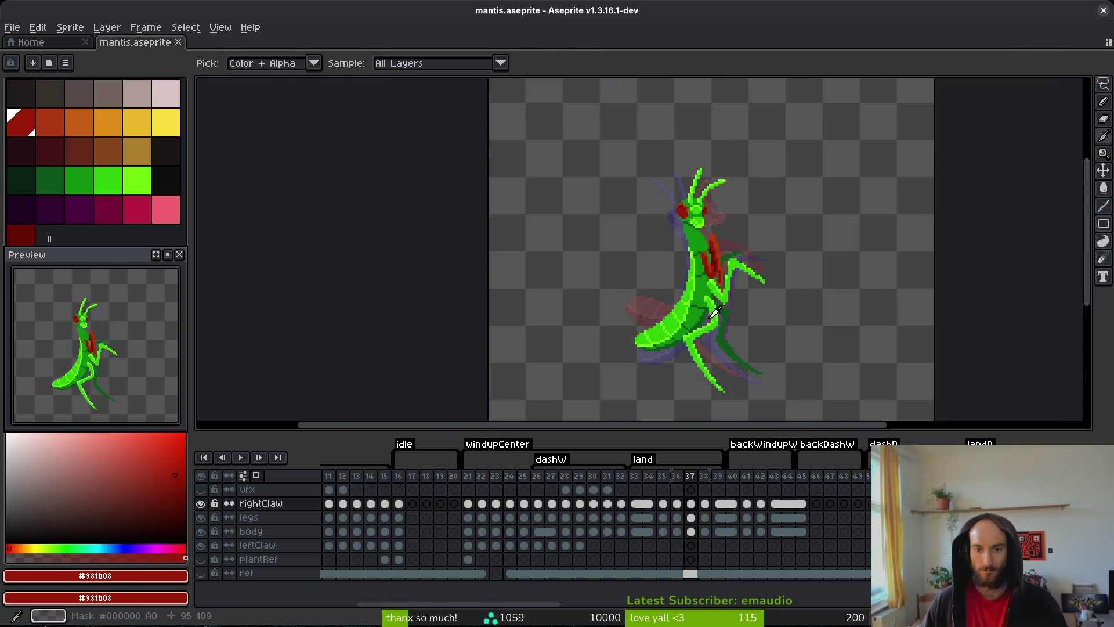
scroll(716, 287, up, 3)
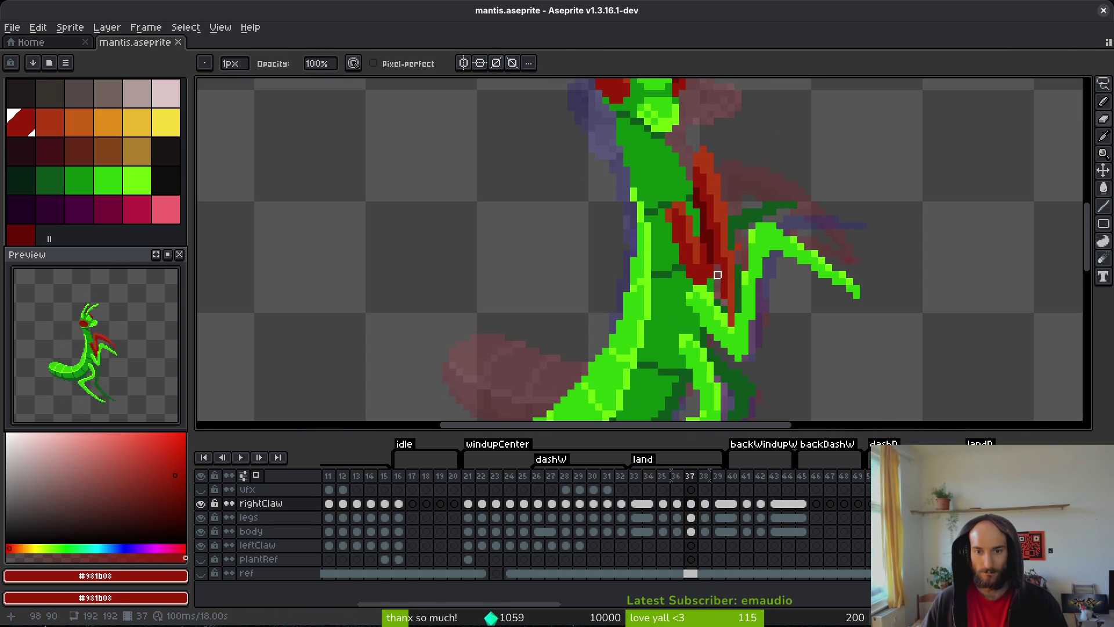
scroll(710, 220, down, 1)
key(g)
scroll(737, 308, down, 2)
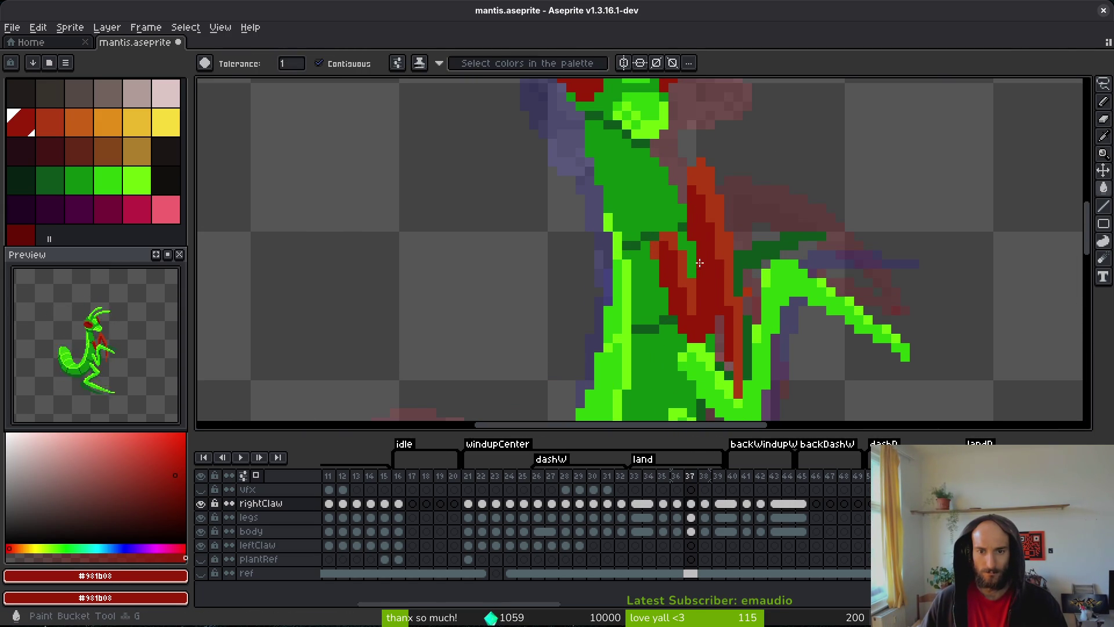
scroll(736, 308, up, 3)
click(718, 259)
key(ctrl+z)
key(b)
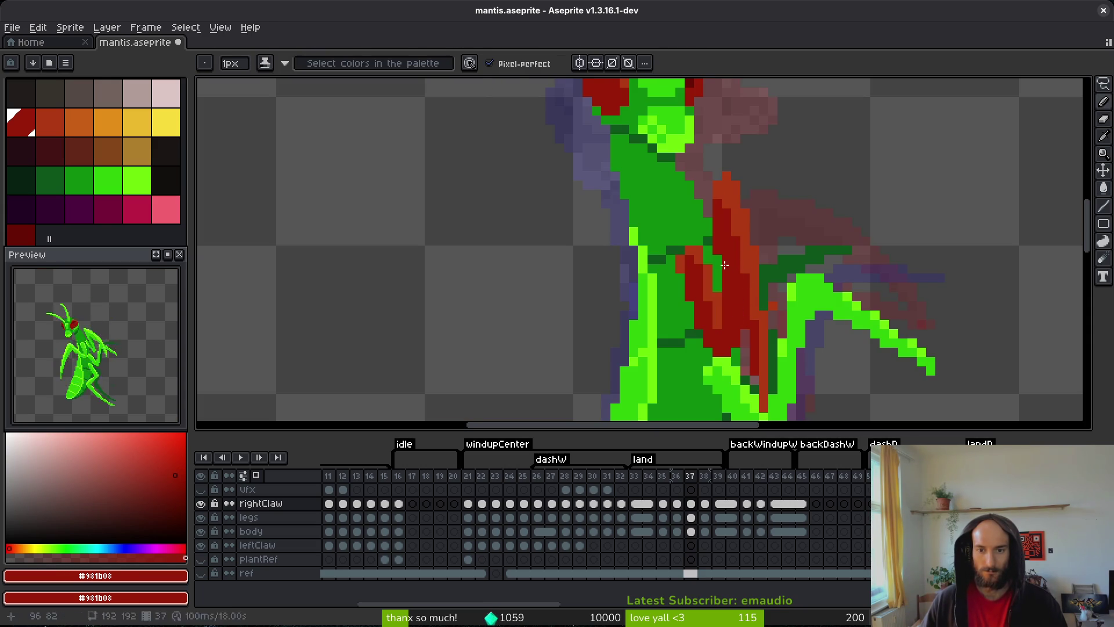
- Eyedrop the lighter claw red #af3a13, erase a stray edge pixel, and save
alt+click(725, 209)
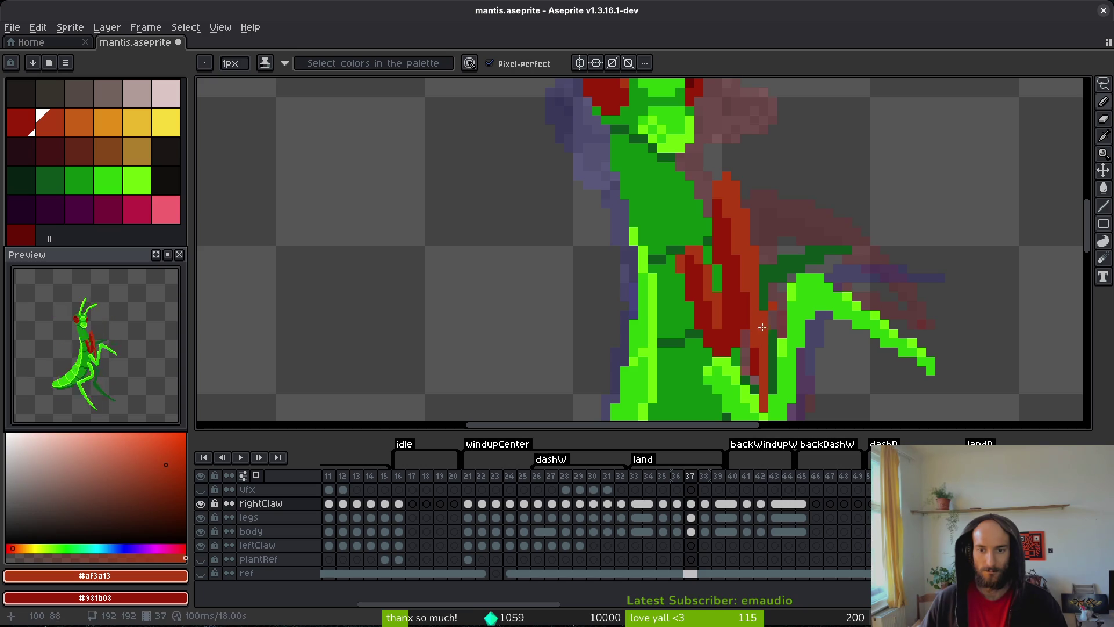
key(e)
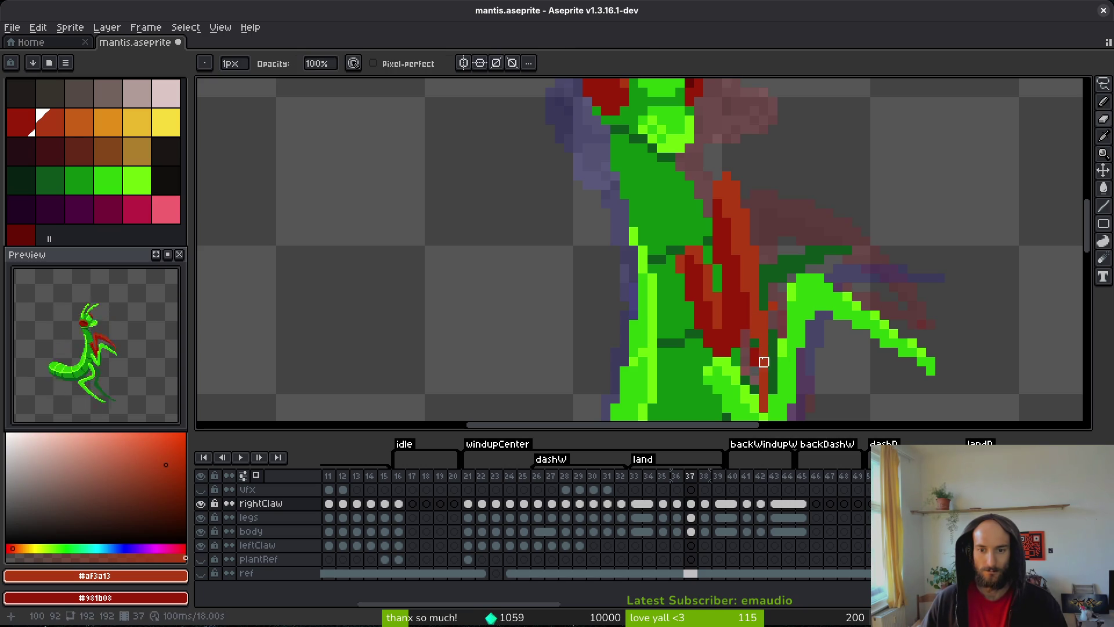
key(b)
alt+click(754, 344)
key(ctrl+s)
scroll(790, 359, down, 3)
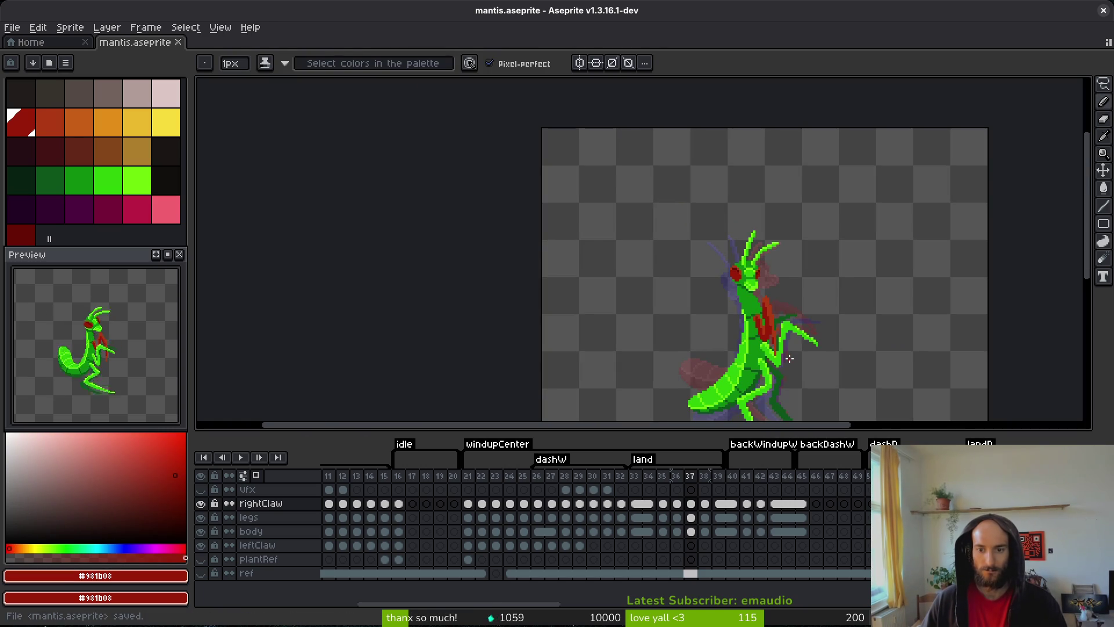
scroll(791, 360, up, 3)
alt+click(767, 315)
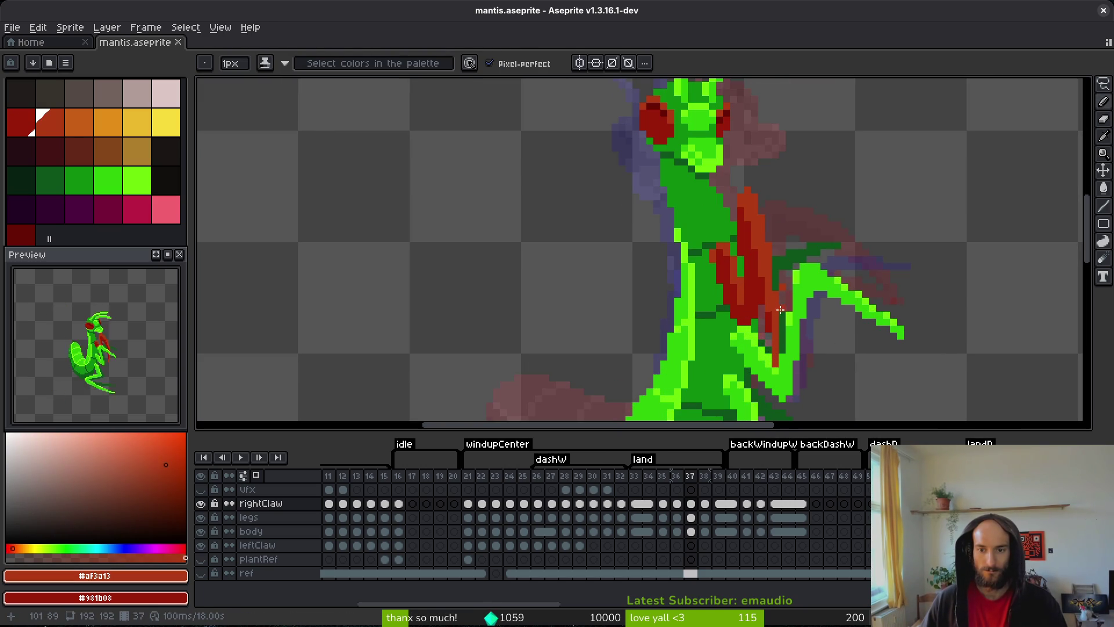
scroll(790, 299, up, 1)
key(e)
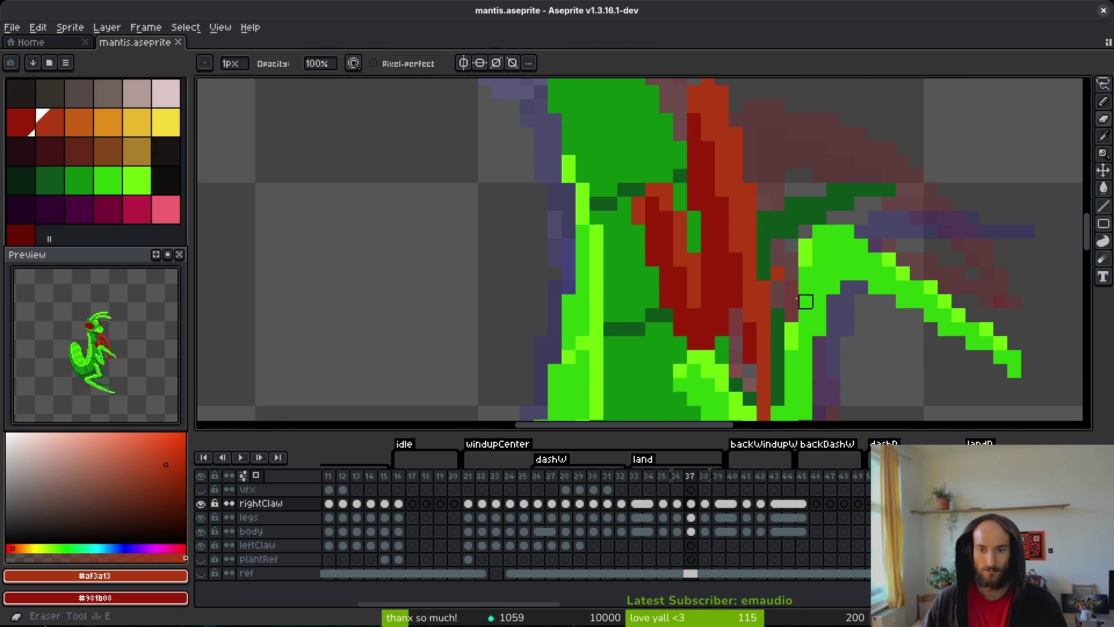
key(ctrl+s)
scroll(806, 331, down, 3)
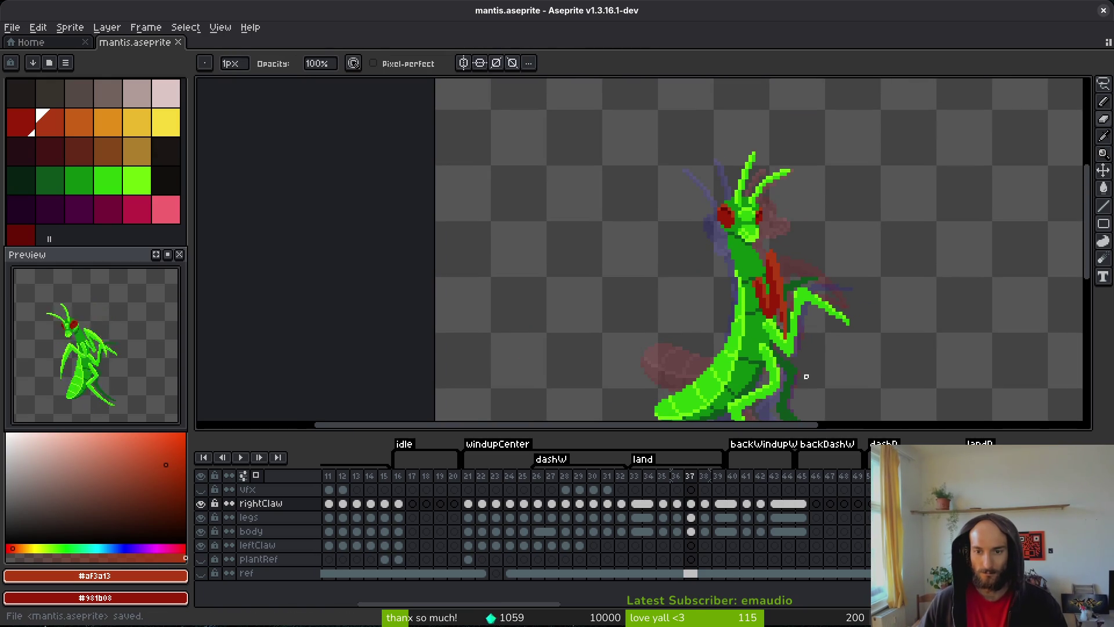
- Compare the claw between frames 36 and 37, ending on frame 37
key(Left)
key(Right)
key(Left)
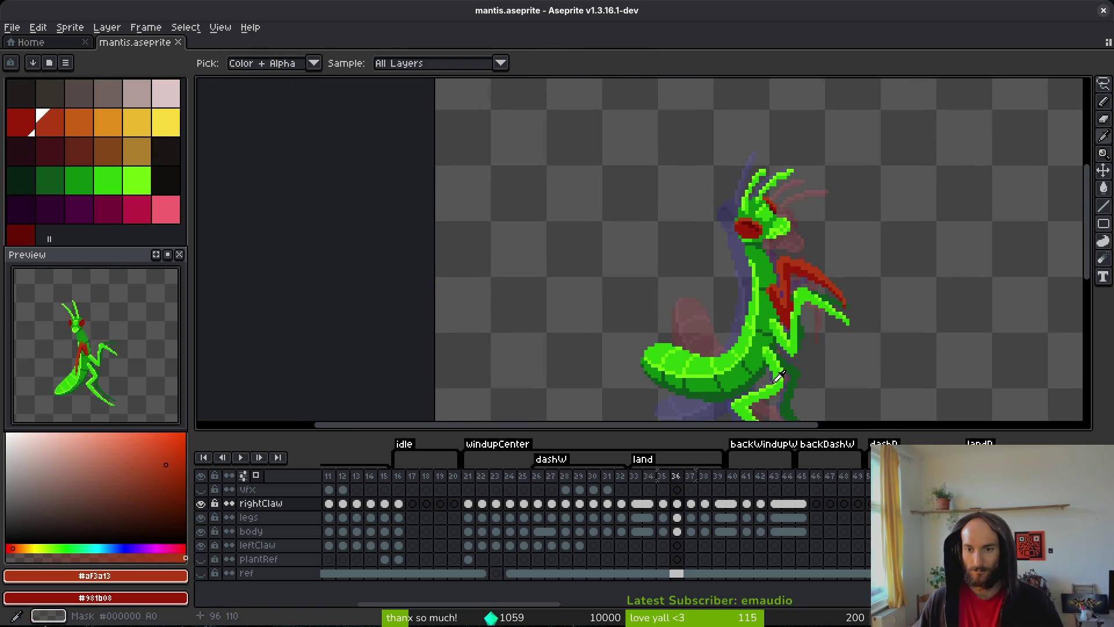
key(Right)
key(Left)
key(Right)
key(b)
scroll(774, 325, up, 2)
scroll(781, 205, down, 1)
- Lasso the upper part of the claw and move it into a new position
key(shift+w)
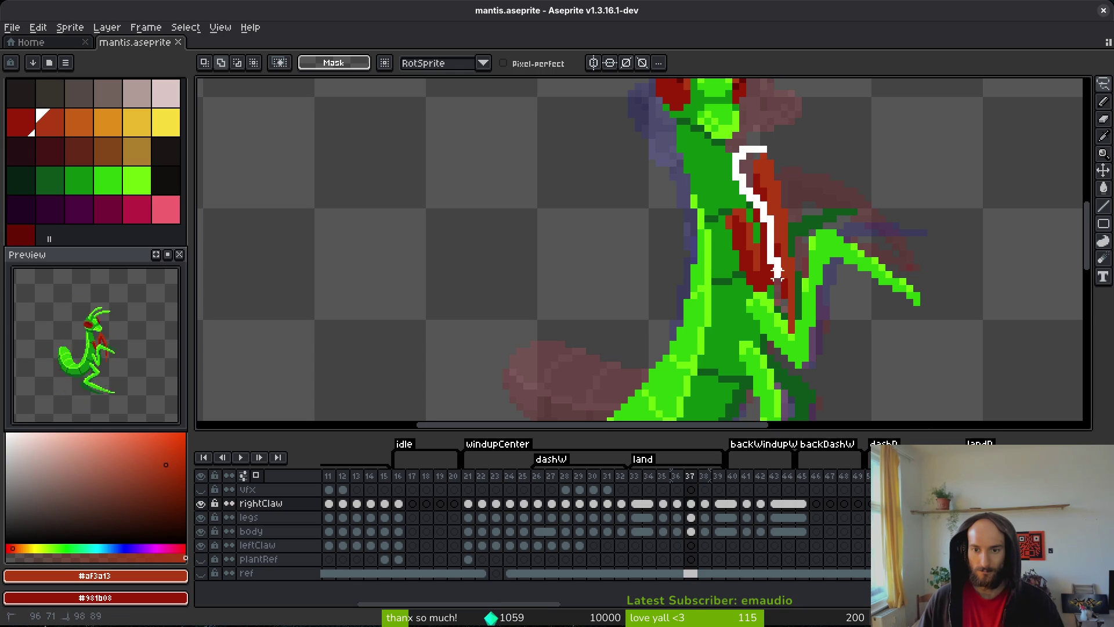
mouse_move(795, 336)
mouse_down()
mouse_move(777, 145)
mouse_move(736, 153)
mouse_up()
click(783, 183)
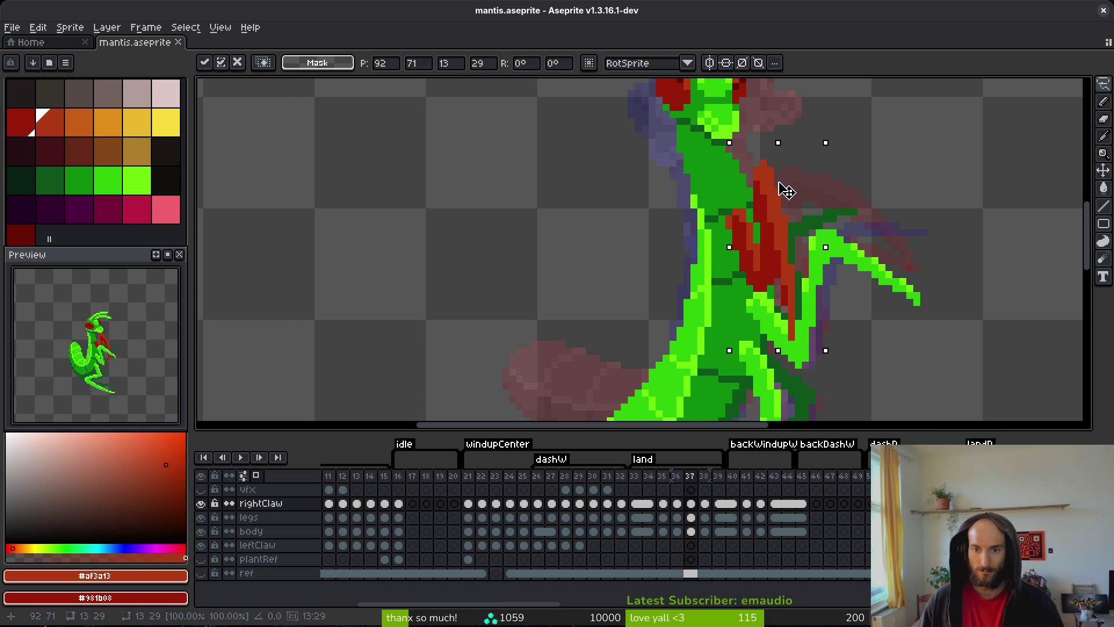
key(ctrl+d)
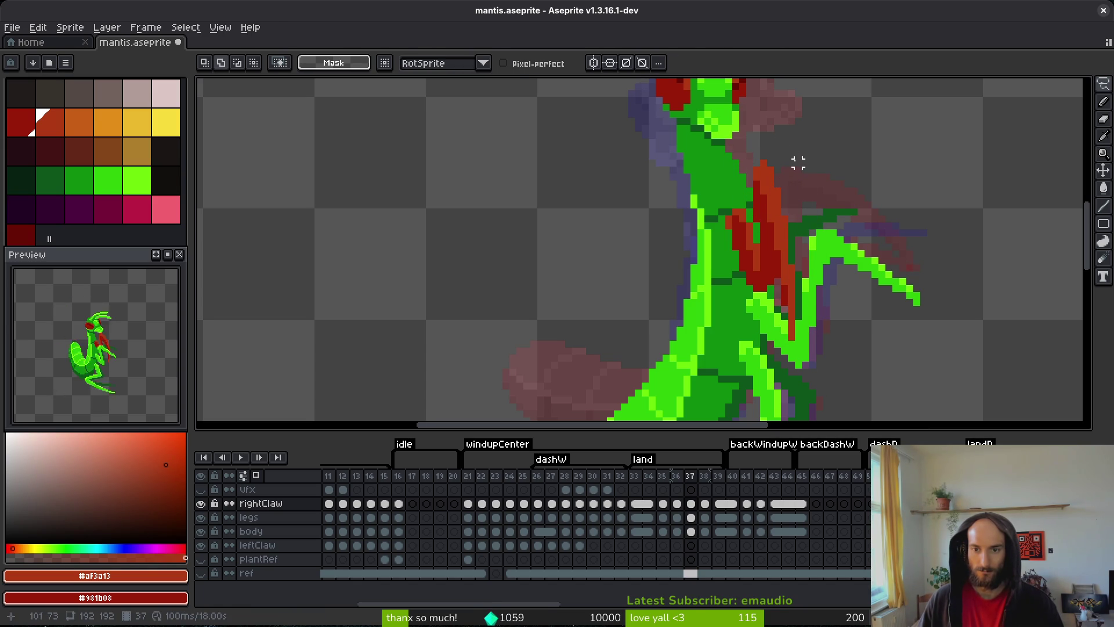
mouse_move(784, 191)
mouse_down()
mouse_move(783, 168)
mouse_move(778, 182)
mouse_up()
key(ctrl+d)
scroll(764, 154, up, 1)
scroll(765, 154, up, 1)
key(ctrl+d)
- Save mantis.aseprite with the repositioned frame 37 claw
key(ctrl+s)
scroll(812, 195, down, 2)
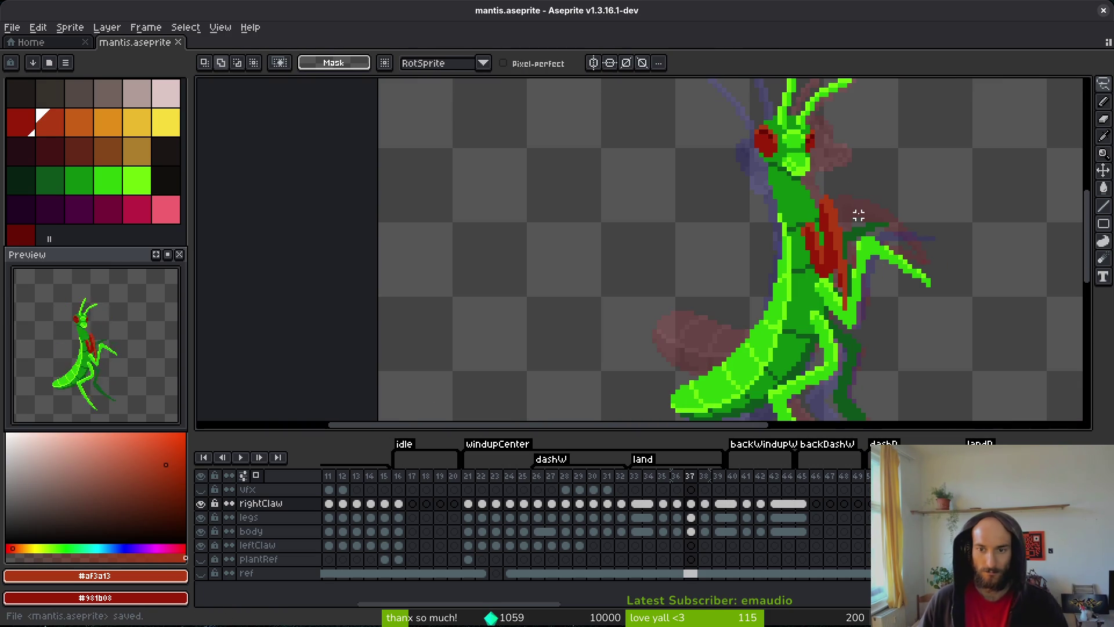
scroll(821, 219, up, 3)
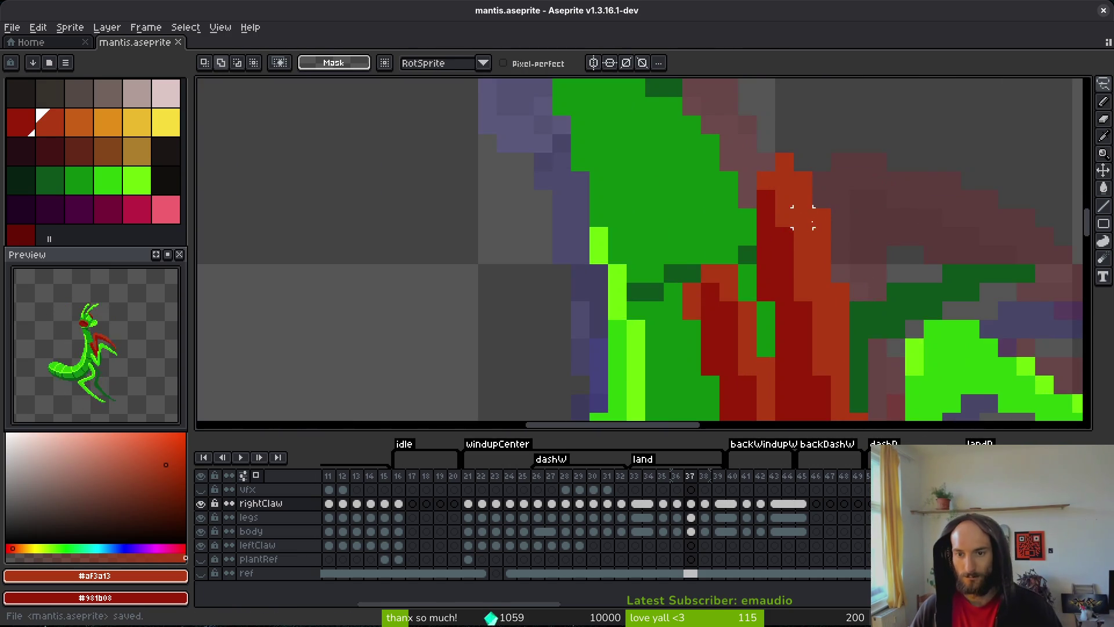
scroll(844, 239, down, 2)
key(ctrl+s)
scroll(876, 214, down, 4)
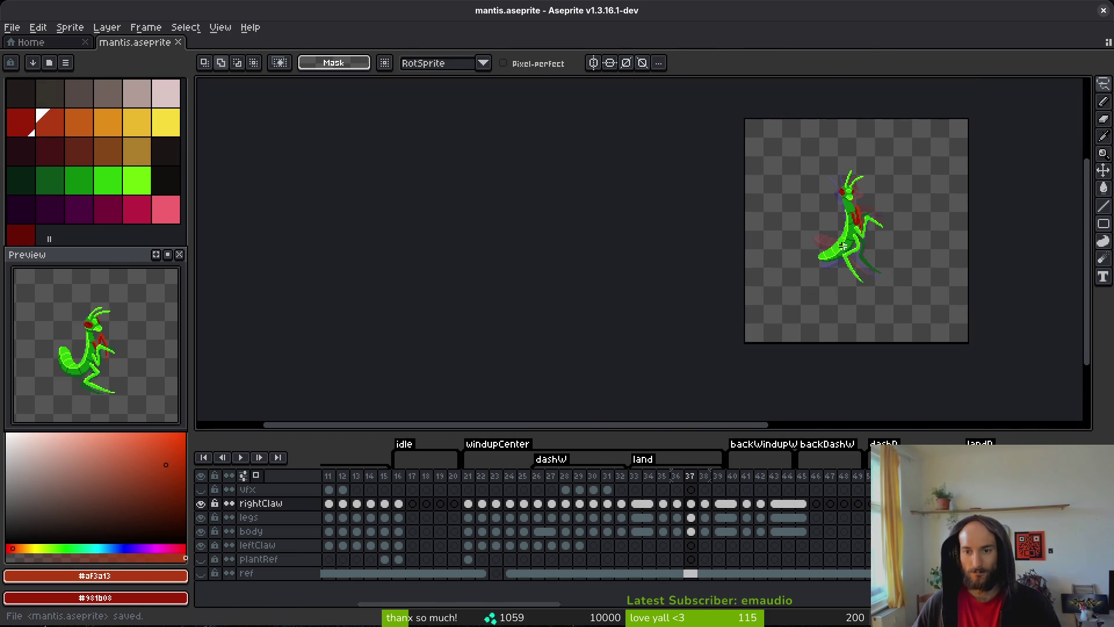
scroll(790, 269, up, 2)
scroll(790, 269, up, 2)
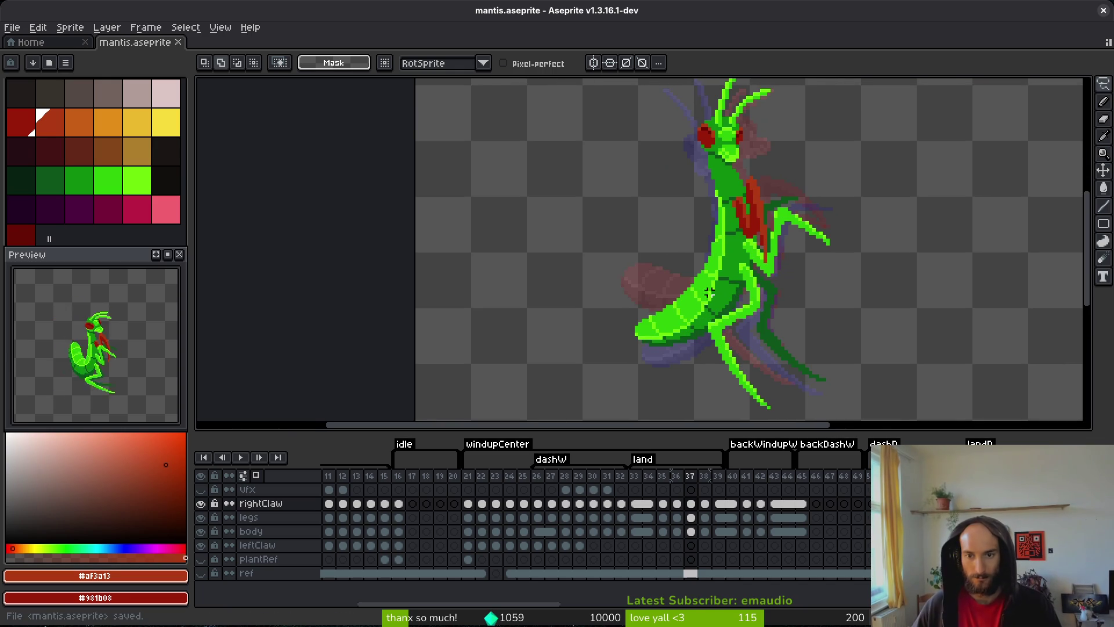
- Flip back and forth between frames 38 and 39 to compare the claw poses, settling on frame 38
key(Right)
key(Right)
key(Left)
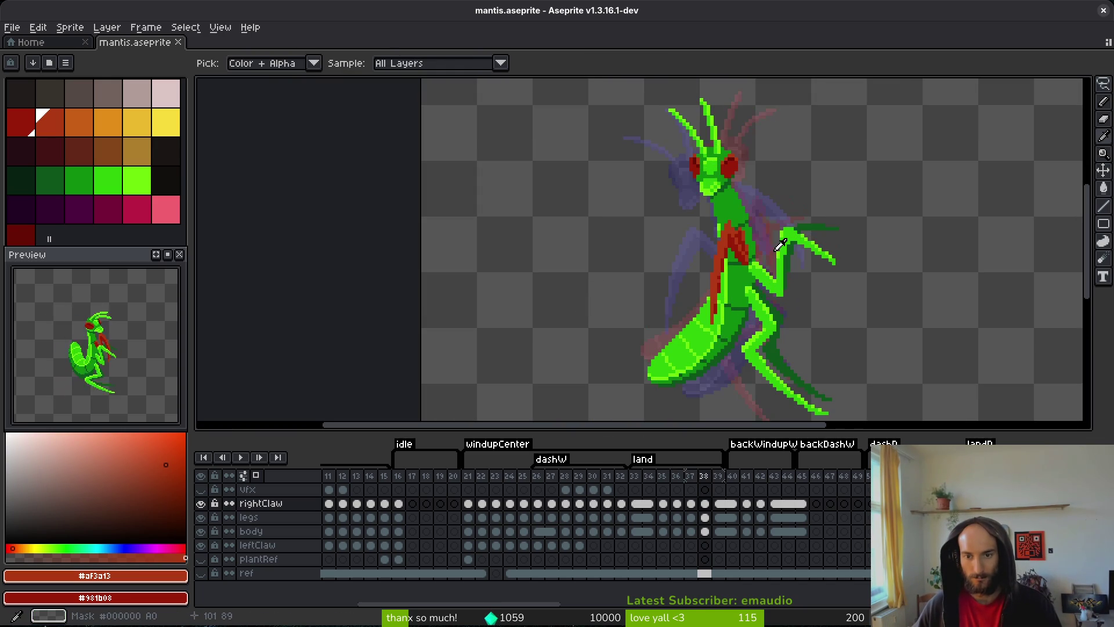
key(Left)
key(Right)
key(Left)
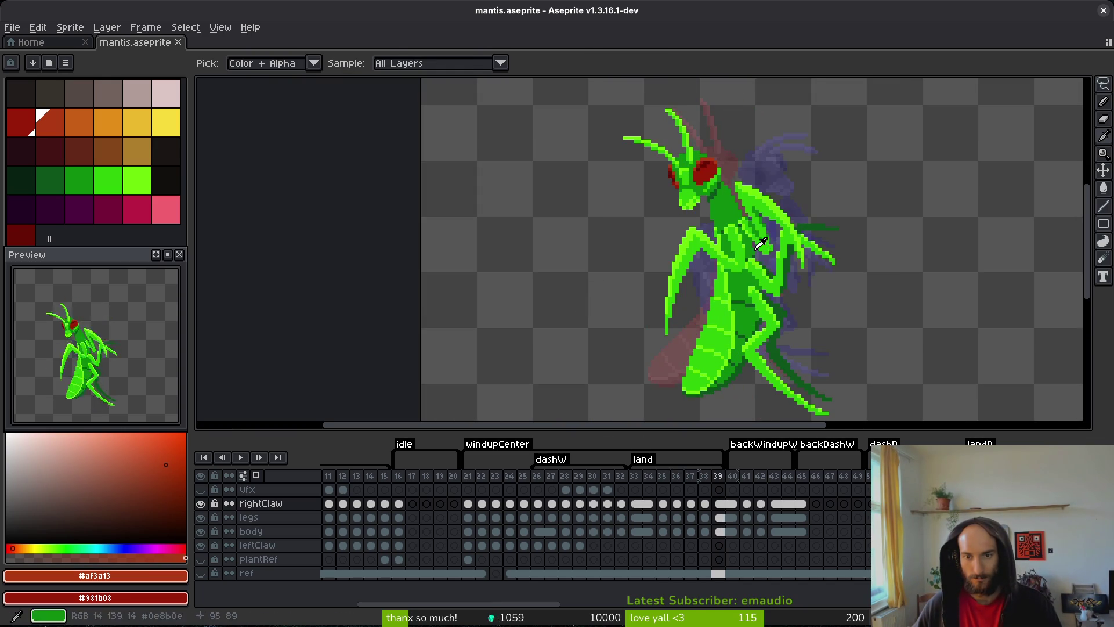
key(Right)
scroll(757, 236, up, 3)
scroll(739, 256, down, 2)
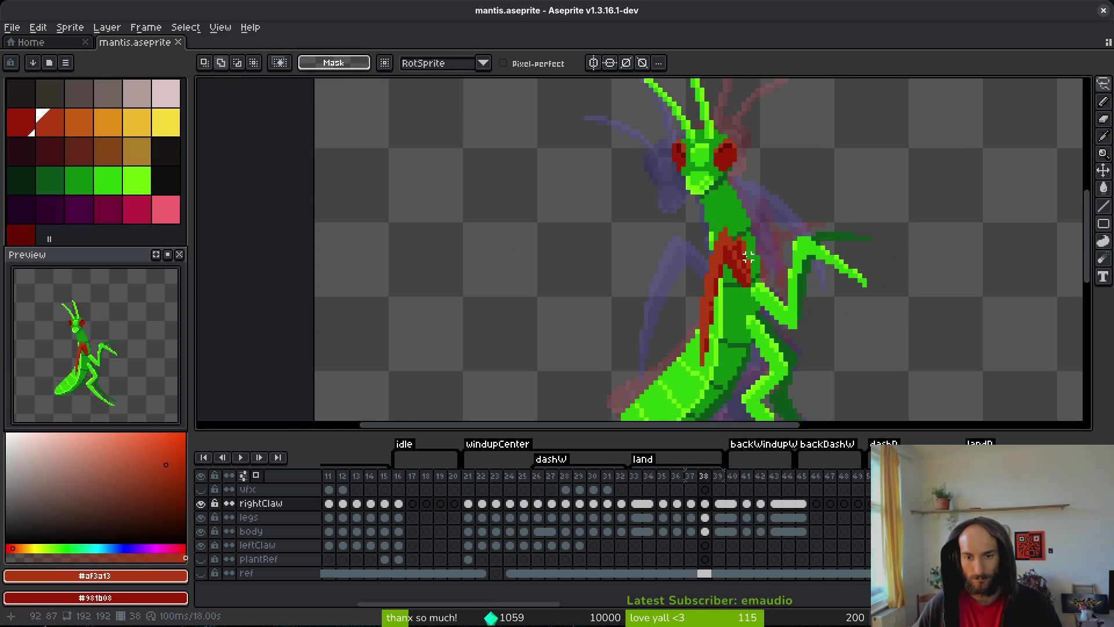
key(Right)
key(Left)
key(Right)
key(Left)
scroll(738, 265, up, 2)
- Lasso-select the red claw strip on frame 38 and shift it left
key(shift+w)
scroll(702, 204, down, 1)
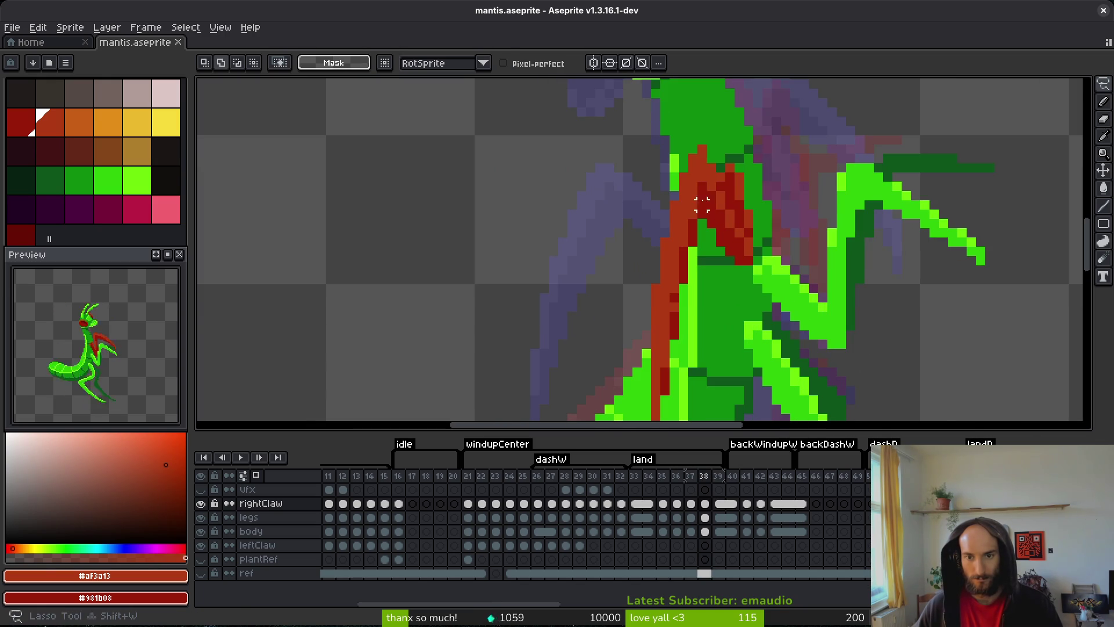
mouse_move(712, 176)
mouse_down()
mouse_move(609, 323)
mouse_move(638, 400)
mouse_up()
scroll(609, 323, down, 1)
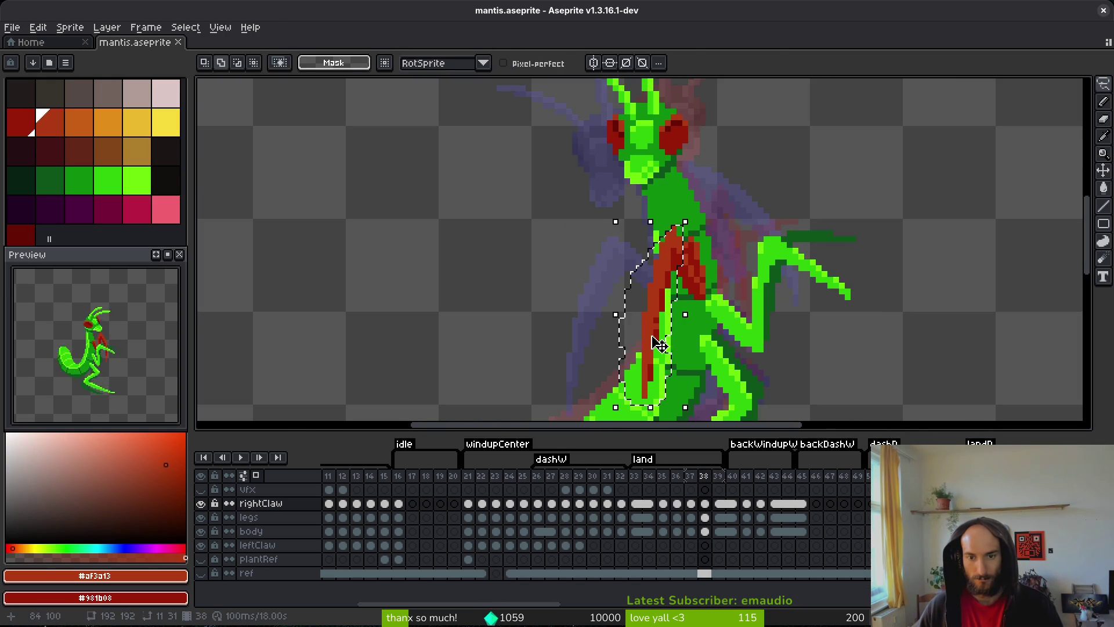
drag(648, 334, 621, 335)
scroll(704, 252, up, 3)
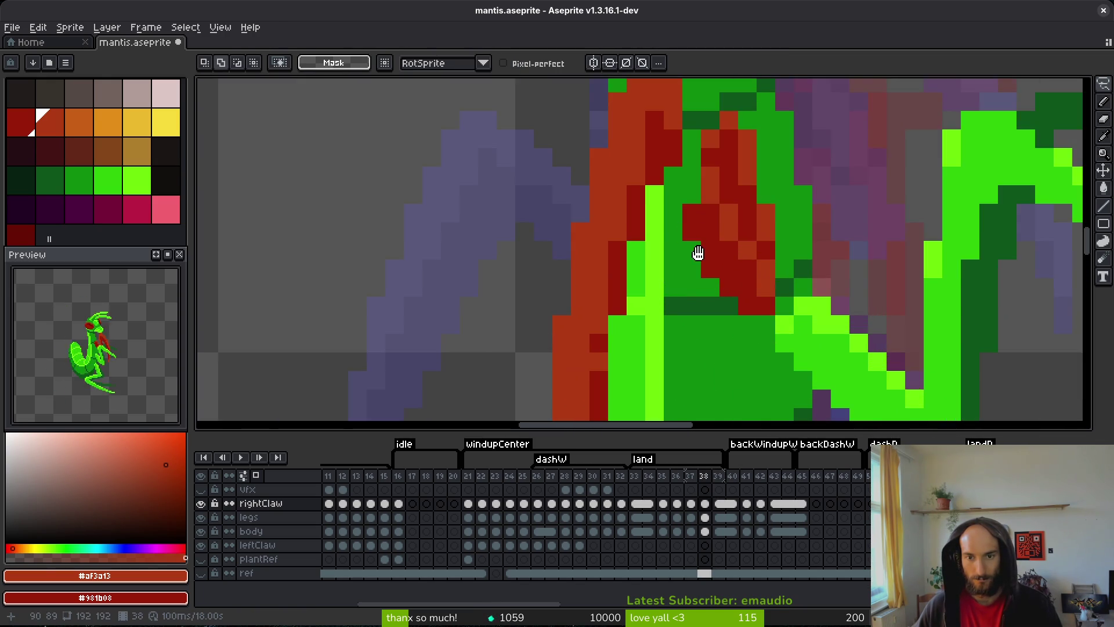
- Add lighter red highlights and darken claw pixels with the claw's dark red, then save
key(i)
key(b)
click(677, 232)
click(709, 218)
alt+click(709, 225)
click(678, 274)
click(678, 255)
click(658, 255)
click(658, 274)
scroll(697, 327, down, 3)
key(ctrl+s)
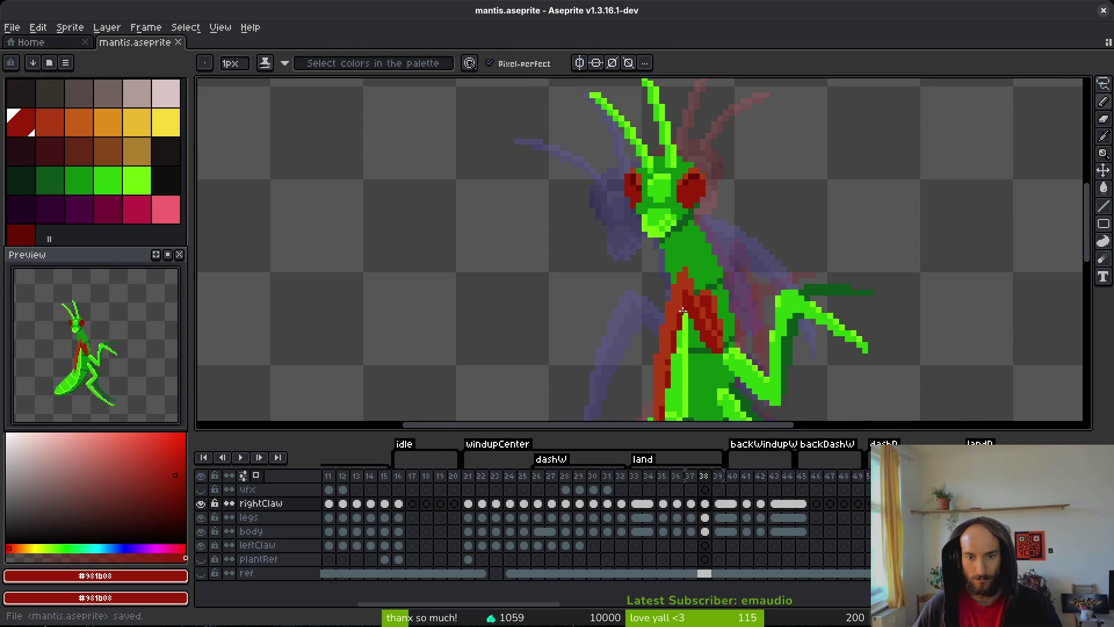
- Step through frames 38 to 41 to check the claw, ending on frame 40
scroll(709, 336, down, 2)
key(i)
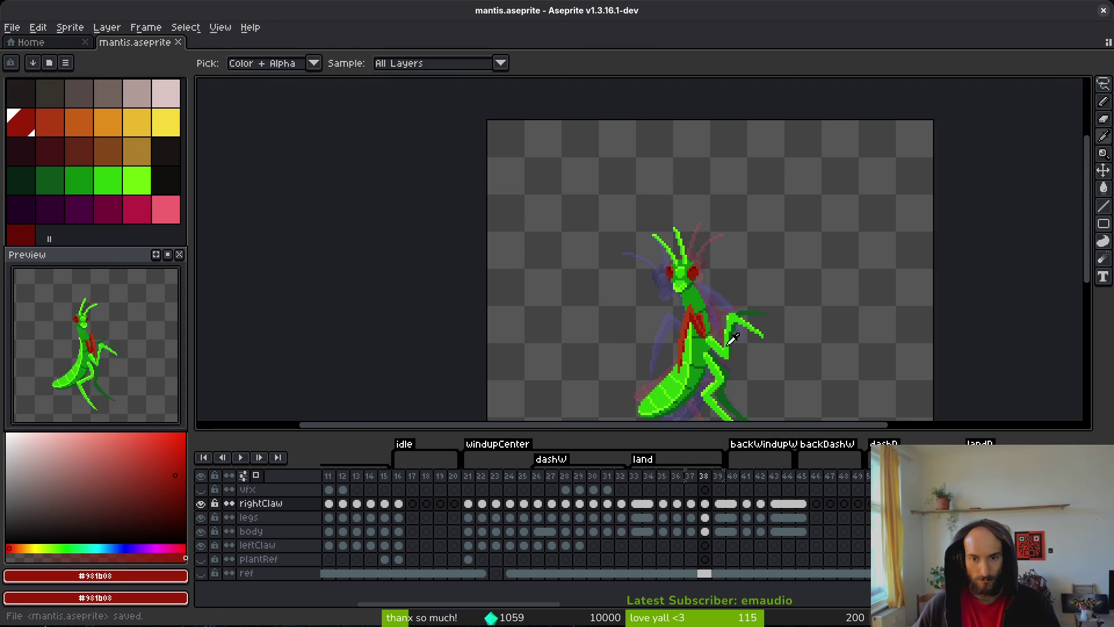
key(Right)
key(b)
key(Left)
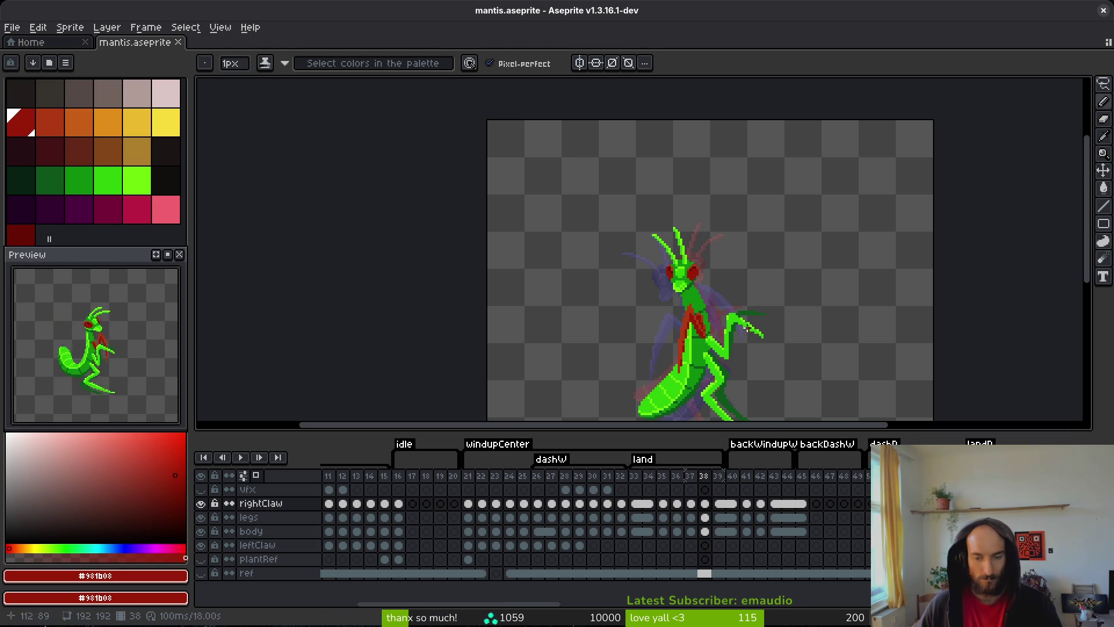
scroll(662, 352, up, 4)
key(i)
key(Right)
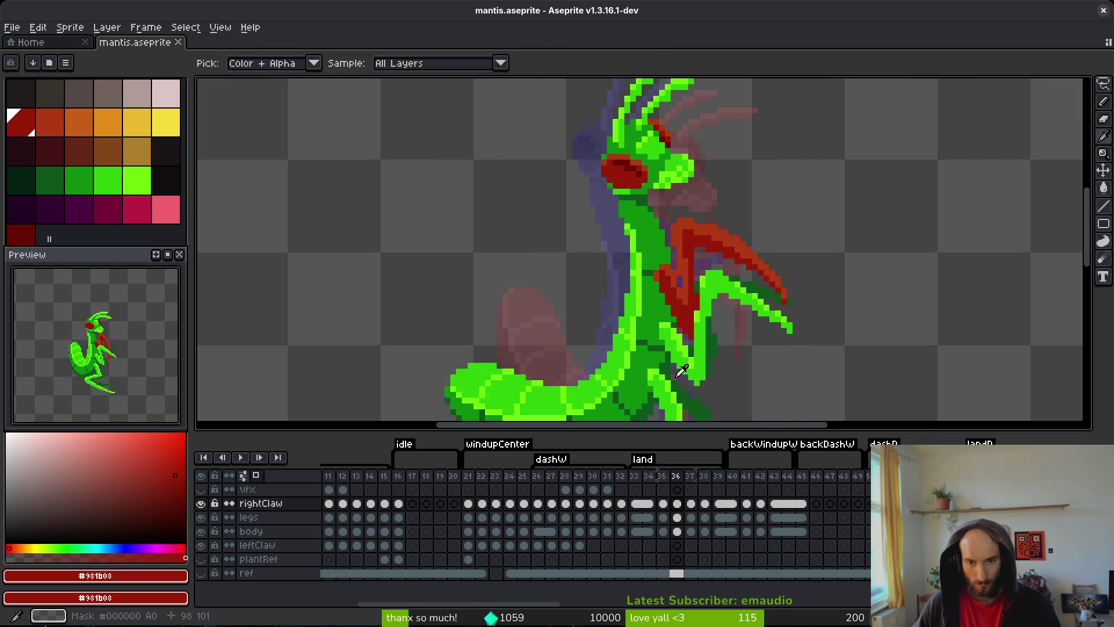
key(Right)
key(Left)
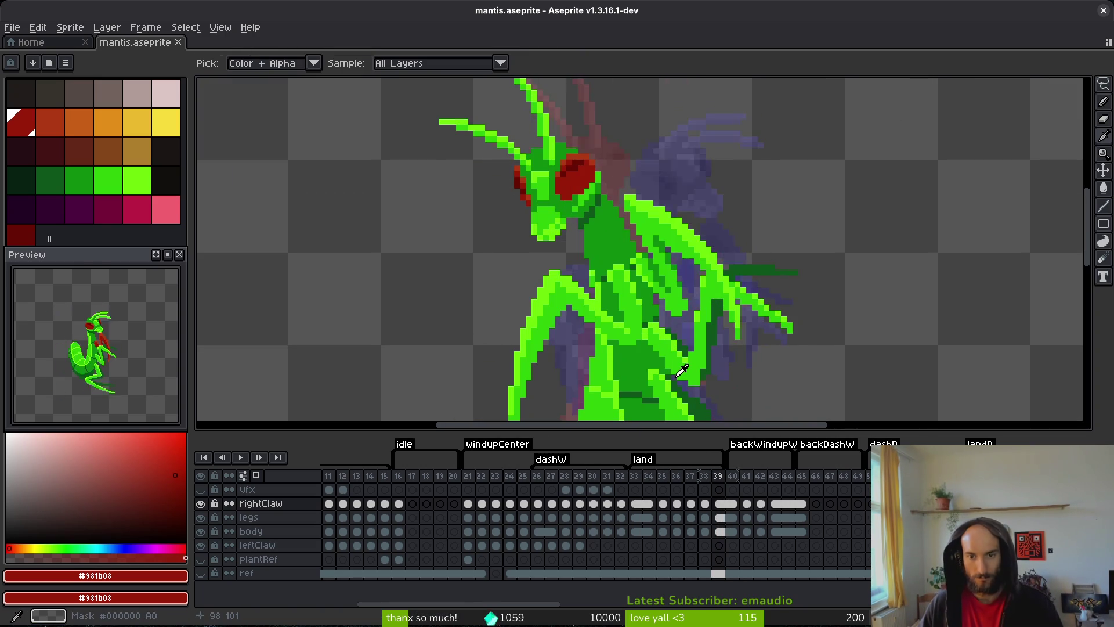
key(Left)
key(Right)
key(Right)
key(Right)
key(Left)
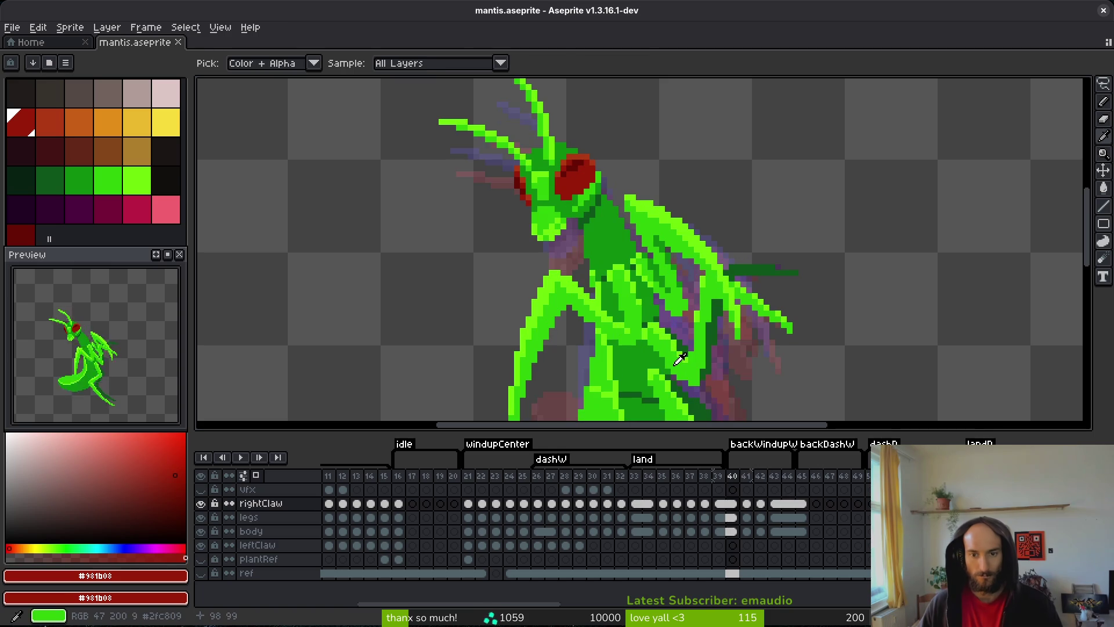
- Begin a freehand selection around the claw on frame 40
key(b)
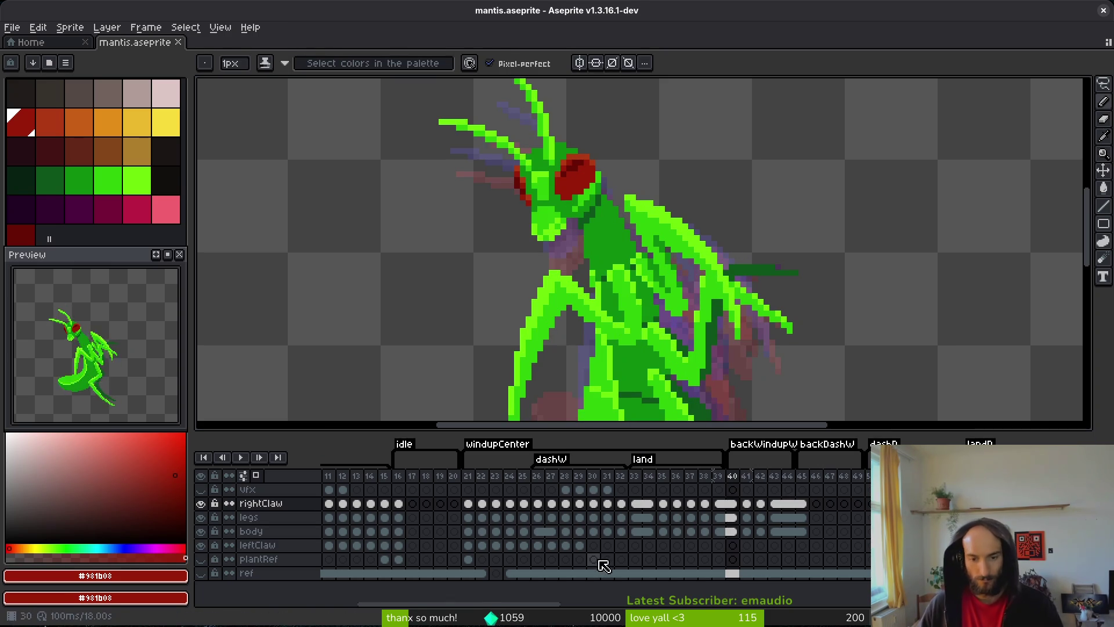
key(m)
drag(664, 168, 620, 168)
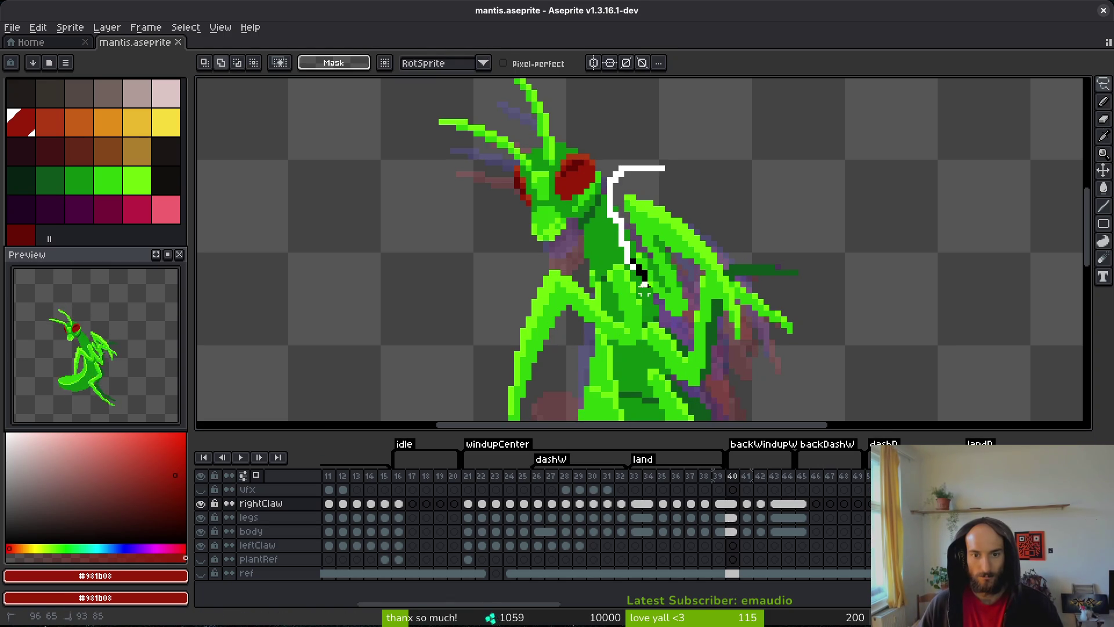
- Cut the claw out of rightClaw on frame 40 and paste it into the leftClaw layer
drag(743, 359, 689, 173)
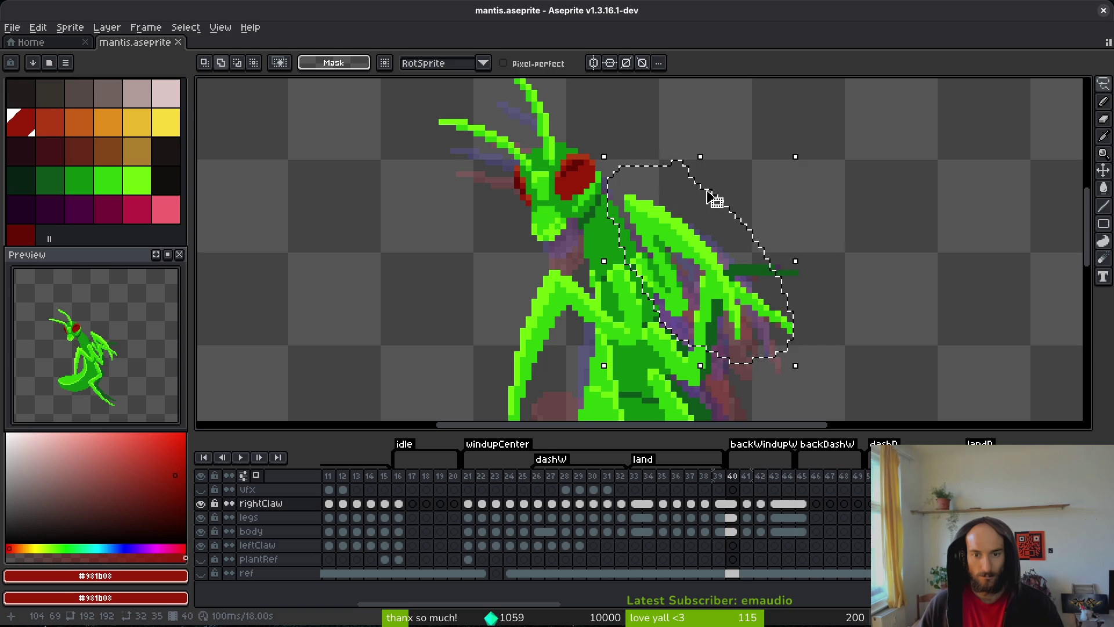
key(Delete)
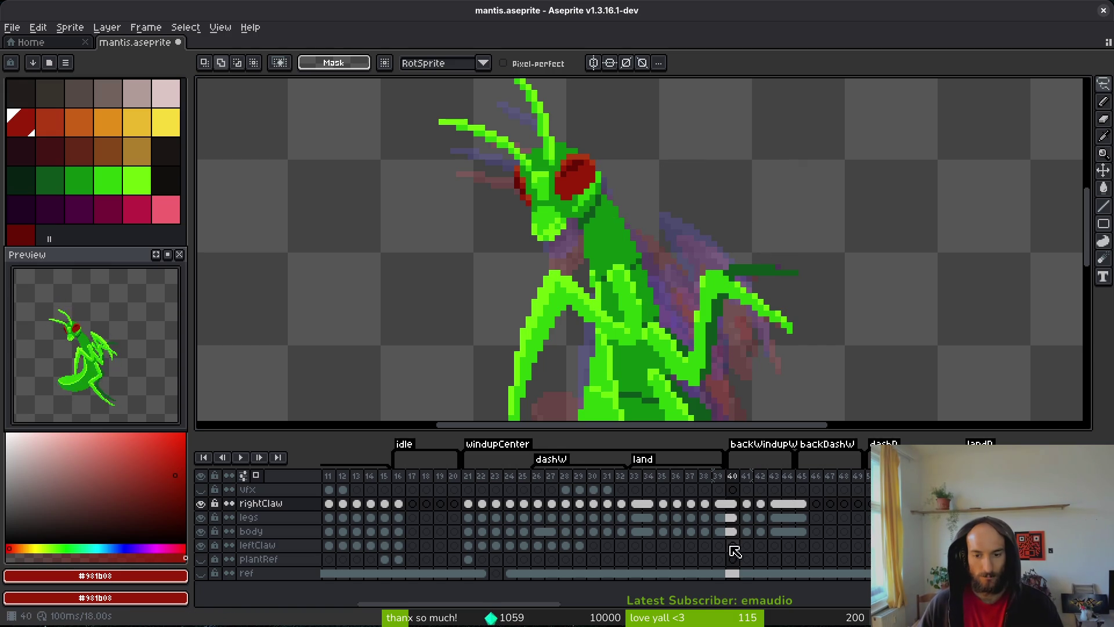
click(733, 549)
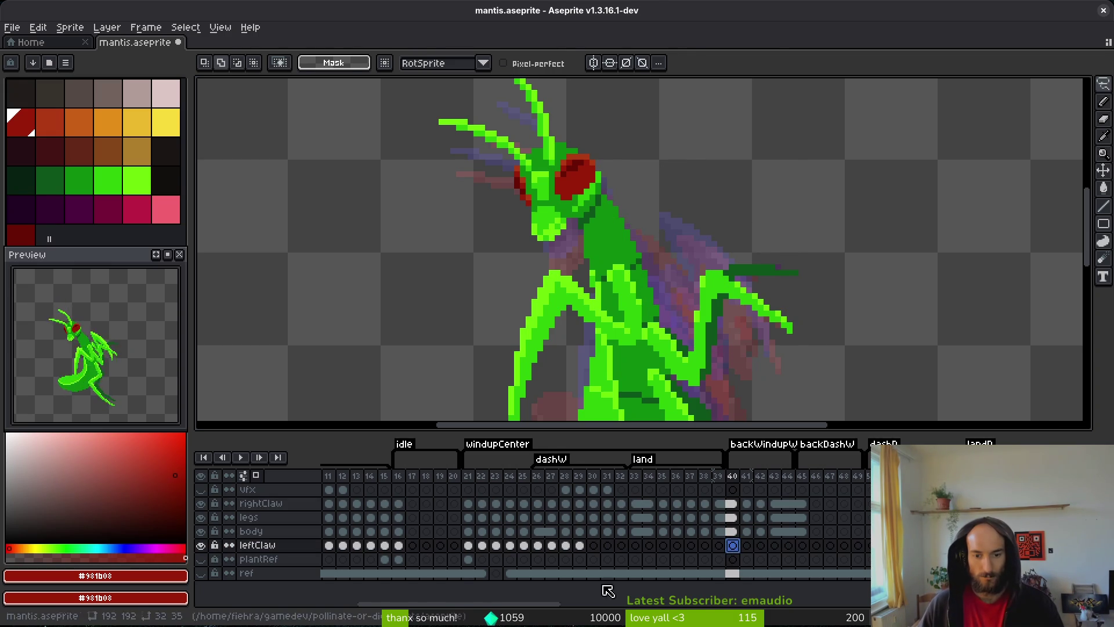
key(ctrl+v)
- Paste the claw into the leftClaw layer on frame 39 too, and save
click(718, 545)
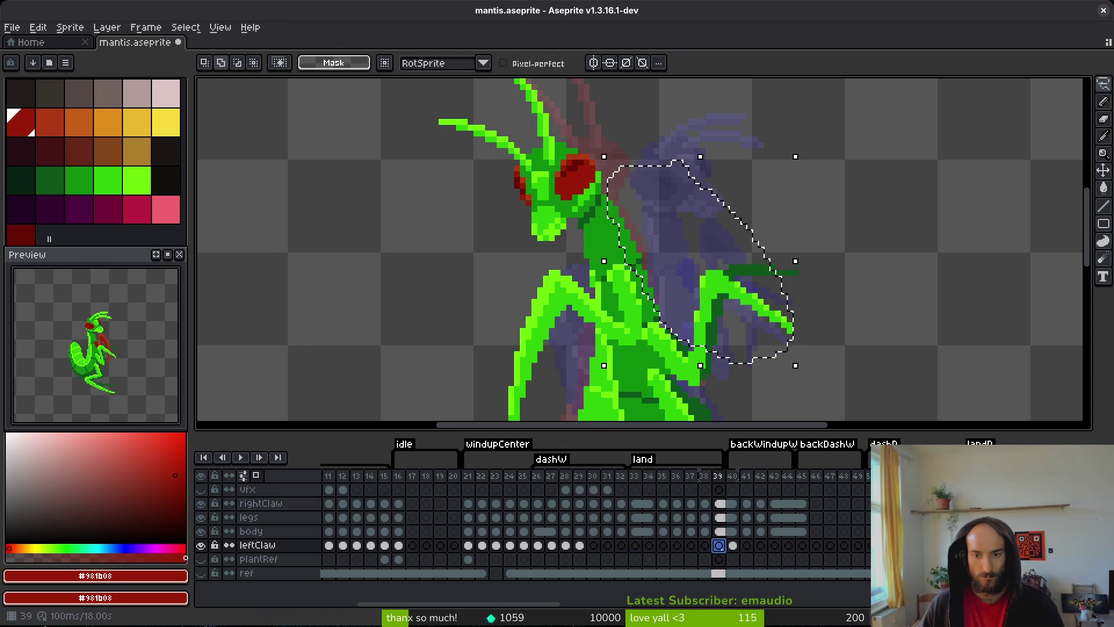
key(ctrl+v)
key(Return)
key(ctrl+s)
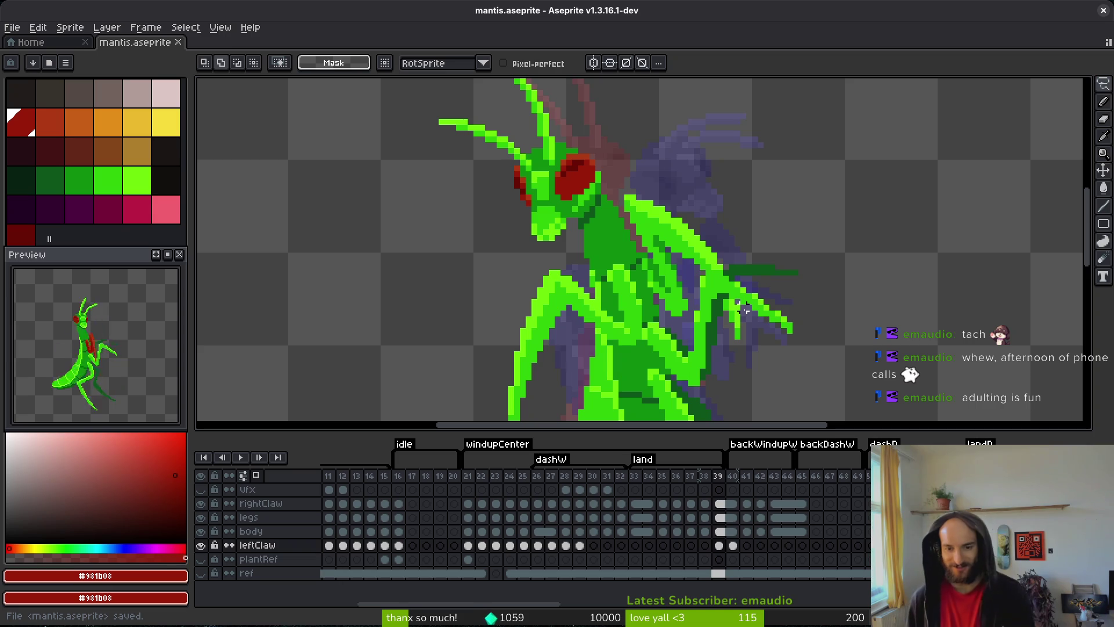
scroll(737, 290, up, 3)
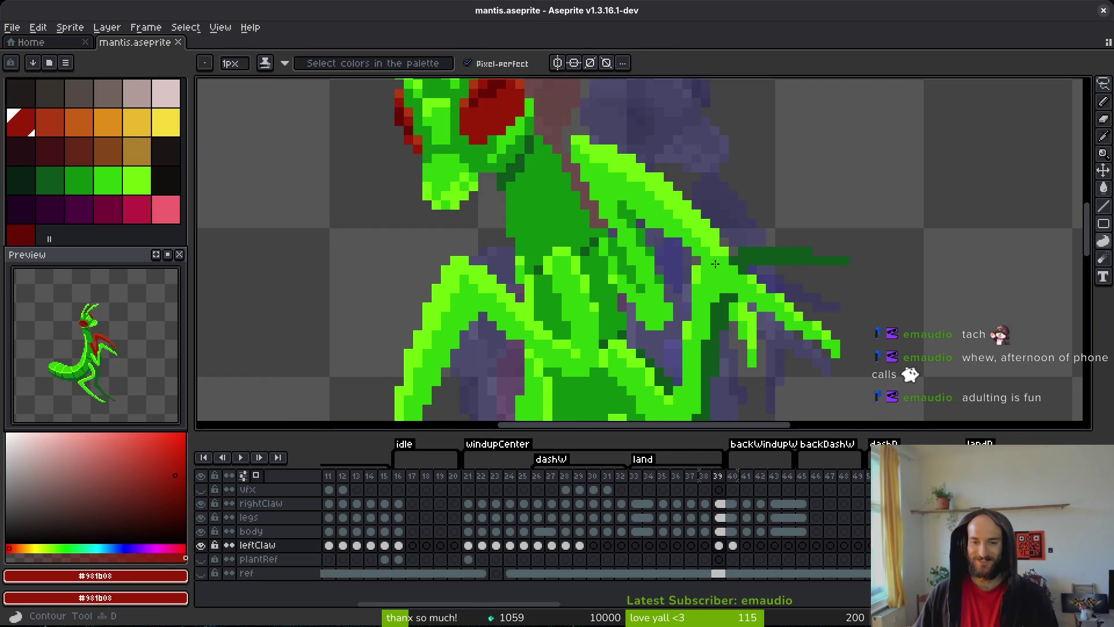
- Erase the stray pixels next to the claw on frame 39
key(e)
drag(728, 269, 696, 269)
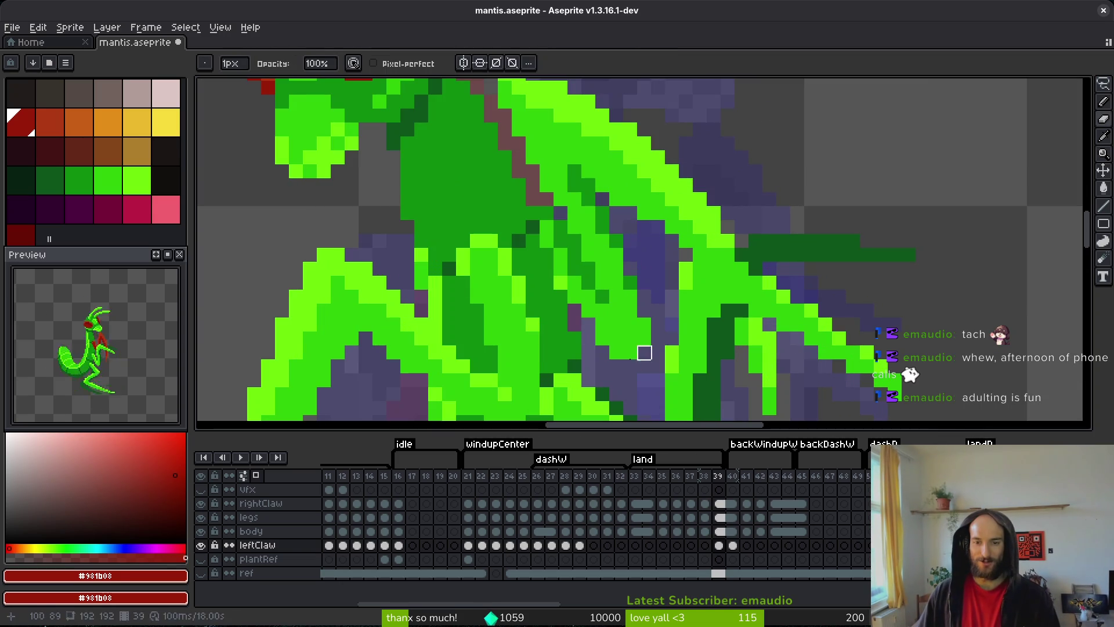
key(ctrl)
scroll(511, 259, down, 3)
- Replace the claw's bright green with red, then the next green with a darker red
key(i)
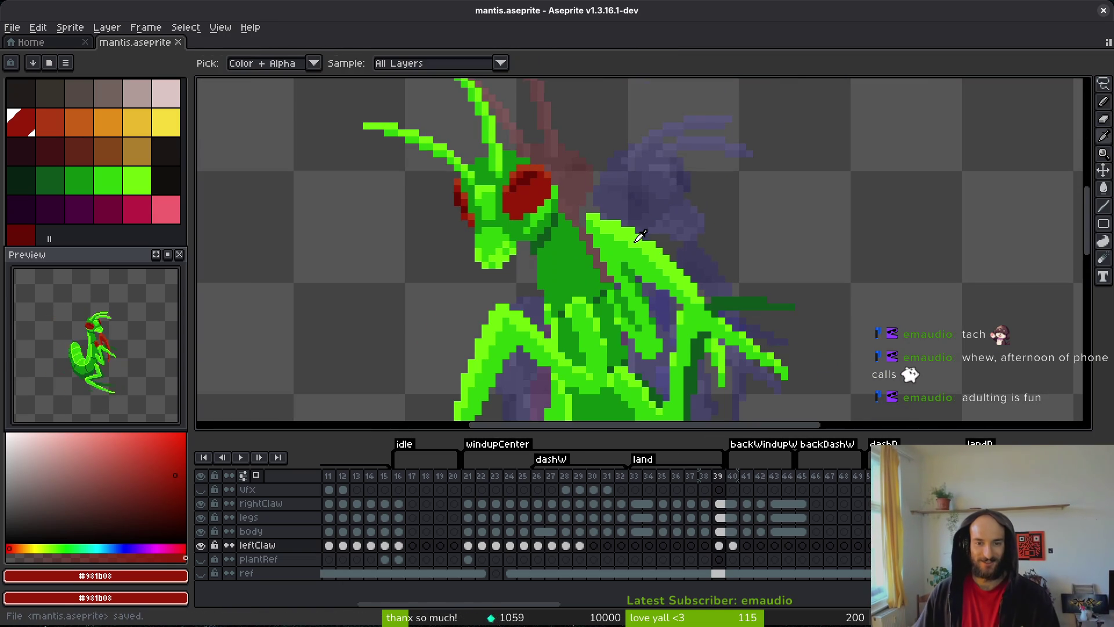
click(487, 348)
right_click(62, 118)
key(shift+r)
click(661, 164)
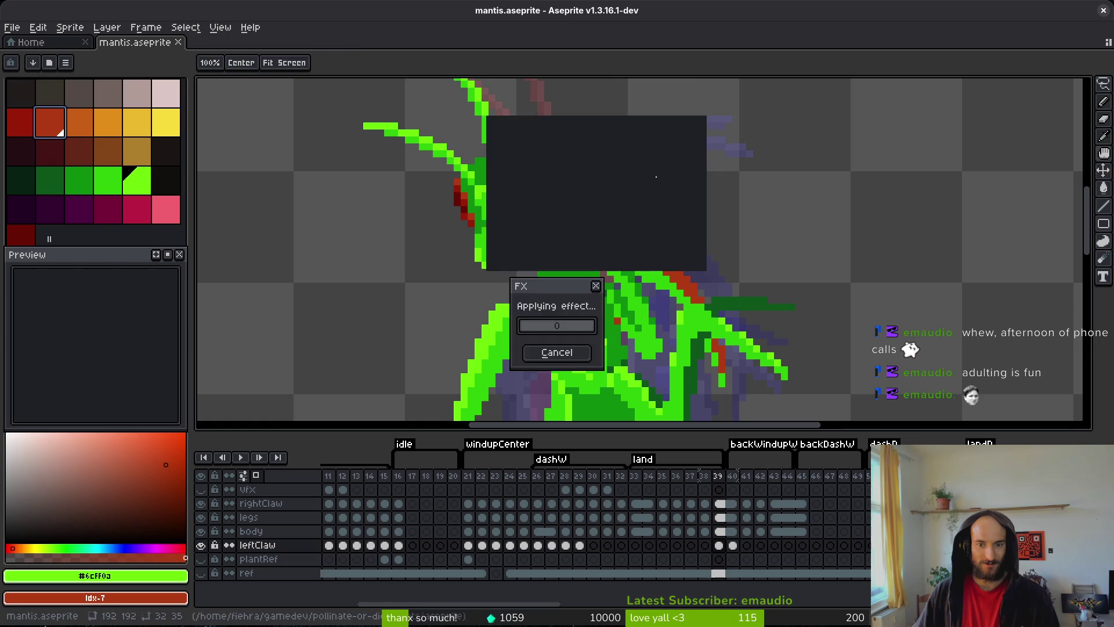
key(b)
key(bracketleft)
right_click(21, 121)
key(shift+r)
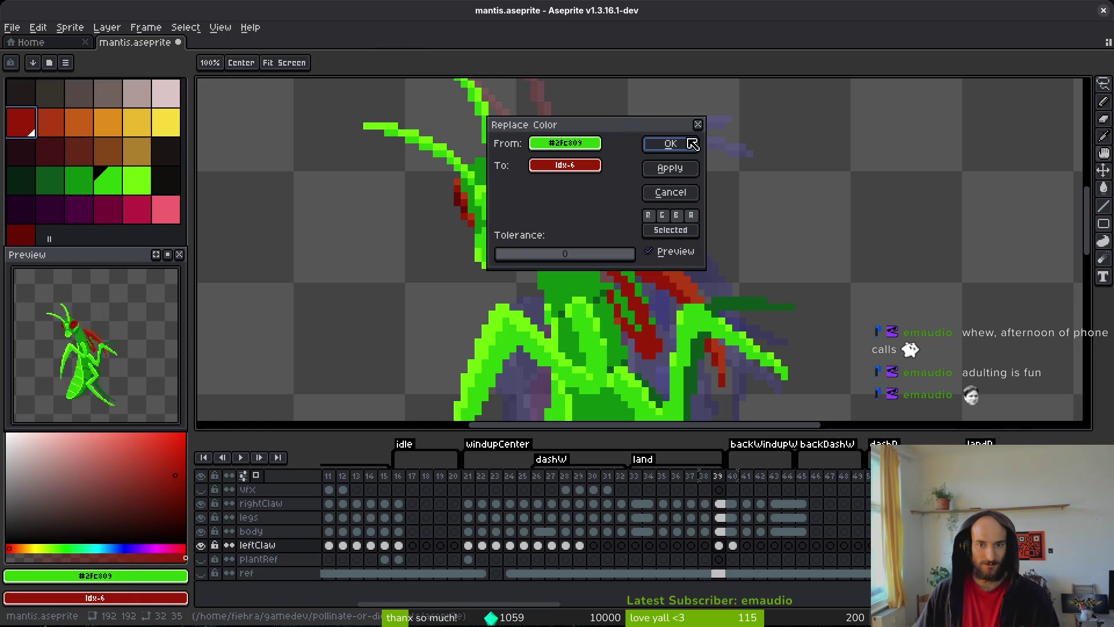
click(668, 143)
- Replace the claw's dark green shade with the darkest red and save the sprite
key(i)
click(638, 268)
right_click(21, 235)
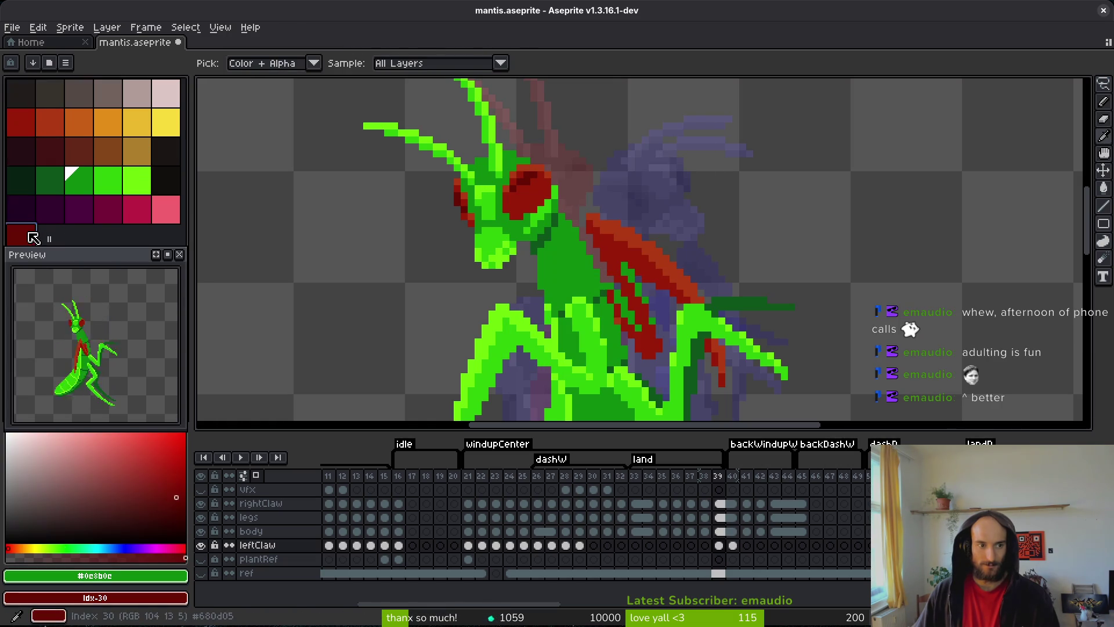
key(shift+r)
click(661, 146)
key(ctrl+s)
scroll(777, 256, down, 2)
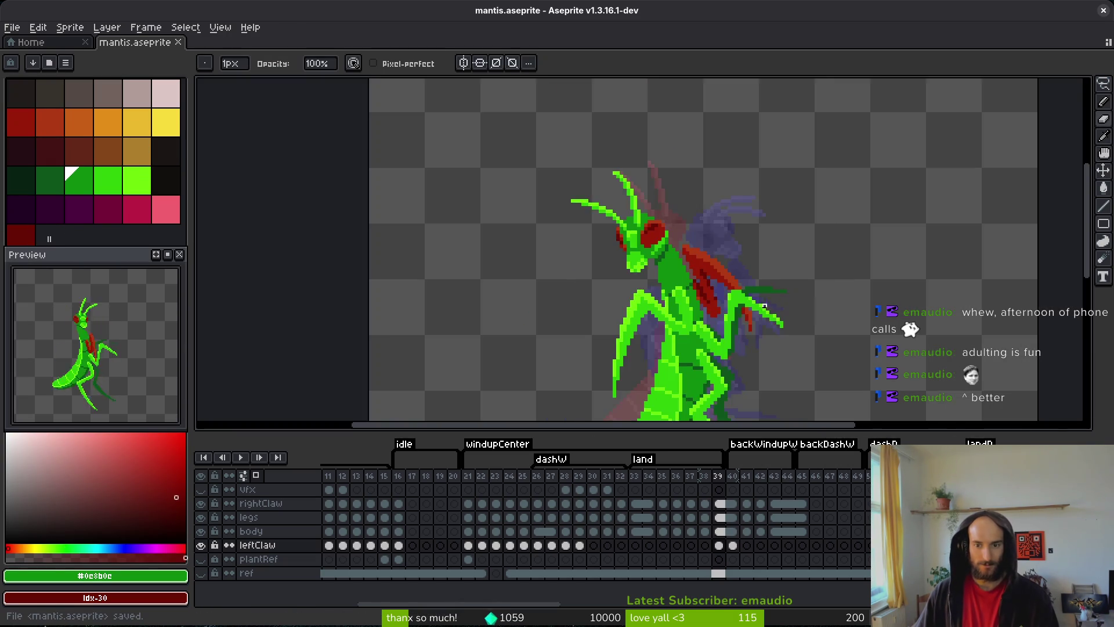
scroll(681, 257, up, 4)
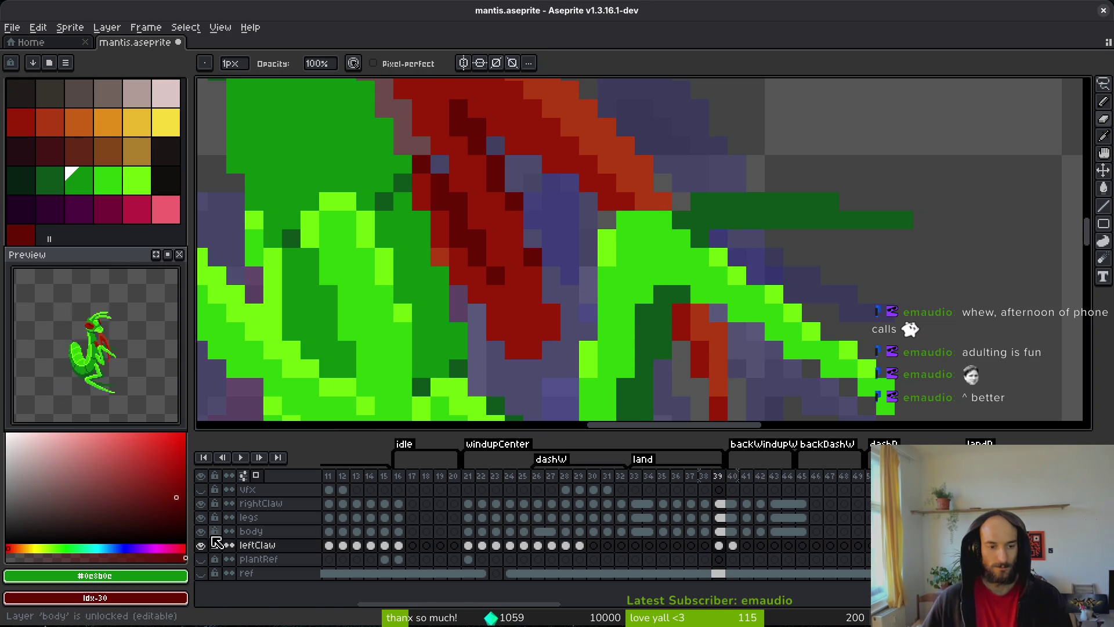
- Hide the legs layer, then dab #981b08 and #af3a13 pixels onto the claw and save
click(200, 517)
key(ctrl+z)
key(ctrl+z)
key(ctrl+z)
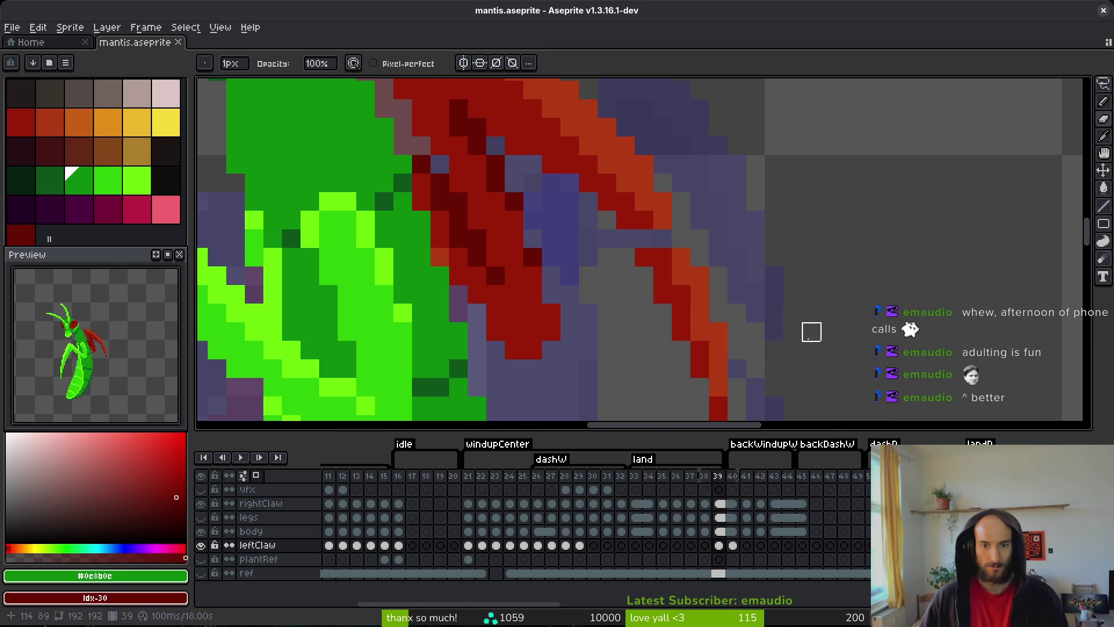
alt+click(664, 214)
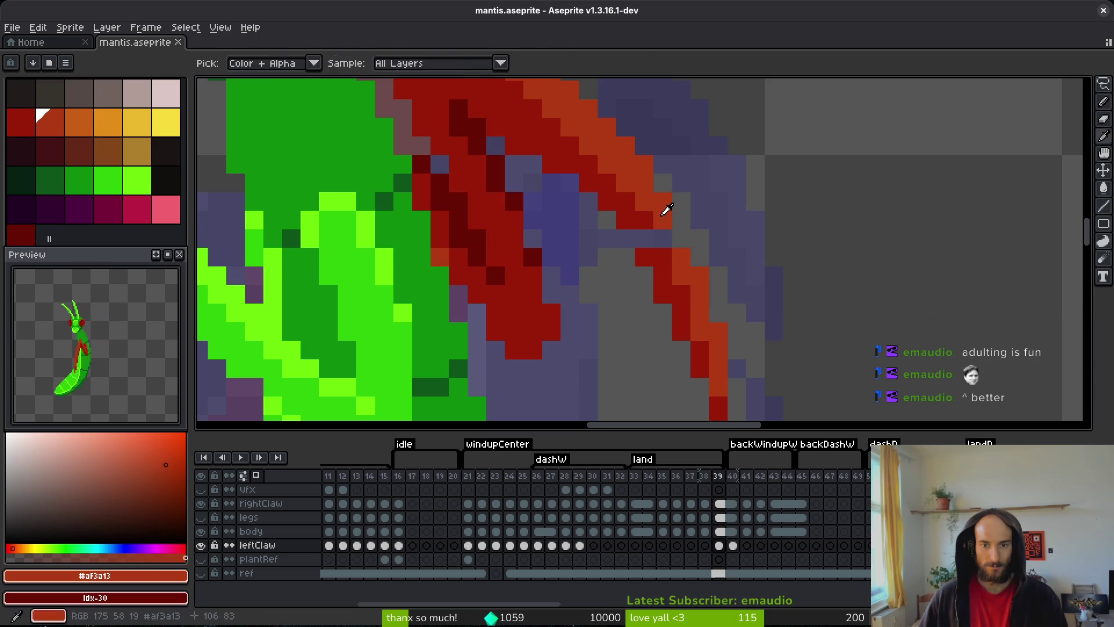
click(648, 233)
alt+click(668, 231)
click(753, 272)
key(ctrl+s)
scroll(768, 268, down, 1)
scroll(752, 293, down, 1)
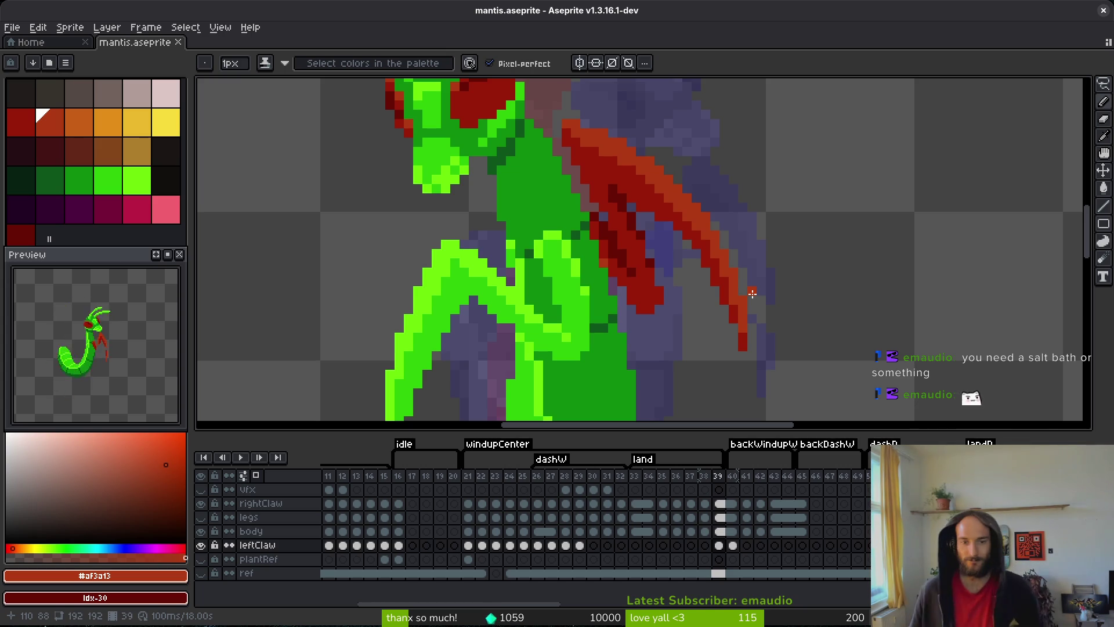
- Switch to the eyedropper and step back to frame 38
scroll(713, 272, down, 5)
key(i)
key(Left)
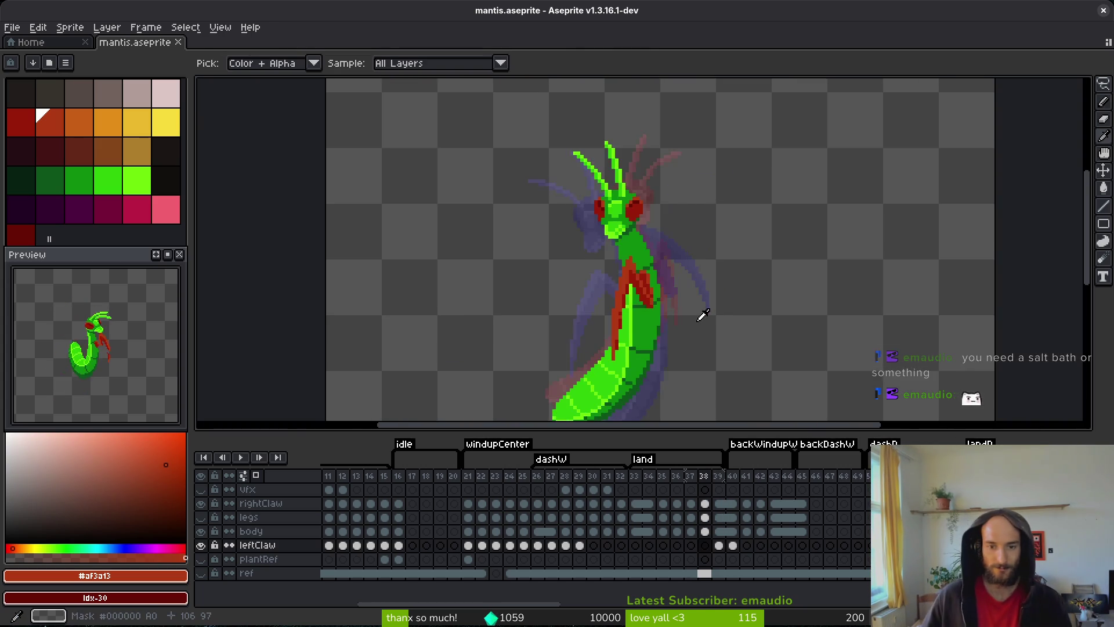
- Compare frames 38 and 39, then step back to frame 35
key(Right)
key(Left)
key(Right)
key(Left)
key(Right)
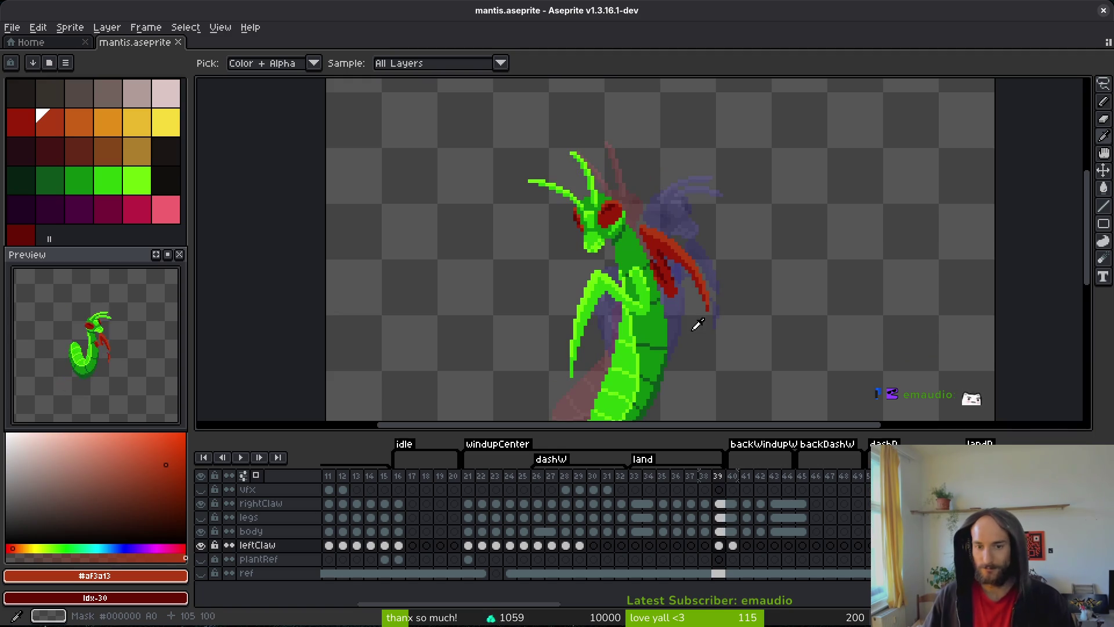
key(Left)
key(Left)
key(Left)
key(Right)
key(Left)
- Select the rightClaw layer on frame 35, check frame 34, and show the legs layer again
key(b)
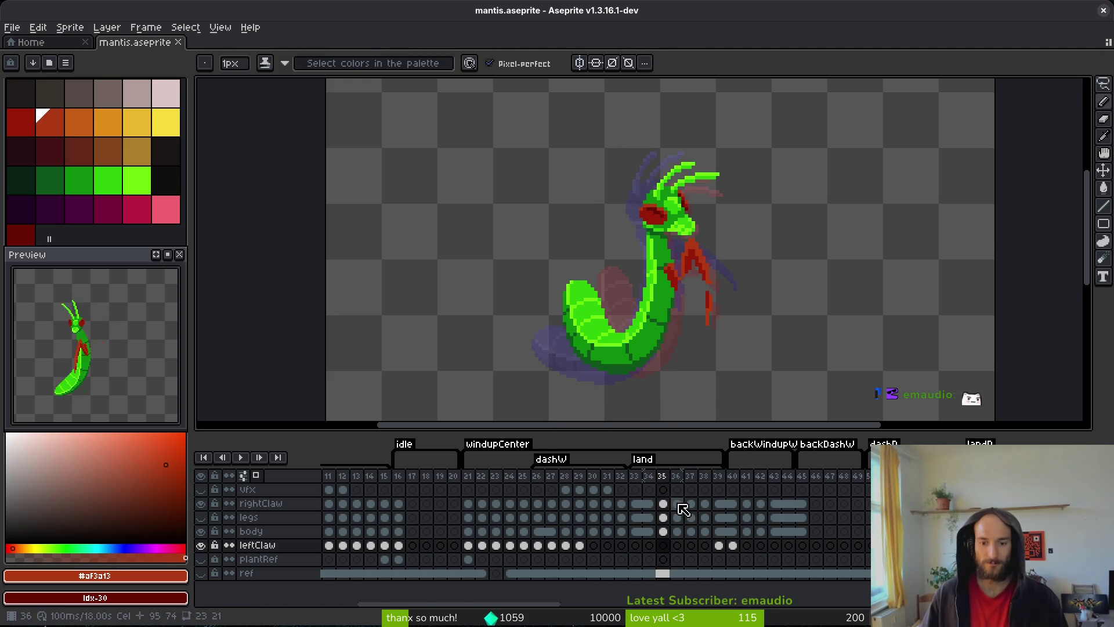
click(663, 502)
scroll(704, 295, up, 3)
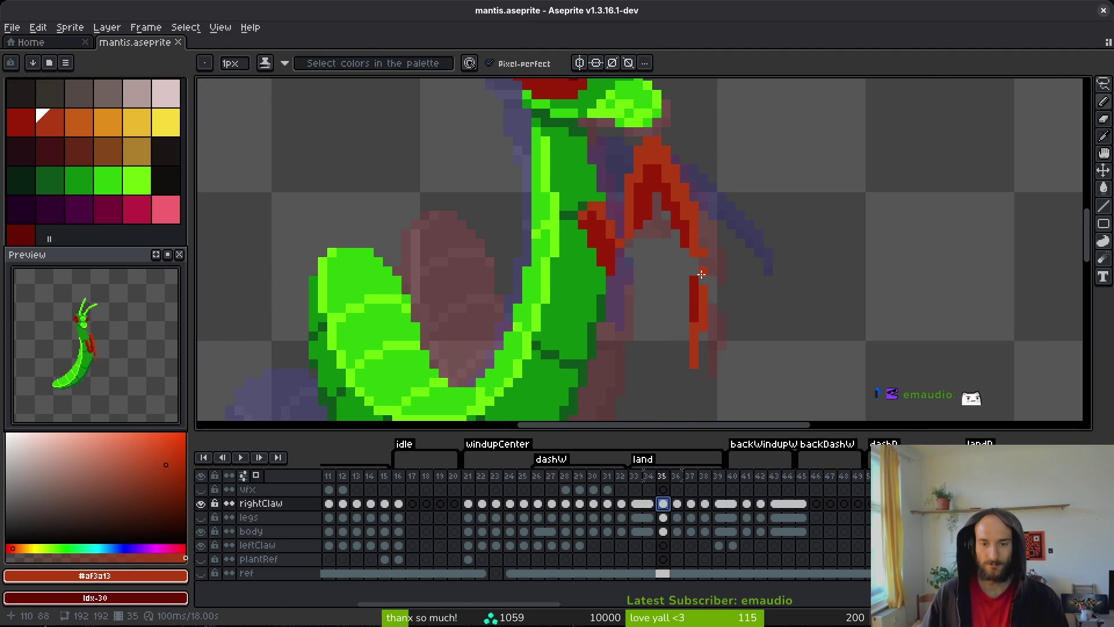
key(i)
key(Left)
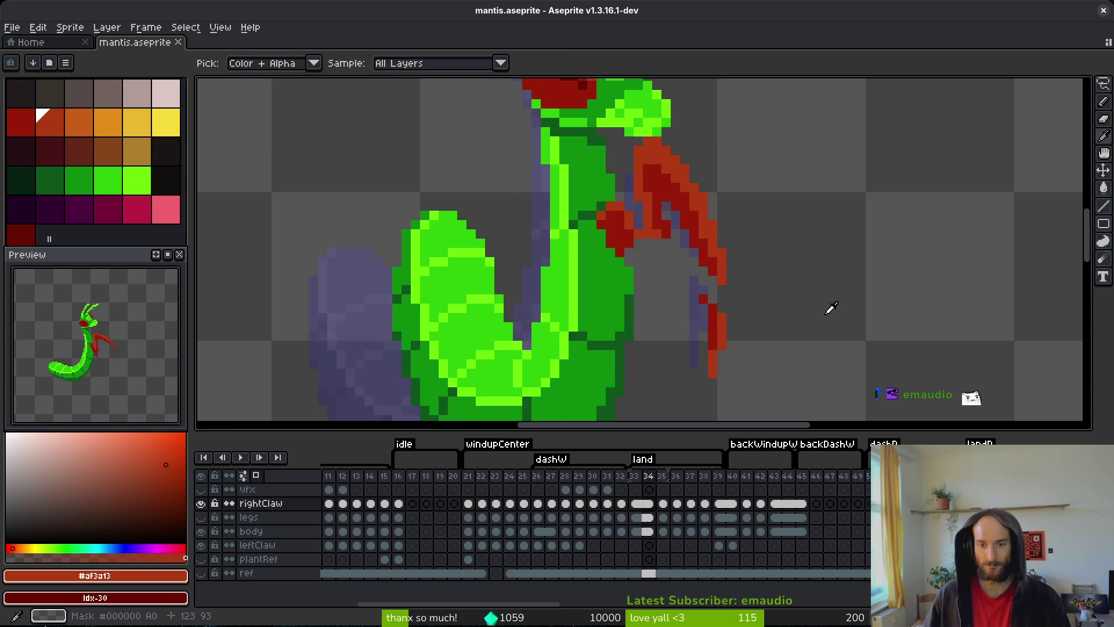
key(Right)
click(201, 517)
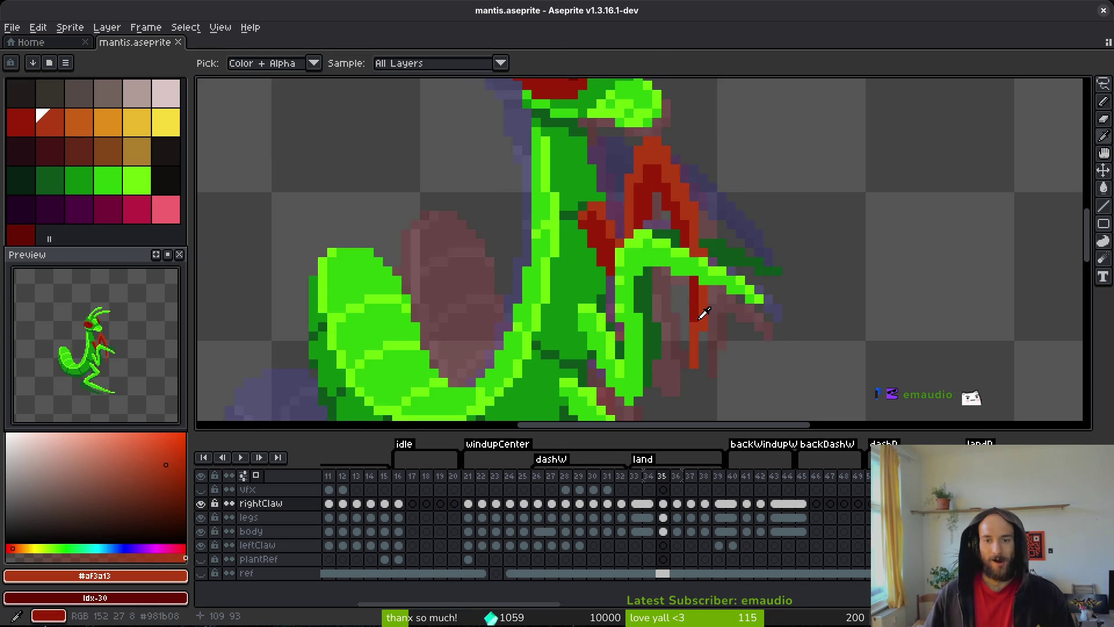
scroll(704, 314, down, 2)
- Play the animation to preview the claw, then settle on frame 37
key(Right)
key(Return)
key(Return)
key(Left)
key(Right)
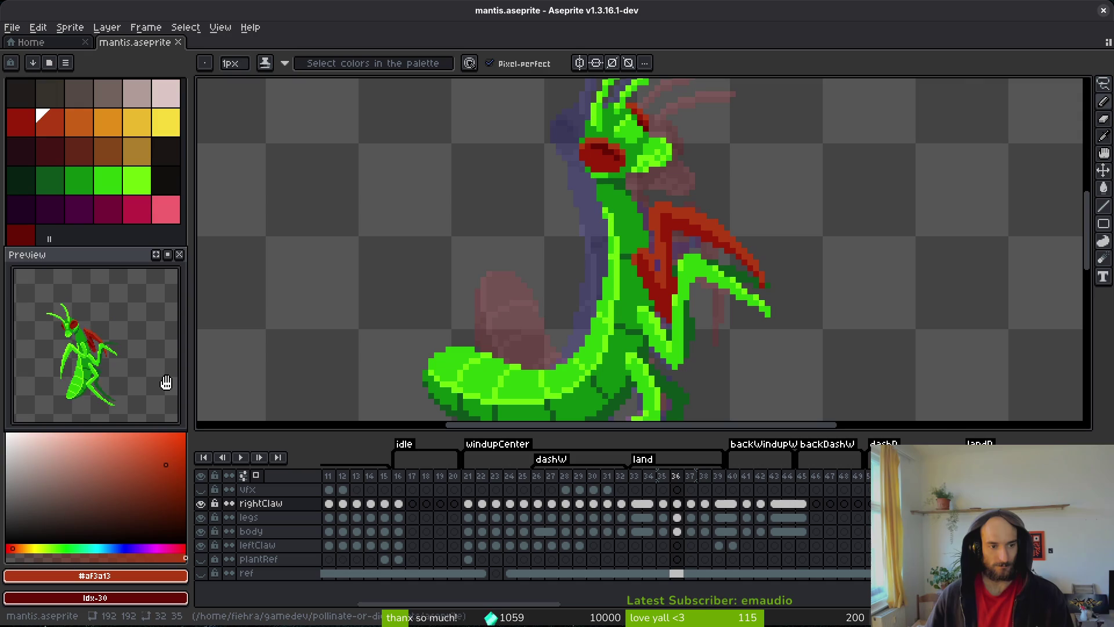
key(Right)
key(Left)
key(Right)
key(Left)
key(Right)
- Erase the thin red strip along the claw on frame 37
scroll(652, 233, up, 1)
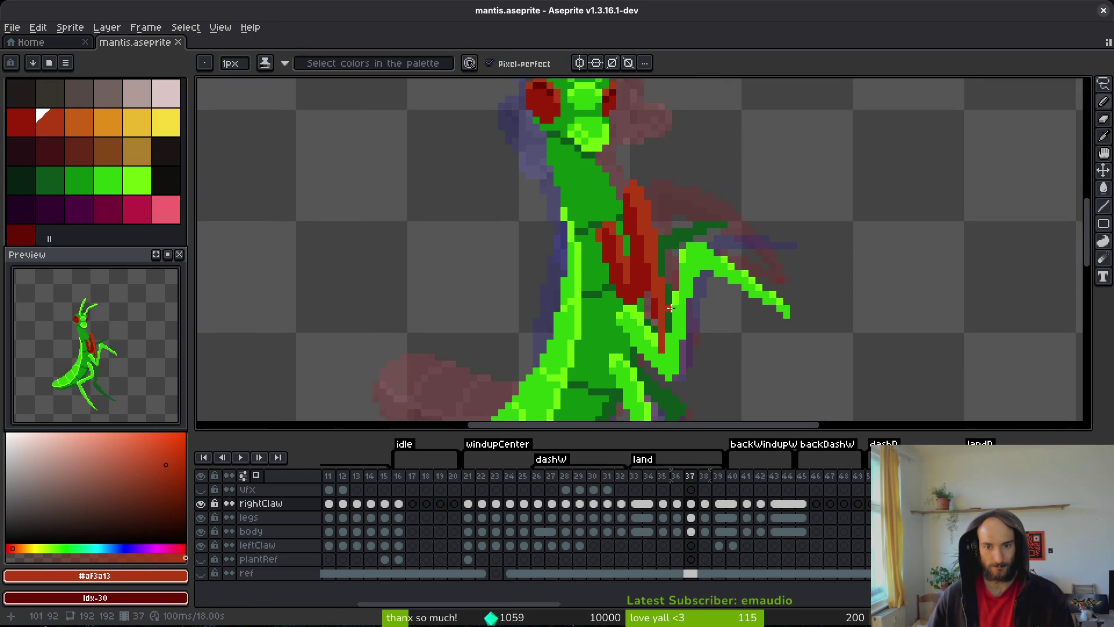
key(e)
scroll(652, 233, up, 1)
drag(649, 219, 667, 316)
key(ctrl+z)
mouse_move(667, 241)
mouse_down()
mouse_move(686, 277)
mouse_move(684, 331)
mouse_up()
- Draw red and dark-red (#981b08) diagonal shading lines down the raised claw
key(b)
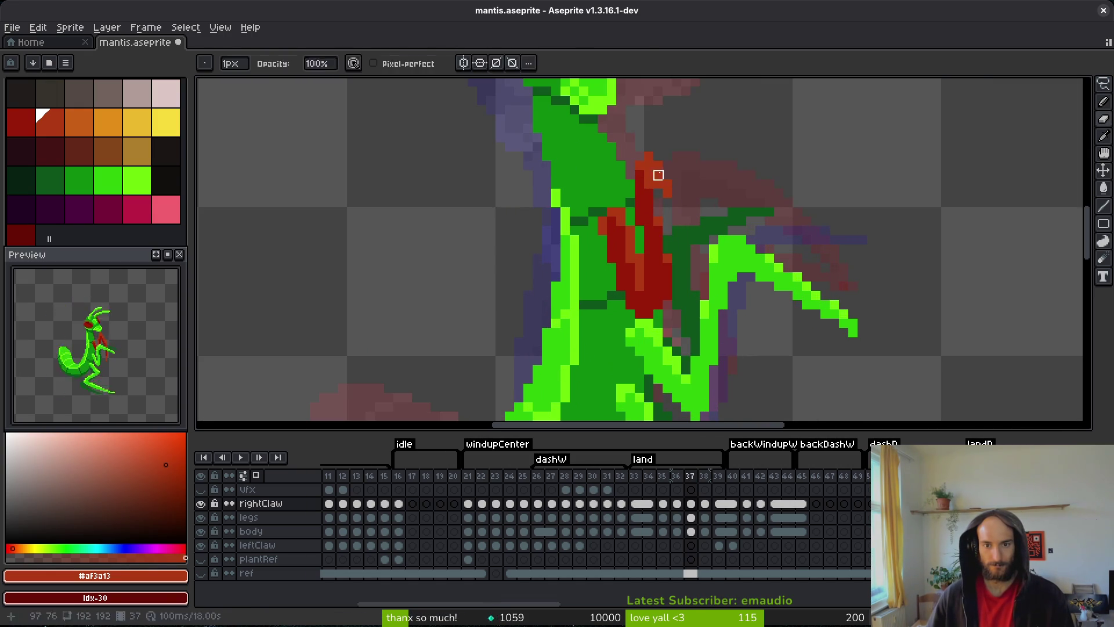
drag(676, 181, 749, 288)
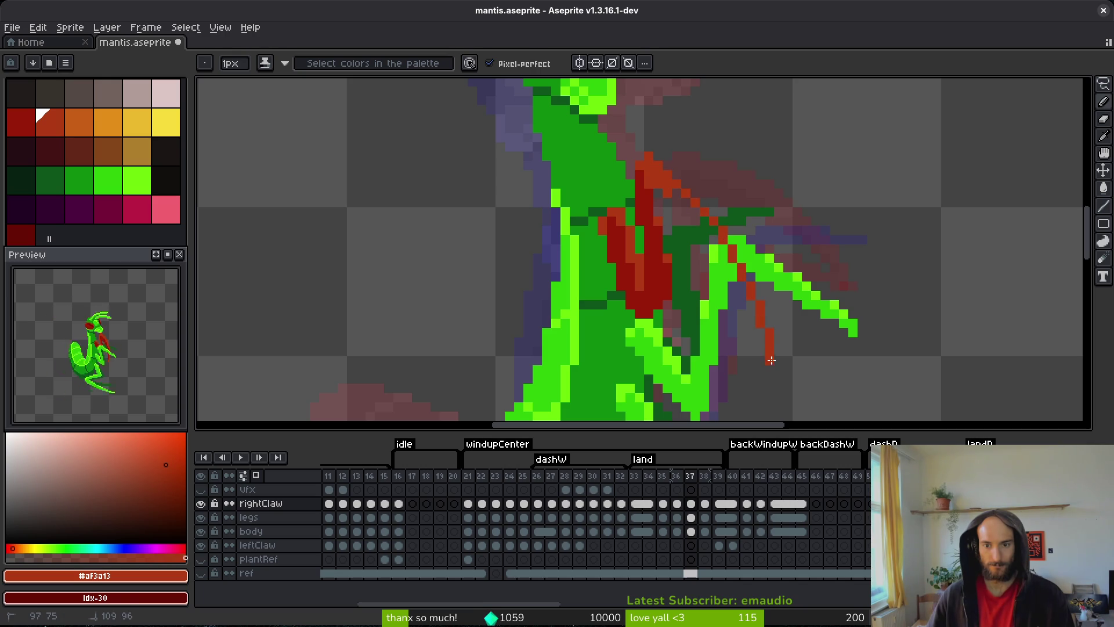
mouse_move(767, 348)
mouse_down()
mouse_move(725, 263)
mouse_move(671, 214)
mouse_up()
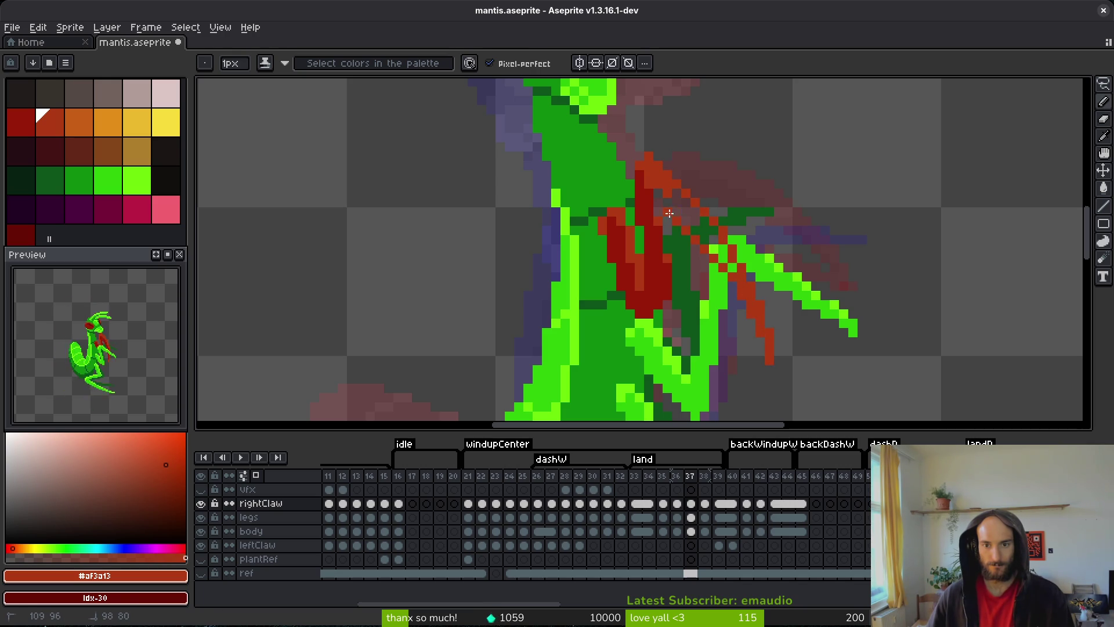
scroll(656, 203, up, 3)
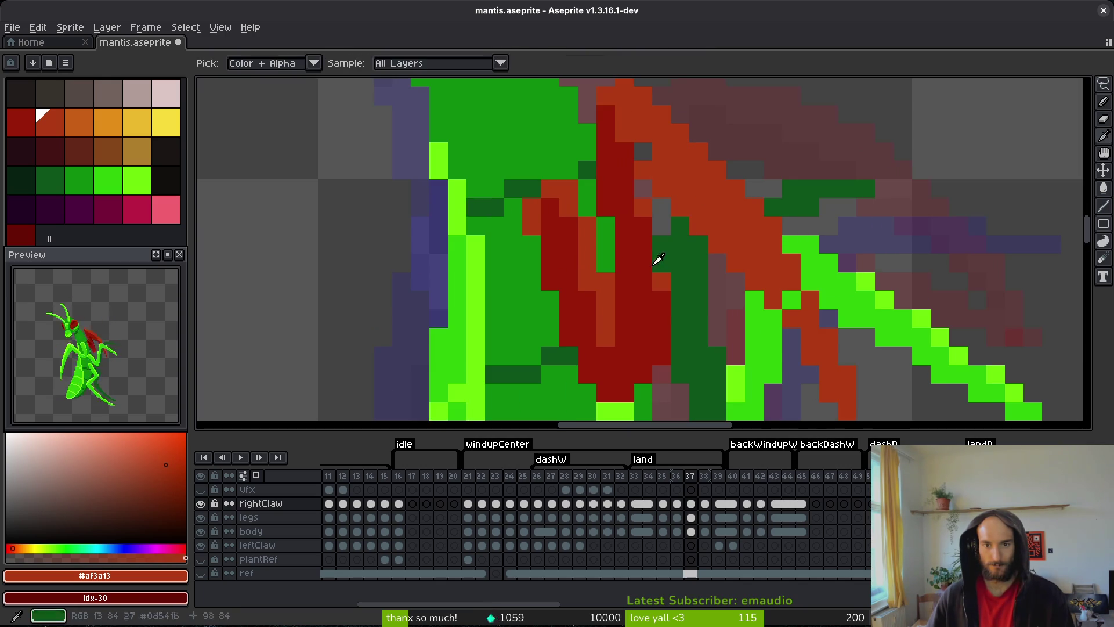
alt+click(645, 172)
mouse_move(645, 173)
mouse_down()
mouse_move(643, 152)
mouse_move(775, 287)
mouse_move(812, 351)
mouse_move(828, 357)
mouse_move(819, 358)
mouse_up()
- Add another dark-red line running up-left along the claw and save the sprite
scroll(821, 357, down, 1)
scroll(819, 359, down, 2)
alt+click(808, 234)
alt+click(794, 232)
mouse_move(784, 232)
mouse_down()
mouse_move(655, 104)
mouse_move(652, 141)
mouse_up()
scroll(689, 346, up, 2)
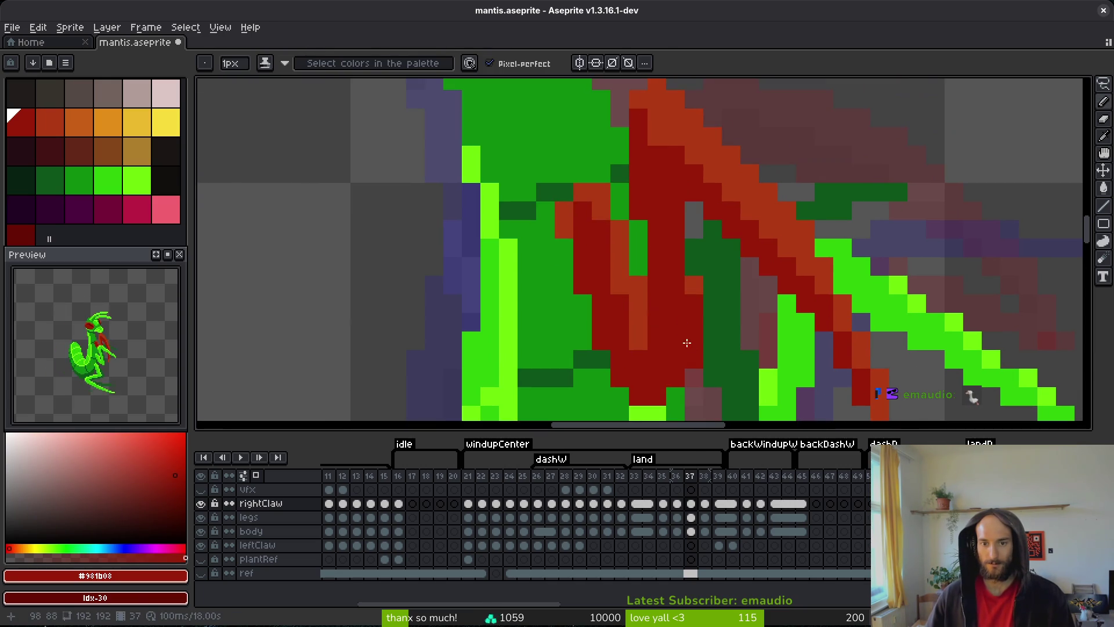
key(ctrl+s)
- Paint orange (#af3a13) highlights down the claw's dark strip, recolour three pixels dark red, and save
scroll(695, 355, down, 5)
scroll(632, 216, up, 5)
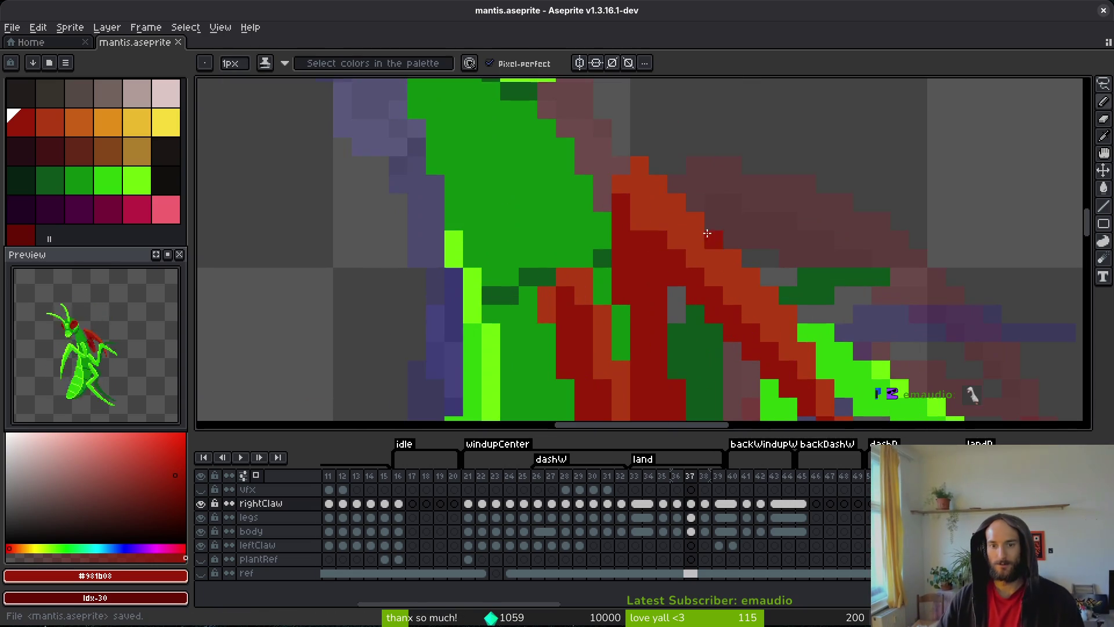
alt+click(632, 217)
drag(620, 232, 639, 348)
click(640, 351)
right_click(640, 331)
alt+right_click(641, 332)
right_click(639, 332)
scroll(684, 369, down, 3)
key(ctrl+s)
- Draw one more dark-red diagonal up the claw and save mantis.aseprite
scroll(638, 249, up, 1)
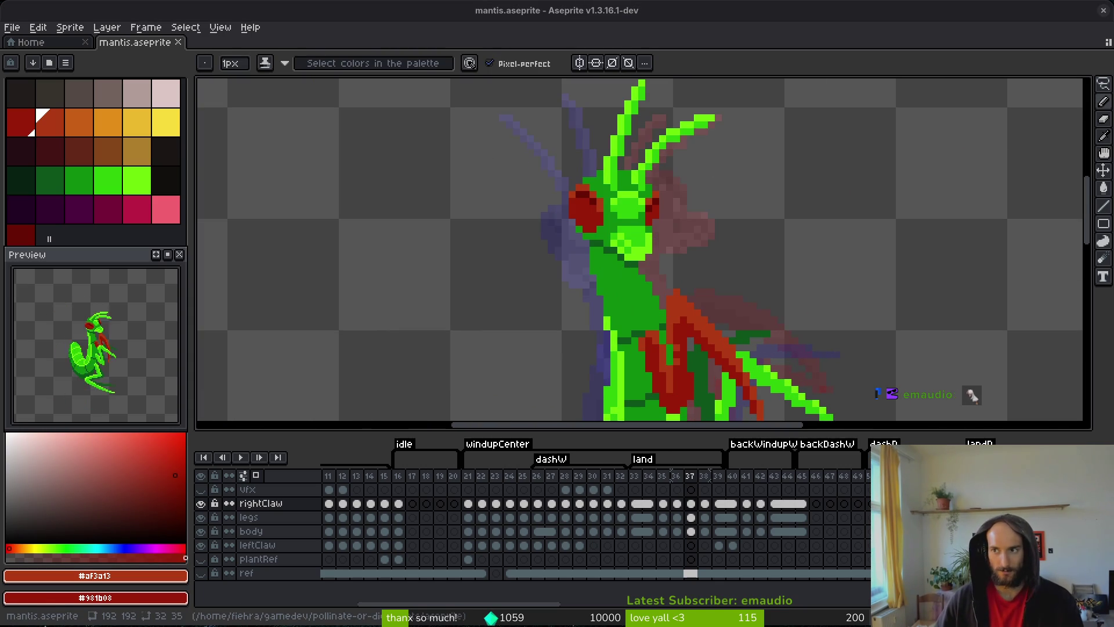
scroll(735, 382, up, 5)
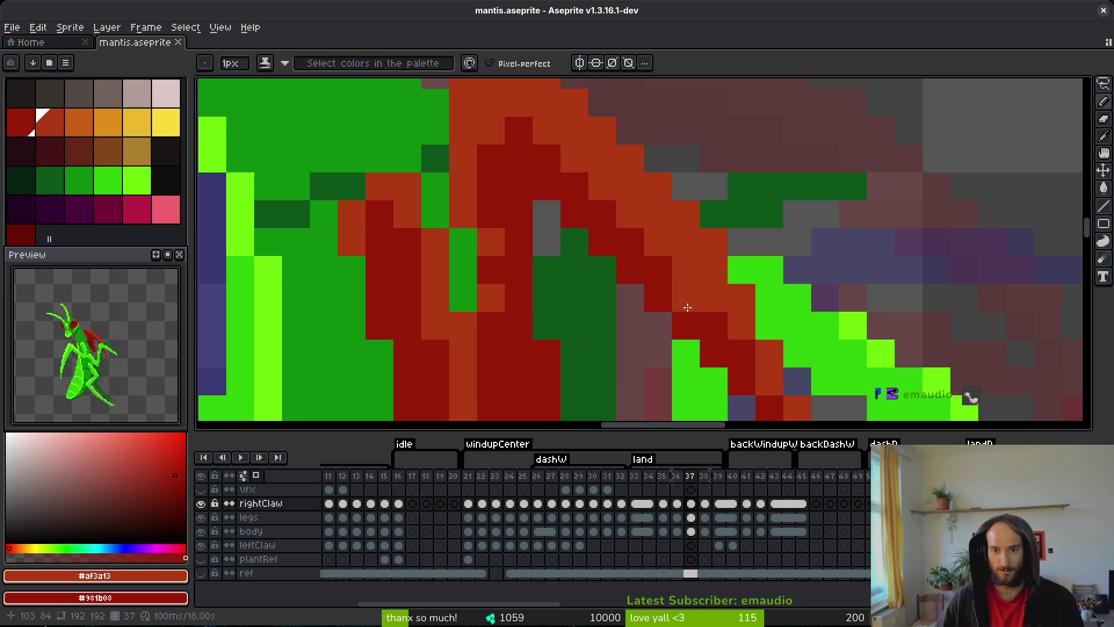
scroll(739, 275, down, 6)
key(ctrl+s)
scroll(658, 253, up, 5)
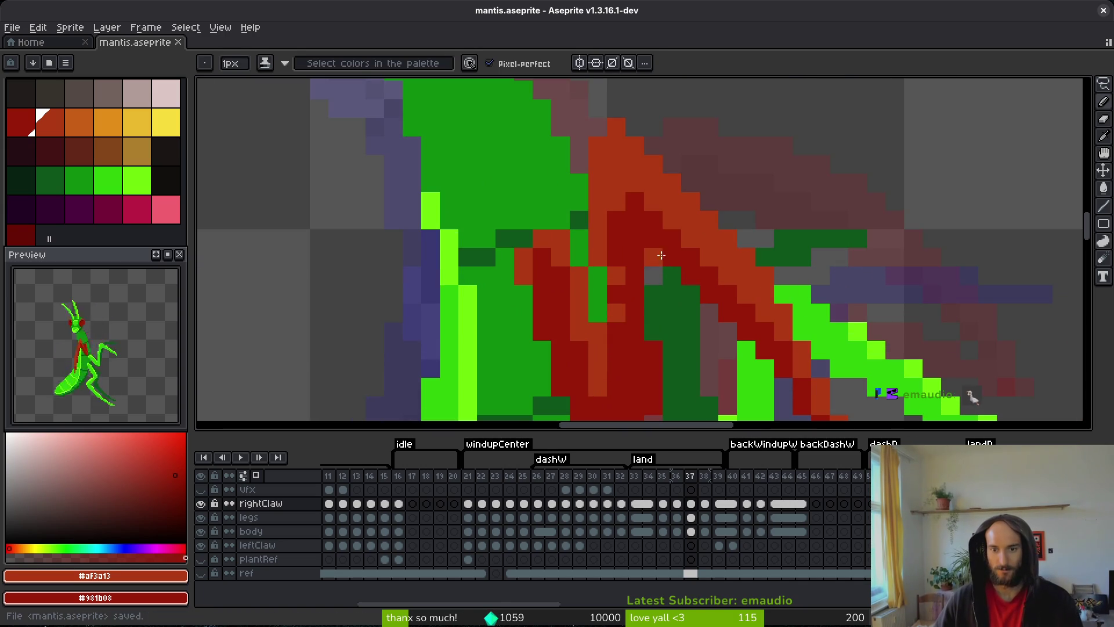
scroll(661, 261, down, 5)
key(v)
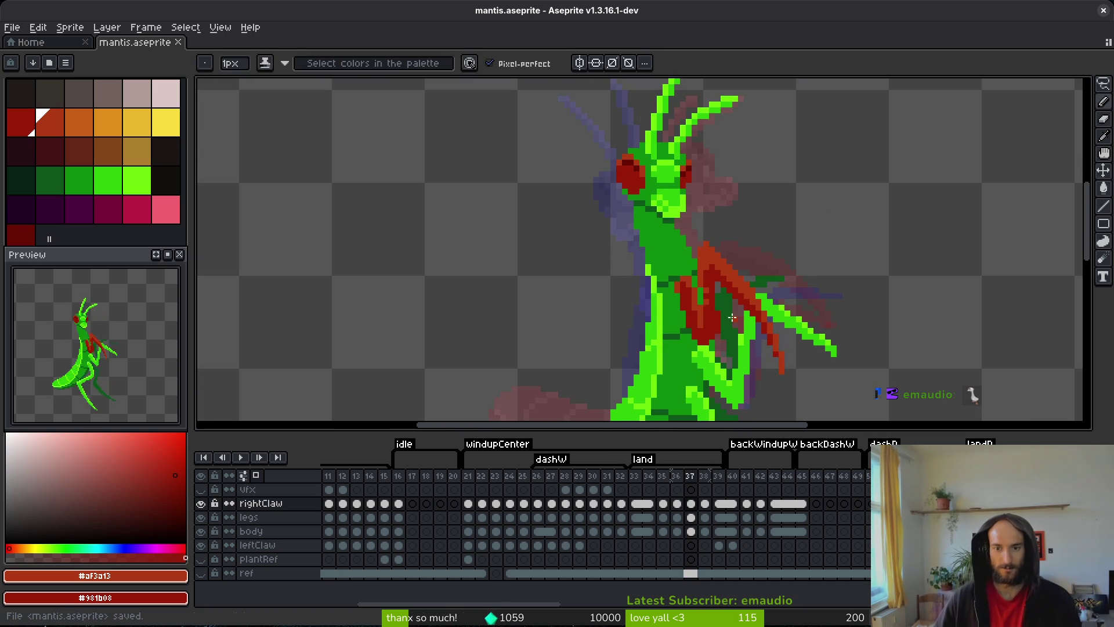
key(b)
scroll(757, 337, up, 3)
click(722, 325)
drag(711, 307, 634, 229)
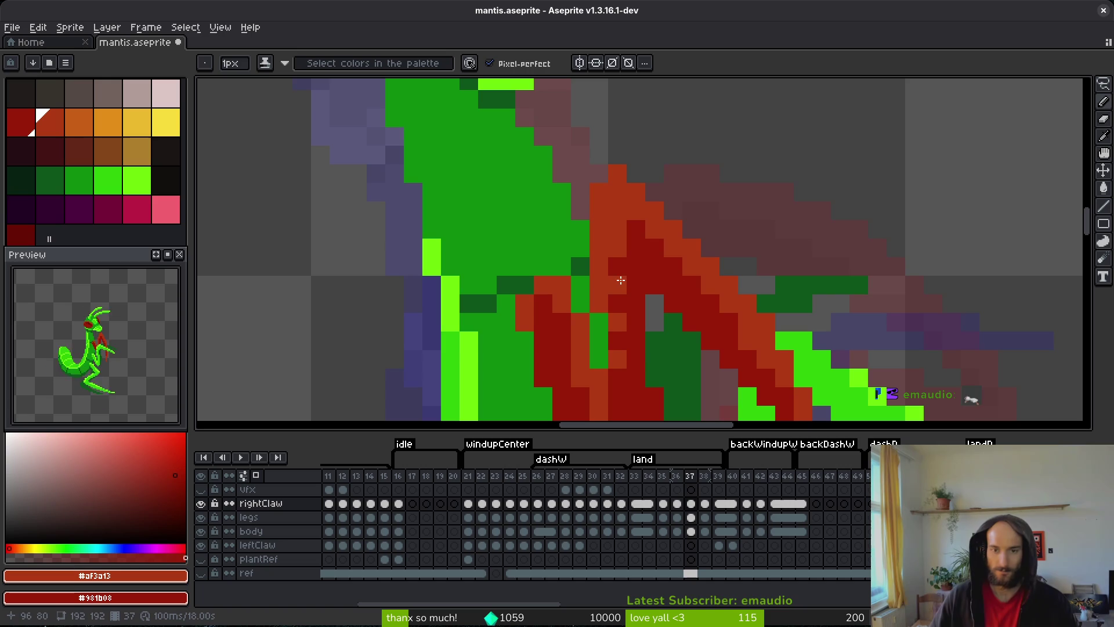
key(ctrl+s)
scroll(873, 357, down, 4)
scroll(824, 352, up, 3)
- Extend the claw tip with two red pixels and a stroke back along the claw, saving
scroll(800, 256, down, 1)
scroll(885, 295, down, 2)
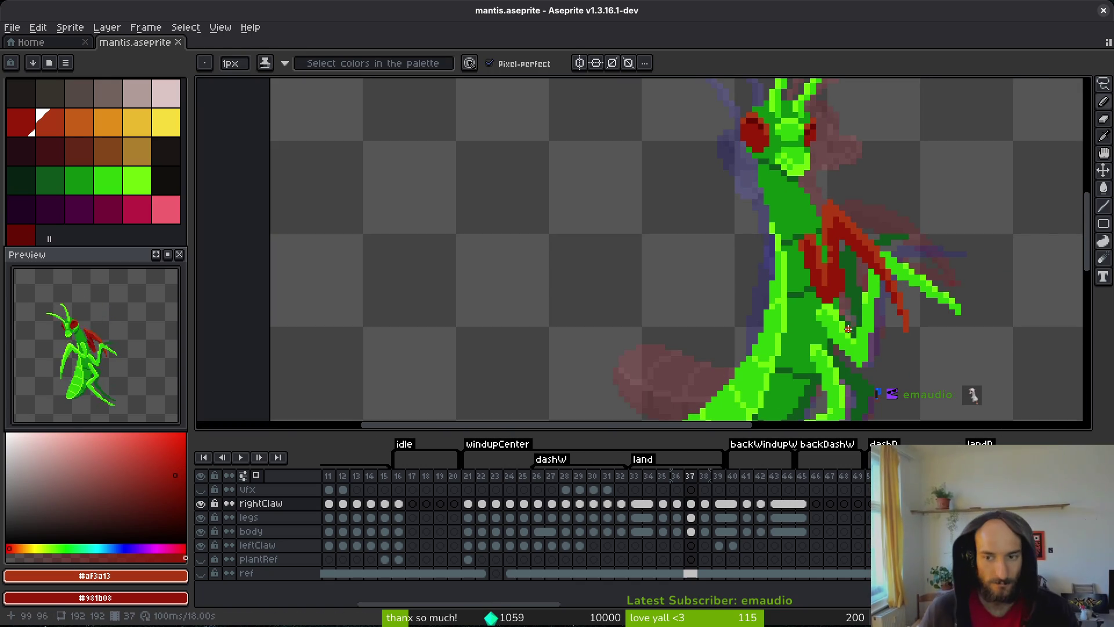
scroll(908, 315, up, 2)
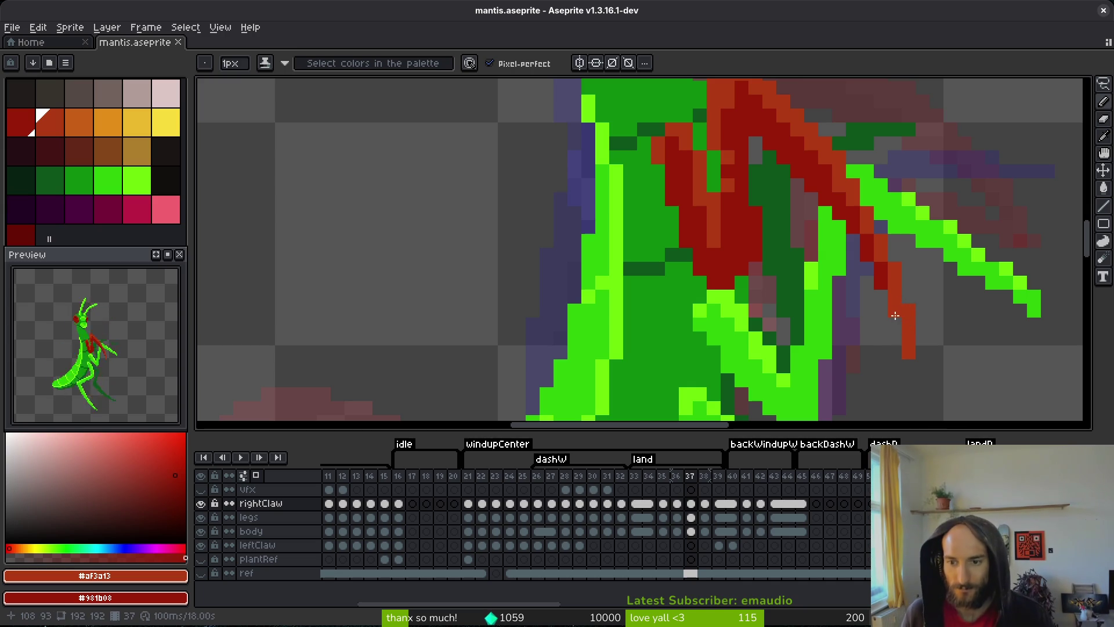
drag(894, 320, 910, 315)
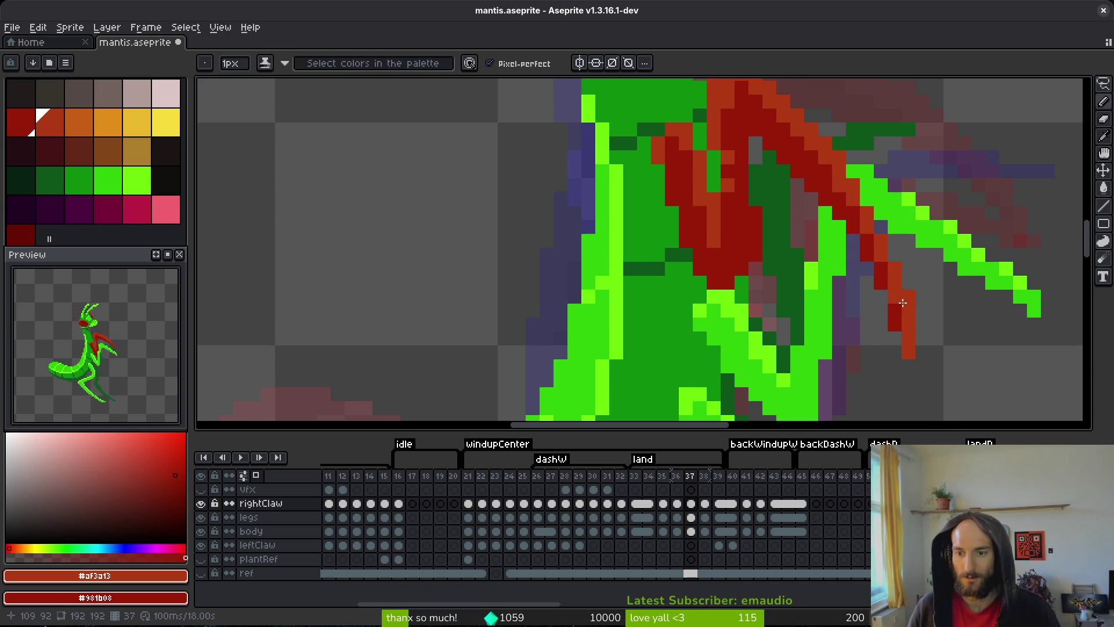
key(ctrl+s)
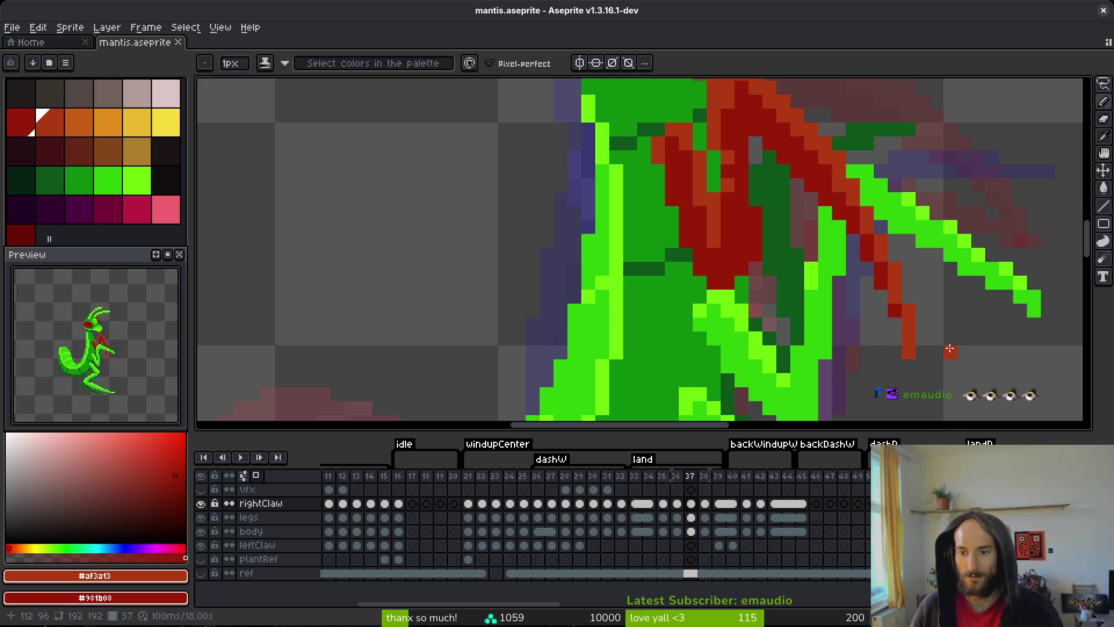
scroll(946, 339, down, 3)
drag(861, 325, 756, 258)
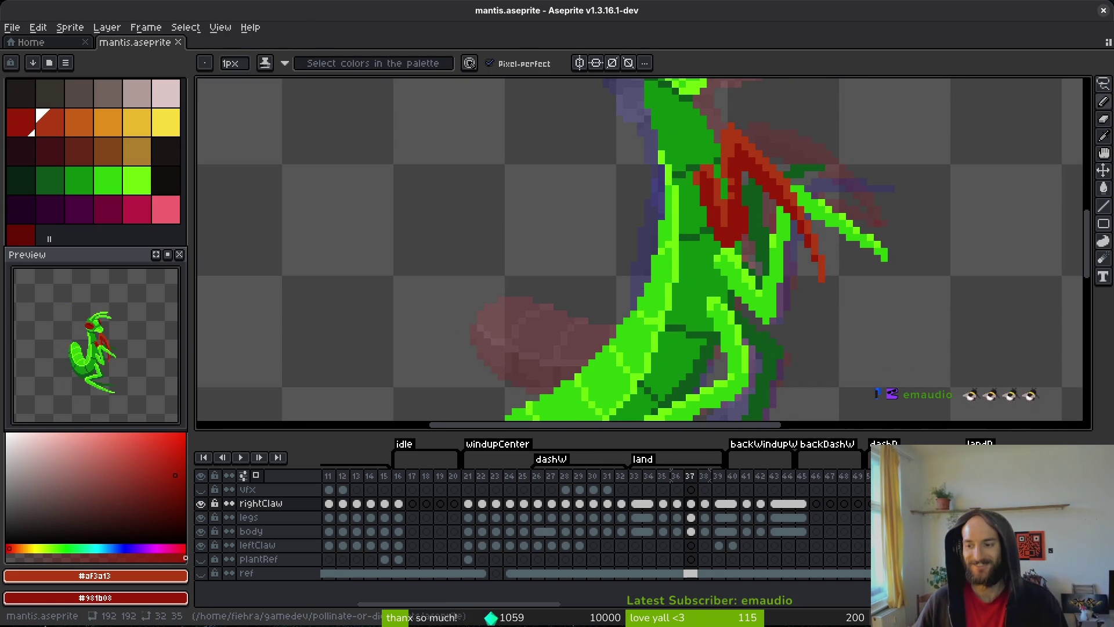
key(ctrl+s)
- Compare against the neighbouring frame, then paint dark-red pixels on the claw
scroll(703, 246, up, 4)
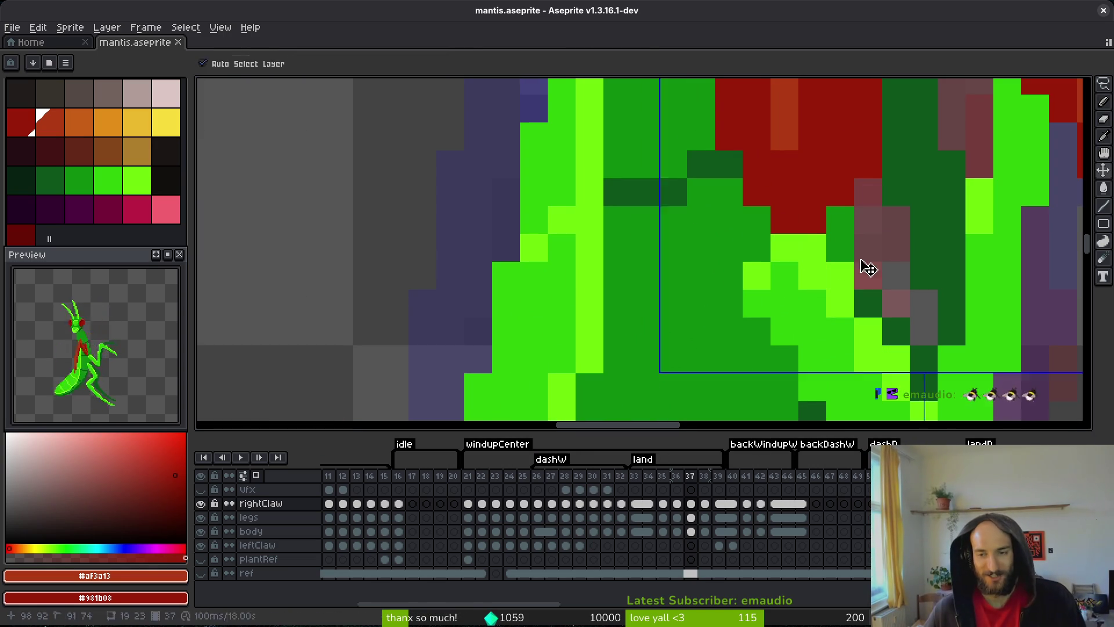
scroll(841, 267, down, 4)
key(alt)
key(Left)
key(Right)
key(Left)
key(Right)
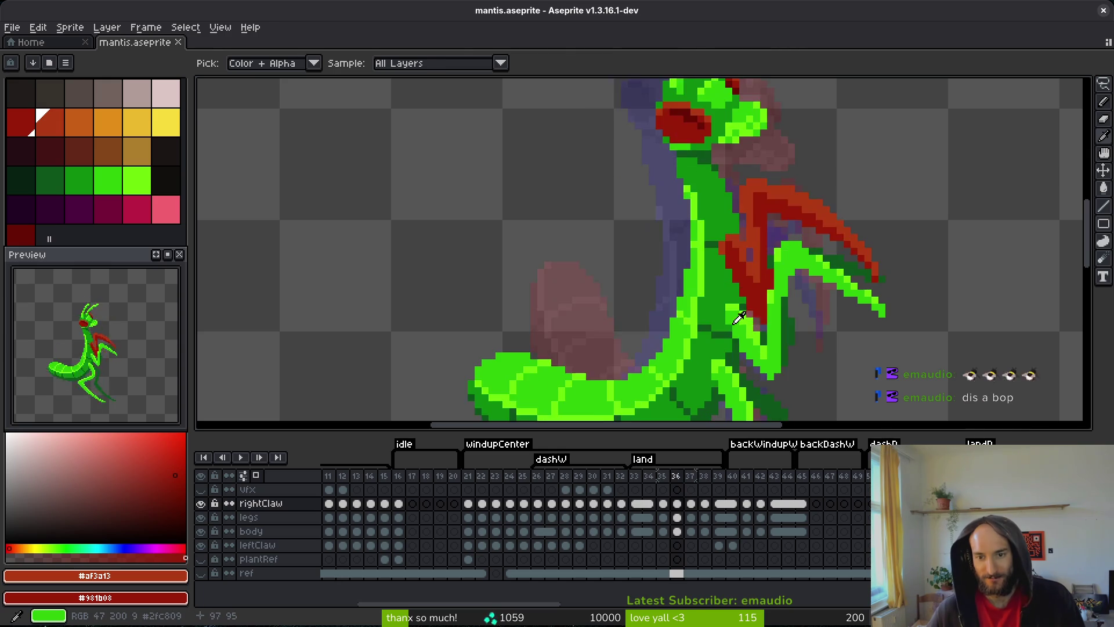
scroll(748, 300, up, 3)
mouse_move(710, 310)
mouse_down()
mouse_move(716, 298)
mouse_move(736, 301)
mouse_up()
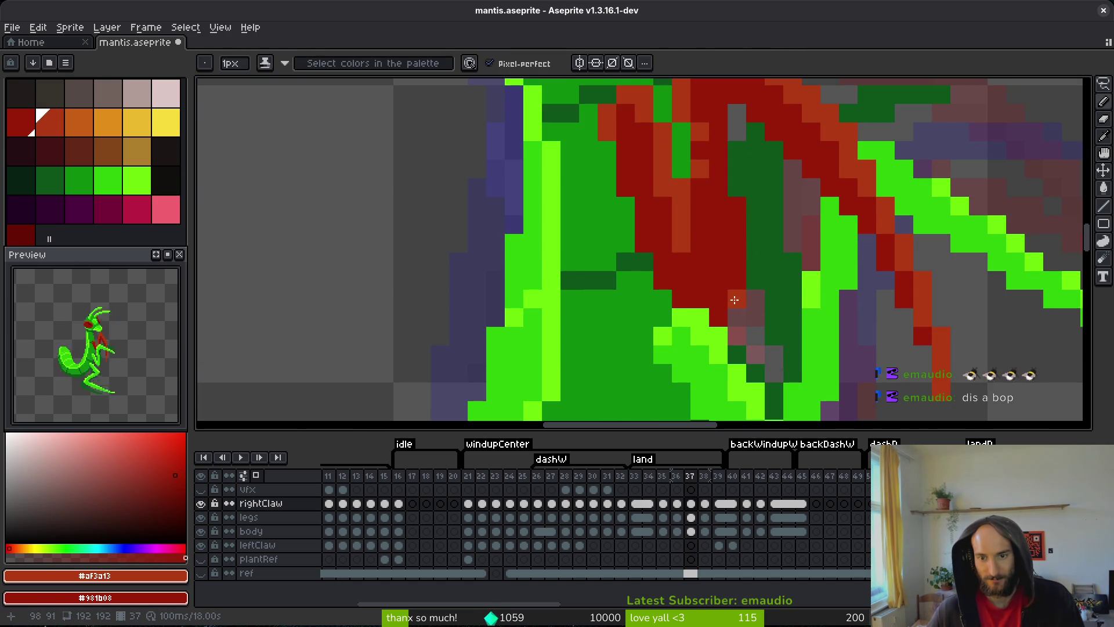
- Erase a stray dark-red pixel on the claw, revealing green, and save the sprite
key(e)
click(700, 244)
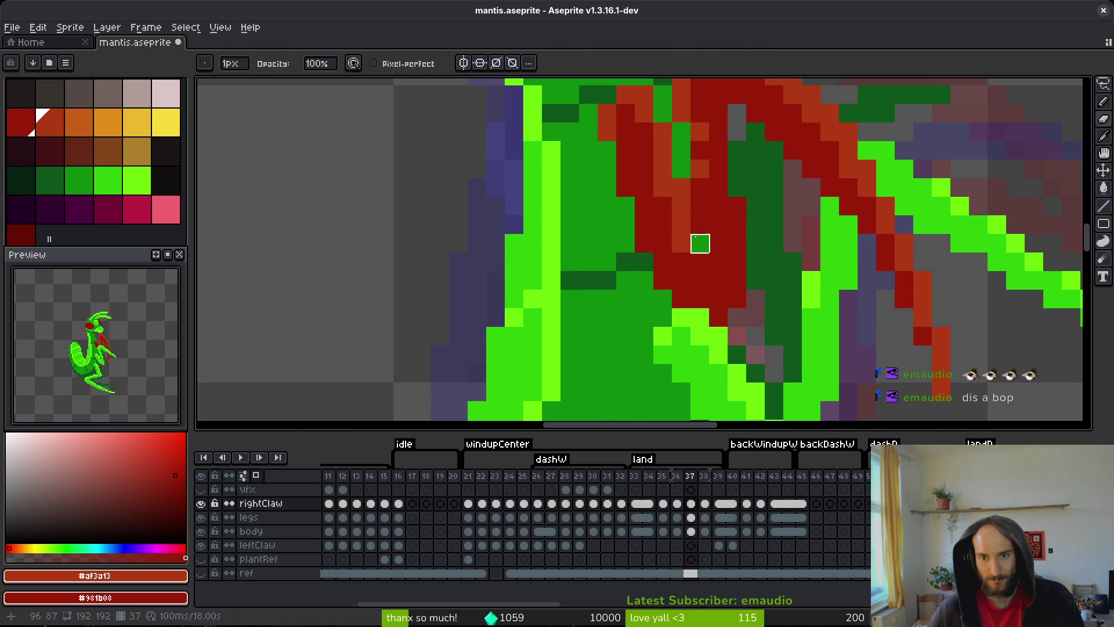
key(b)
scroll(721, 265, down, 3)
scroll(721, 265, up, 3)
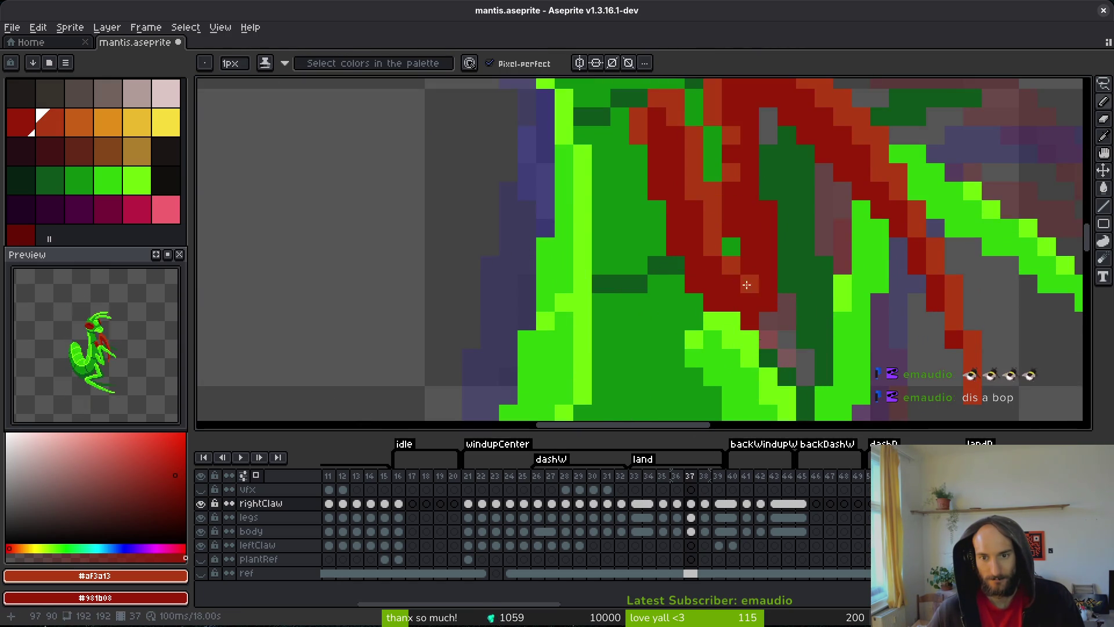
scroll(735, 276, down, 3)
key(ctrl+s)
scroll(698, 260, up, 3)
scroll(765, 294, down, 3)
key(ctrl+s)
- Save again and paint one more single pixel on the claw
scroll(754, 287, up, 3)
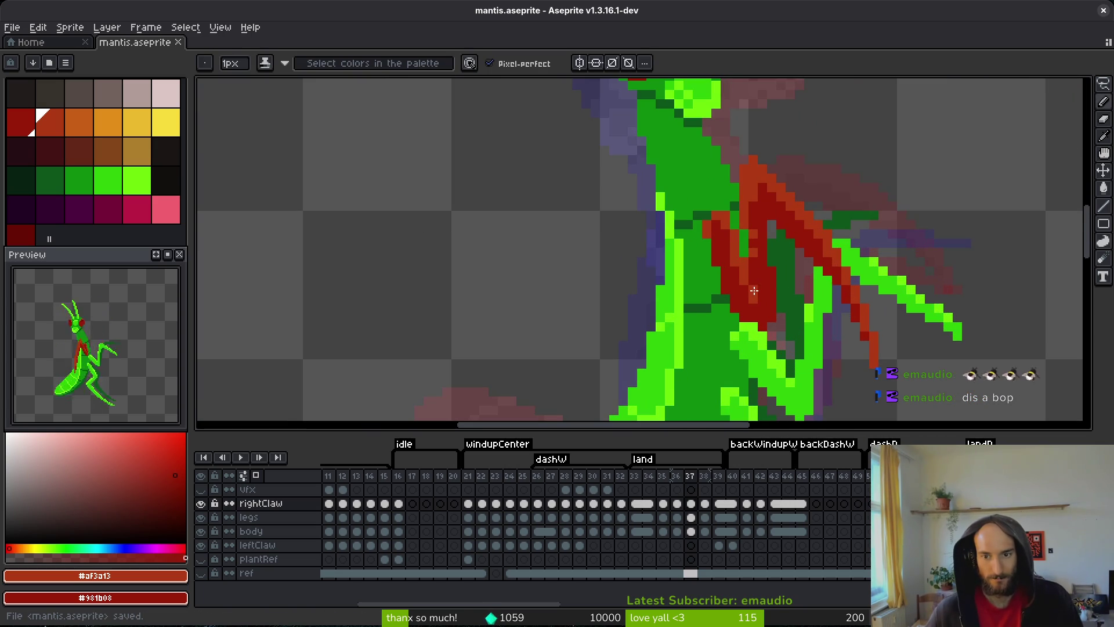
scroll(775, 316, down, 2)
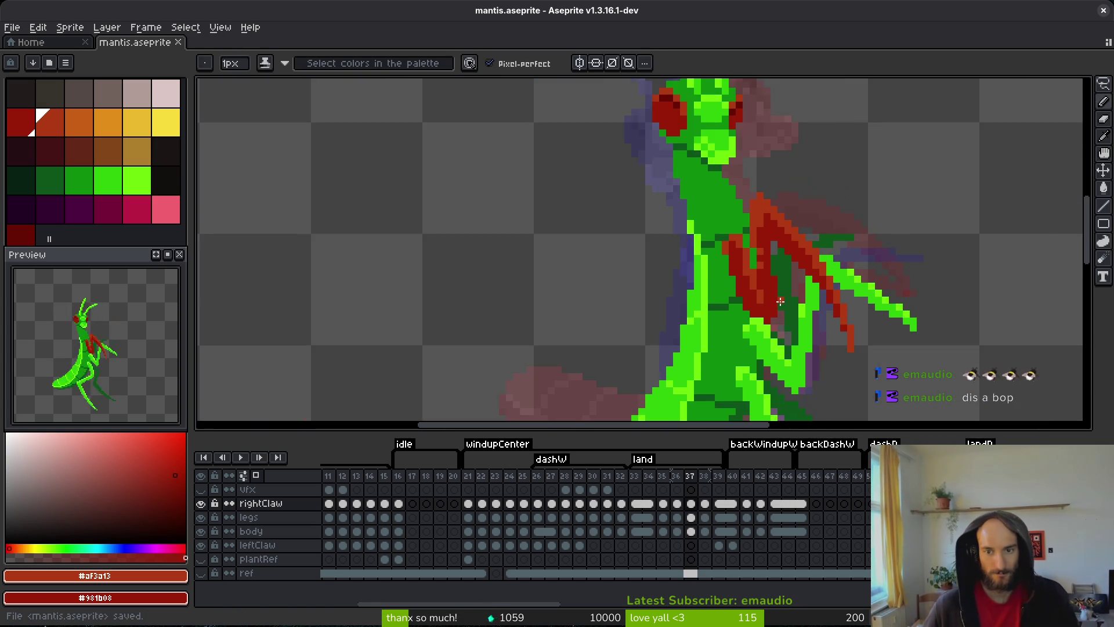
scroll(761, 267, up, 4)
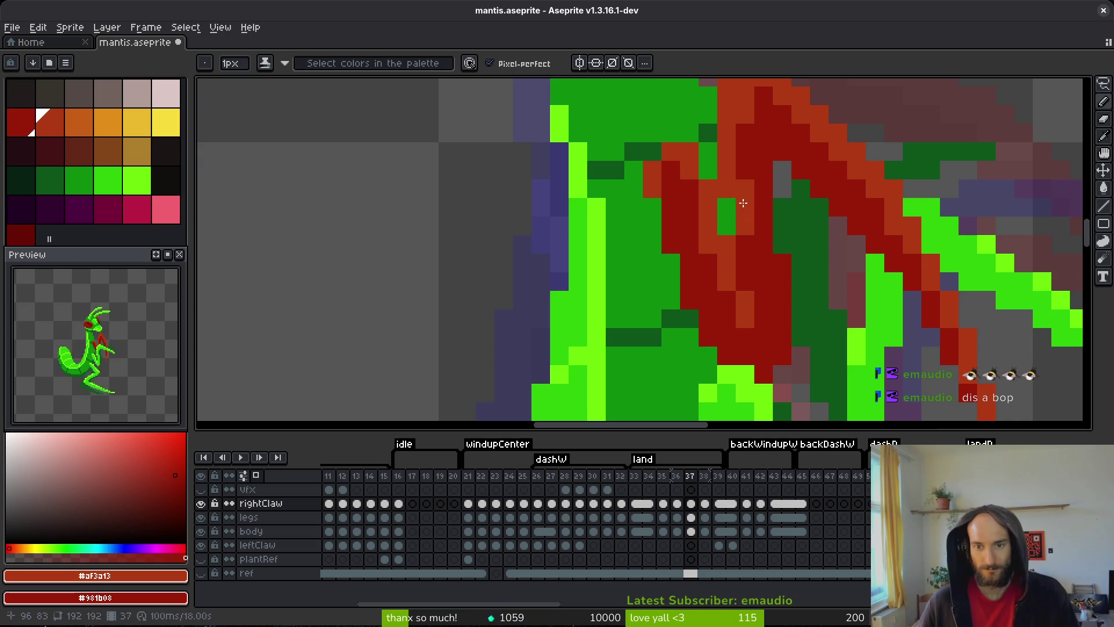
scroll(753, 225, down, 5)
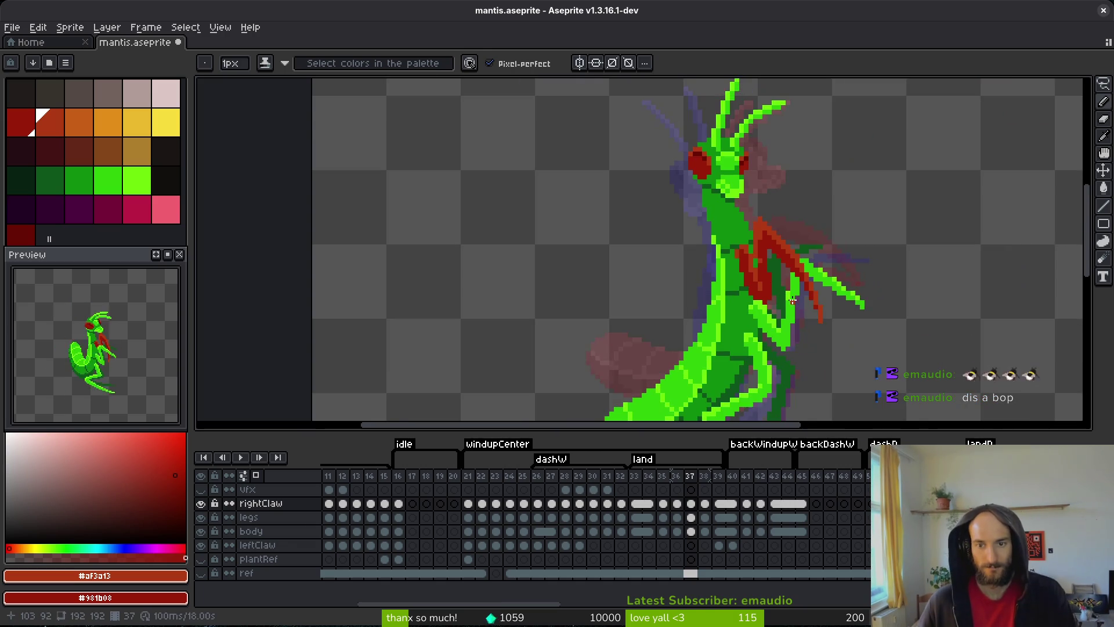
scroll(735, 226, up, 4)
key(e)
key(b)
scroll(754, 258, down, 3)
key(ctrl+s)
scroll(755, 257, up, 3)
click(801, 258)
scroll(828, 318, down, 3)
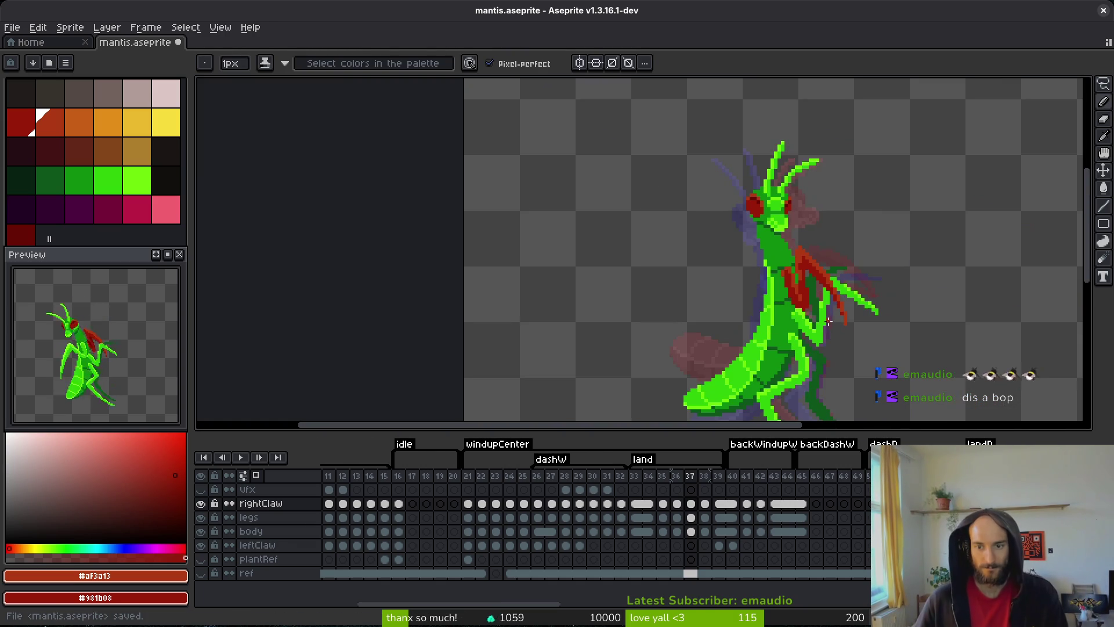
scroll(793, 277, up, 3)
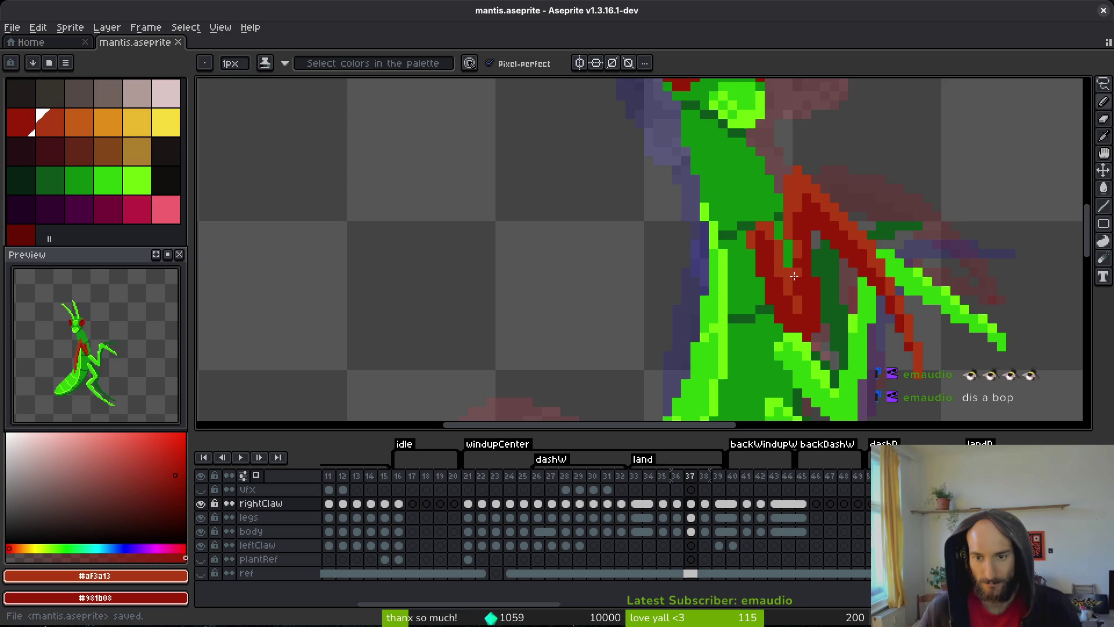
scroll(836, 305, down, 3)
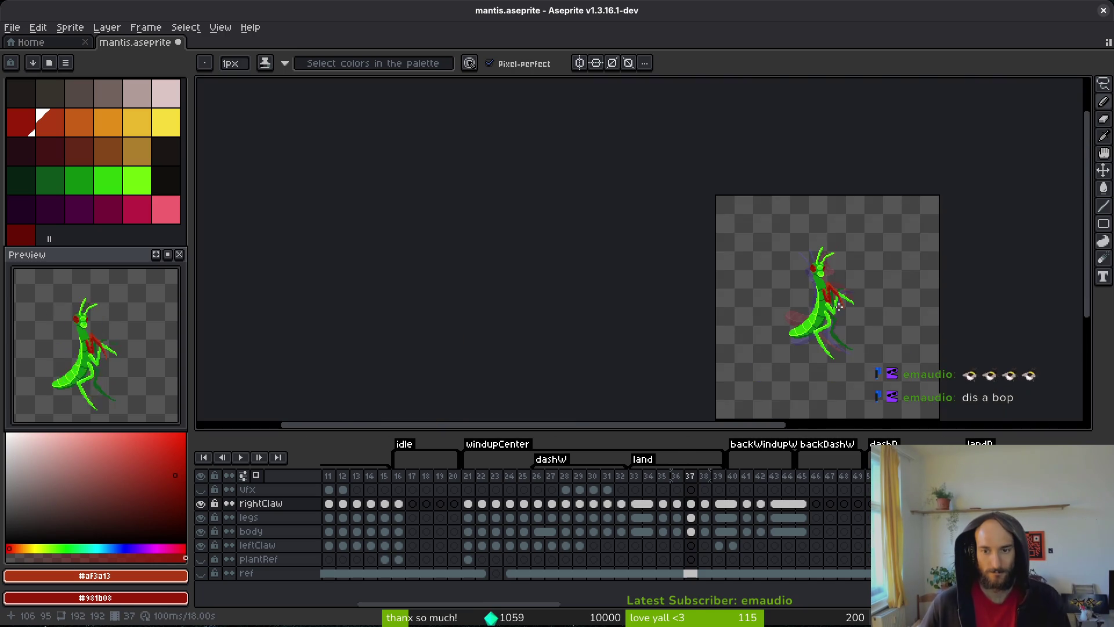
- Save the sprite and step forward through frames 39 to 41
scroll(835, 305, up, 2)
key(ctrl+s)
key(i)
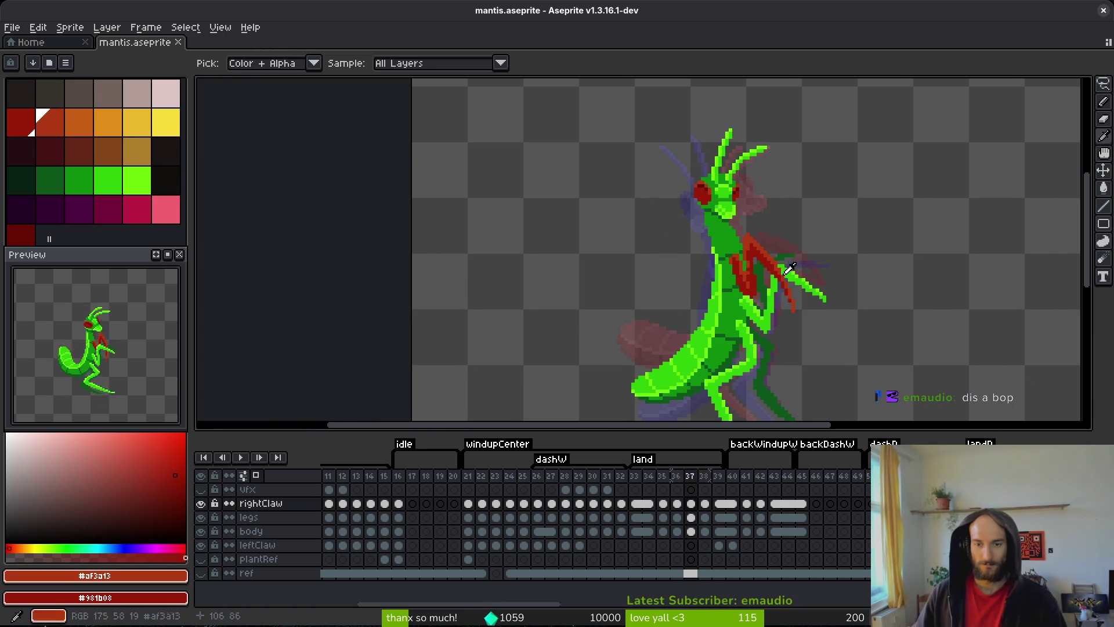
key(Right)
key(Right)
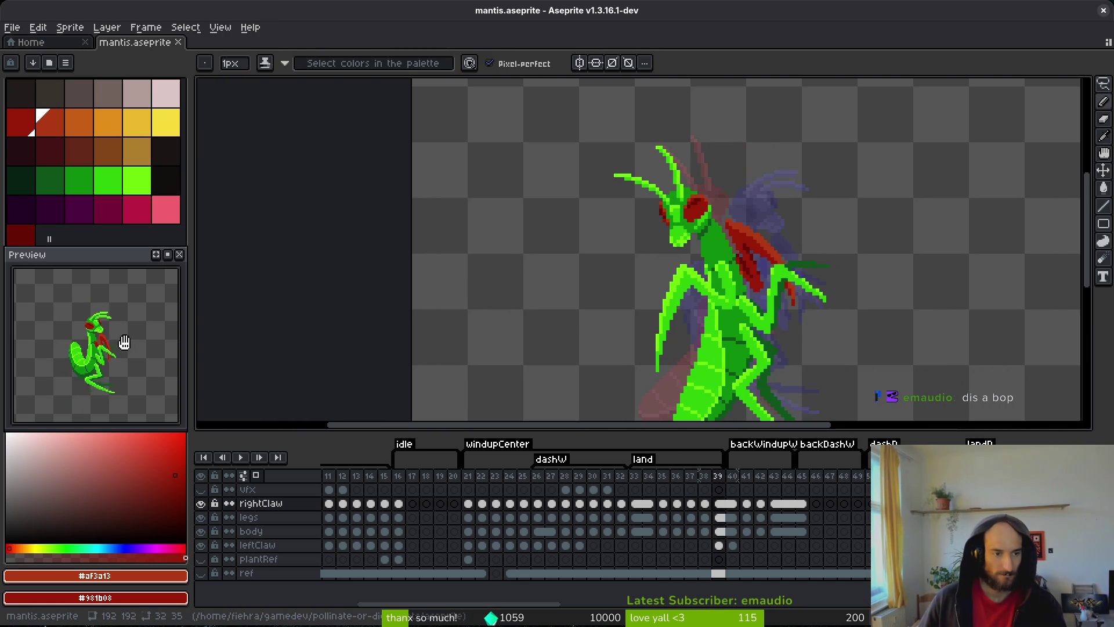
key(i)
key(Right)
key(Right)
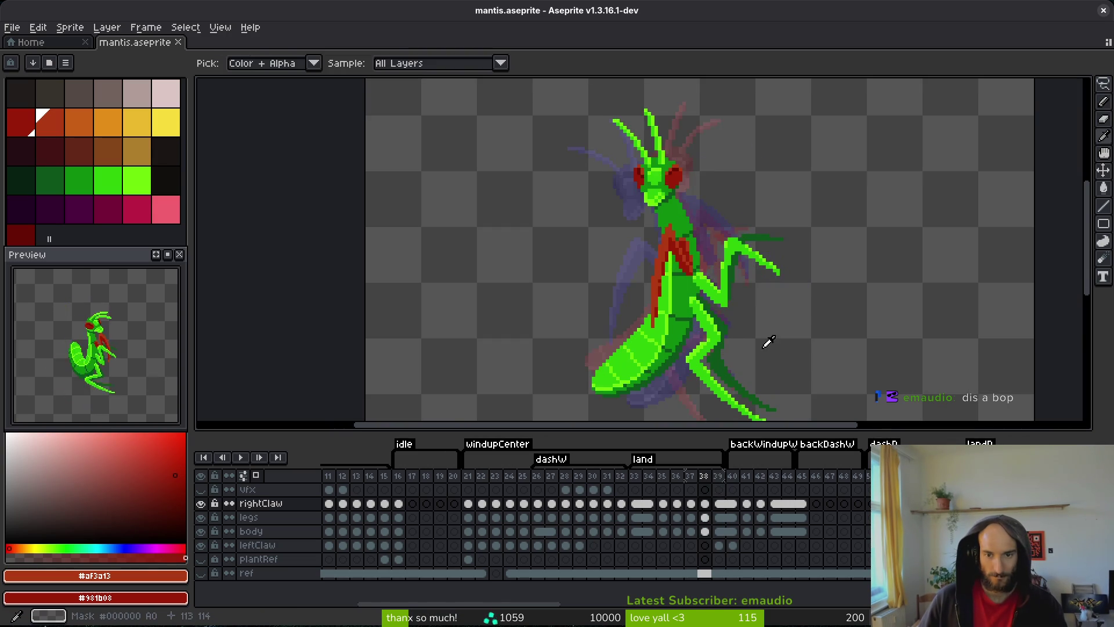
- Flip between frames 40 and 41, then step back past frame 37 to the dashW frames
key(Left)
key(Right)
key(Left)
key(Right)
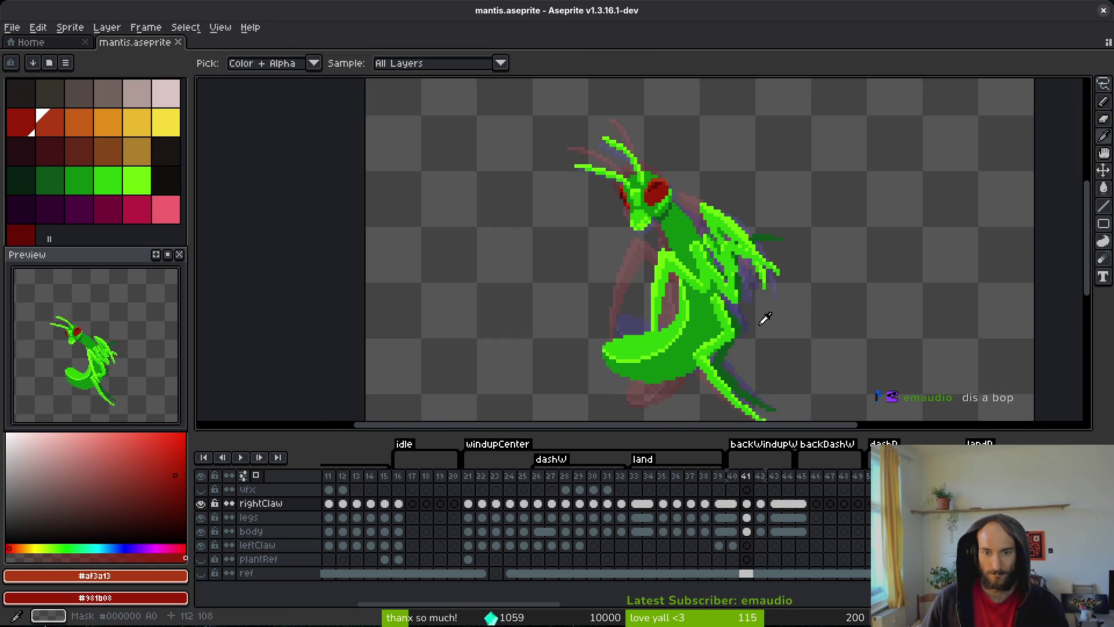
key(Left)
key(Left)
key(Left)
key(Right)
key(Left)
key(Left)
key(Left)
key(Left)
key(Left)
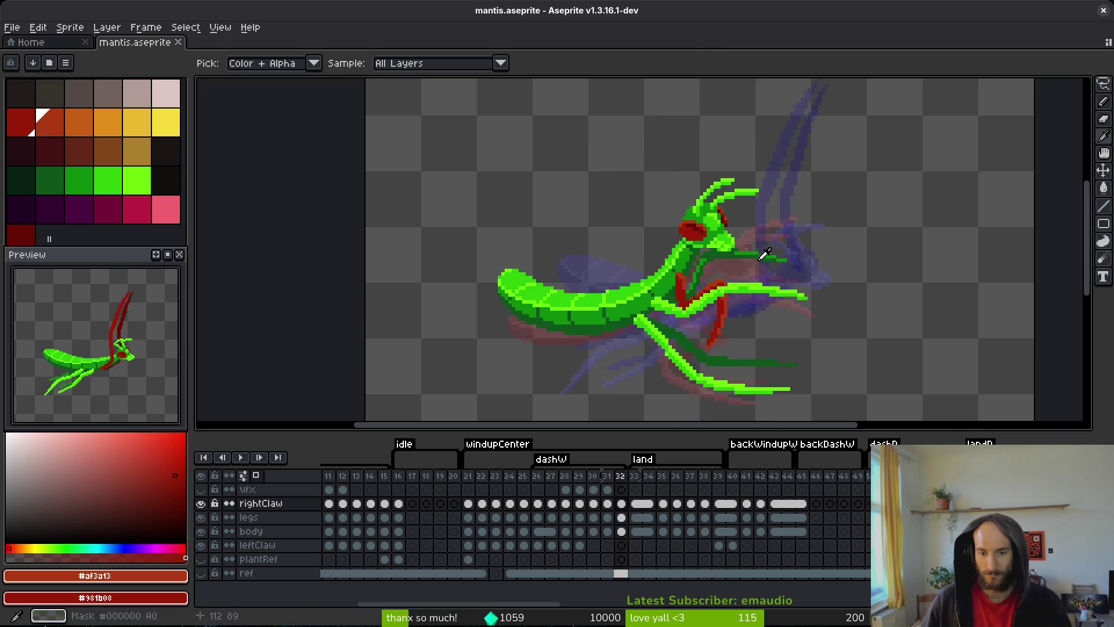
key(Right)
drag(727, 355, 702, 280)
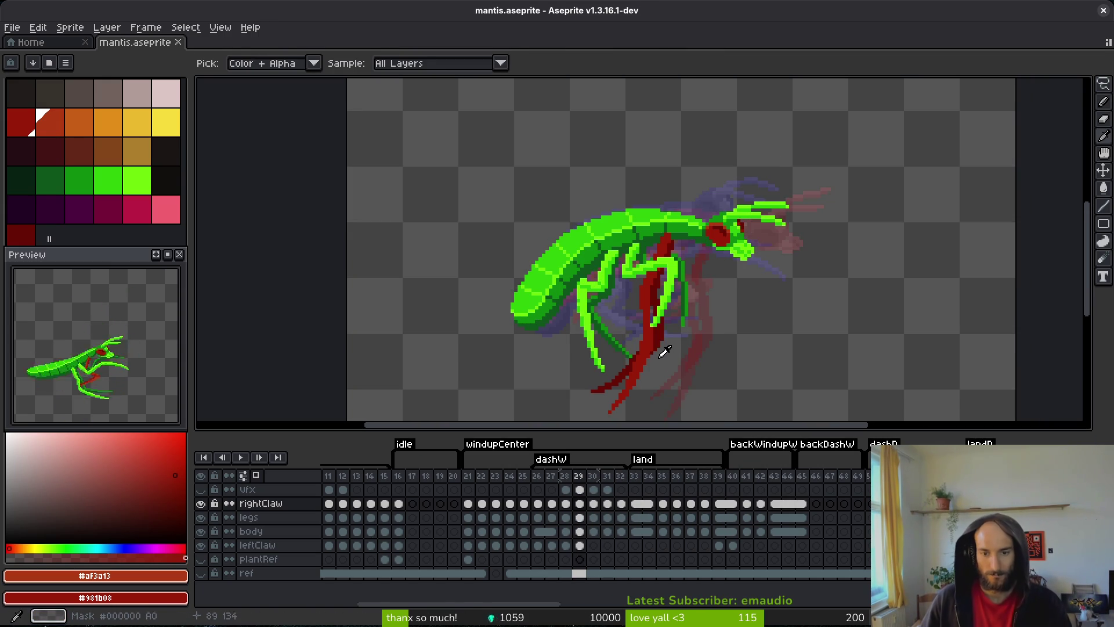
- Eyedrop the dark red #6a0d05 and shade down the upper claw, undoing one edge stroke
click(673, 266)
scroll(673, 266, up, 3)
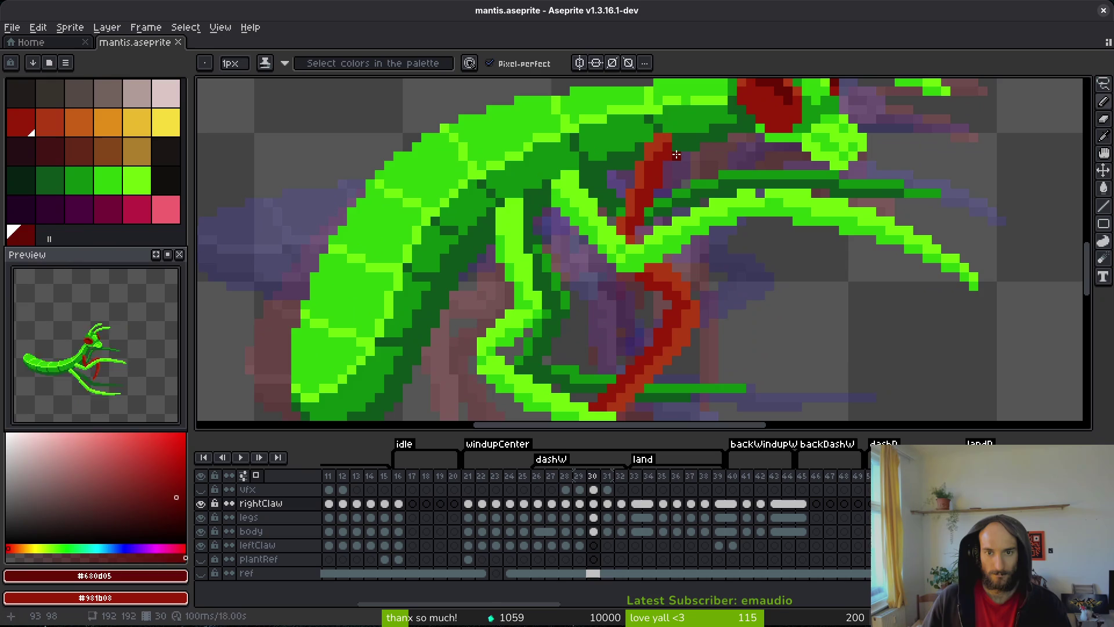
mouse_move(676, 154)
mouse_down()
mouse_move(671, 198)
mouse_move(667, 170)
mouse_move(660, 196)
mouse_move(665, 231)
mouse_up()
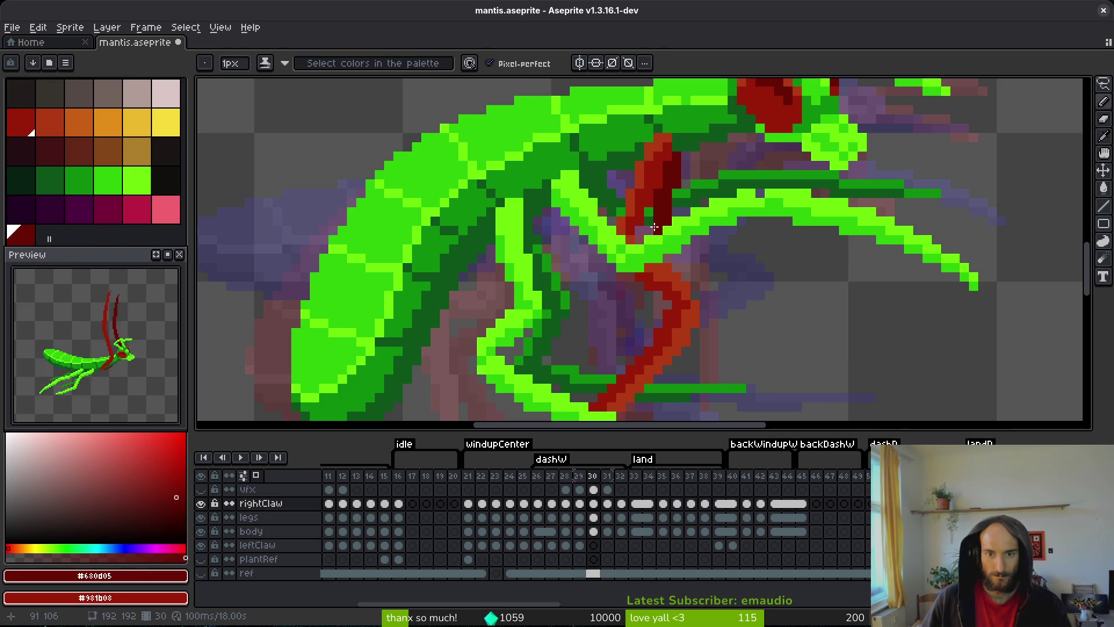
scroll(653, 221, down, 2)
scroll(734, 228, up, 2)
click(664, 145)
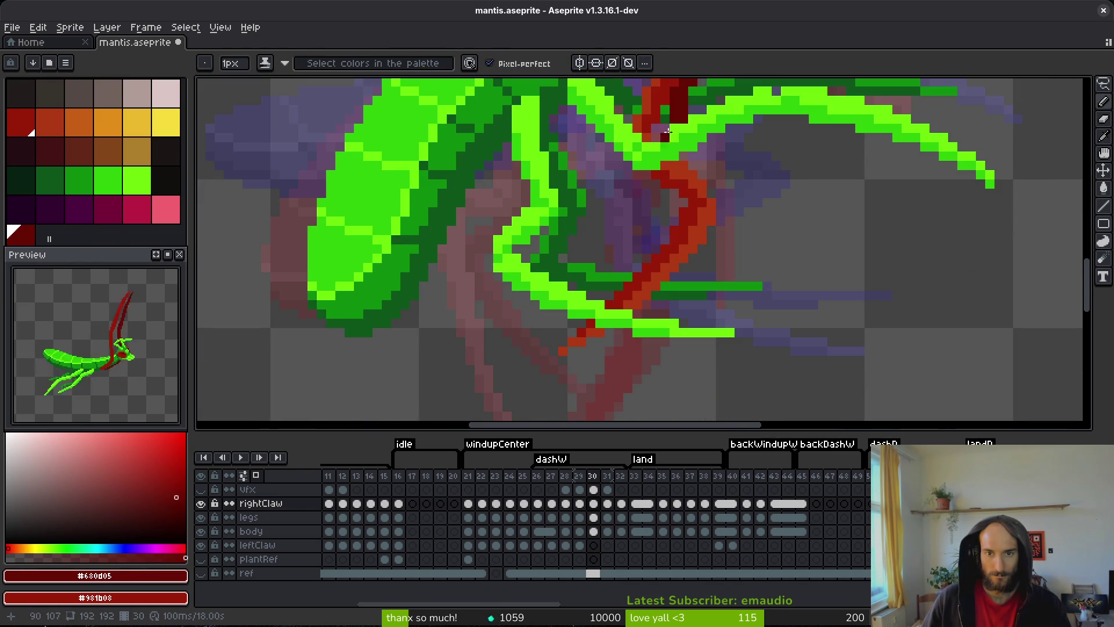
drag(693, 157, 754, 194)
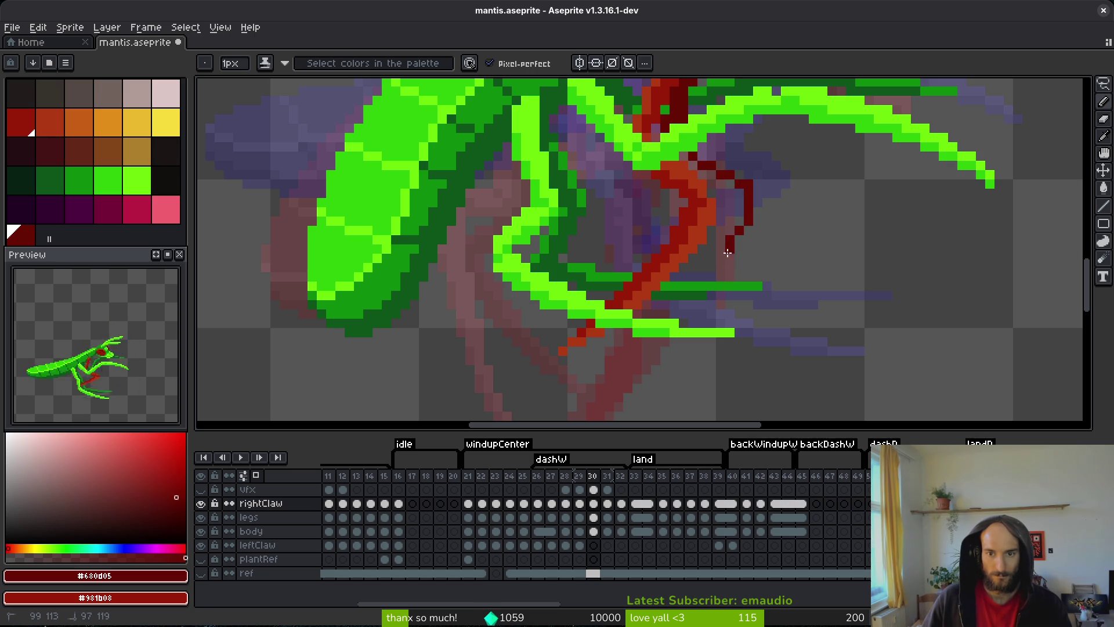
key(ctrl+z)
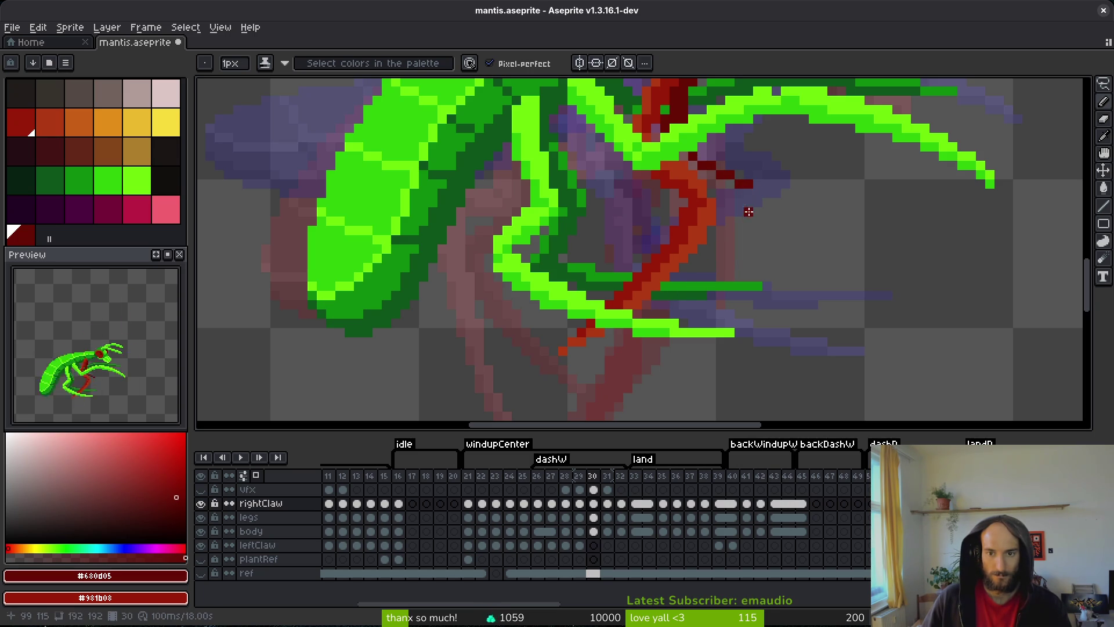
- Add dark-red shading to the lower claw and upper claw edge, then save
drag(678, 312, 629, 355)
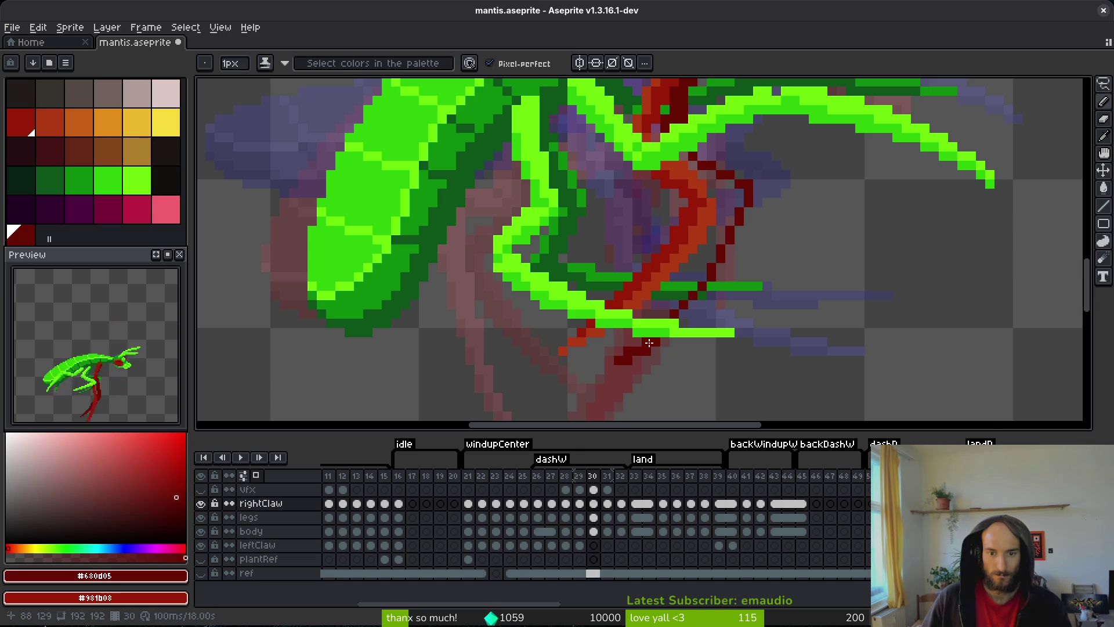
drag(714, 233, 723, 218)
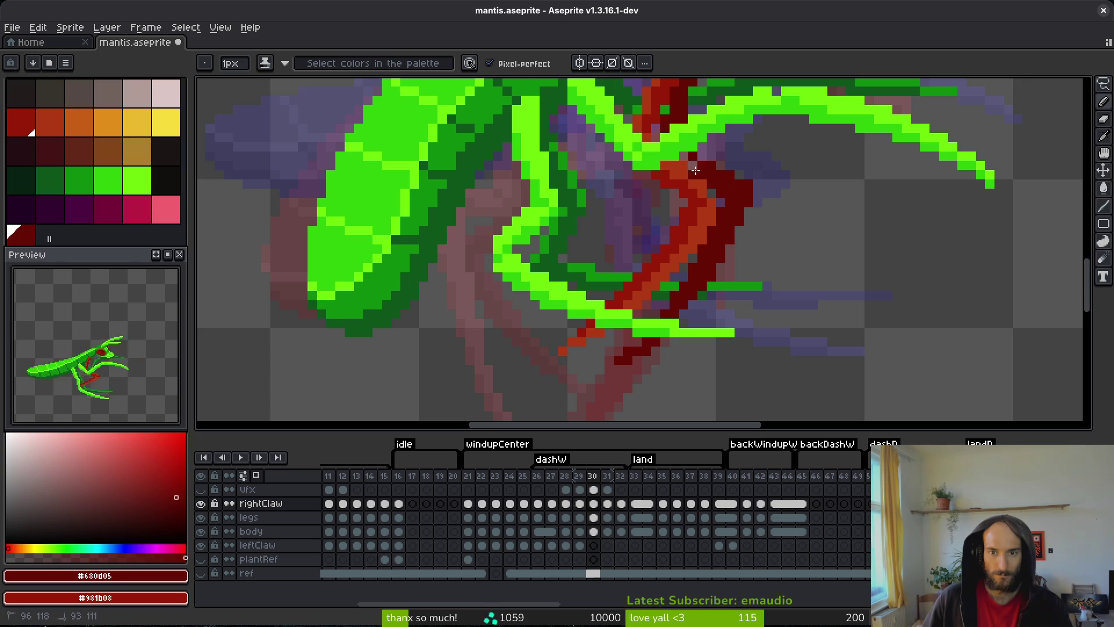
scroll(694, 156, up, 3)
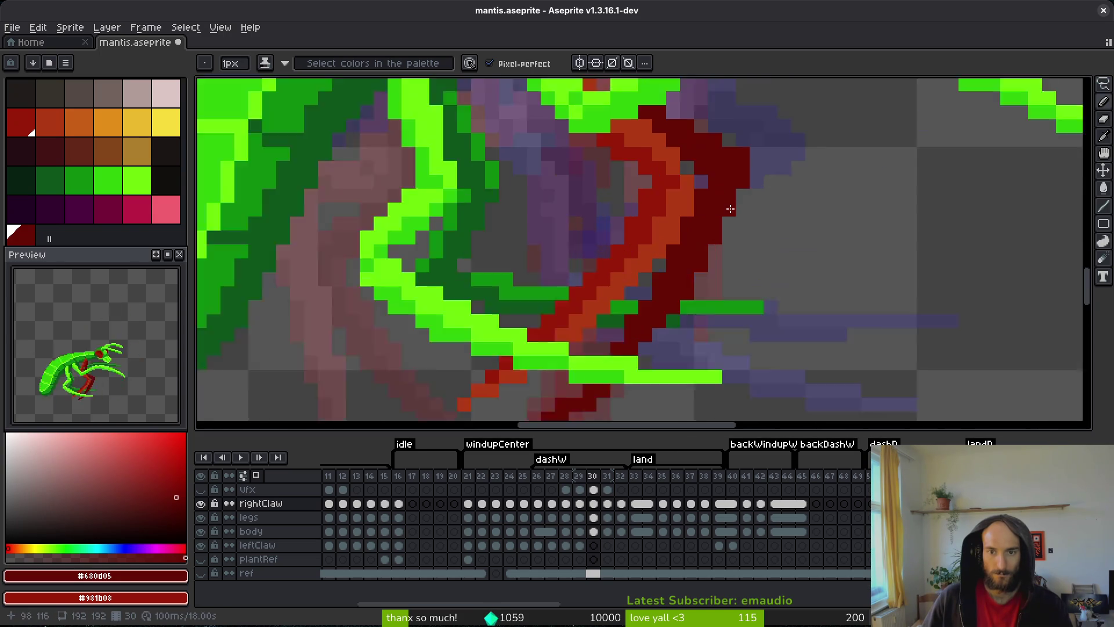
scroll(692, 144, down, 3)
key(ctrl+s)
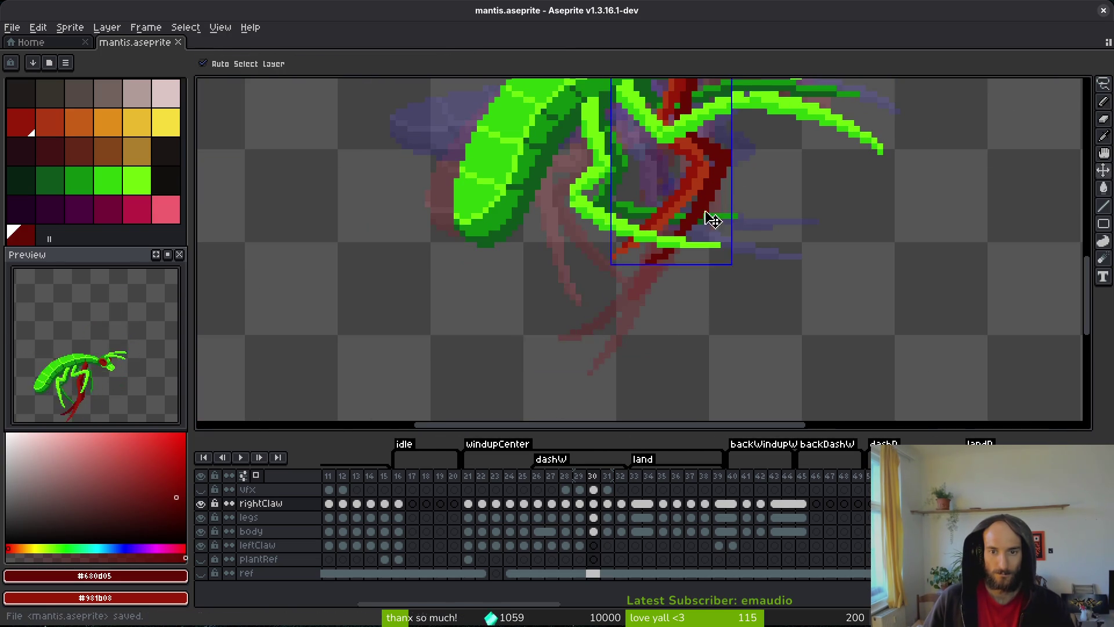
scroll(702, 242, up, 3)
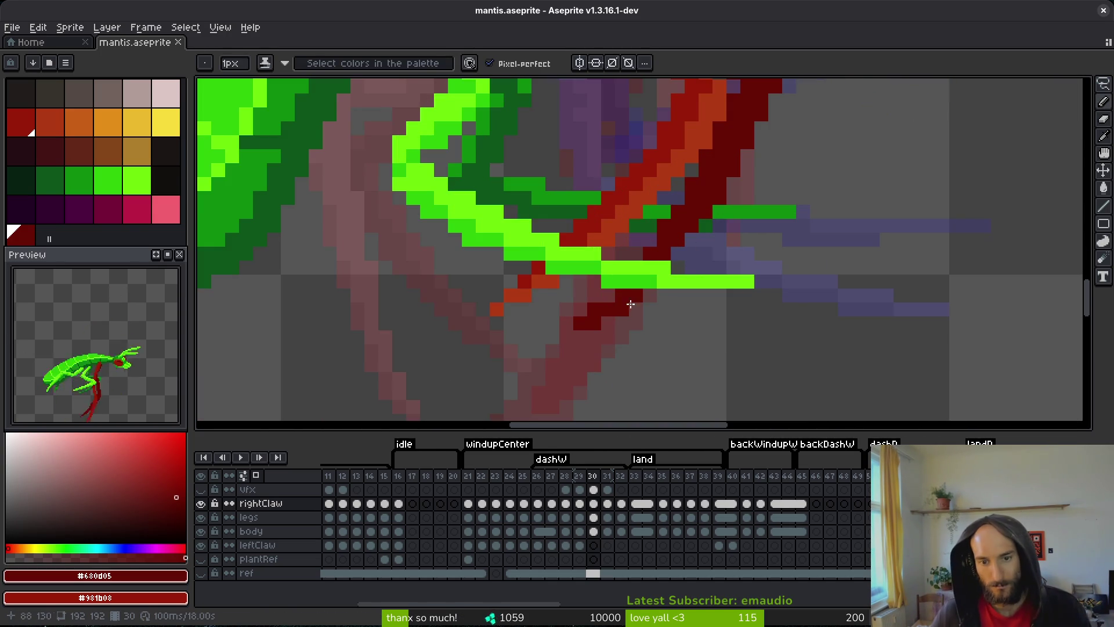
scroll(772, 260, down, 1)
scroll(772, 259, up, 1)
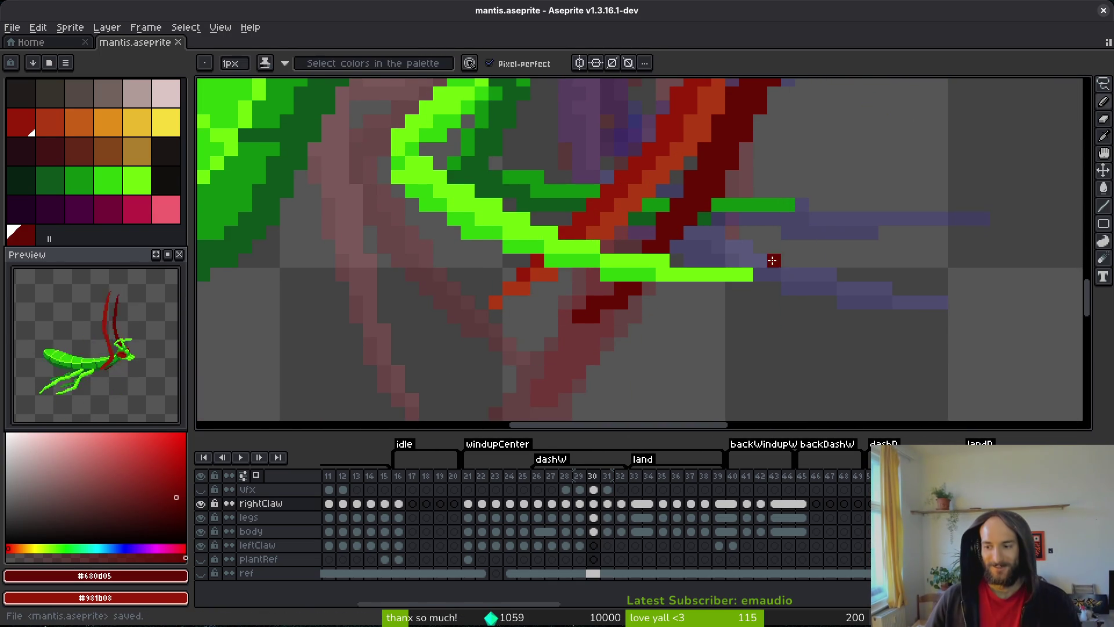
mouse_move(774, 233)
mouse_down()
mouse_move(762, 256)
mouse_move(716, 285)
mouse_up()
key(ctrl+s)
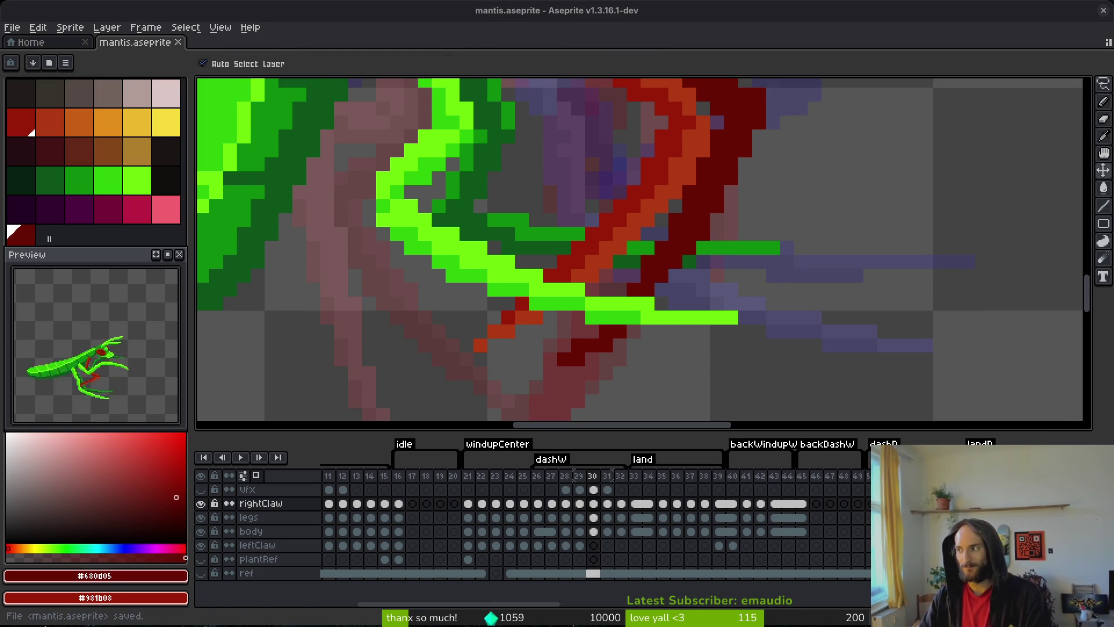
- Nudge a small block of claw pixels up and right with a rectangular selection, then save
key(b)
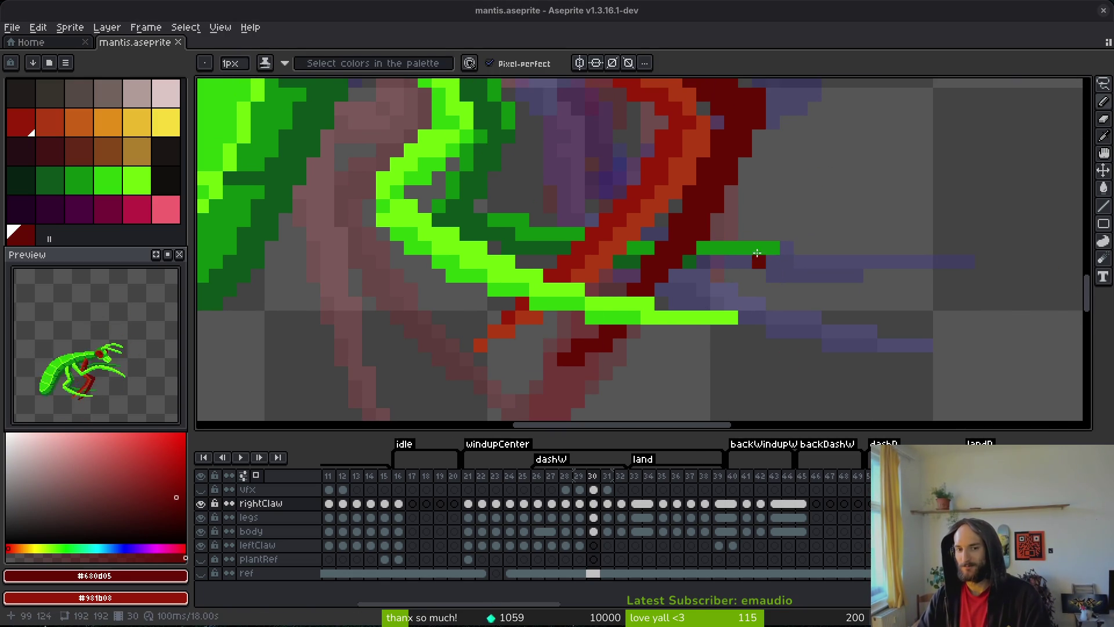
scroll(741, 285, down, 2)
scroll(741, 285, up, 2)
key(m)
drag(740, 281, 656, 322)
drag(719, 304, 726, 289)
key(Return)
key(b)
scroll(771, 278, down, 2)
key(ctrl+s)
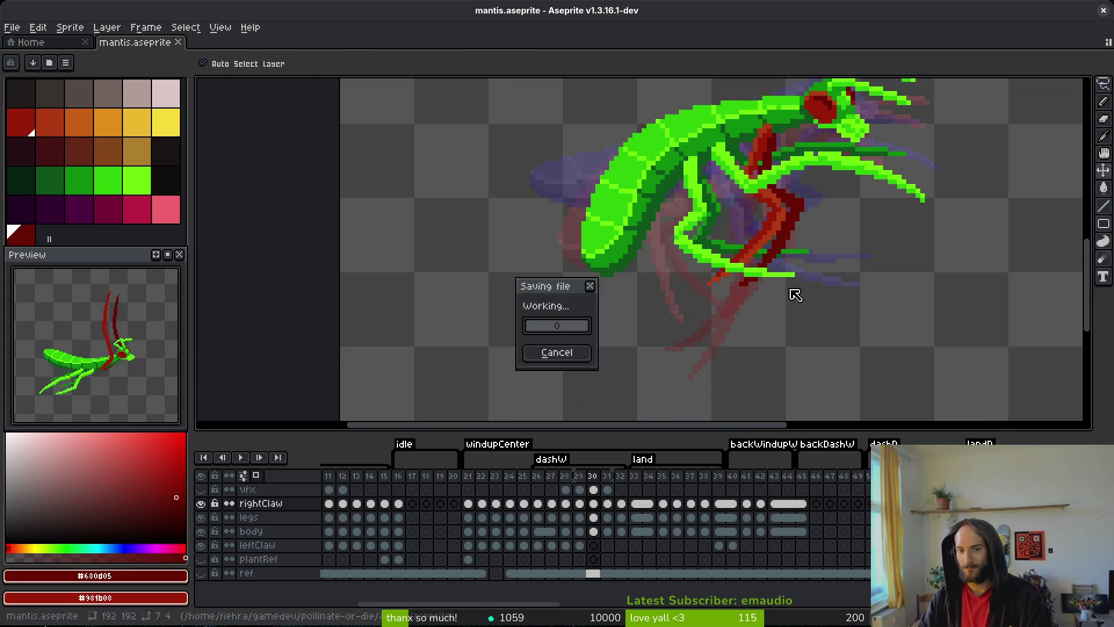
scroll(723, 363, up, 2)
- Add a dark-red pixel, erase stray pixels below the claw, save, and go to frame 31
scroll(709, 363, down, 1)
scroll(709, 363, up, 1)
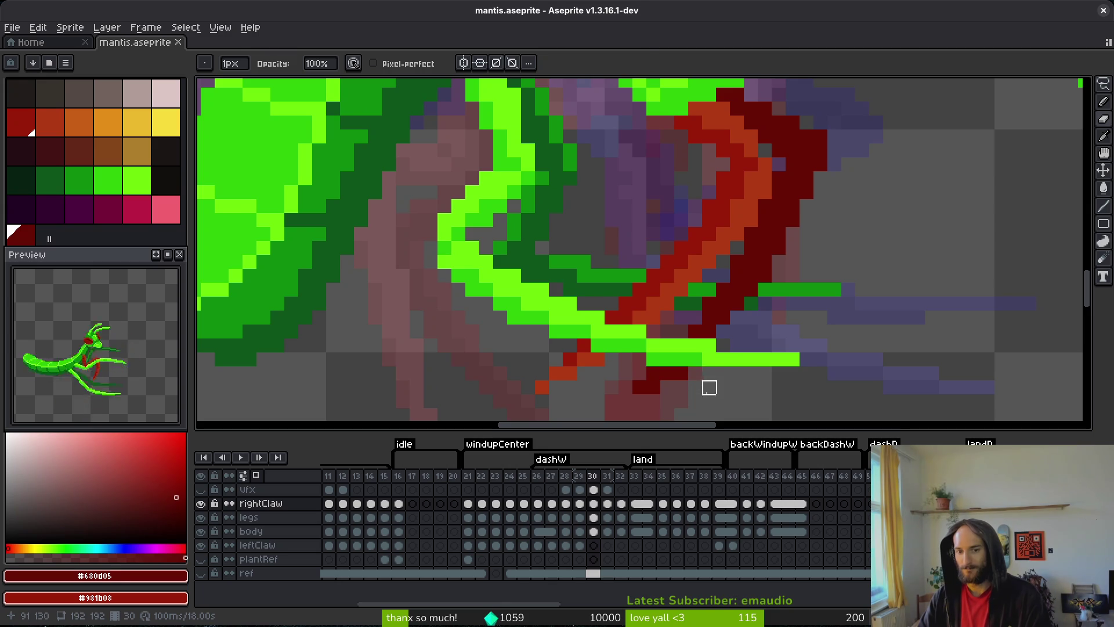
key(b)
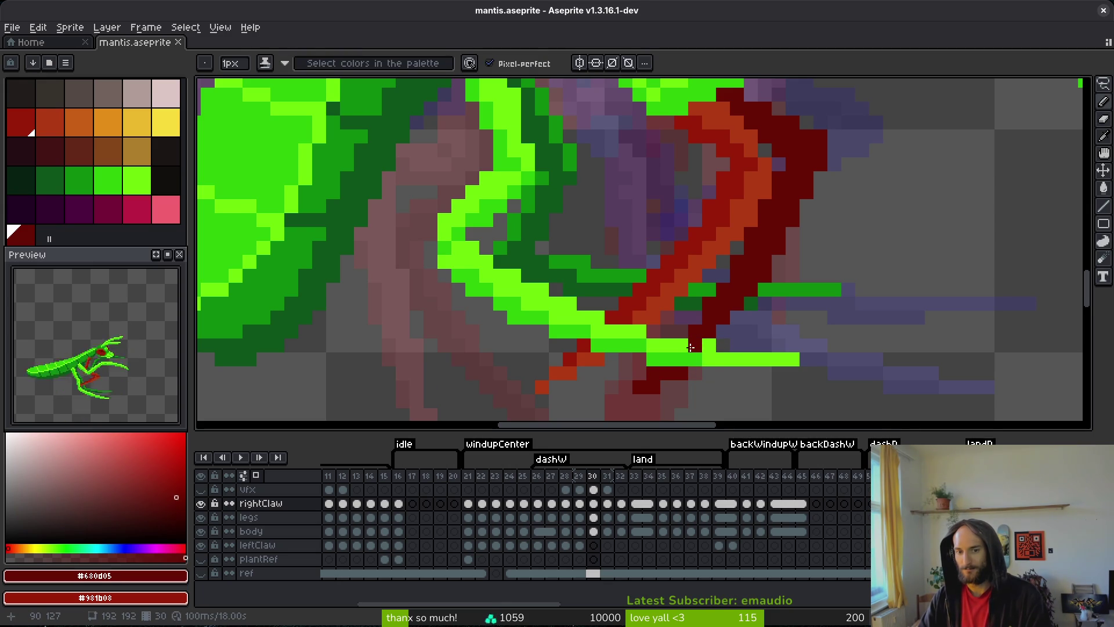
click(686, 349)
key(e)
drag(626, 398, 681, 360)
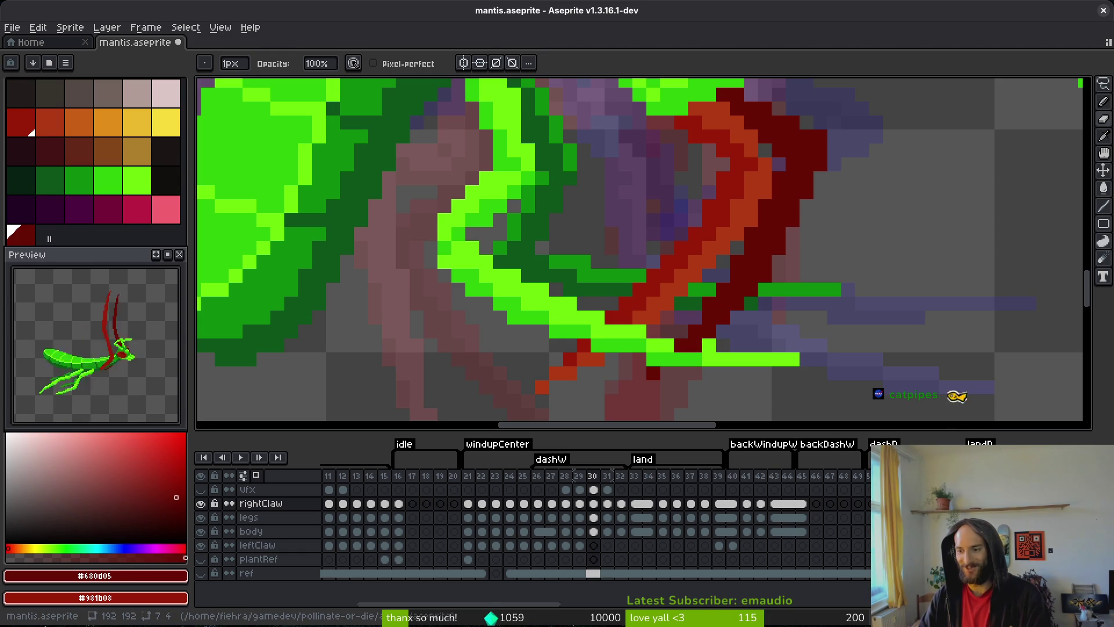
key(ctrl+s)
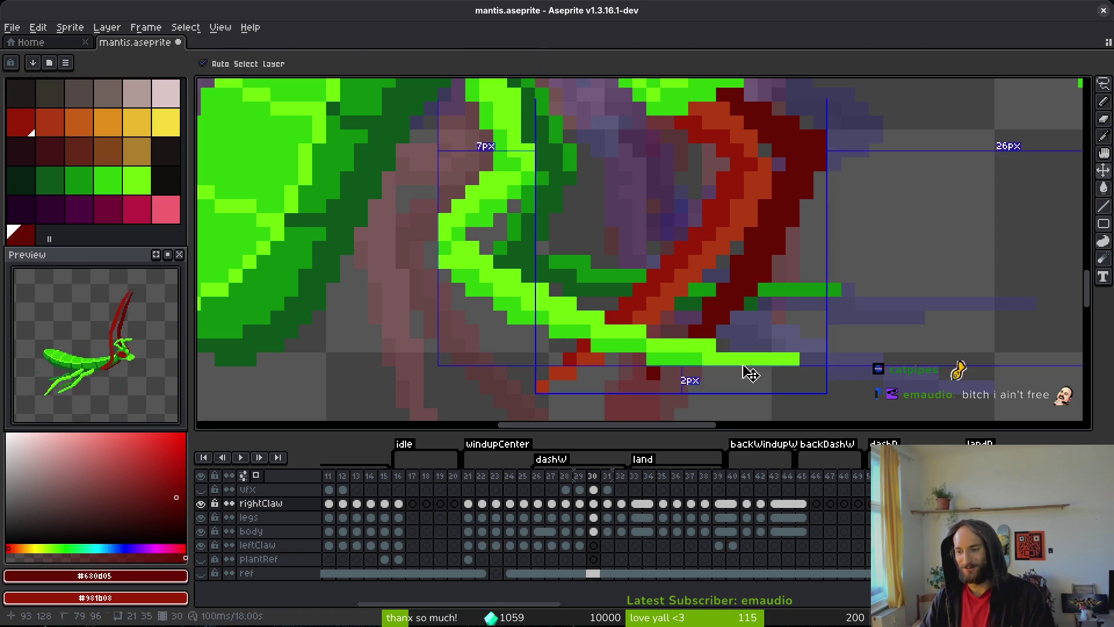
scroll(727, 354, down, 3)
scroll(734, 323, up, 3)
scroll(737, 308, down, 3)
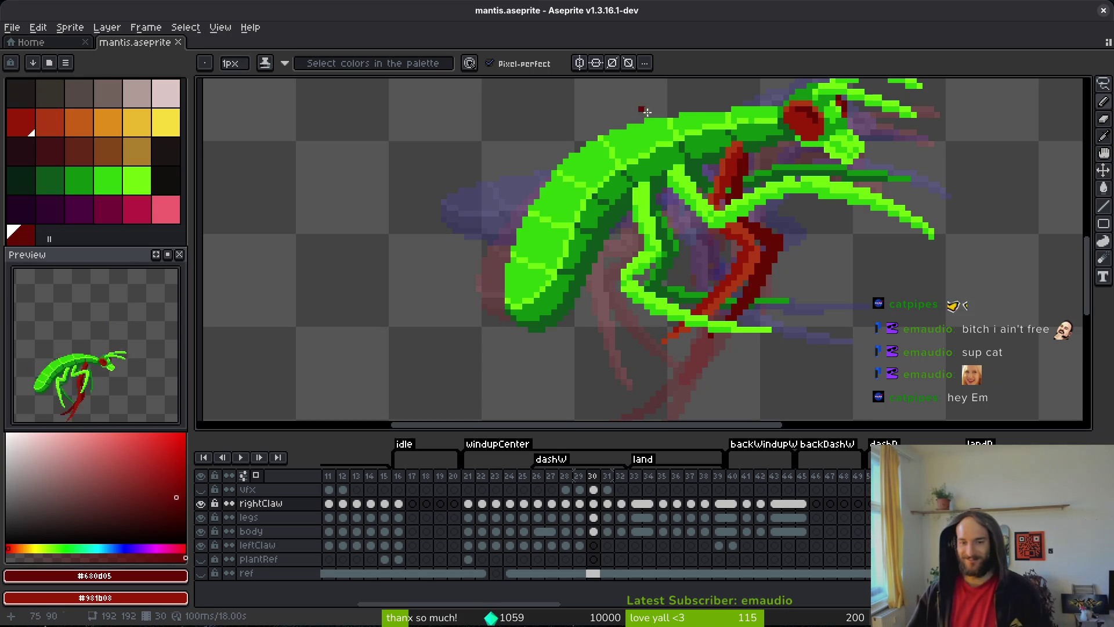
key(Right)
- Compare frame 31 with its neighbour and paint dark-red shading columns on the claw
scroll(762, 181, up, 2)
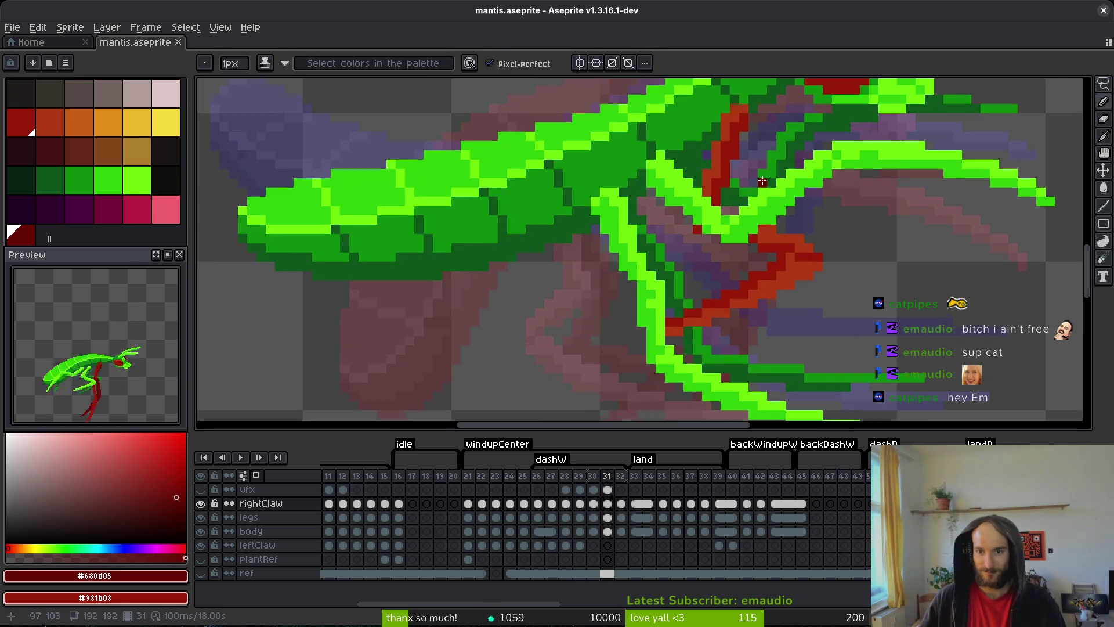
scroll(762, 181, down, 2)
key(Left)
key(Left)
key(Right)
key(Right)
scroll(818, 247, up, 3)
drag(792, 111, 776, 305)
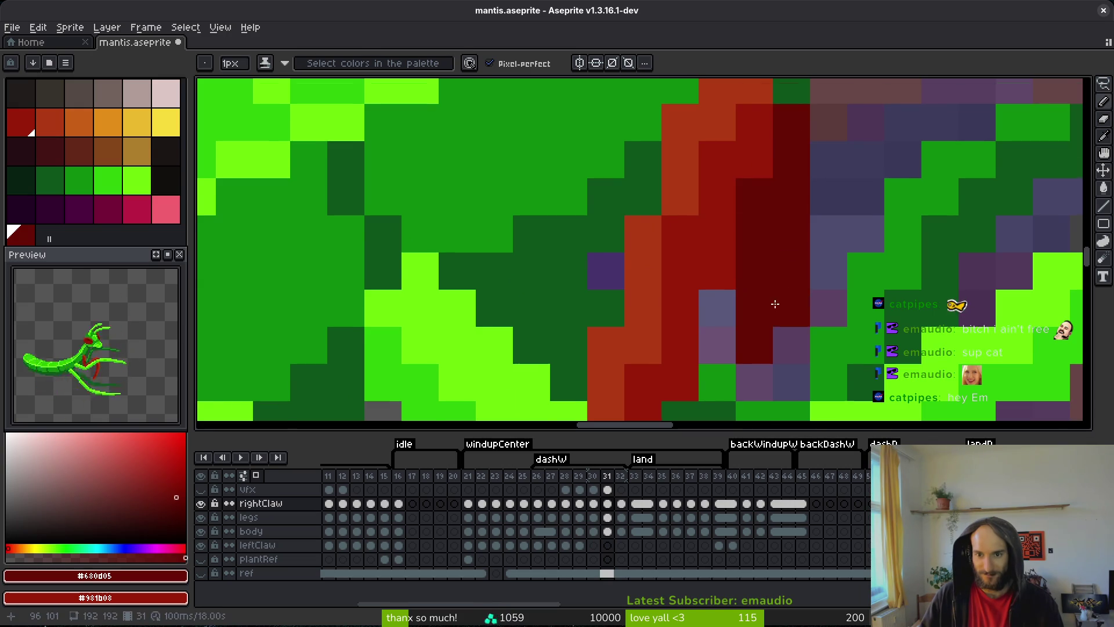
key(ctrl+z)
drag(792, 145, 783, 187)
click(757, 303)
mouse_move(757, 302)
mouse_down()
mouse_move(760, 371)
mouse_move(756, 256)
mouse_move(787, 175)
mouse_move(773, 308)
mouse_up()
key(ctrl+z)
- Add dark-red pixels, a stroke along the claw edge and a row along its top
click(795, 146)
click(833, 220)
scroll(832, 245, down, 3)
scroll(823, 235, up, 3)
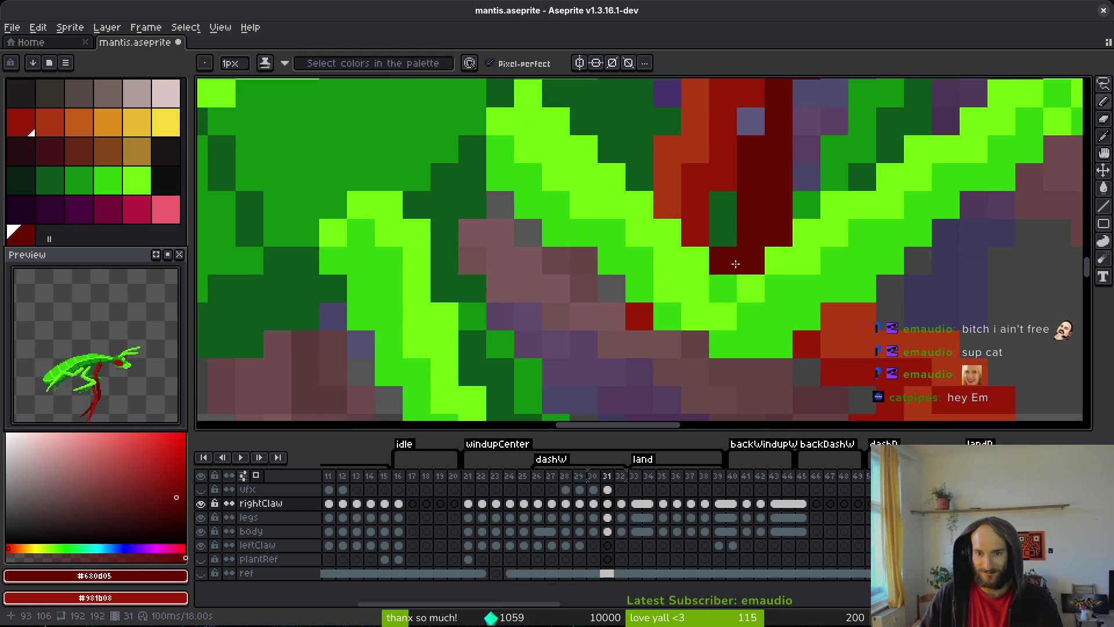
scroll(859, 255, down, 2)
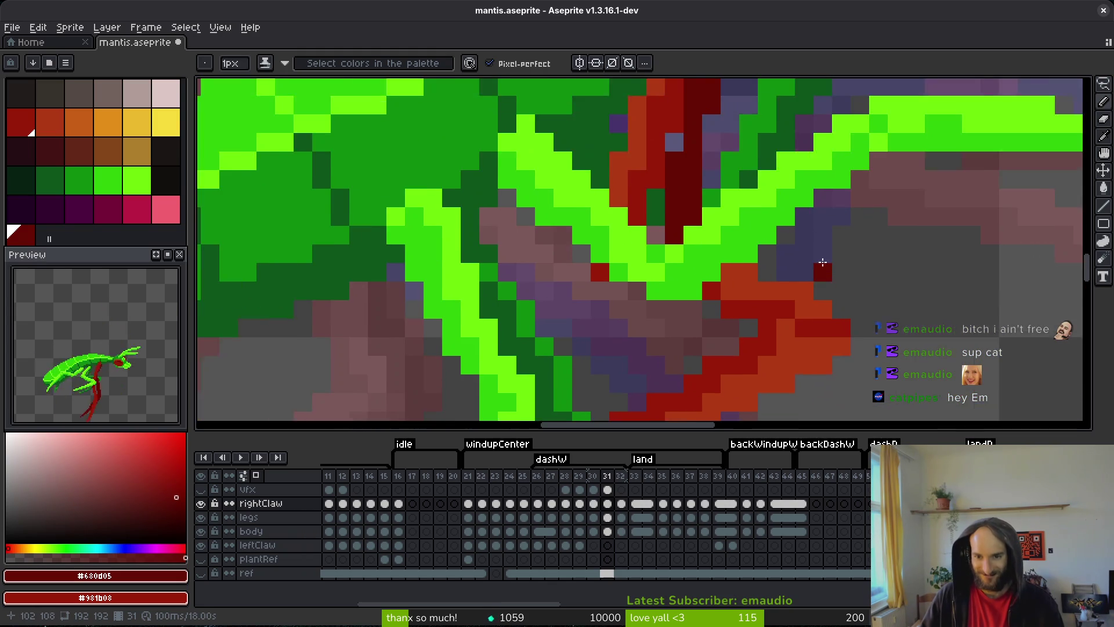
mouse_move(729, 222)
mouse_down()
mouse_move(824, 242)
mouse_move(886, 282)
mouse_up()
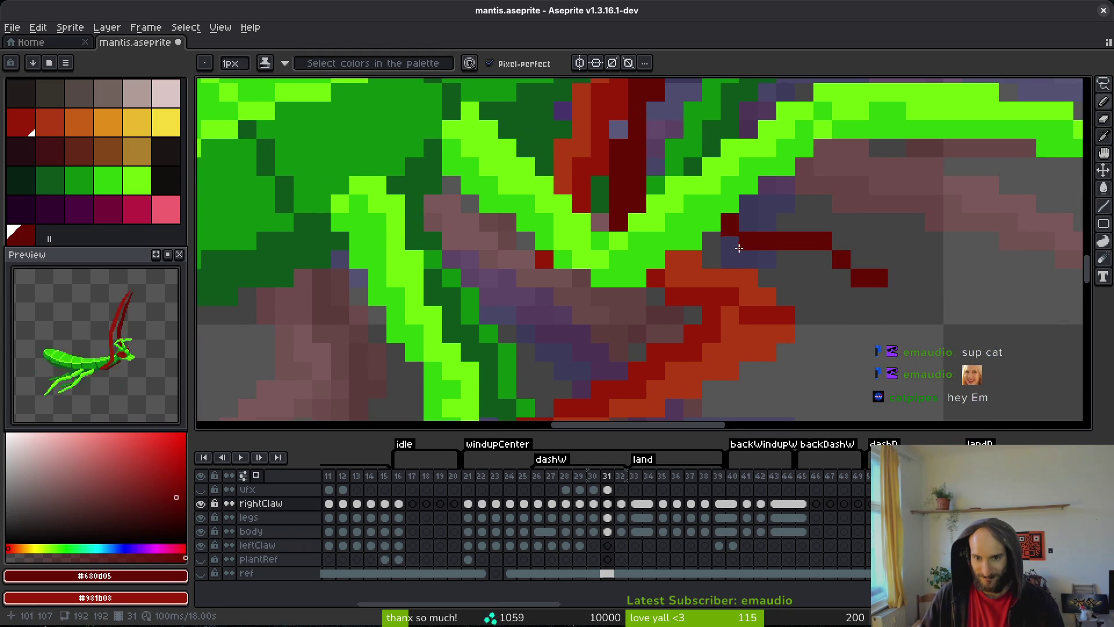
mouse_move(711, 241)
mouse_down()
mouse_move(729, 260)
mouse_move(839, 268)
mouse_up()
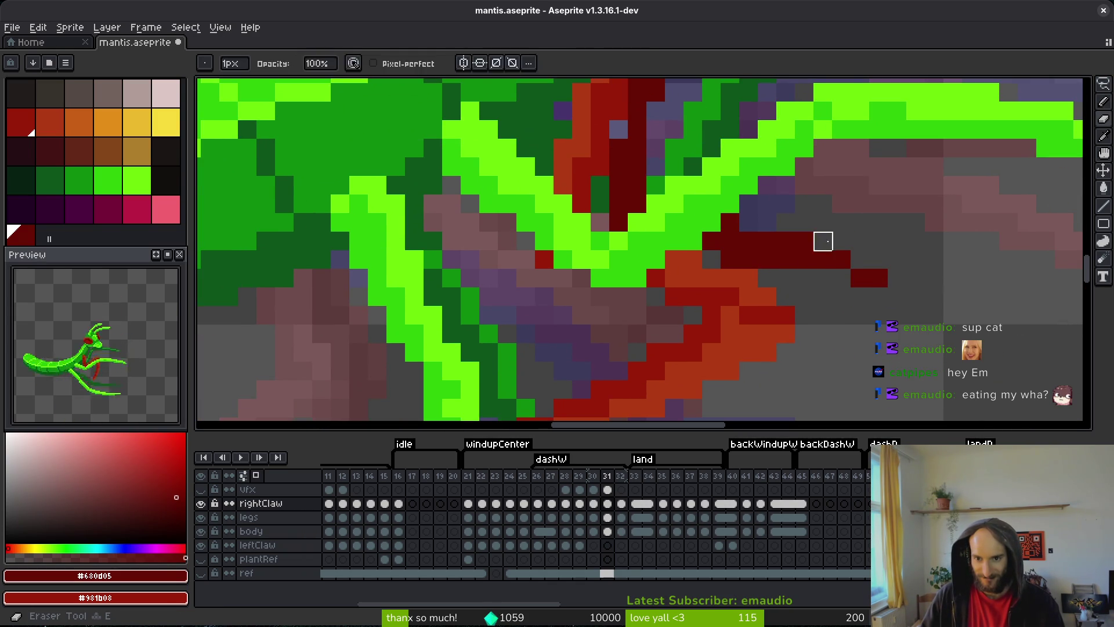
scroll(836, 270, down, 5)
- Erase the misplaced dark-red pixels and redraw the claw's dark-red edge and outer line
key(Left)
key(Right)
key(Left)
key(Right)
scroll(814, 251, up, 3)
key(e)
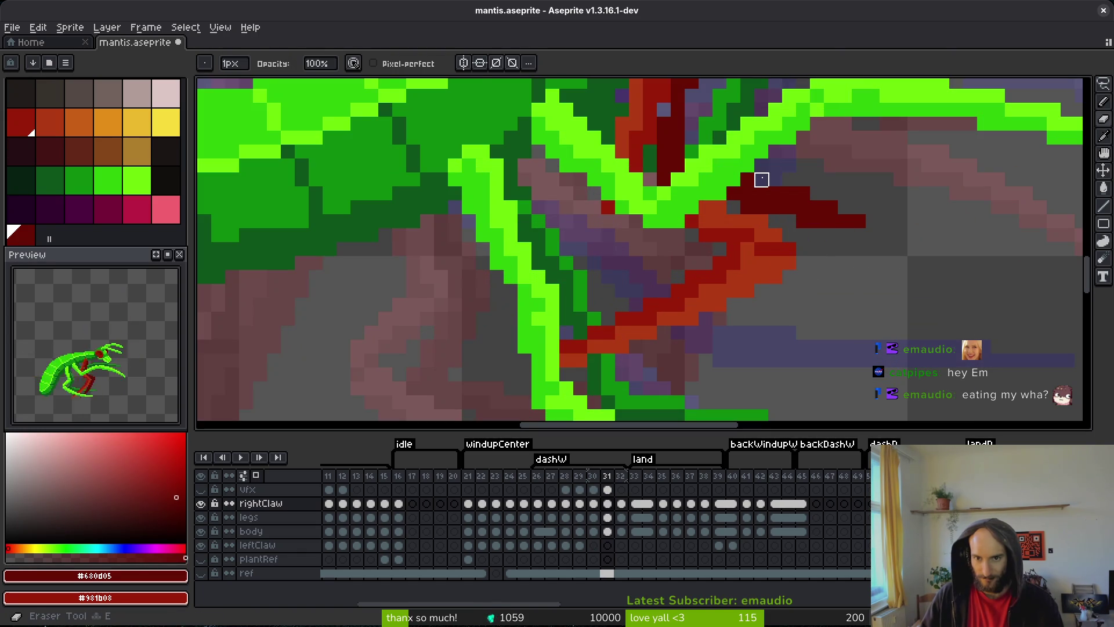
drag(754, 184, 847, 221)
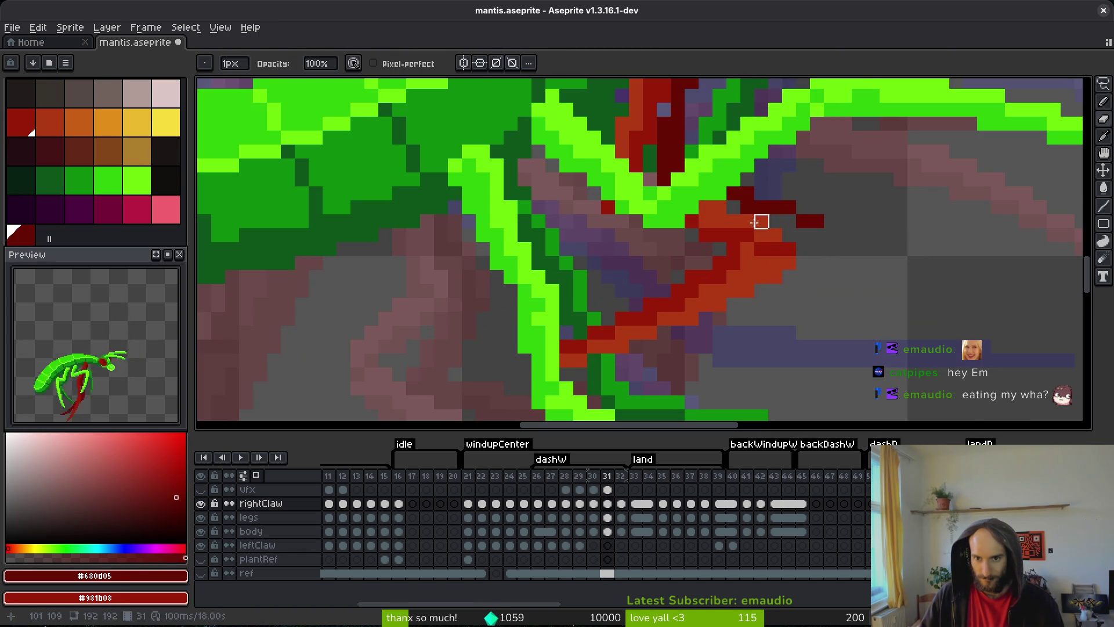
key(b)
mouse_move(772, 221)
mouse_down()
mouse_move(828, 241)
mouse_move(803, 363)
mouse_up()
mouse_move(806, 334)
mouse_down()
mouse_move(858, 223)
mouse_move(843, 253)
mouse_up()
- Extend the dark-red lines, shade along the claw, and turn two grey pixels dark red
scroll(858, 223, down, 3)
scroll(868, 255, up, 2)
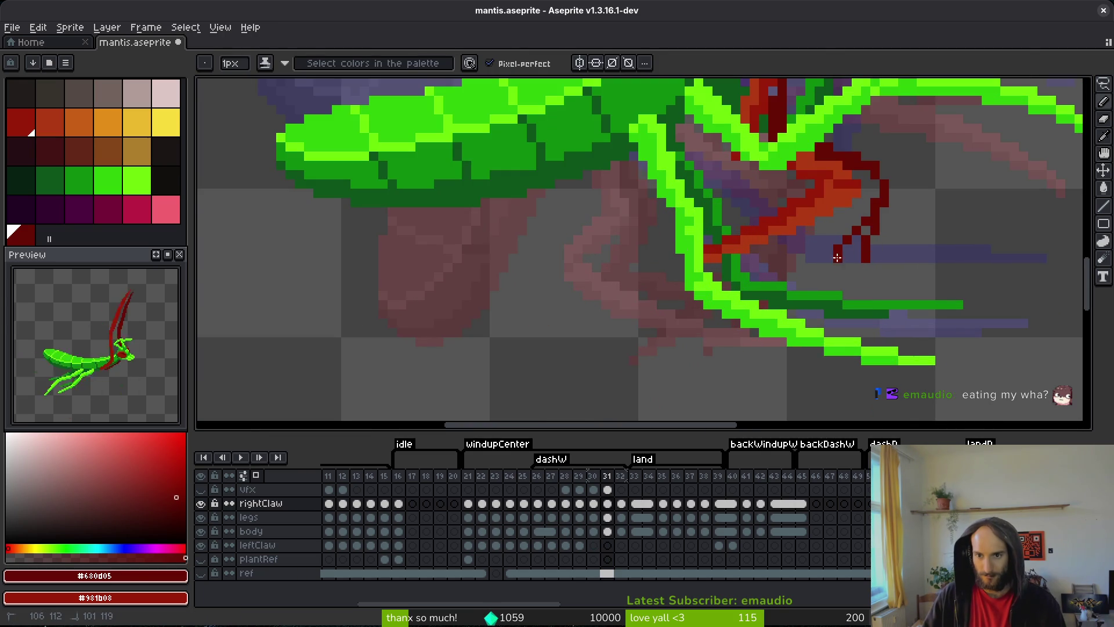
drag(782, 288, 767, 295)
drag(852, 208, 840, 232)
drag(763, 296, 802, 270)
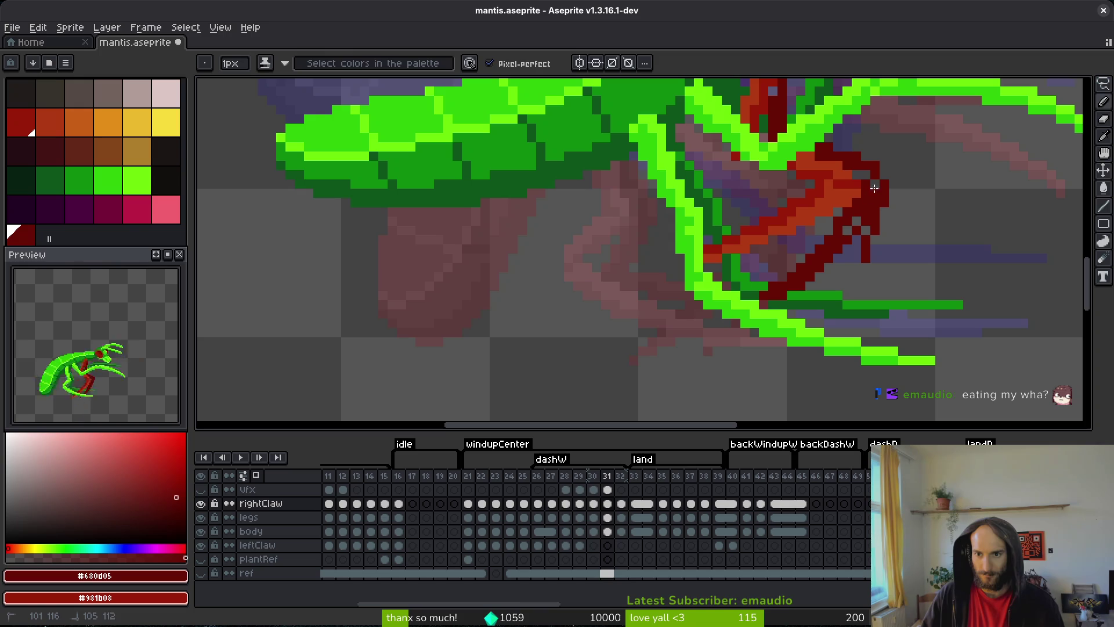
key(e)
scroll(860, 328, up, 3)
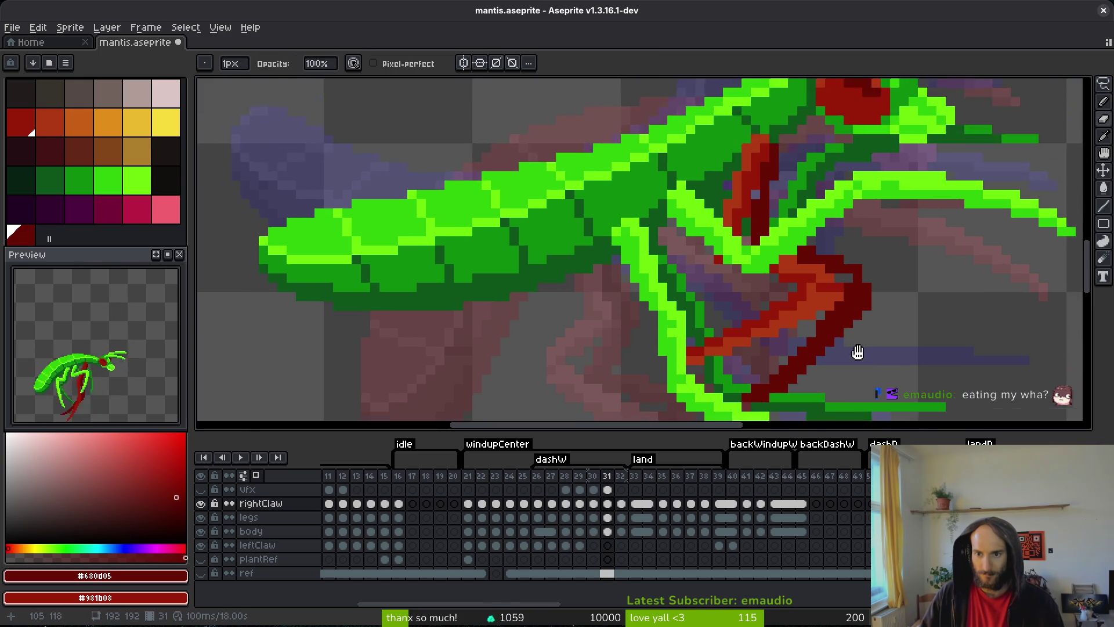
key(b)
drag(844, 232, 824, 228)
- Recolour a dark-green pixel and another claw pixel dark red, then save the sprite
scroll(835, 244, down, 3)
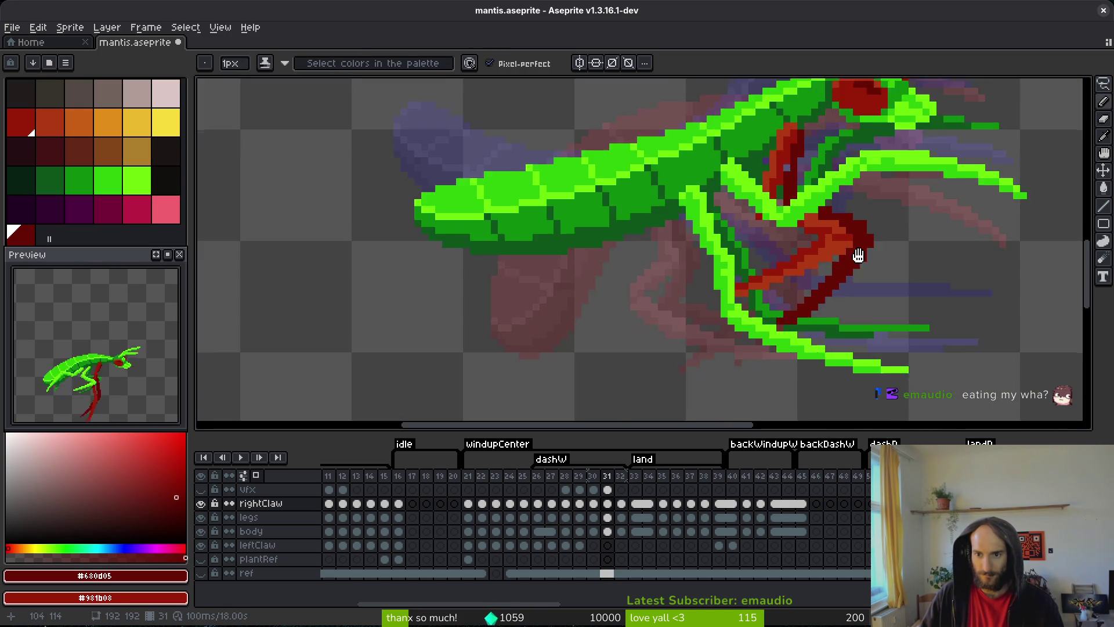
scroll(829, 302, up, 2)
scroll(811, 344, down, 2)
scroll(789, 345, up, 2)
click(785, 345)
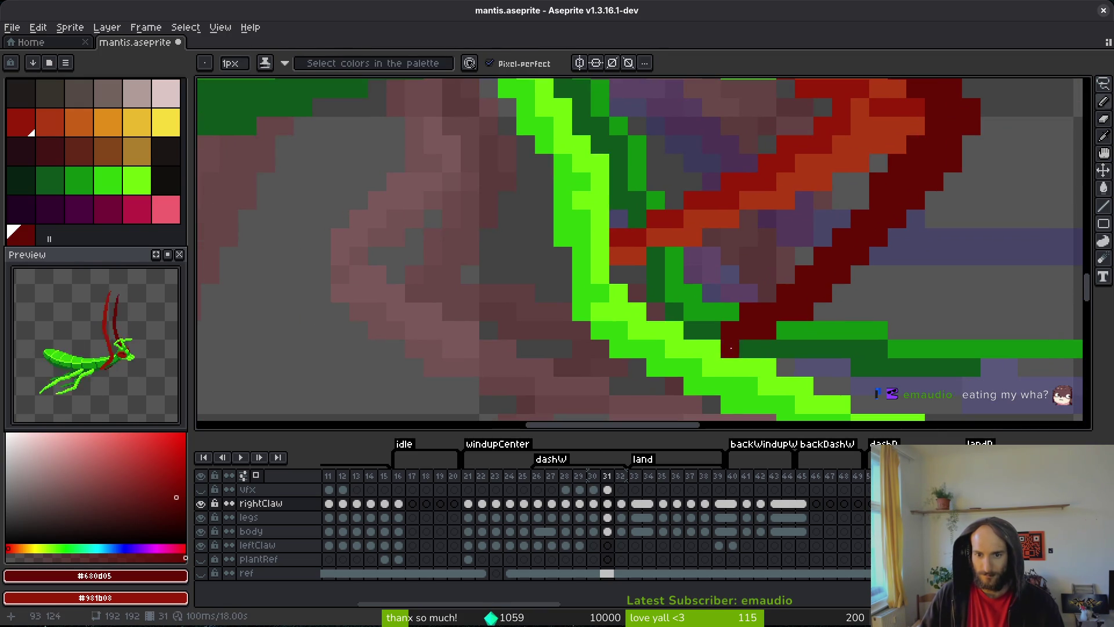
key(e)
key(ctrl+s)
key(b)
click(712, 337)
scroll(697, 333, down, 3)
key(ctrl+s)
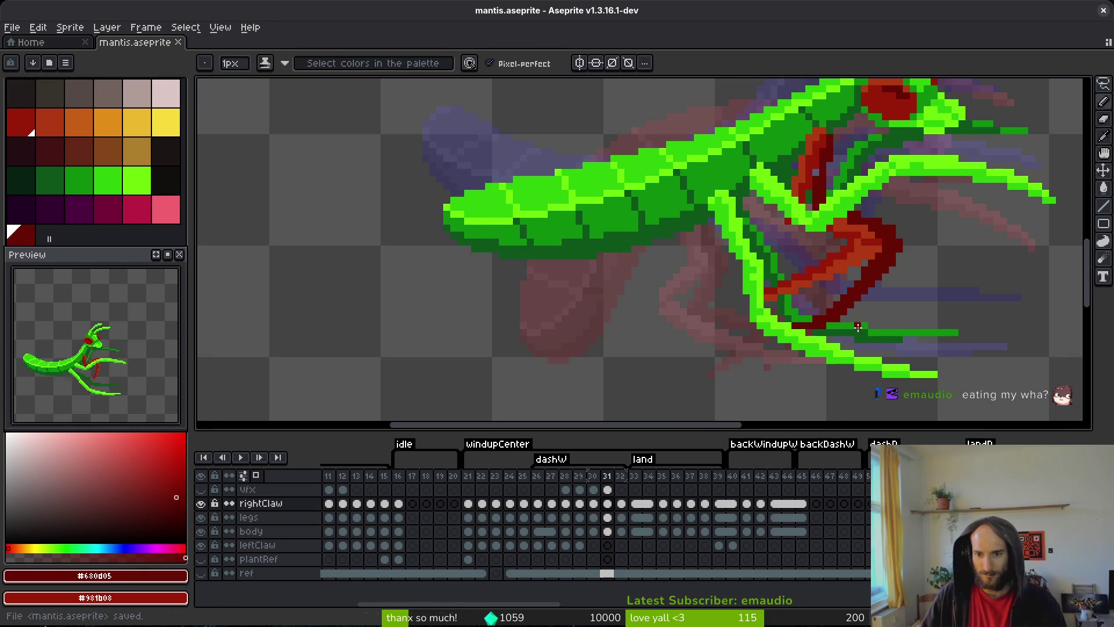
scroll(836, 317, up, 3)
- Erase stray dark-red claw pixels, add one dark-red pixel, and save
click(797, 336)
click(834, 317)
key(b)
click(794, 302)
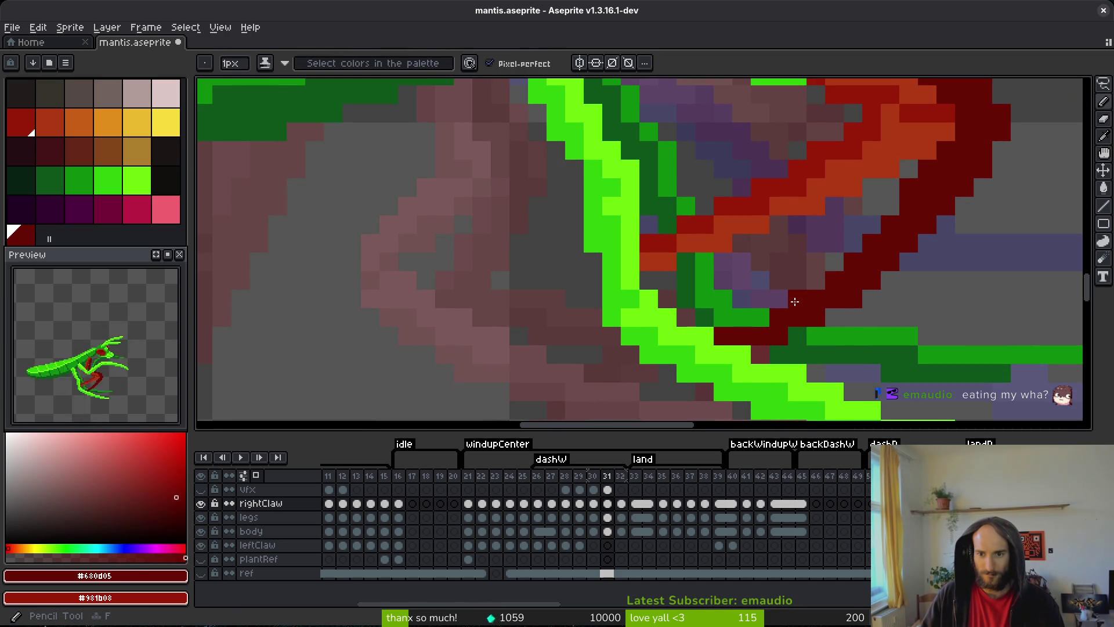
key(e)
click(852, 298)
key(b)
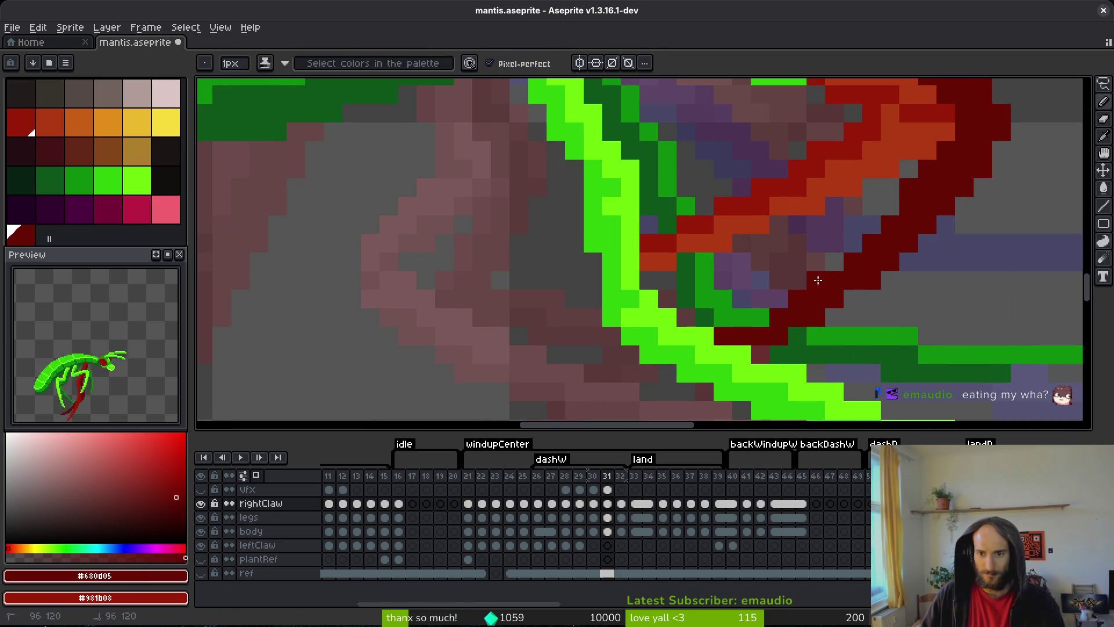
scroll(907, 317, down, 2)
scroll(946, 331, up, 1)
key(ctrl+s)
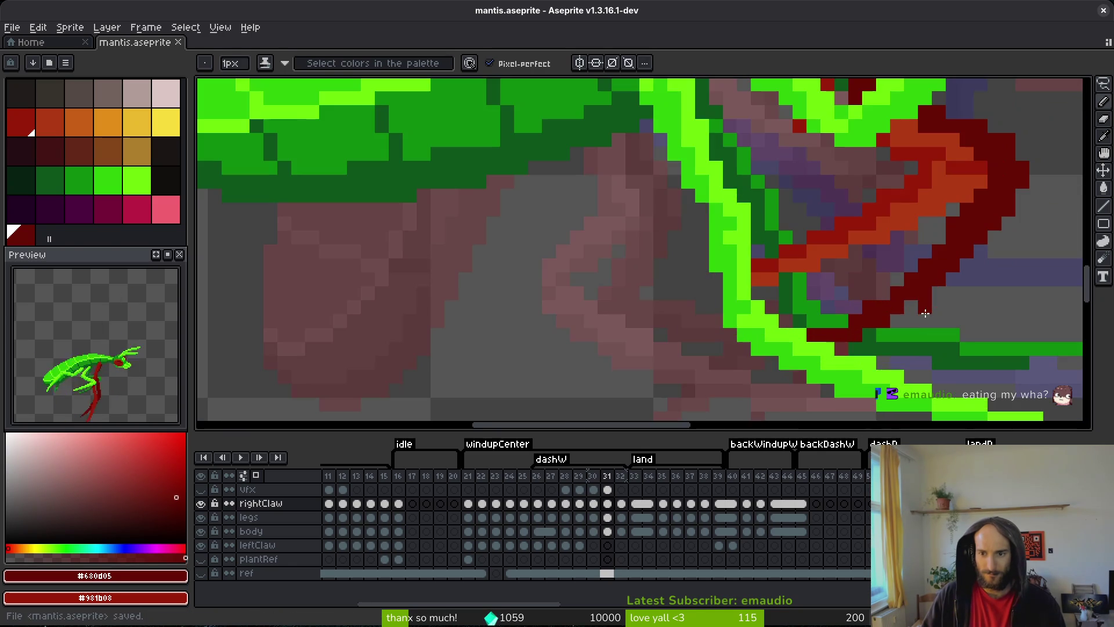
- Lasso the claw tip, nudge it up one pixel, save, and repaint one claw pixel dark red
scroll(941, 319, up, 1)
key(q)
mouse_move(945, 281)
mouse_down()
mouse_move(809, 308)
mouse_move(890, 311)
mouse_move(864, 301)
mouse_up()
key(Up)
key(Return)
key(ctrl+d)
key(b)
key(ctrl+s)
click(795, 337)
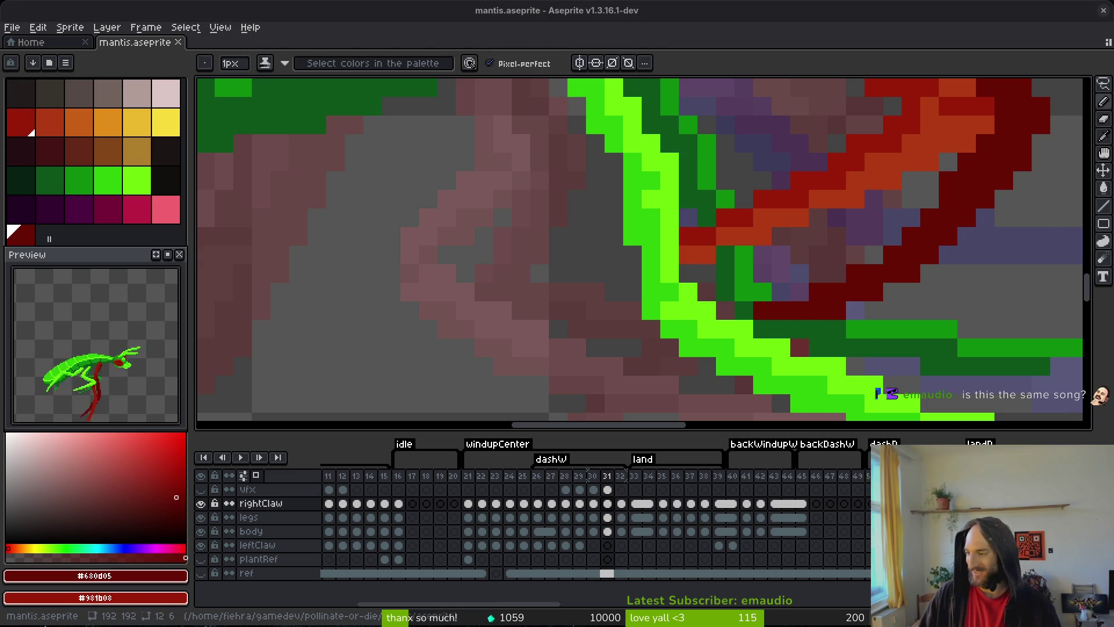
key(alt+Tab)
key(alt+Tab)
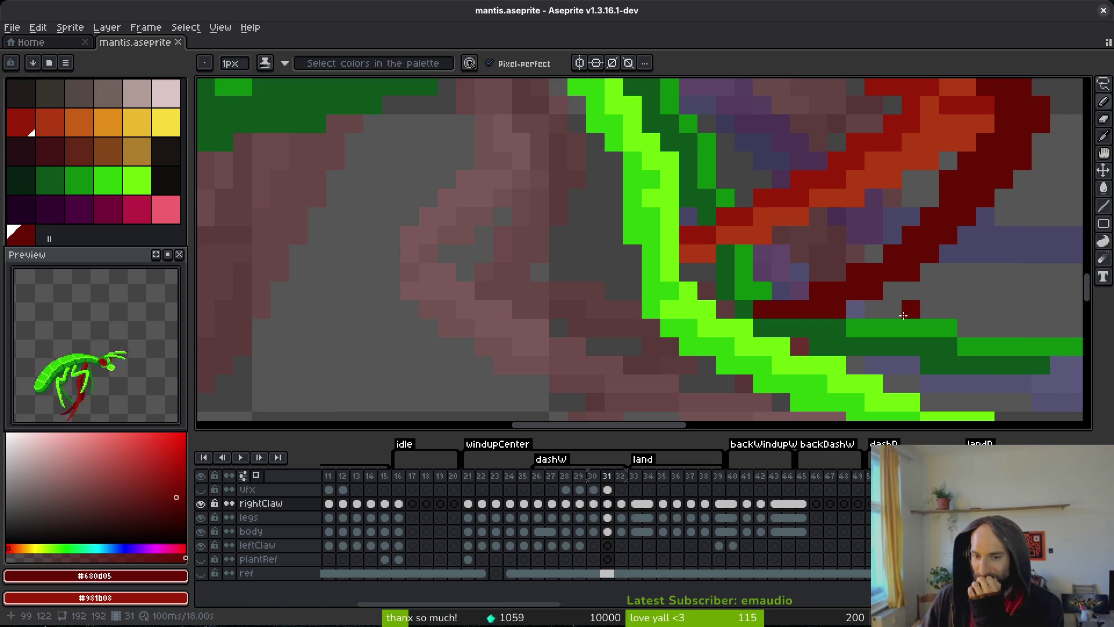
- Reposition the view on frame 31's claw and save mantis.aseprite
drag(894, 320, 880, 332)
scroll(880, 332, down, 3)
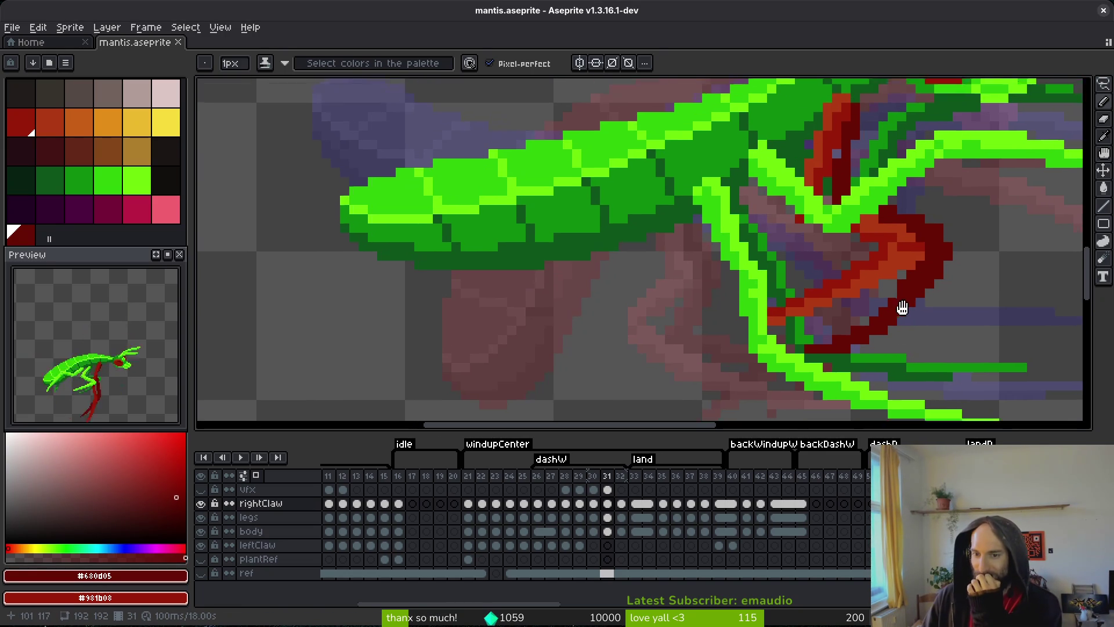
scroll(913, 296, down, 1)
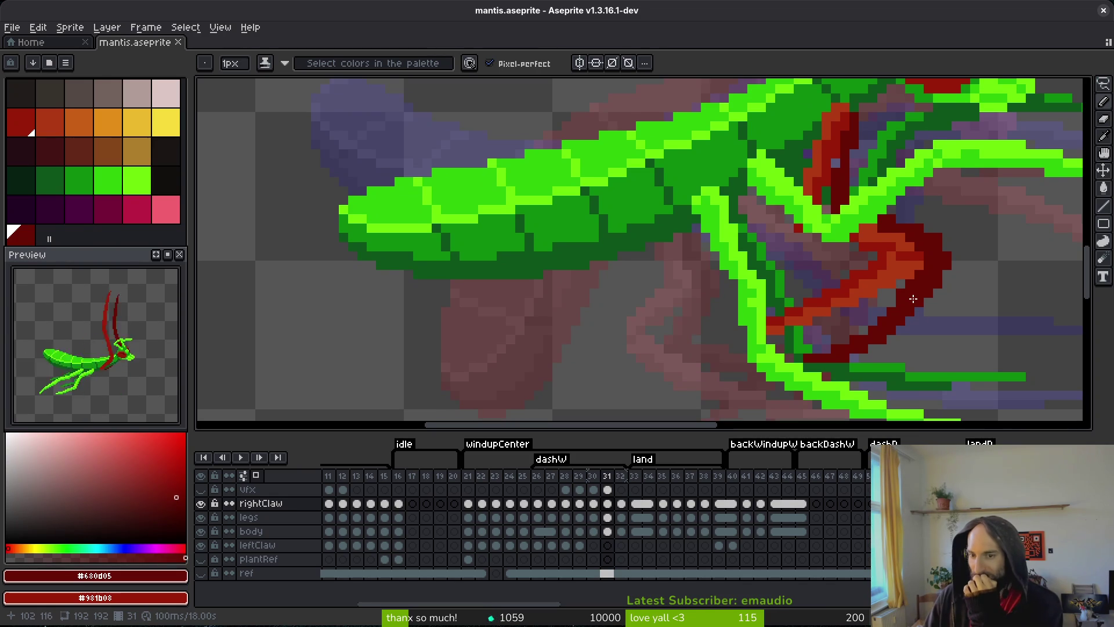
scroll(928, 298, up, 1)
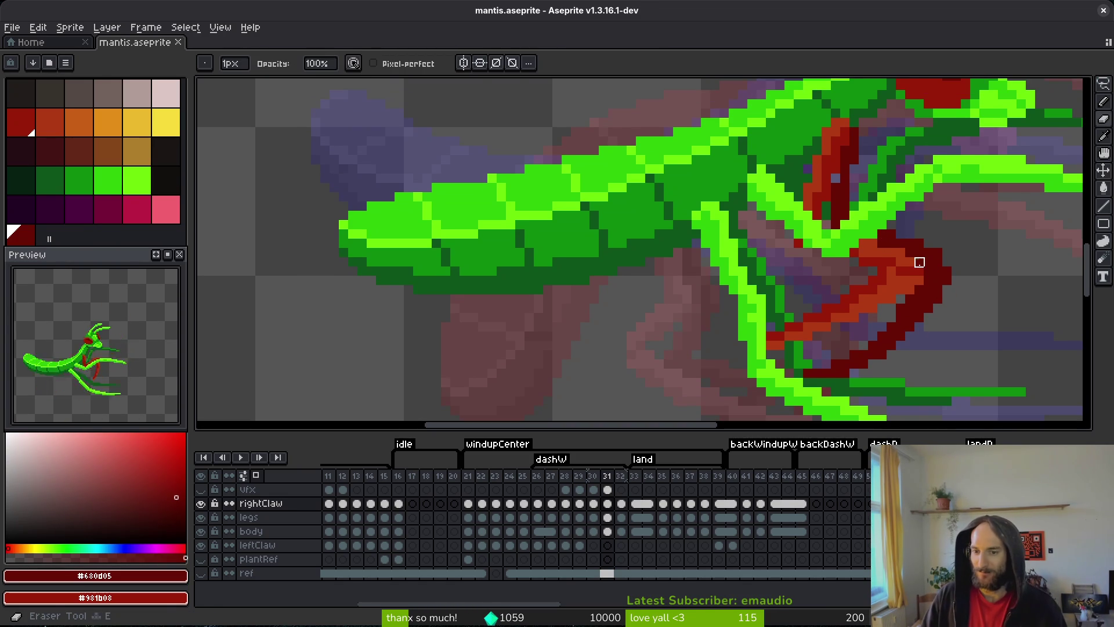
key(ctrl+s)
scroll(935, 302, down, 2)
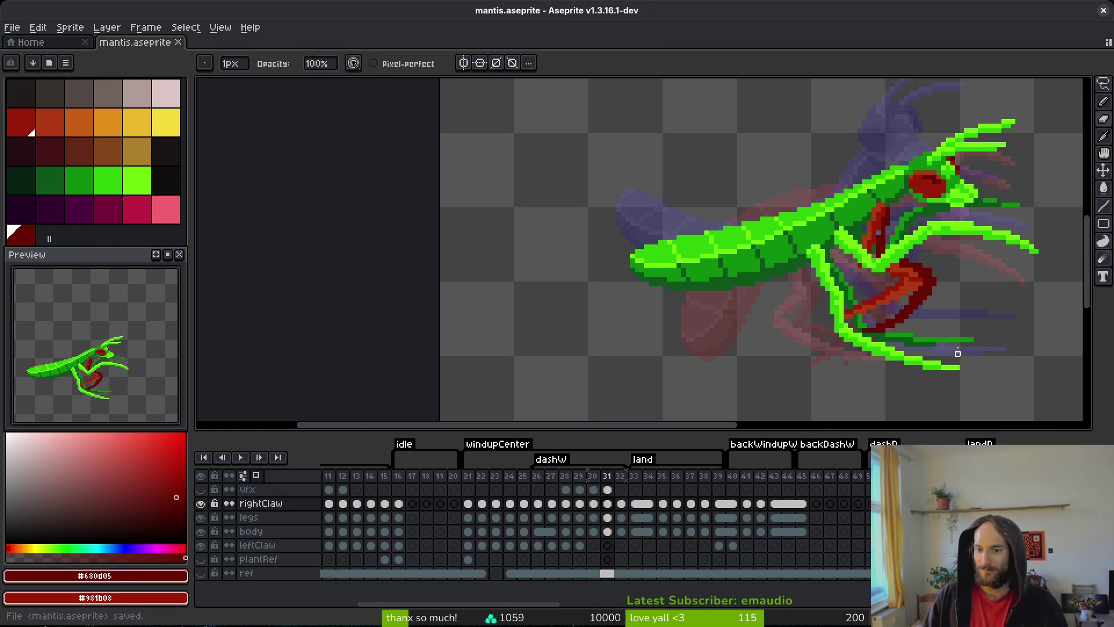
scroll(935, 313, up, 5)
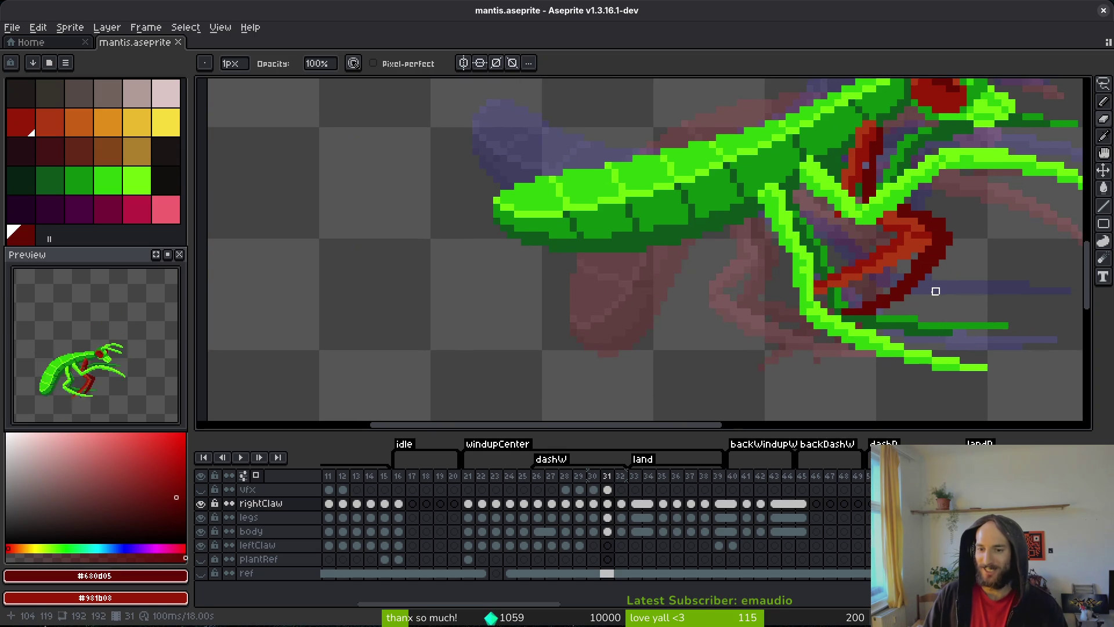
- Select the lower claw pixels, move them up and to the right, and save
key(m)
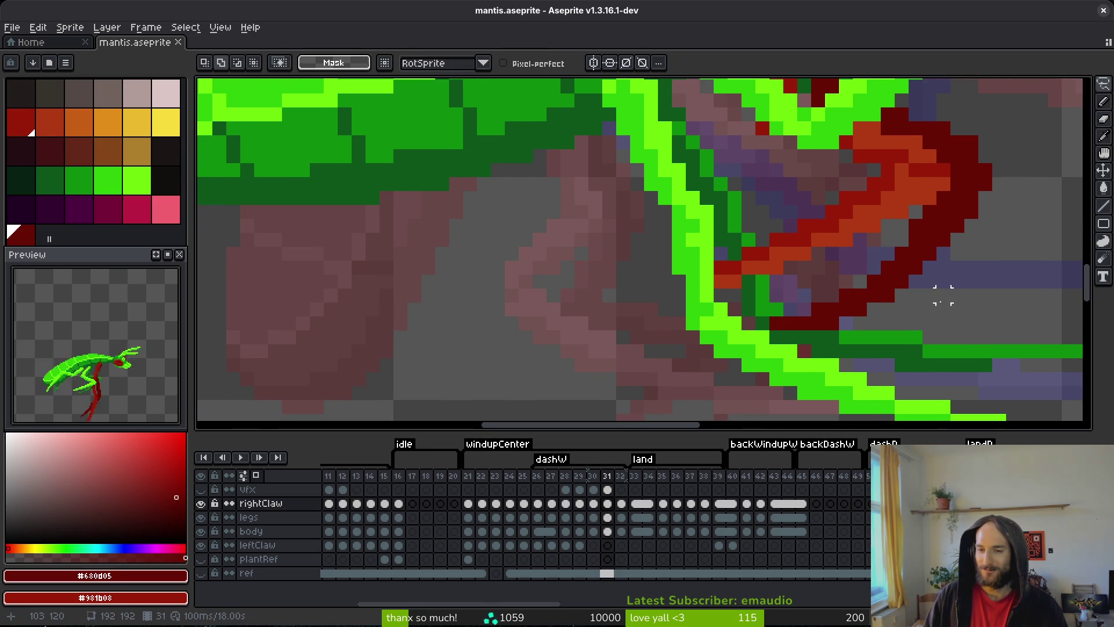
click(901, 295)
mouse_move(901, 296)
mouse_down()
mouse_move(824, 261)
mouse_move(731, 316)
mouse_move(916, 328)
mouse_up()
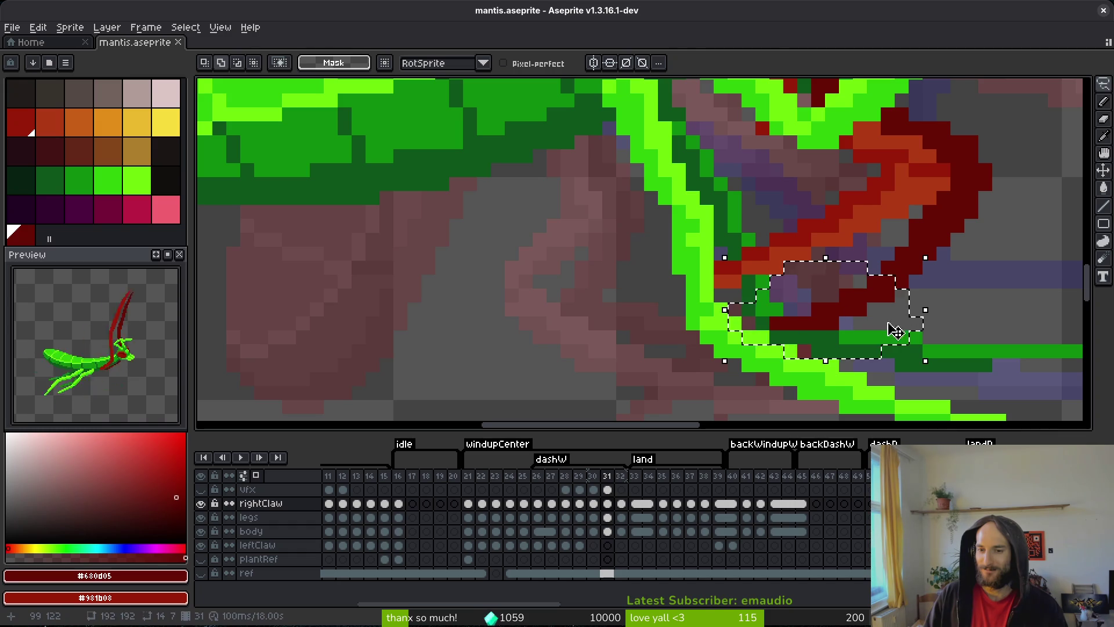
mouse_move(846, 315)
mouse_down()
mouse_move(841, 298)
mouse_move(853, 302)
mouse_move(827, 308)
mouse_up()
key(Return)
key(ctrl+s)
- Step between frames to land on frame 32
scroll(875, 295, down, 2)
scroll(893, 285, down, 2)
key(i)
key(Right)
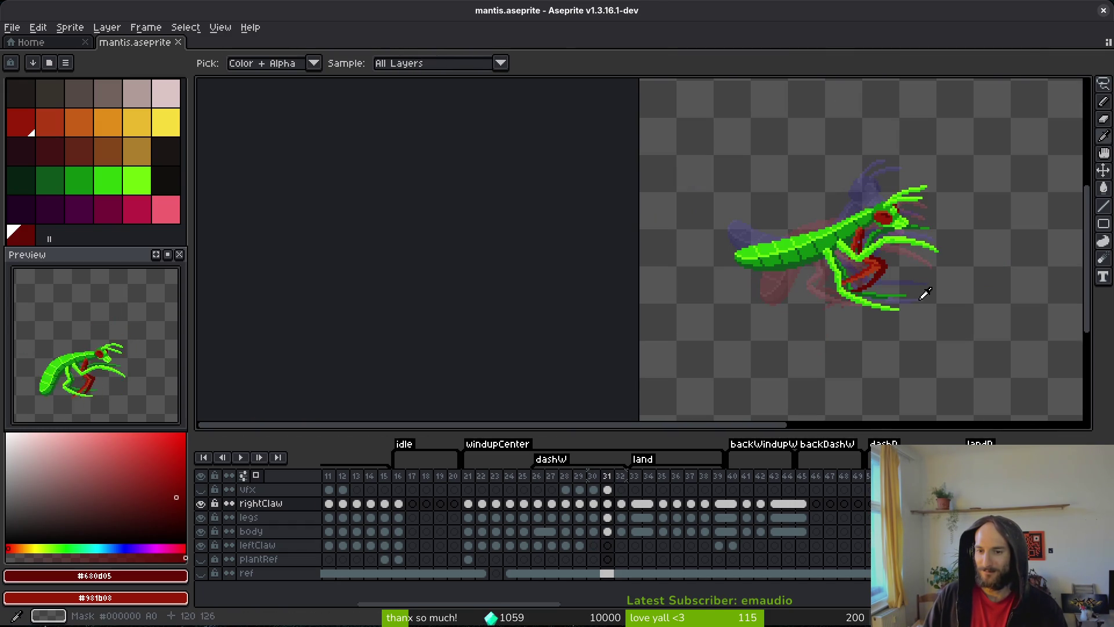
key(Left)
key(Right)
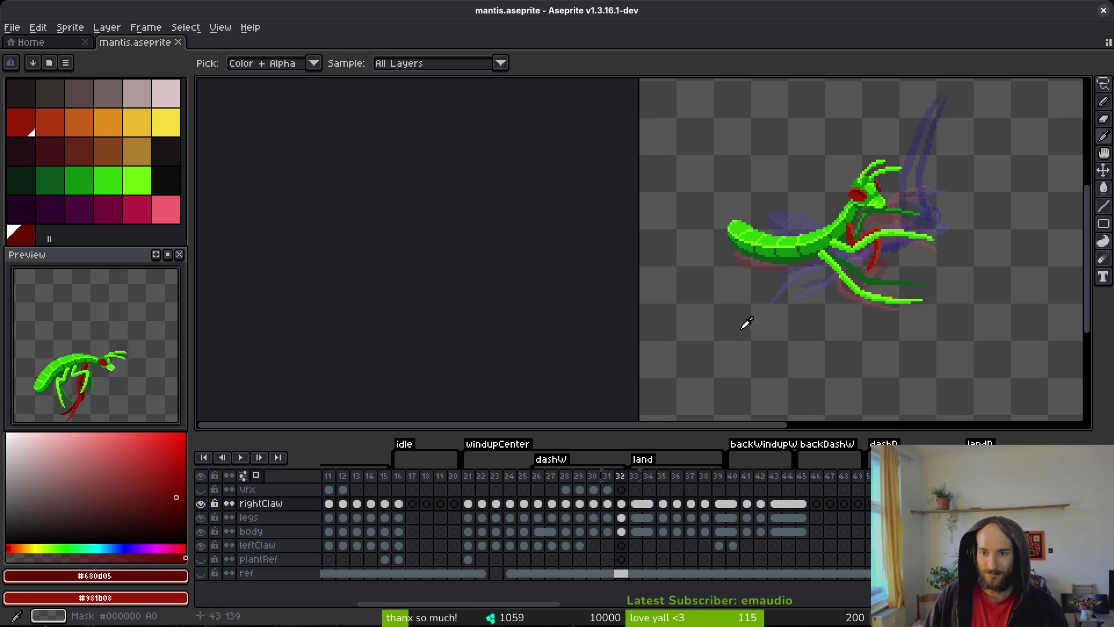
- On frame 32, paint a dark-red column along the claw and a diagonal beside it
key(Right)
key(Left)
key(m)
scroll(864, 232, up, 3)
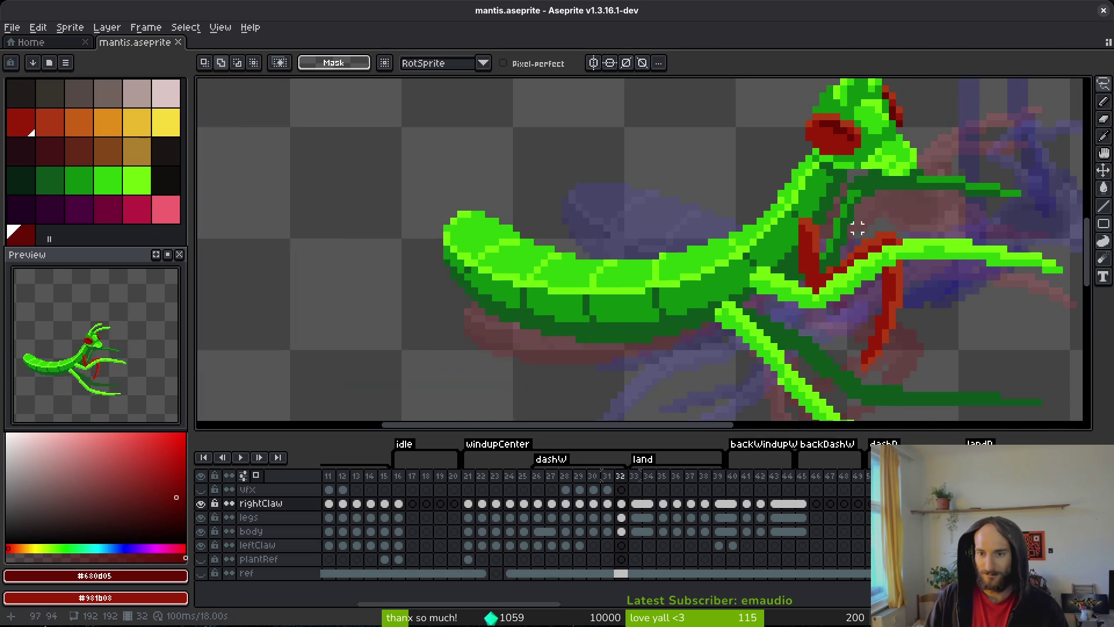
key(b)
scroll(820, 210, up, 3)
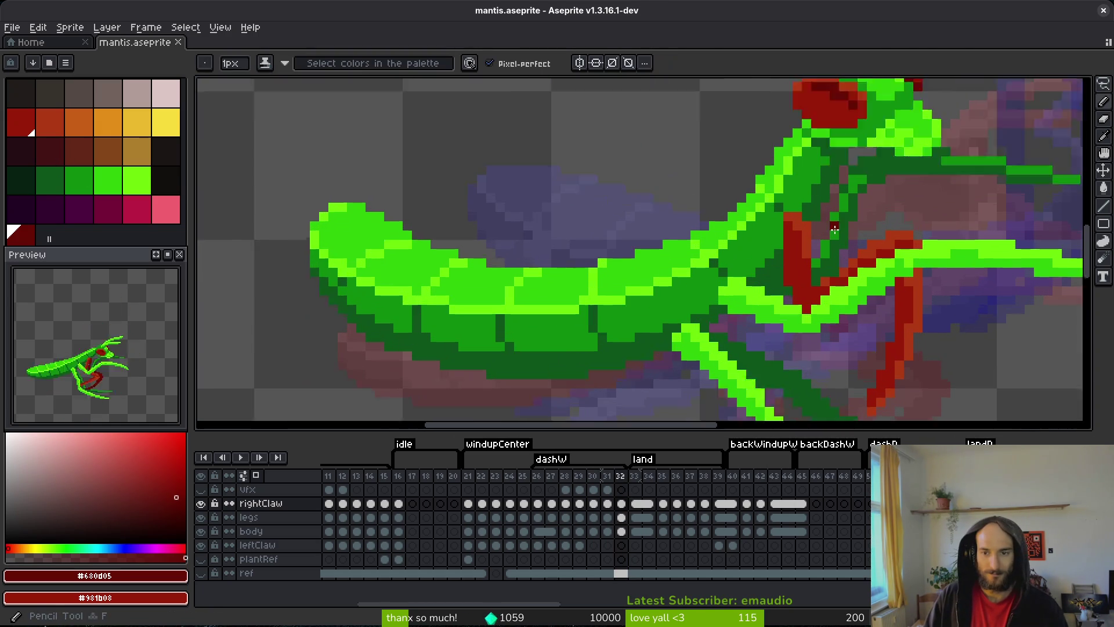
drag(820, 211, 820, 255)
key(ctrl+z)
mouse_move(819, 209)
mouse_down()
mouse_move(820, 258)
mouse_move(805, 242)
mouse_move(806, 307)
mouse_move(820, 272)
mouse_move(811, 218)
mouse_up()
click(851, 299)
mouse_move(851, 299)
mouse_down()
mouse_move(835, 278)
mouse_move(900, 215)
mouse_move(887, 237)
mouse_move(890, 207)
mouse_move(903, 201)
mouse_move(928, 218)
mouse_move(922, 209)
mouse_move(902, 238)
mouse_up()
- Extend the claw tip downward with dark-red pixels along the stroke
scroll(958, 284, down, 2)
scroll(957, 290, down, 2)
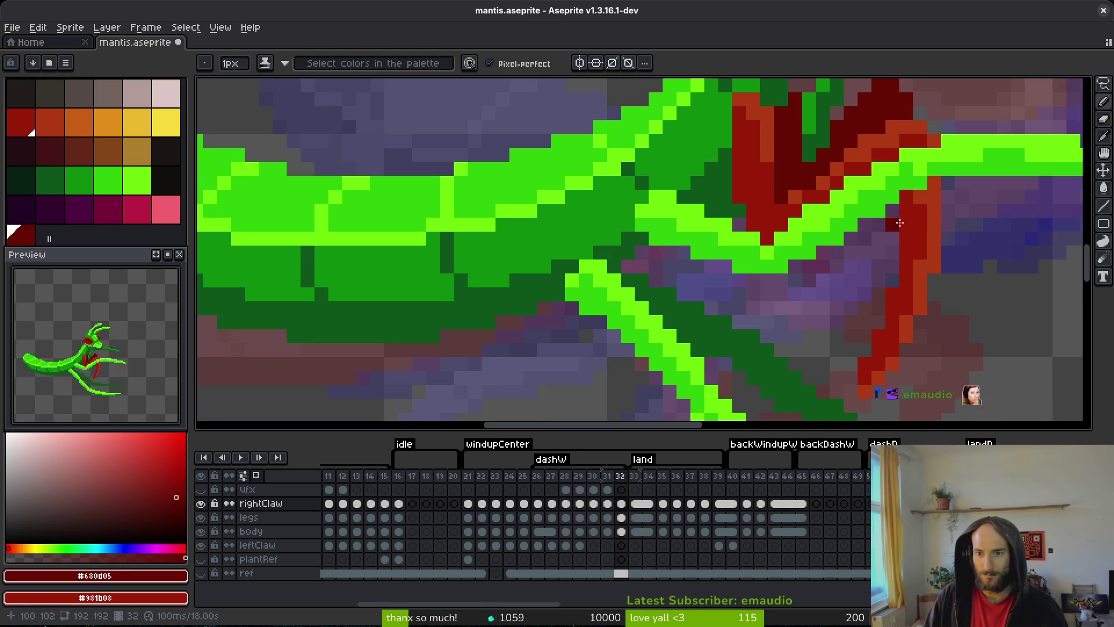
drag(944, 228, 962, 369)
drag(944, 254, 961, 380)
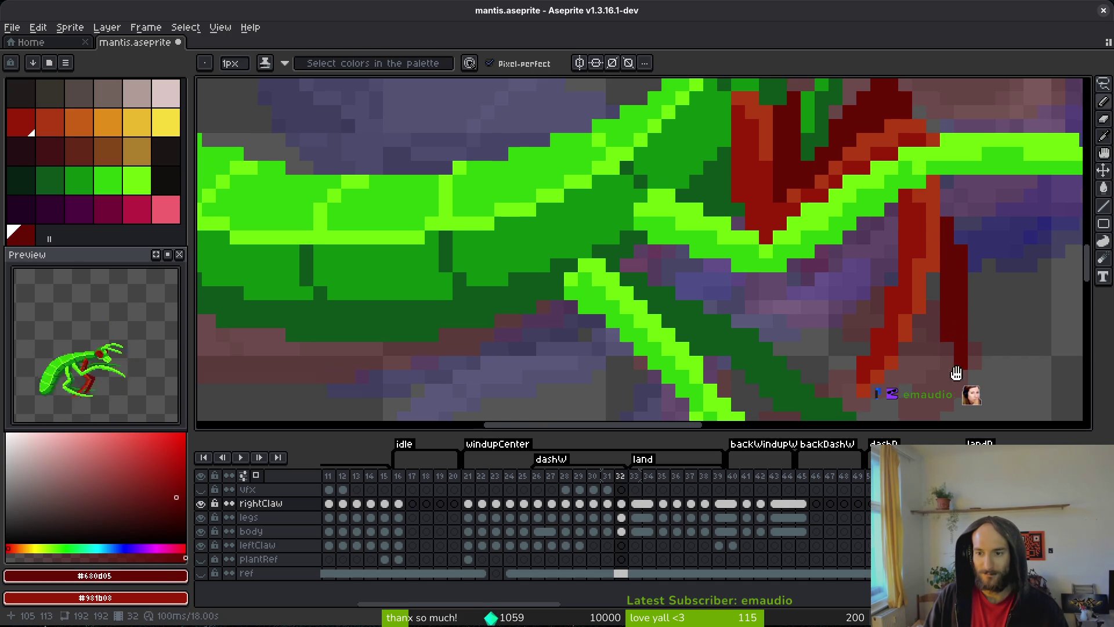
scroll(957, 372, down, 2)
drag(955, 340, 943, 297)
- Select the dark-red claw stroke, stretch it to twice its height (3x14), and save
key(e)
scroll(983, 326, down, 2)
scroll(994, 282, up, 3)
key(m)
drag(934, 280, 982, 383)
click(967, 321)
scroll(967, 320, up, 1)
drag(969, 319, 977, 392)
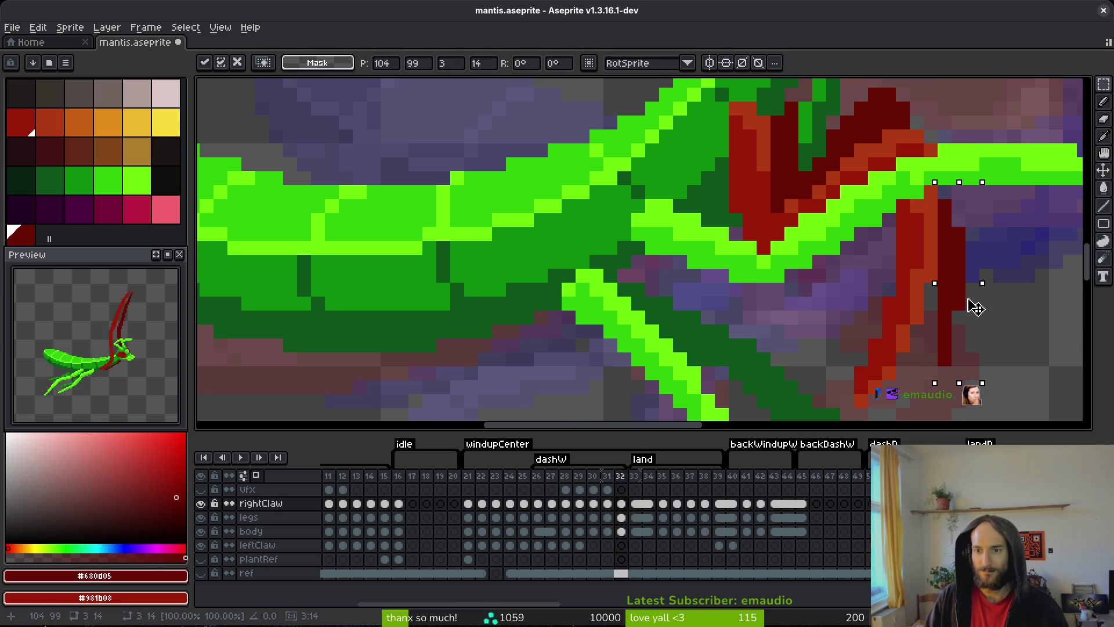
key(Return)
key(ctrl+s)
scroll(990, 326, down, 2)
scroll(989, 326, up, 2)
key(b)
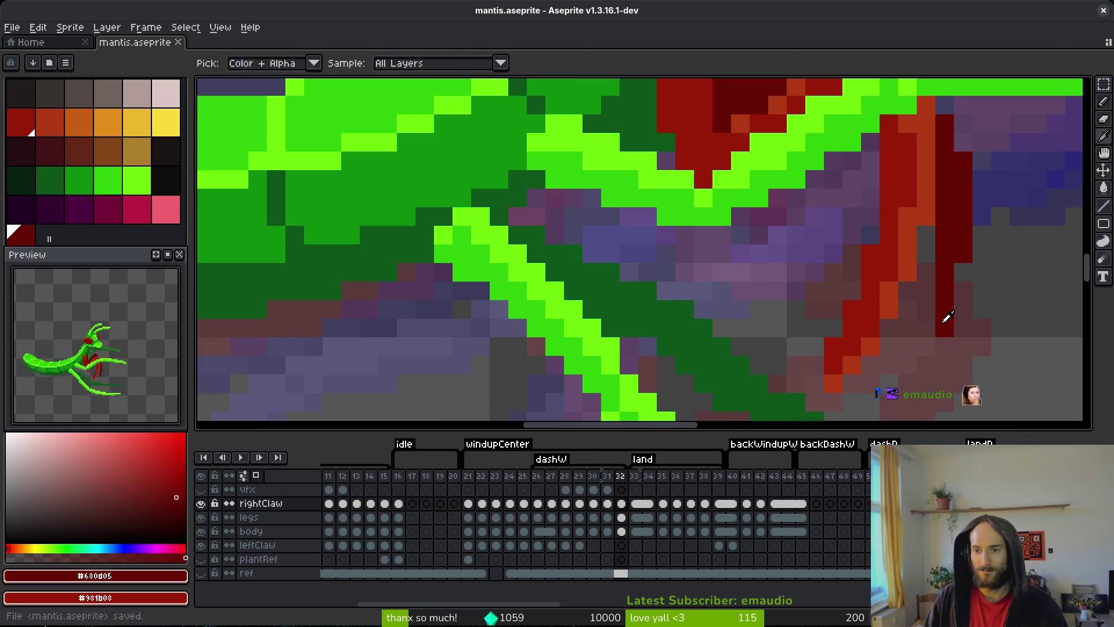
key(ctrl+s)
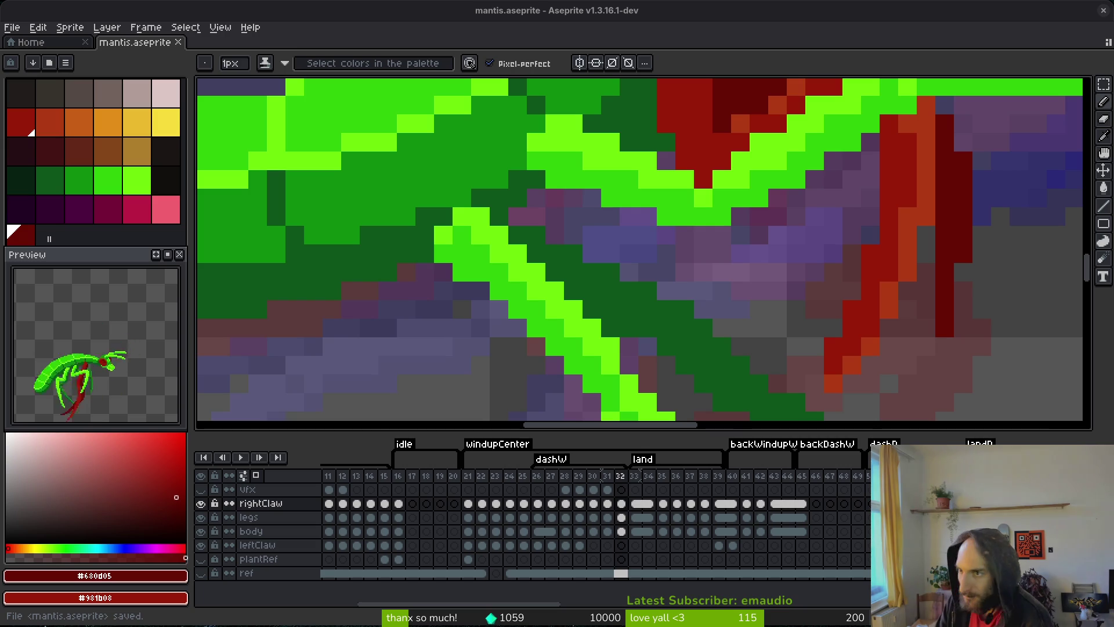
- Paint a claw pixel on frame 31 in the darkest red #680d05
scroll(660, 212, down, 5)
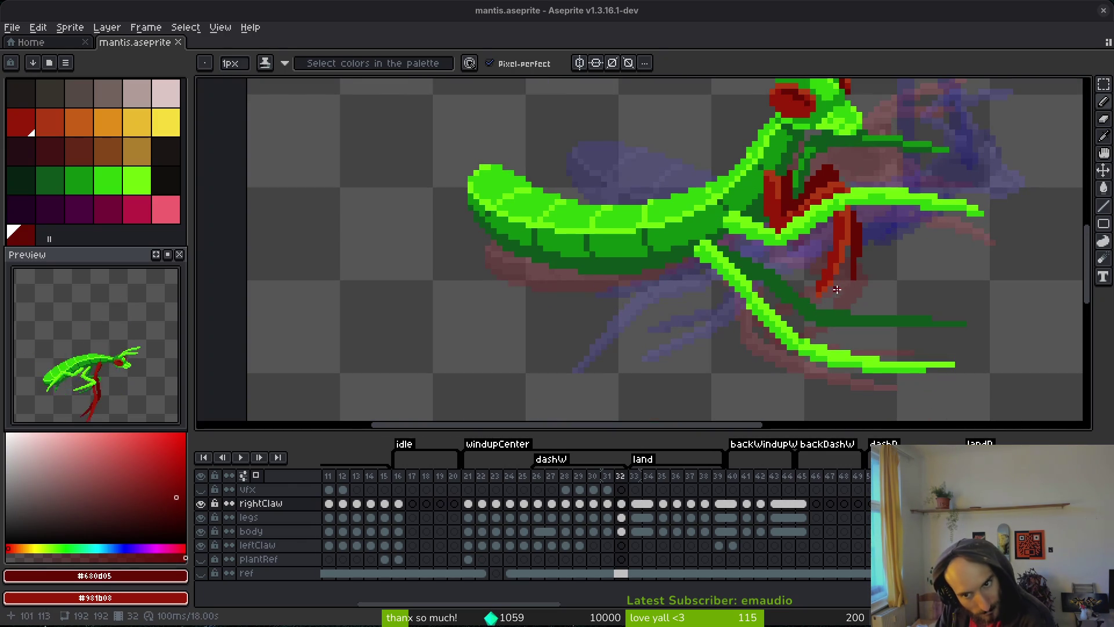
scroll(837, 289, down, 2)
scroll(837, 289, up, 3)
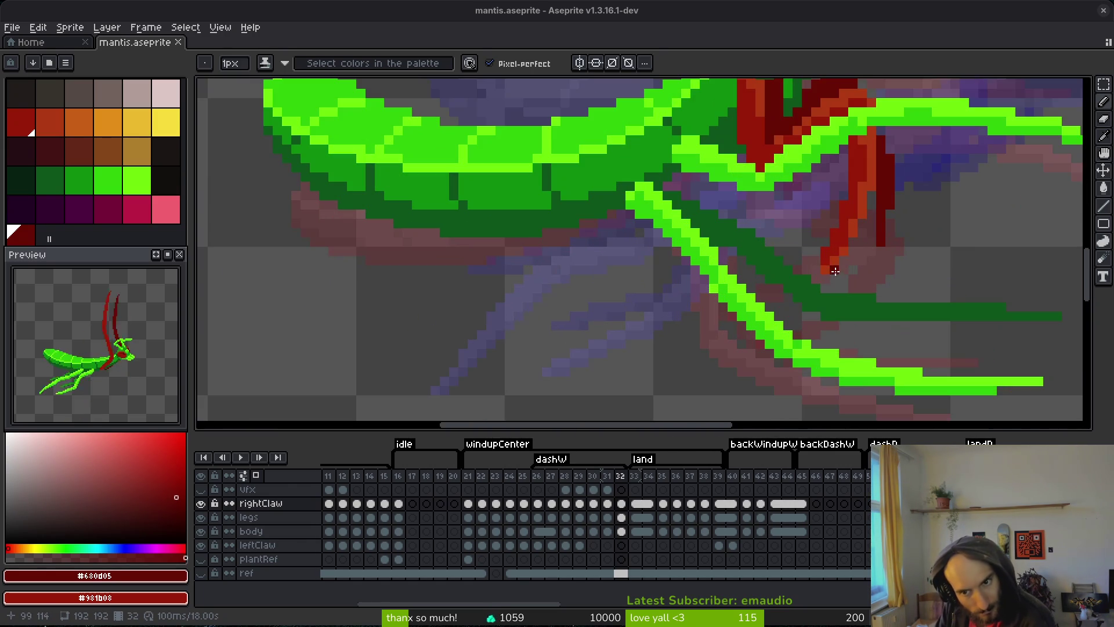
scroll(761, 248, down, 2)
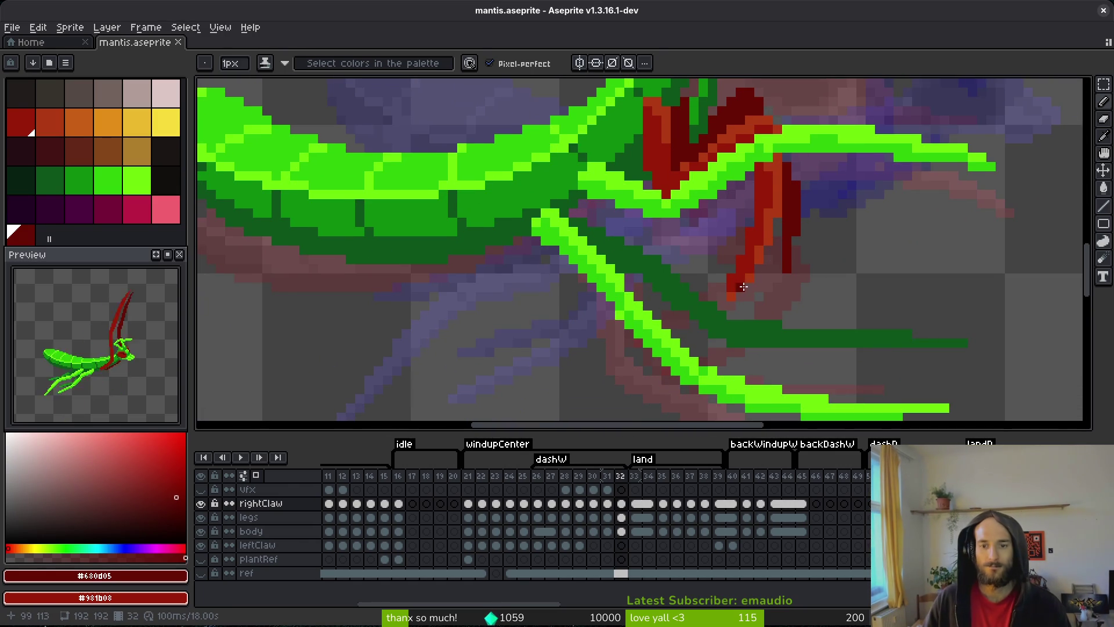
alt+click(732, 293)
alt+click(747, 272)
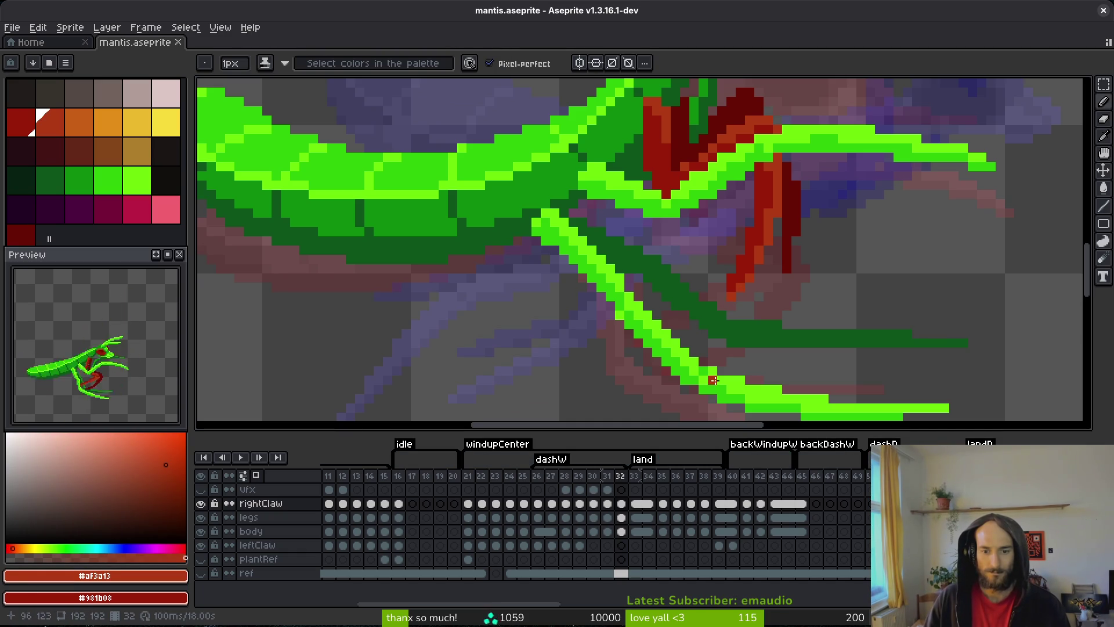
alt+click(738, 110)
click(739, 110)
- Save mantis.aseprite and step through the frames toward frame 32
key(ctrl+s)
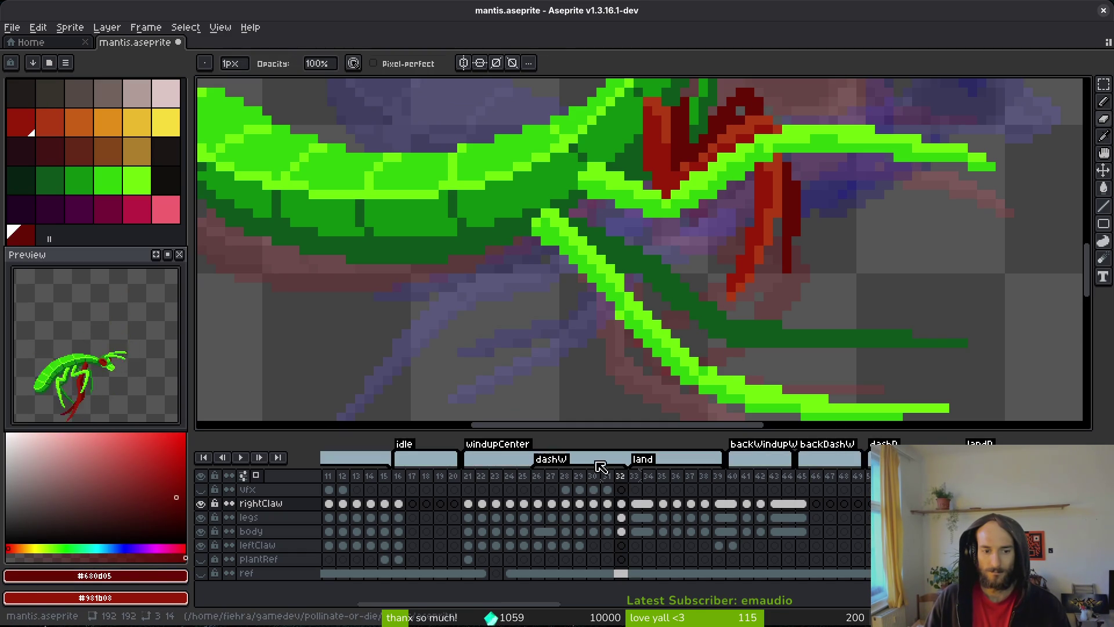
click(634, 489)
key(Left)
key(Left)
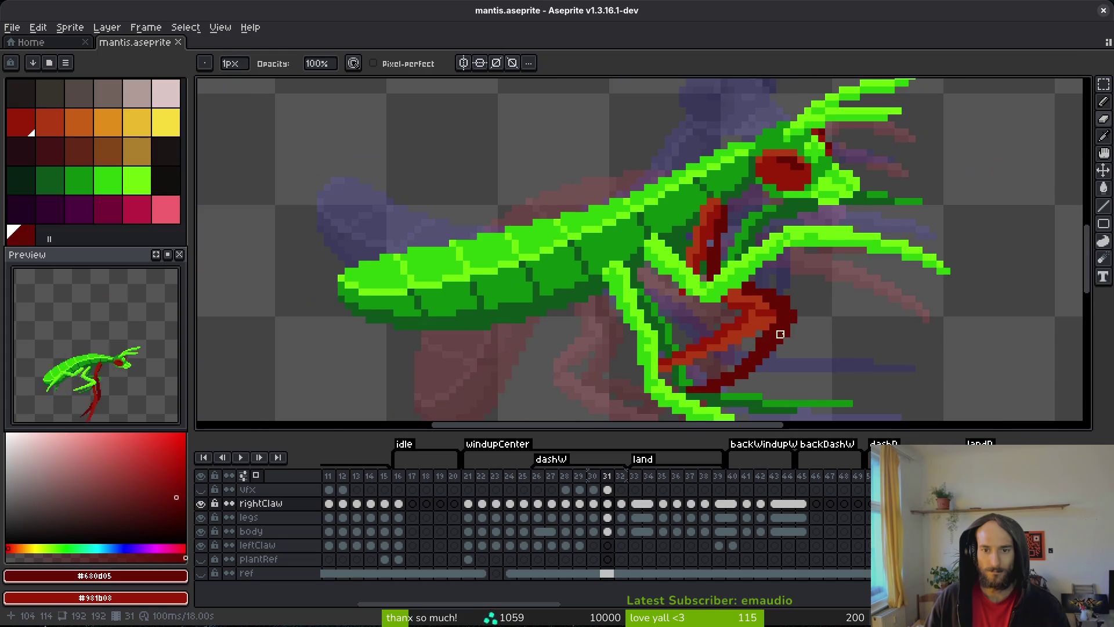
key(w)
scroll(787, 318, up, 3)
key(b)
- On frame 32, undo and redo the recent claw strokes, then select with the Magic Wand
key(ctrl+z)
scroll(845, 311, down, 4)
key(ctrl+z)
key(ctrl+z)
key(ctrl+z)
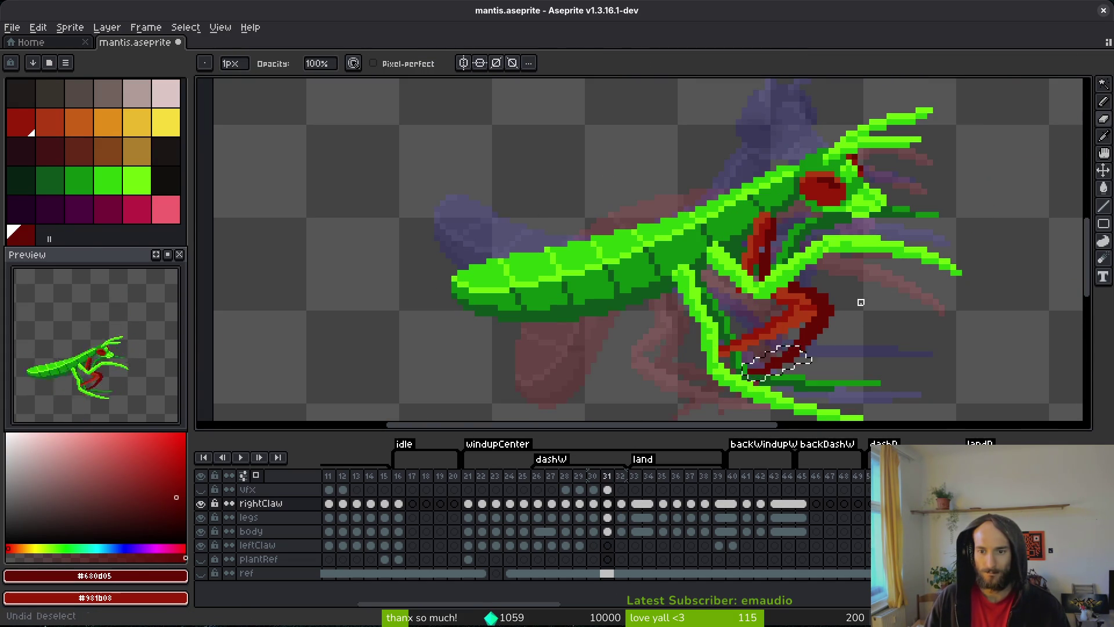
key(ctrl+z)
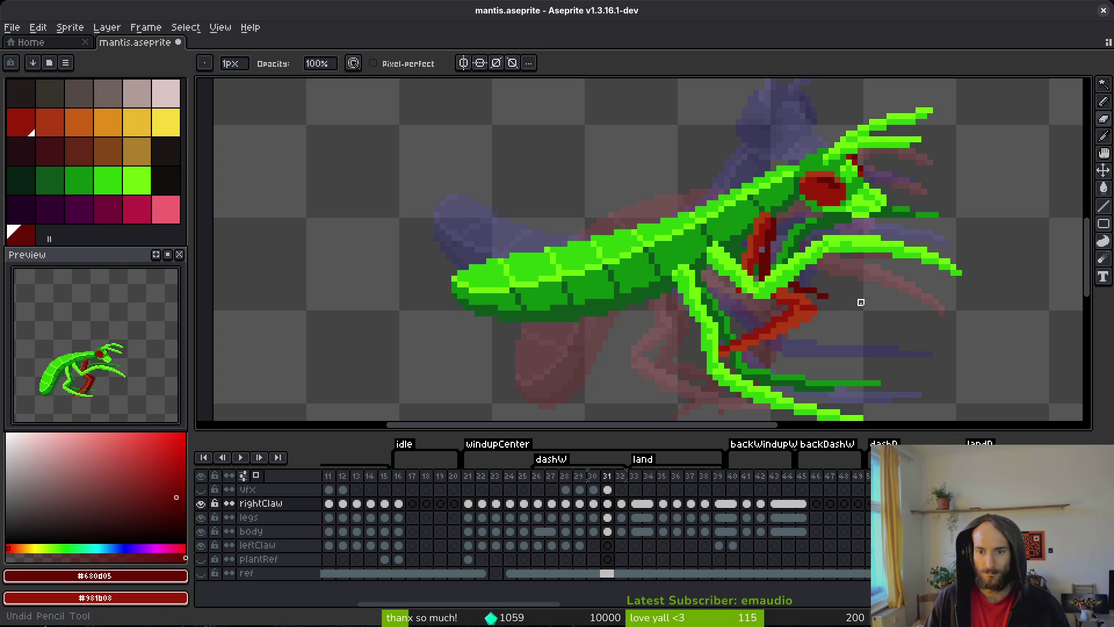
key(ctrl+y)
key(ctrl+y)
key(ctrl+y)
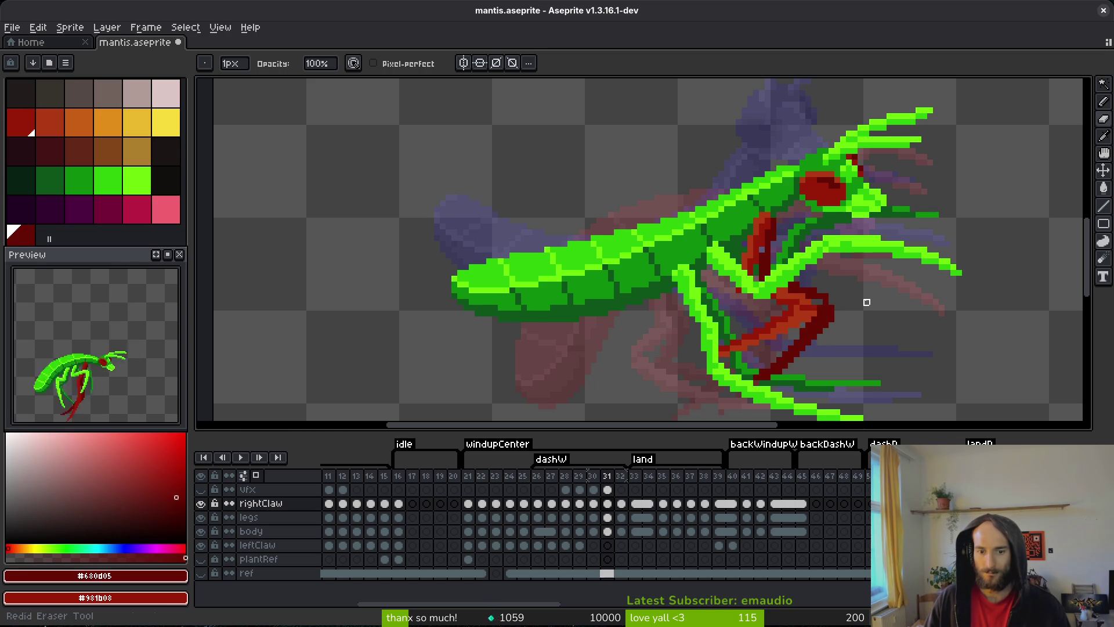
key(period)
key(w)
click(792, 206)
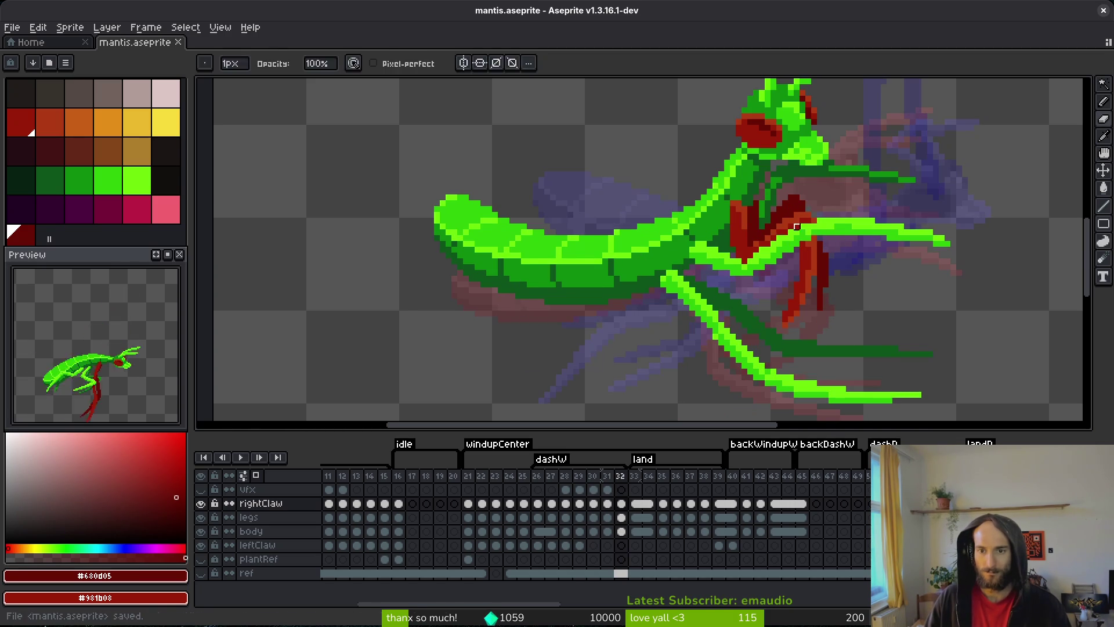
key(ctrl+z)
key(ctrl+y)
key(ctrl+z)
key(ctrl+y)
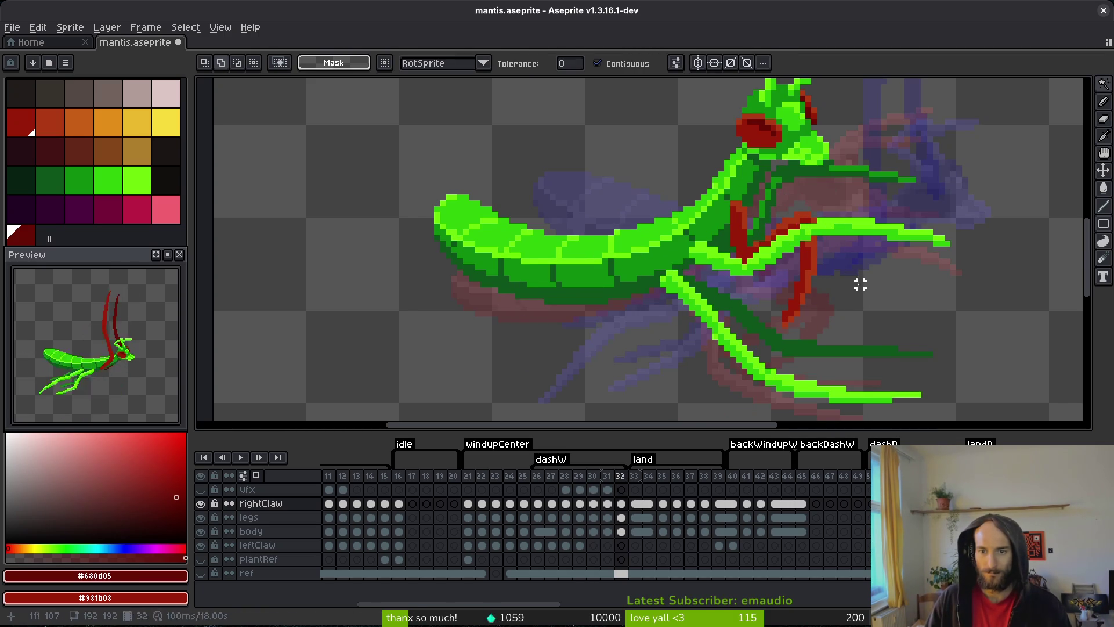
- On frame 31, select a narrow stray strip of the red claw and delete it
key(ctrl+y)
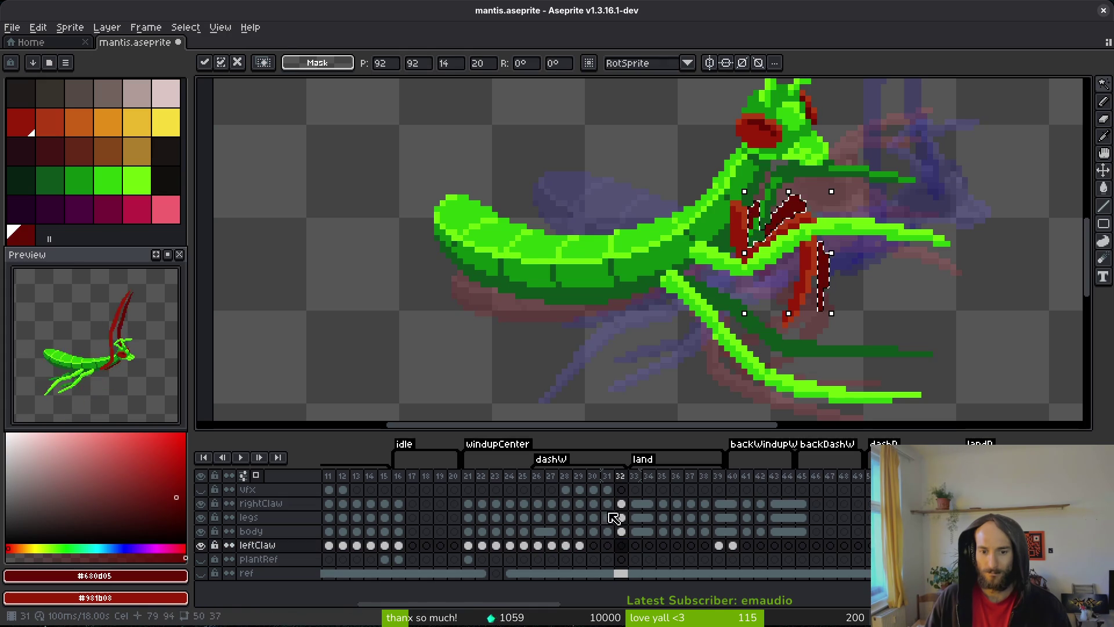
click(607, 503)
click(774, 267)
key(ctrl+z)
key(ctrl+z)
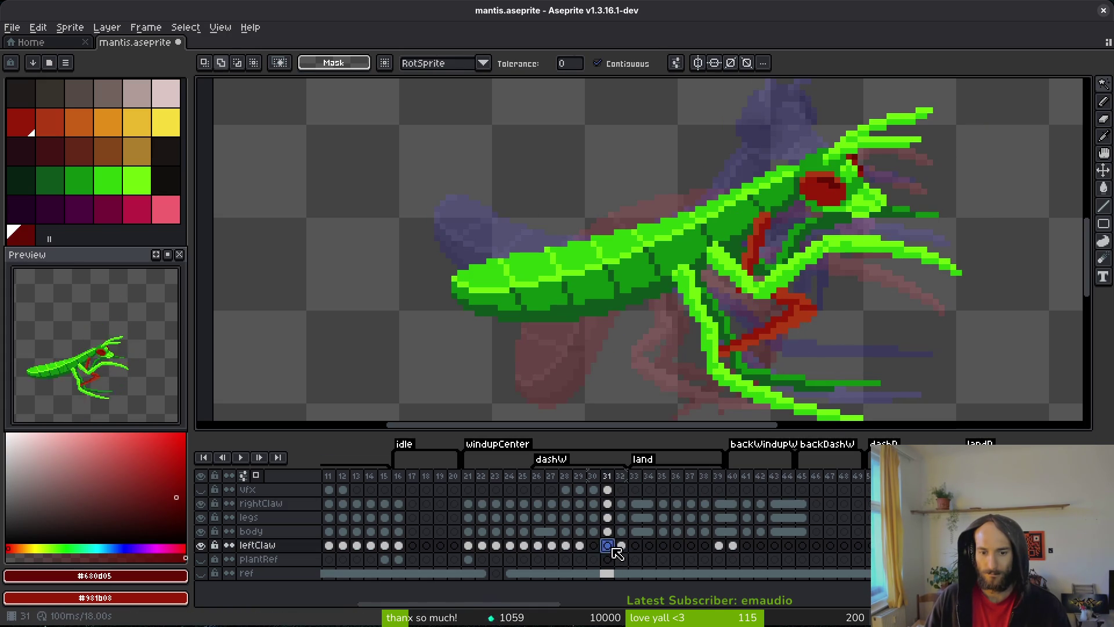
- On frame 30, select the red claw area including its lower part, then deselect
key(Left)
click(747, 270)
shift+click(783, 325)
scroll(808, 261, up, 5)
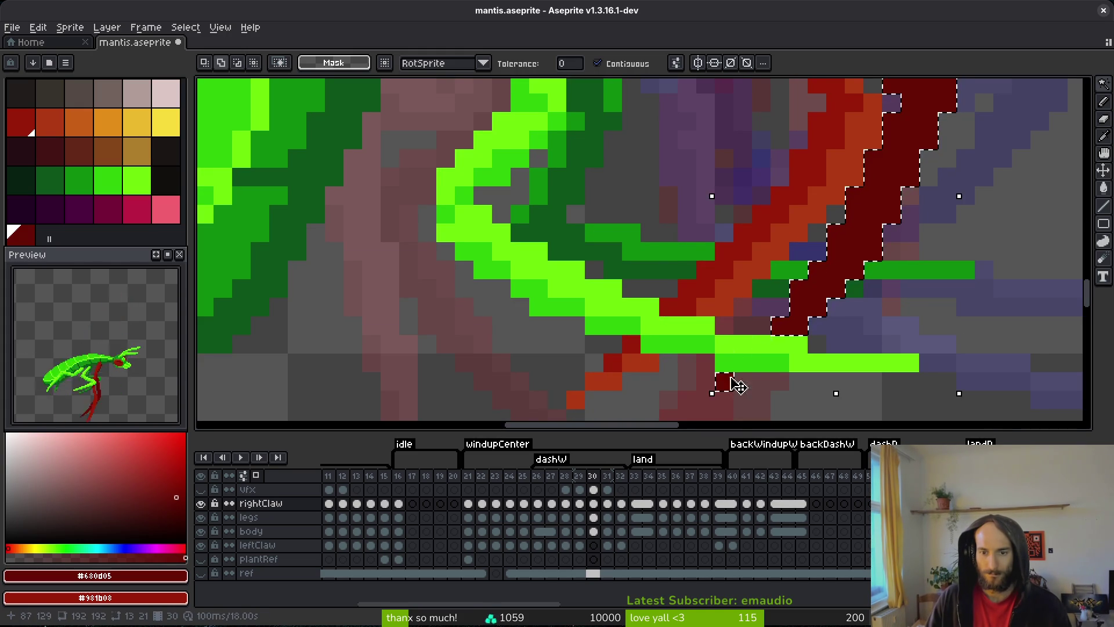
scroll(724, 382, down, 4)
scroll(801, 302, up, 4)
scroll(812, 255, down, 4)
key(ctrl+d)
- Save the sprite and ready the Pencil on frame 30's legs layer
click(593, 546)
key(ctrl+s)
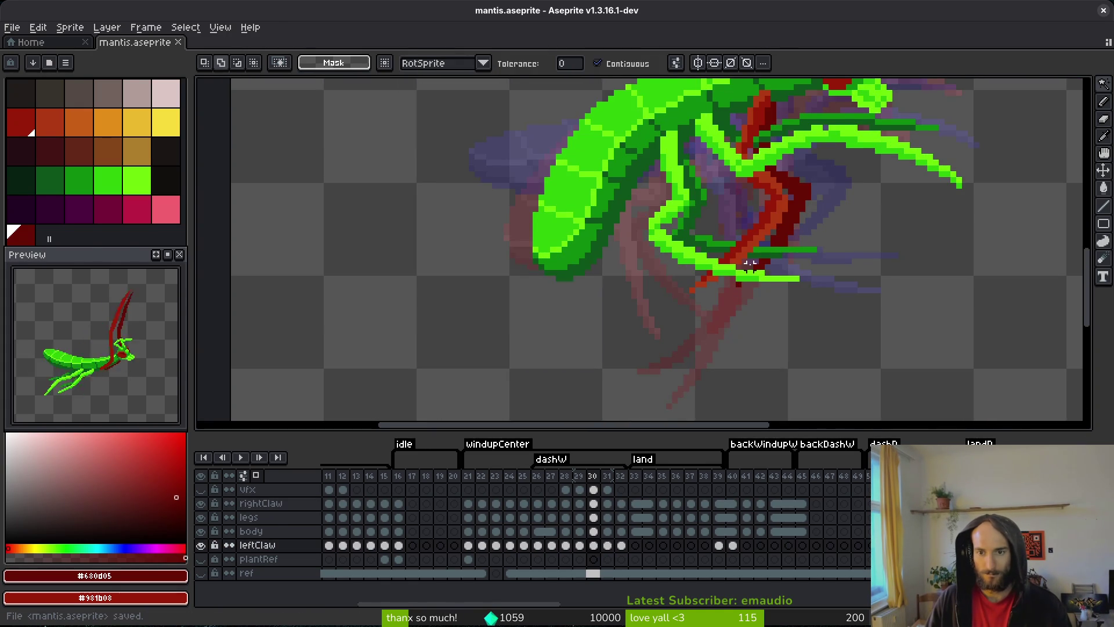
scroll(772, 255, down, 2)
scroll(766, 250, up, 4)
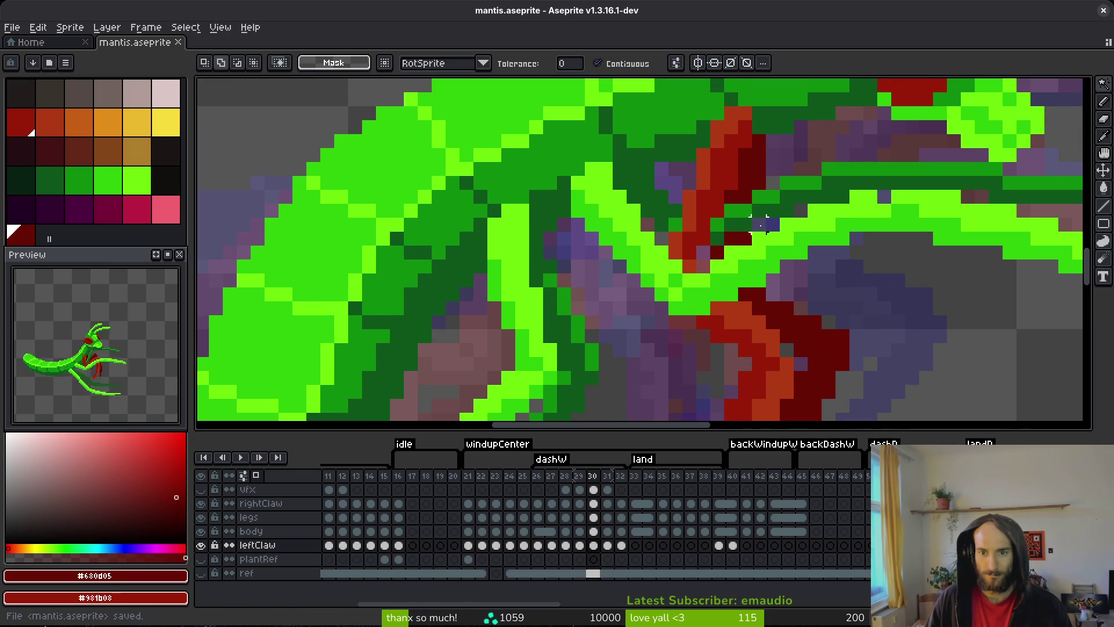
key(b)
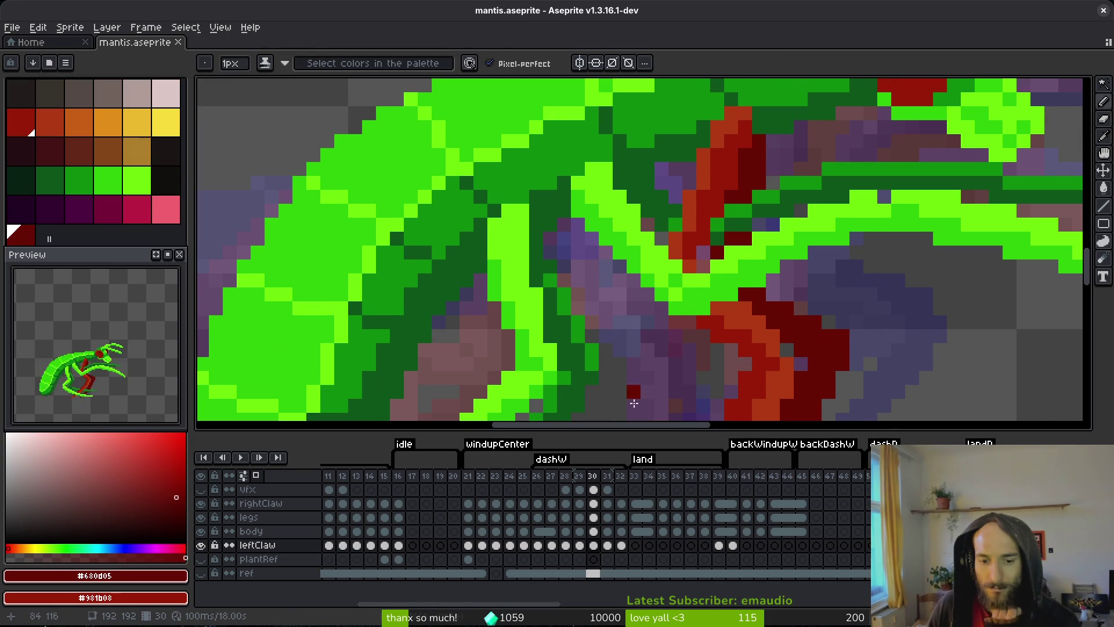
click(595, 518)
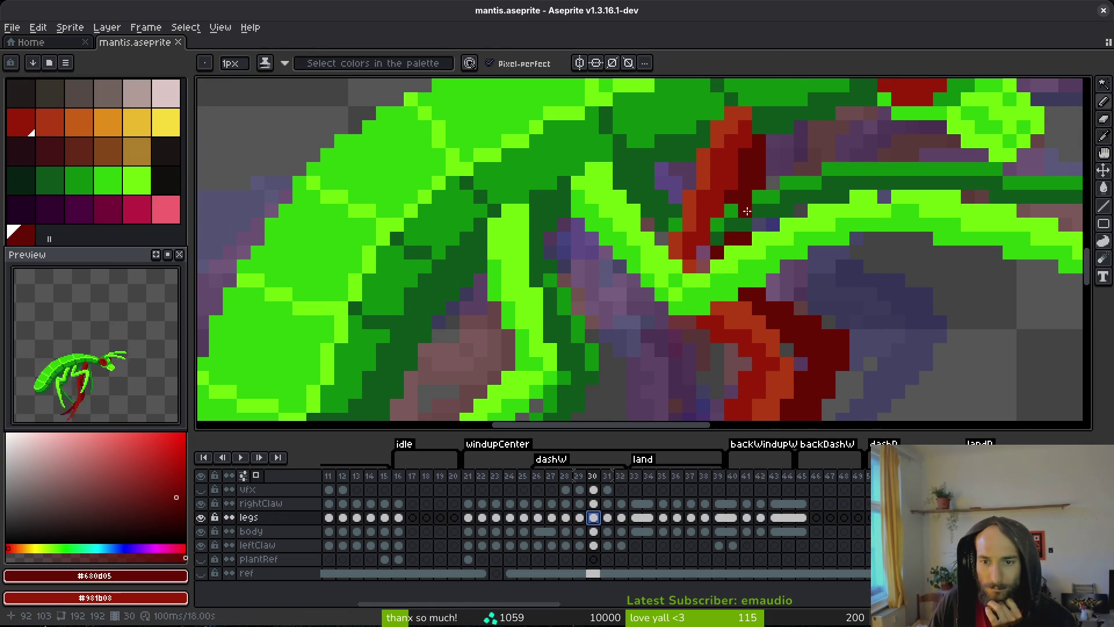
- Erase stray leg pixels near the claw on frame 30 and save
key(e)
drag(745, 211, 717, 197)
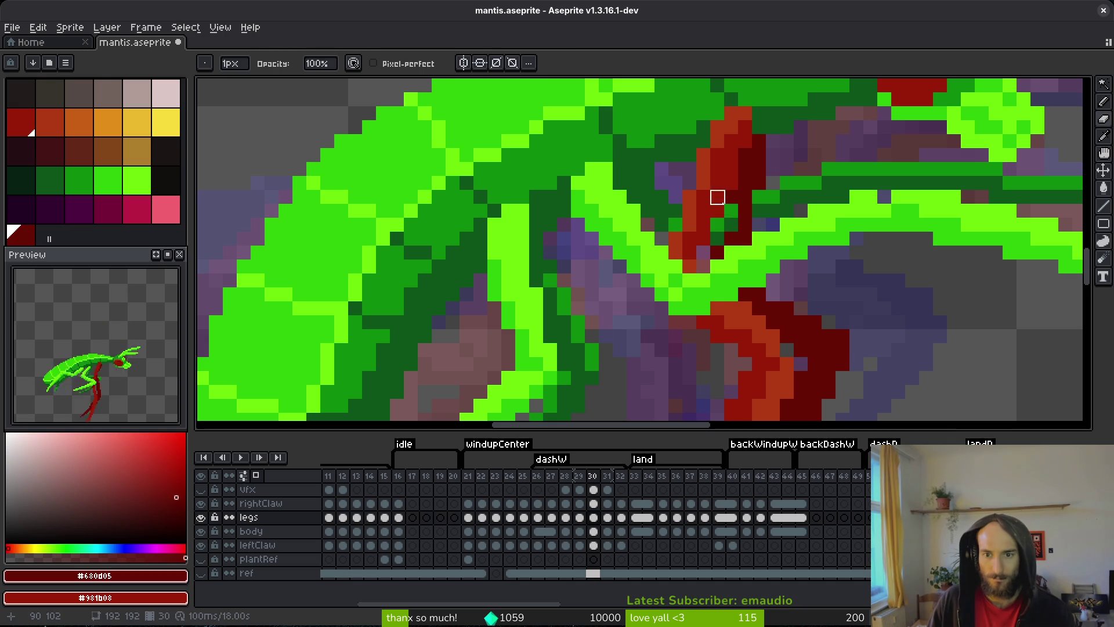
key(ctrl+s)
- Turn two claw pixels dark red and close the gap in the green bar, then save
scroll(771, 256, down, 4)
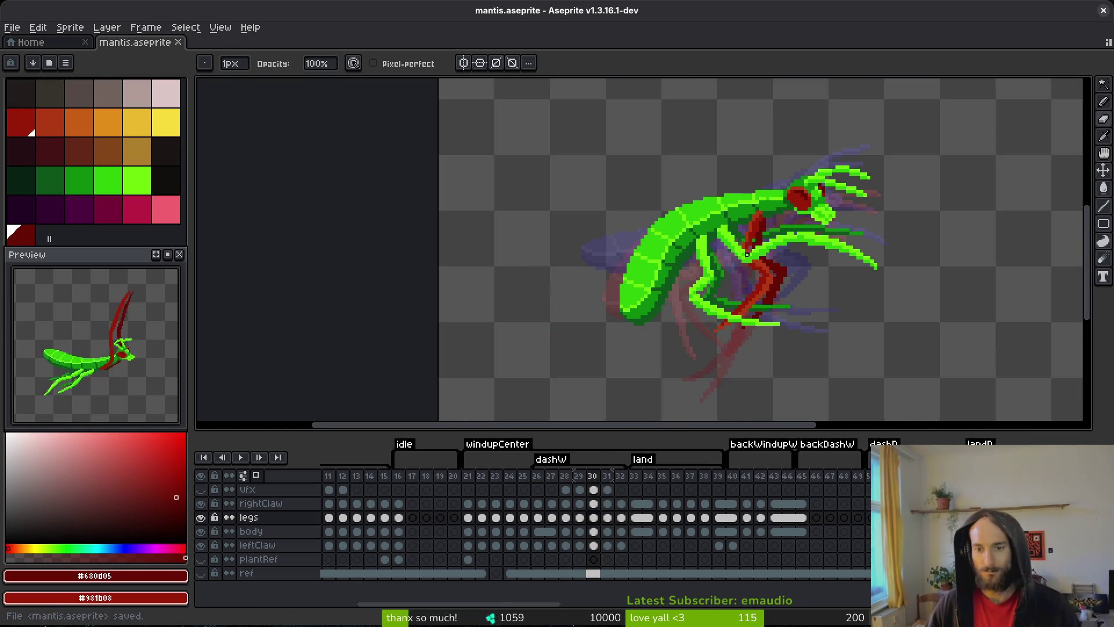
scroll(785, 282, up, 5)
click(755, 311)
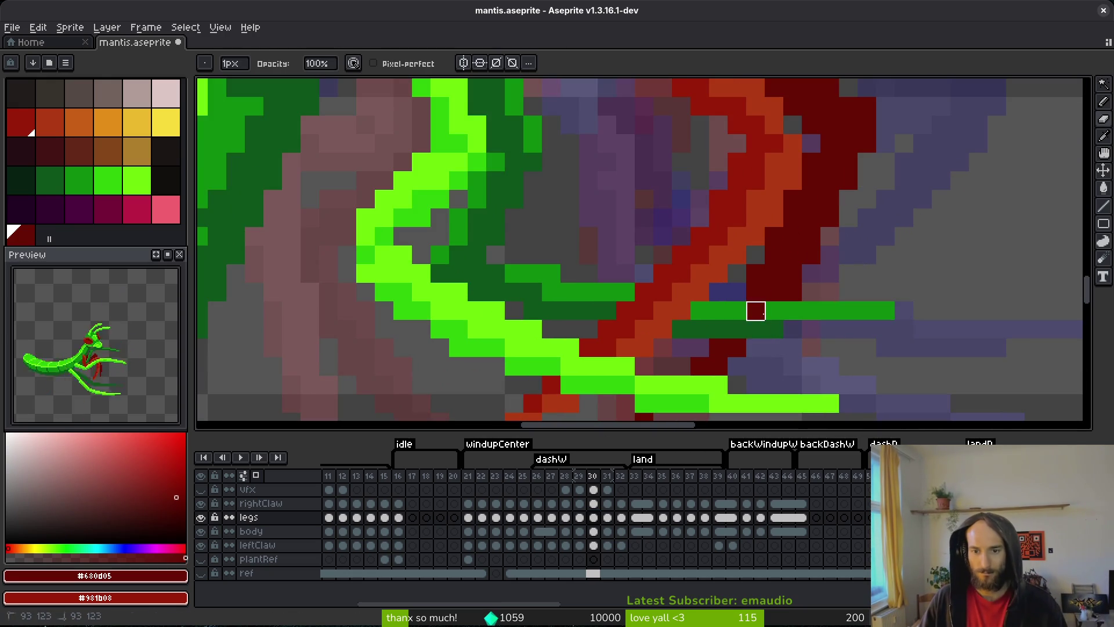
click(737, 329)
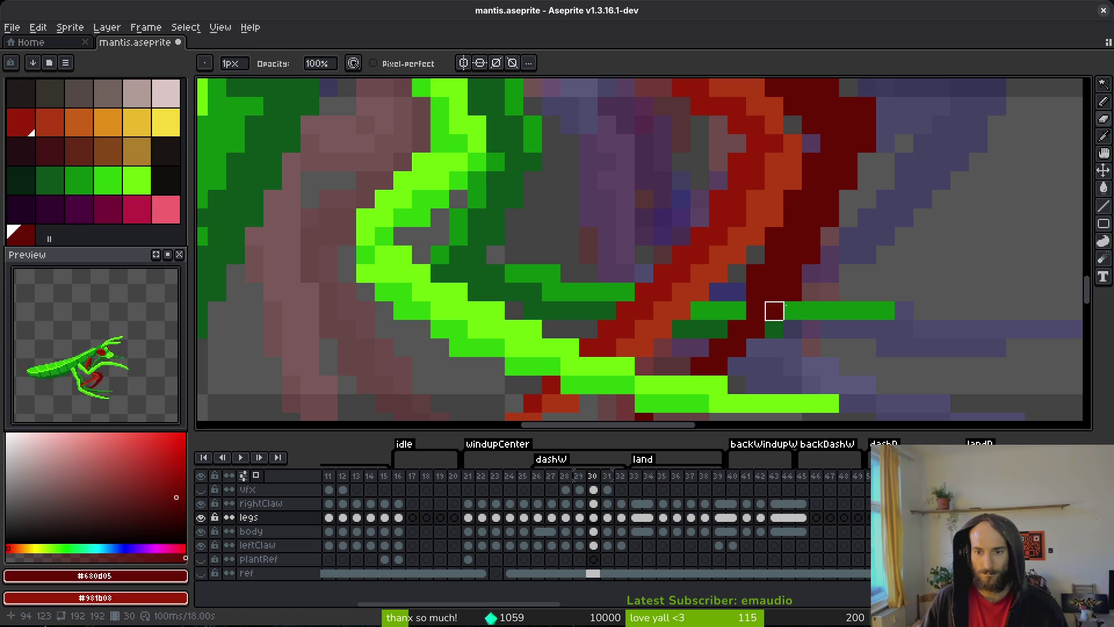
click(792, 311)
click(811, 310)
scroll(755, 274, down, 2)
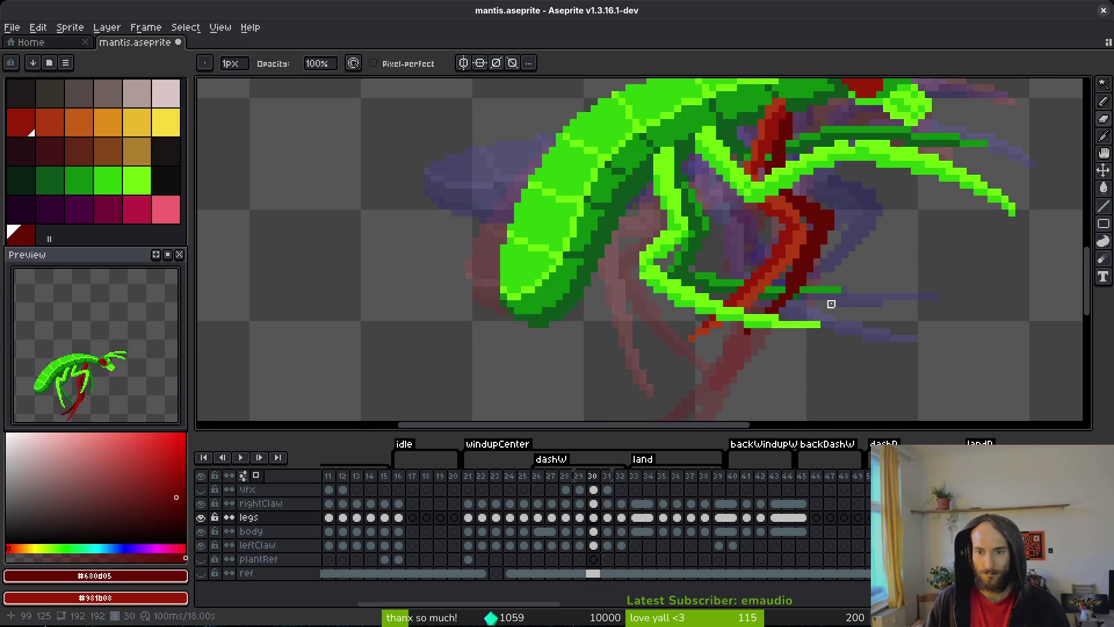
key(ctrl+s)
scroll(793, 300, up, 2)
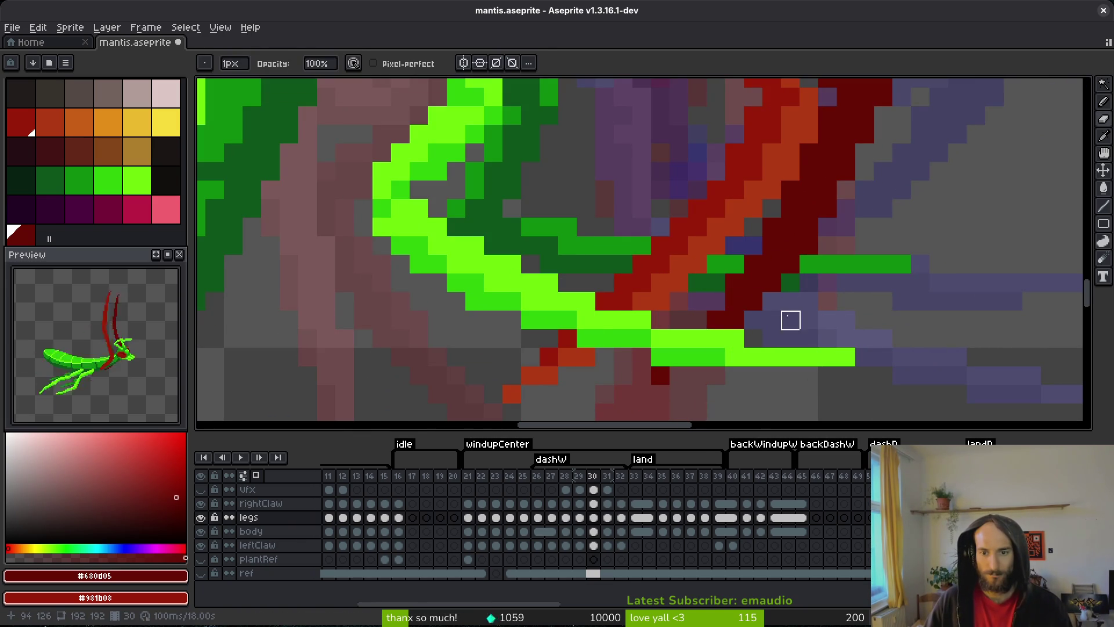
scroll(830, 342, down, 3)
key(ctrl+s)
- On frame 31, paint four dark-red pixels along the claw and save
key(Right)
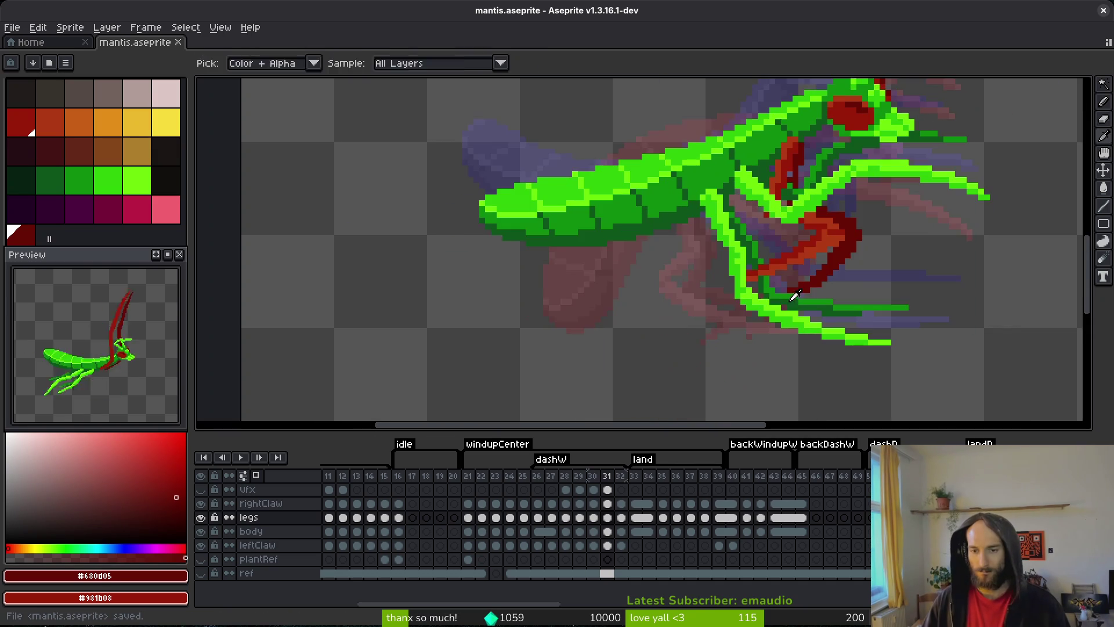
scroll(733, 302, up, 3)
click(715, 303)
click(733, 302)
click(696, 302)
click(752, 302)
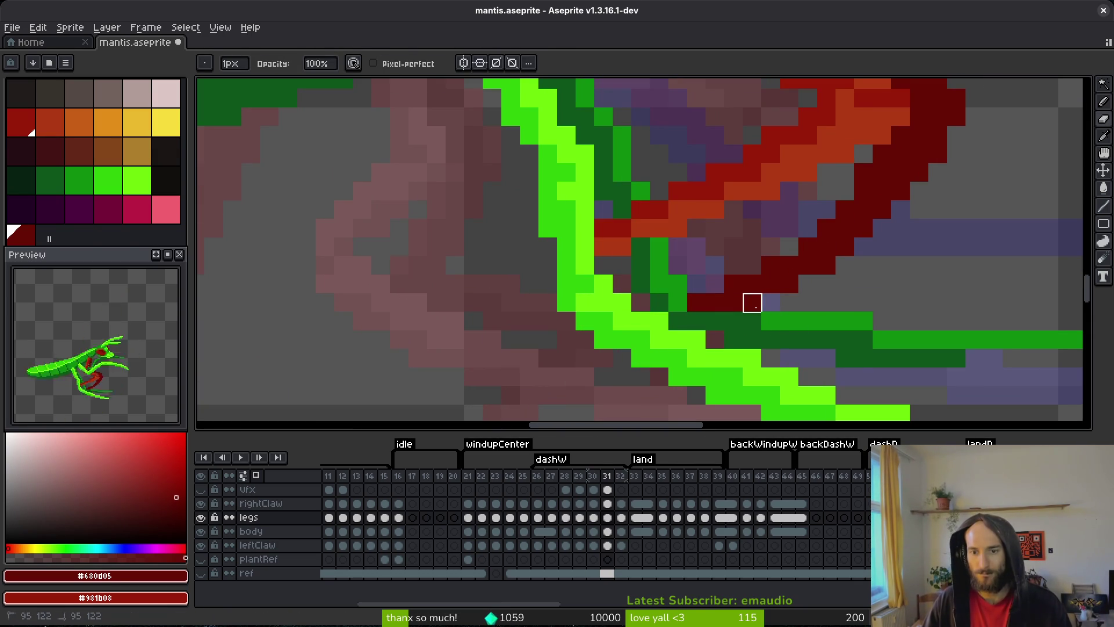
key(ctrl+s)
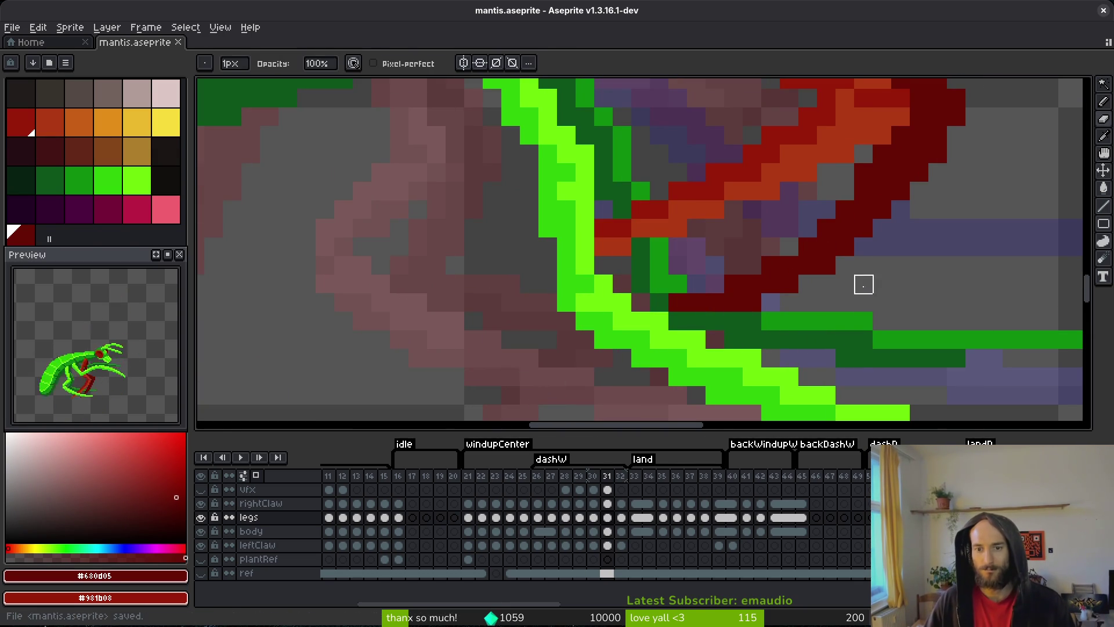
- Try a dark-red column along the claw, undo it, and save again
scroll(862, 301, down, 3)
scroll(857, 228, up, 2)
scroll(775, 211, up, 3)
mouse_move(795, 219)
mouse_down()
mouse_move(828, 248)
mouse_move(826, 307)
mouse_move(826, 251)
mouse_up()
key(ctrl+z)
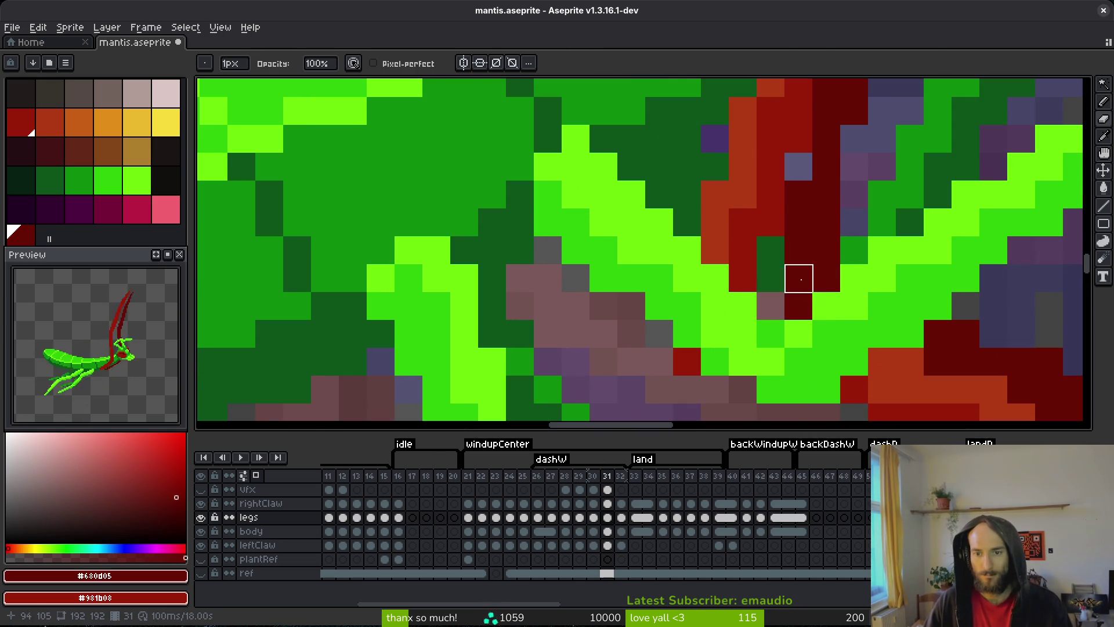
key(ctrl+s)
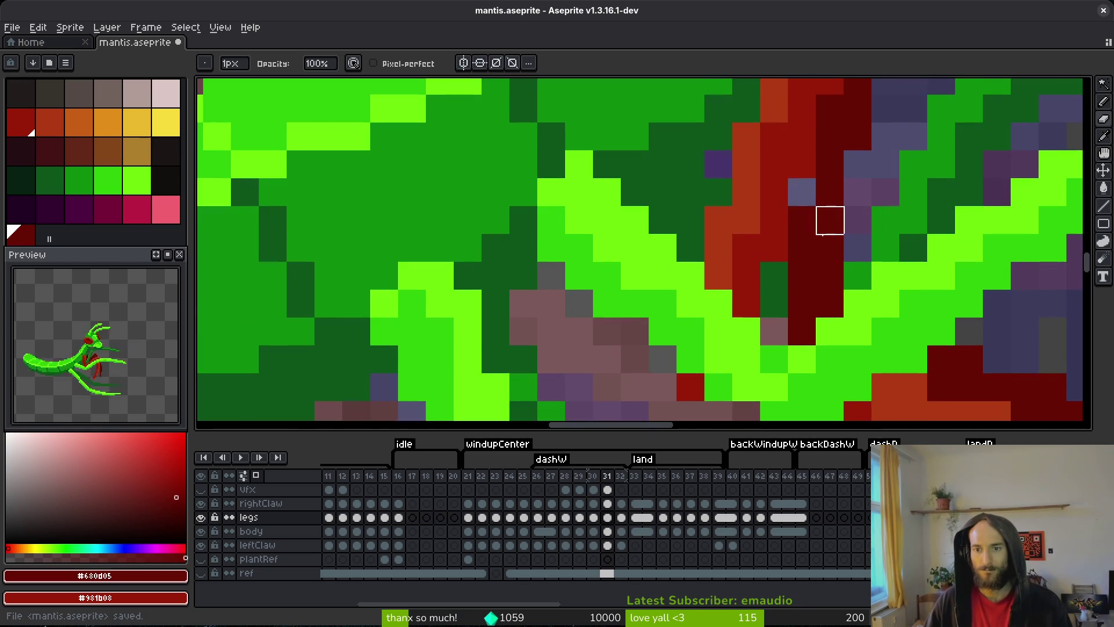
key(b)
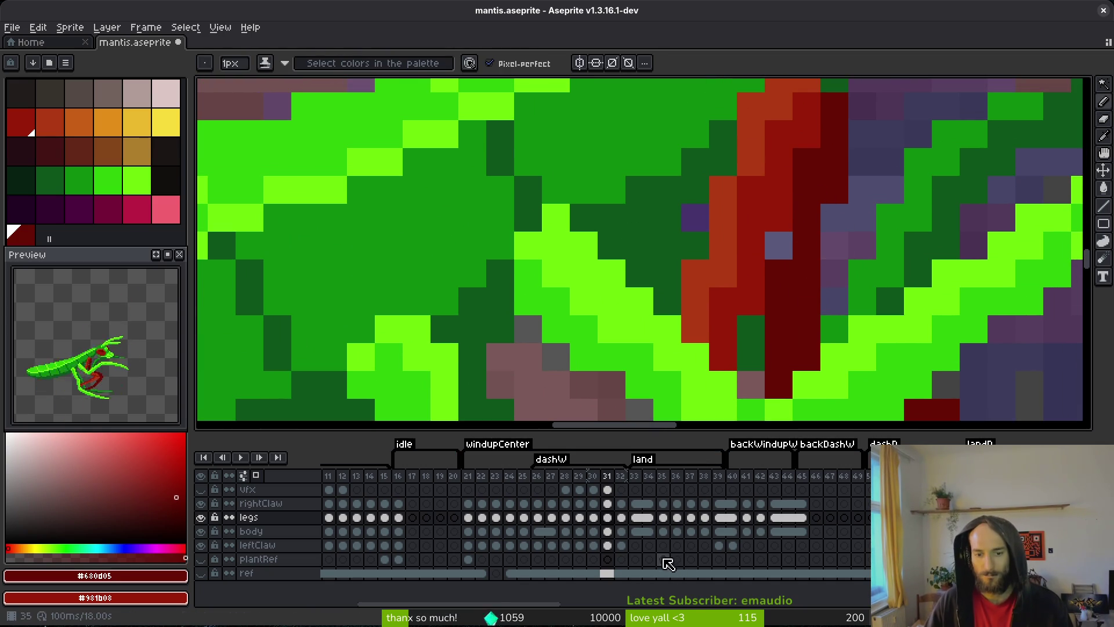
click(607, 545)
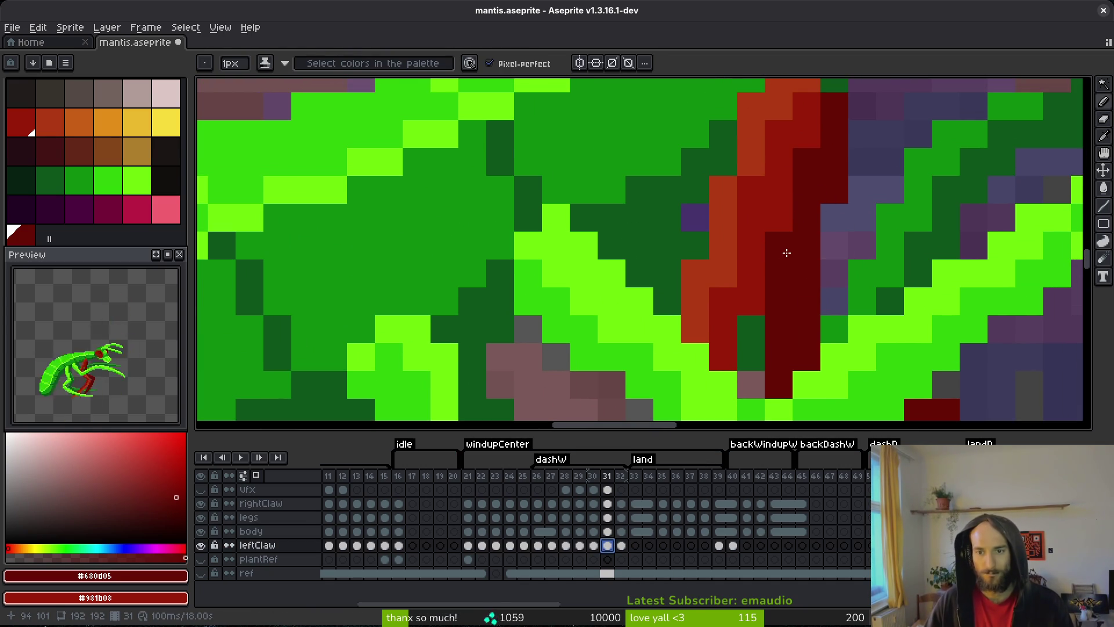
- Zoom in to inspect the leftClaw cel on frame 31 and save mantis.aseprite
scroll(785, 254, down, 3)
scroll(789, 265, up, 3)
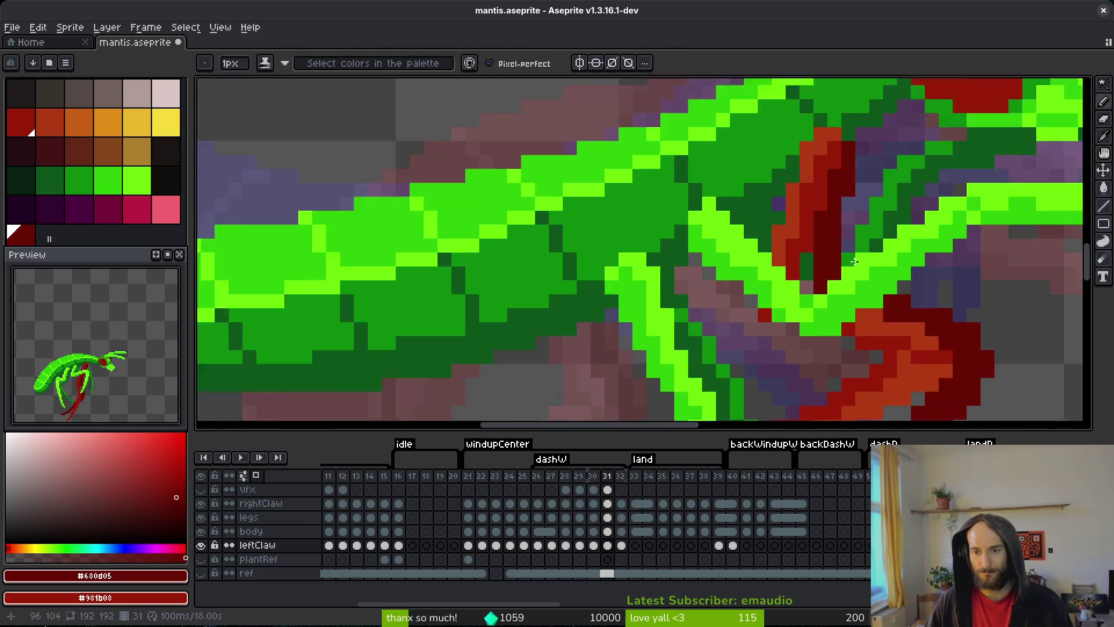
scroll(806, 261, up, 2)
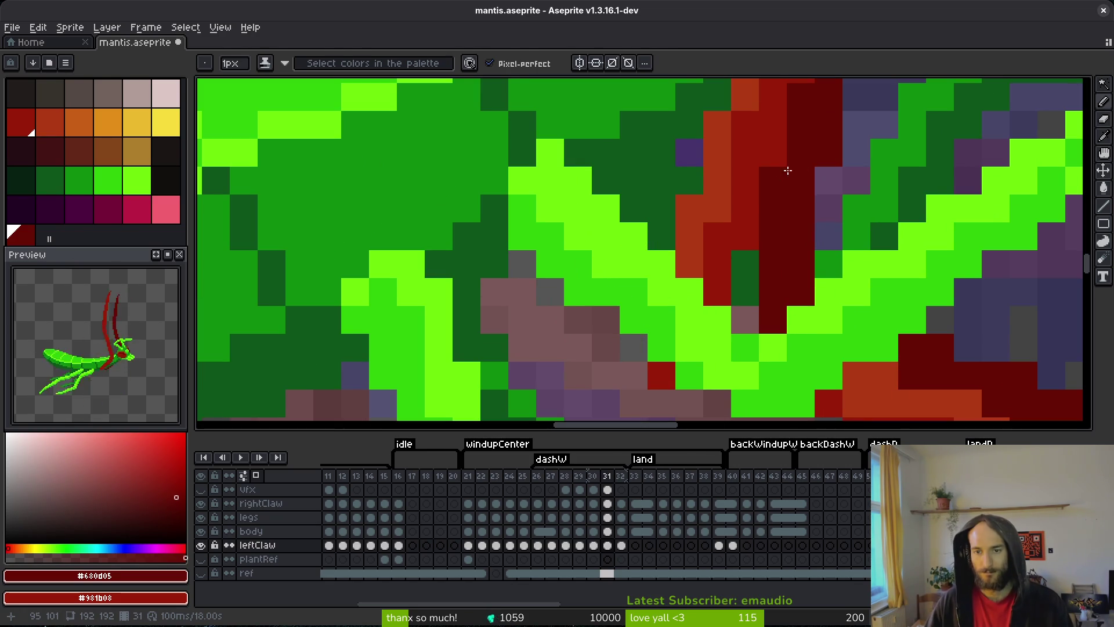
scroll(845, 233, down, 3)
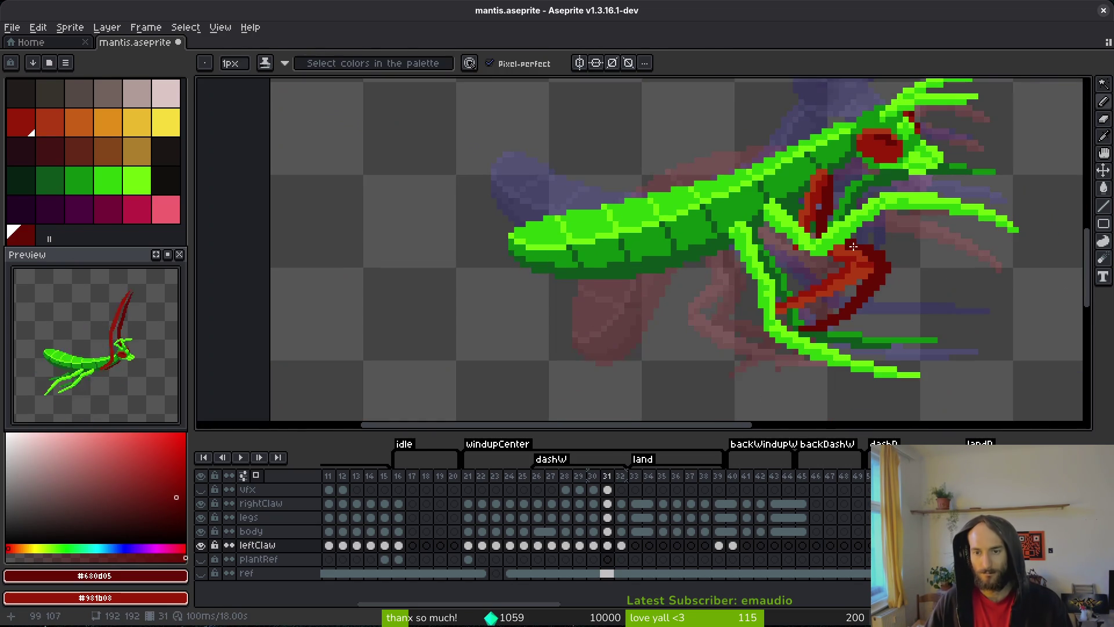
scroll(820, 199, up, 2)
scroll(811, 198, down, 3)
key(ctrl+s)
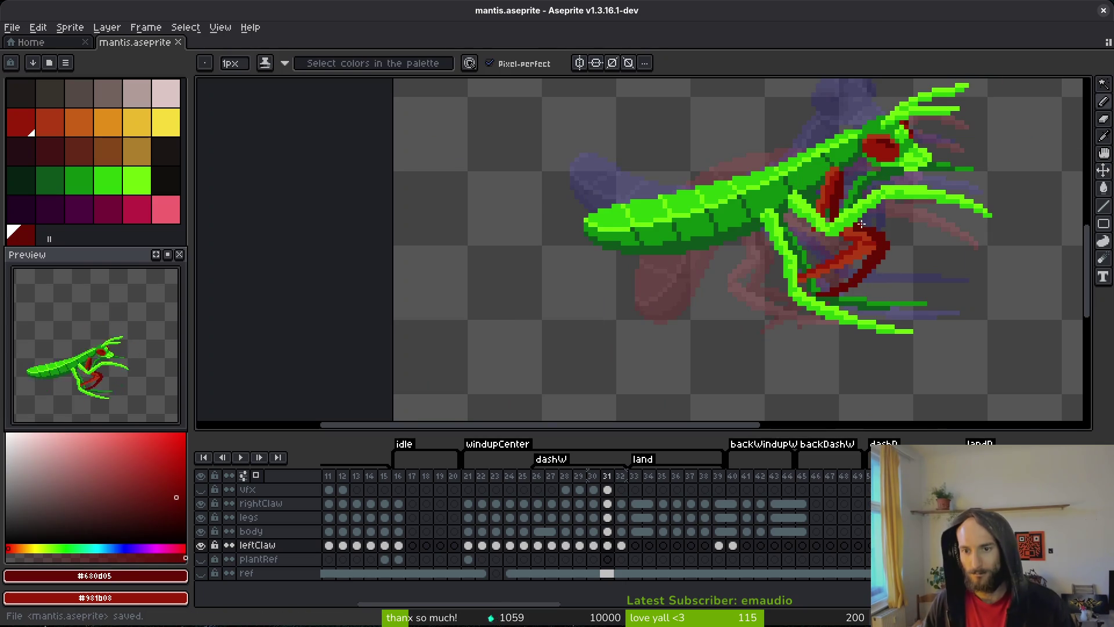
scroll(862, 225, up, 3)
scroll(835, 273, down, 2)
key(ctrl+s)
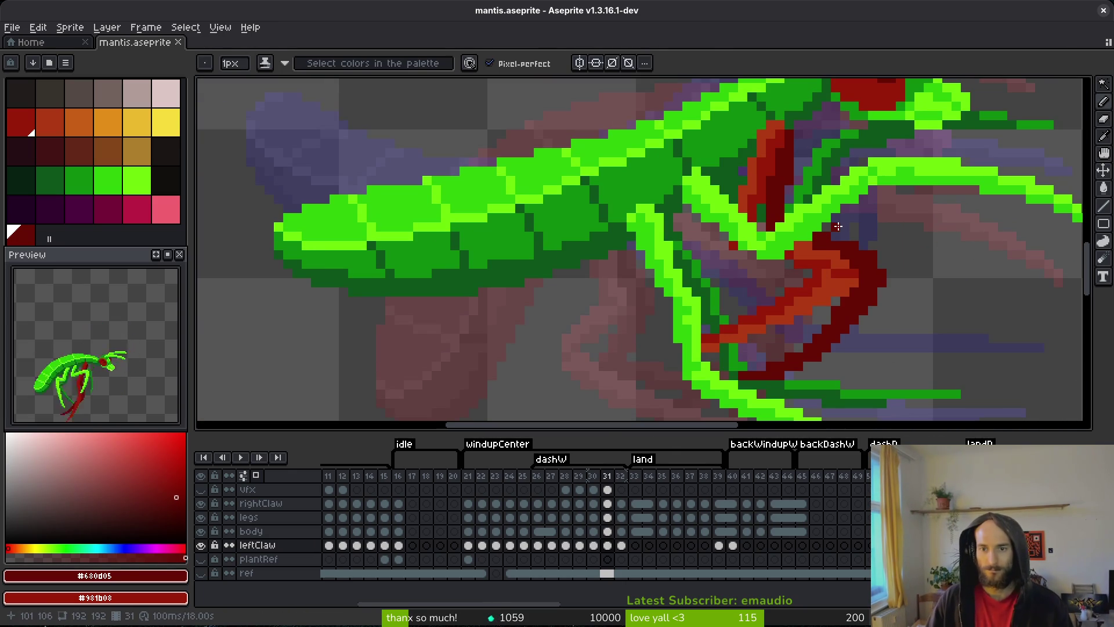
scroll(860, 289, down, 2)
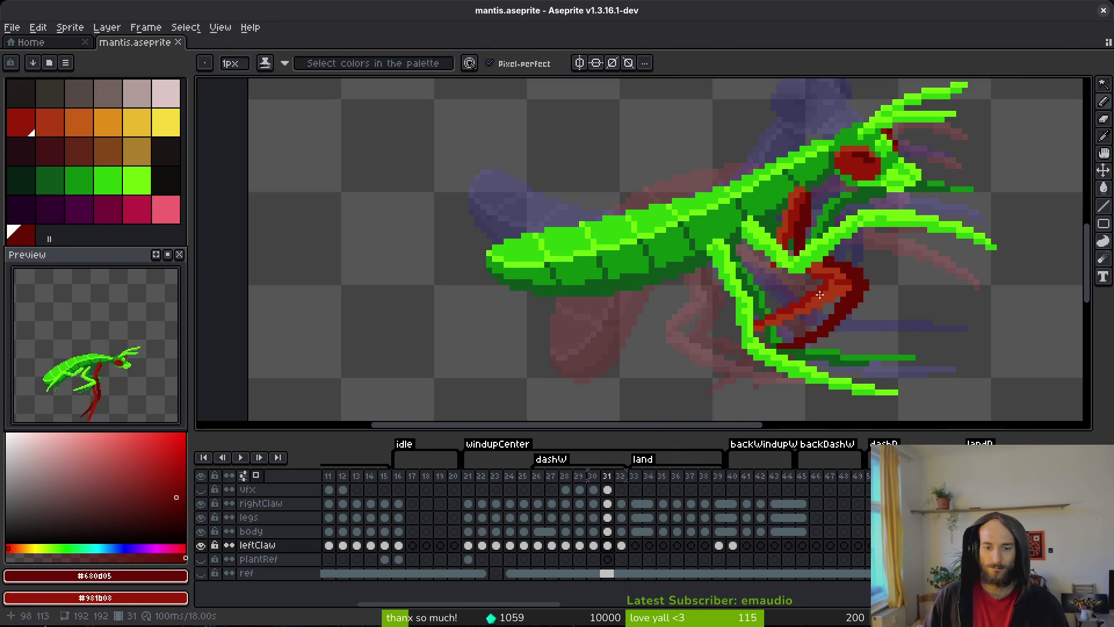
- Advance to frame 32 and bring the shoulder and claw area into view
key(Right)
key(alt)
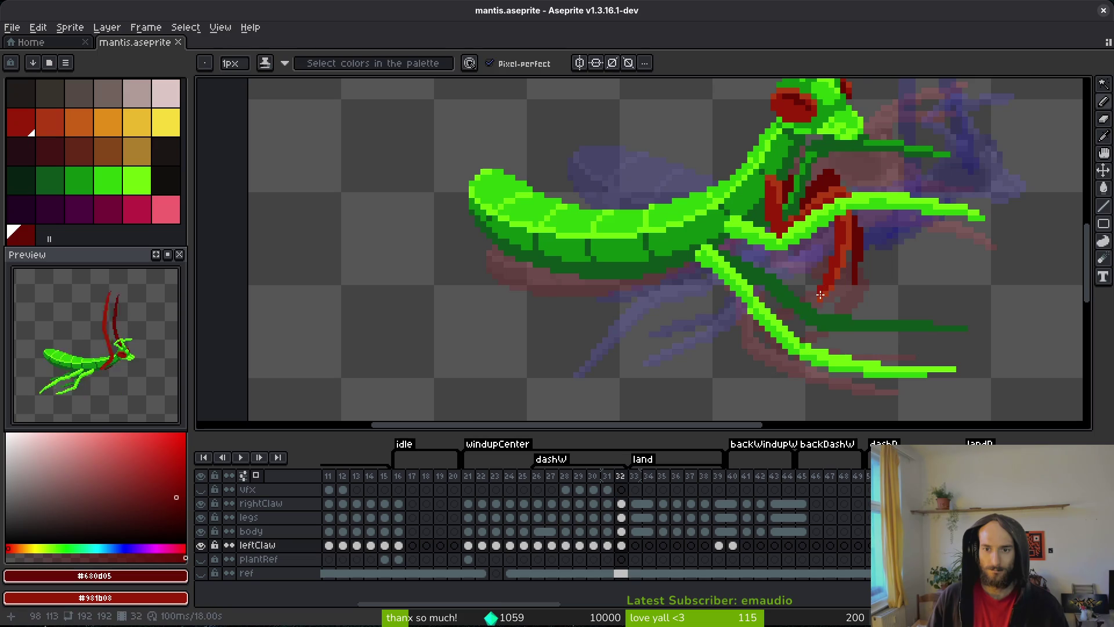
scroll(756, 341, up, 3)
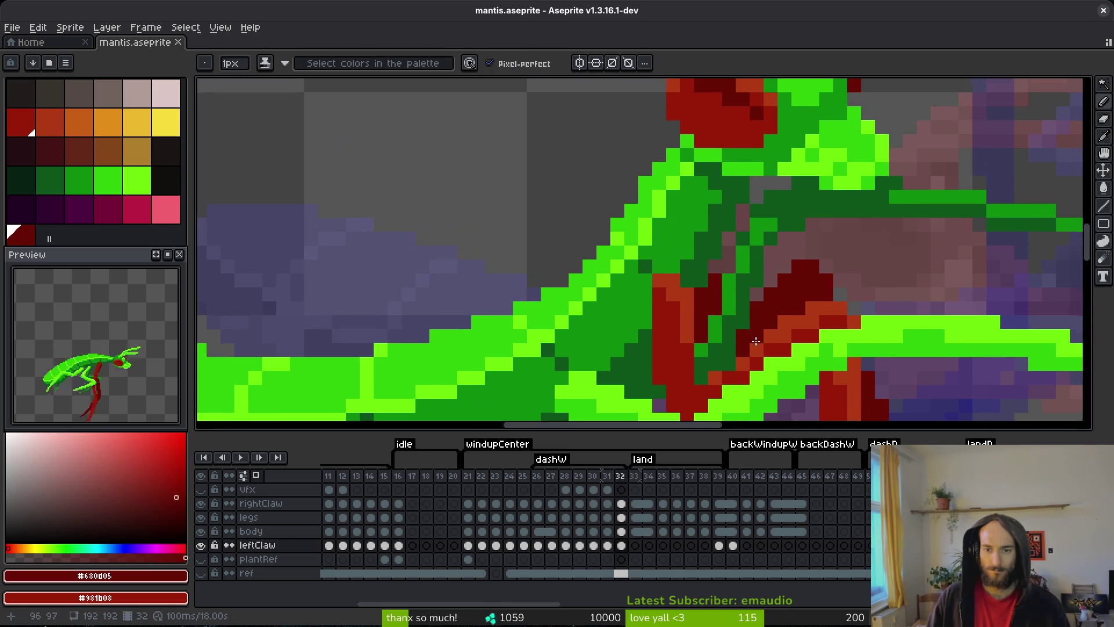
drag(755, 341, 737, 311)
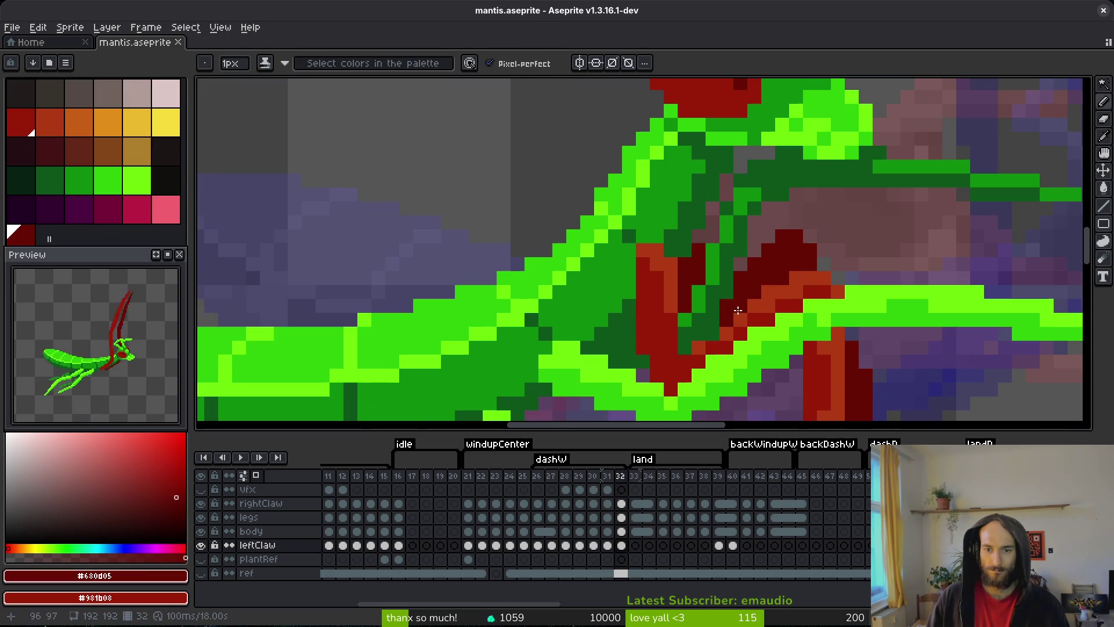